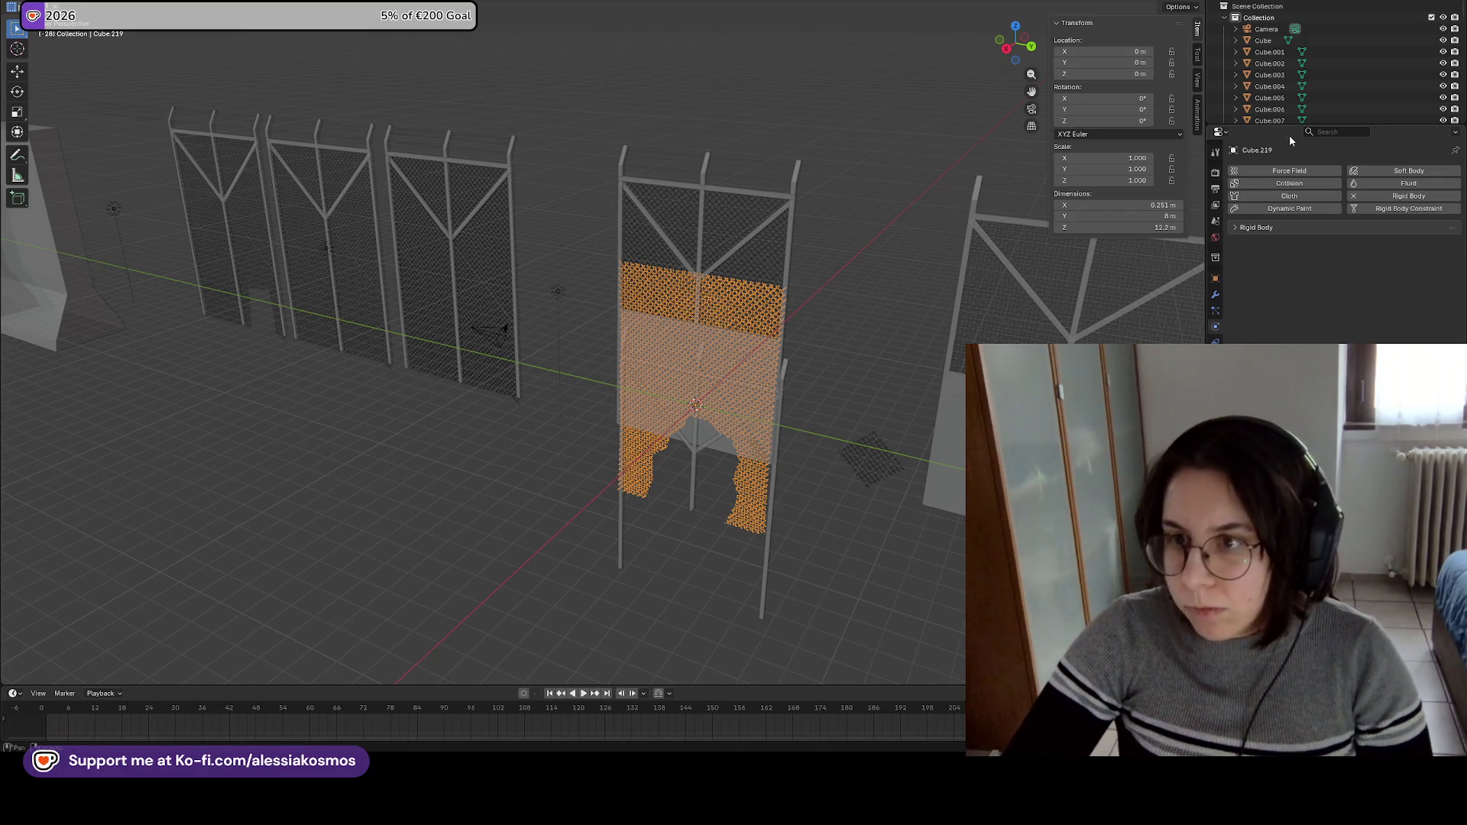
# Expand the rigid body settings of the fence Cube.219 and orbit to a frontal view.
pyautogui.click(1272, 227)
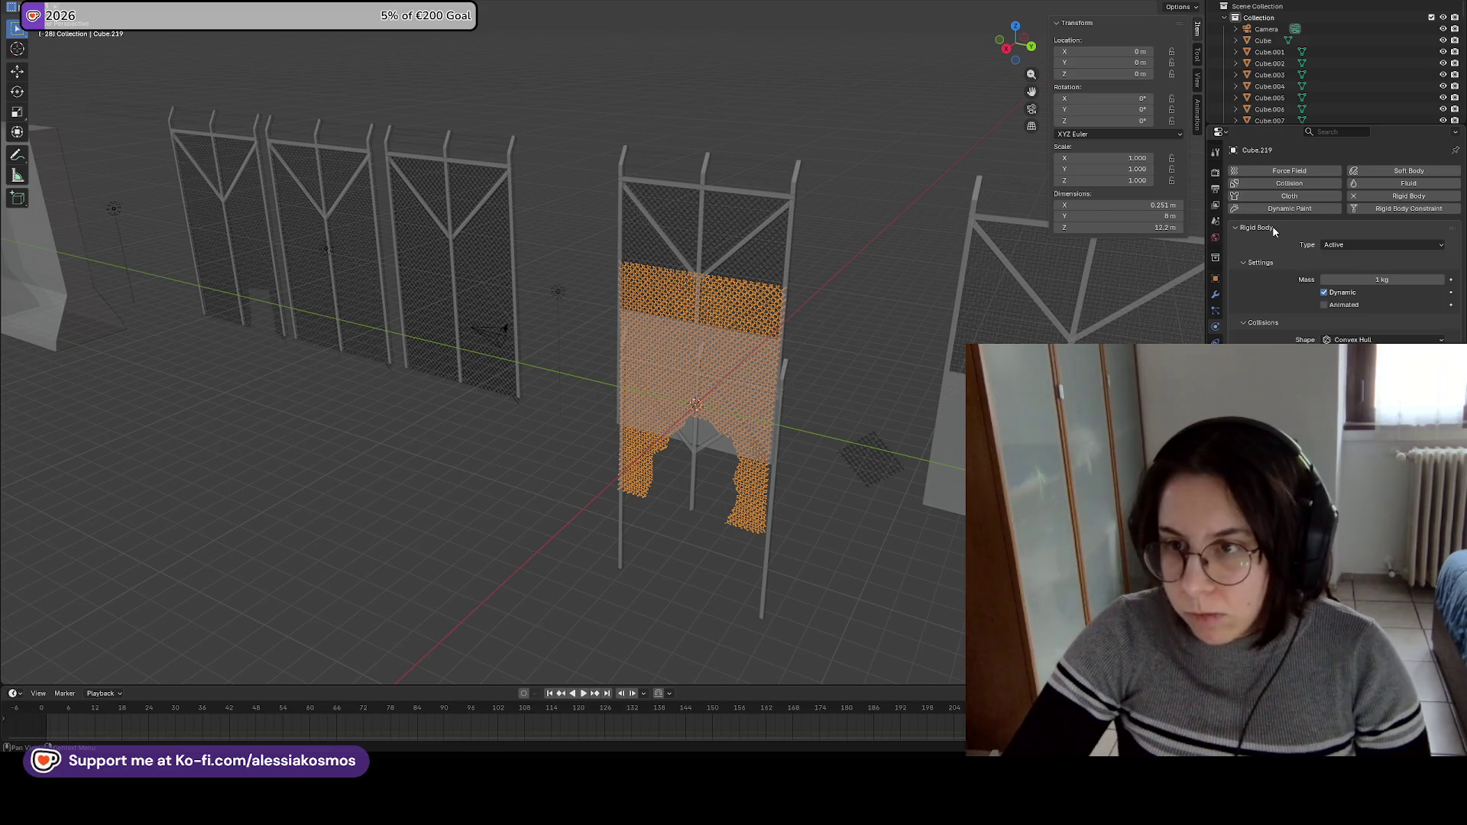
pyautogui.click(1274, 229)
pyautogui.click(1257, 227)
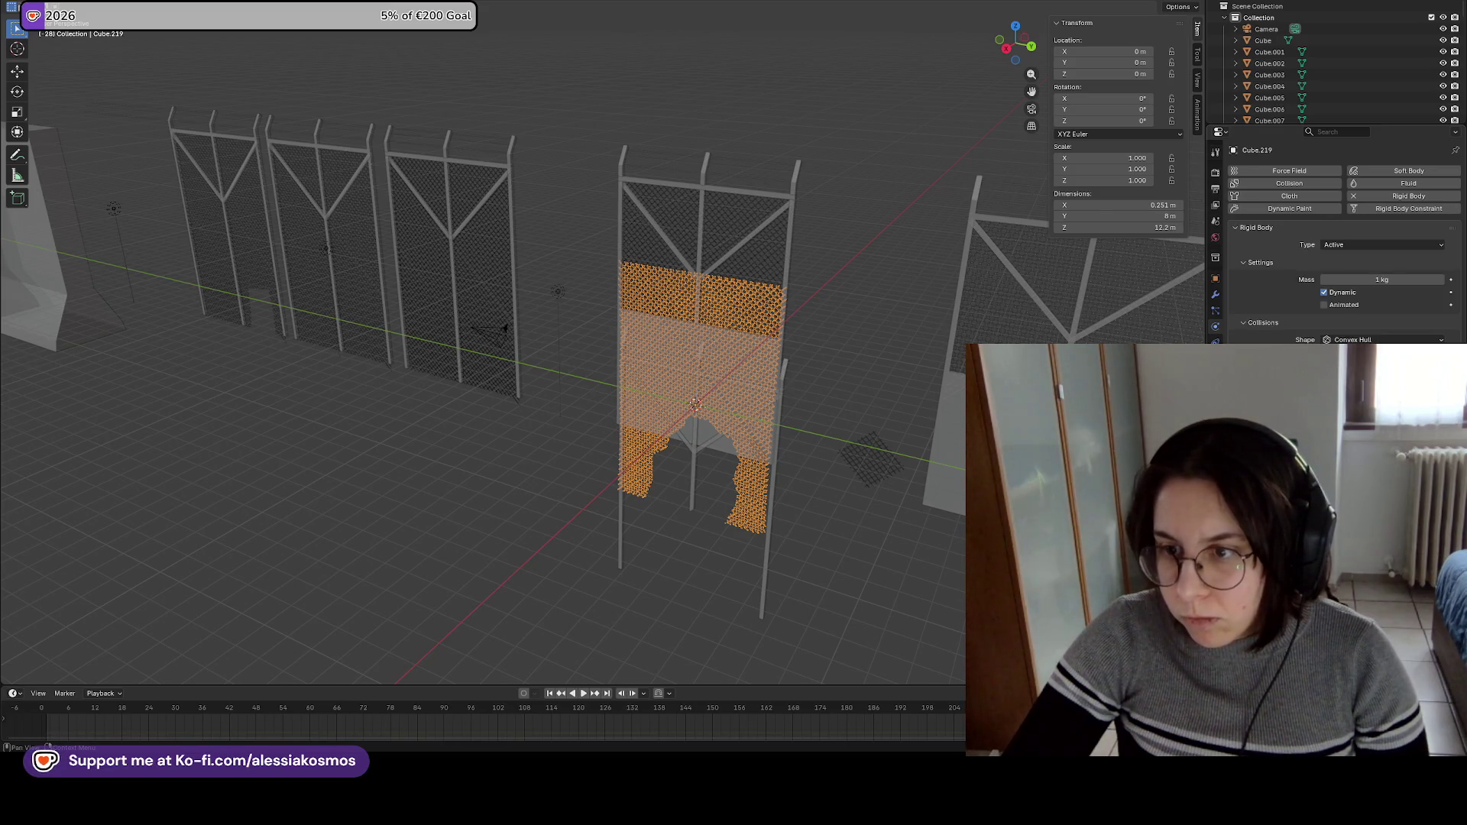
pyautogui.moveTo(771, 311); pyautogui.dragTo(826, 287)
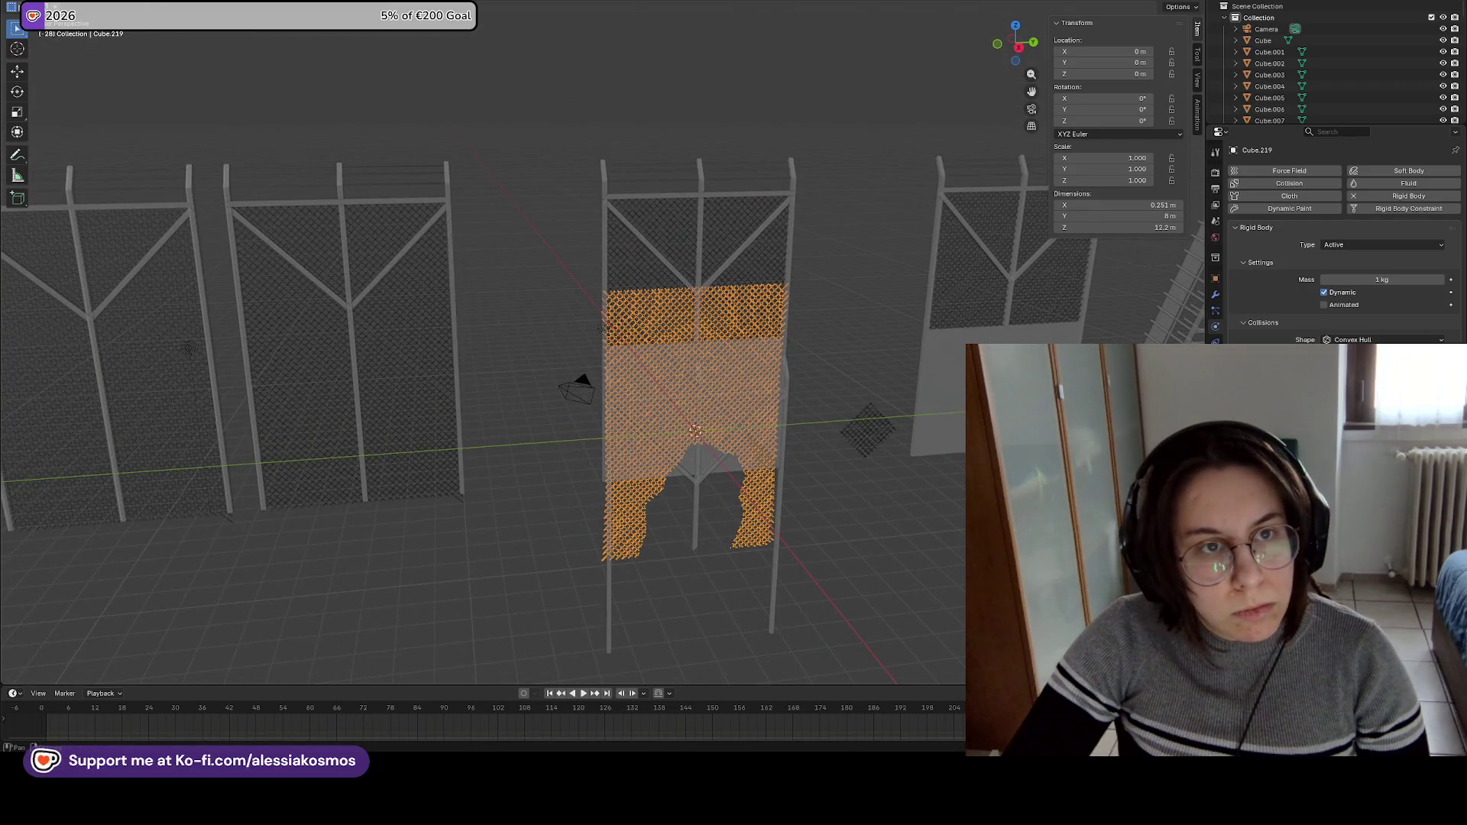
# Remove the rigid body from Cube.219 via Object > Rigid Body > Remove.
pyautogui.click(183, 14)
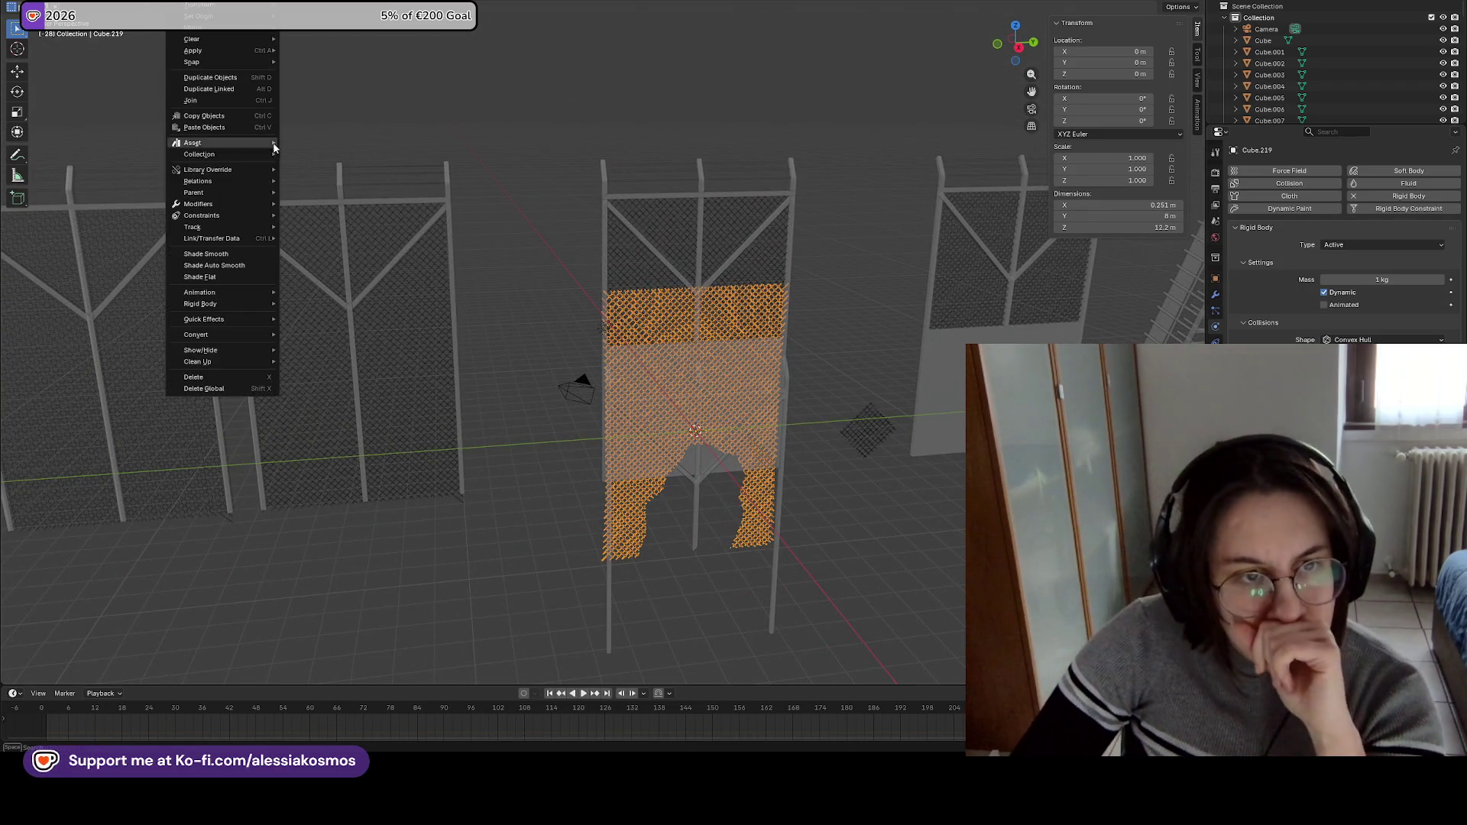
pyautogui.moveTo(221, 211)
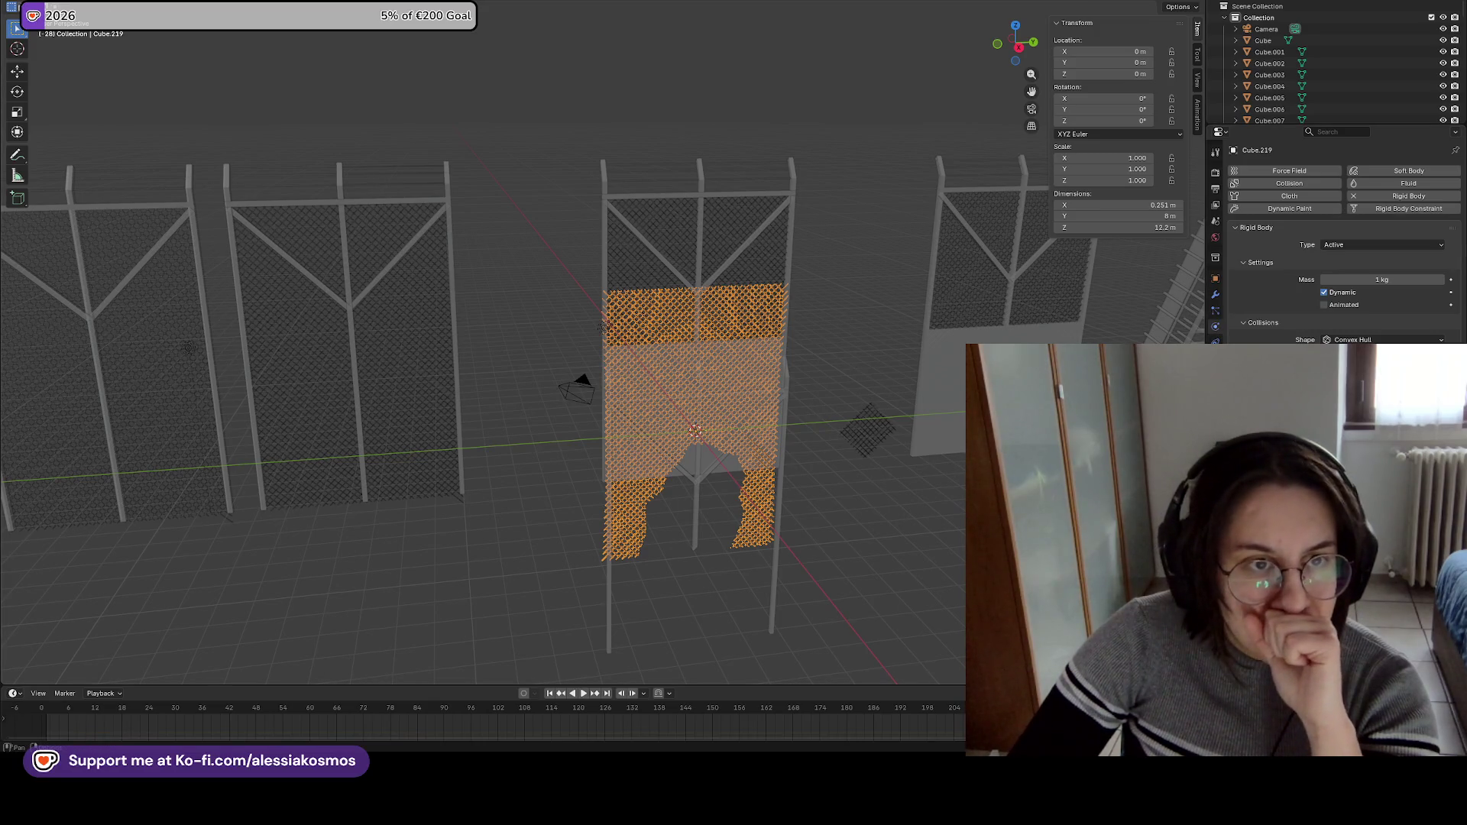
pyautogui.click(179, 9)
pyautogui.moveTo(153, 9)
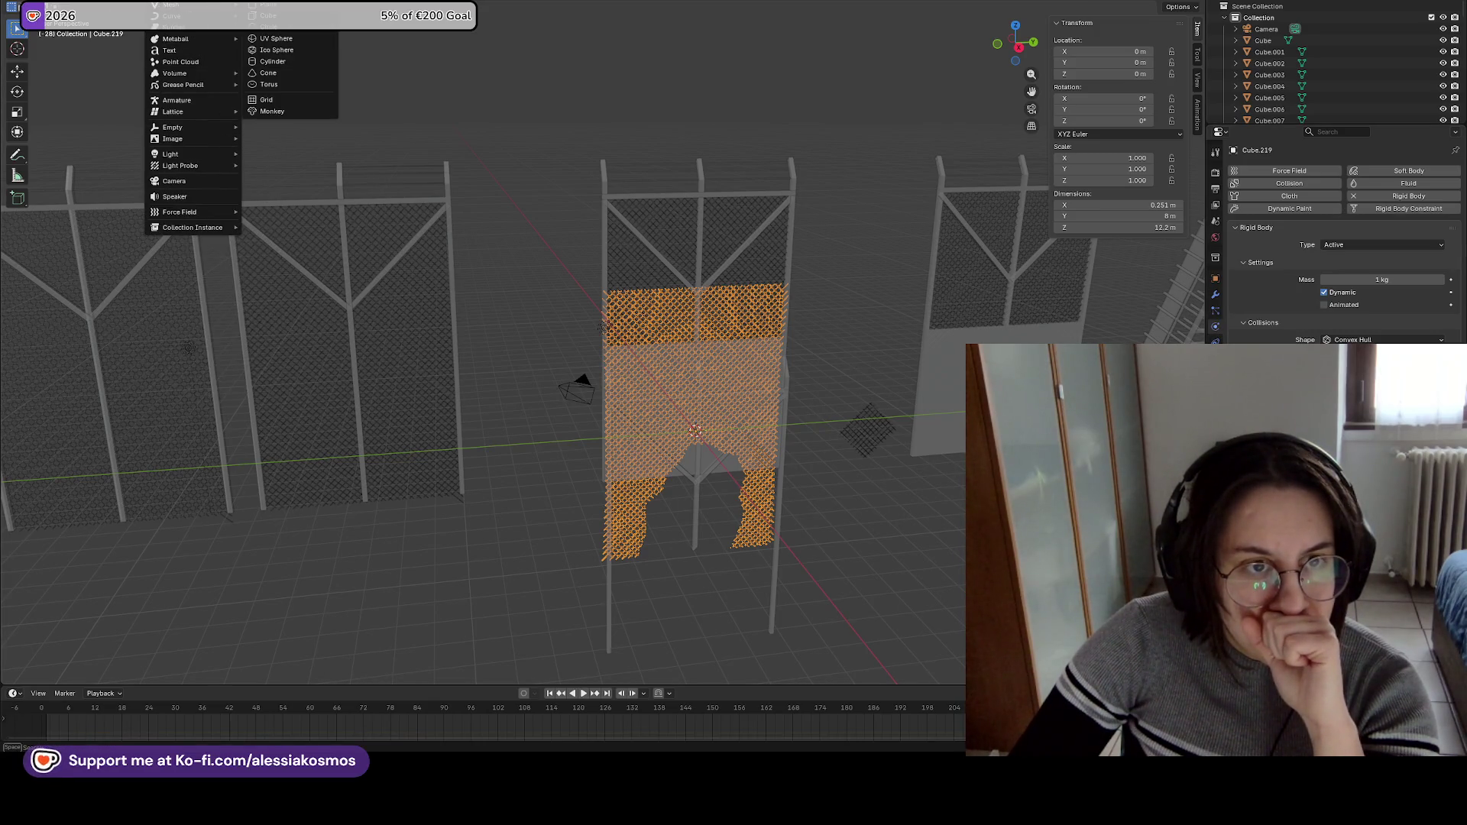
pyautogui.press('Escape')
pyautogui.click(179, 9)
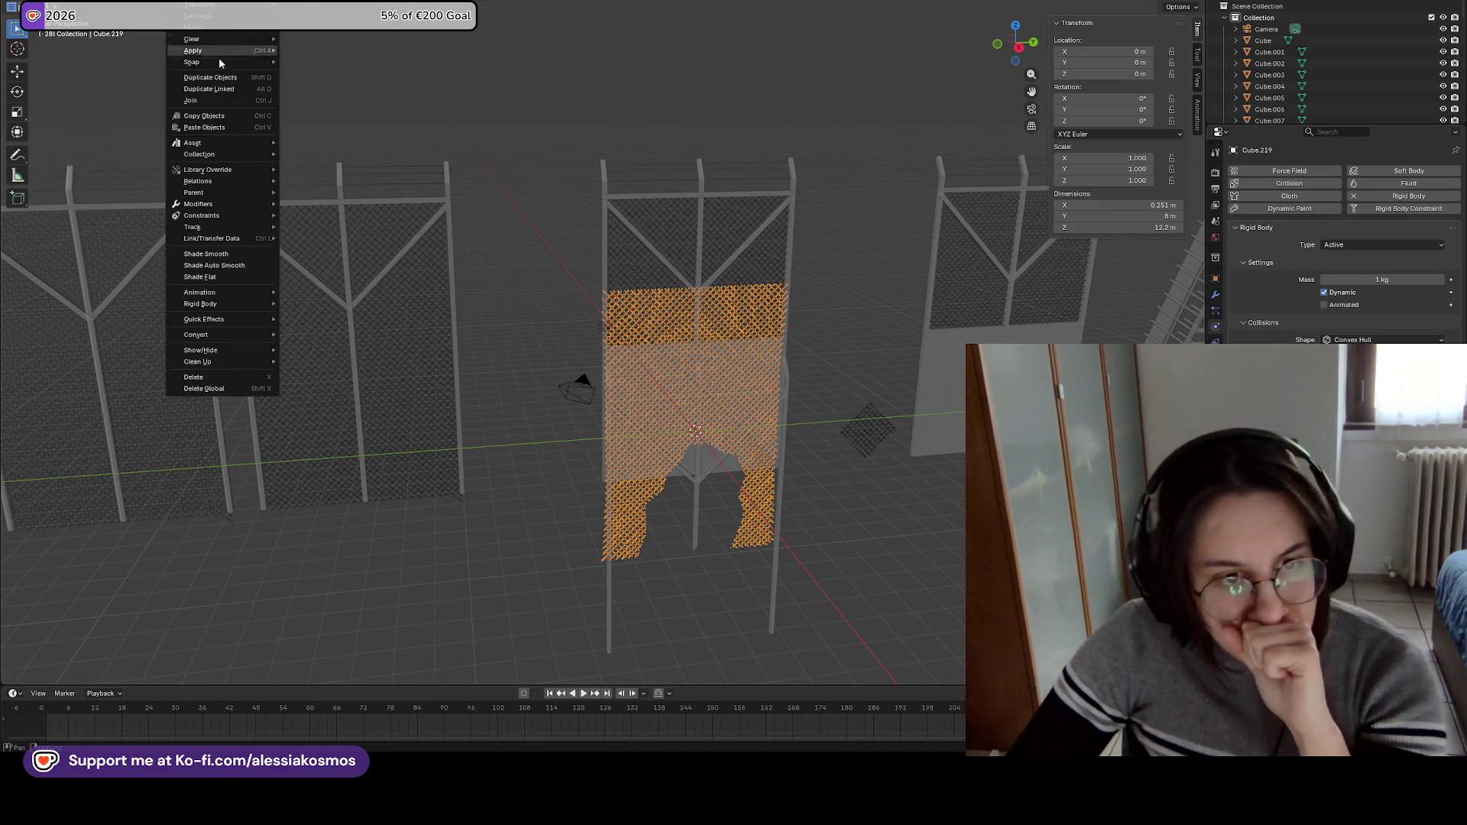
pyautogui.moveTo(237, 187)
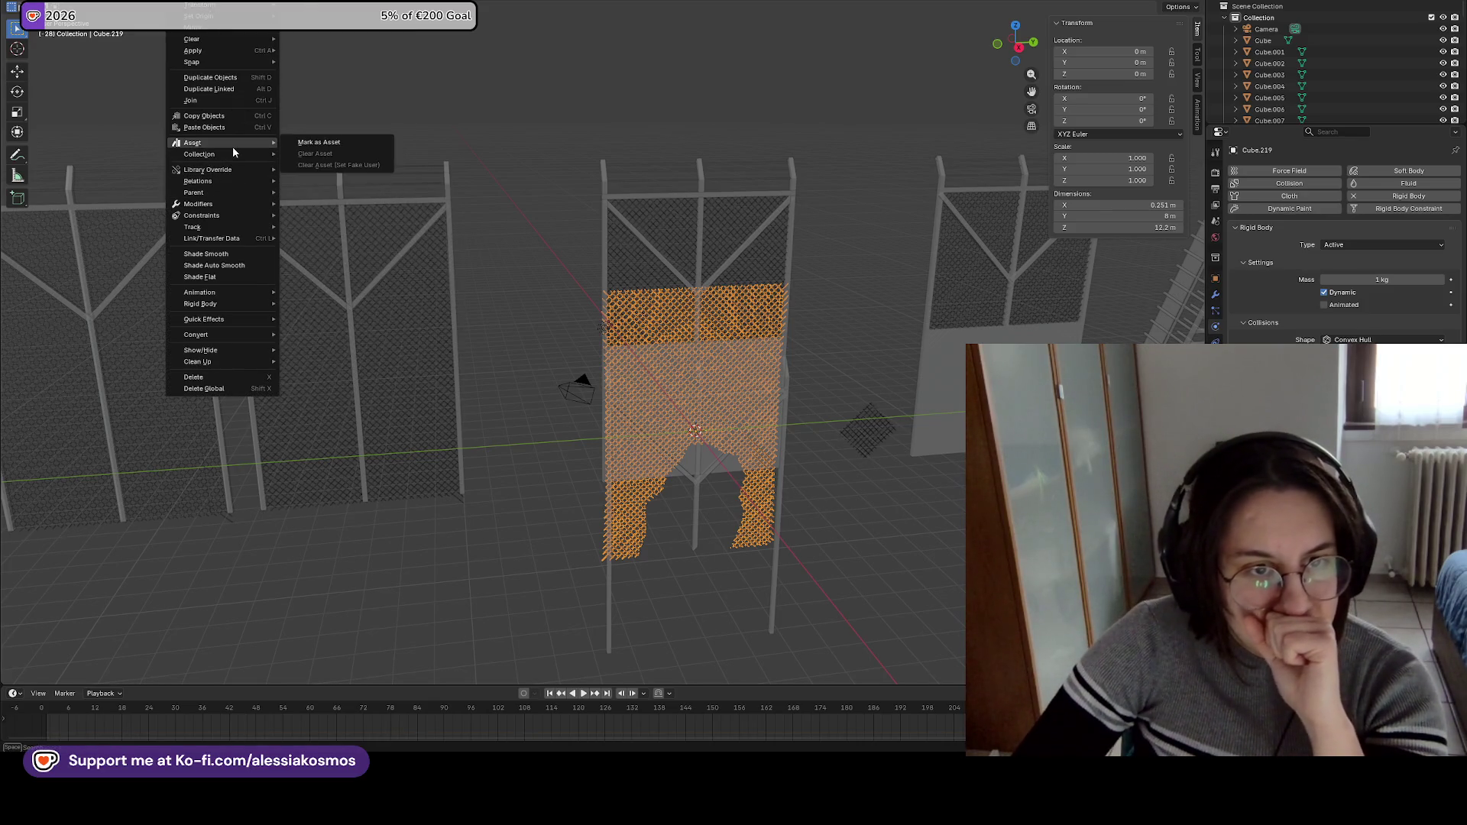
pyautogui.moveTo(275, 294)
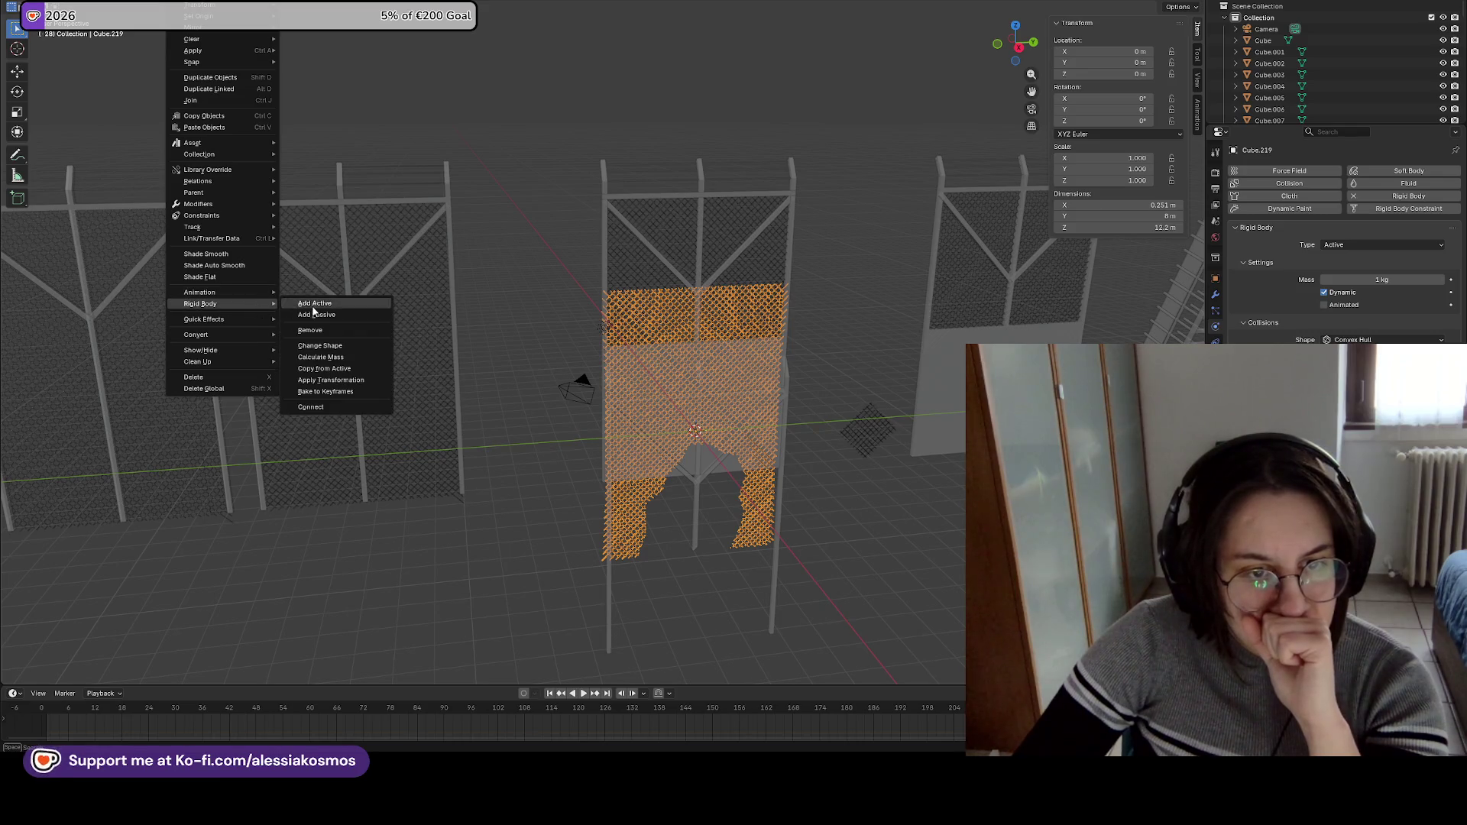
pyautogui.click(320, 333)
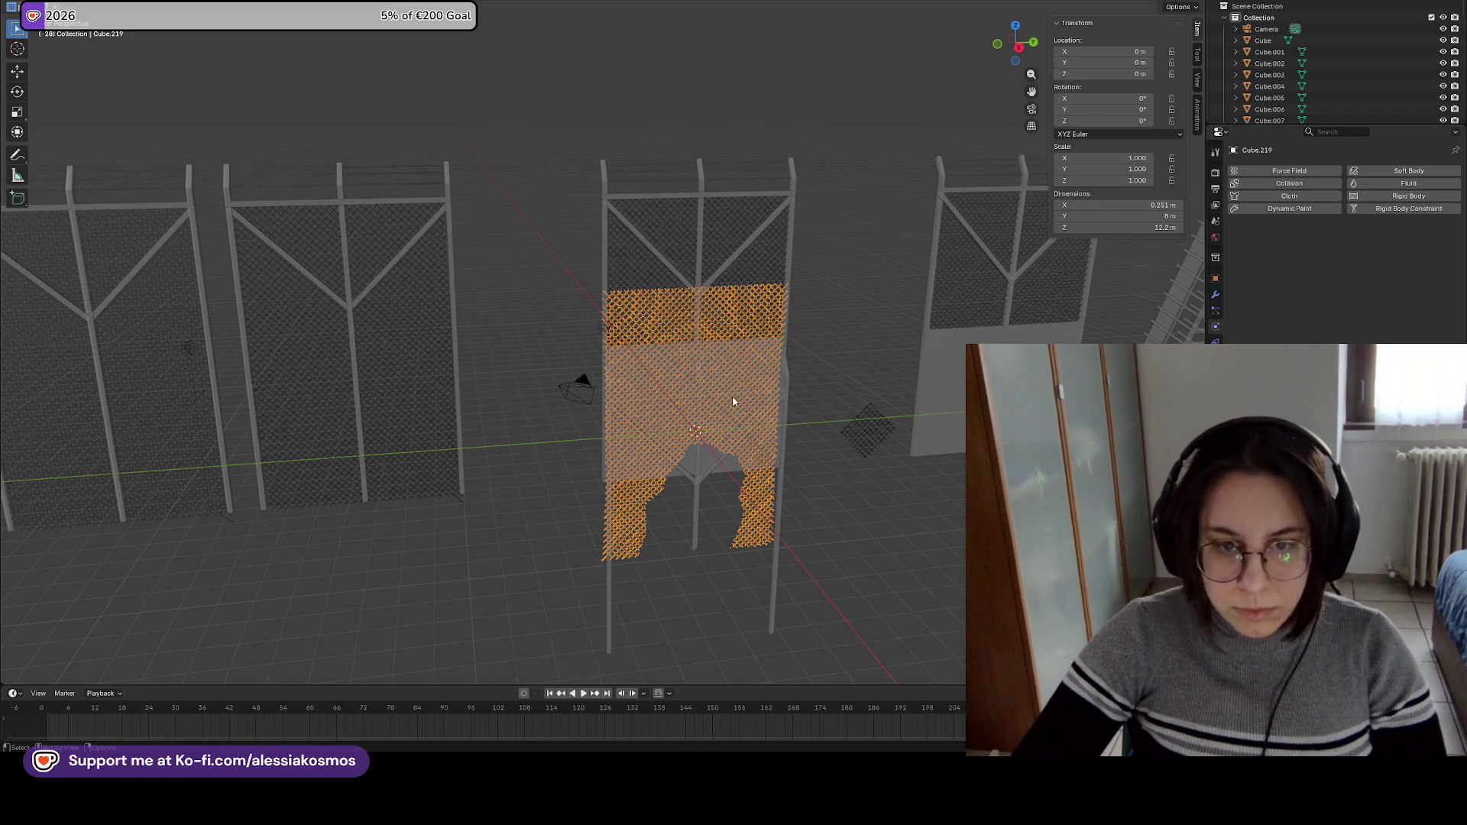
# Reselect the broken fence mesh Cube.219 and save Border.blend.
pyautogui.click(672, 329)
pyautogui.click(626, 511)
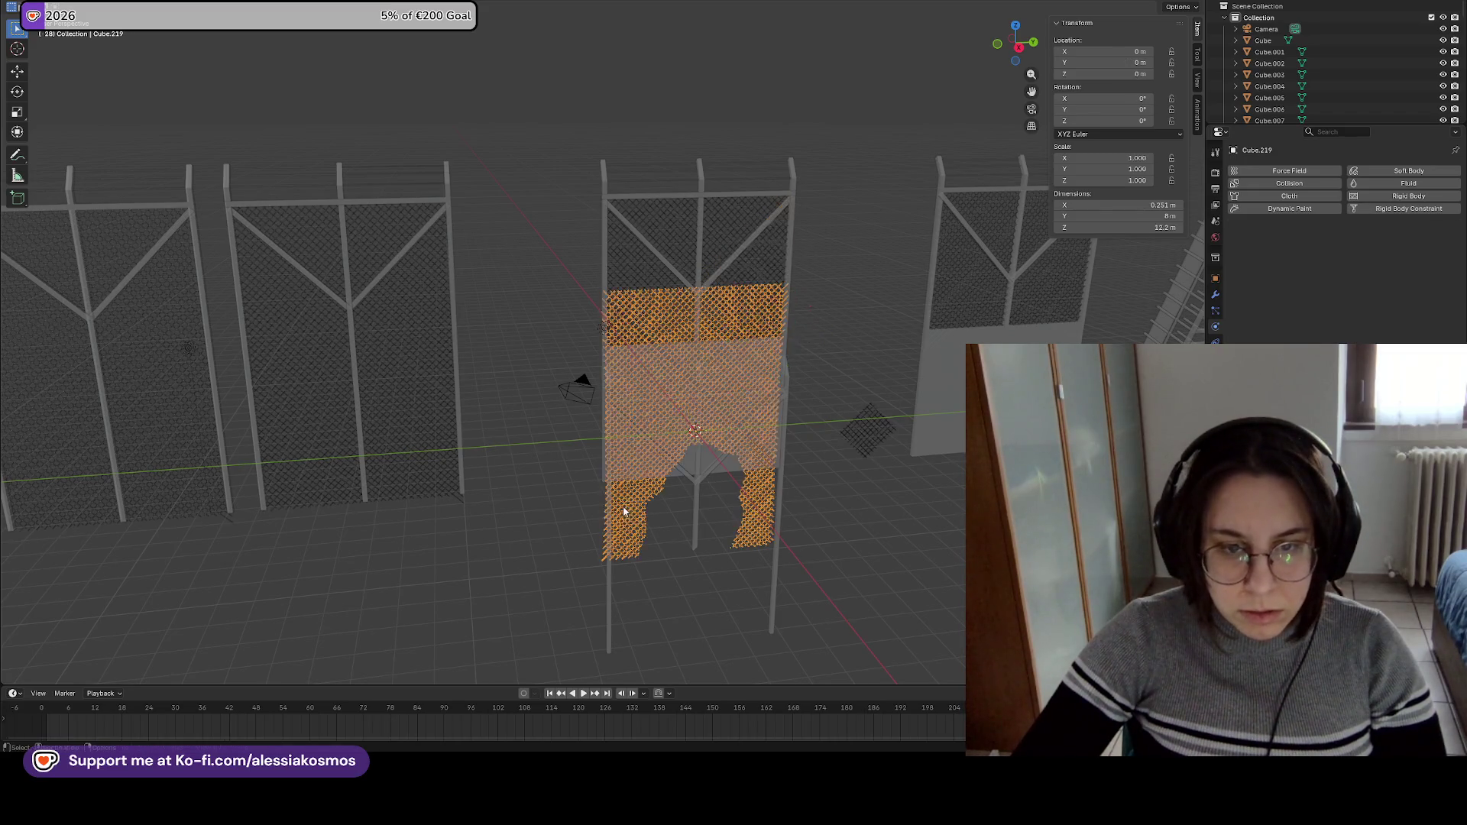
pyautogui.hotkey('ctrl', 's')
# Export the fence as FBX, overwriting FenceBroken.fbx, then go to Unreal Engine.
pyautogui.click(29, 7)
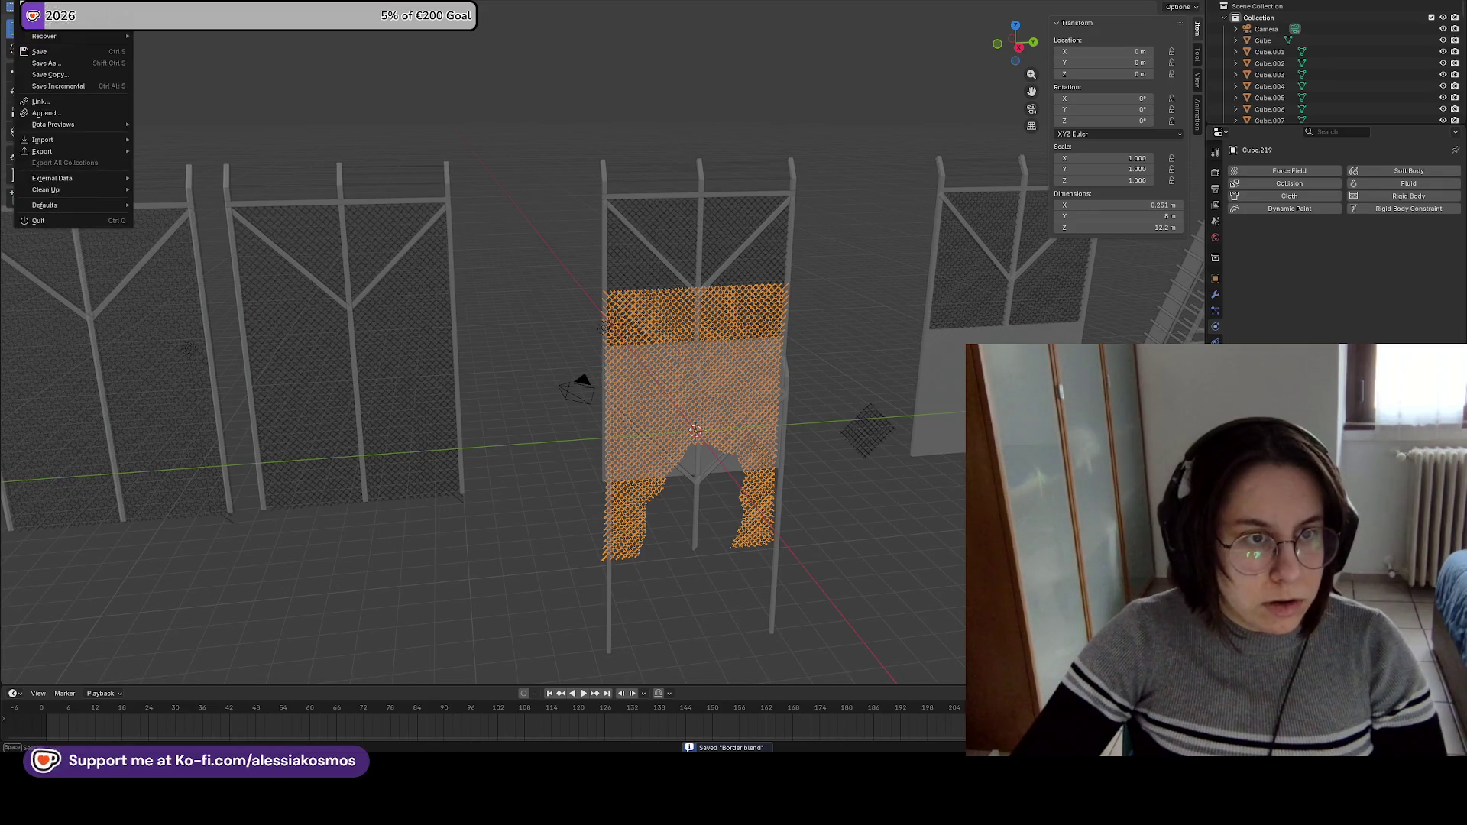
pyautogui.moveTo(46, 151)
pyautogui.click(179, 242)
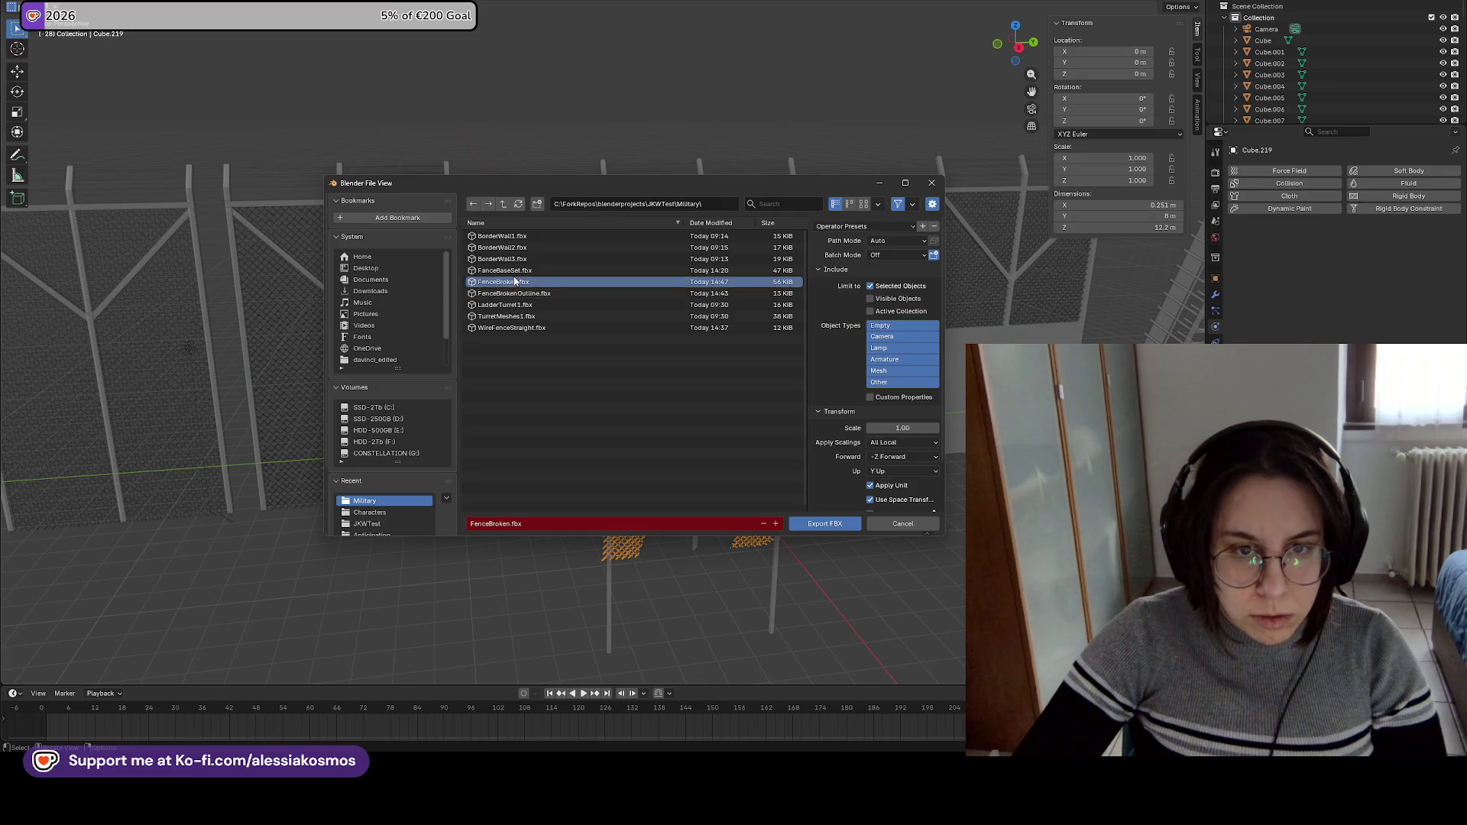
pyautogui.doubleClick(528, 282)
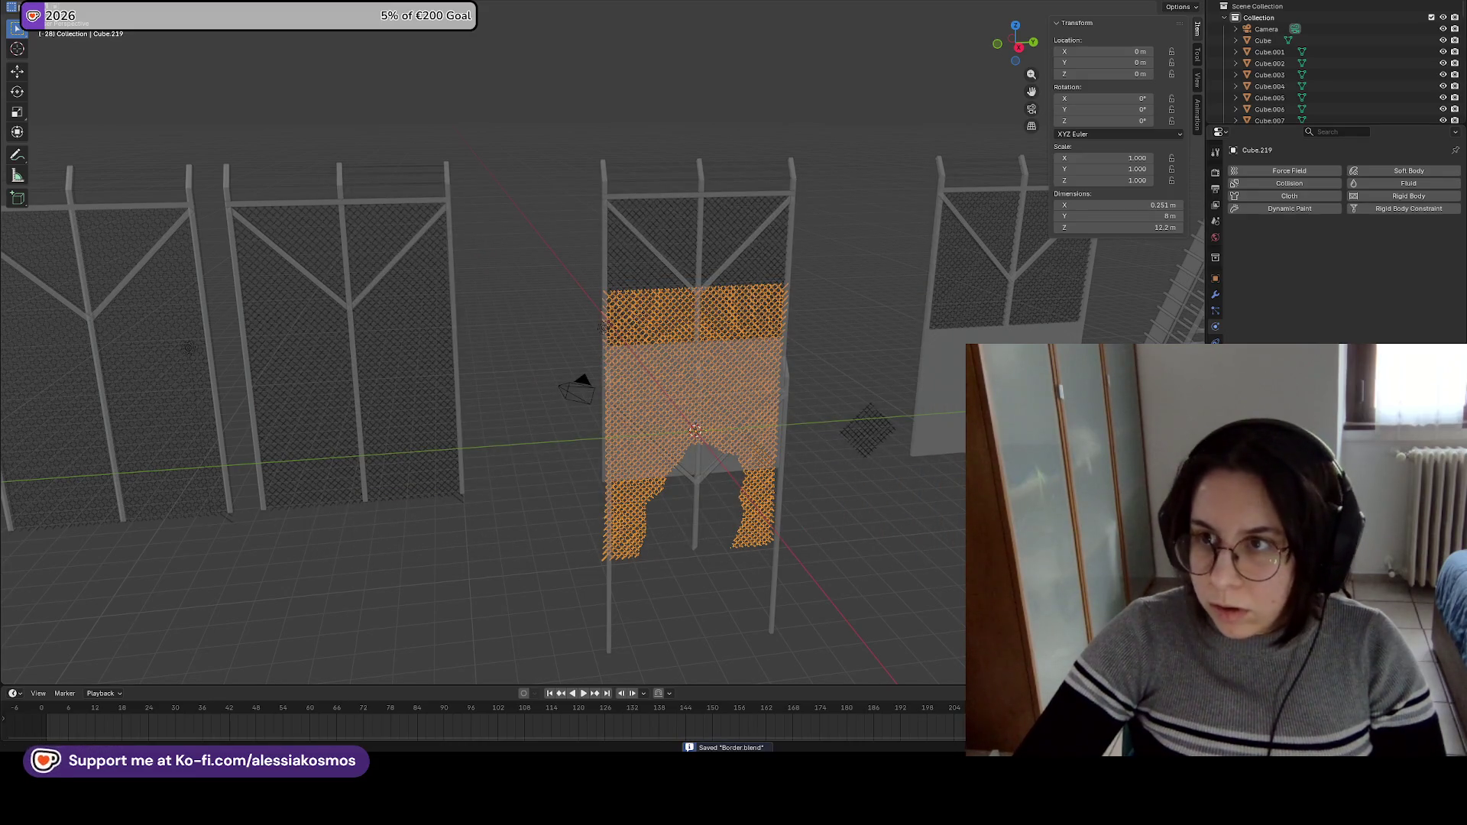
pyautogui.hotkey('alt', 'Tab')
pyautogui.scroll(-1, 940, 631)
# Delete the three old FenceBroken assets from the Content Browser.
pyautogui.keyDown('ctrl'); pyautogui.click(856, 612); pyautogui.keyUp('ctrl')
pyautogui.keyDown('ctrl'); pyautogui.click(928, 611); pyautogui.keyUp('ctrl')
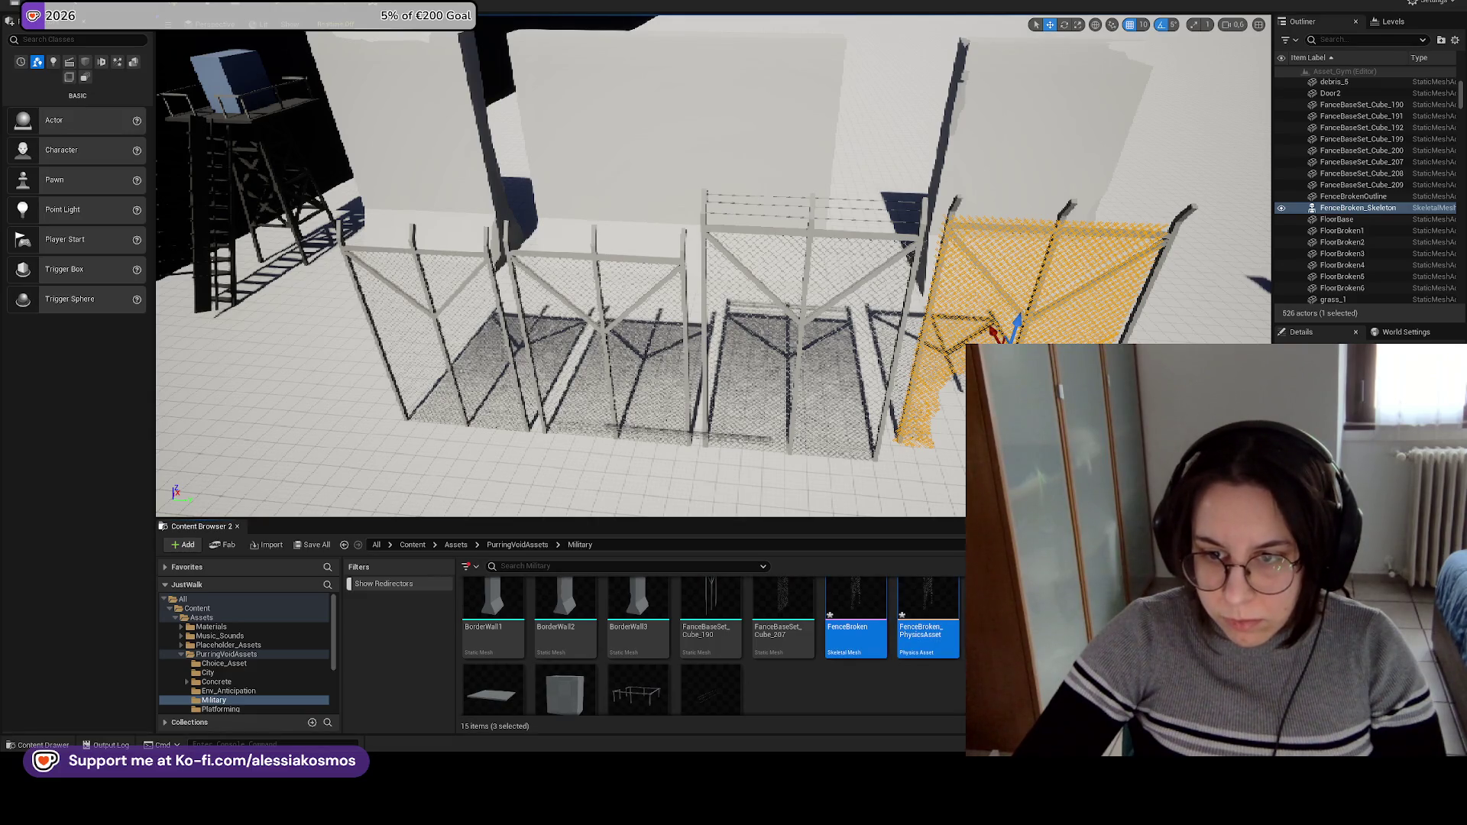
pyautogui.press('Delete')
pyautogui.click(654, 547)
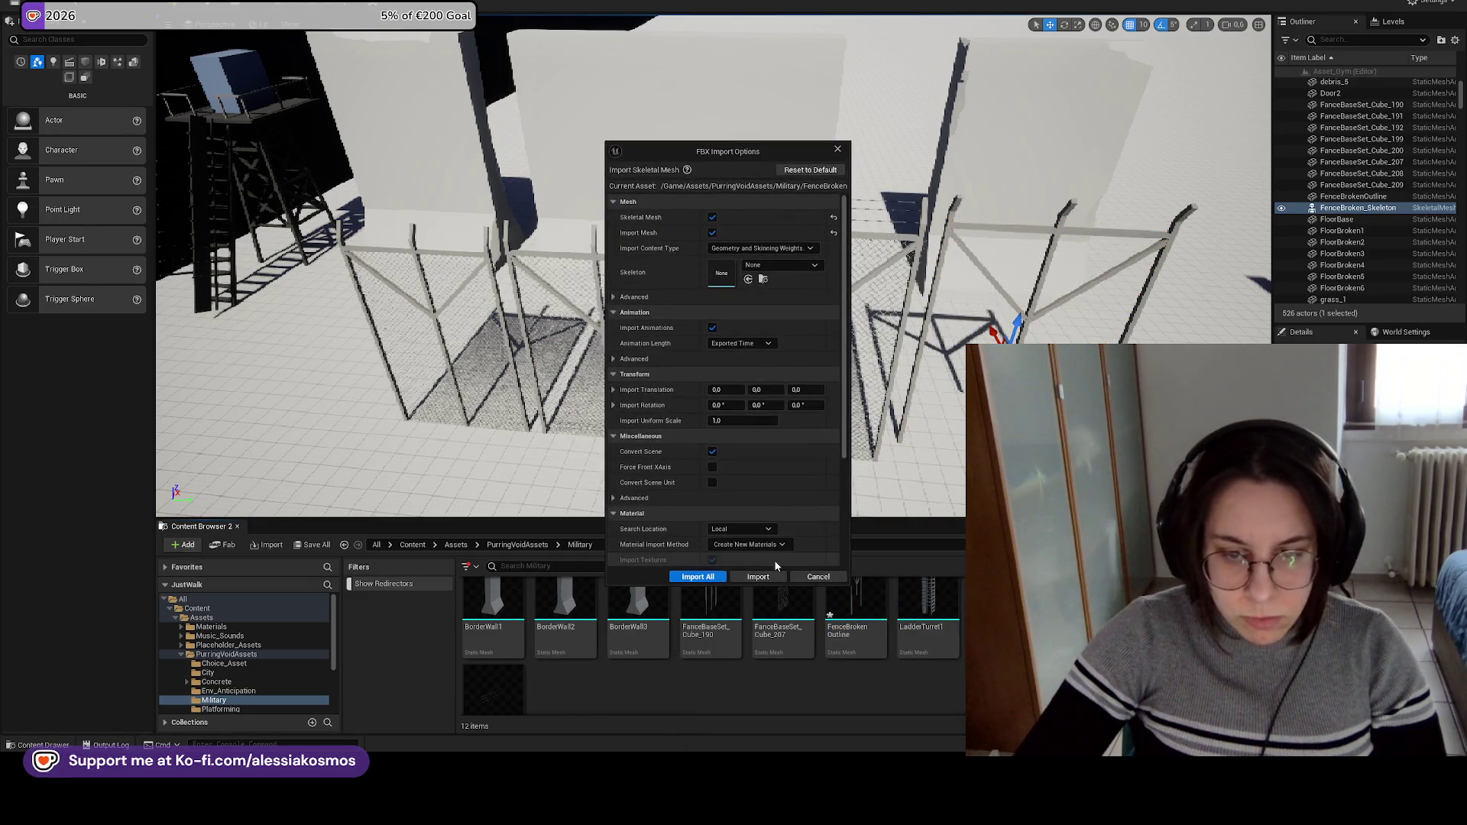
# Reimport FenceBroken.fbx with Import All, close the Message Log, and return to Blender.
pyautogui.click(704, 575)
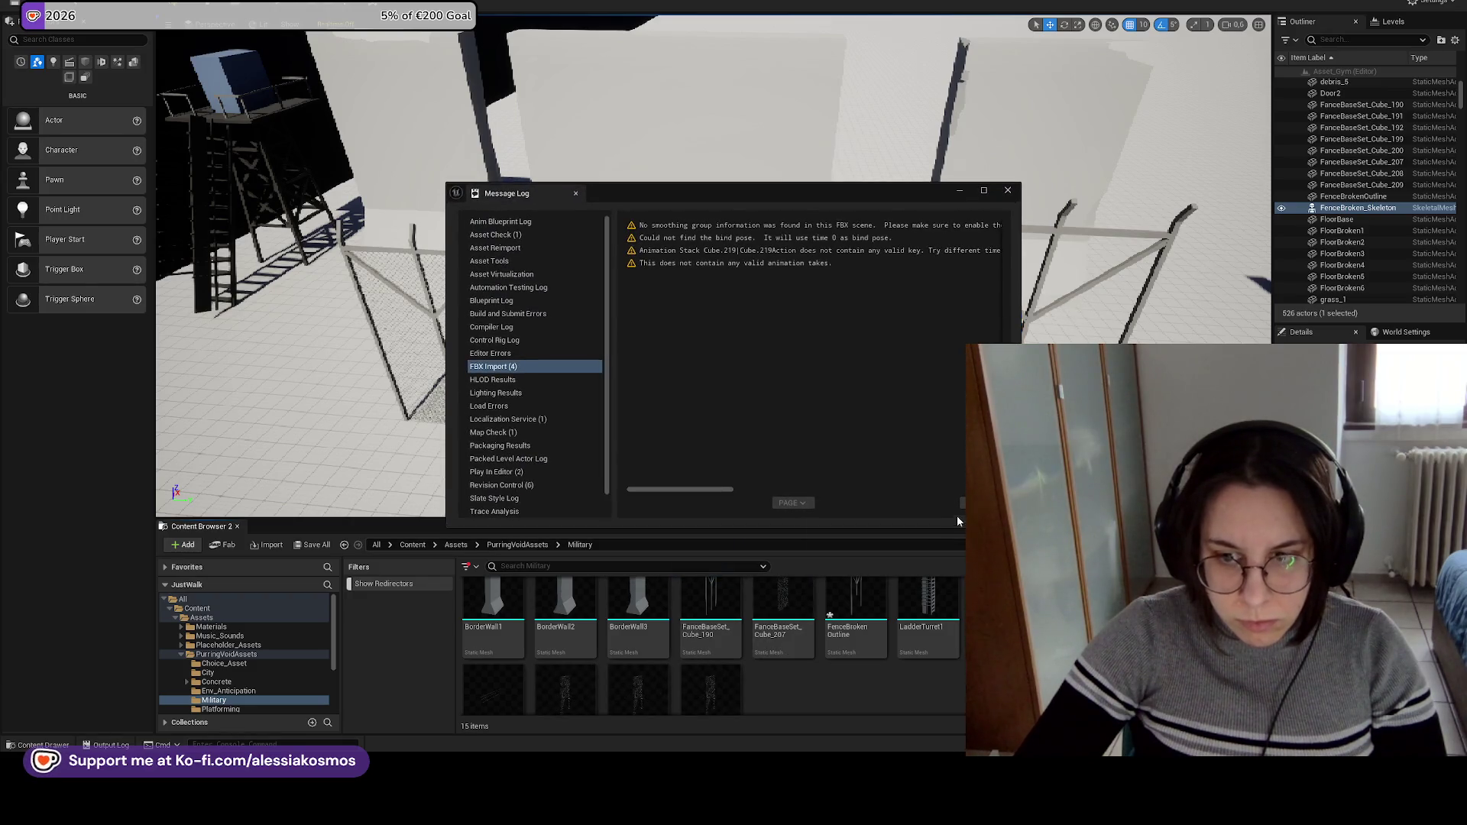
pyautogui.scroll(-1, 733, 649)
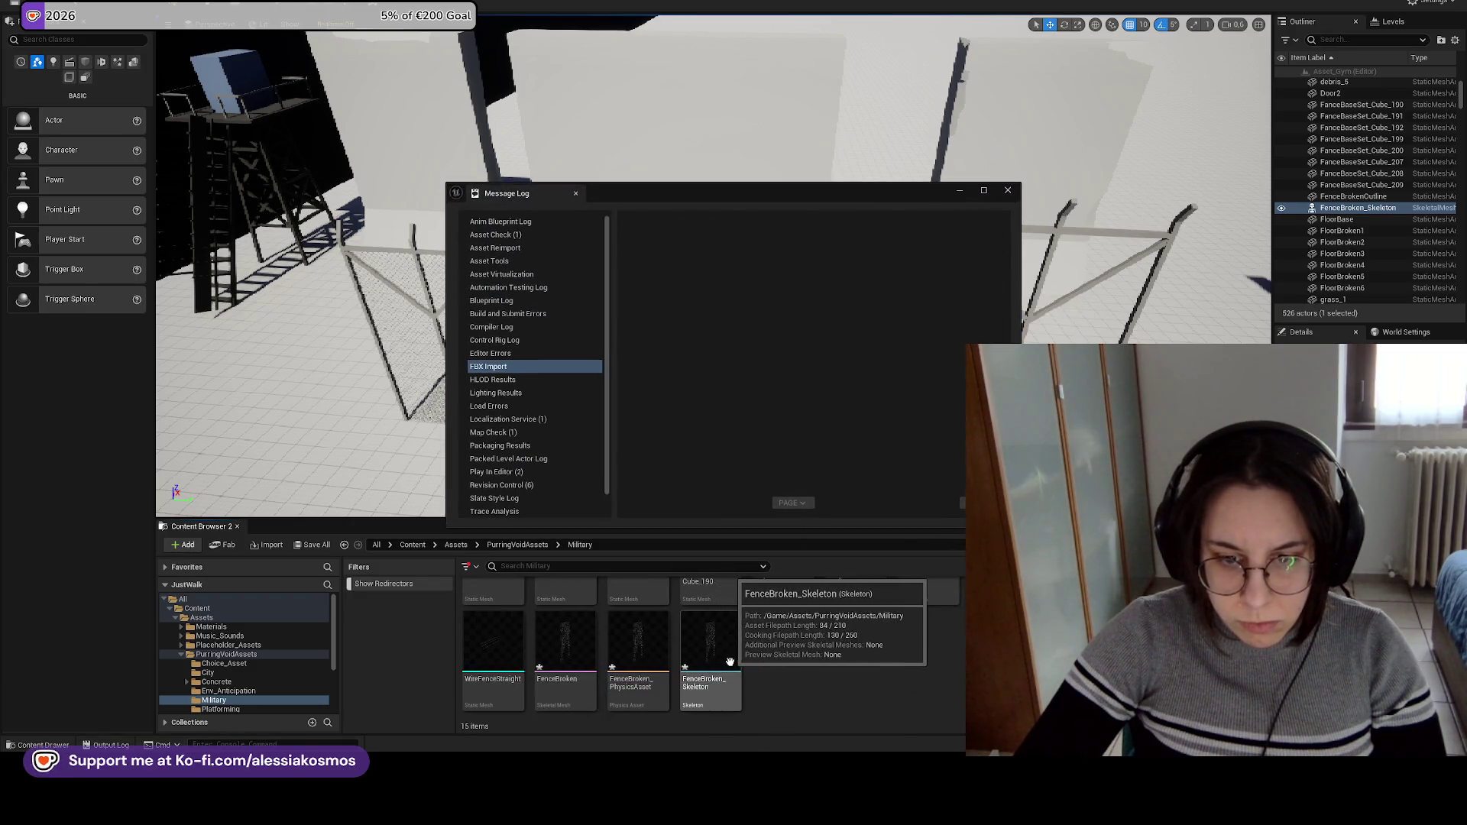
pyautogui.click(1008, 190)
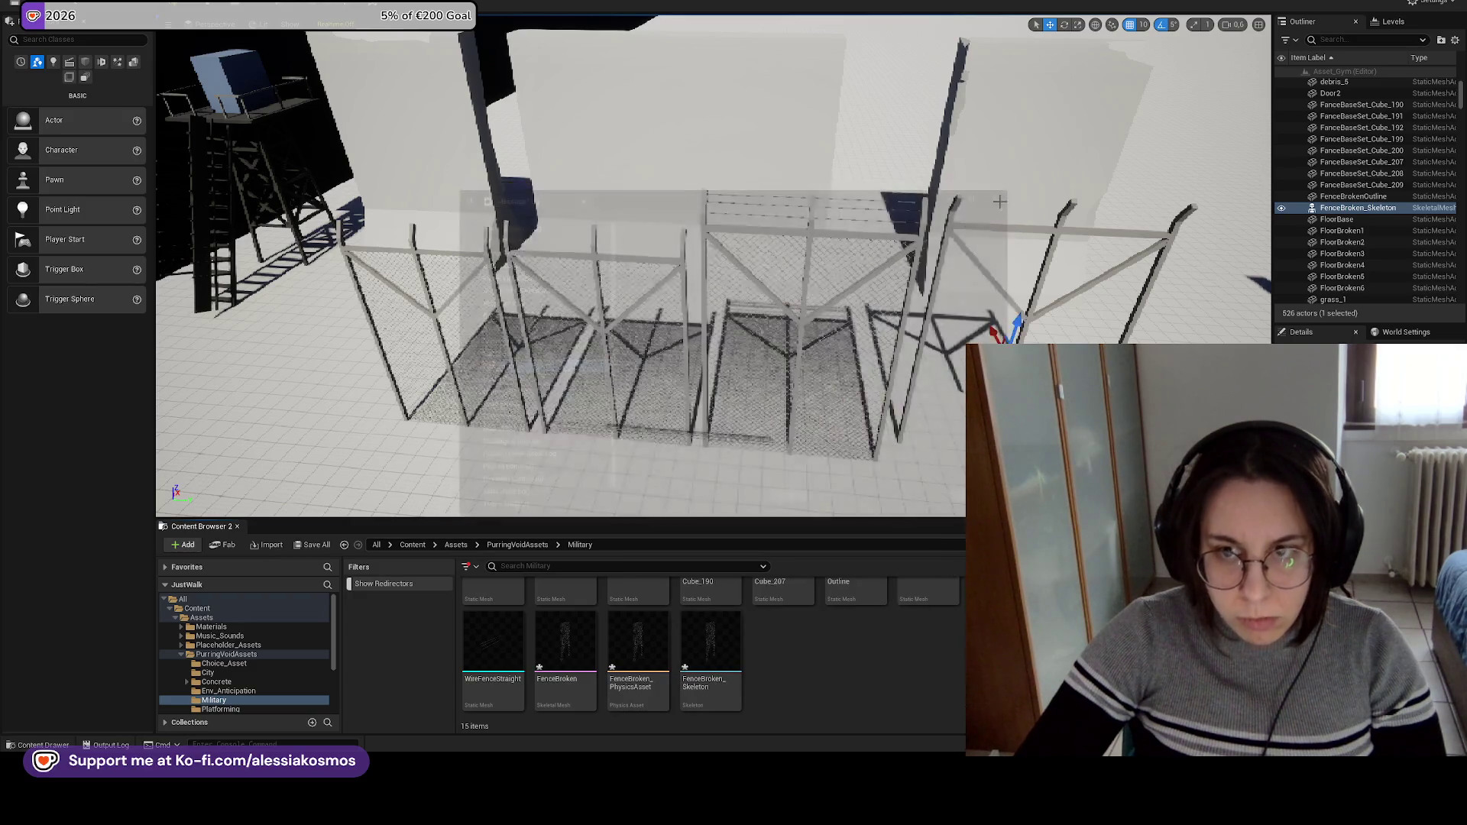
pyautogui.moveTo(886, 305); pyautogui.dragTo(975, 271)
pyautogui.hotkey('alt', 'Tab')
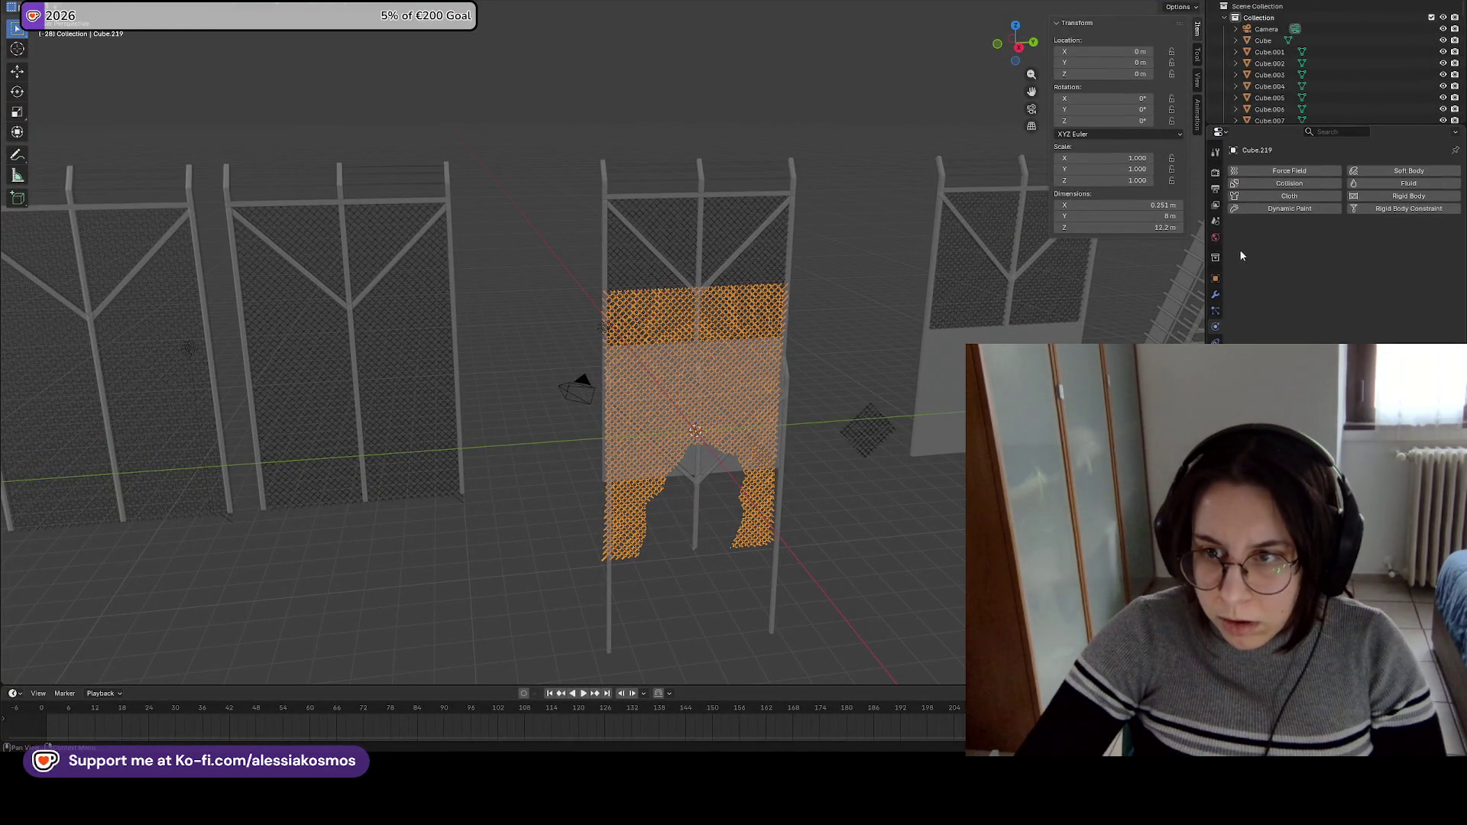
# Reselect the chain-link fence mesh and review its object and physics property pages.
pyautogui.click(1216, 315)
pyautogui.click(897, 483)
pyautogui.hotkey('ctrl', 's')
pyautogui.click(761, 486)
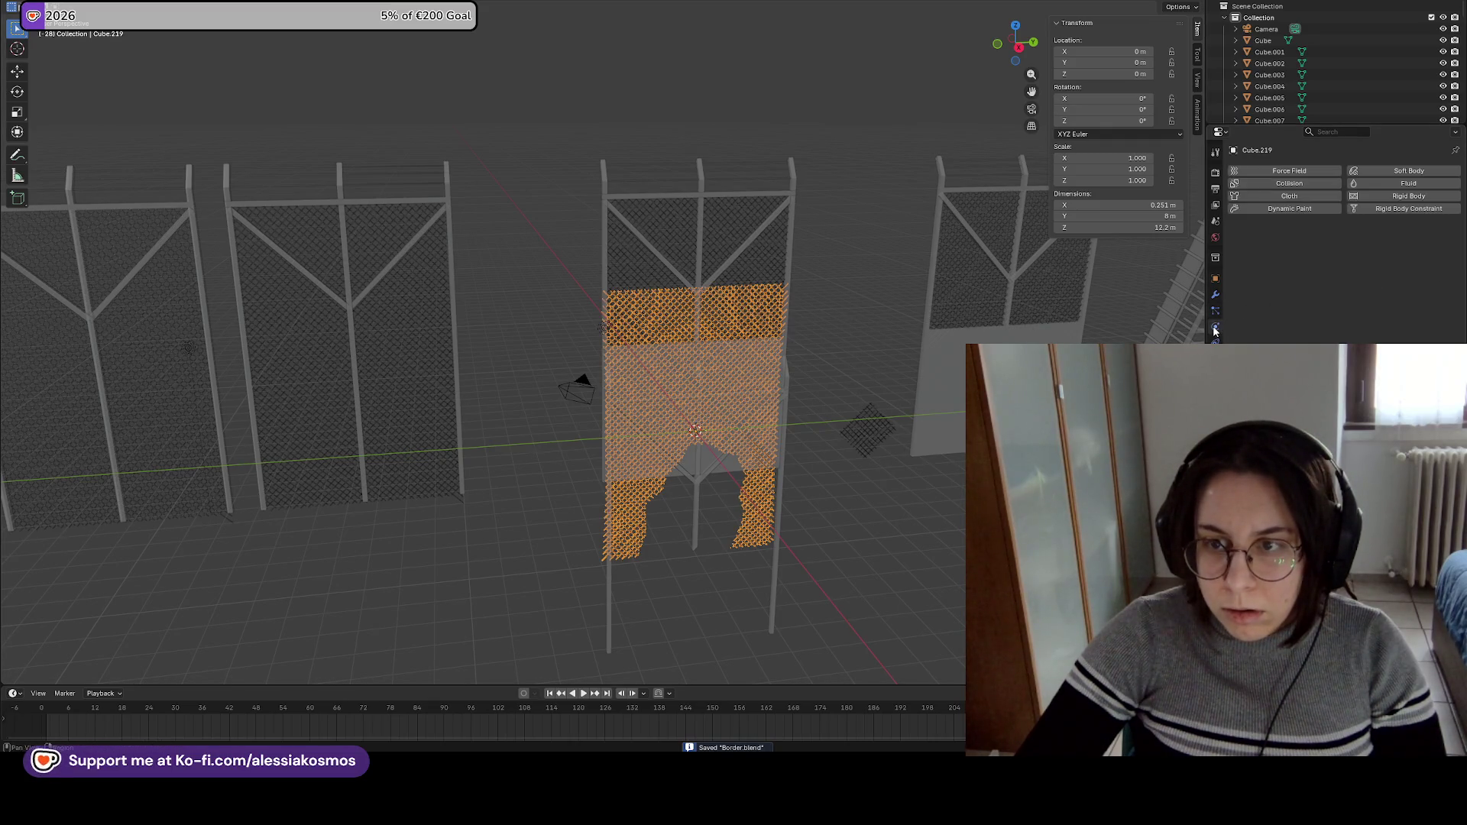
pyautogui.click(1216, 190)
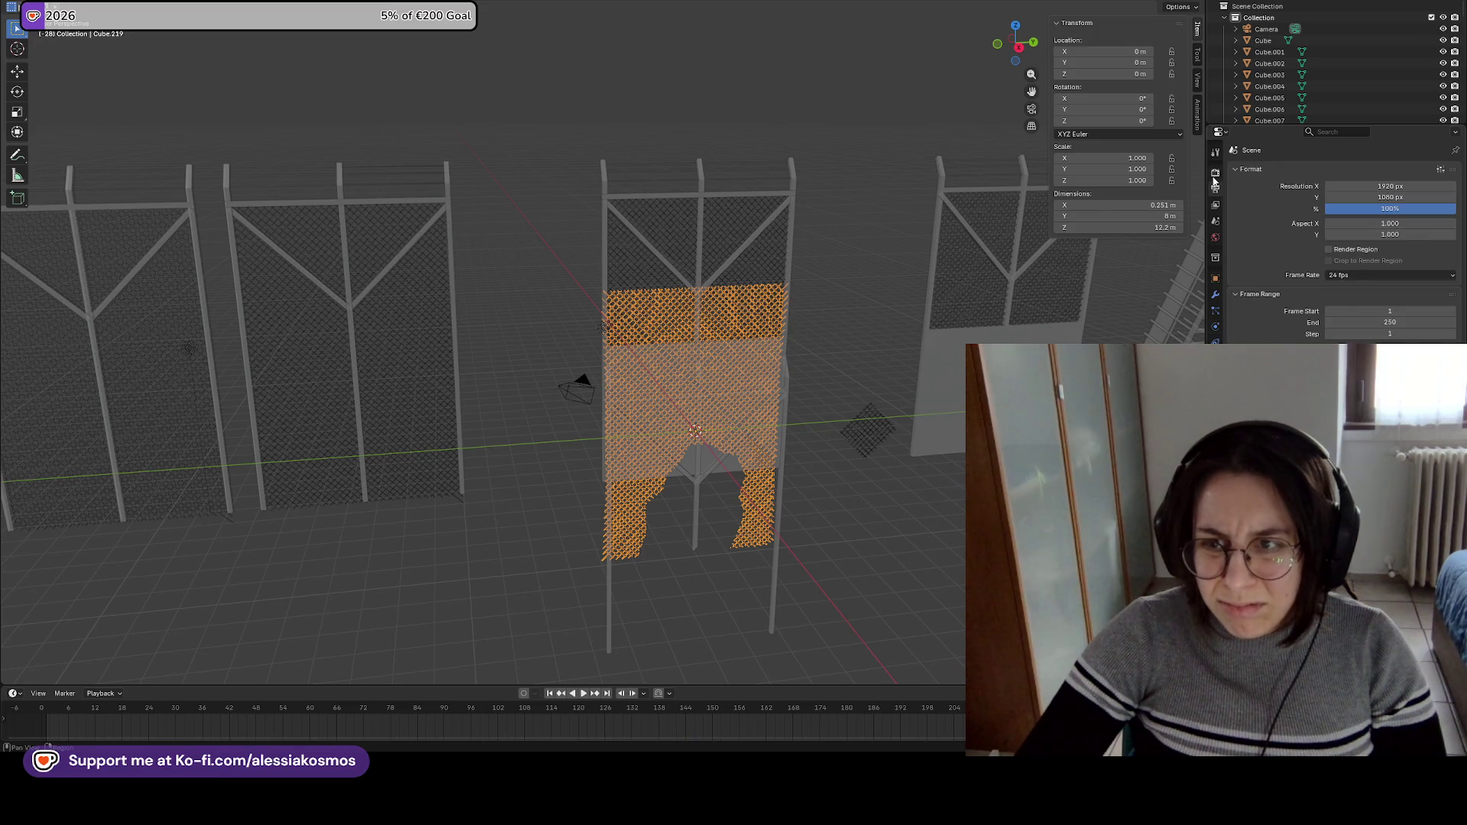
pyautogui.click(1216, 205)
pyautogui.click(1216, 220)
pyautogui.click(1216, 258)
pyautogui.click(1215, 278)
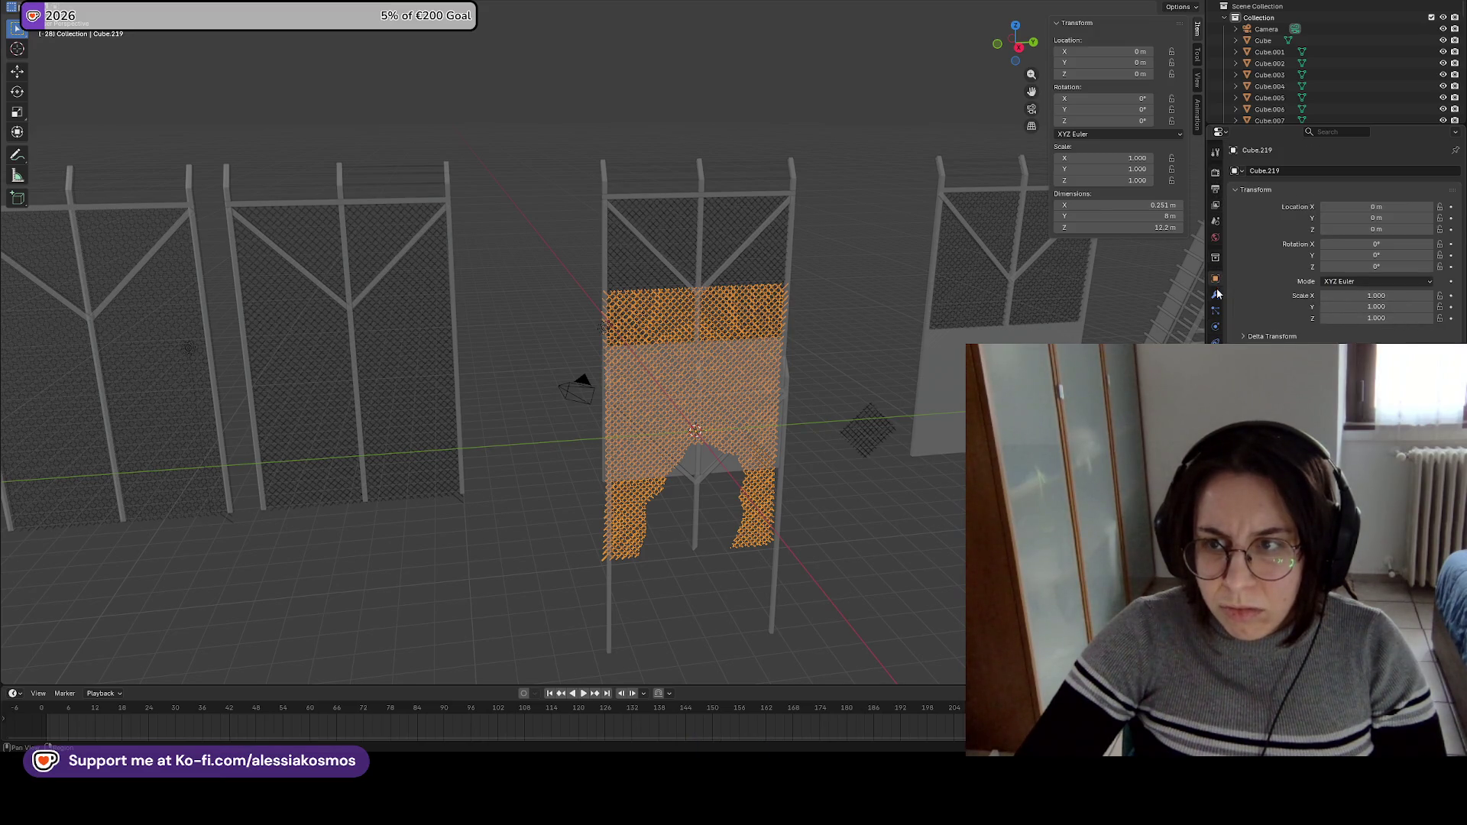
pyautogui.click(1216, 294)
pyautogui.click(1217, 327)
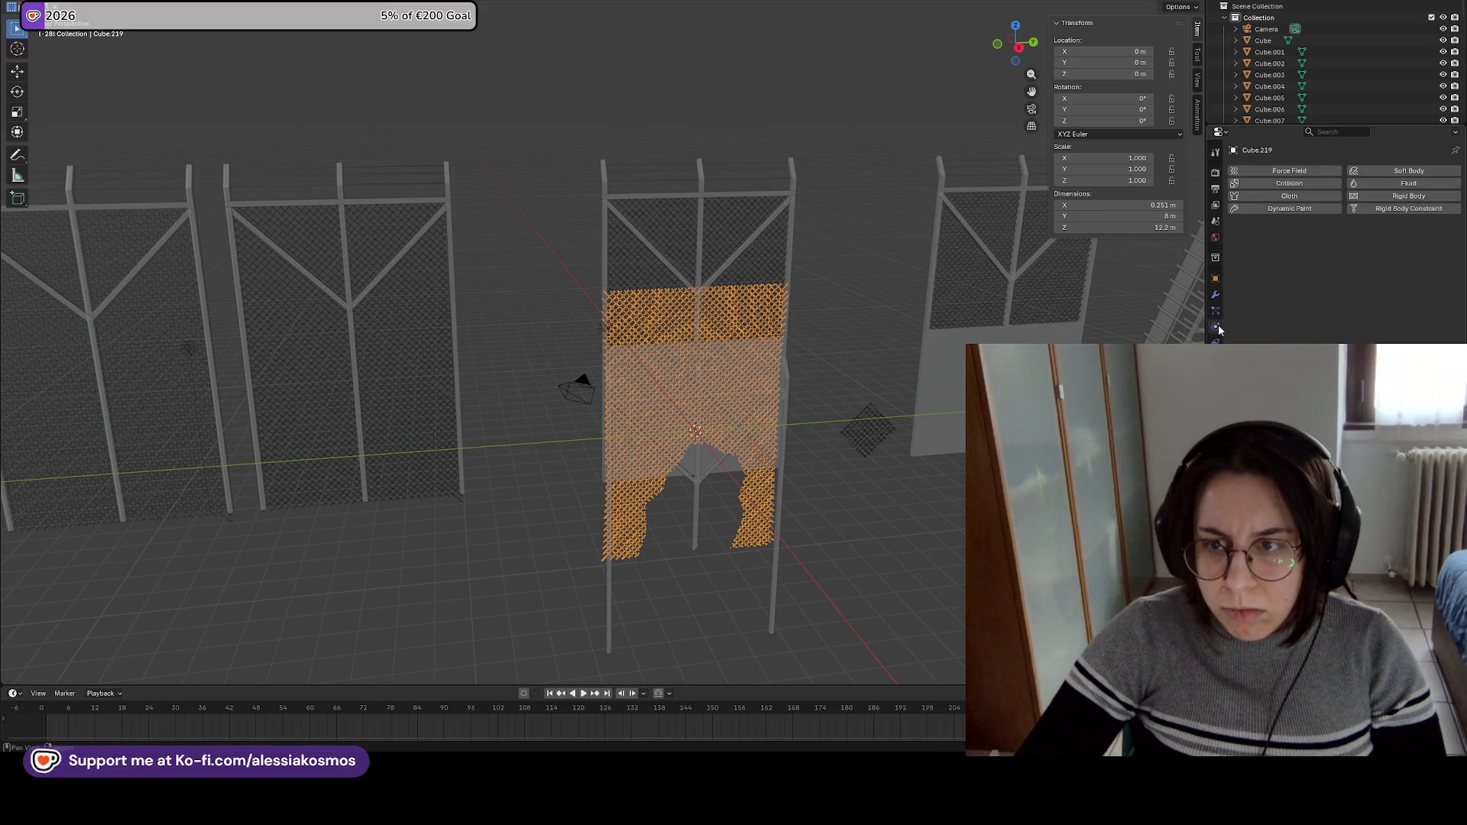
# Apply rotation and scale to the fence mesh and save Border.blend.
pyautogui.click(177, 8)
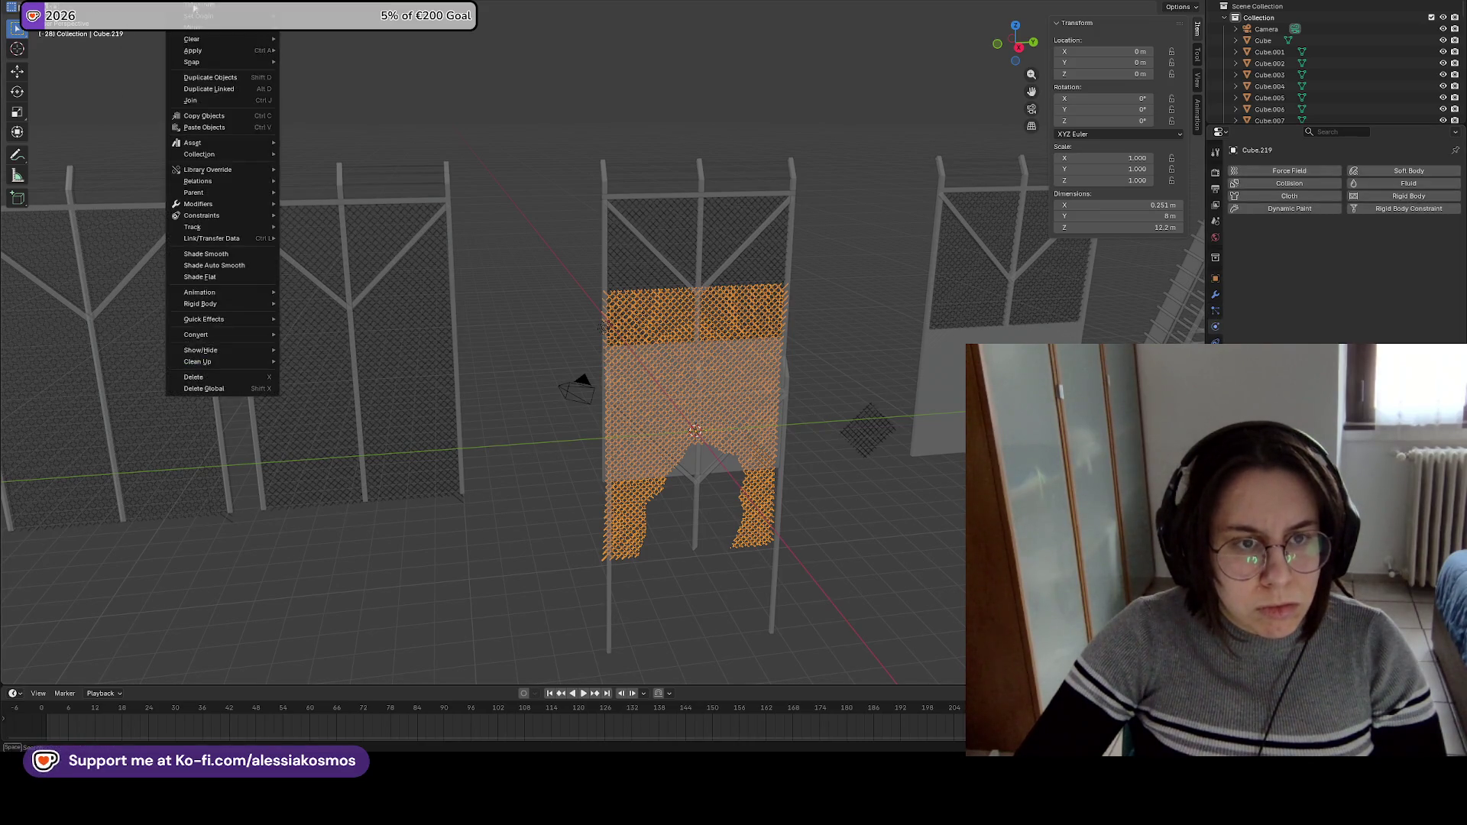
pyautogui.moveTo(218, 308)
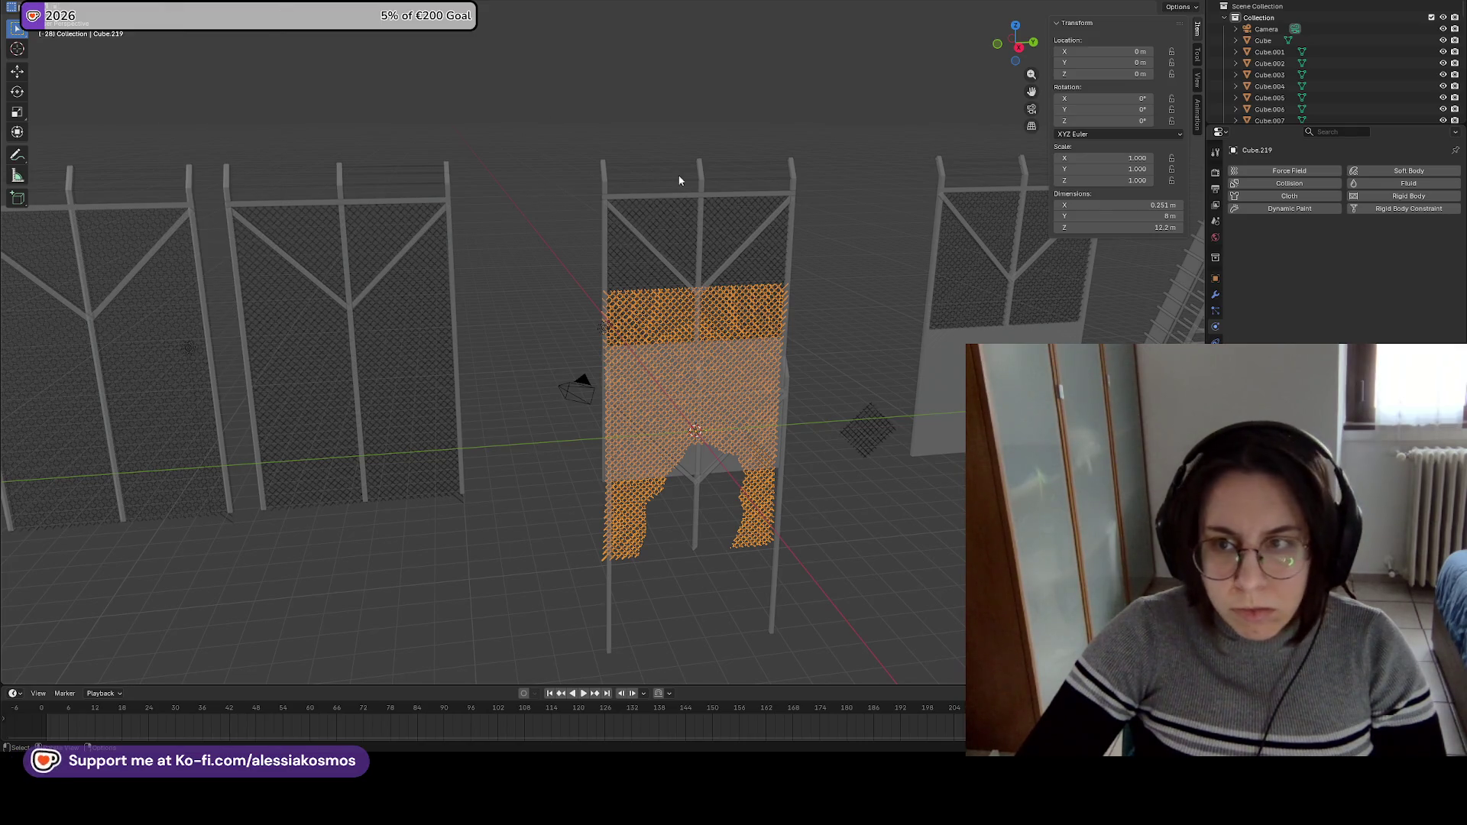
pyautogui.hotkey('ctrl', 'a')
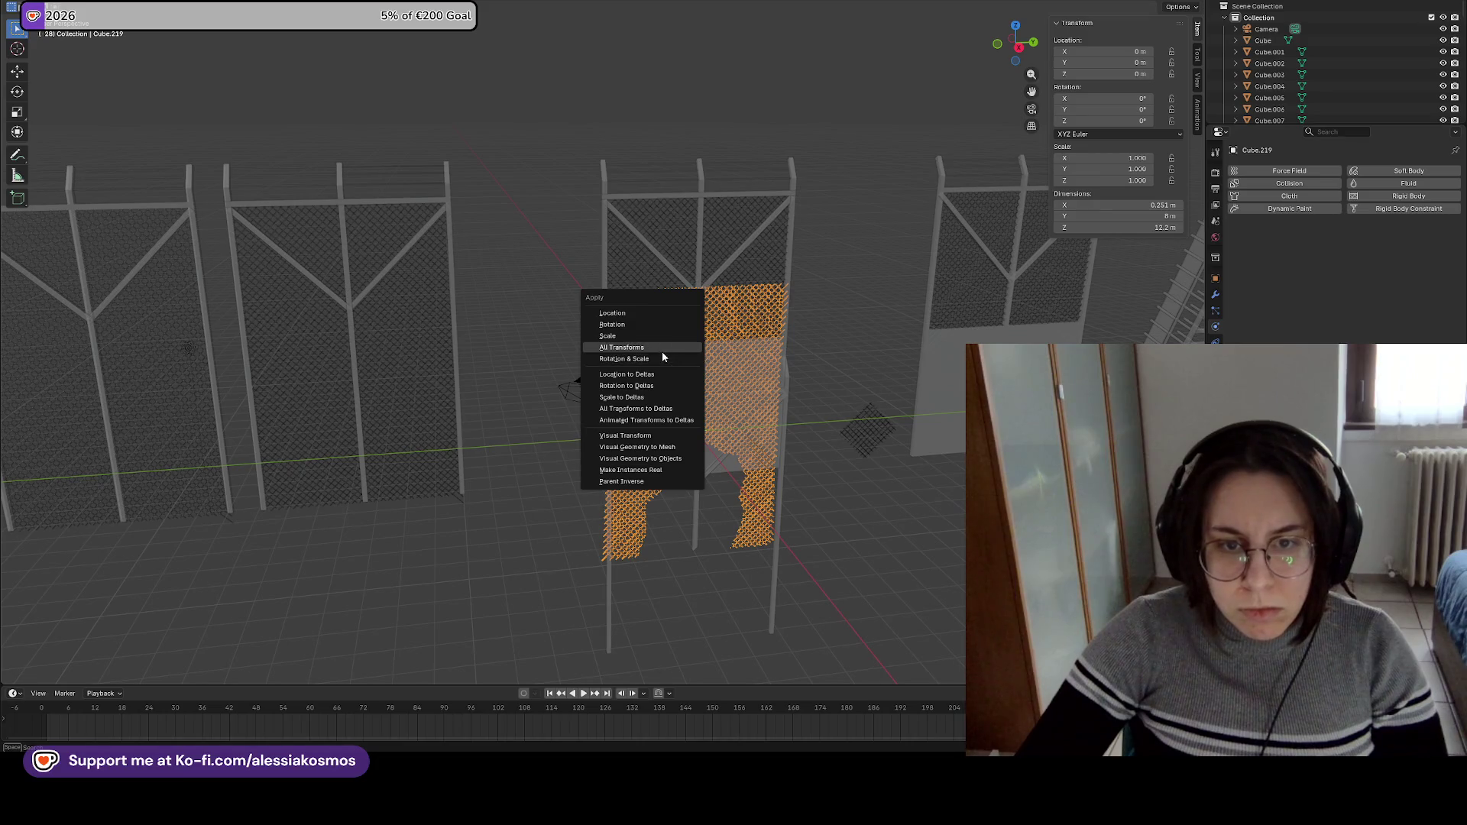
pyautogui.click(656, 359)
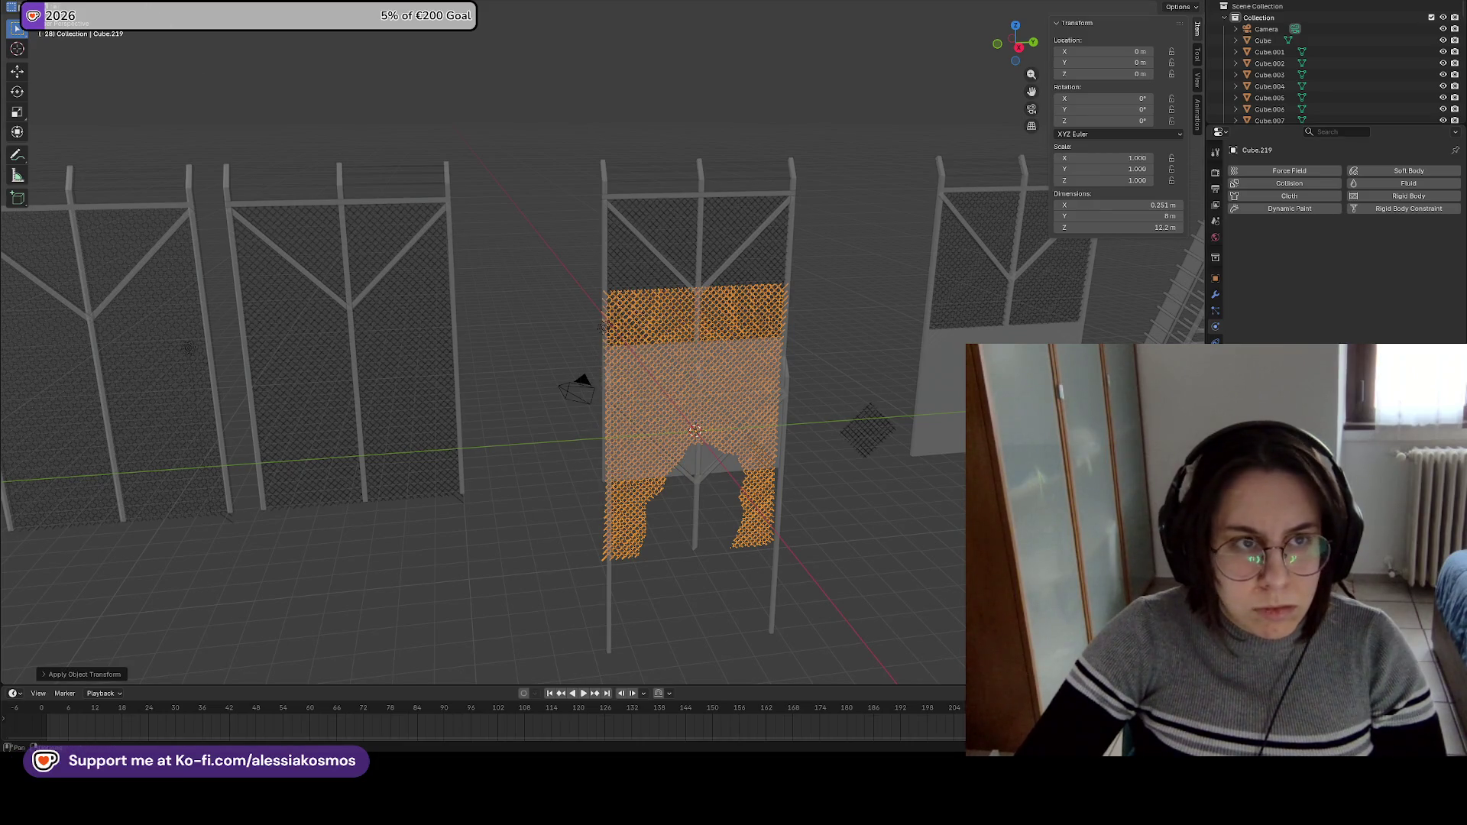
pyautogui.hotkey('ctrl', 's')
# Export the fence as FBX, overwriting the existing file, and switch to Unreal.
pyautogui.click(26, 7)
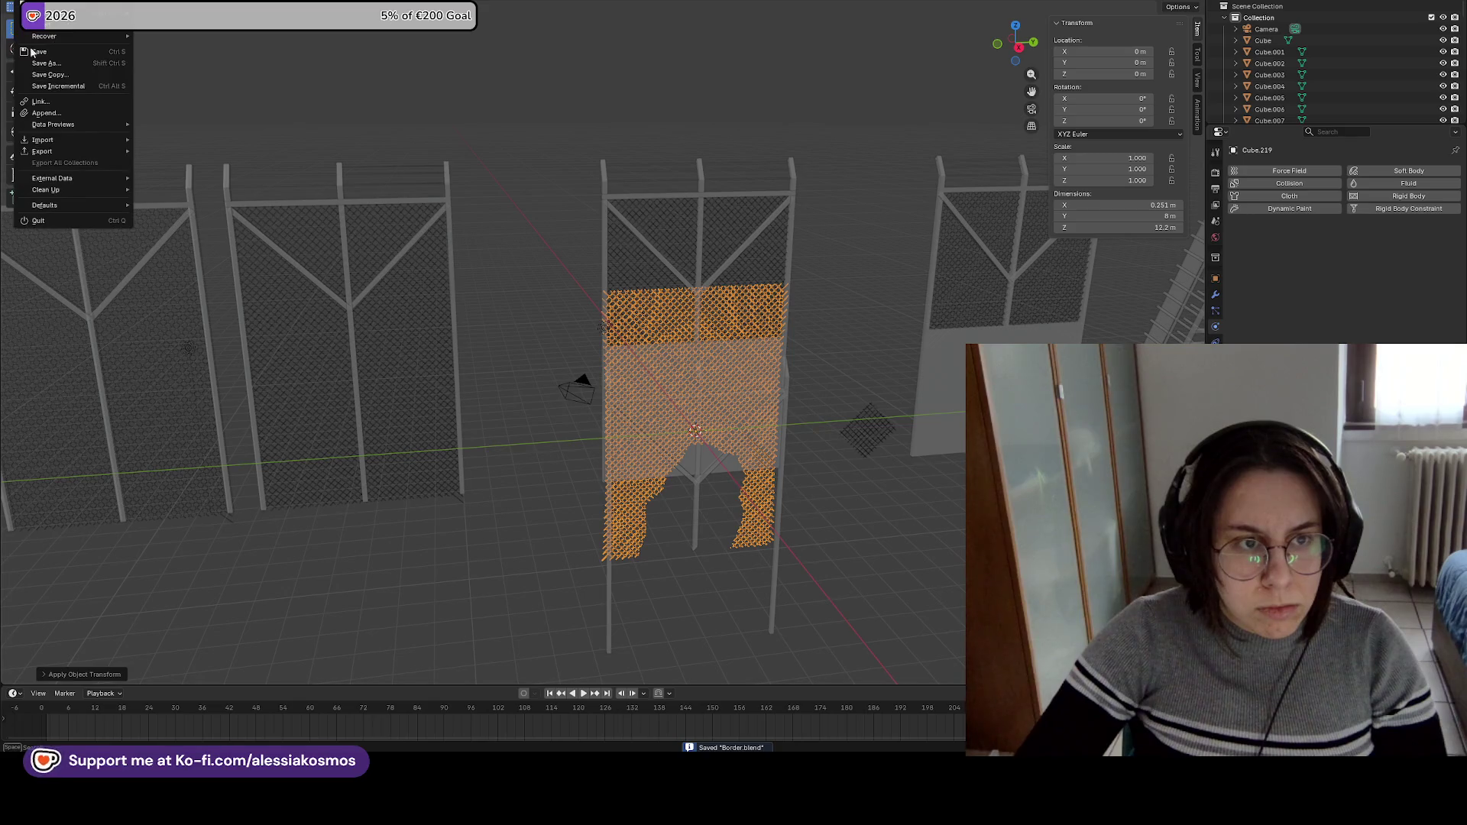
pyautogui.moveTo(46, 150)
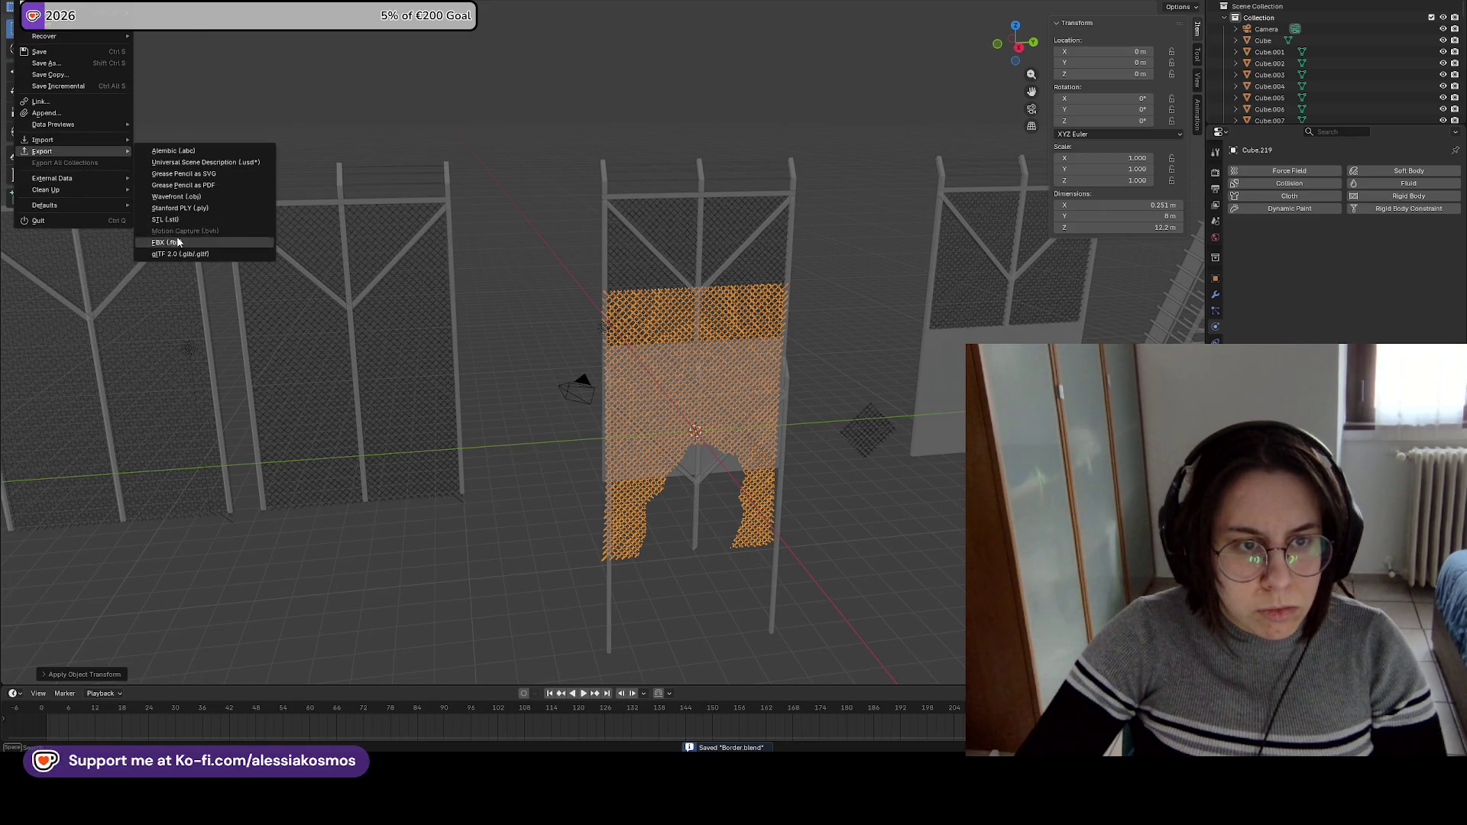
pyautogui.click(191, 242)
pyautogui.doubleClick(515, 284)
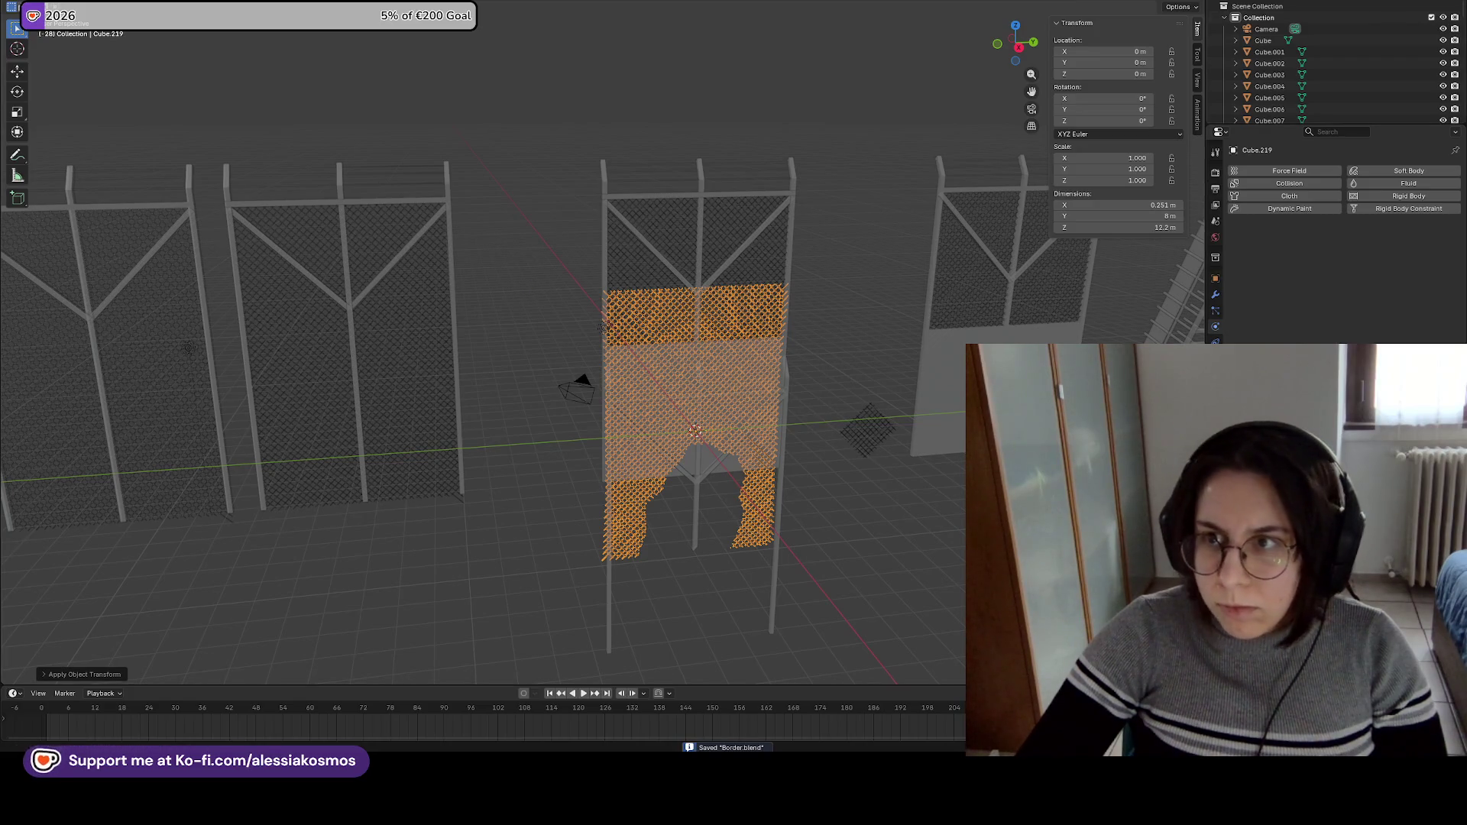
pyautogui.hotkey('alt', 'Tab')
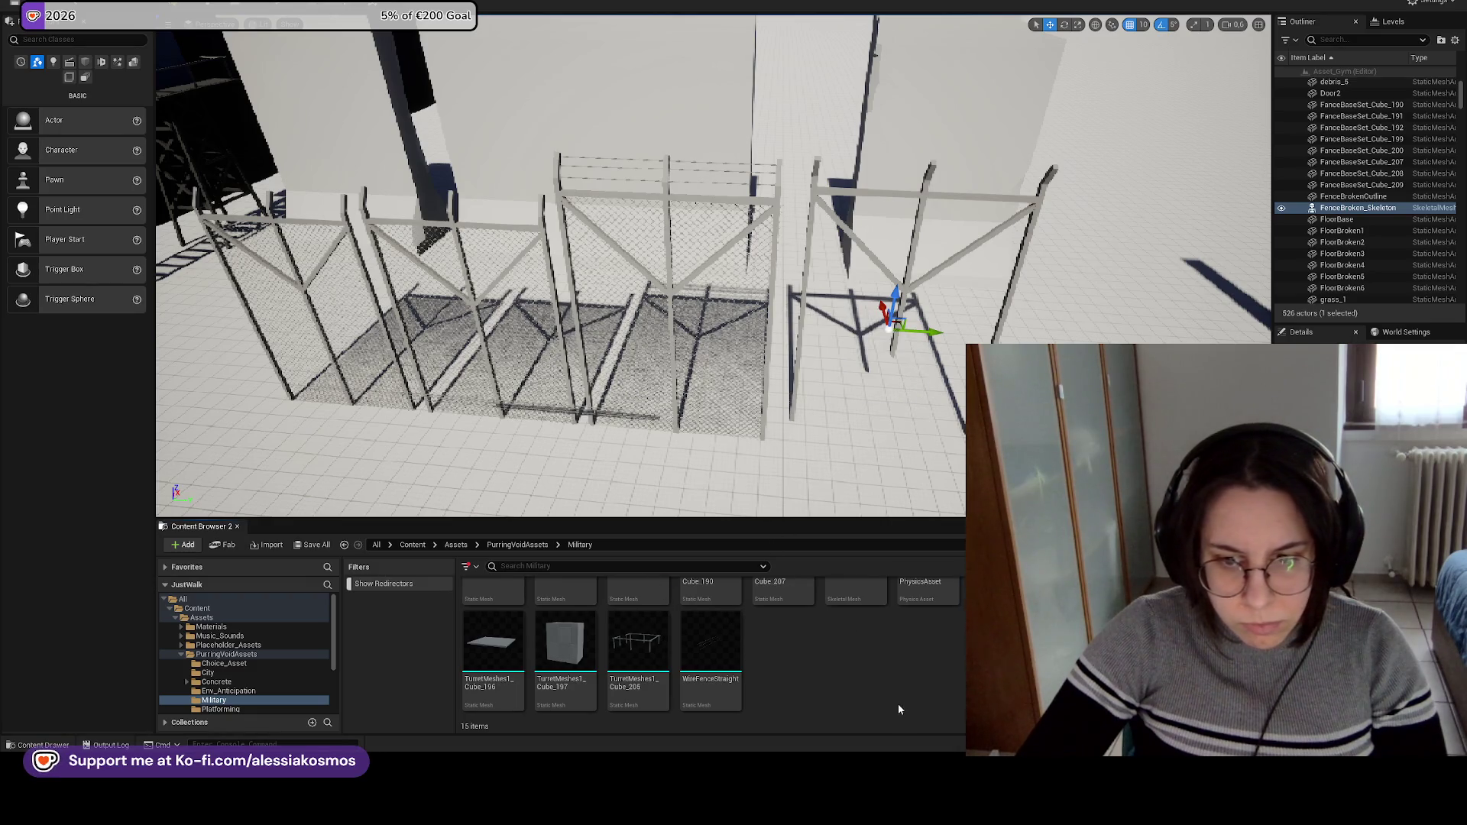
# Delete the three FenceBroken assets from the Military folder, leaving 12 items.
pyautogui.scroll(2, 900, 711)
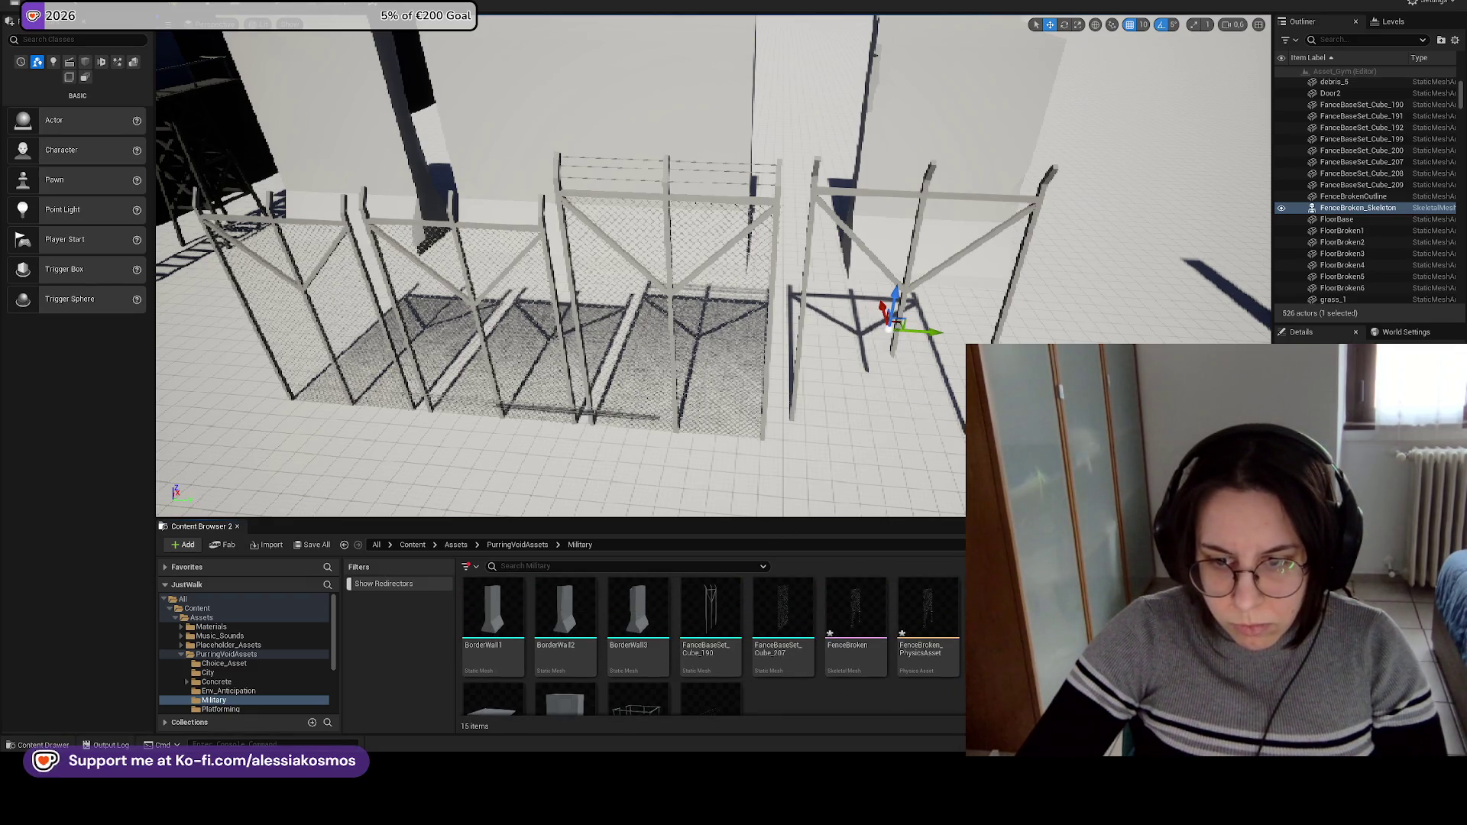
pyautogui.click(856, 612)
pyautogui.scroll(-1, 855, 595)
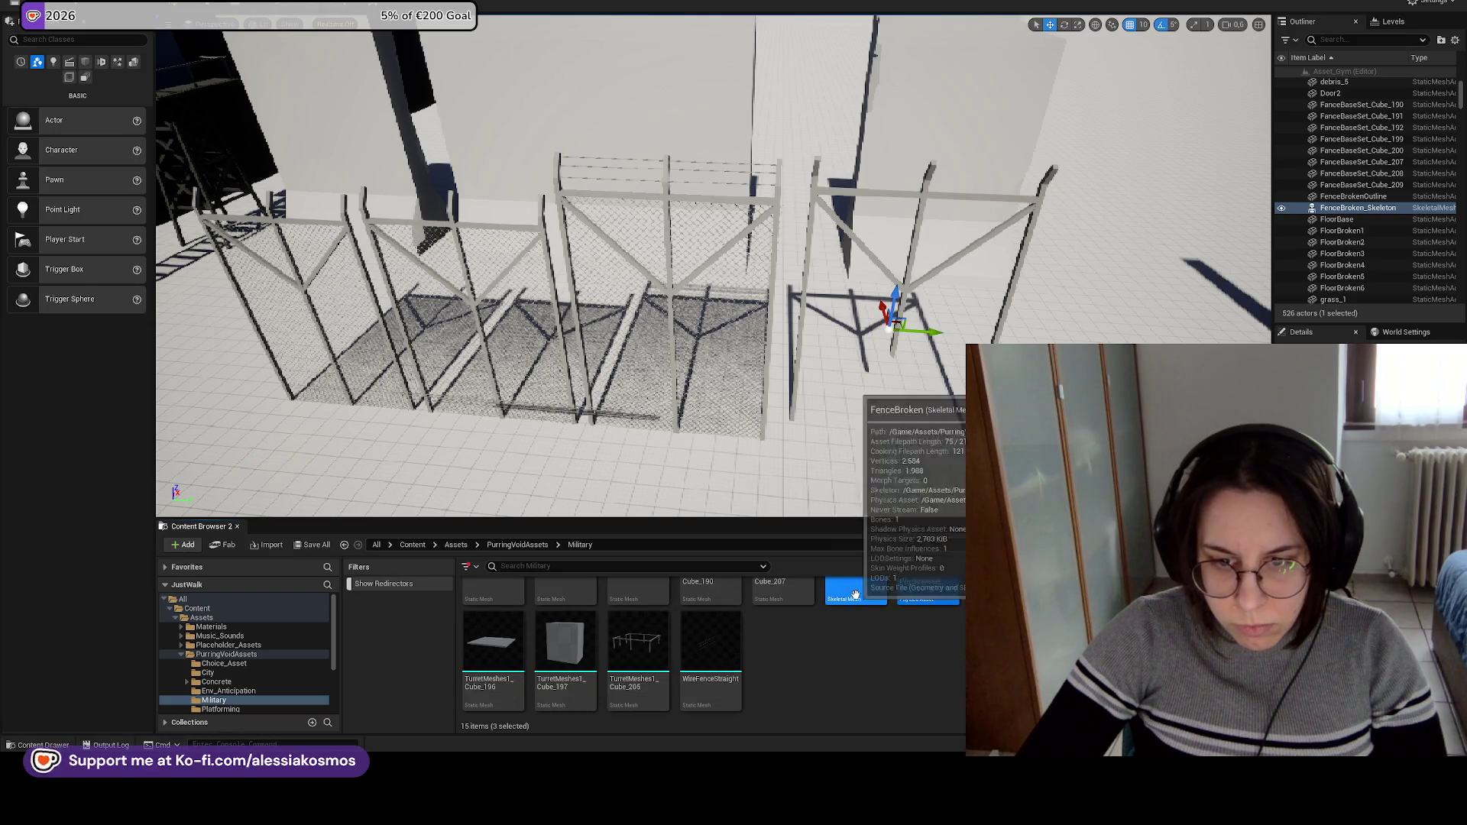
pyautogui.rightClick(856, 595)
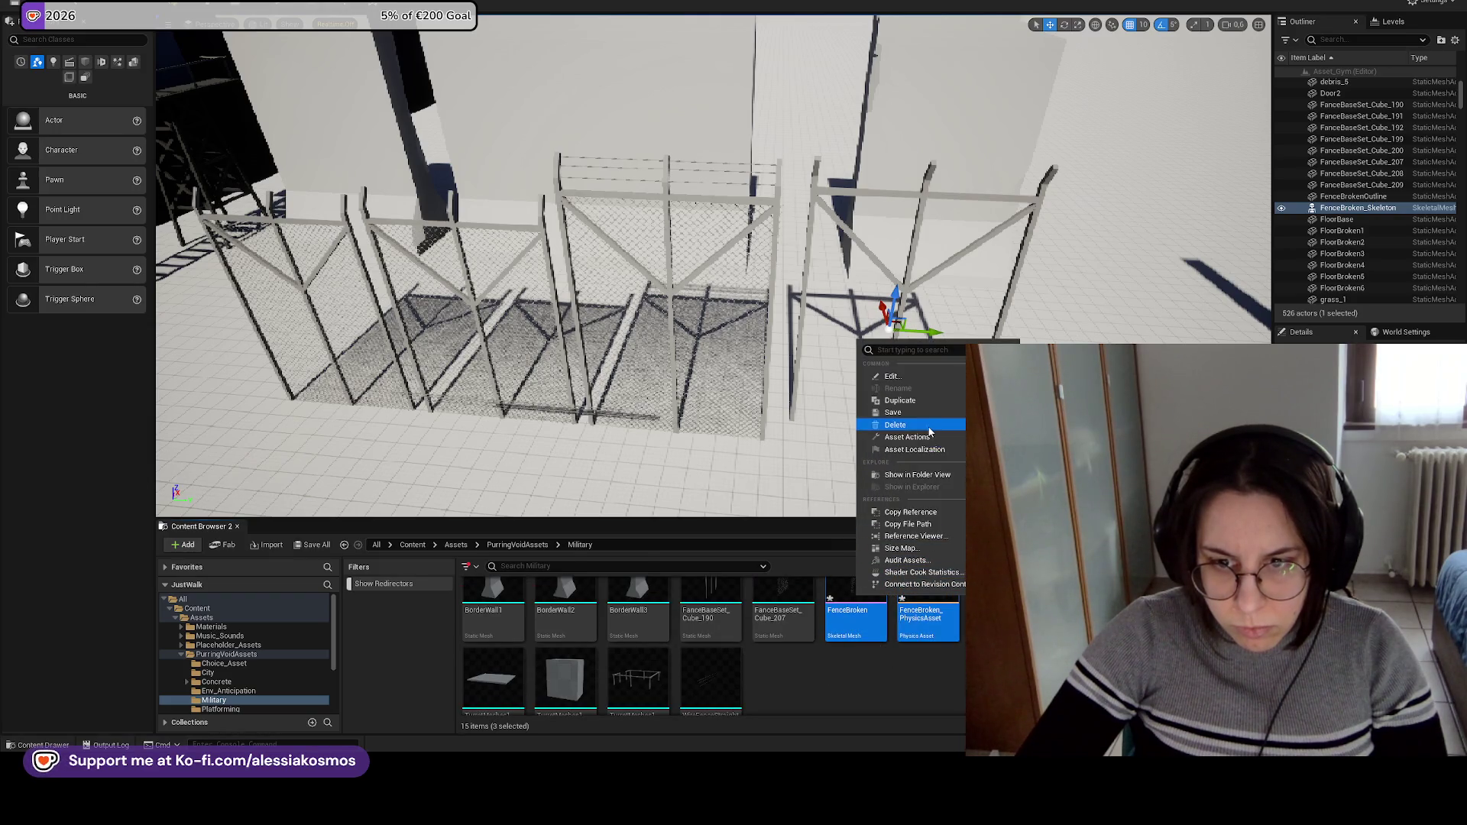
pyautogui.click(894, 424)
pyautogui.click(650, 547)
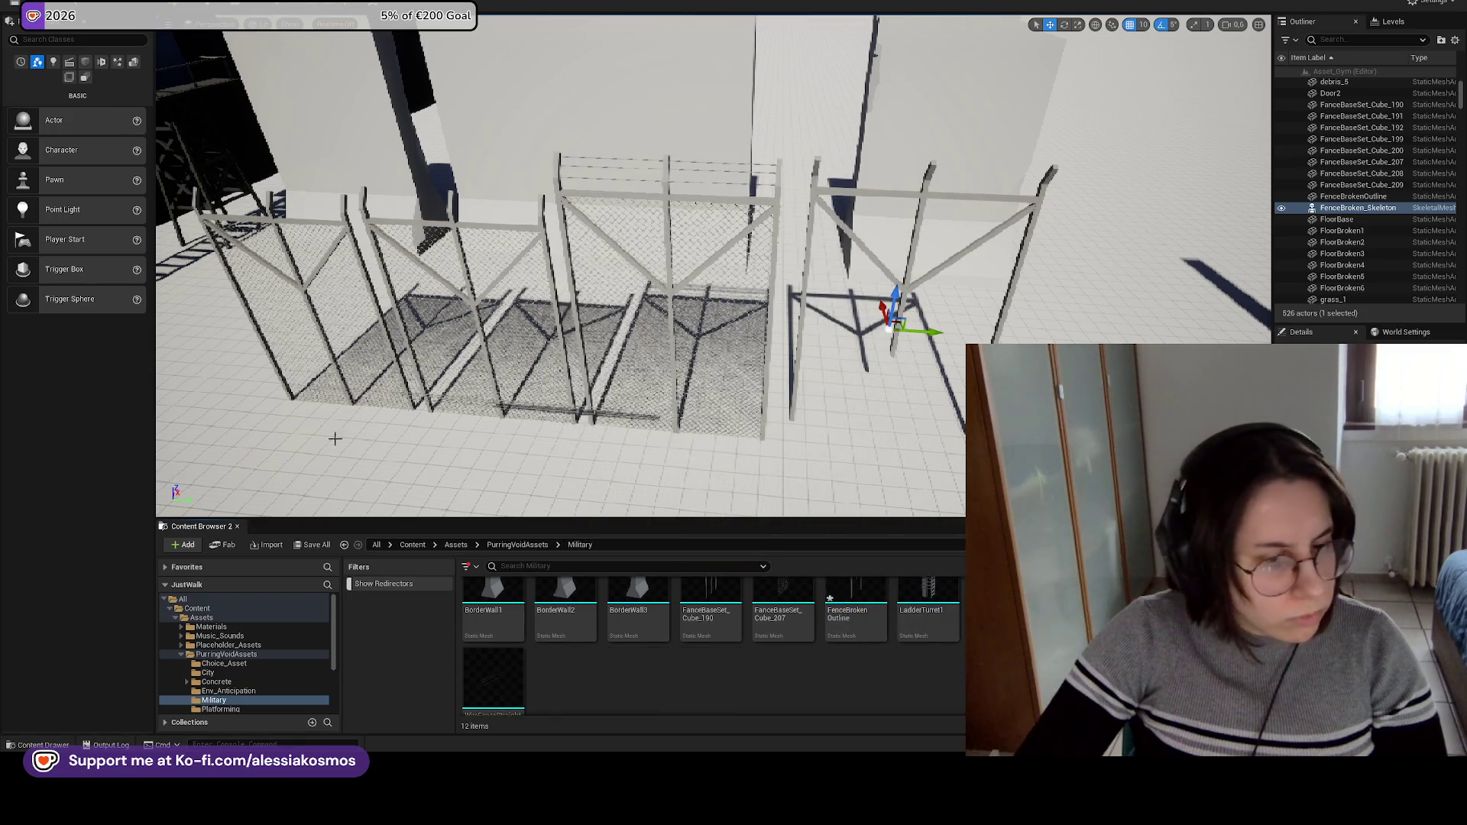
pyautogui.click(784, 611)
pyautogui.click(856, 612)
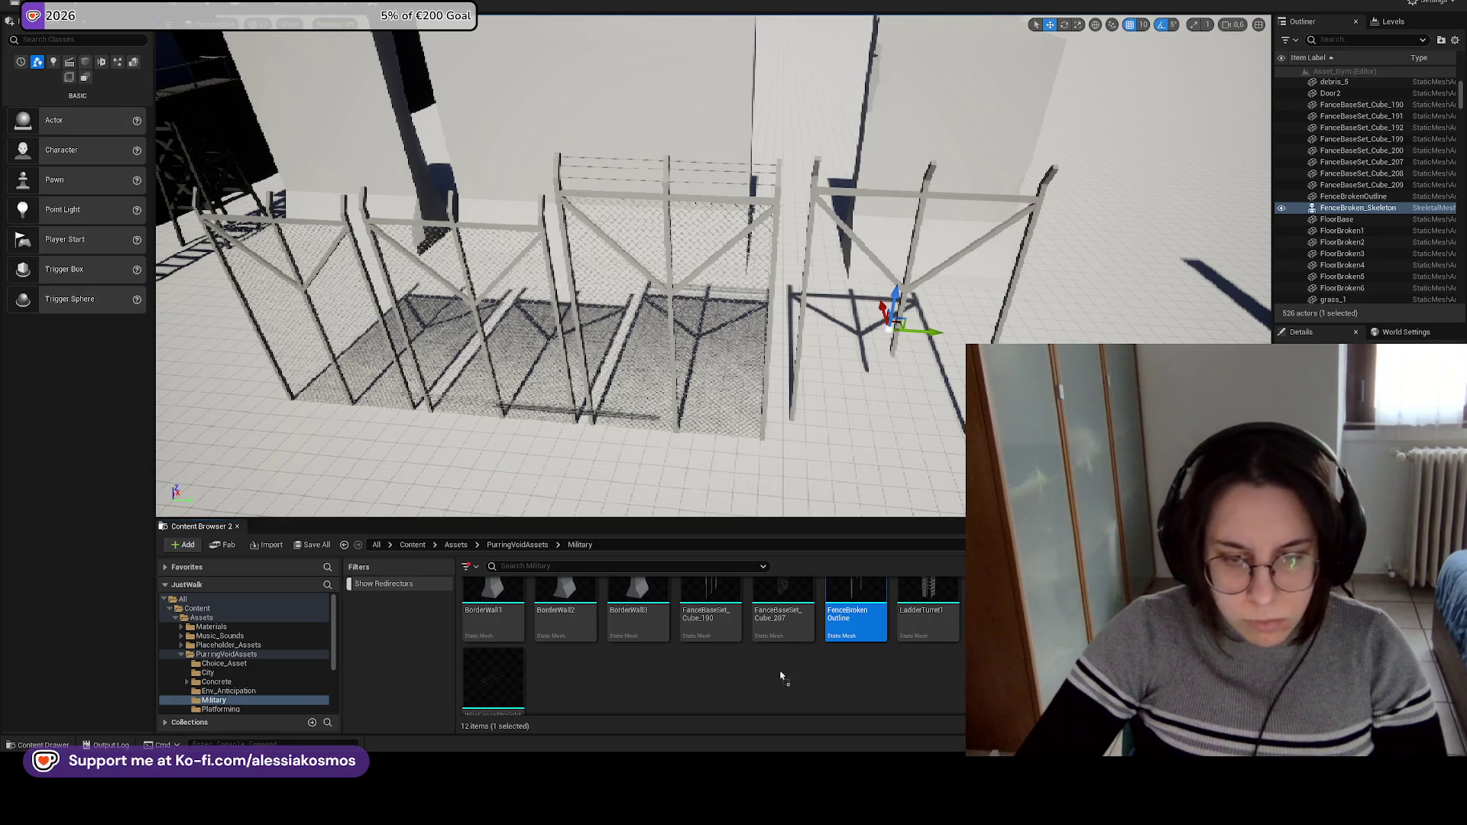
# Import the fence FBX into the Military folder as a static mesh, not a skeletal mesh.
pyautogui.moveTo(786, 668); pyautogui.dragTo(784, 669)
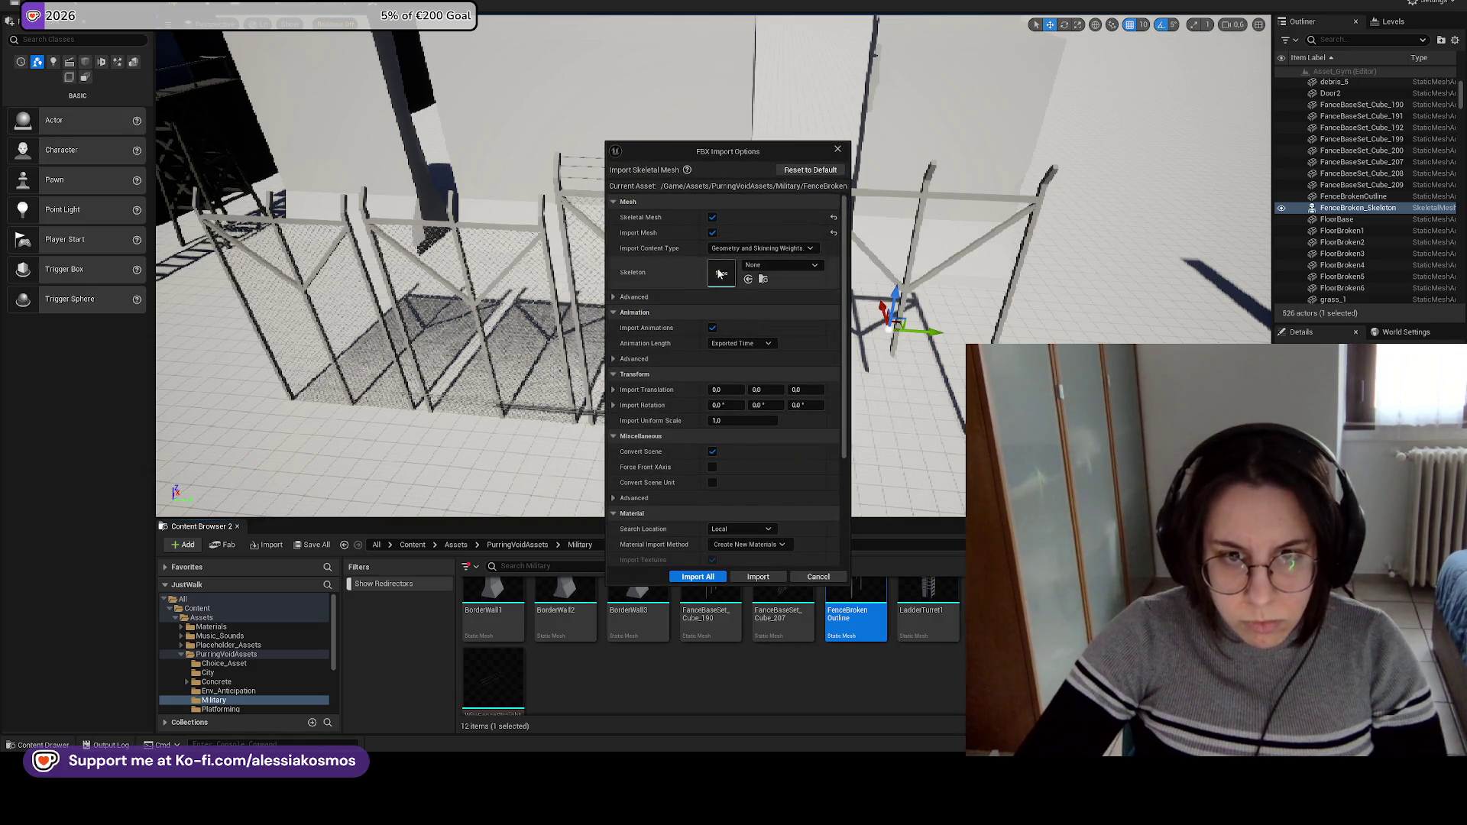
pyautogui.click(712, 217)
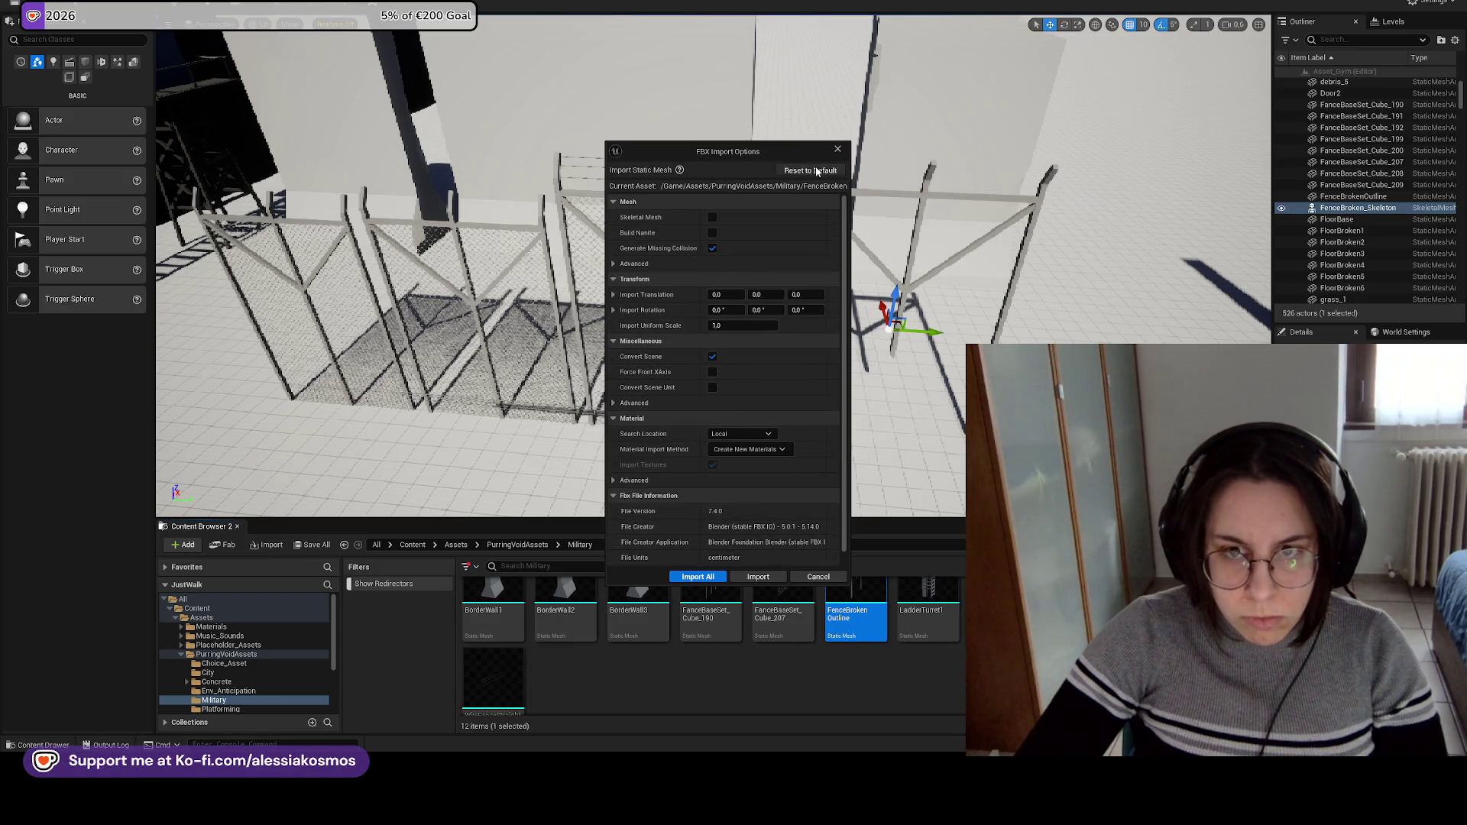
pyautogui.click(698, 576)
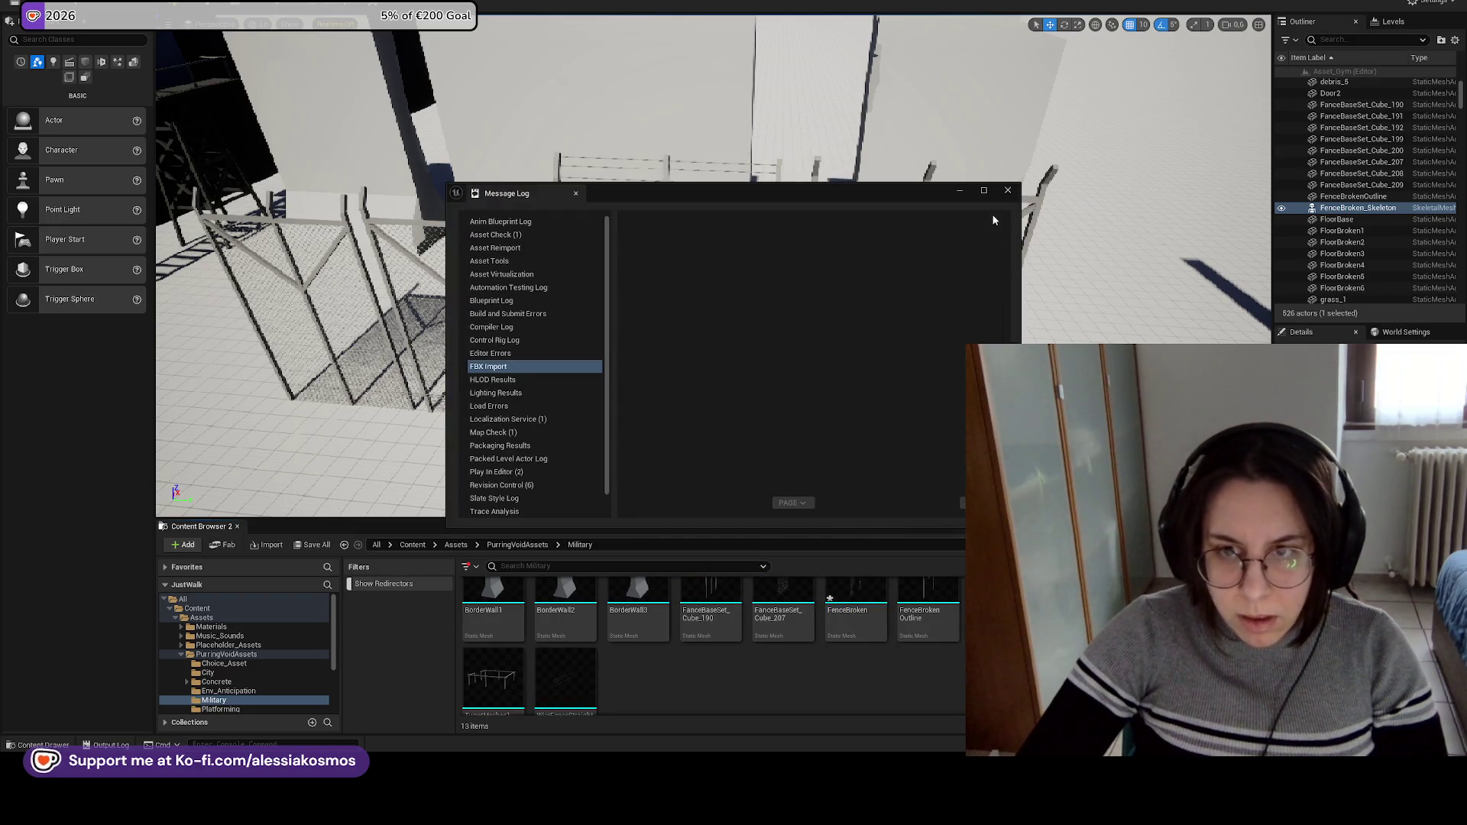
pyautogui.click(1011, 184)
# Place the FenceBroken mesh into the level beside the other fences.
pyautogui.moveTo(855, 608); pyautogui.dragTo(891, 301)
pyautogui.press('w')
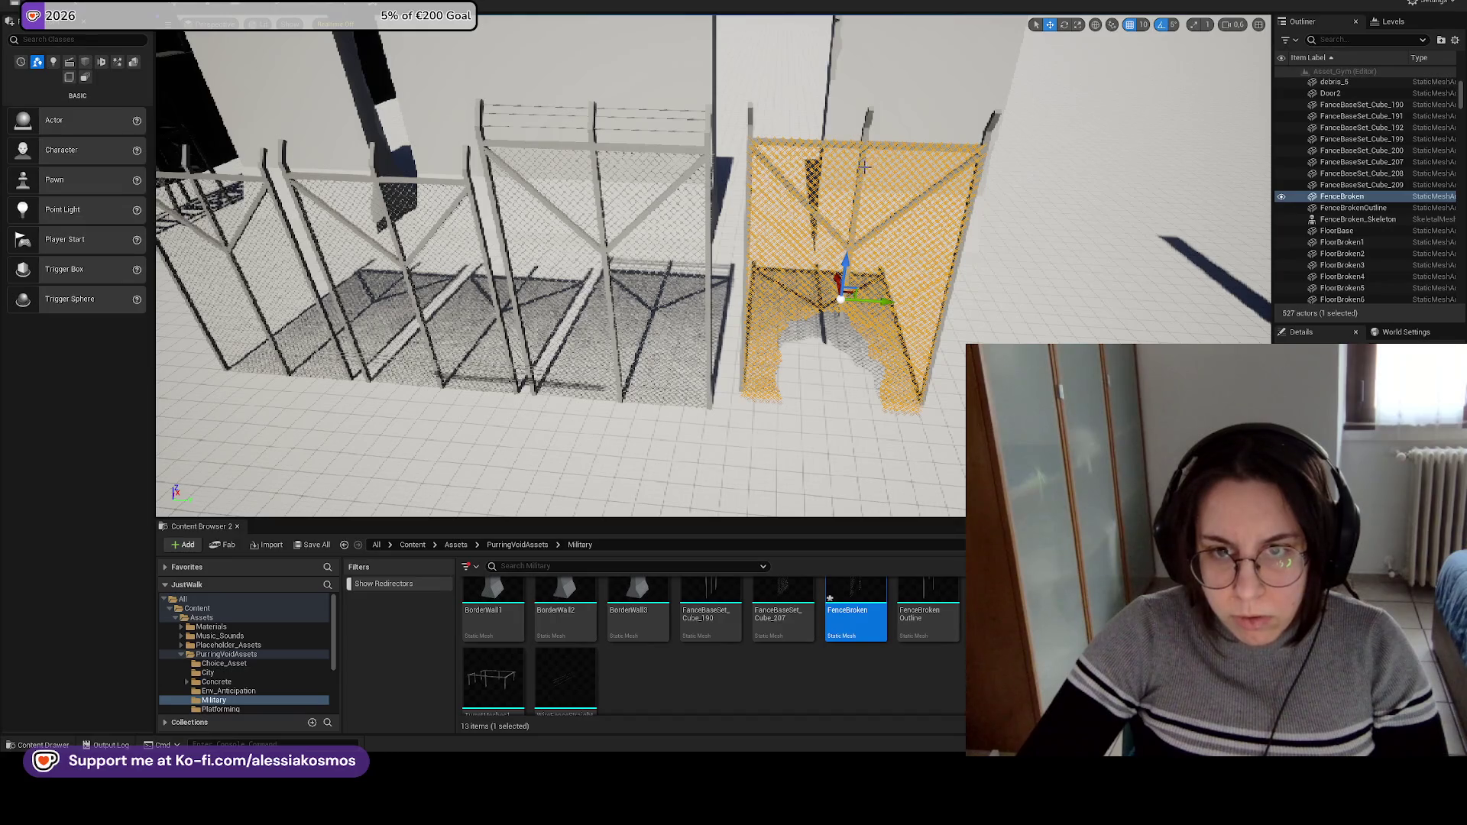
pyautogui.click(867, 151)
pyautogui.click(841, 302)
pyautogui.press('w')
pyautogui.press('w')
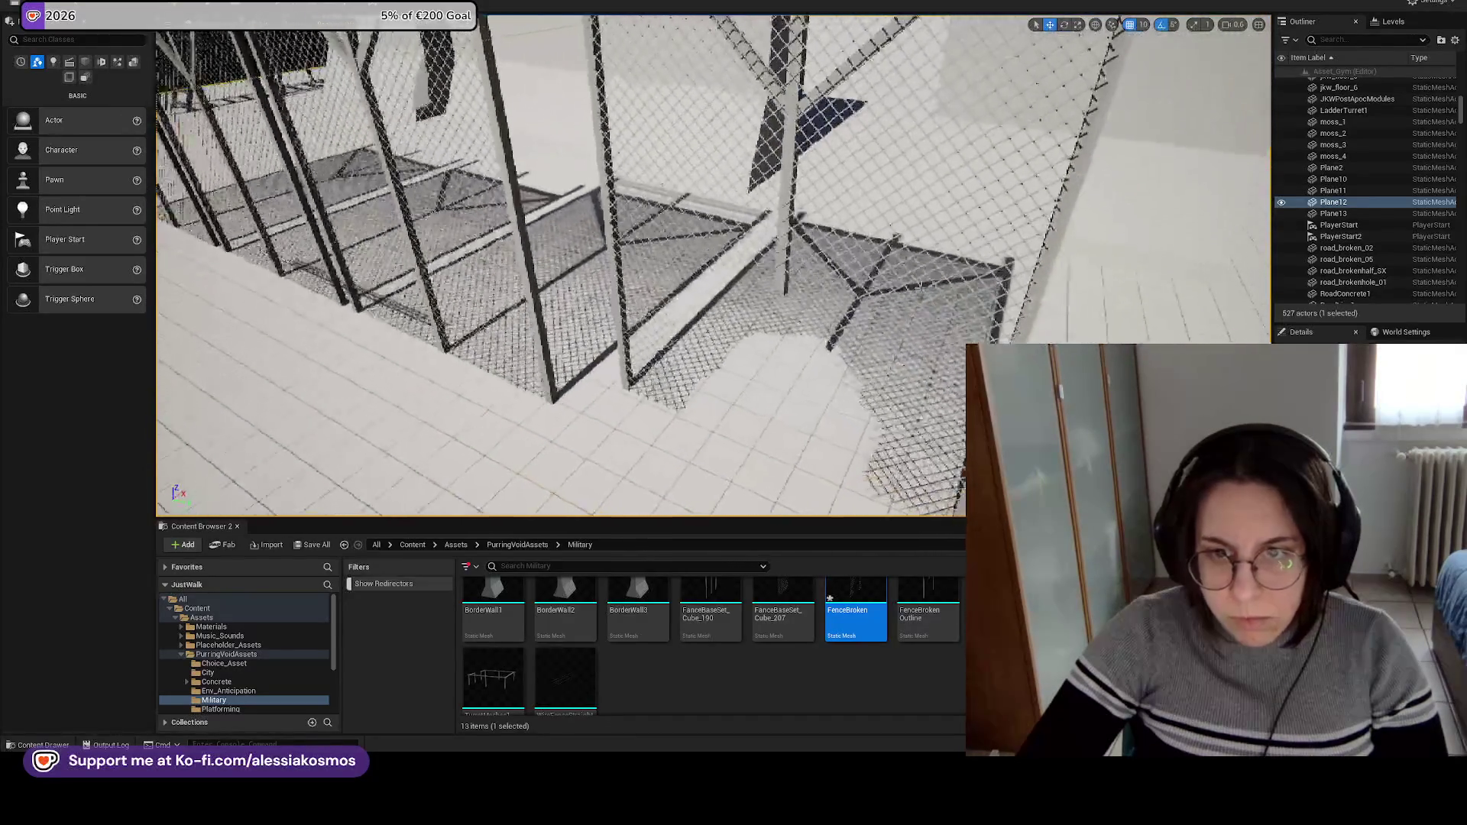
pyautogui.click(764, 229)
pyautogui.press('w')
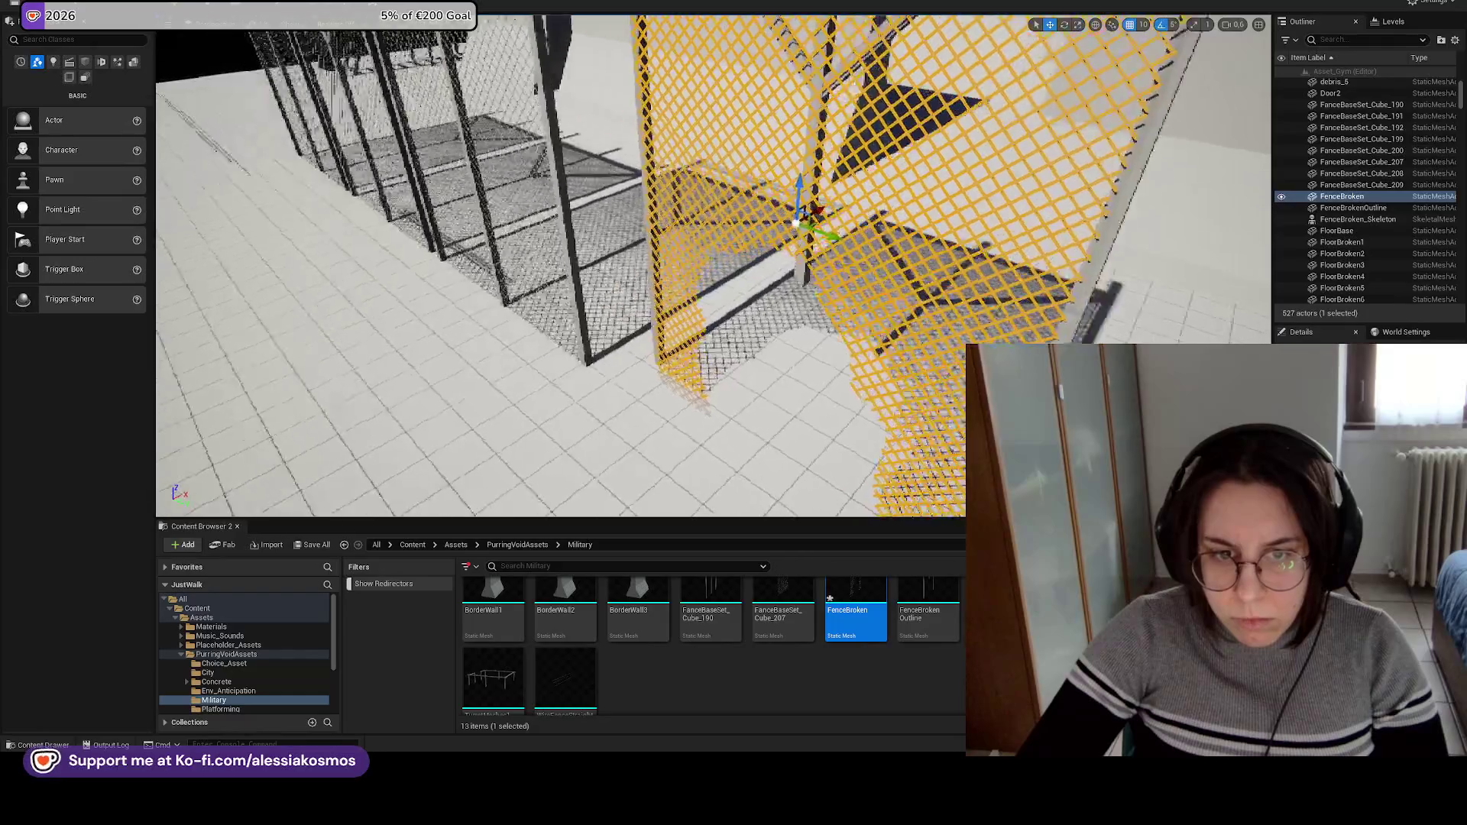
pyautogui.press('d')
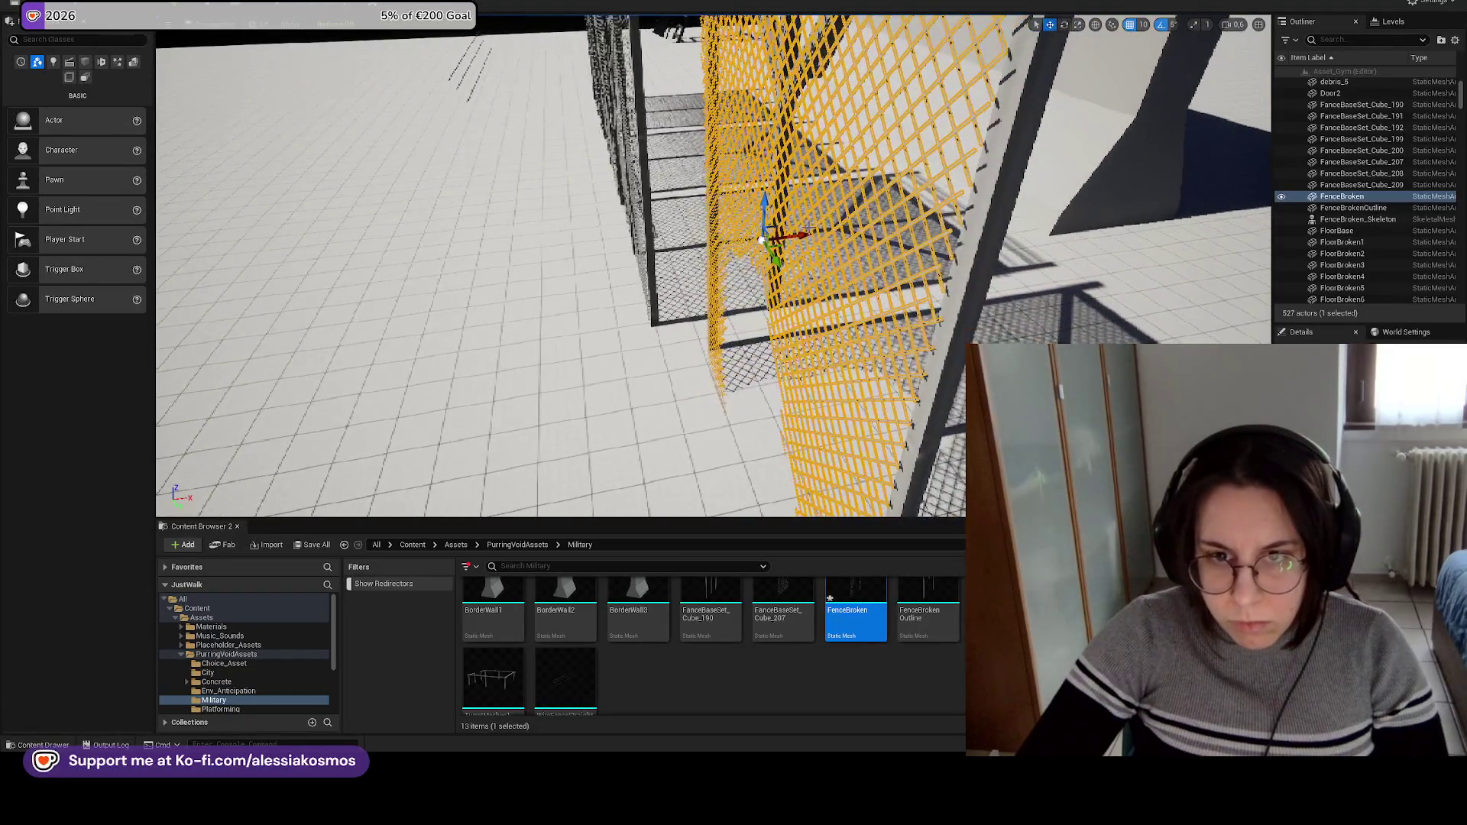
pyautogui.press('a')
pyautogui.press('s')
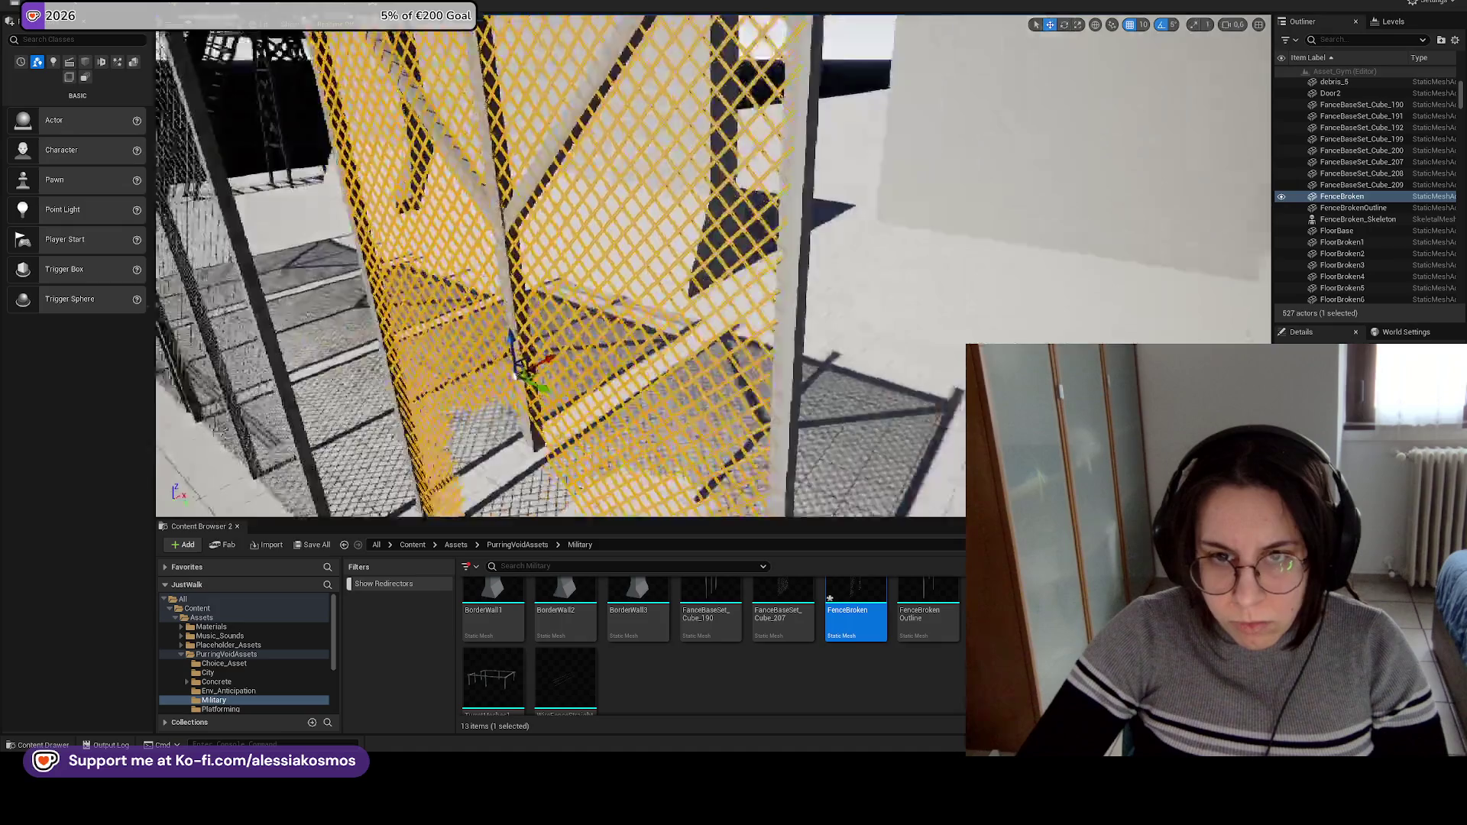
pyautogui.press('w')
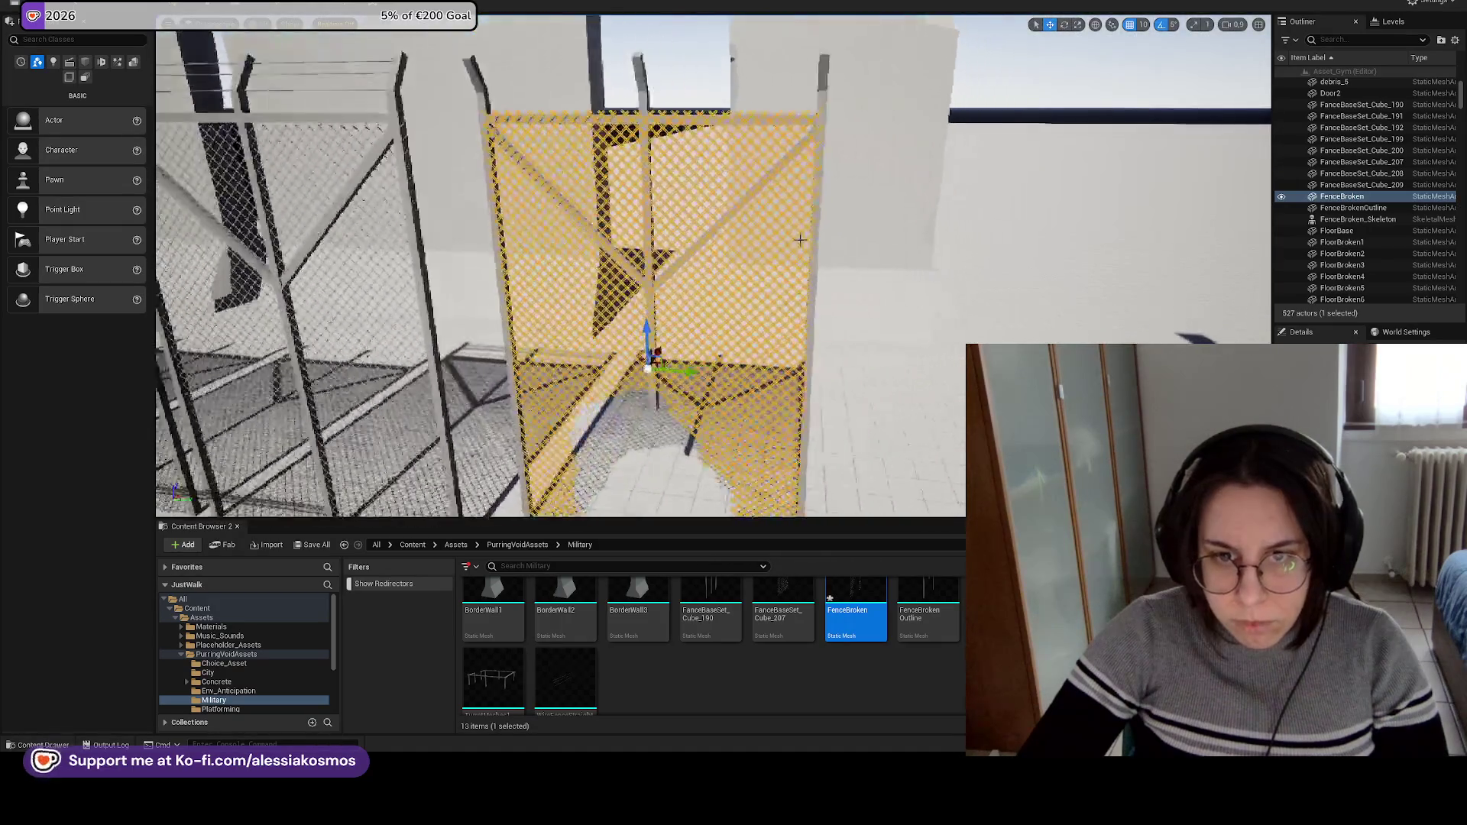
pyautogui.click(860, 271)
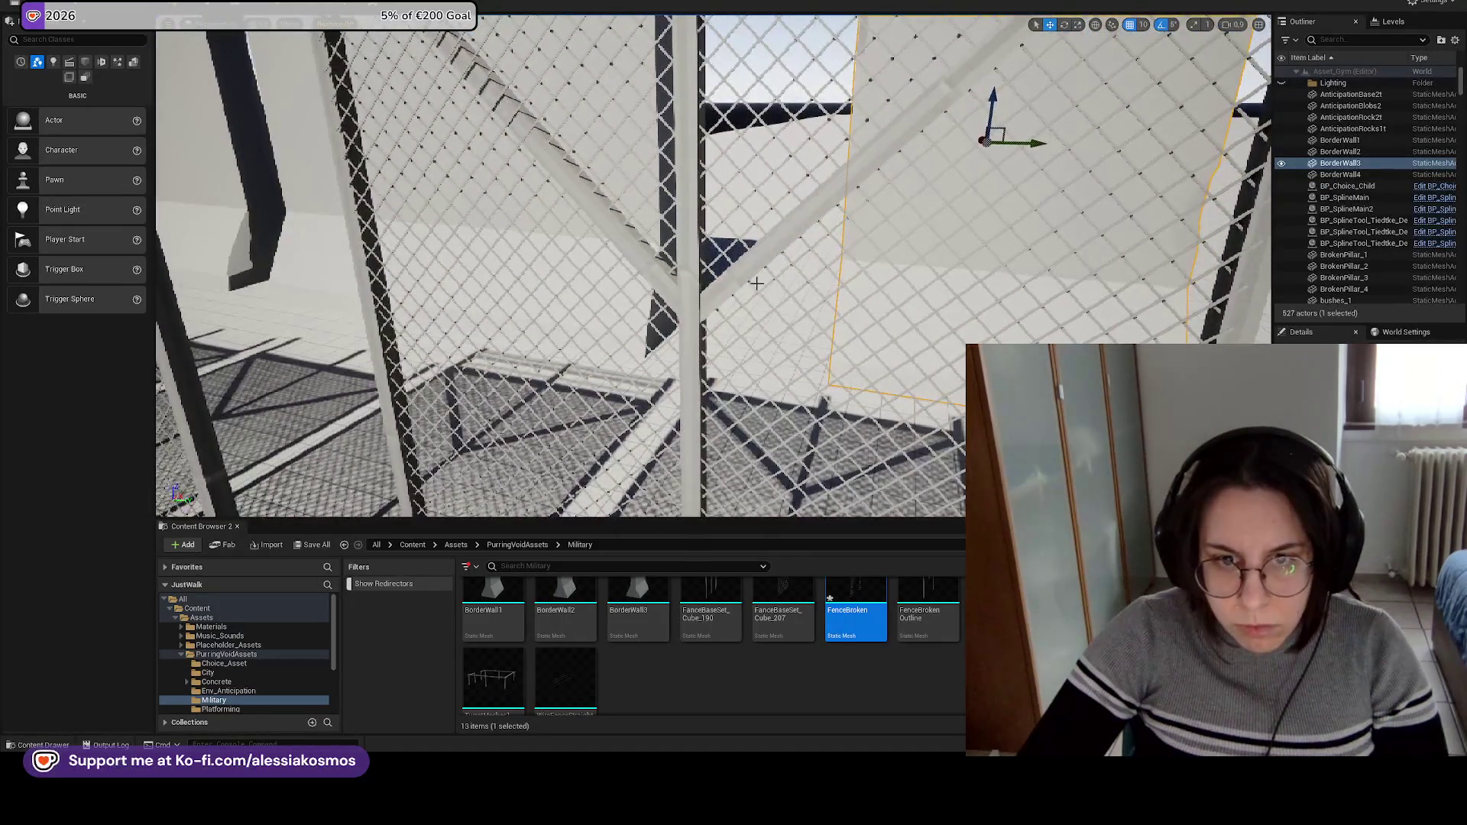
# Group the FenceBroken mesh with its outline.
pyautogui.click(727, 300)
pyautogui.click(740, 305)
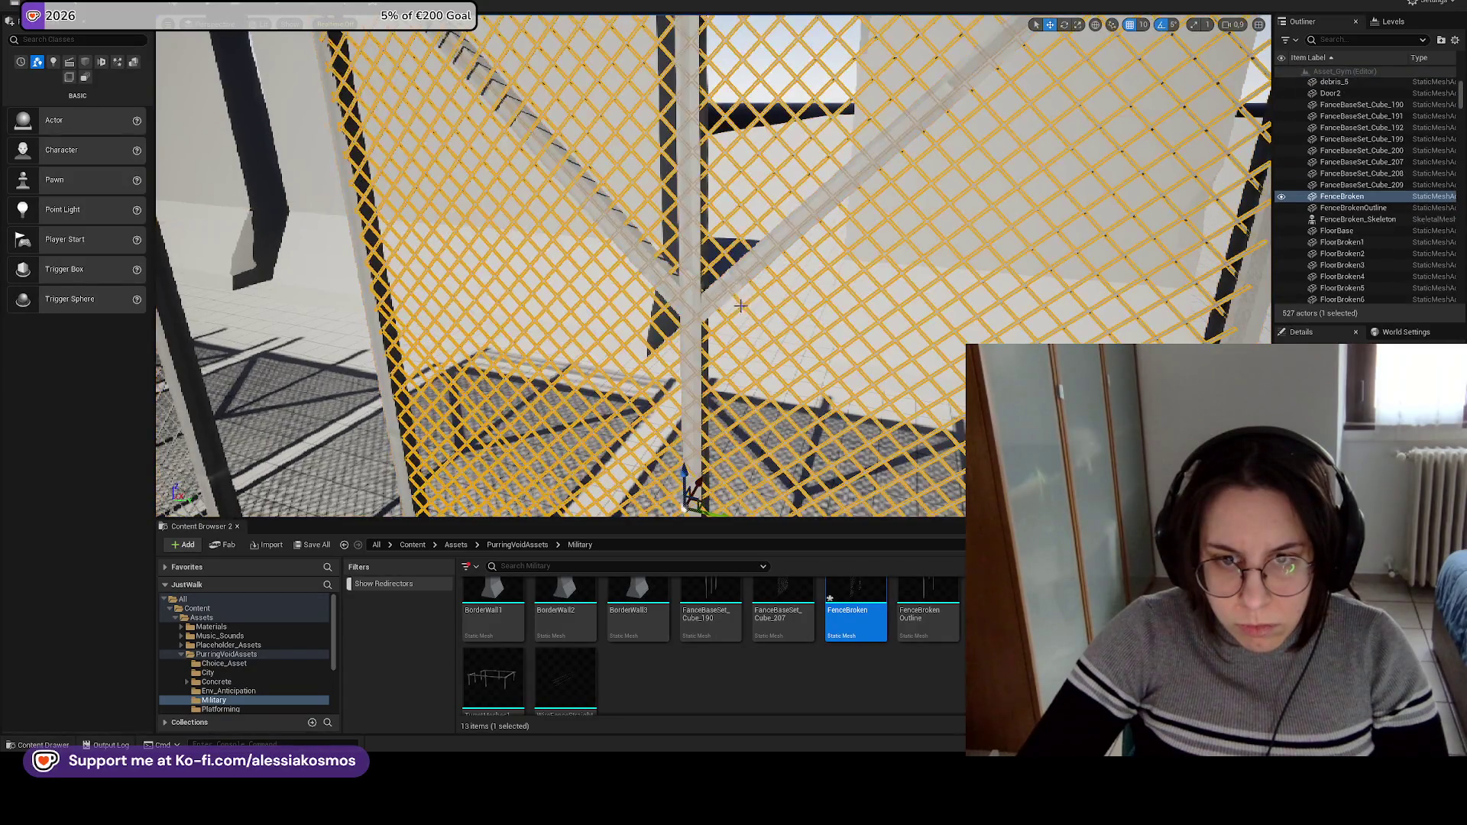
pyautogui.keyDown('ctrl'); pyautogui.click(735, 286); pyautogui.keyUp('ctrl')
pyautogui.scroll(-5, 735, 286)
pyautogui.hotkey('ctrl', 'g')
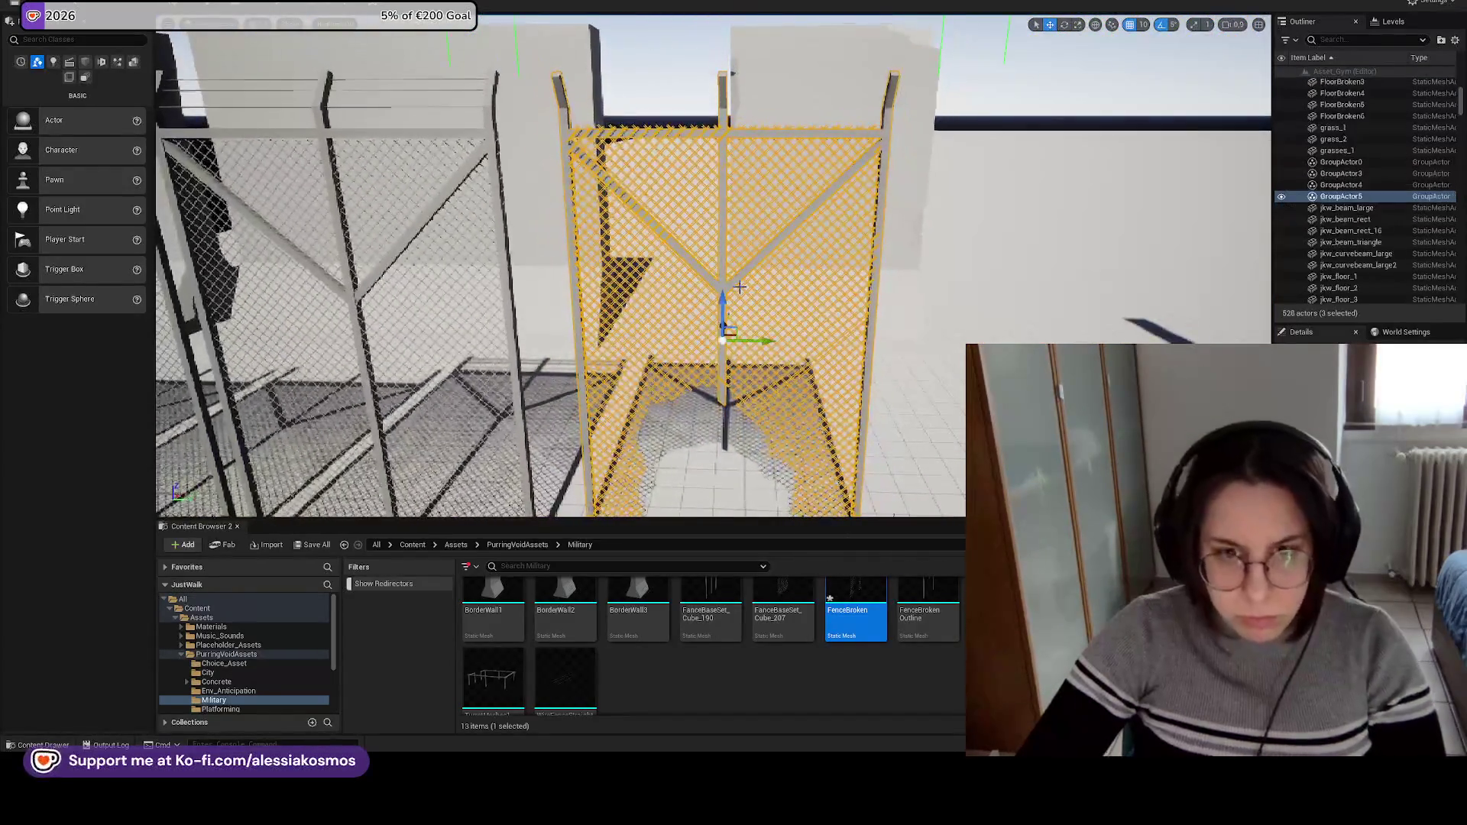
# Duplicate the fence group beside the original as FenceBroken2.
pyautogui.scroll(-10, 736, 286)
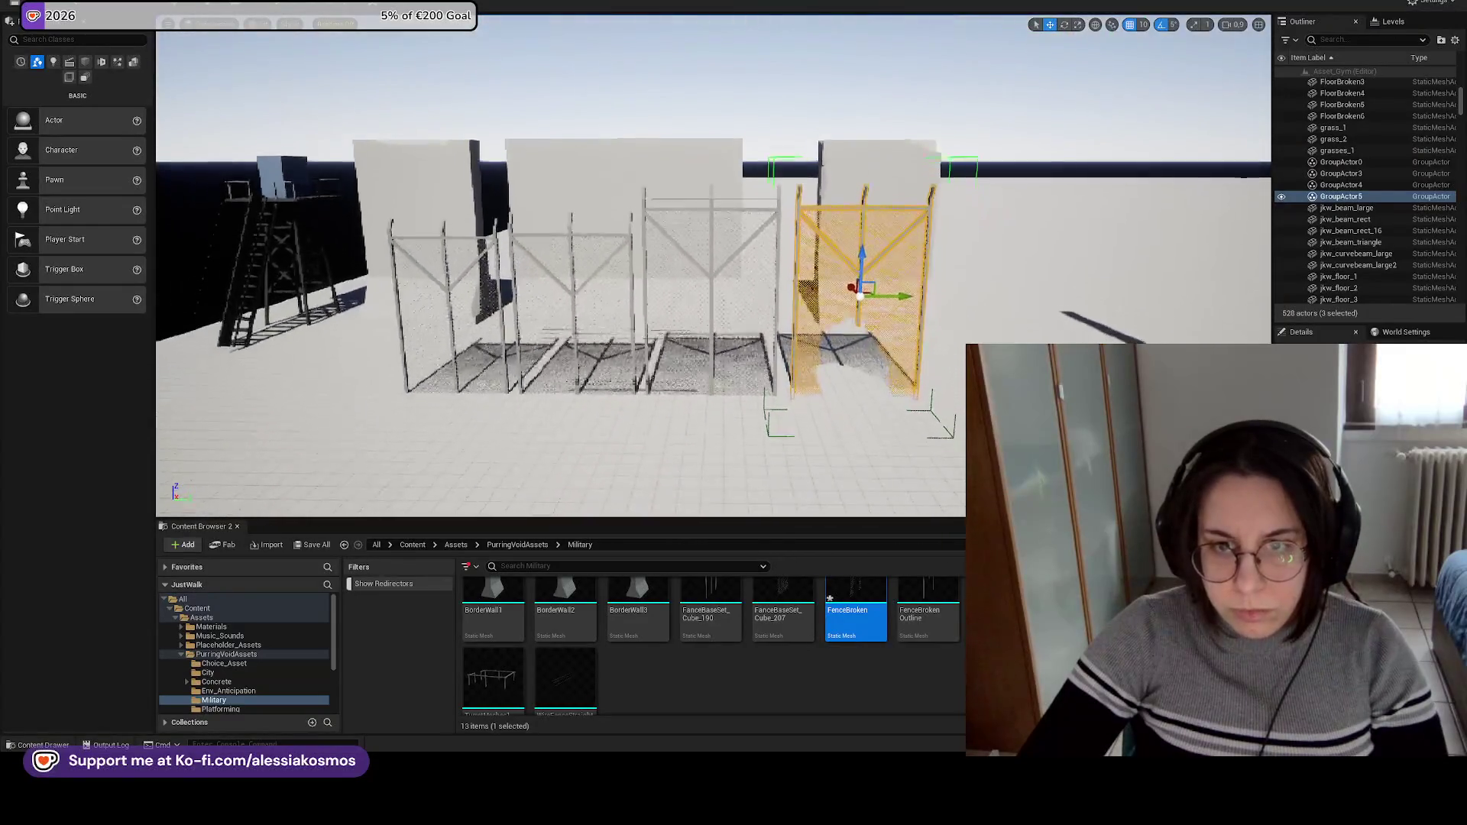
pyautogui.scroll(1, 735, 286)
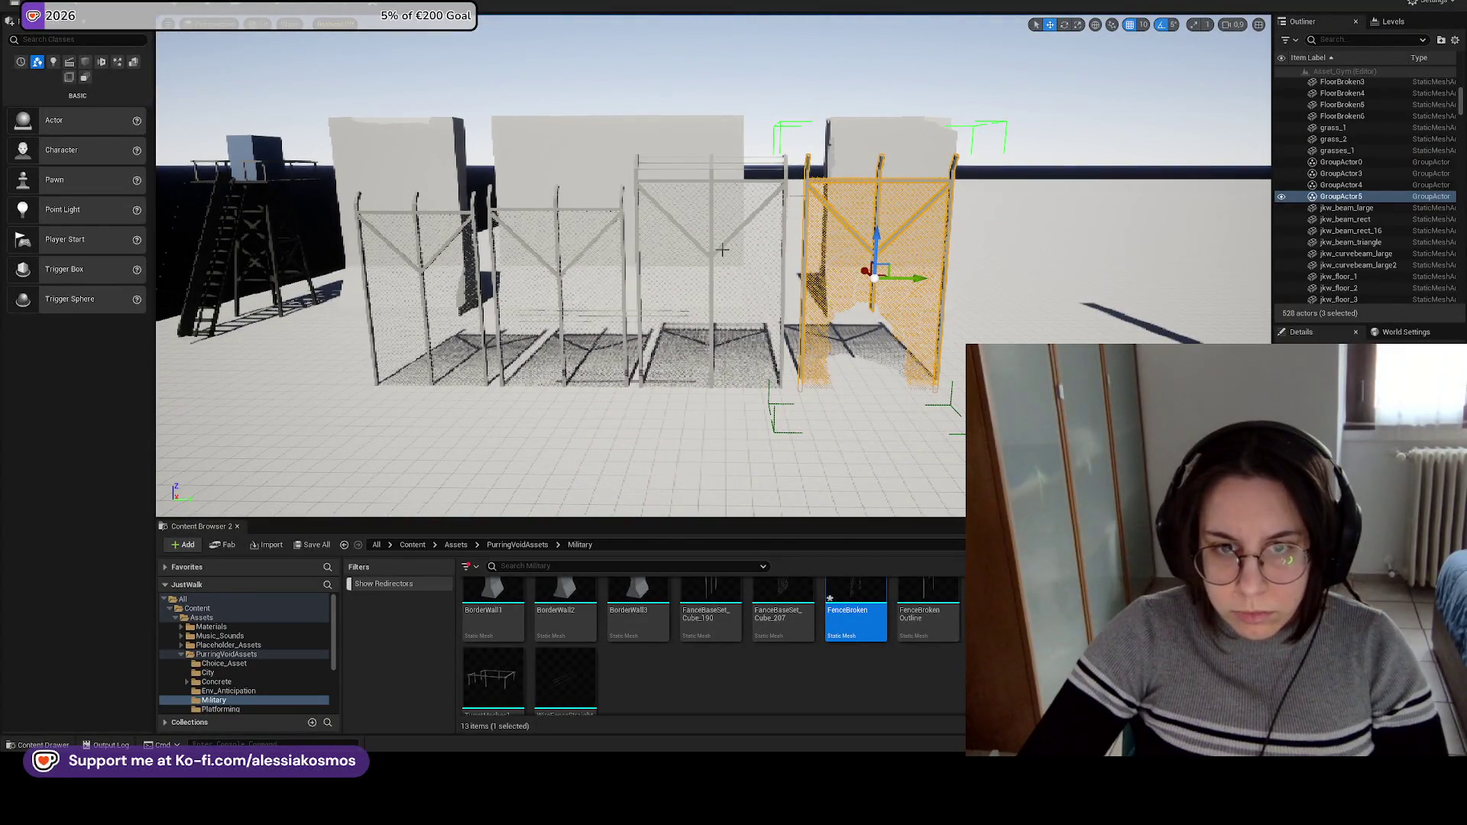
pyautogui.press('f')
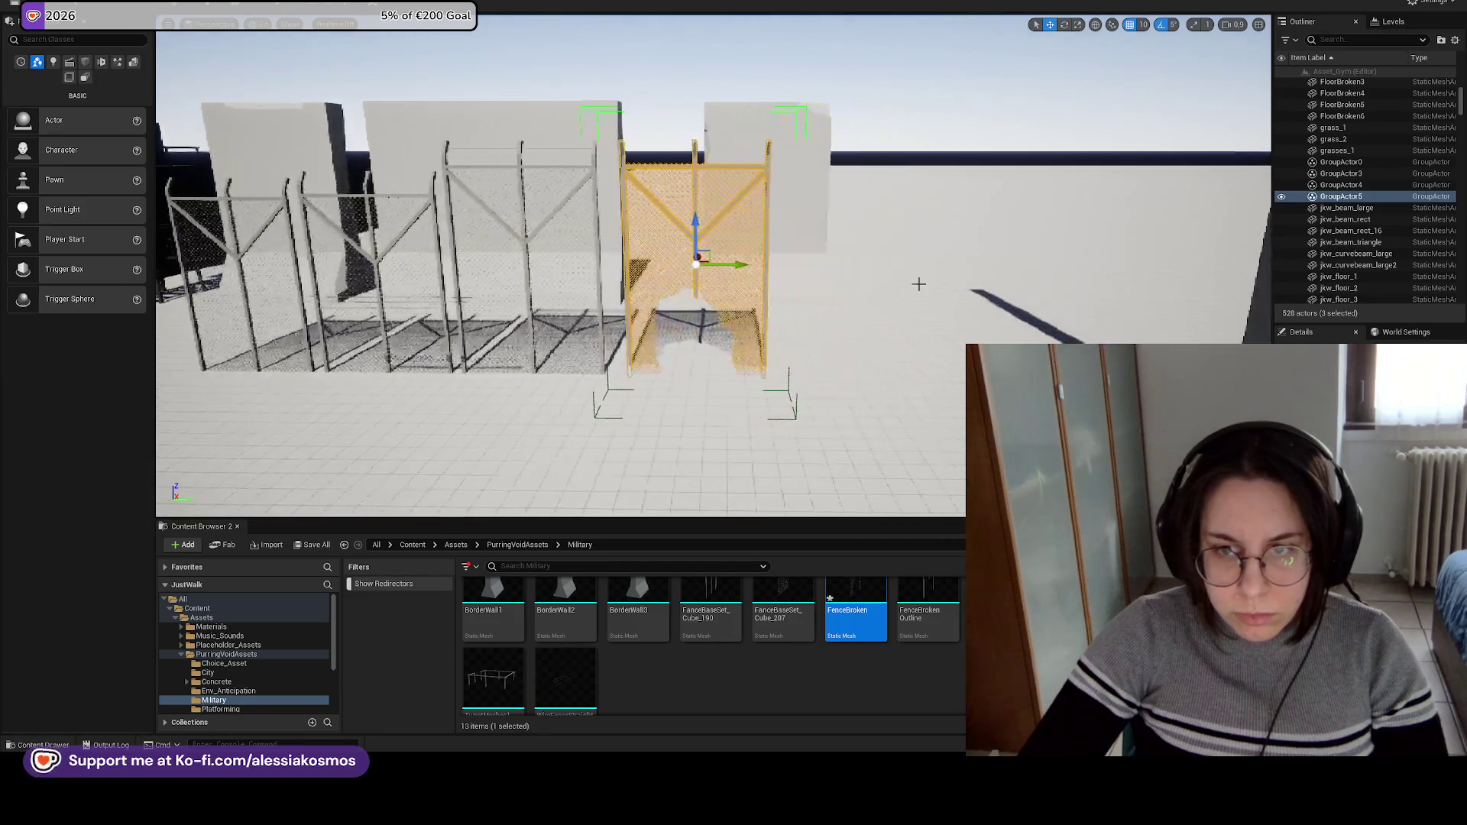
pyautogui.keyDown('alt'); pyautogui.moveTo(706, 263); pyautogui.dragTo(871, 265); pyautogui.keyUp('alt')
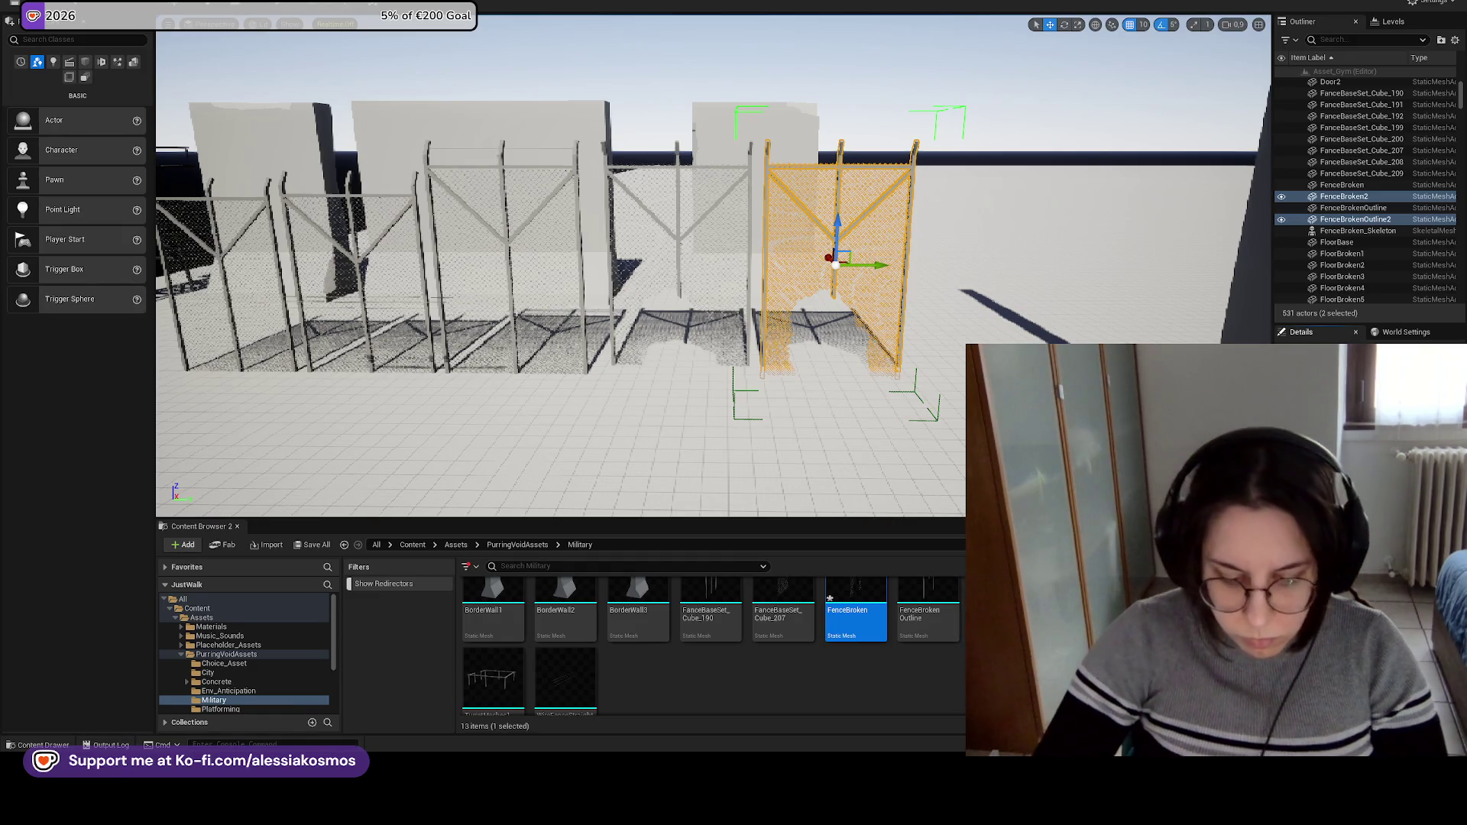
# Turn and lower the FenceBroken2 copy, deleting the stray actor beside it.
pyautogui.hotkey('ctrl', 'z')
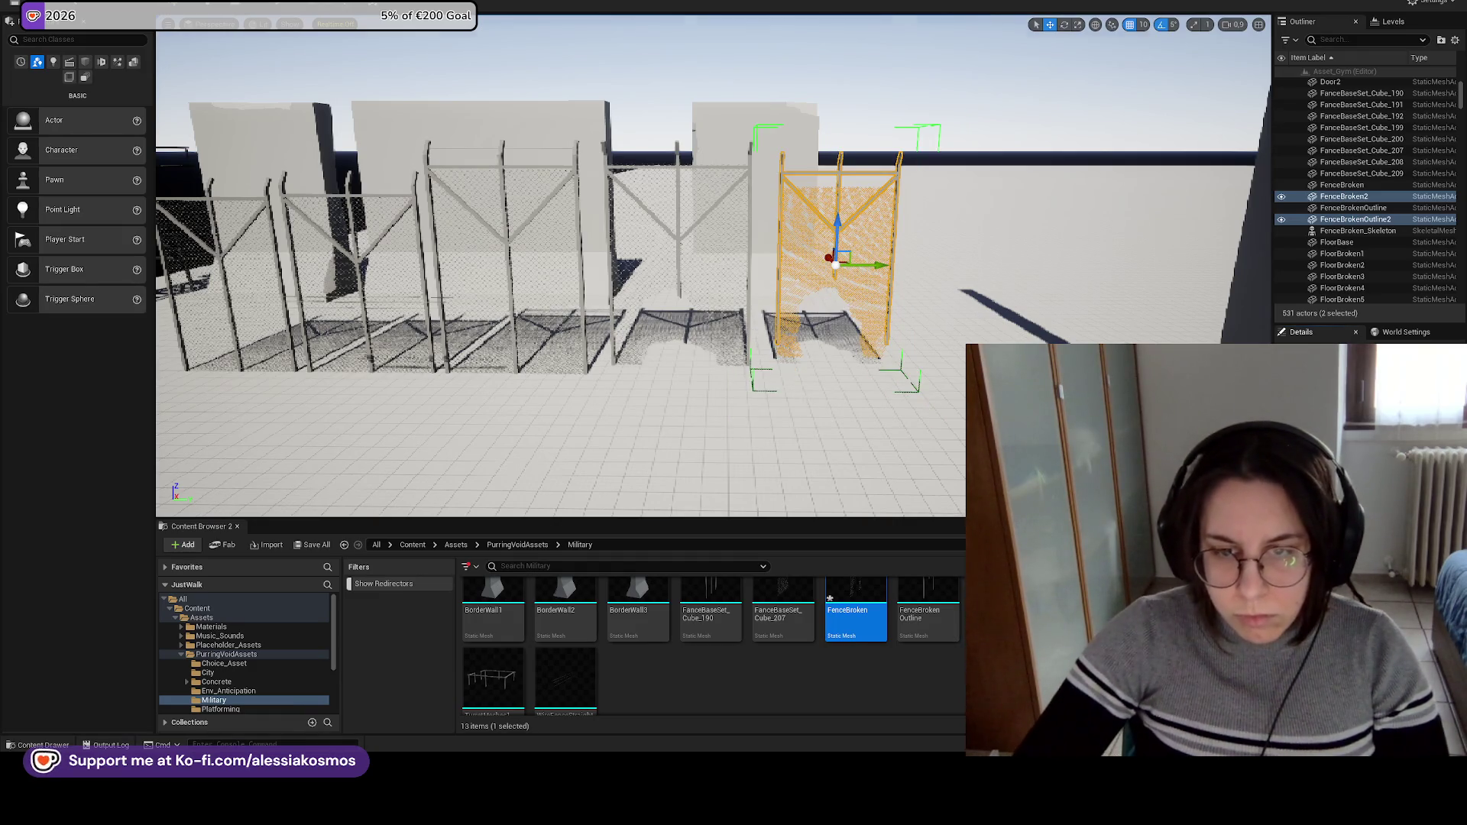
pyautogui.press('f')
pyautogui.moveTo(740, 193)
pyautogui.mouseDown()
pyautogui.moveTo(743, 227)
pyautogui.moveTo(781, 263)
pyautogui.moveTo(767, 263)
pyautogui.mouseUp()
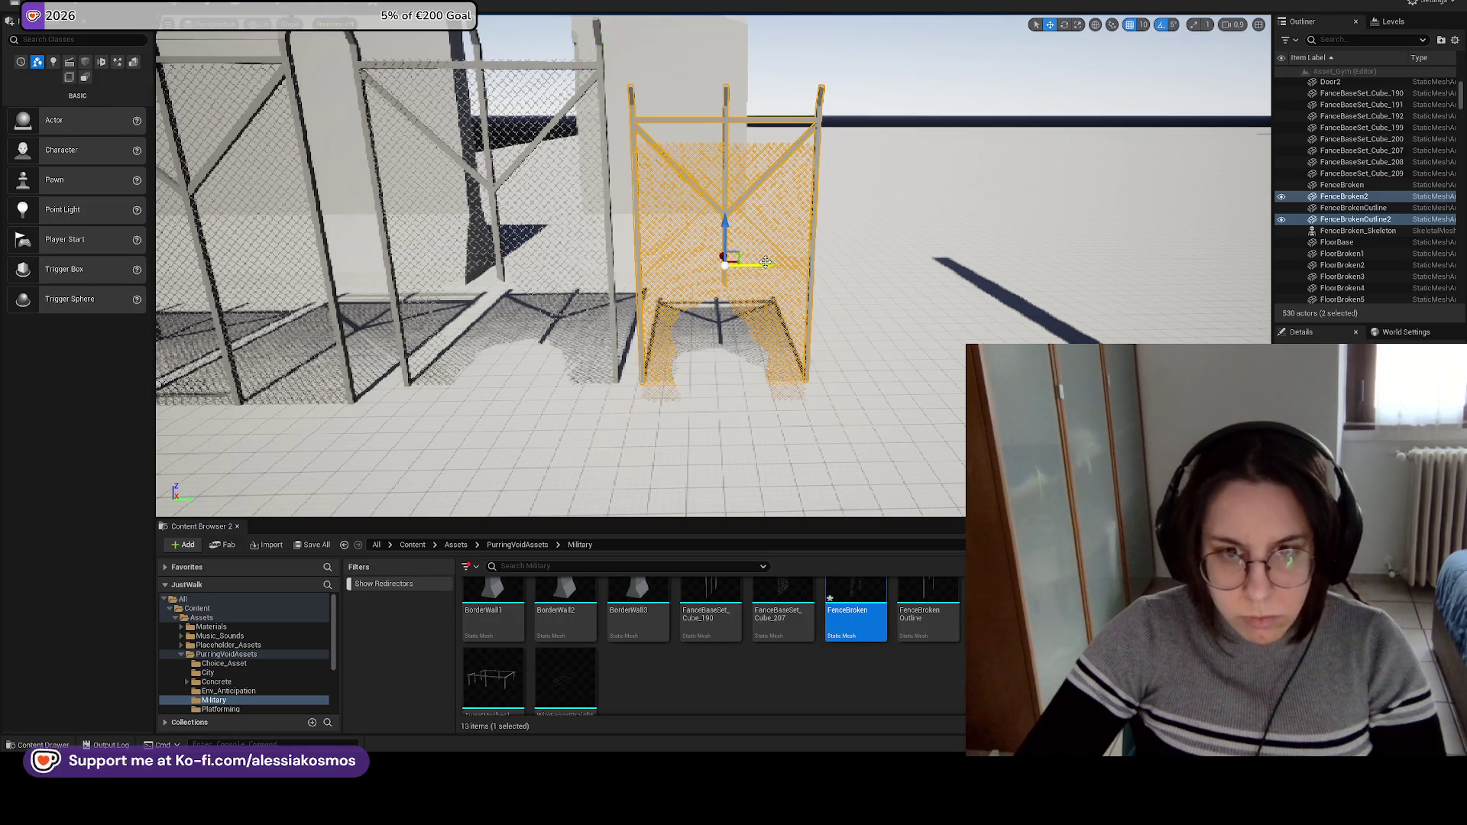
pyautogui.press('Delete')
# Raise the copied fence slightly so it lines up with the other fences.
pyautogui.click(753, 258)
pyautogui.press('w')
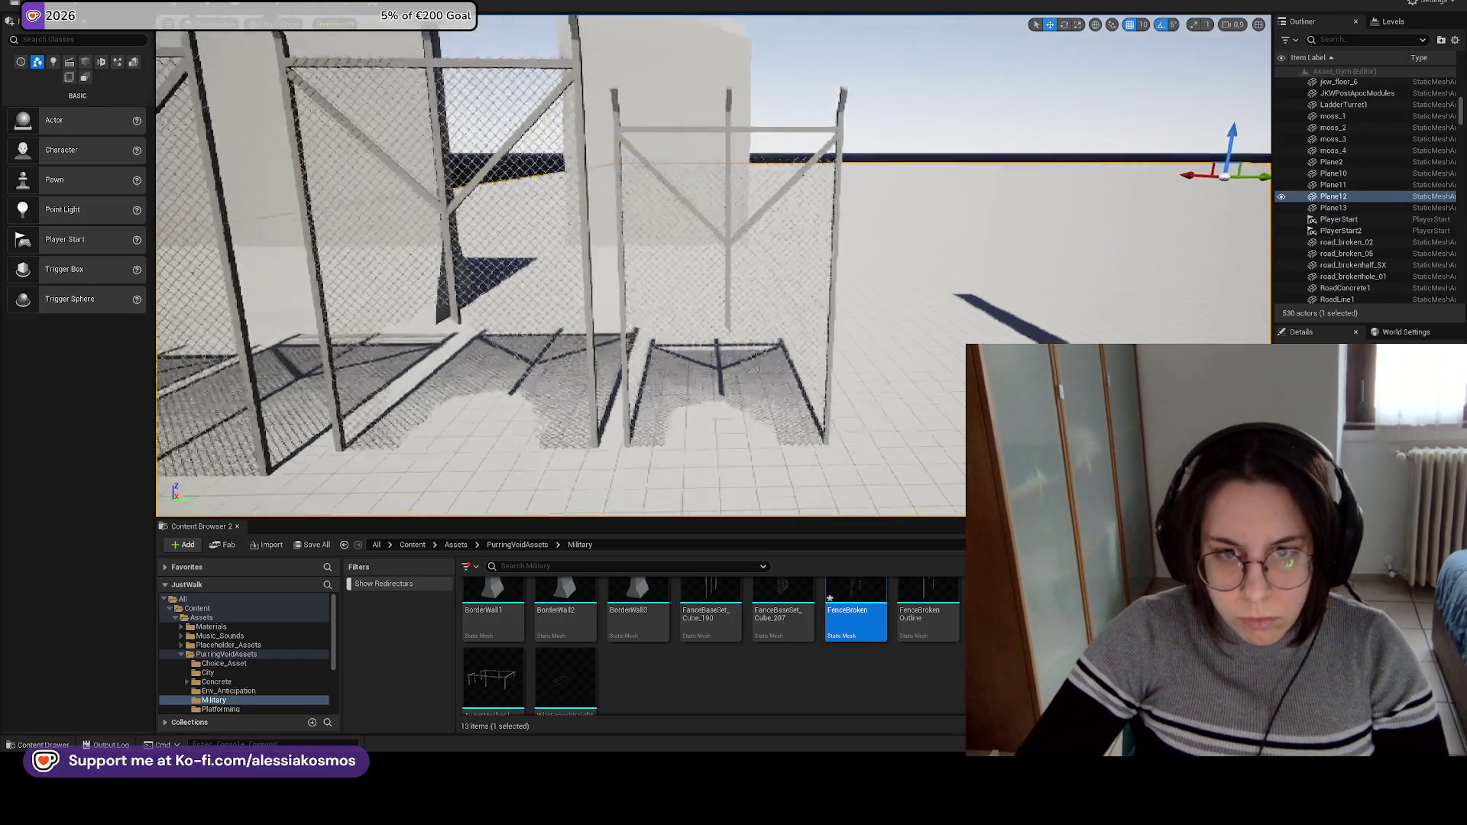
pyautogui.click(767, 263)
pyautogui.press('f')
pyautogui.moveTo(698, 357); pyautogui.dragTo(699, 346)
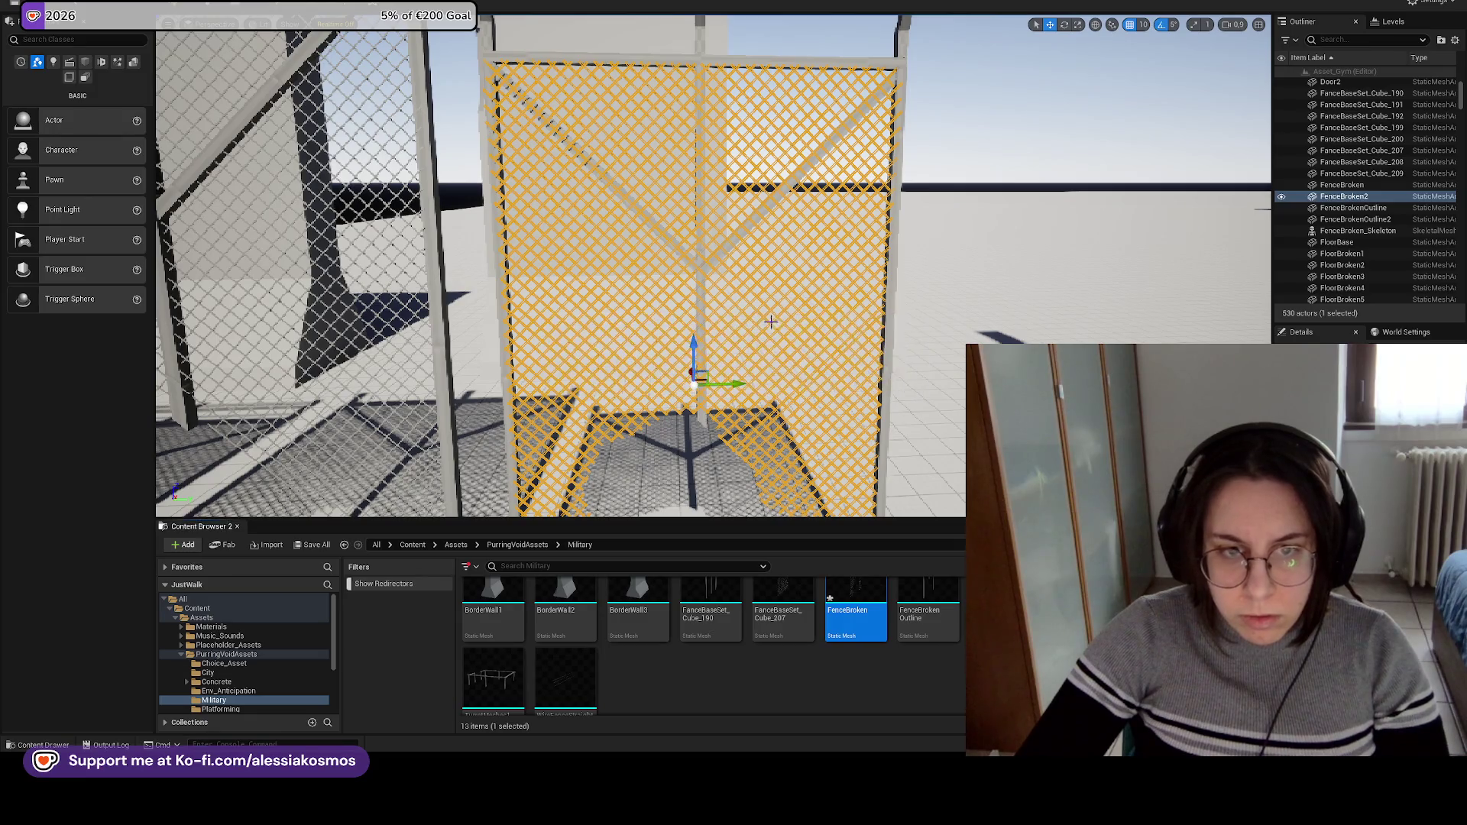
pyautogui.press('s')
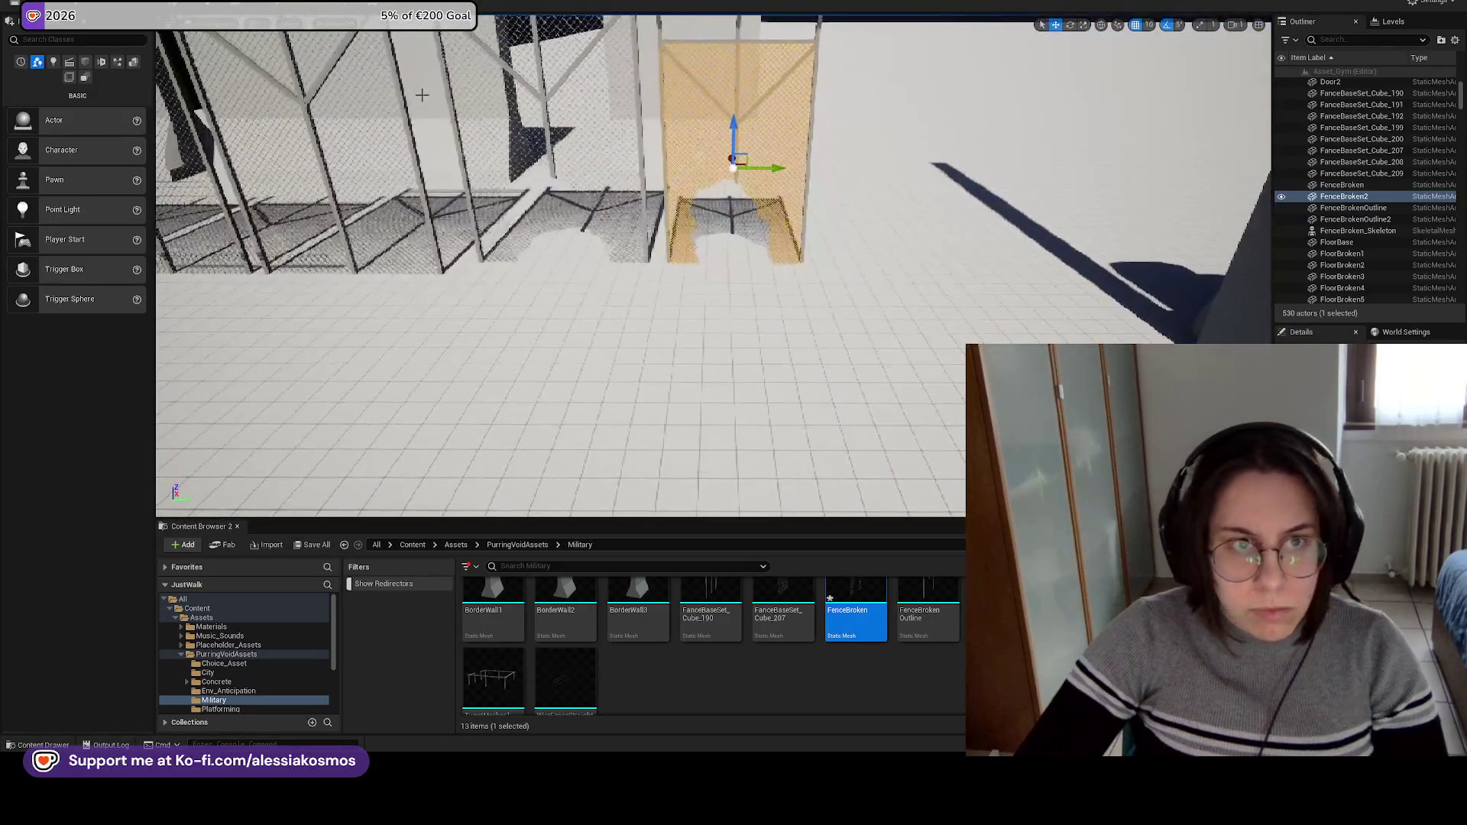
pyautogui.press('Escape')
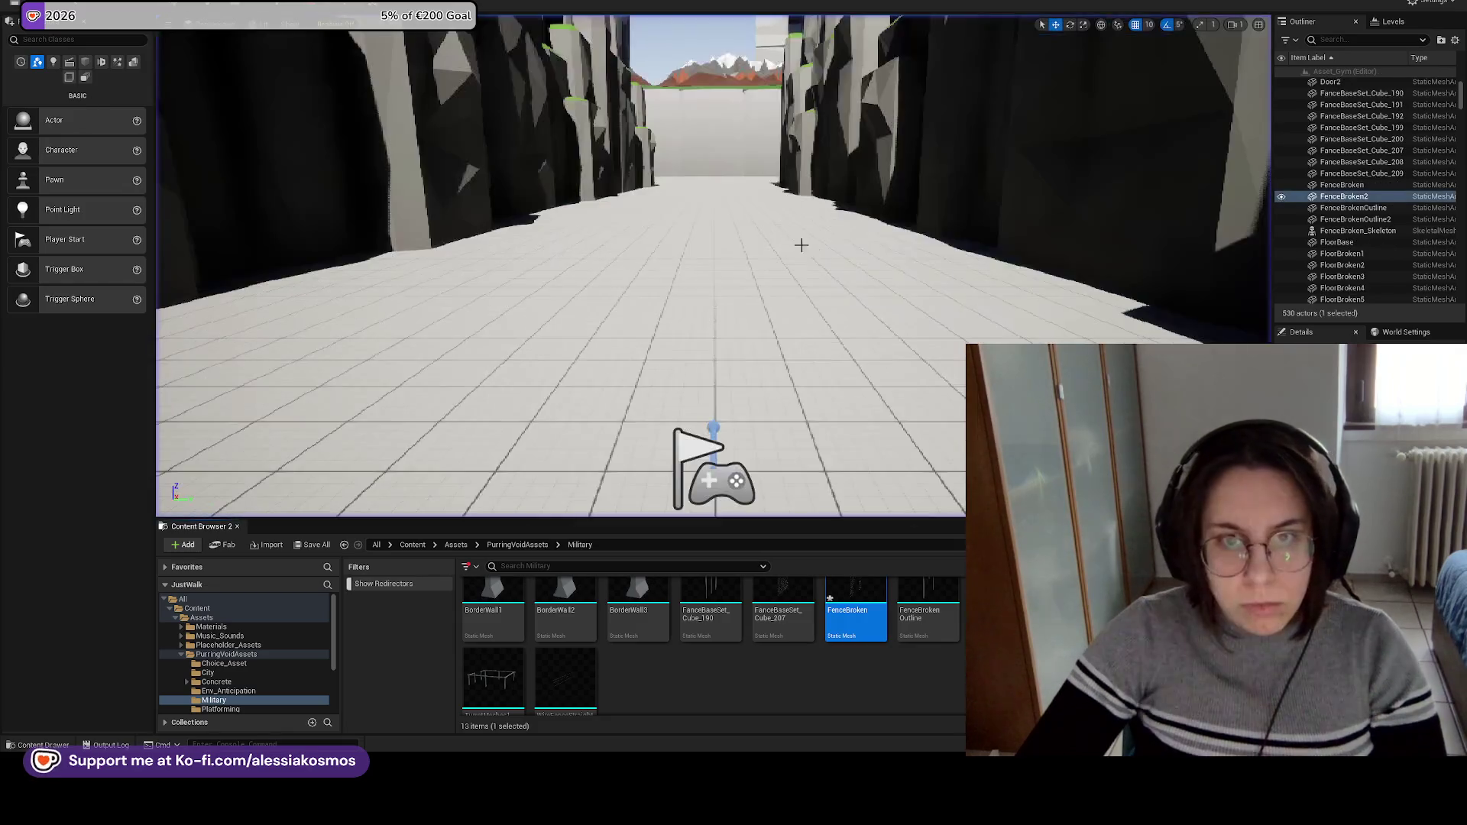
pyautogui.press('f')
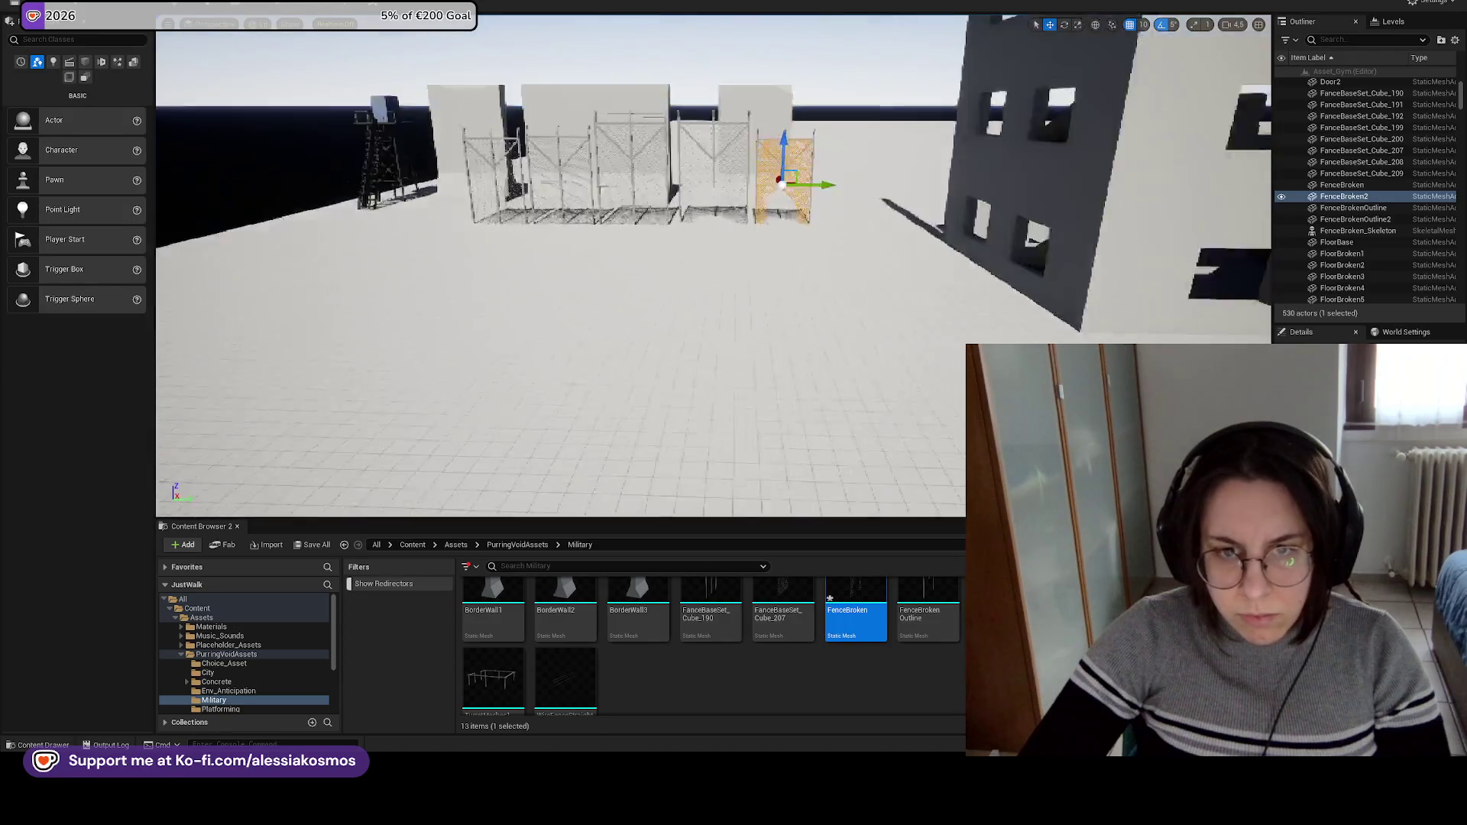
pyautogui.rightClick(908, 670)
pyautogui.click(893, 659)
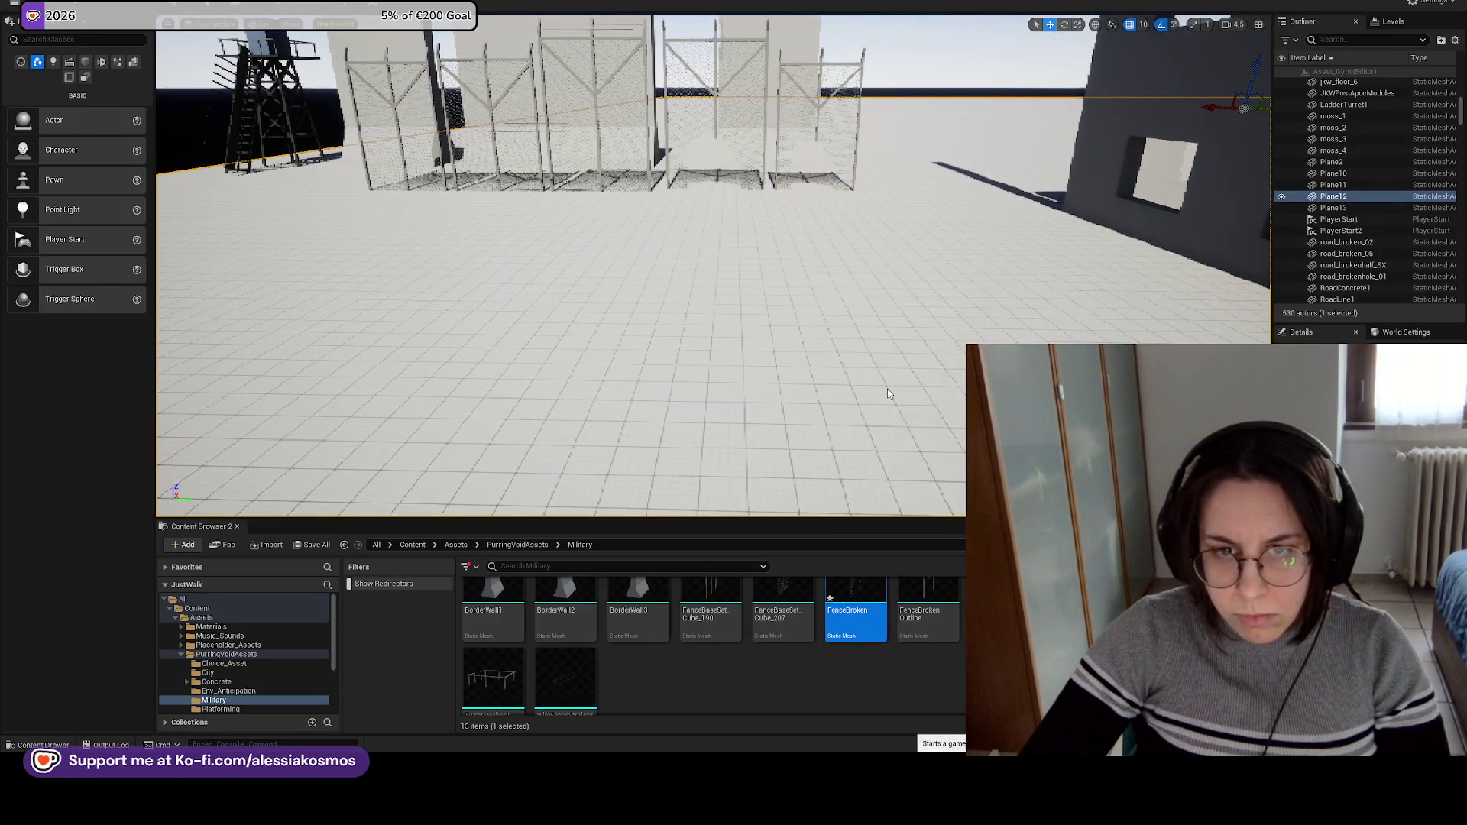
pyautogui.press('w')
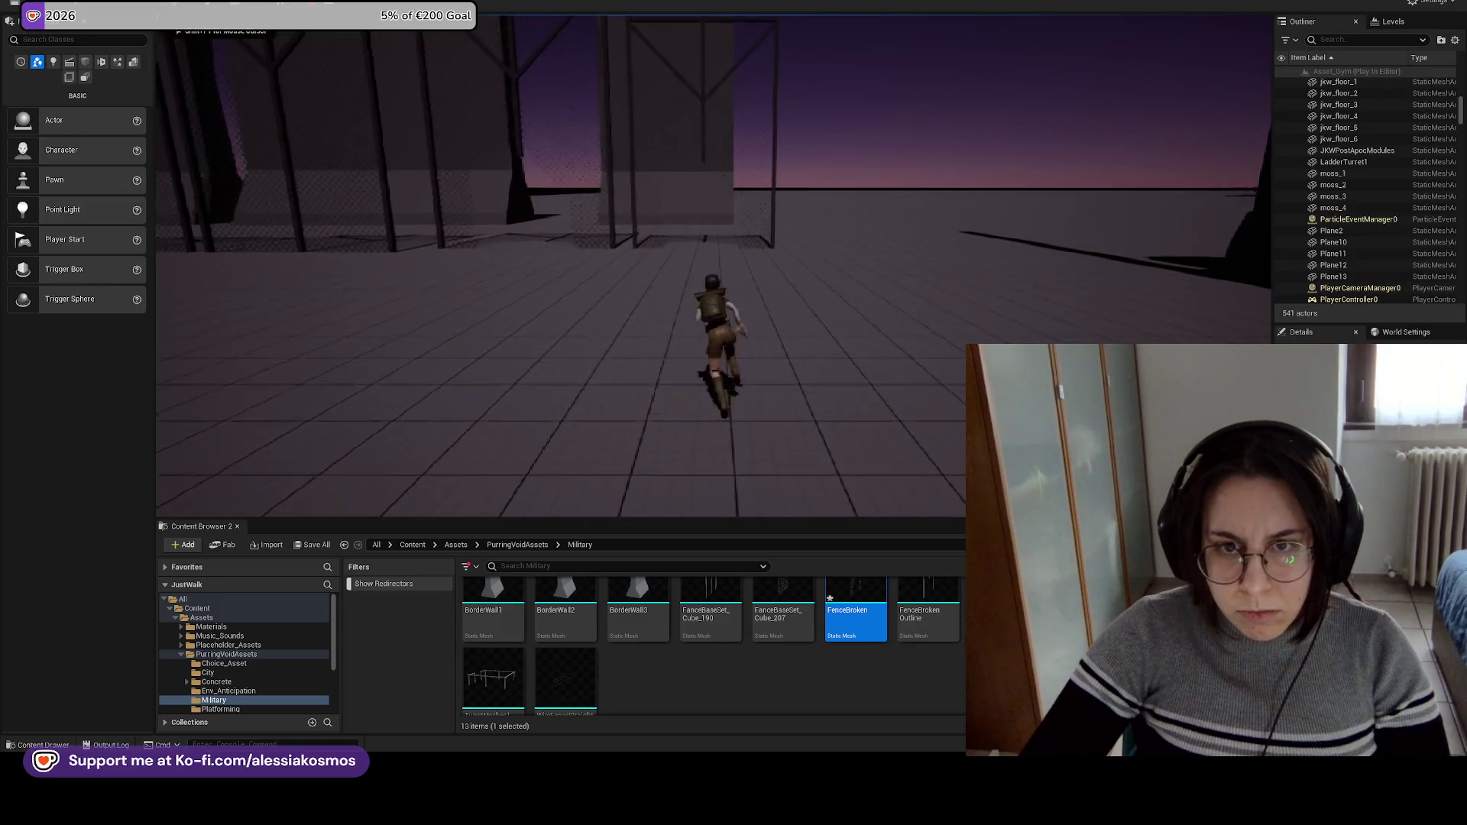
pyautogui.press('w')
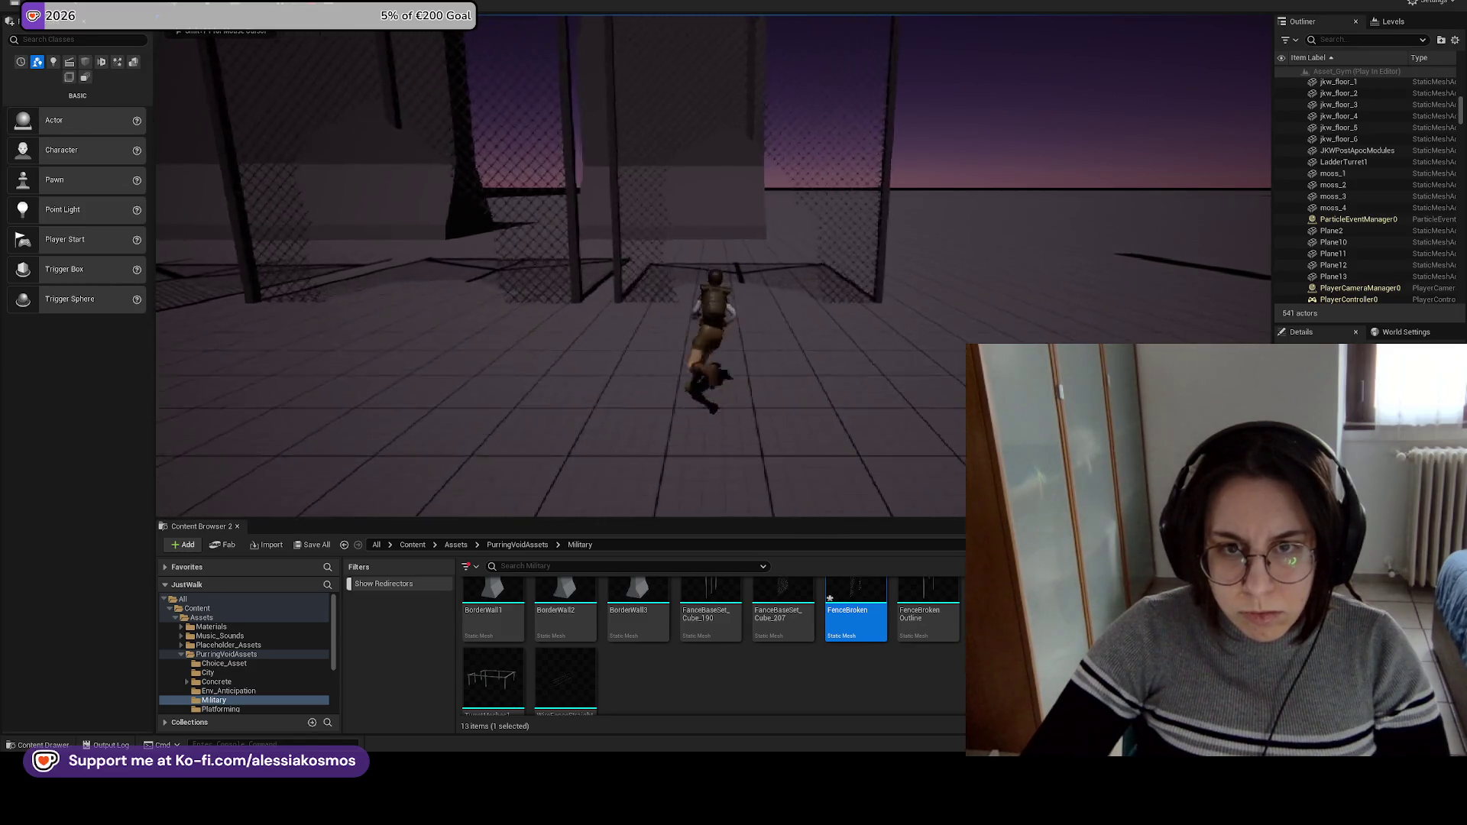
pyautogui.press('w')
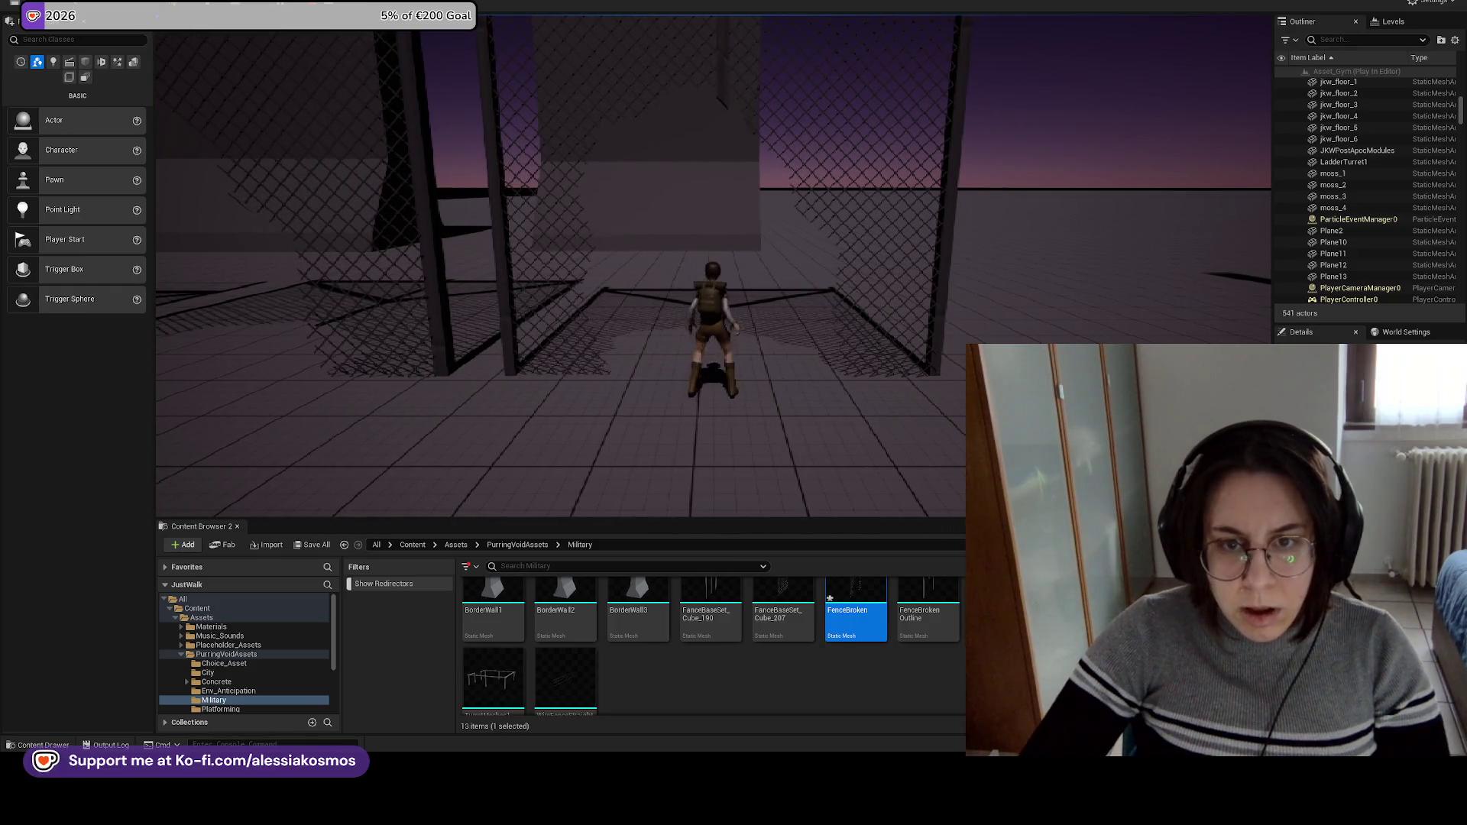
pyautogui.press('Escape')
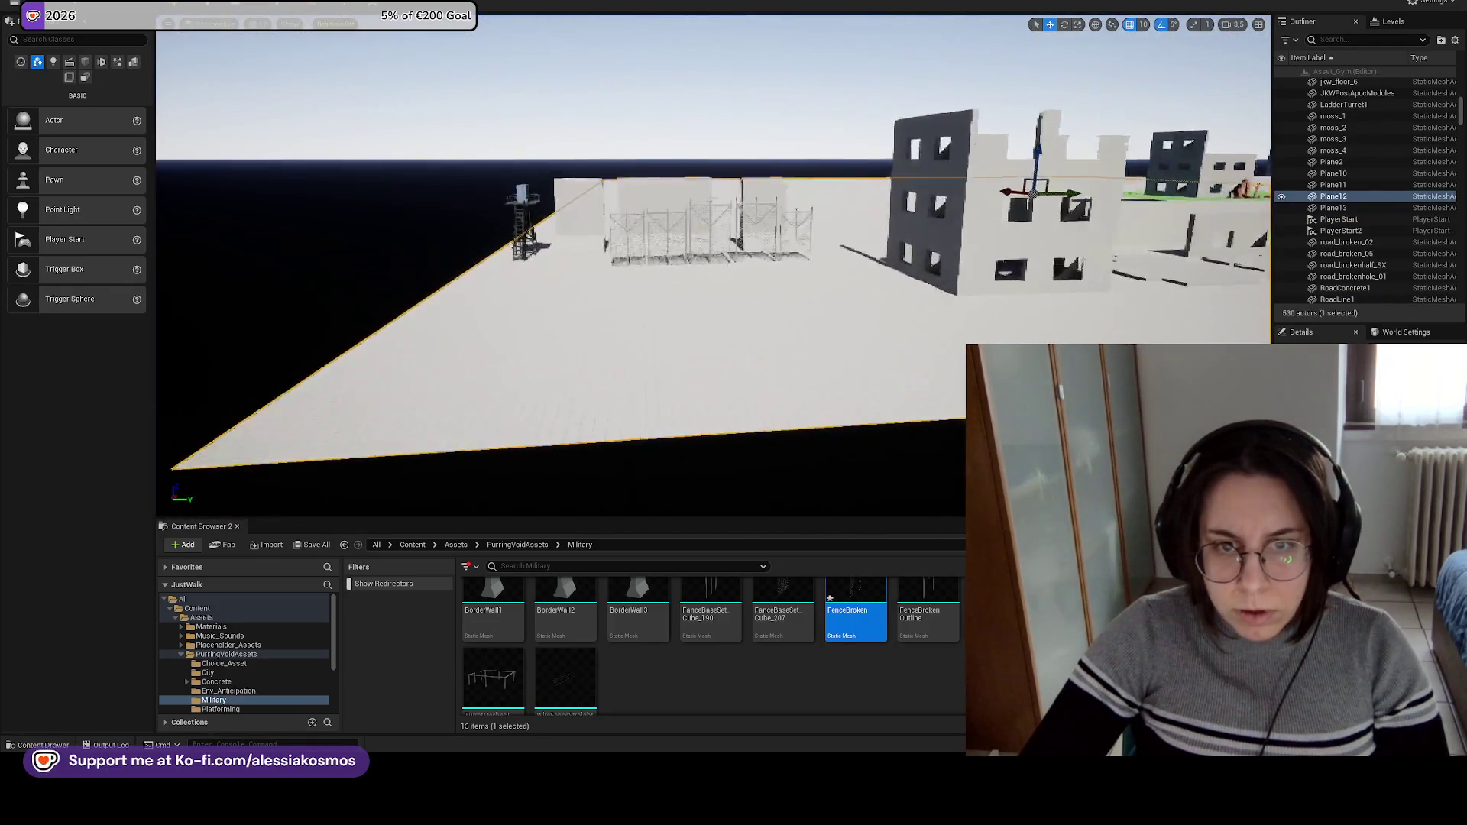
# Rotate the right broken fence and its outline around the vertical axis.
pyautogui.press('w')
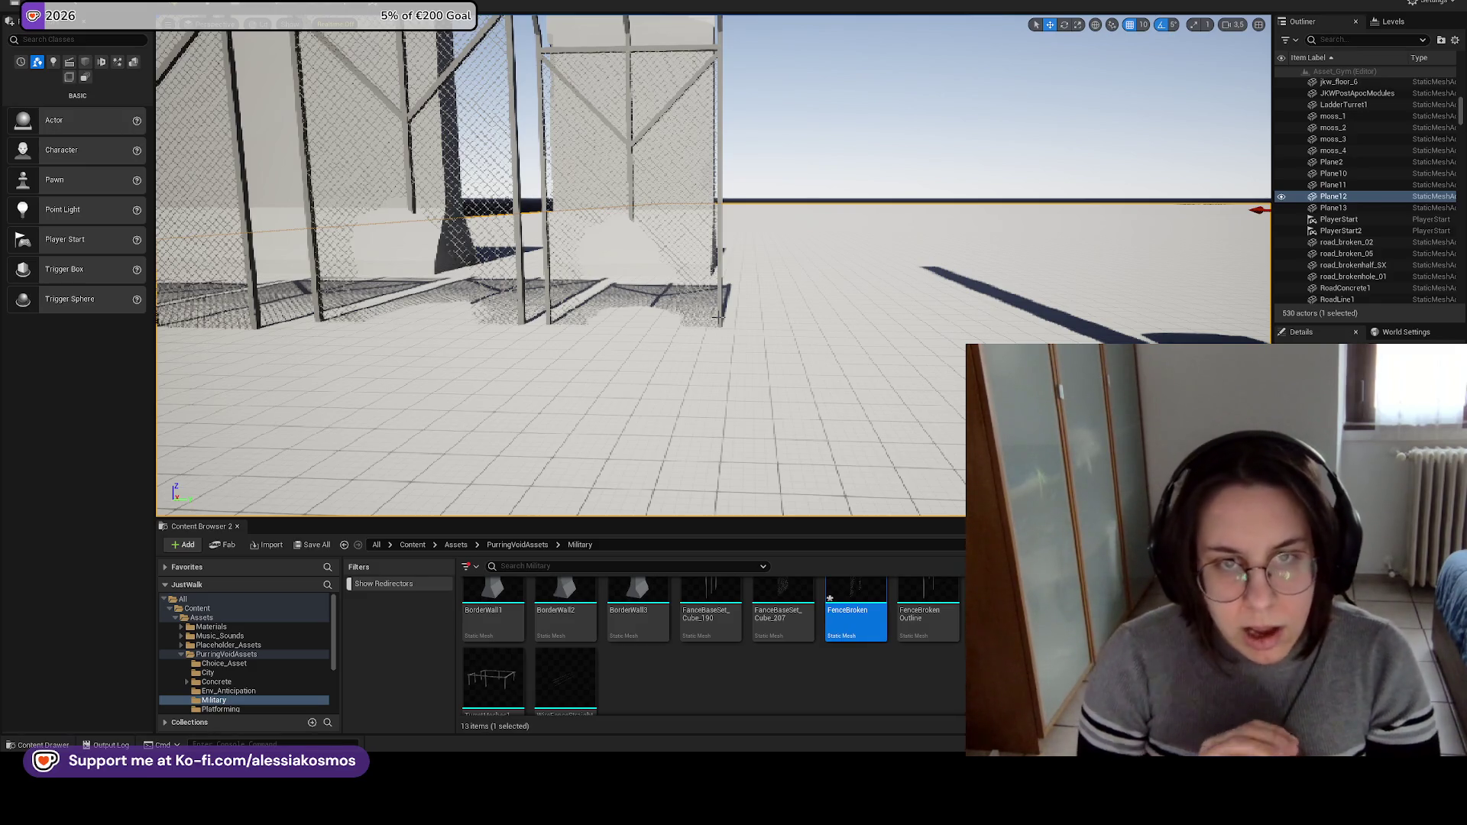
pyautogui.moveTo(705, 335)
pyautogui.mouseDown()
pyautogui.moveTo(706, 359)
pyautogui.moveTo(673, 317)
pyautogui.moveTo(661, 386)
pyautogui.moveTo(771, 279)
pyautogui.mouseUp()
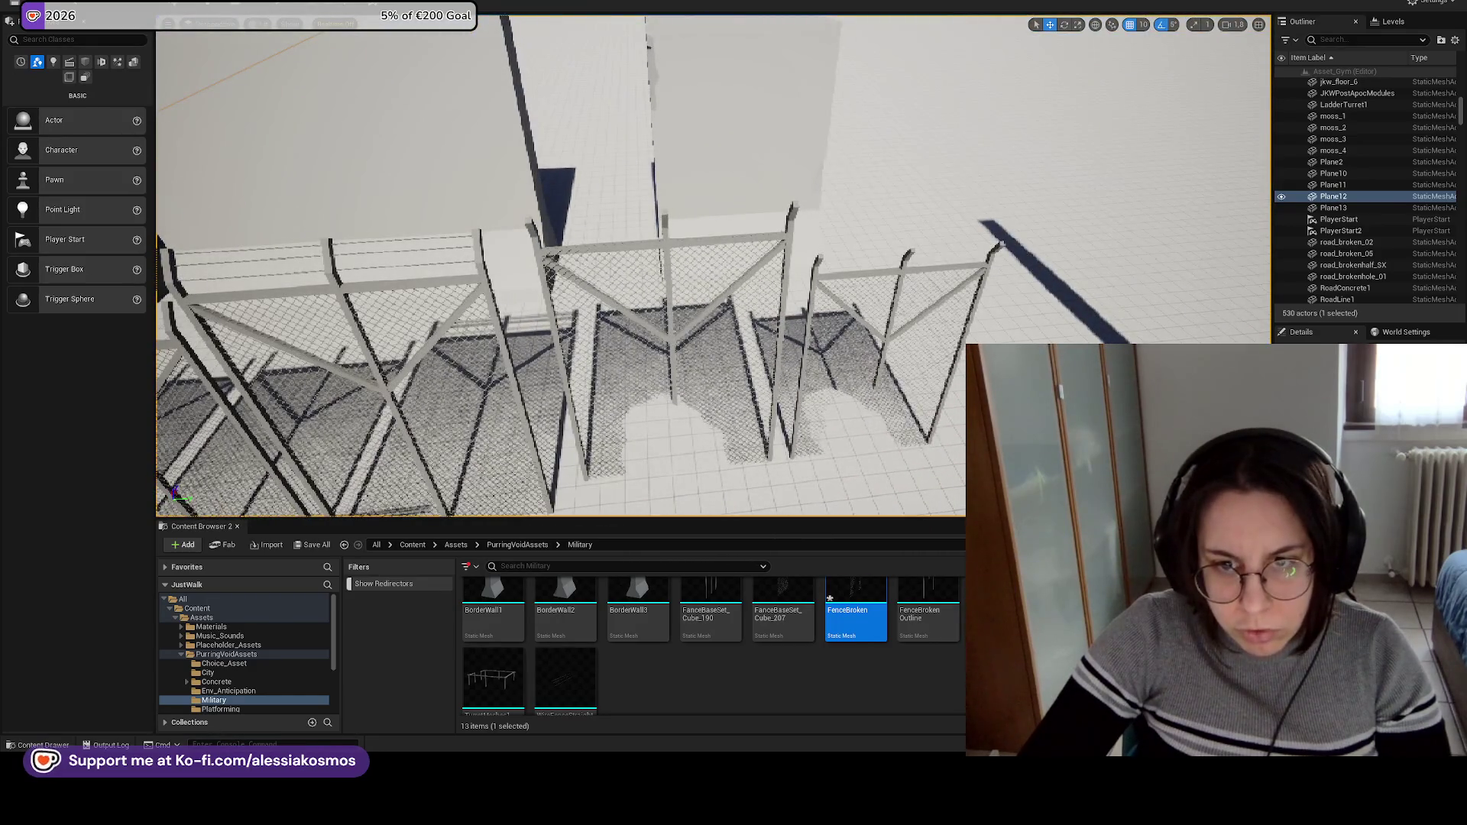
pyautogui.click(879, 321)
pyautogui.keyDown('ctrl'); pyautogui.click(876, 382); pyautogui.keyUp('ctrl')
pyautogui.press('e')
pyautogui.moveTo(859, 419); pyautogui.dragTo(890, 426)
# Turn the middle broken fence slightly around its vertical axis.
pyautogui.click(713, 310)
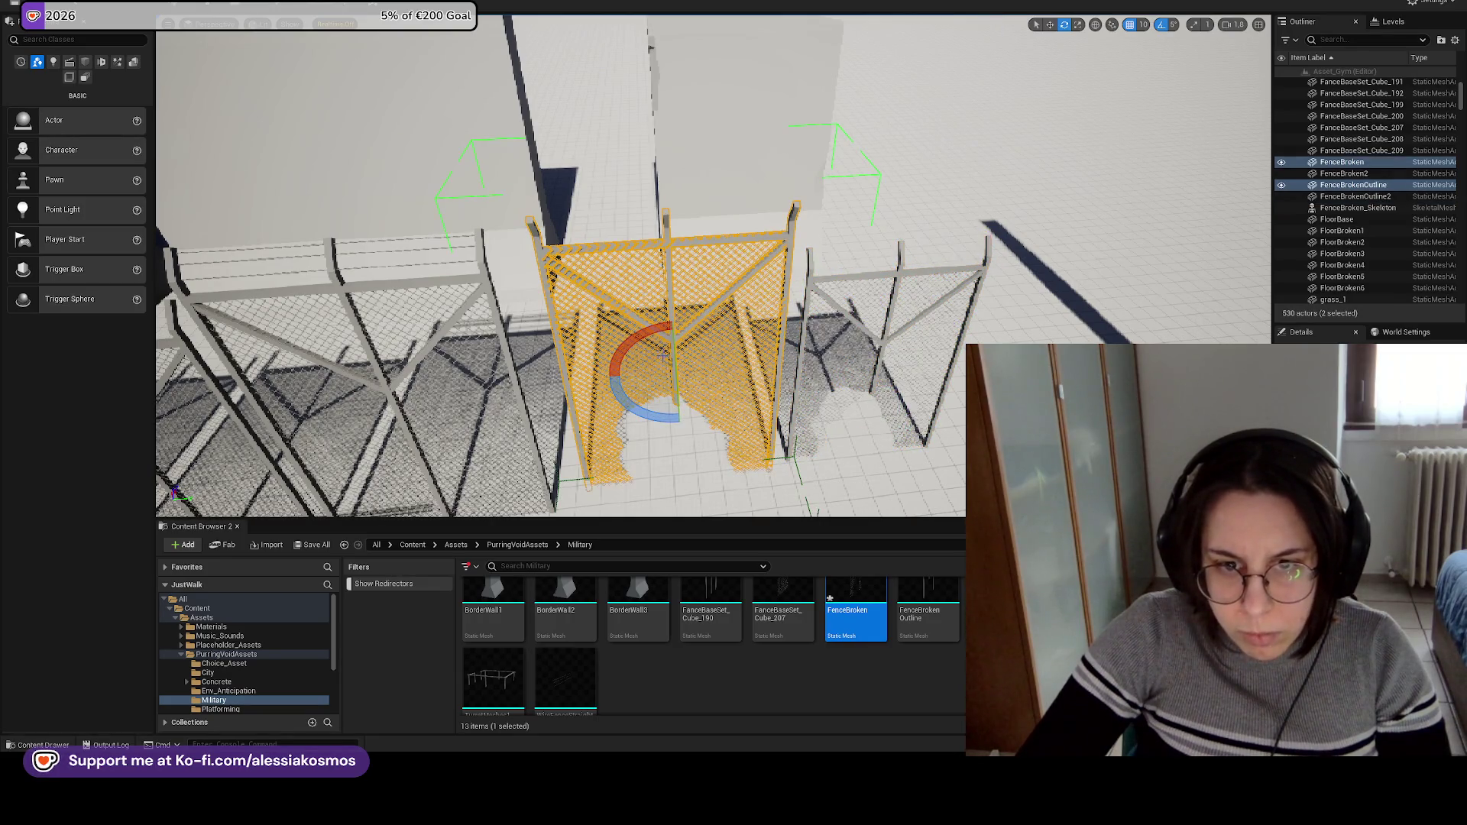
pyautogui.moveTo(679, 419); pyautogui.dragTo(669, 405)
pyautogui.moveTo(558, 305)
pyautogui.mouseDown()
pyautogui.moveTo(519, 344)
pyautogui.moveTo(551, 313)
pyautogui.moveTo(882, 357)
pyautogui.moveTo(803, 367)
pyautogui.moveTo(719, 347)
pyautogui.mouseUp()
pyautogui.press('w')
pyautogui.press('Escape')
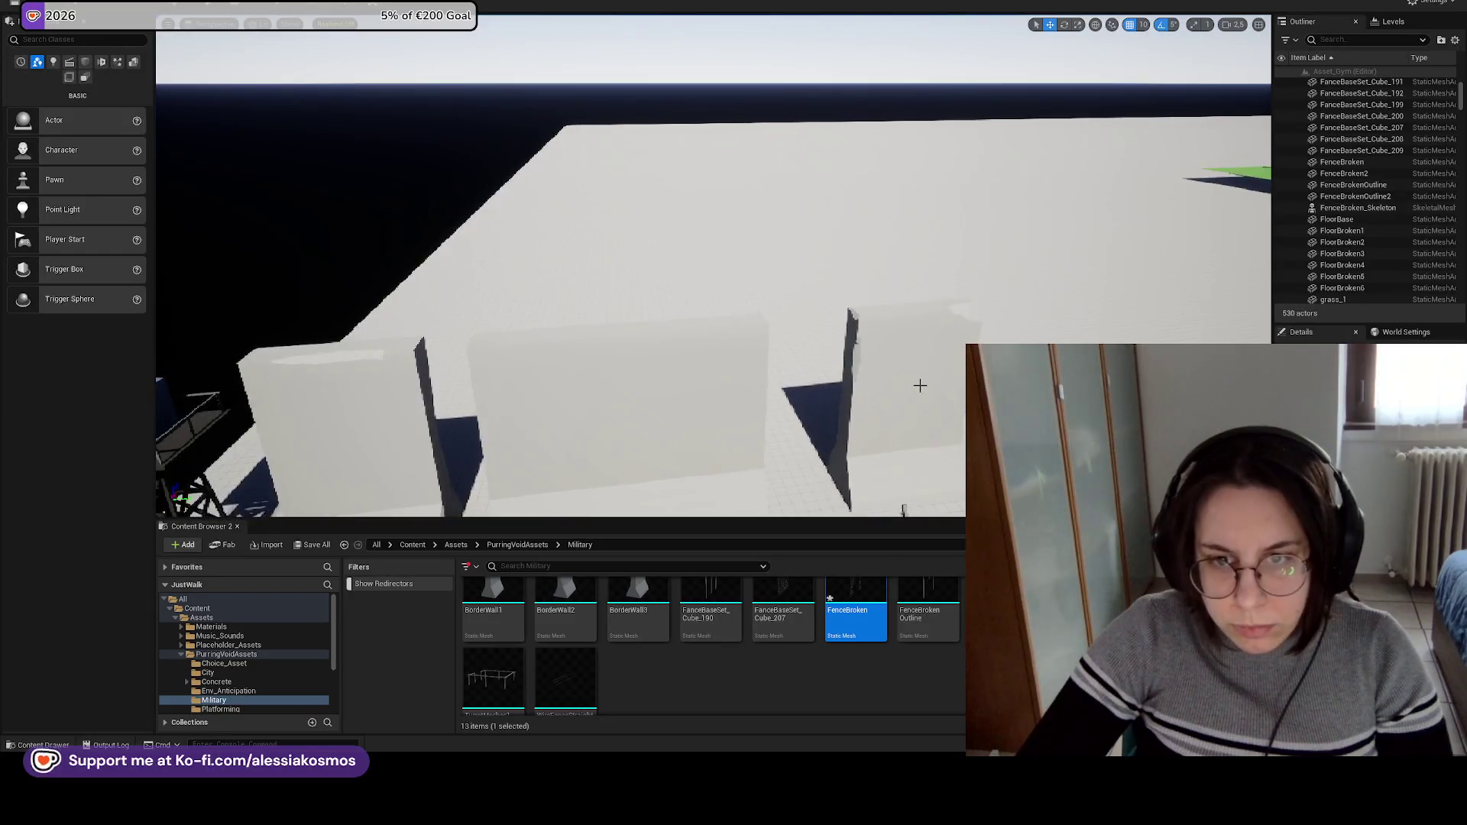
# Duplicate BorderWall1 and BorderWall4 with Ctrl+D.
pyautogui.click(764, 290)
pyautogui.moveTo(765, 290); pyautogui.dragTo(764, 283)
pyautogui.moveTo(893, 392); pyautogui.dragTo(833, 344)
pyautogui.keyDown('ctrl'); pyautogui.click(846, 311); pyautogui.keyUp('ctrl')
pyautogui.hotkey('ctrl', 'd')
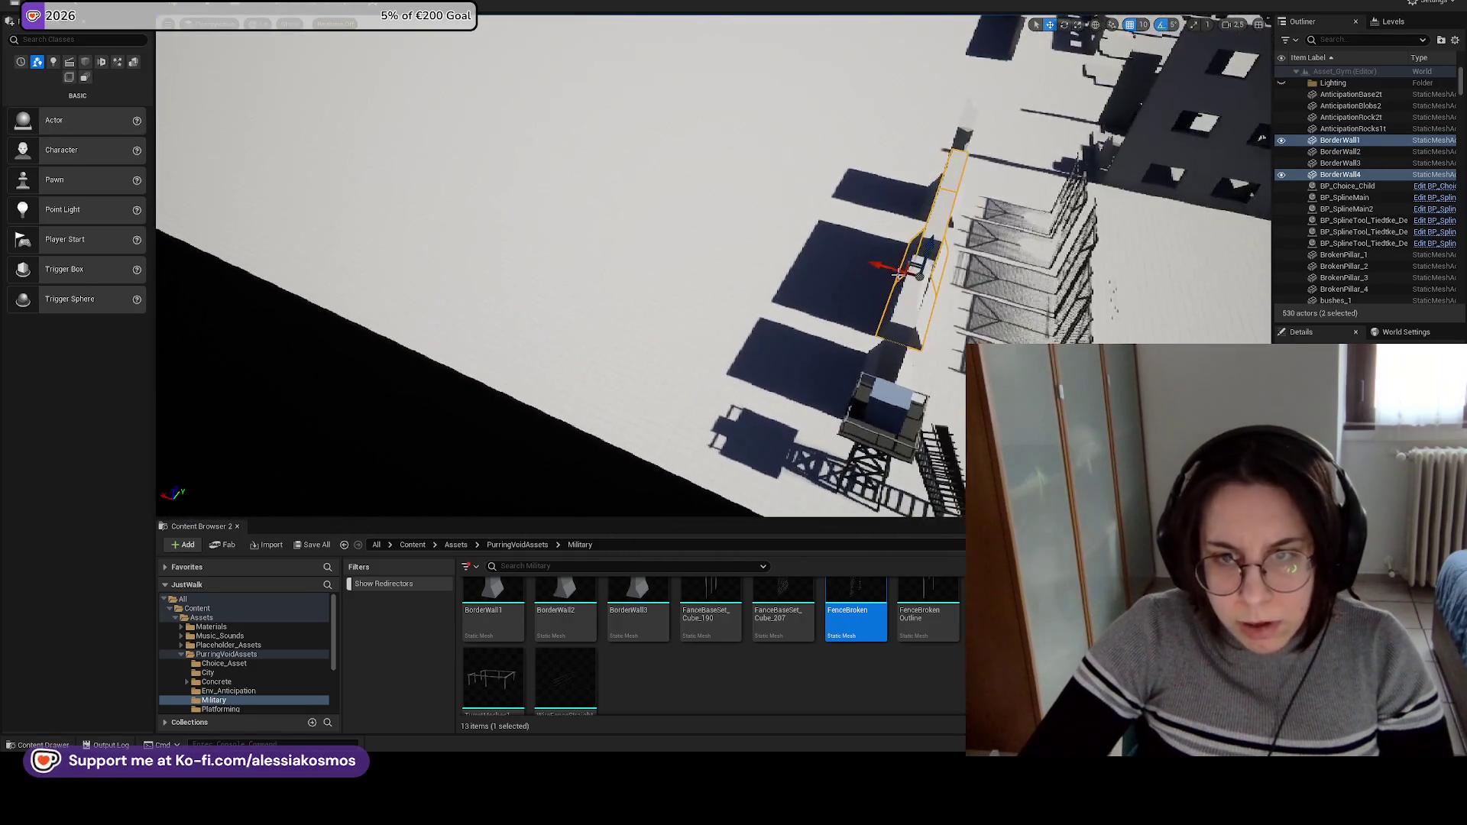
# Delete the duplicated walls BorderWall5 and BorderWall6.
pyautogui.moveTo(958, 255); pyautogui.dragTo(948, 252)
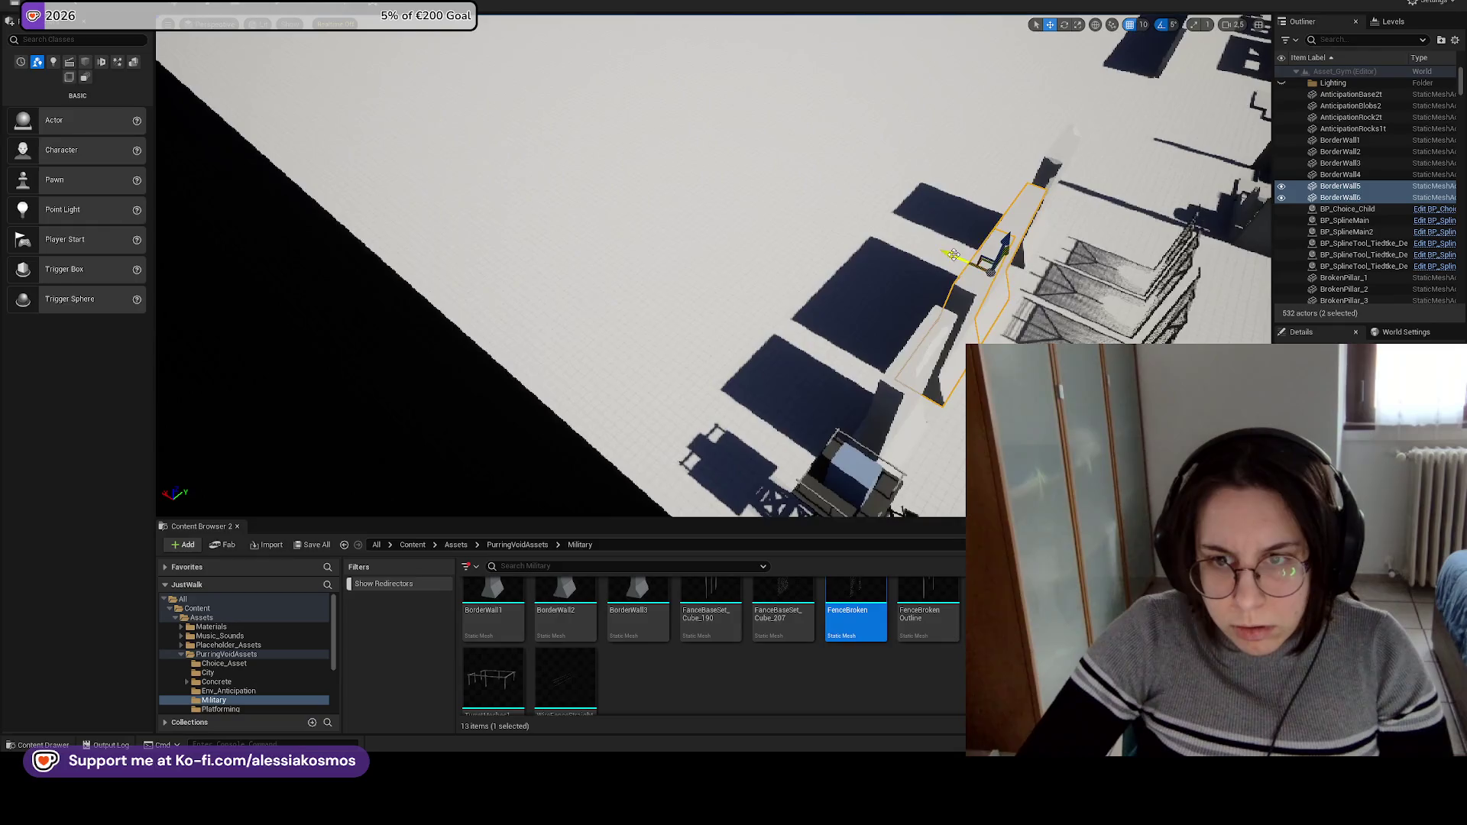
pyautogui.moveTo(710, 105); pyautogui.dragTo(648, 173)
pyautogui.moveTo(694, 233)
pyautogui.mouseDown()
pyautogui.moveTo(721, 239)
pyautogui.moveTo(654, 237)
pyautogui.moveTo(687, 252)
pyautogui.moveTo(665, 267)
pyautogui.mouseUp()
pyautogui.click(588, 235)
pyautogui.keyDown('ctrl'); pyautogui.click(564, 241); pyautogui.keyUp('ctrl')
pyautogui.press('Delete')
# Save the level and go up to the PurringVoidAssets folder.
pyautogui.moveTo(767, 265)
pyautogui.mouseDown()
pyautogui.moveTo(810, 263)
pyautogui.moveTo(767, 265)
pyautogui.moveTo(792, 241)
pyautogui.moveTo(841, 267)
pyautogui.moveTo(668, 455)
pyautogui.mouseUp()
pyautogui.hotkey('ctrl', 's')
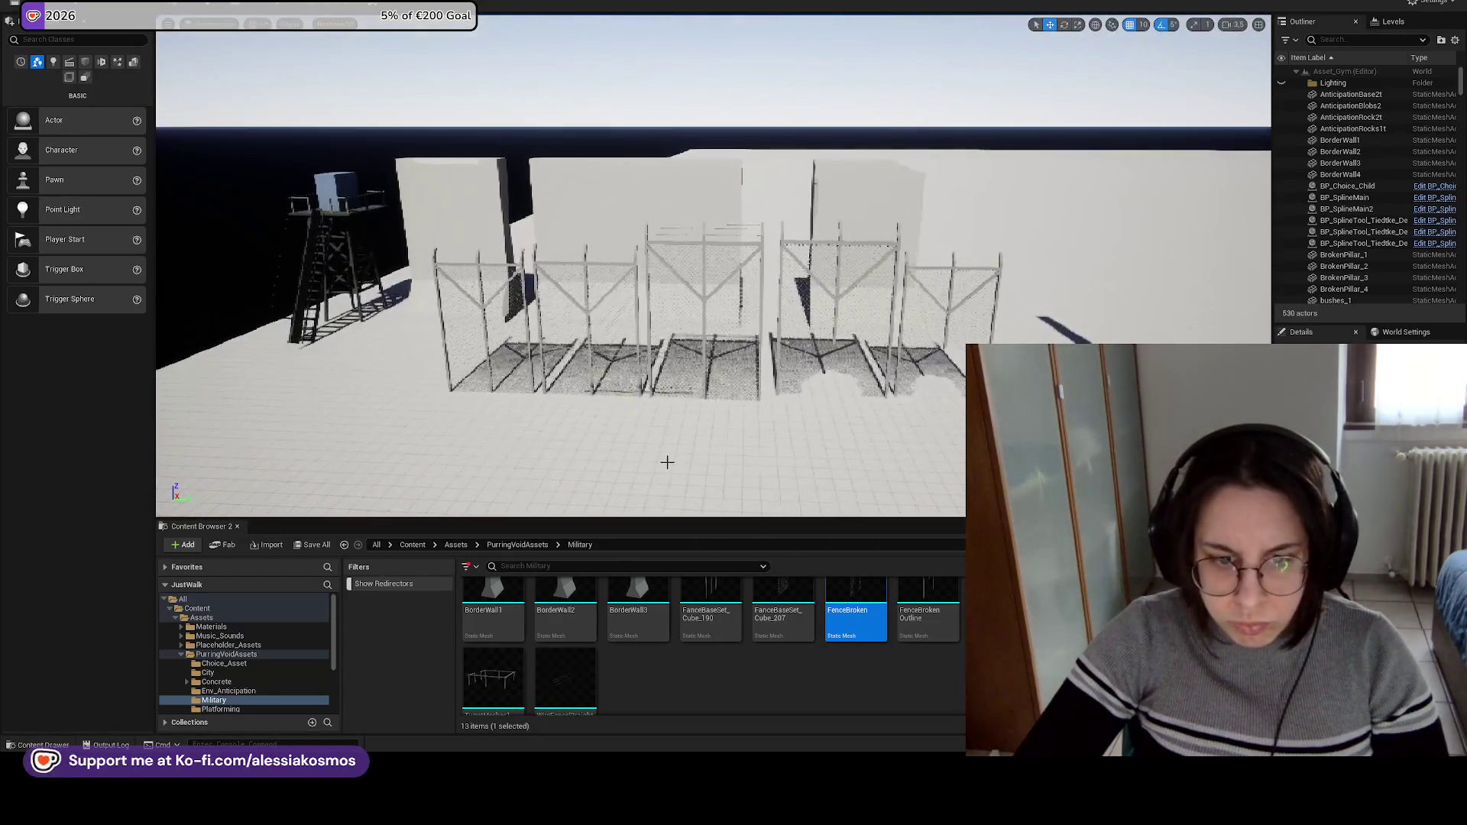
pyautogui.click(688, 654)
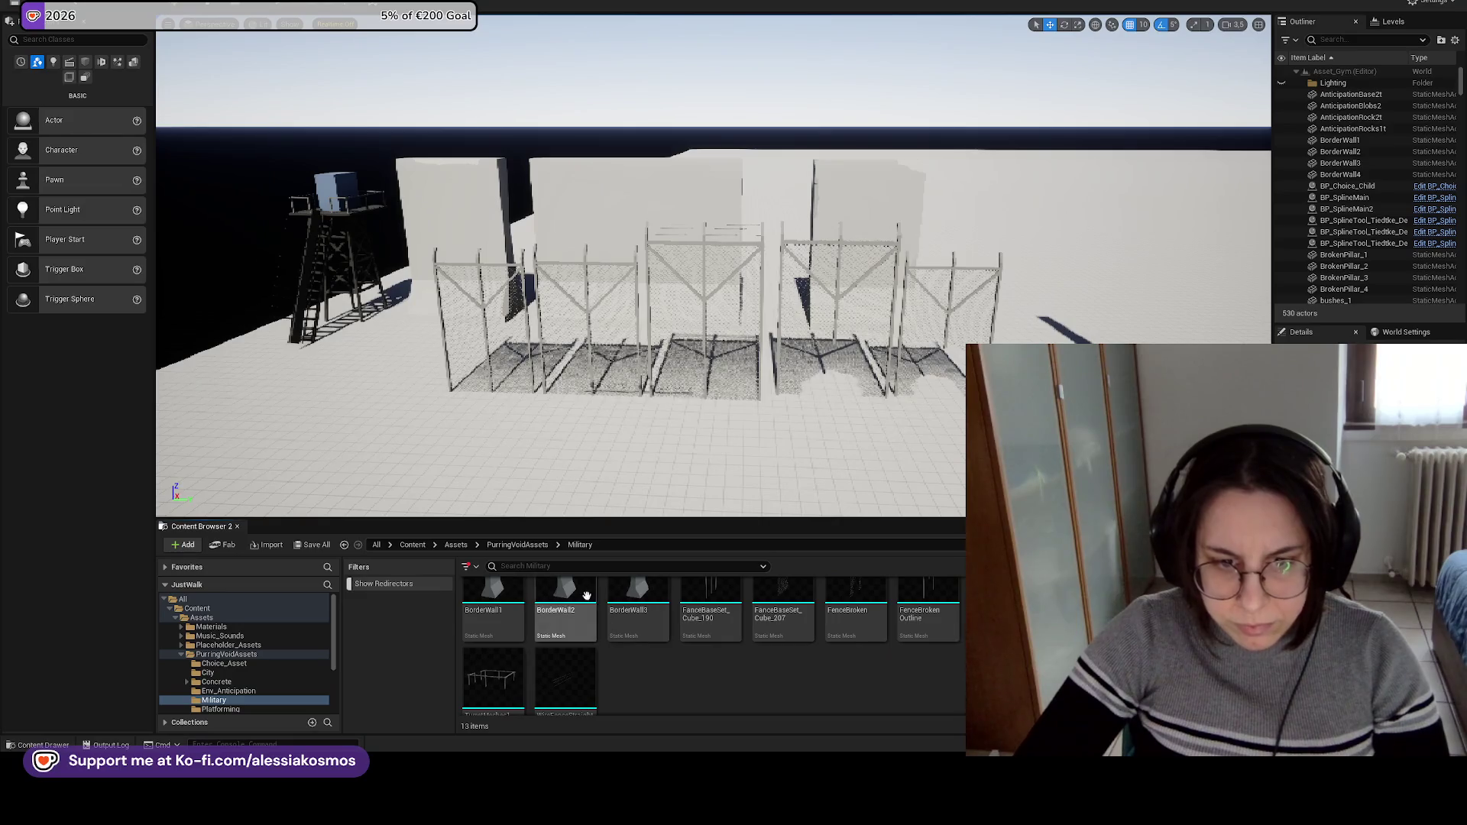
pyautogui.click(516, 545)
# Check the Military Assets Border Structure +(Env) Trello card's checklist, still 2 of 3, and return to Unreal.
pyautogui.hotkey('alt', 'Tab')
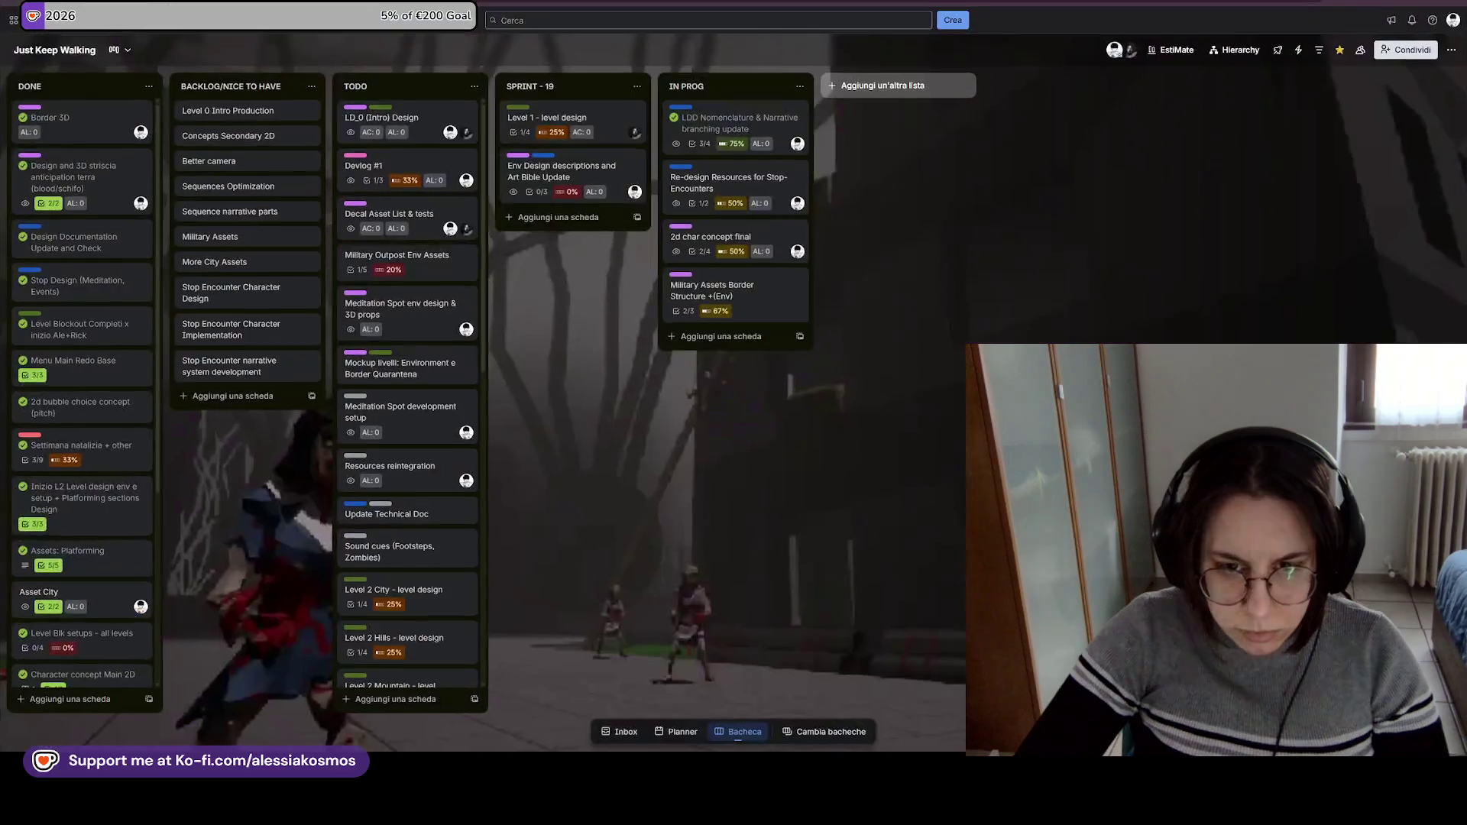
pyautogui.click(718, 294)
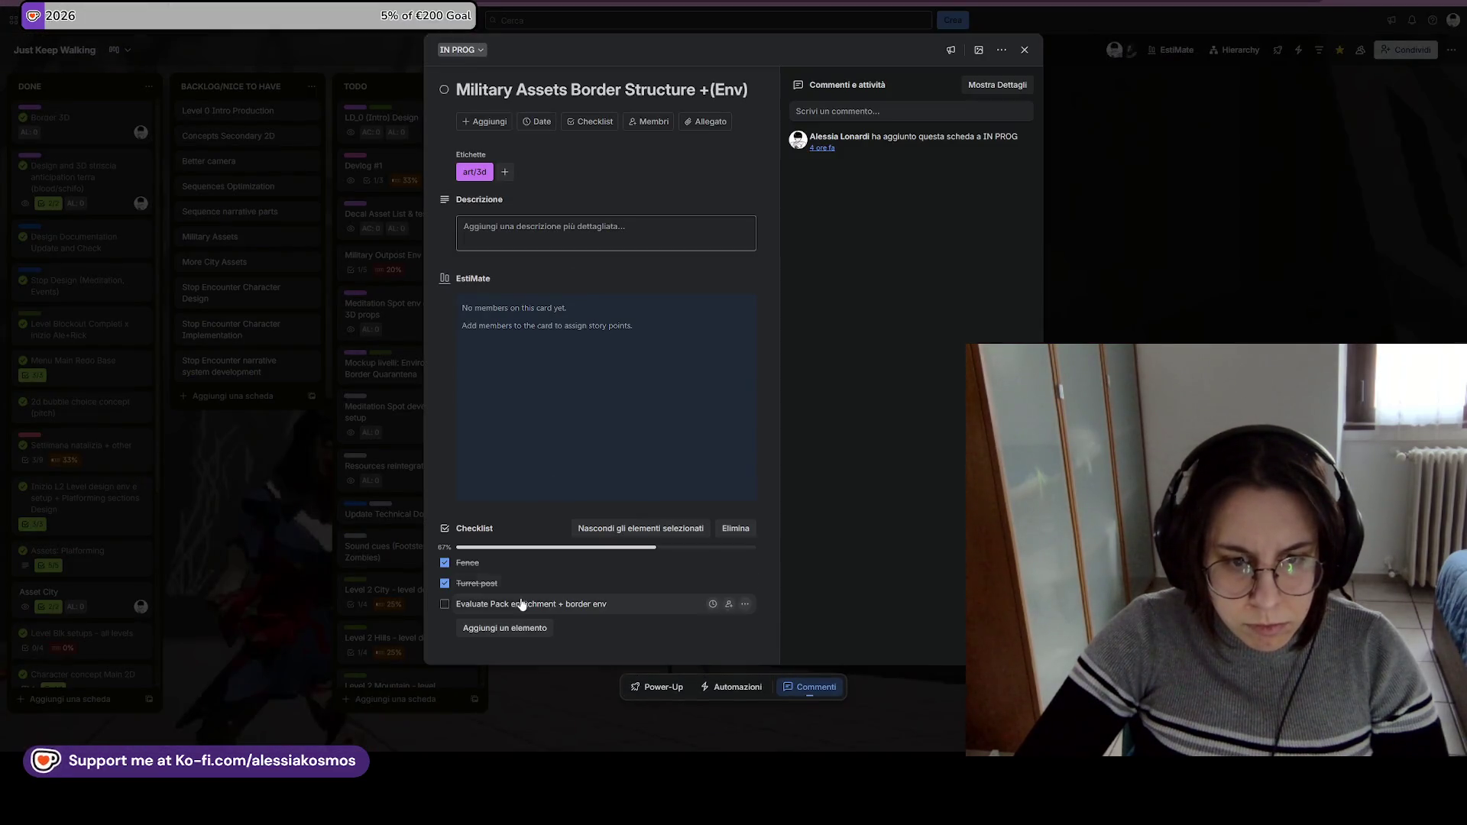
pyautogui.click(1025, 50)
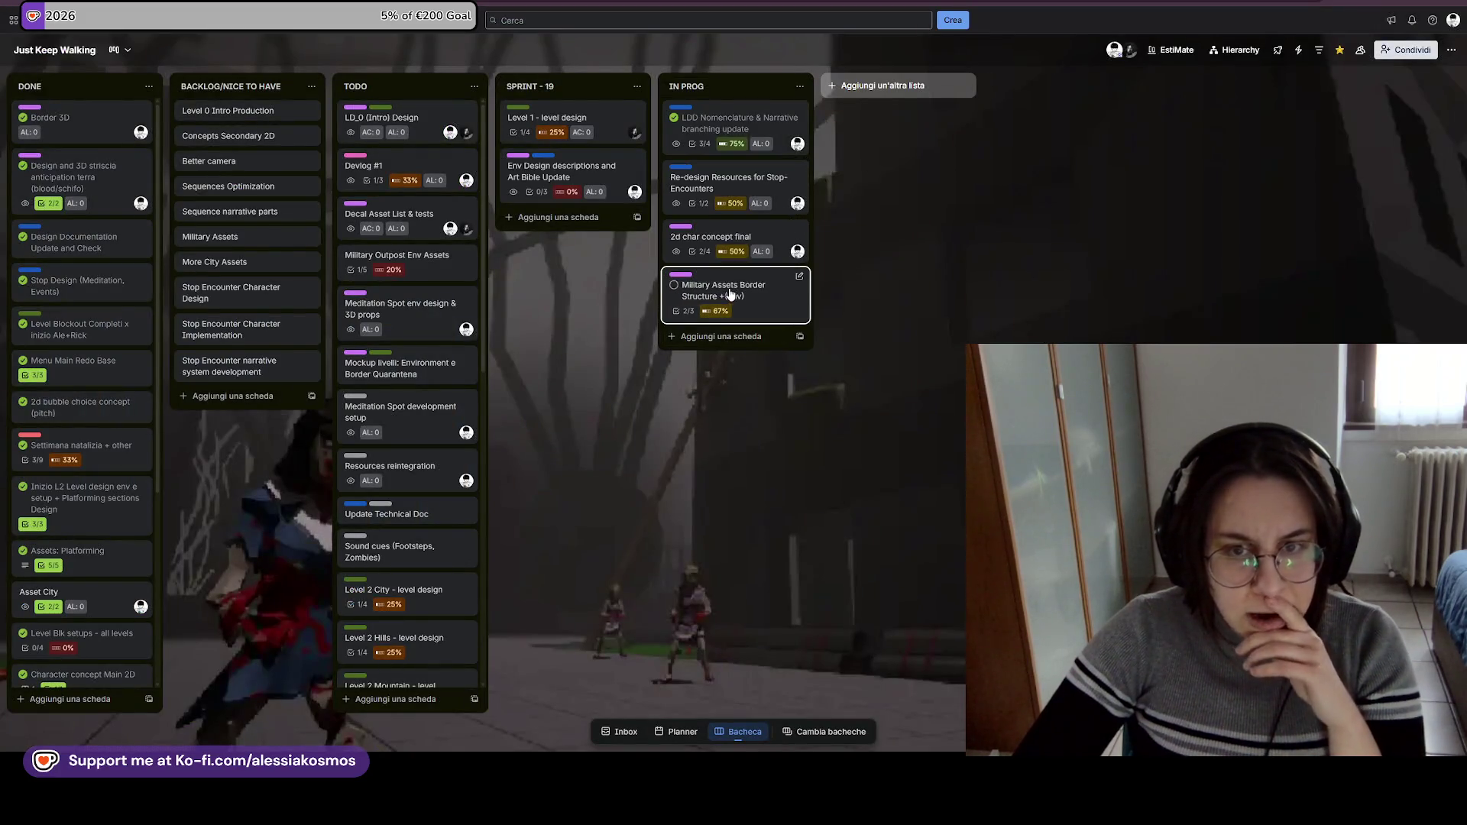
pyautogui.hotkey('alt', 'Tab')
pyautogui.press('super')
pyautogui.press('Escape')
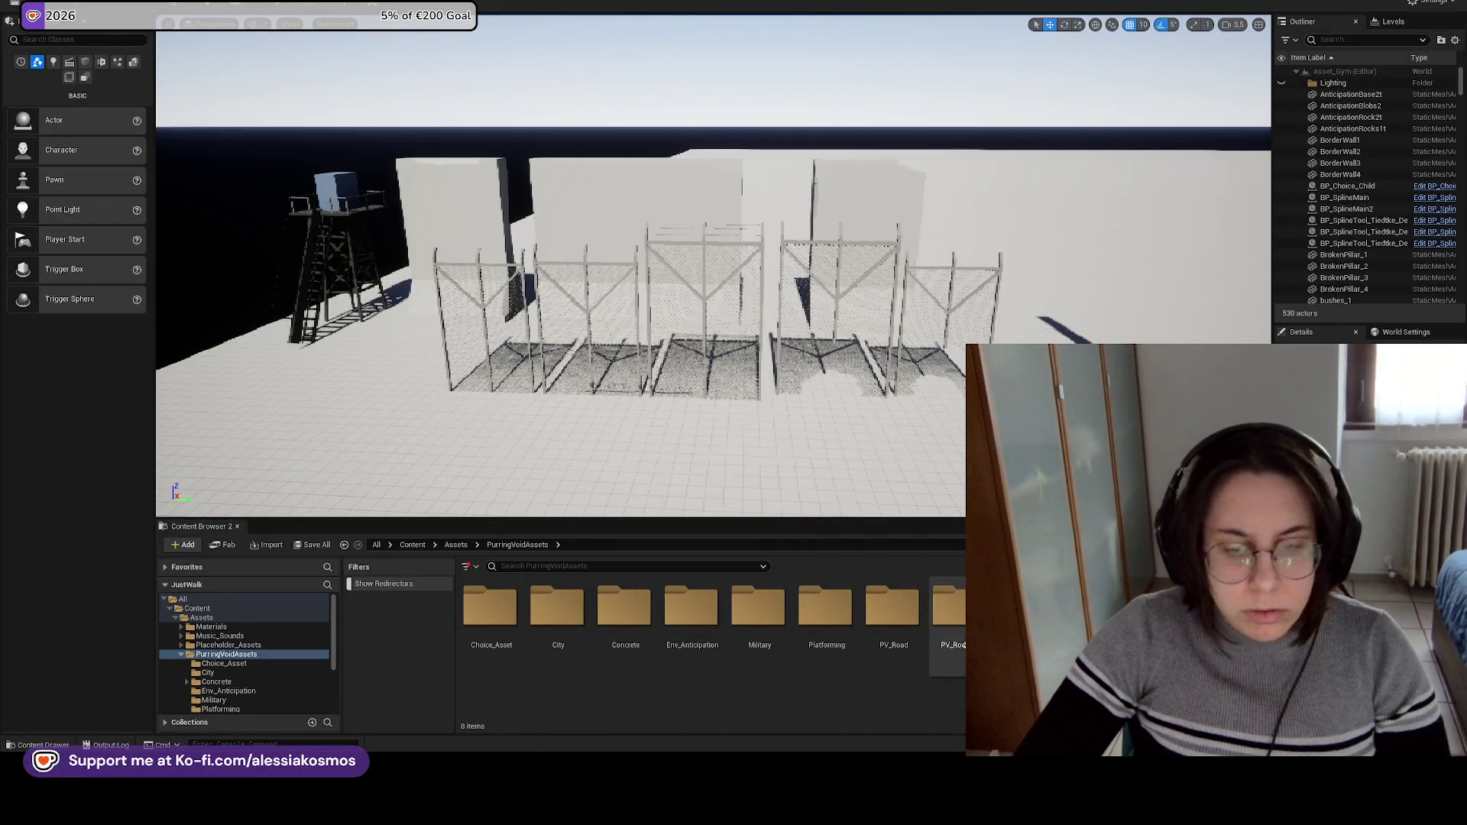
# Launch the Epic Games Launcher by searching 'epic' in the Windows Start menu.
pyautogui.hotkey('alt', 'Tab')
pyautogui.hotkey('alt', 'Tab')
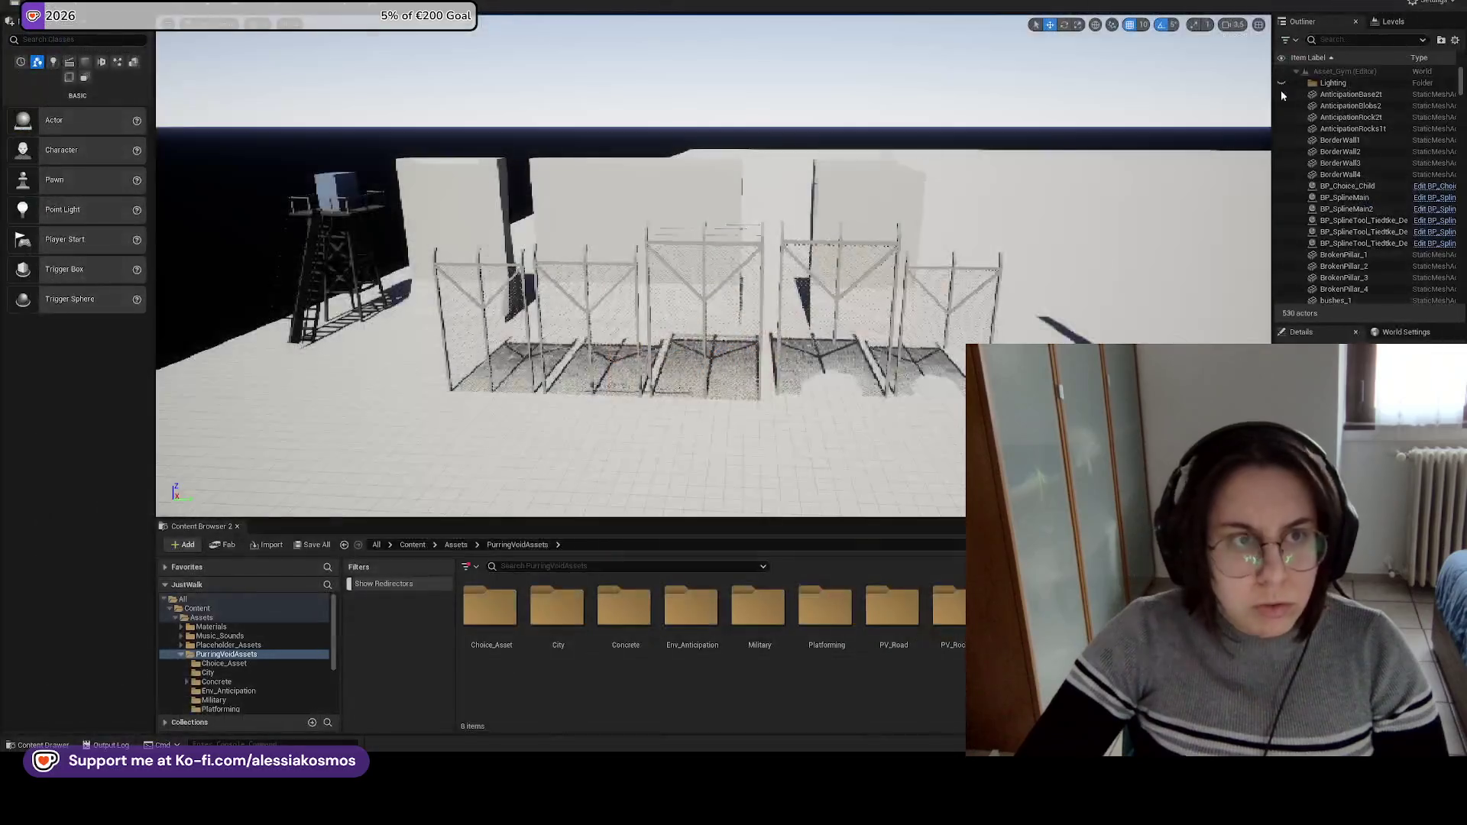
pyautogui.press('super')
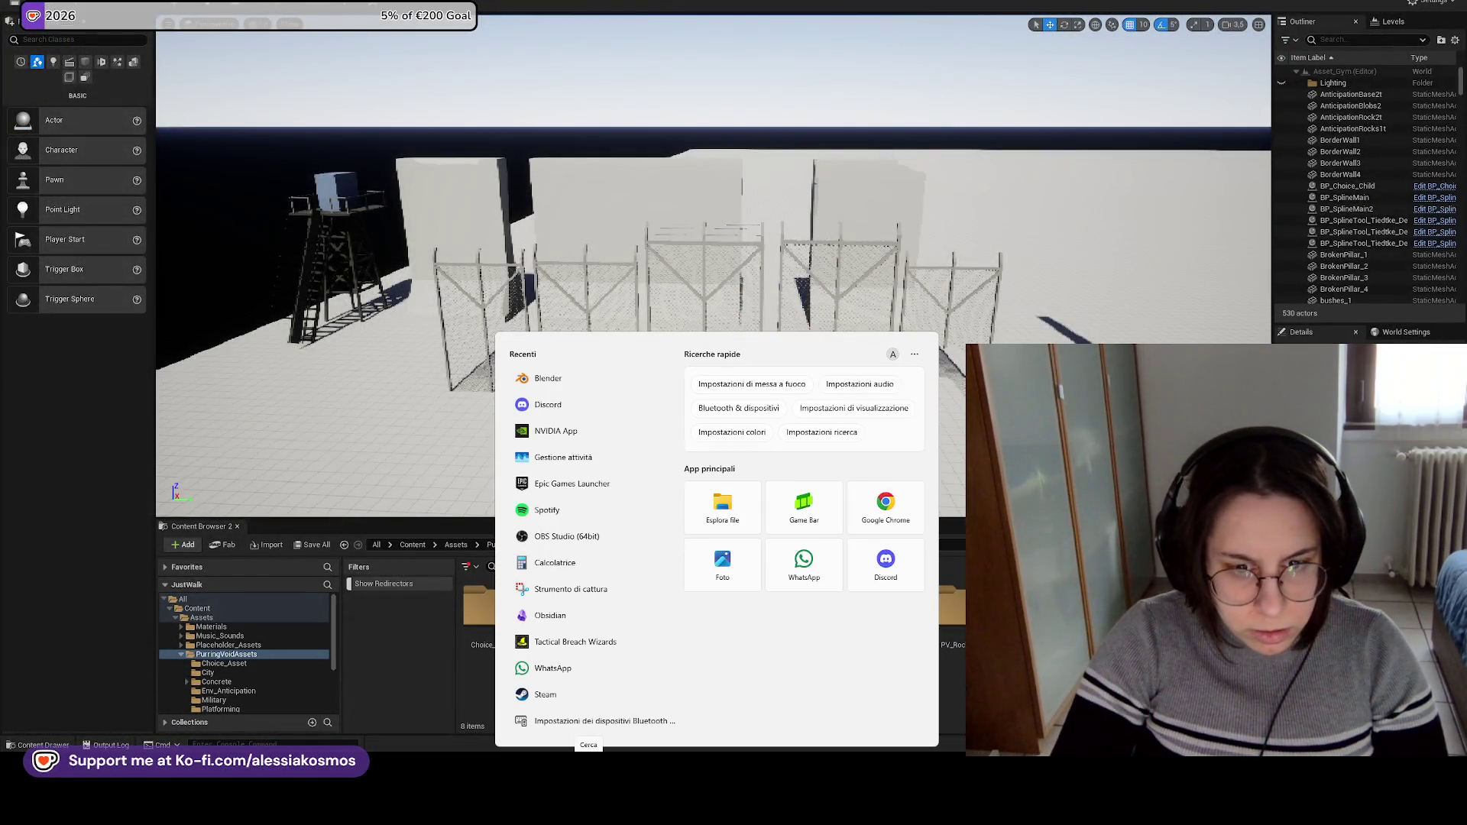
pyautogui.write('fence')
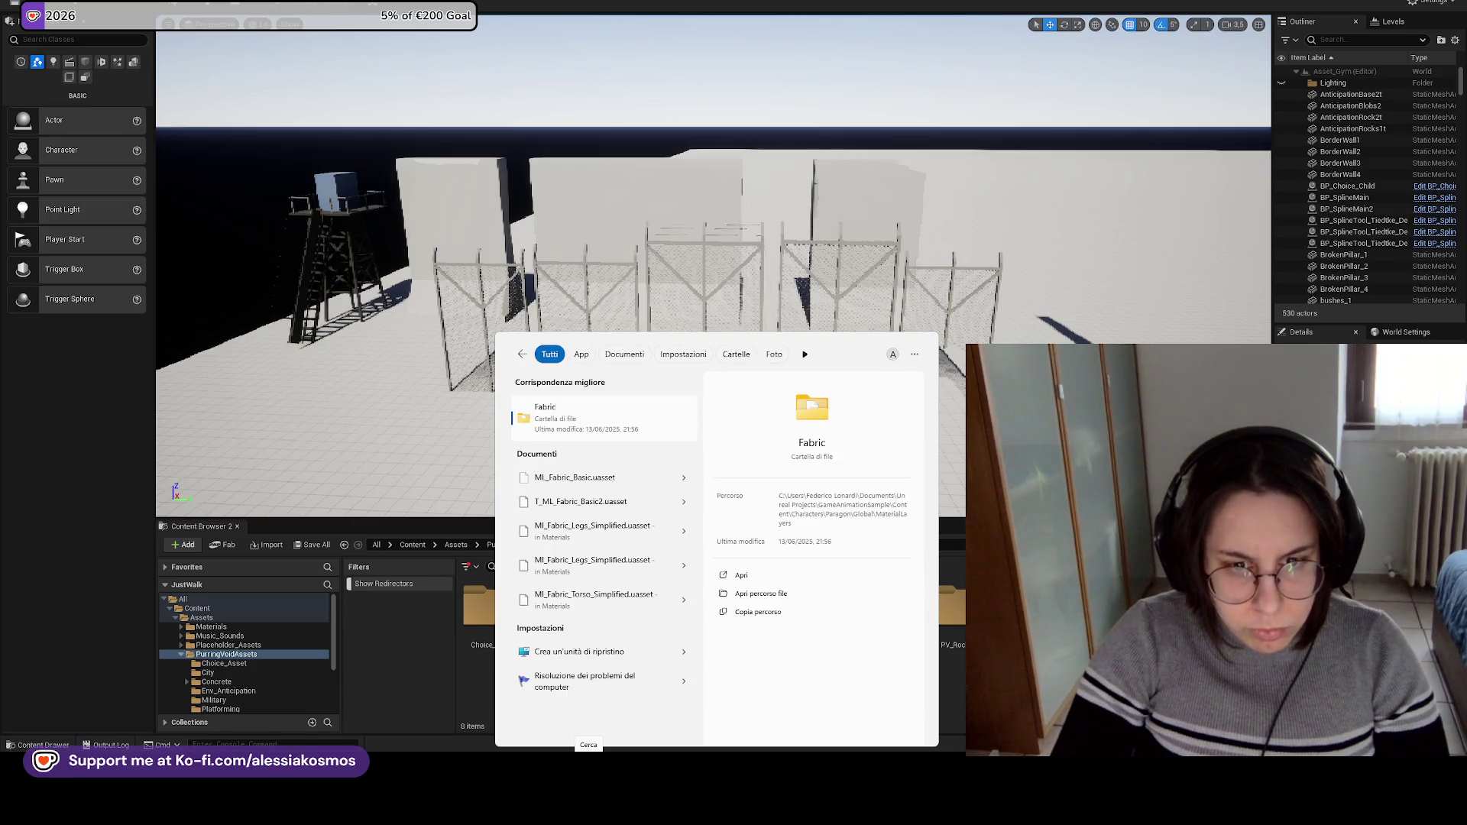
pyautogui.press('BackSpace')
pyautogui.press('BackSpace')
pyautogui.press('BackSpace')
pyautogui.write('epic')
pyautogui.press('Return')
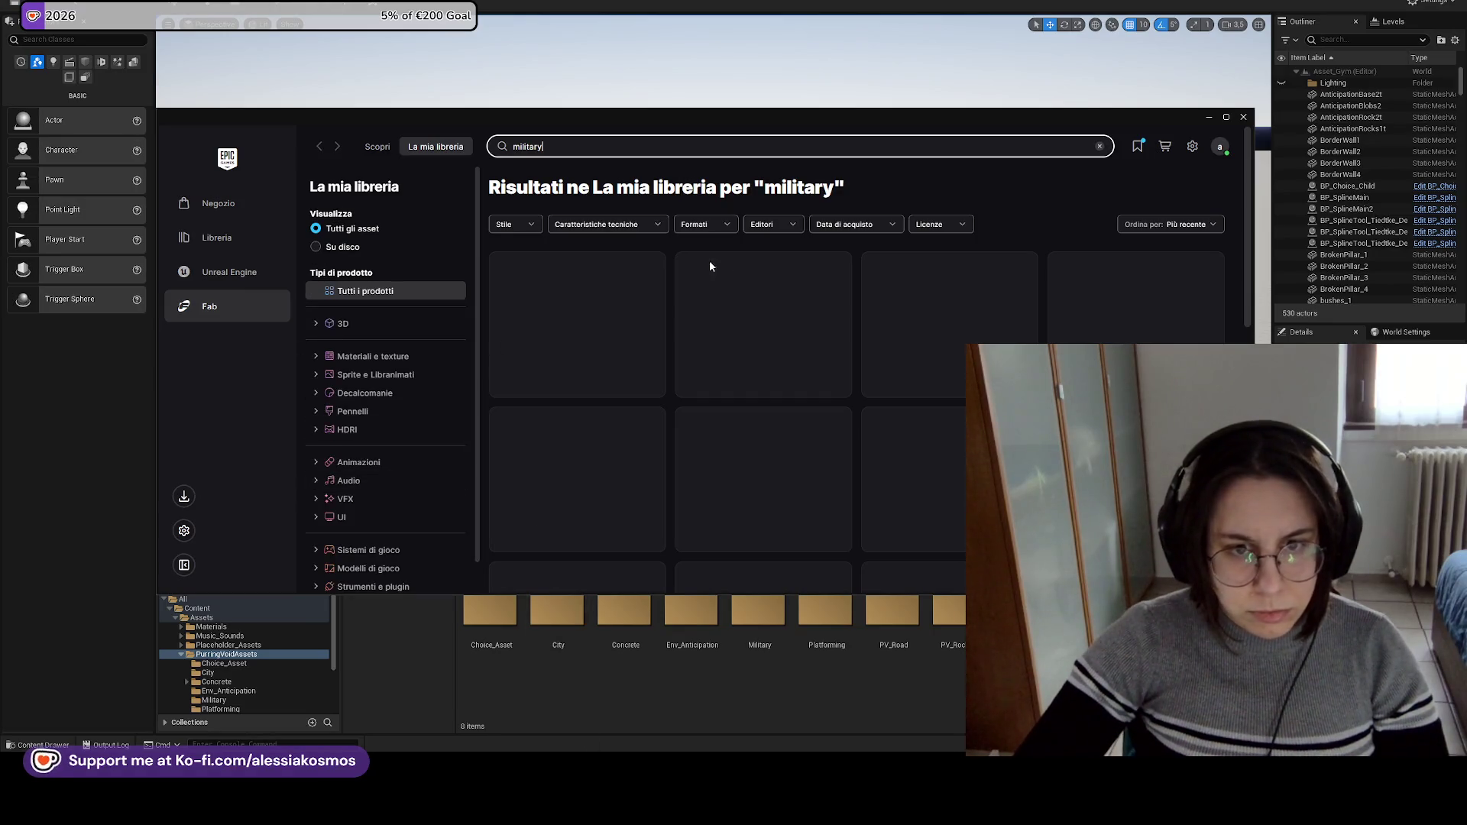
# Open the Military FREE - Low Poly 3D Models Pack details in Fab, then go back to Unreal.
pyautogui.click(969, 196)
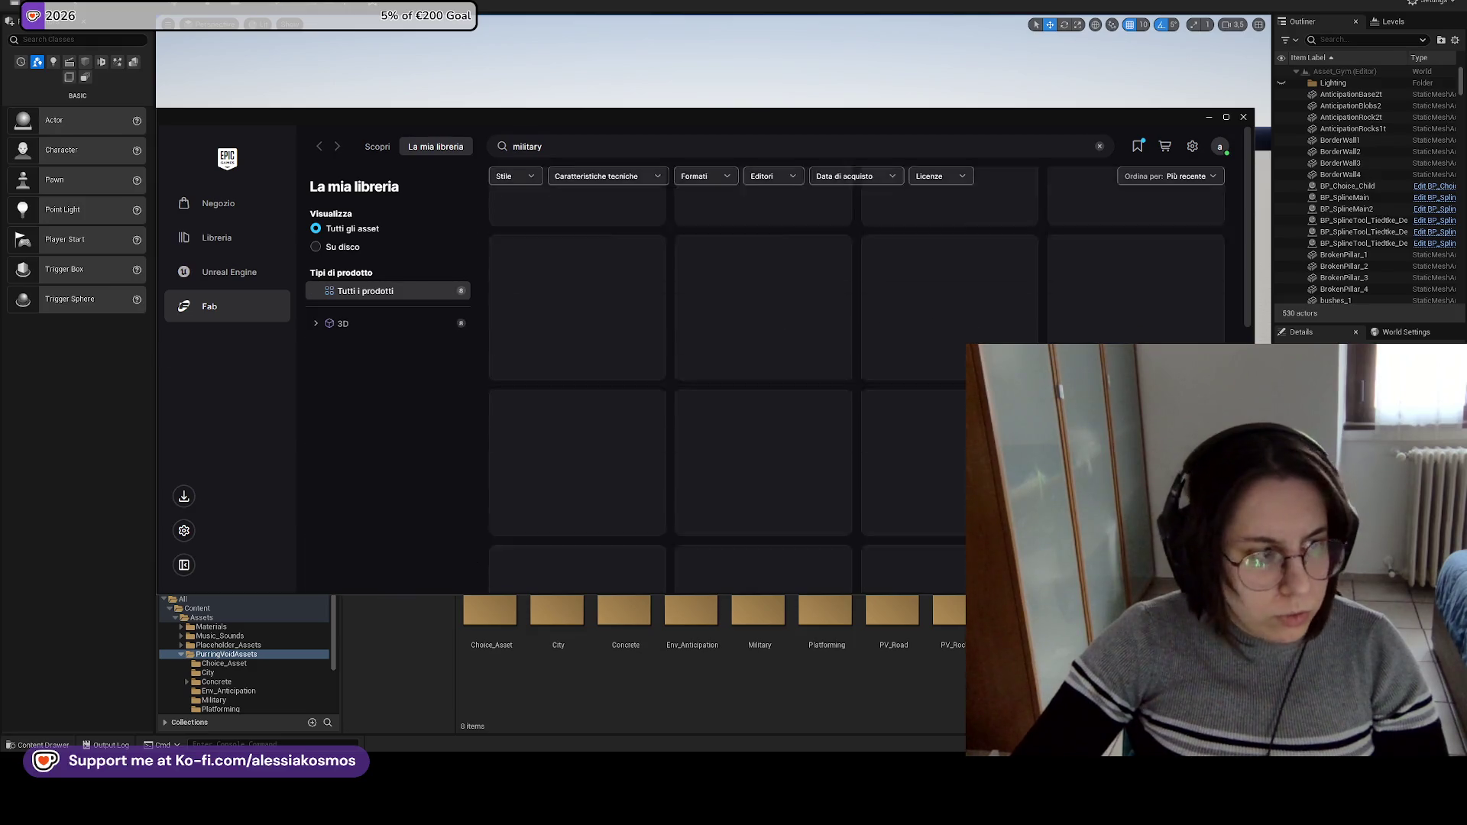
pyautogui.click(753, 447)
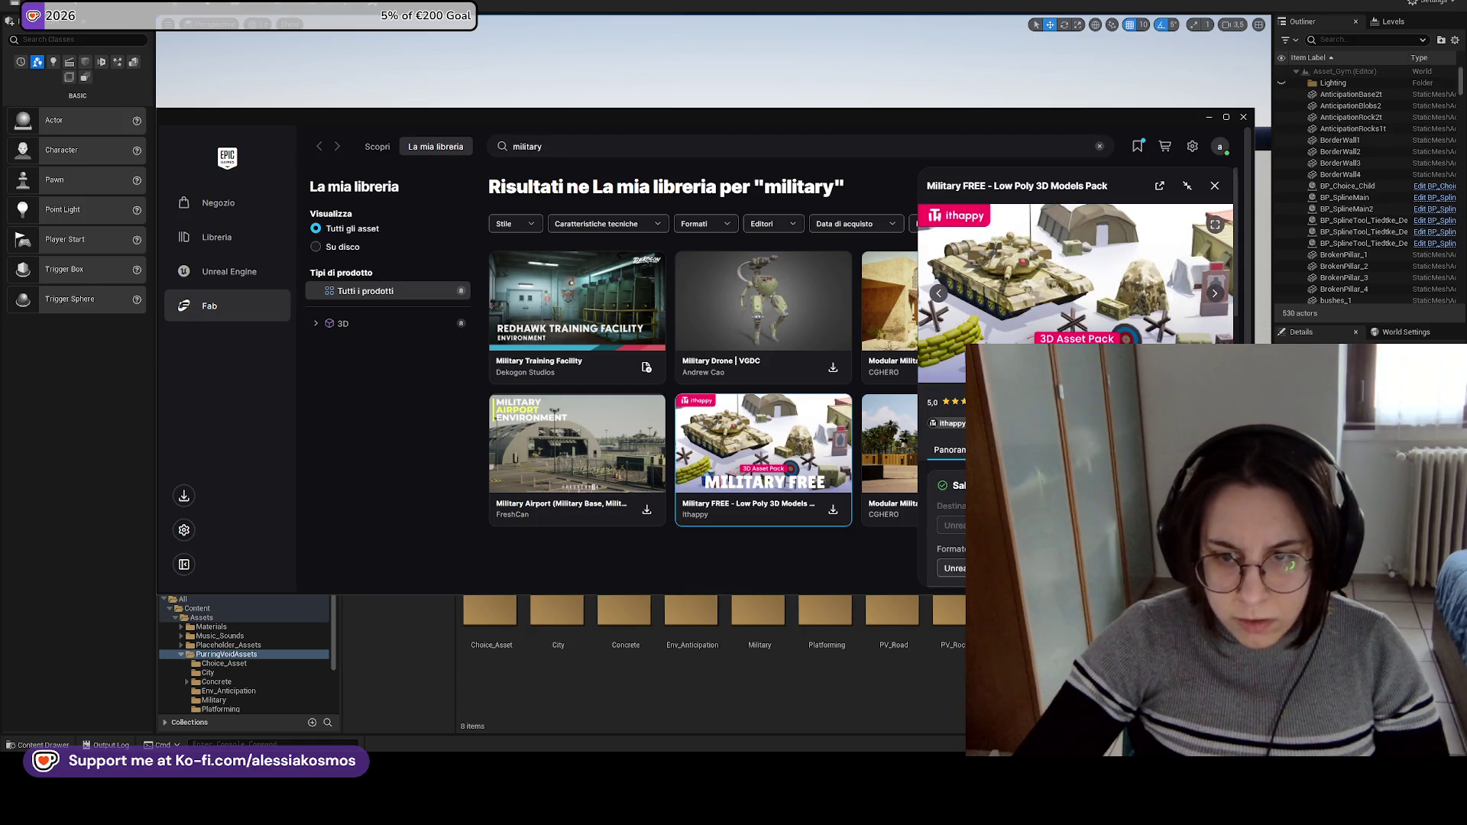
pyautogui.scroll(-2, 1075, 306)
pyautogui.click(826, 621)
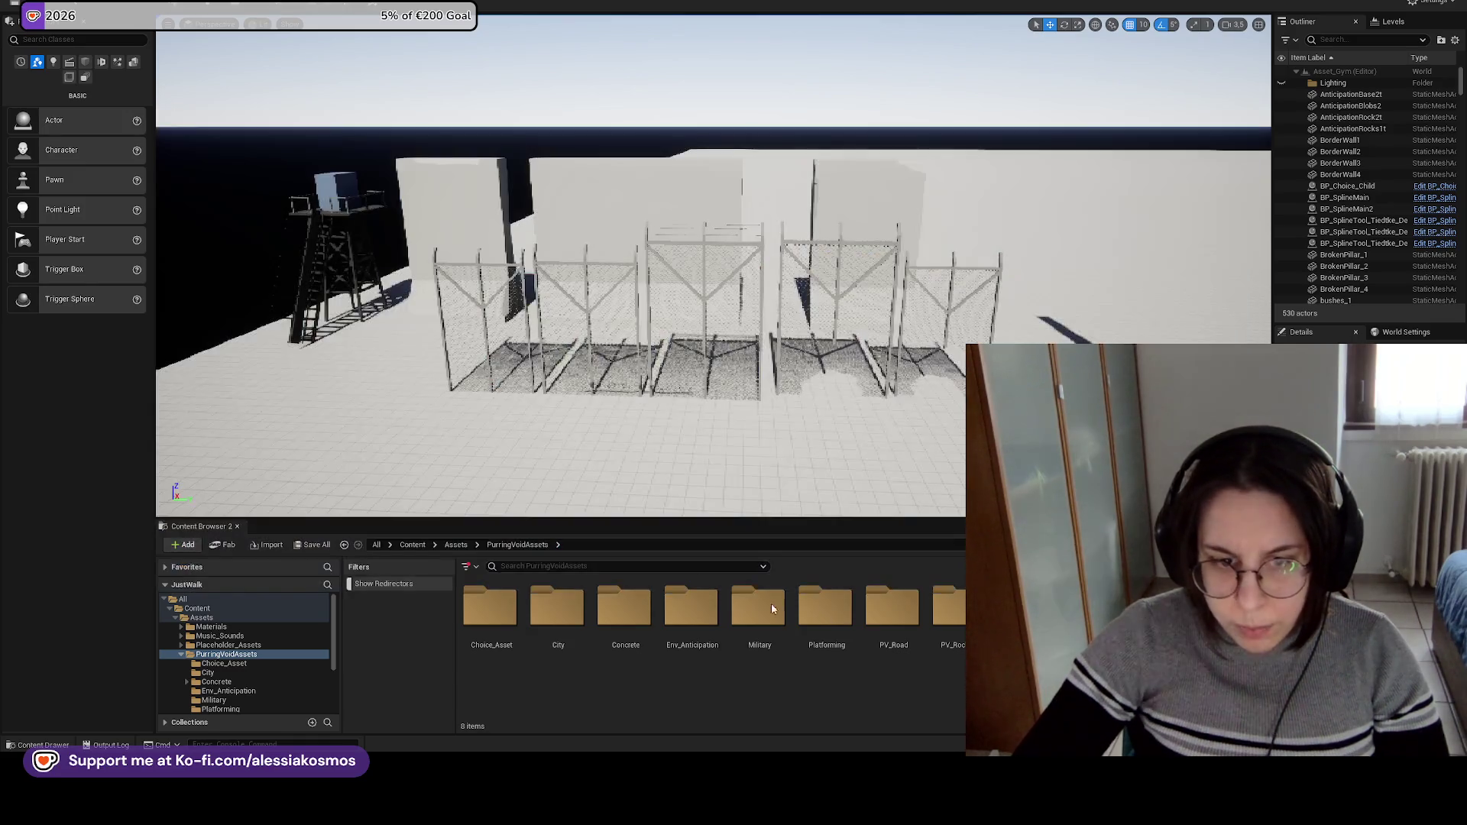
# Update references to the MInst_MYBase_Green redirector in Content/Assets/Materials and delete unreferenced redirectors.
pyautogui.click(456, 544)
pyautogui.doubleClick(504, 611)
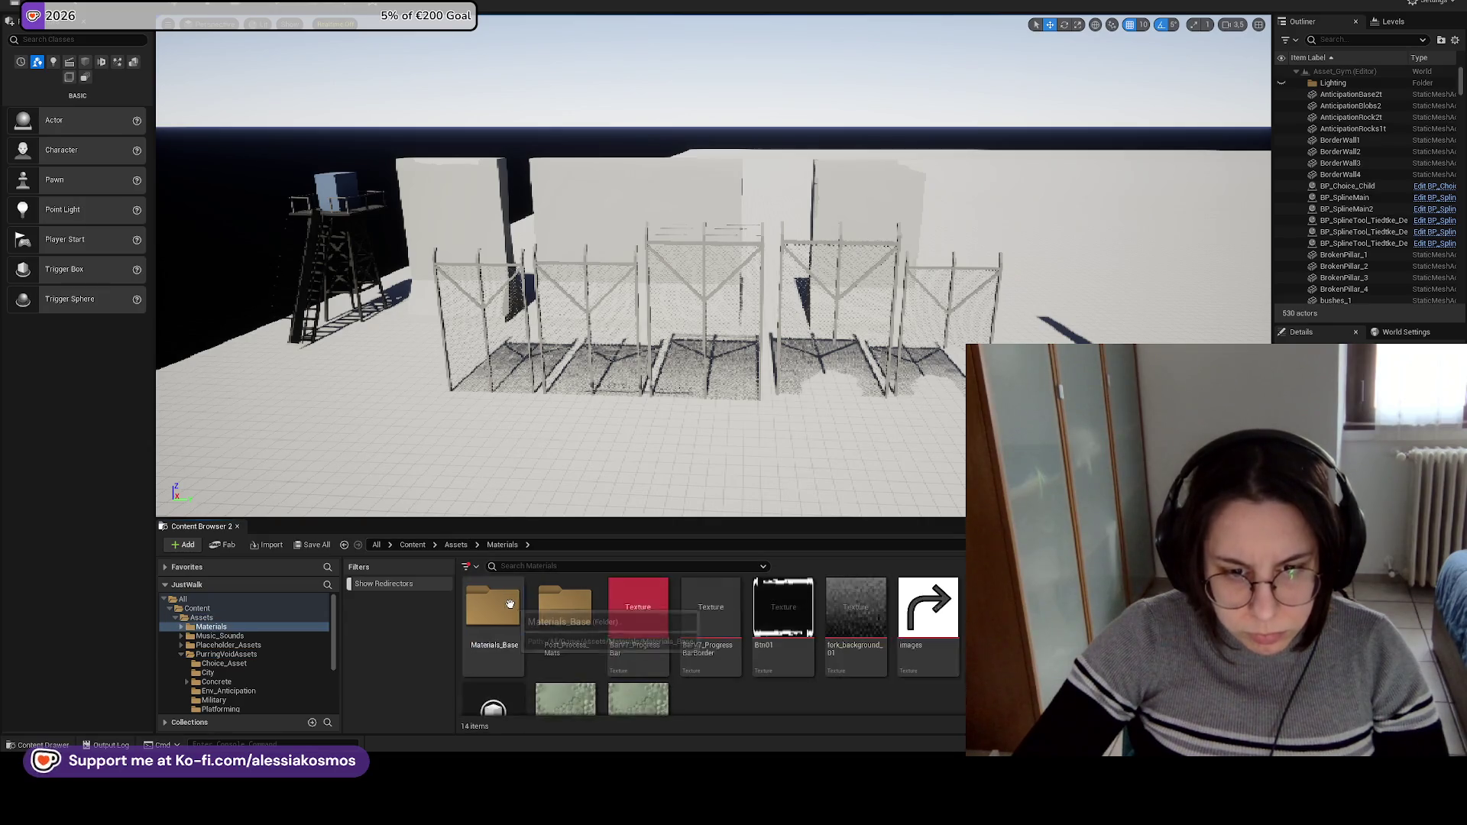
pyautogui.scroll(-2, 527, 624)
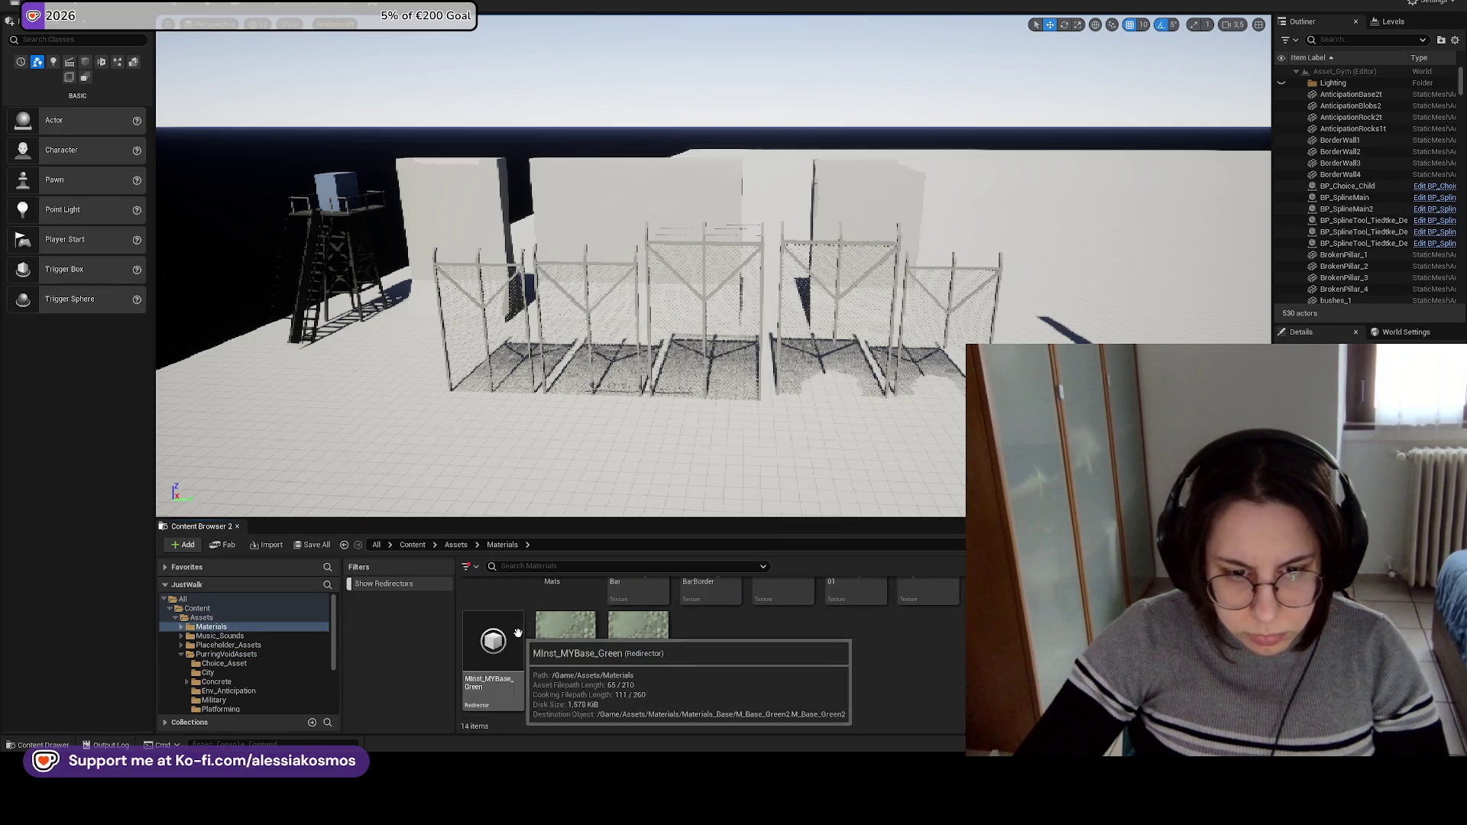
pyautogui.rightClick(517, 633)
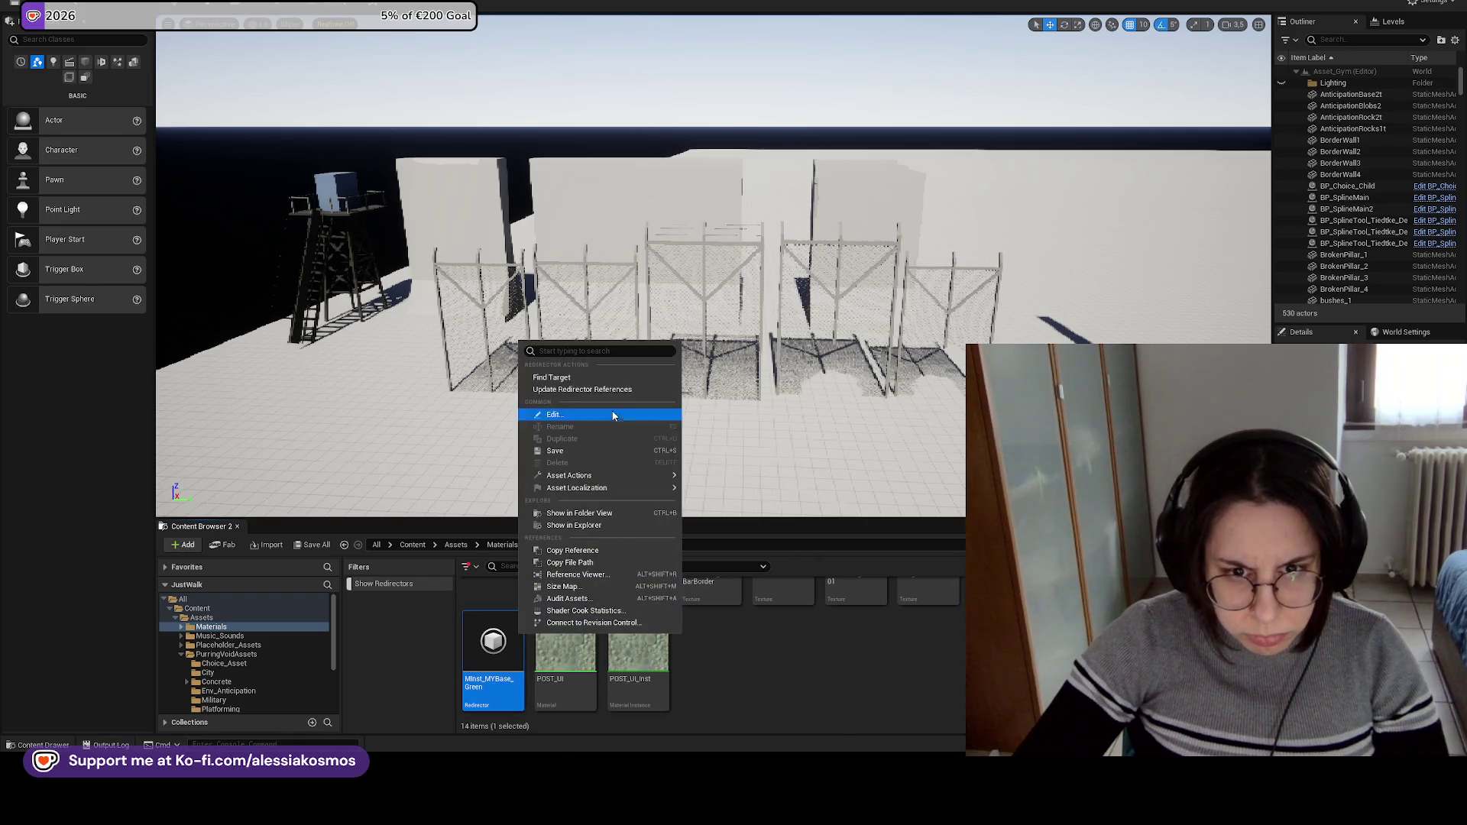
pyautogui.click(604, 392)
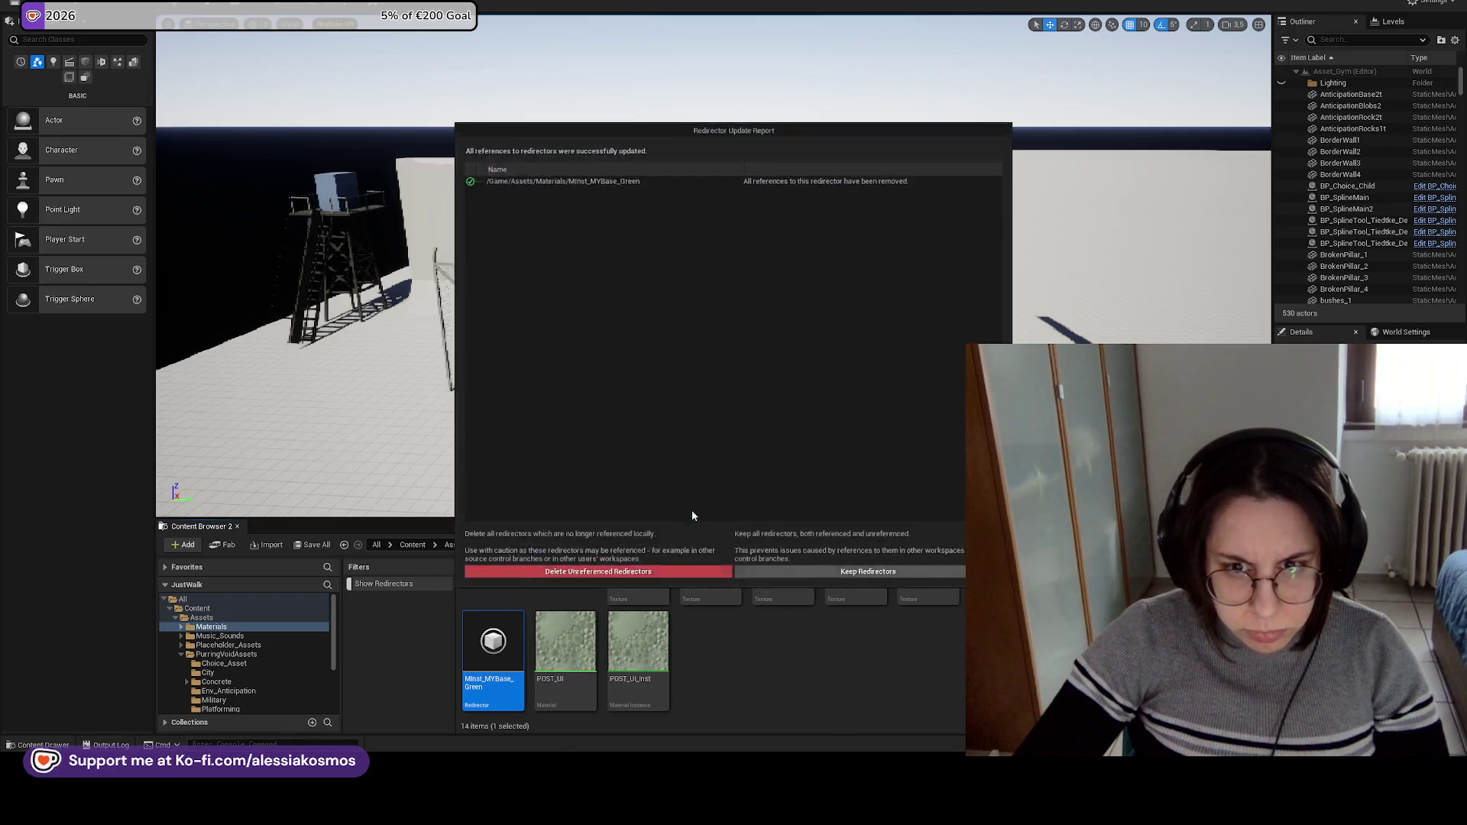
pyautogui.click(661, 564)
pyautogui.scroll(2, 752, 622)
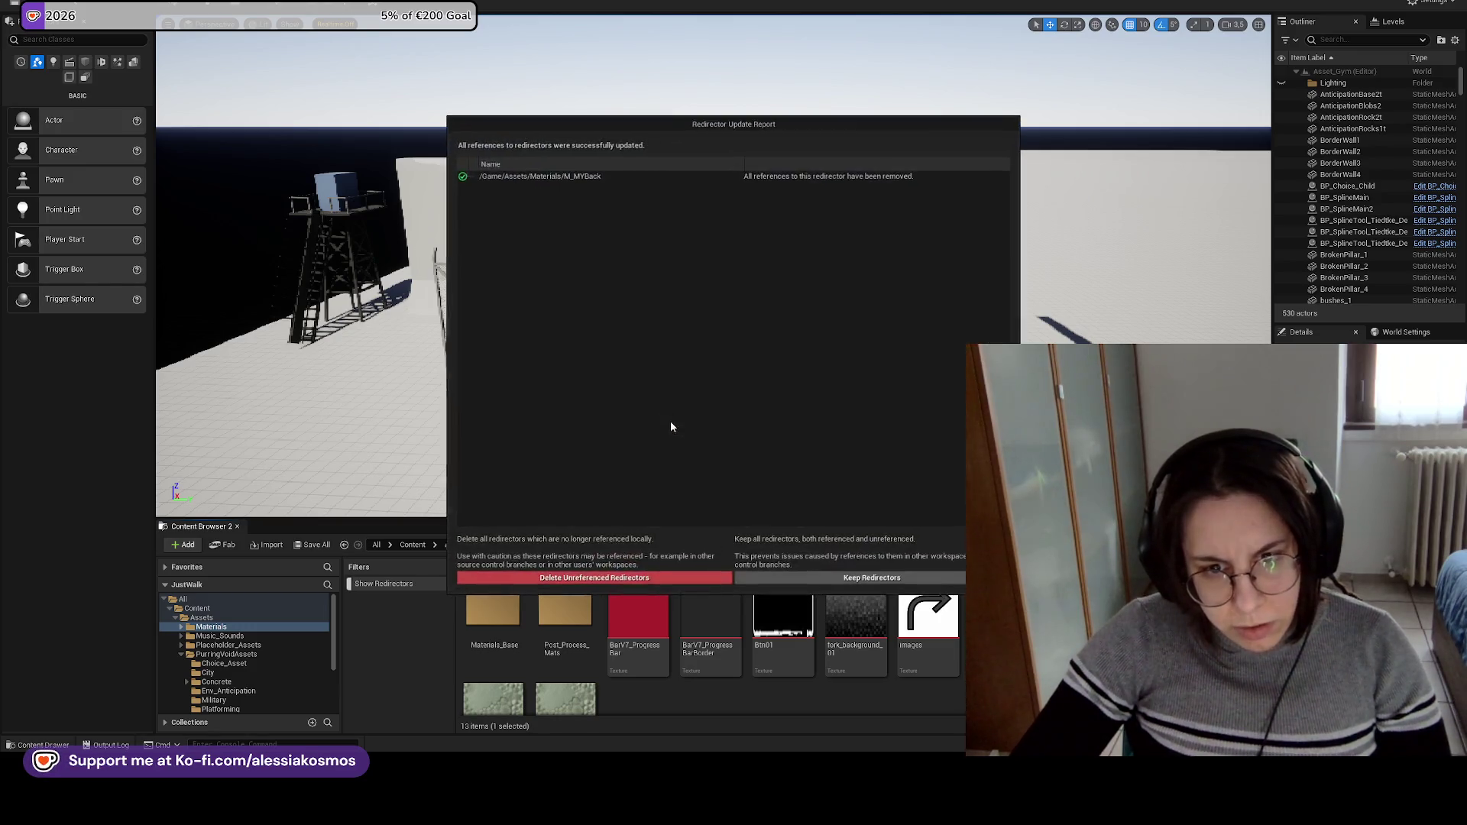
pyautogui.click(638, 586)
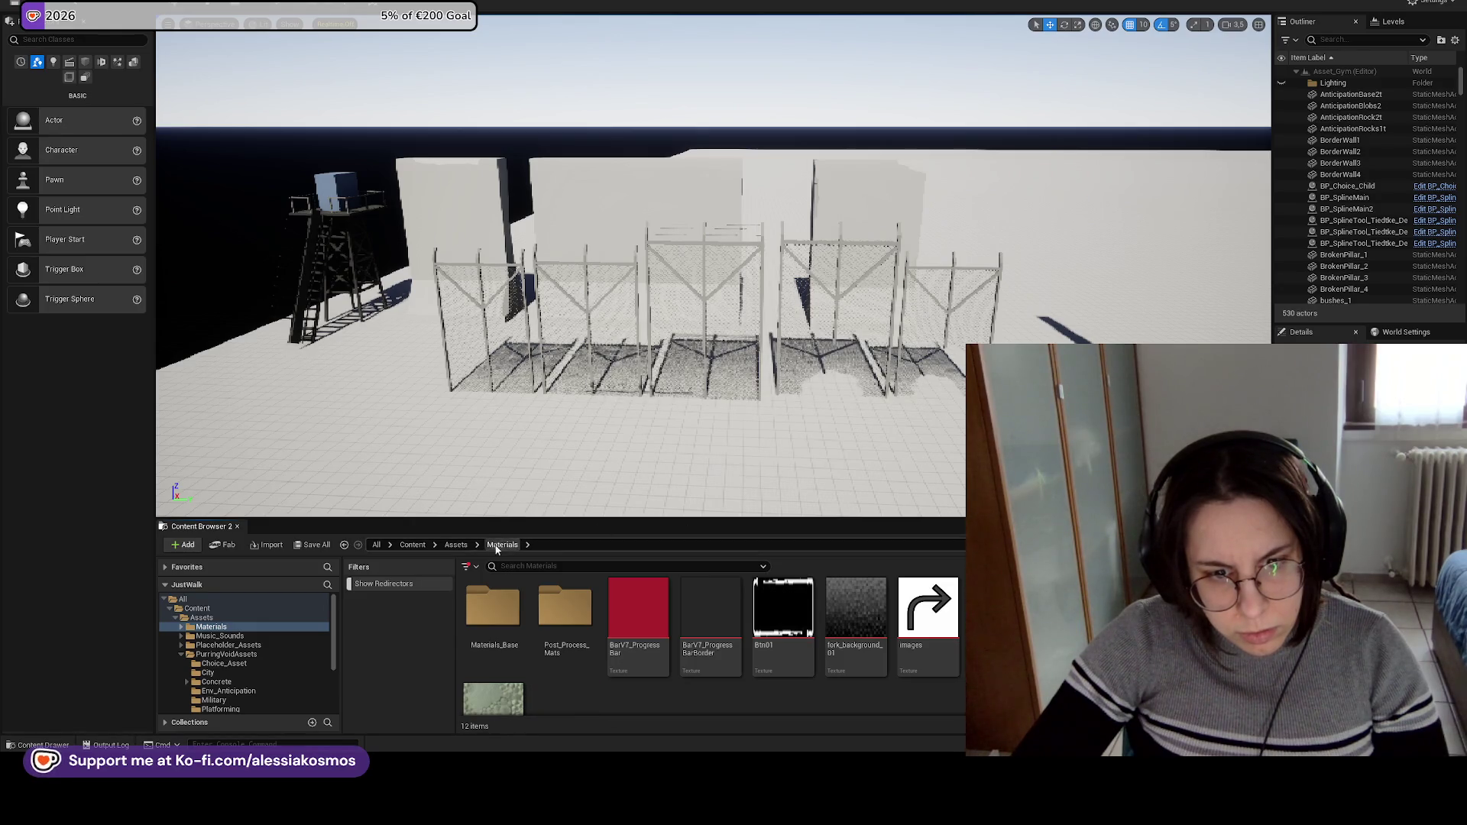
# Browse Placeholder_Assets, Polygonal_PostApocalyptic and PurringVoidAssets, ending at the top-level Content folder.
pyautogui.click(459, 545)
pyautogui.click(638, 613)
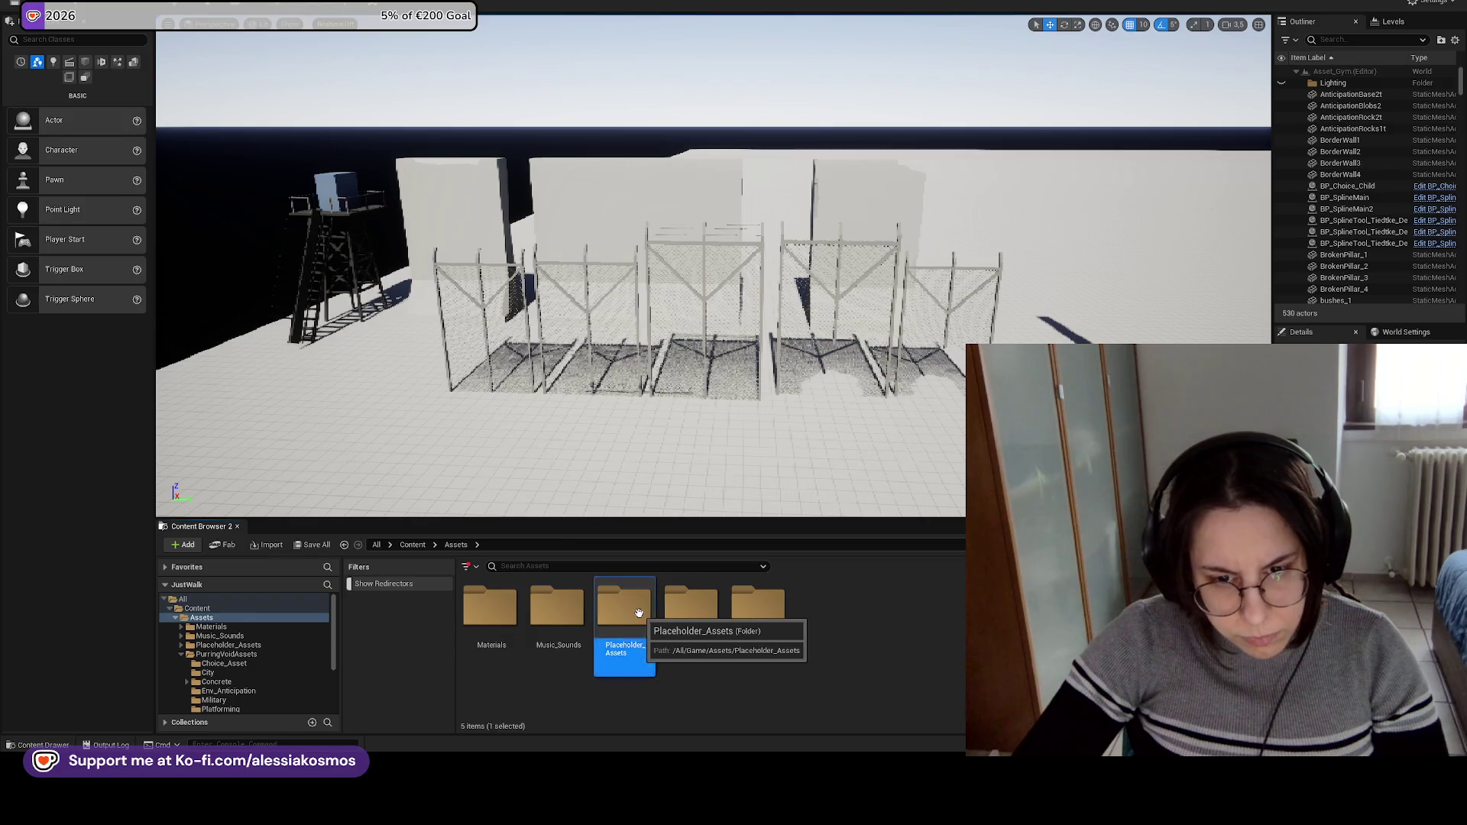
pyautogui.doubleClick(638, 613)
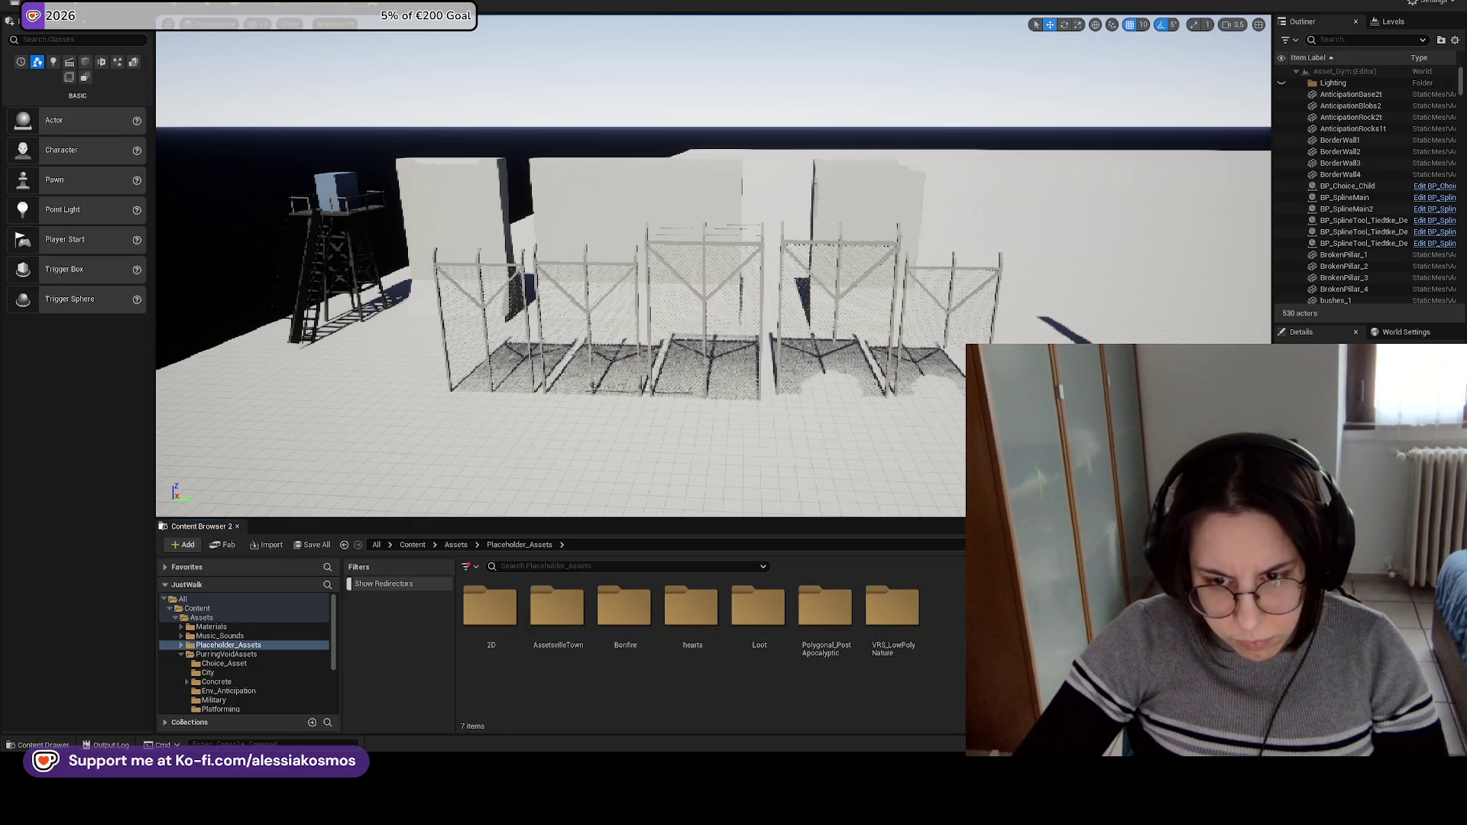
pyautogui.doubleClick(813, 611)
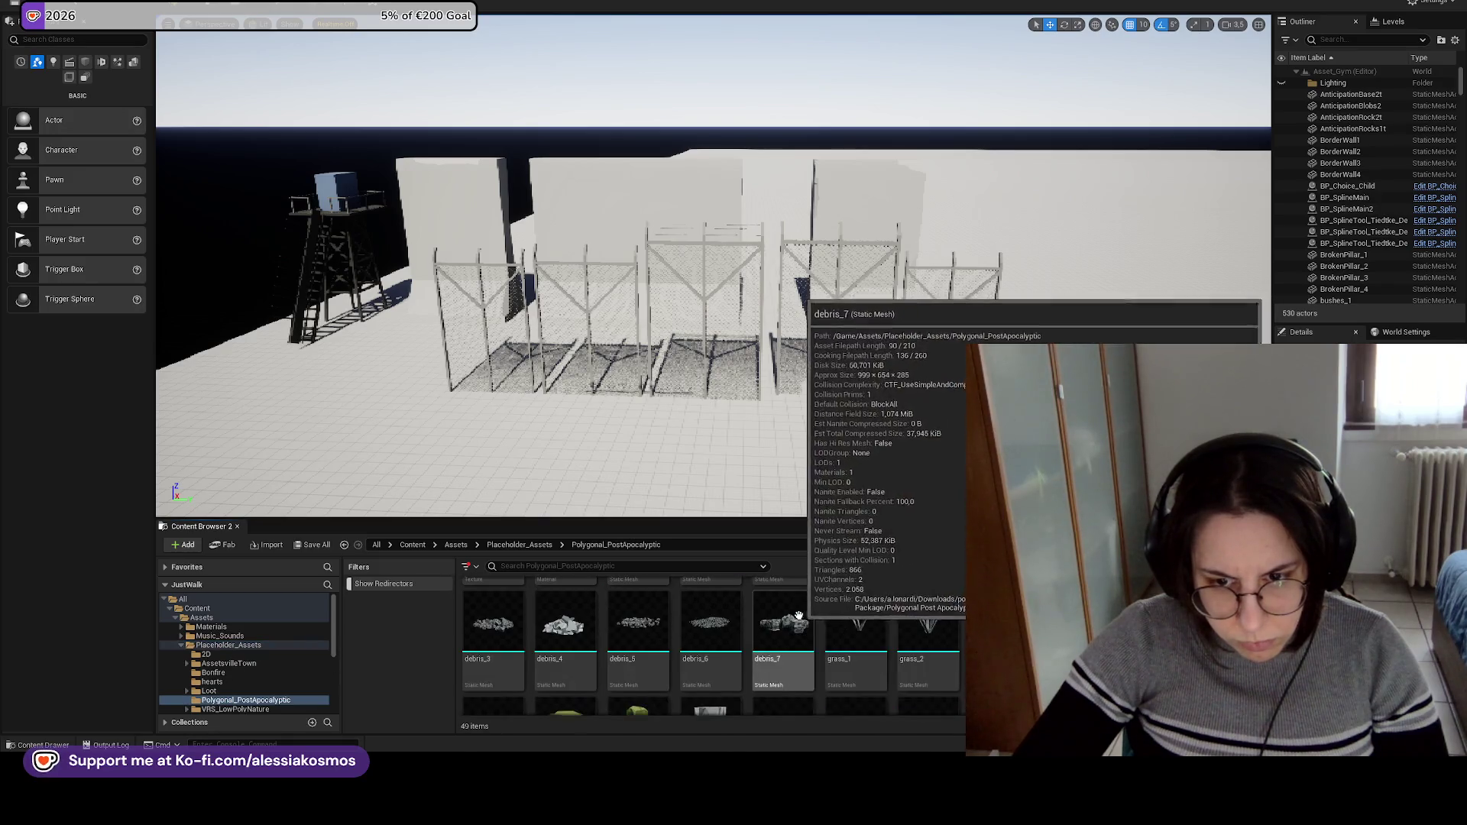
pyautogui.click(520, 544)
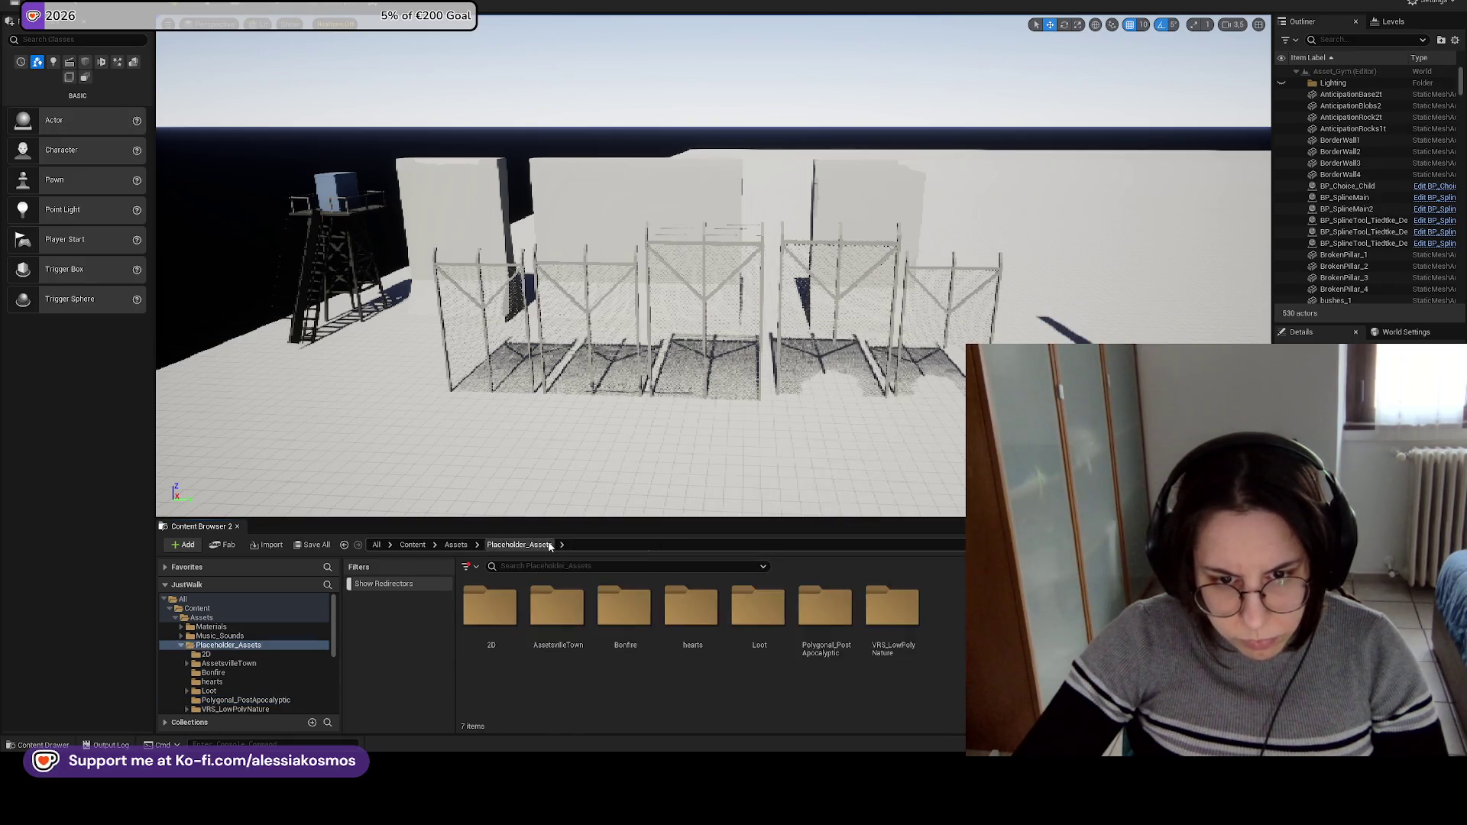
pyautogui.click(457, 544)
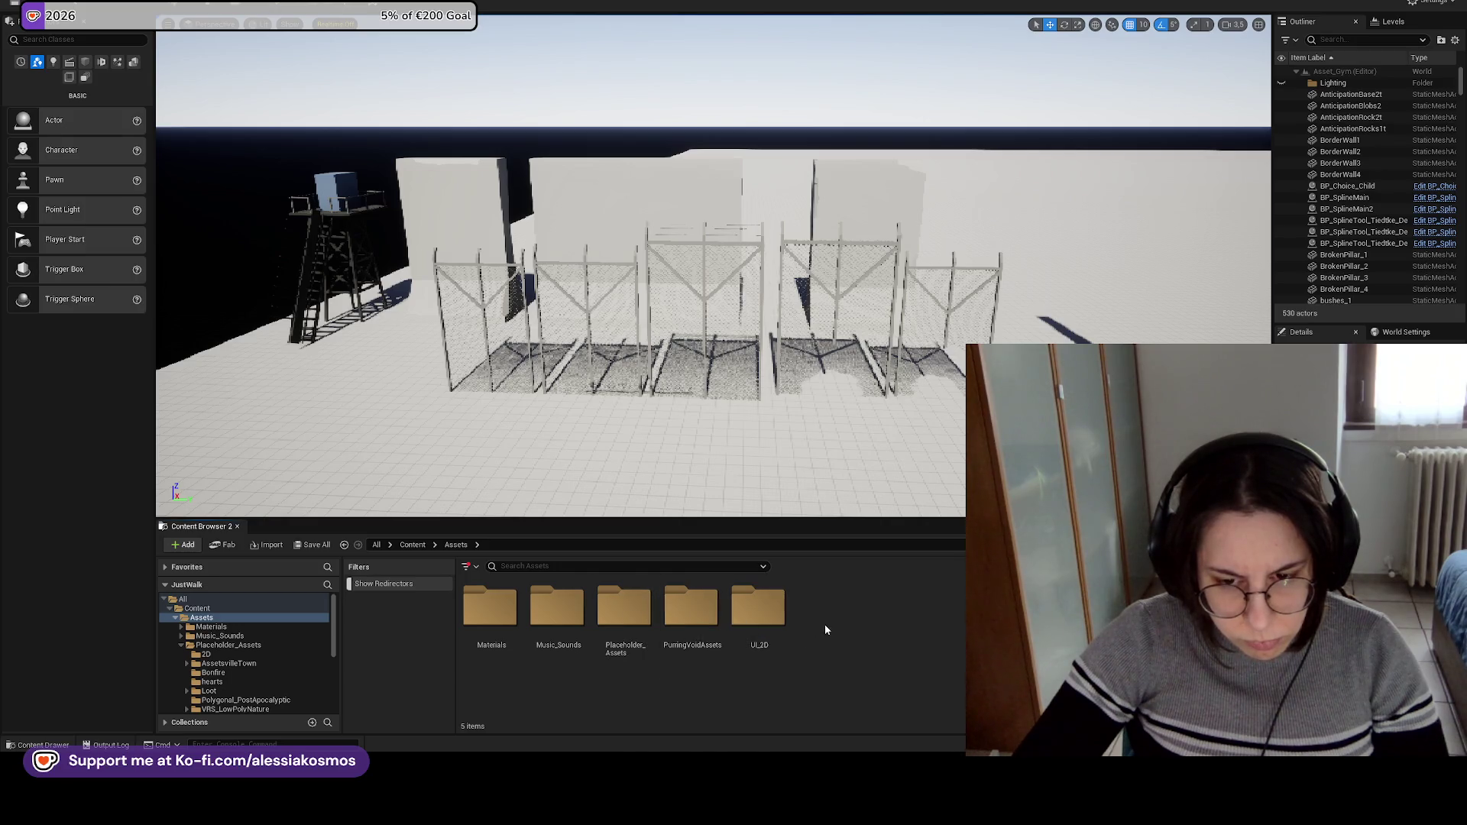
pyautogui.doubleClick(688, 627)
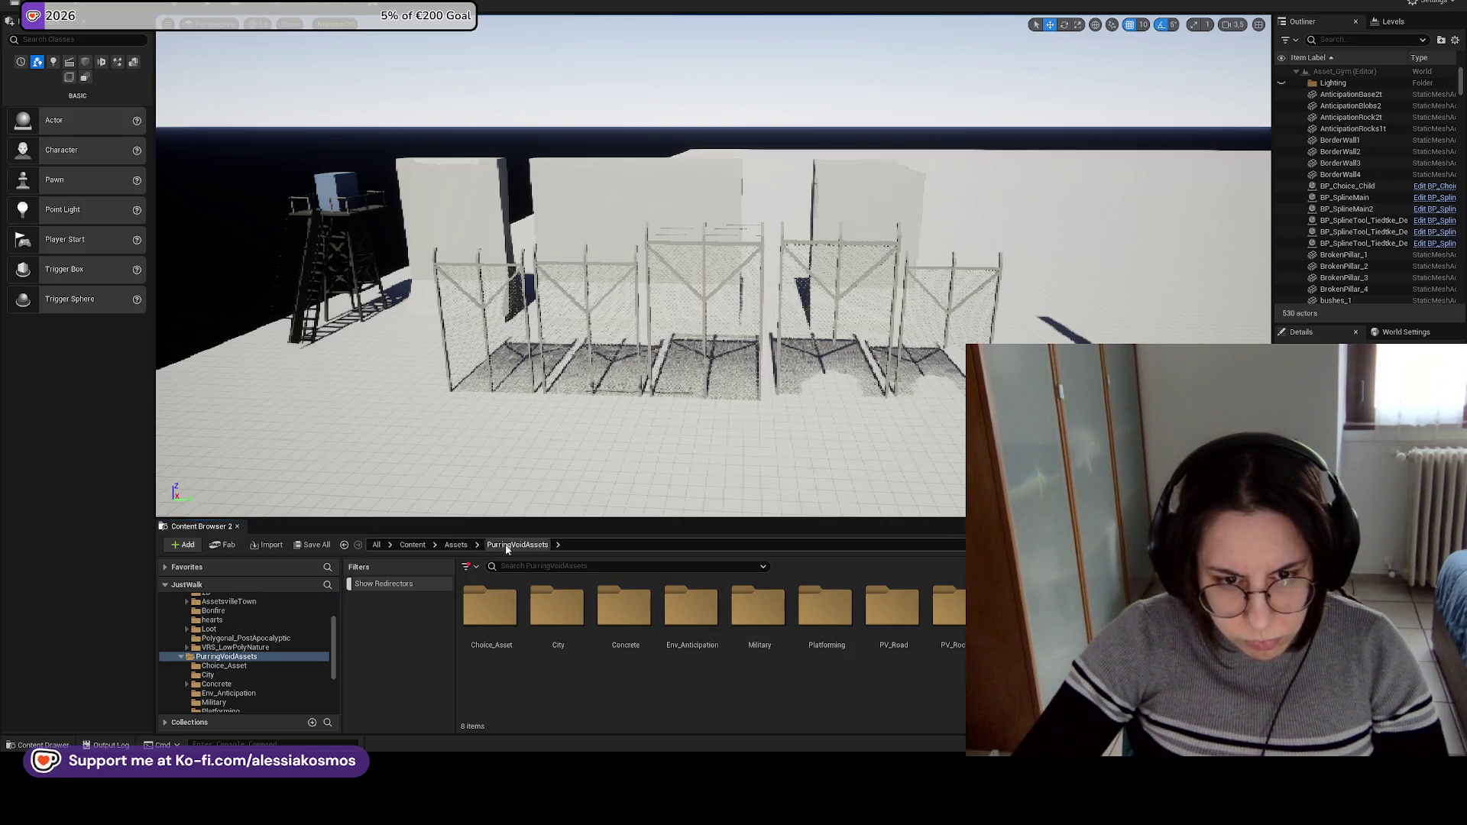
pyautogui.click(457, 545)
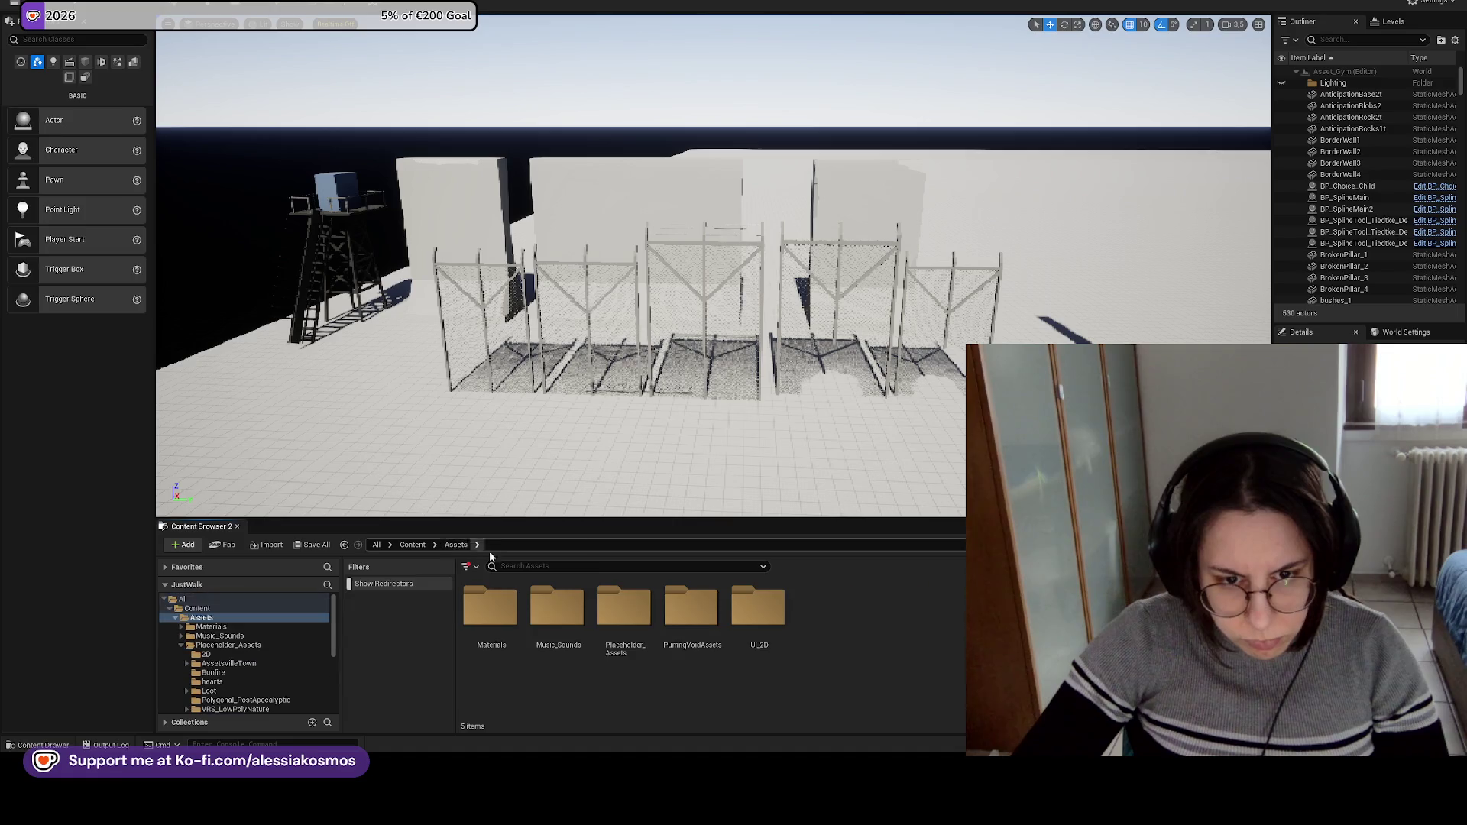
pyautogui.click(413, 545)
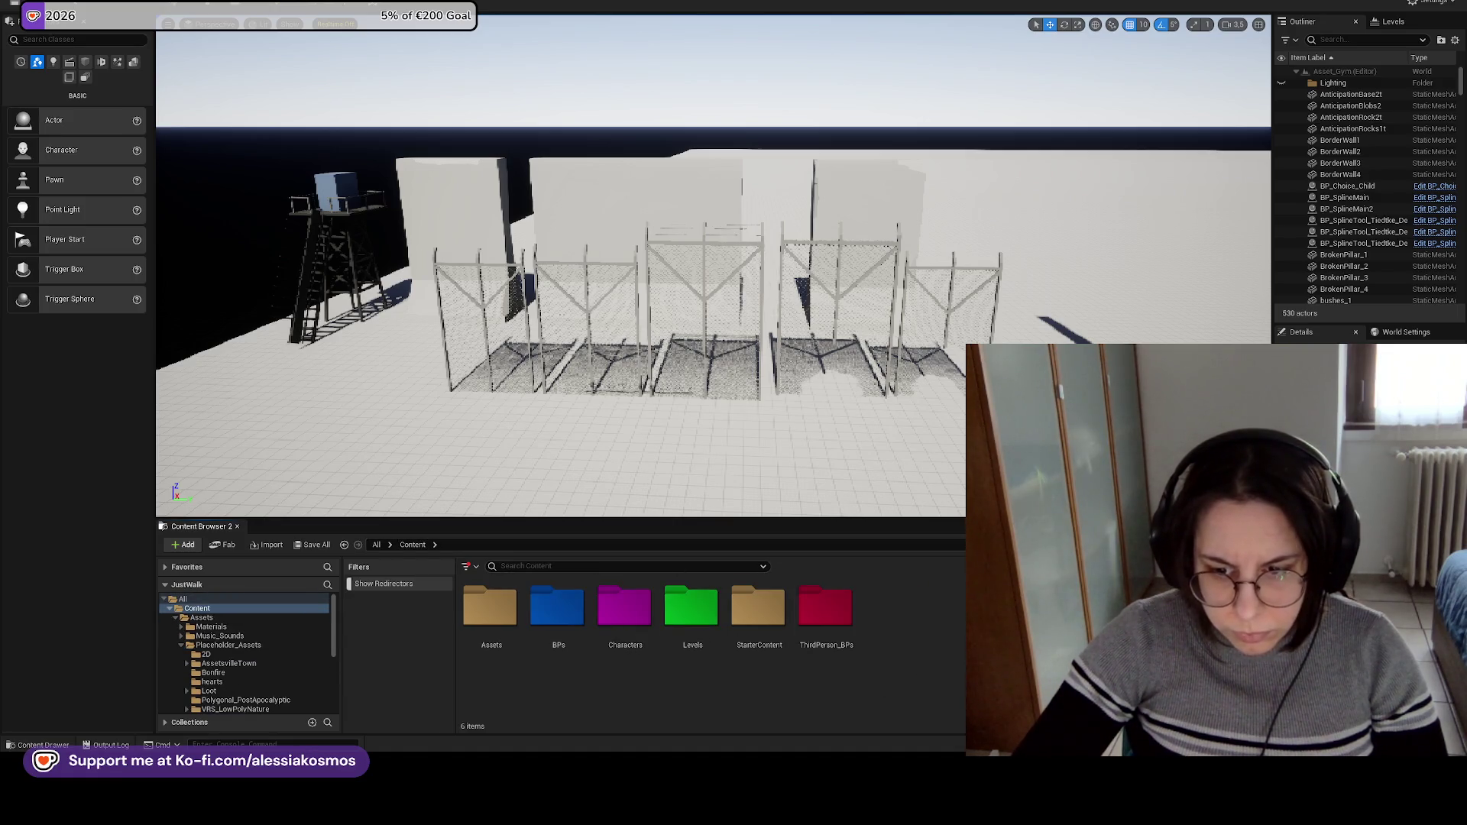
pyautogui.hotkey('alt', 'Tab')
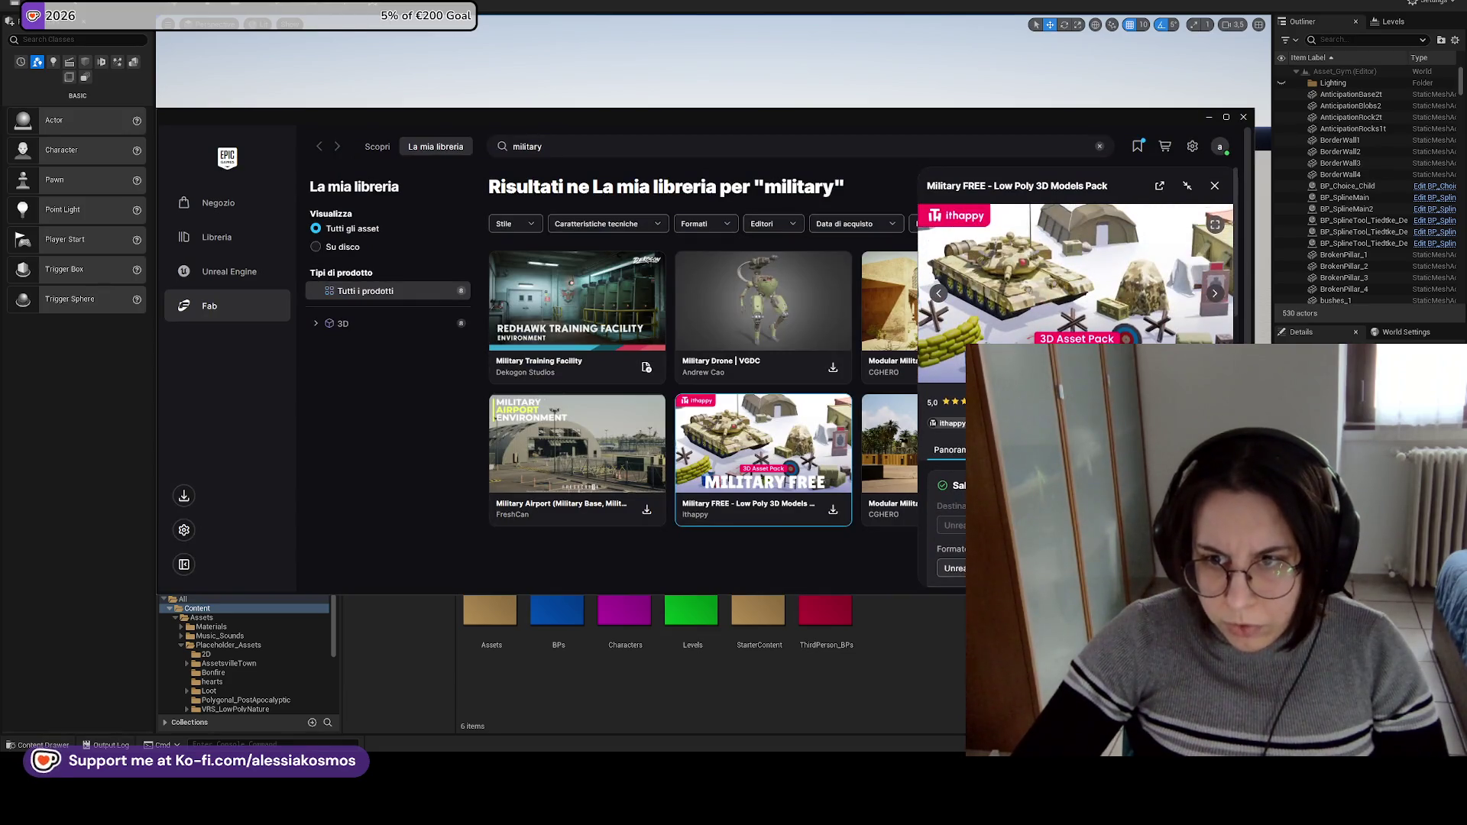
# Download the Military FREE pack in FBX format, then close the launcher.
pyautogui.scroll(-2, 1076, 382)
pyautogui.scroll(-2, 1075, 382)
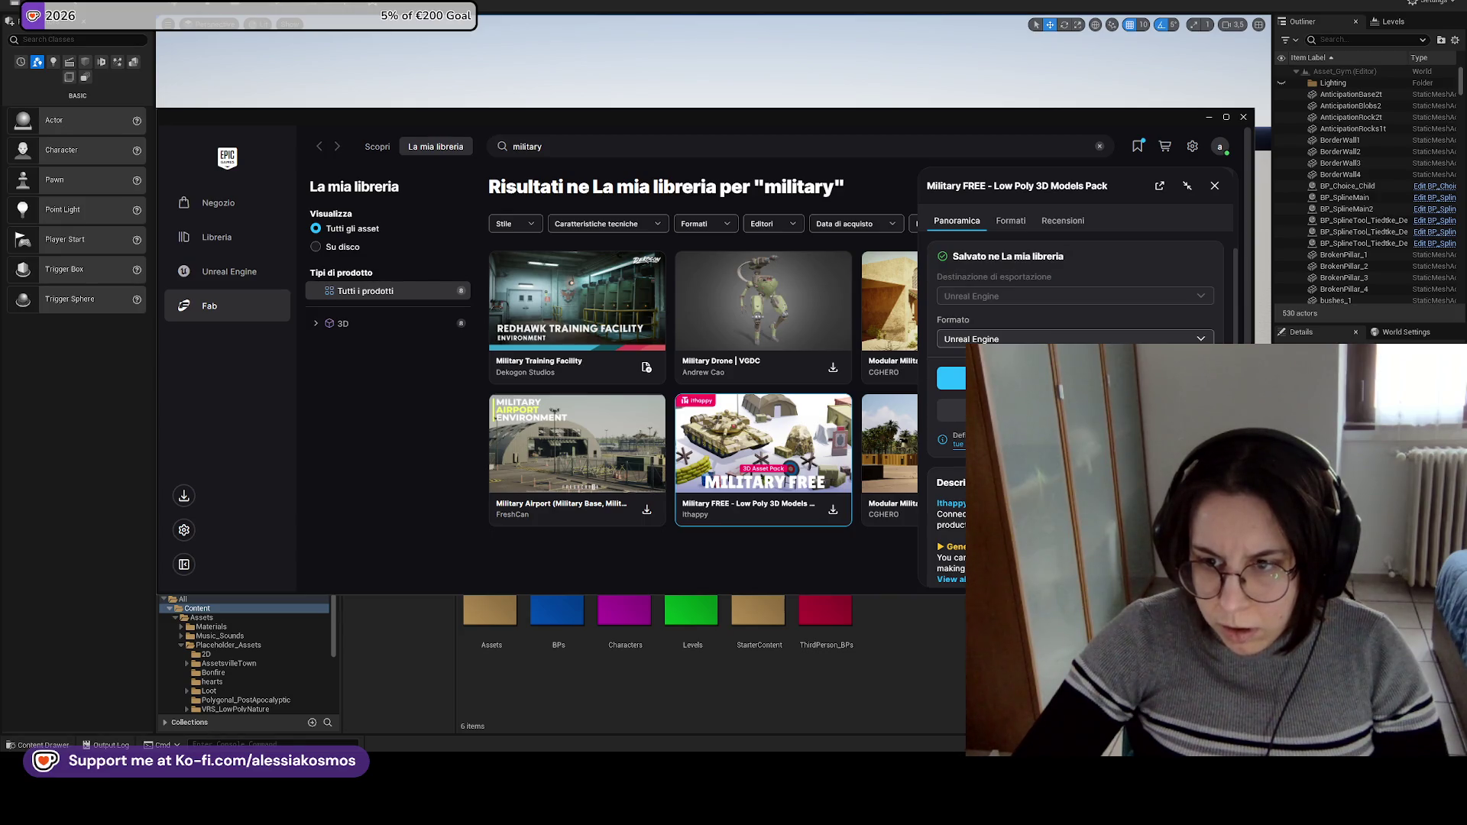
pyautogui.click(951, 378)
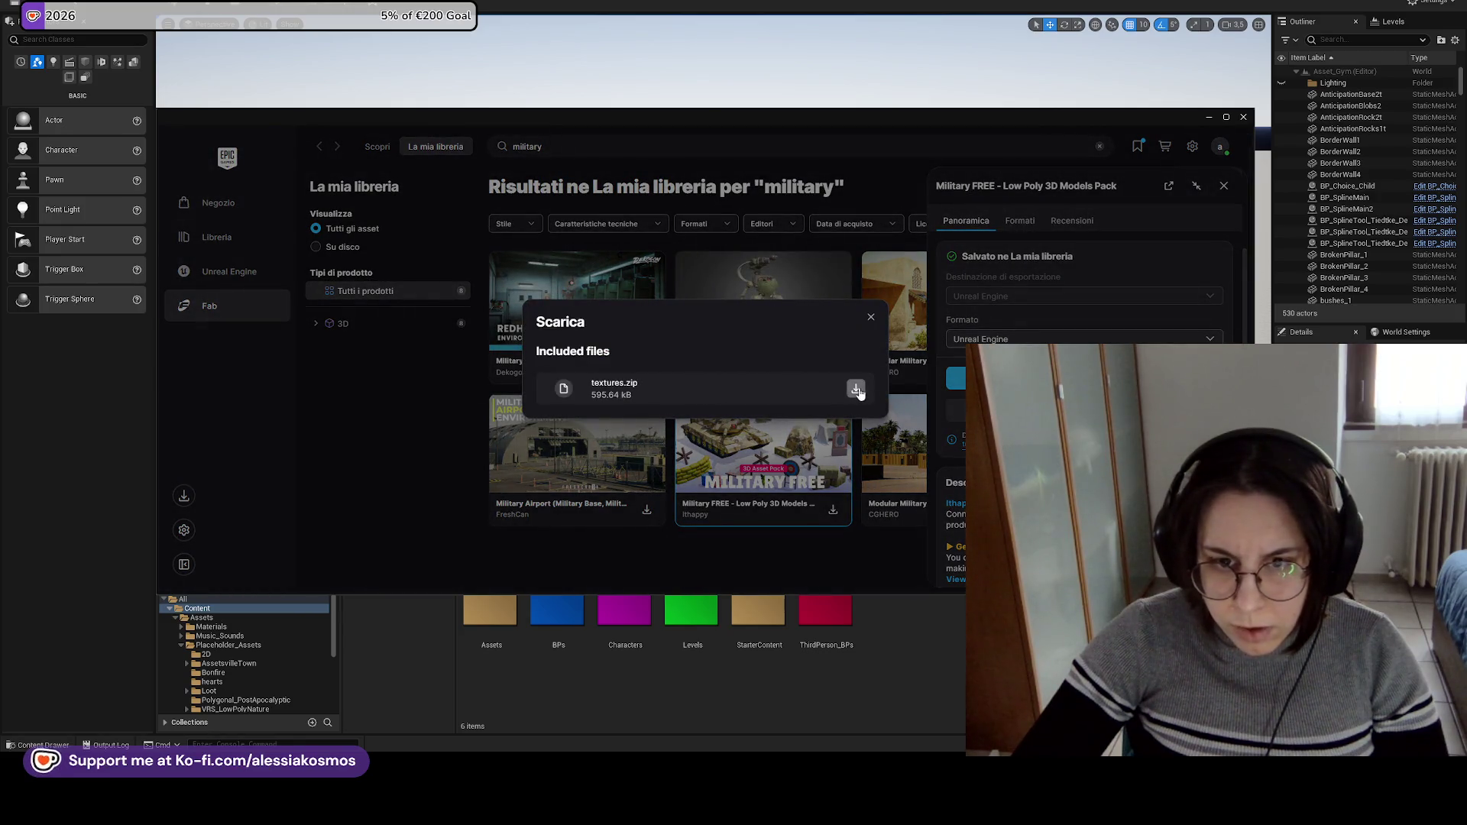
pyautogui.click(856, 390)
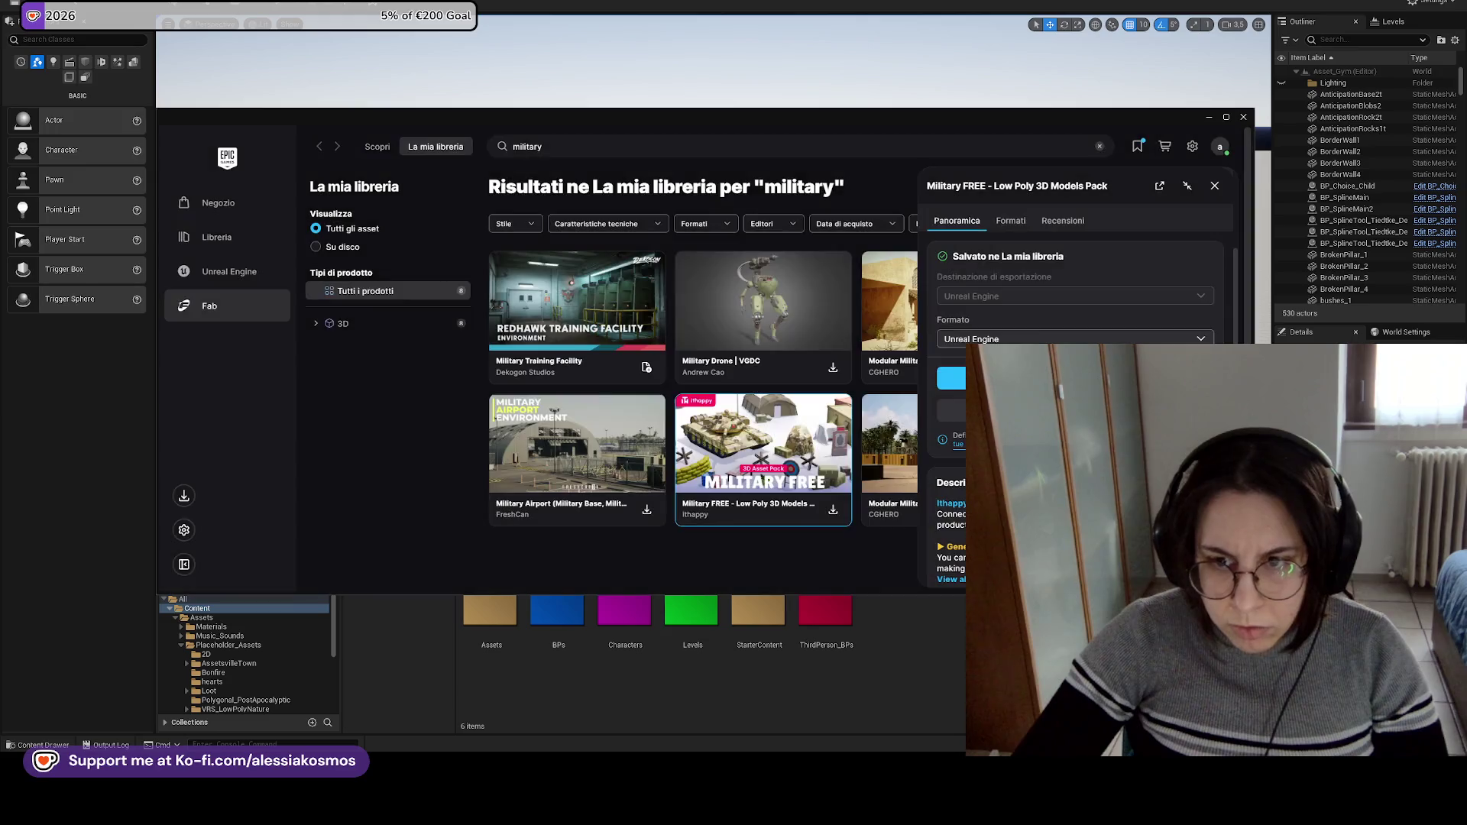
pyautogui.click(1039, 337)
pyautogui.click(956, 459)
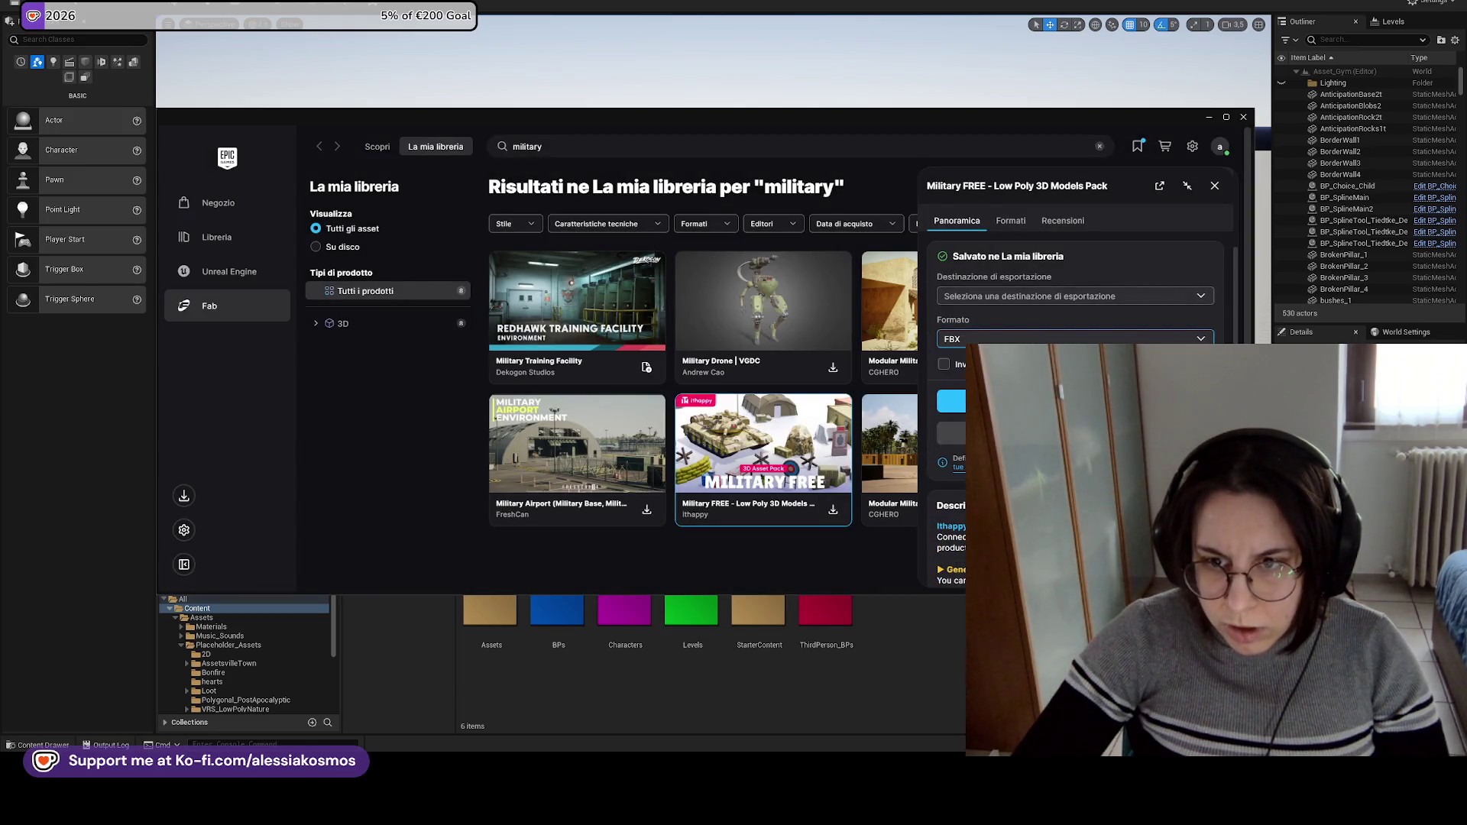
pyautogui.click(1075, 401)
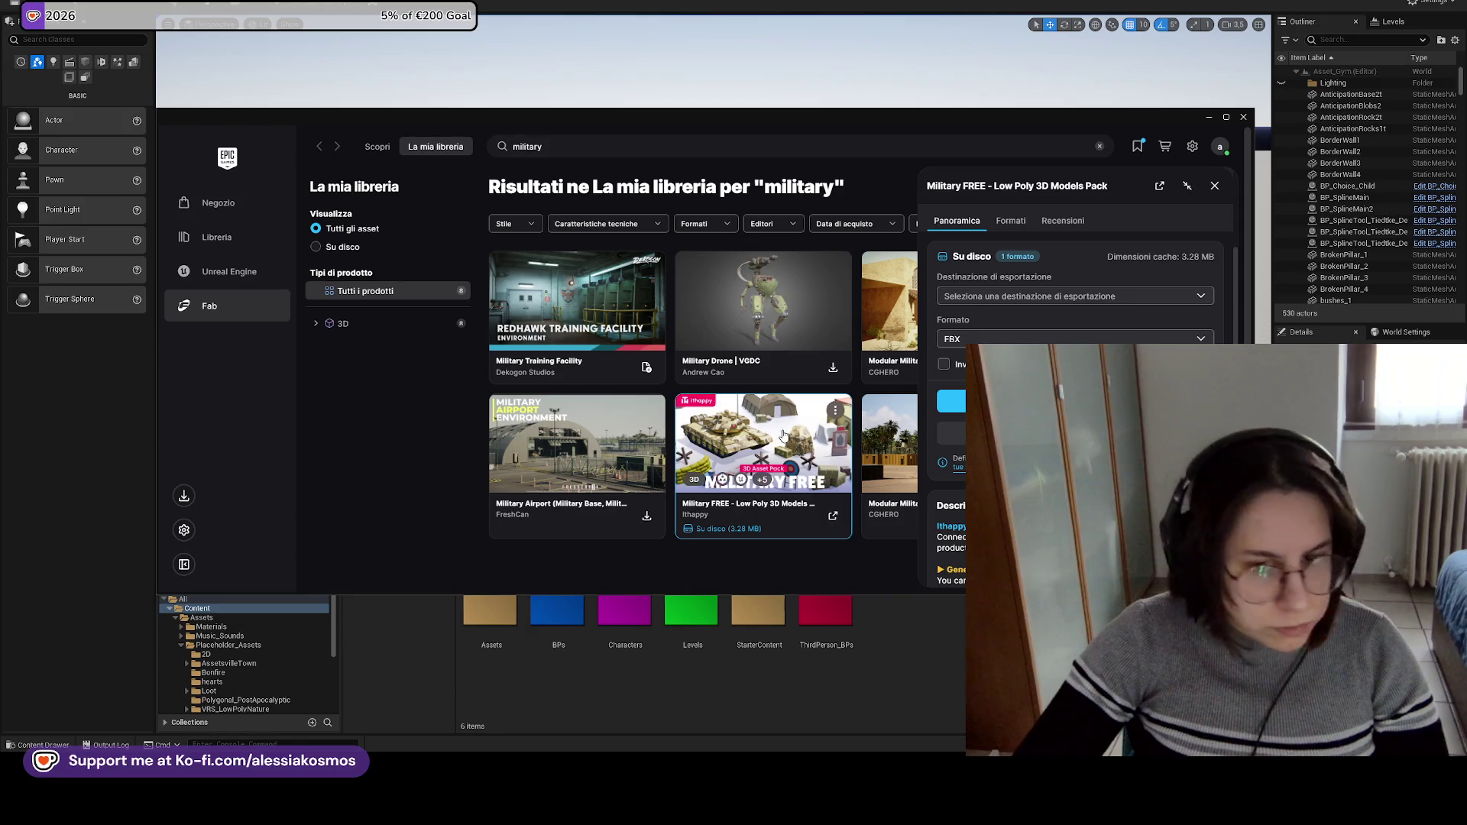
pyautogui.click(919, 600)
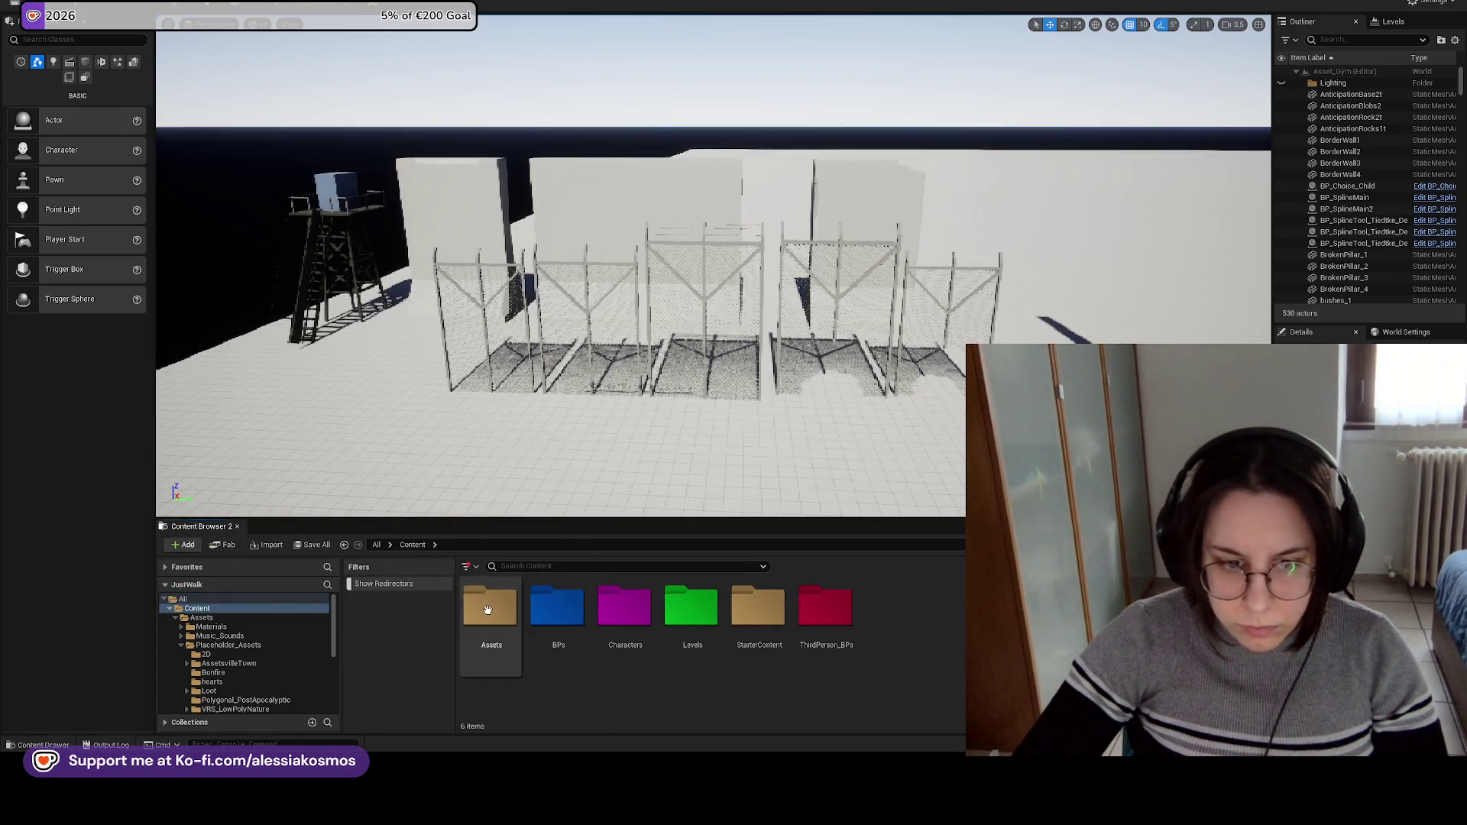
# Create a new folder named External_Used inside Assets.
pyautogui.doubleClick(490, 607)
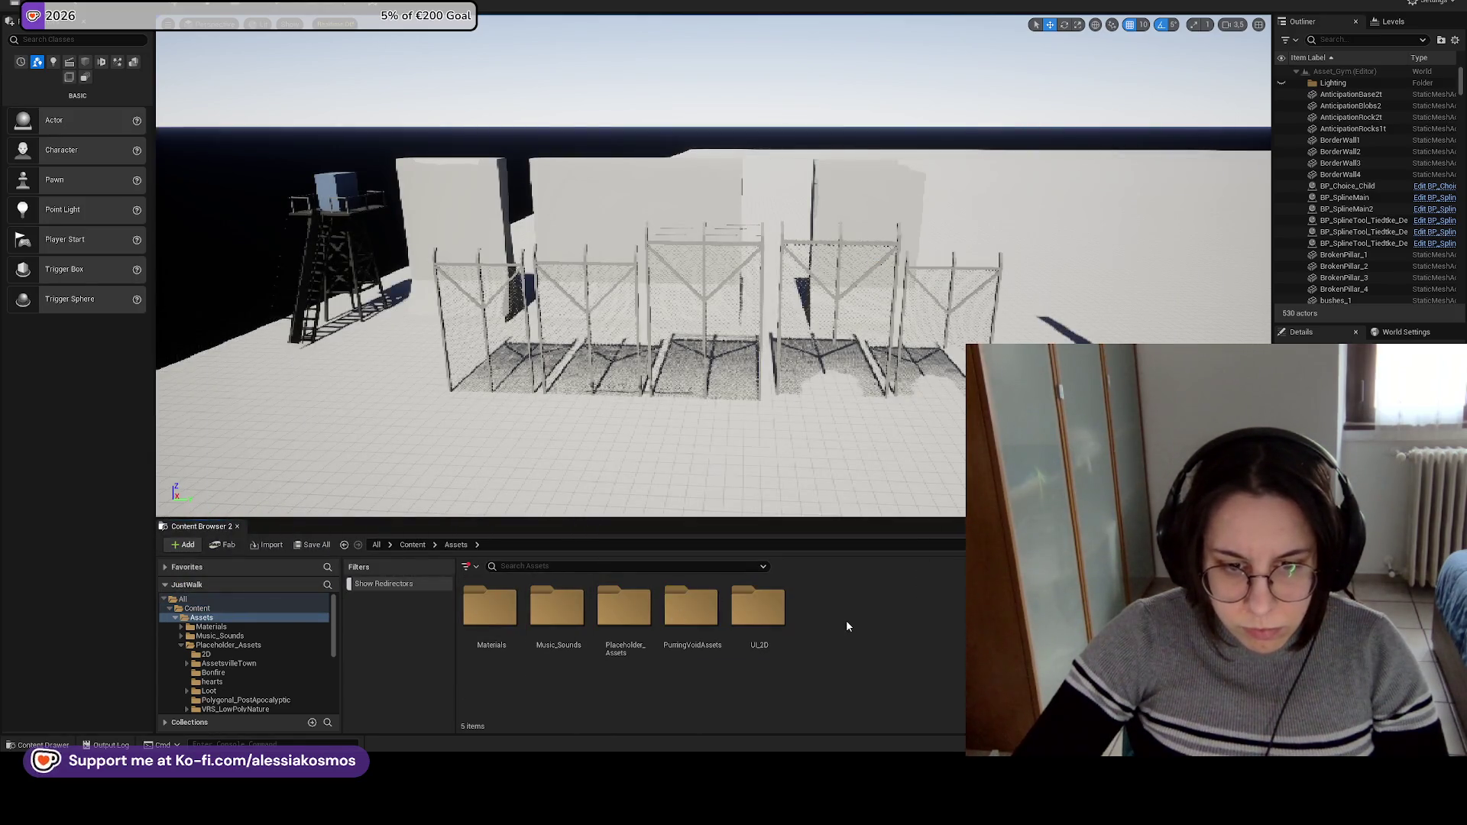
pyautogui.doubleClick(493, 617)
pyautogui.click(455, 544)
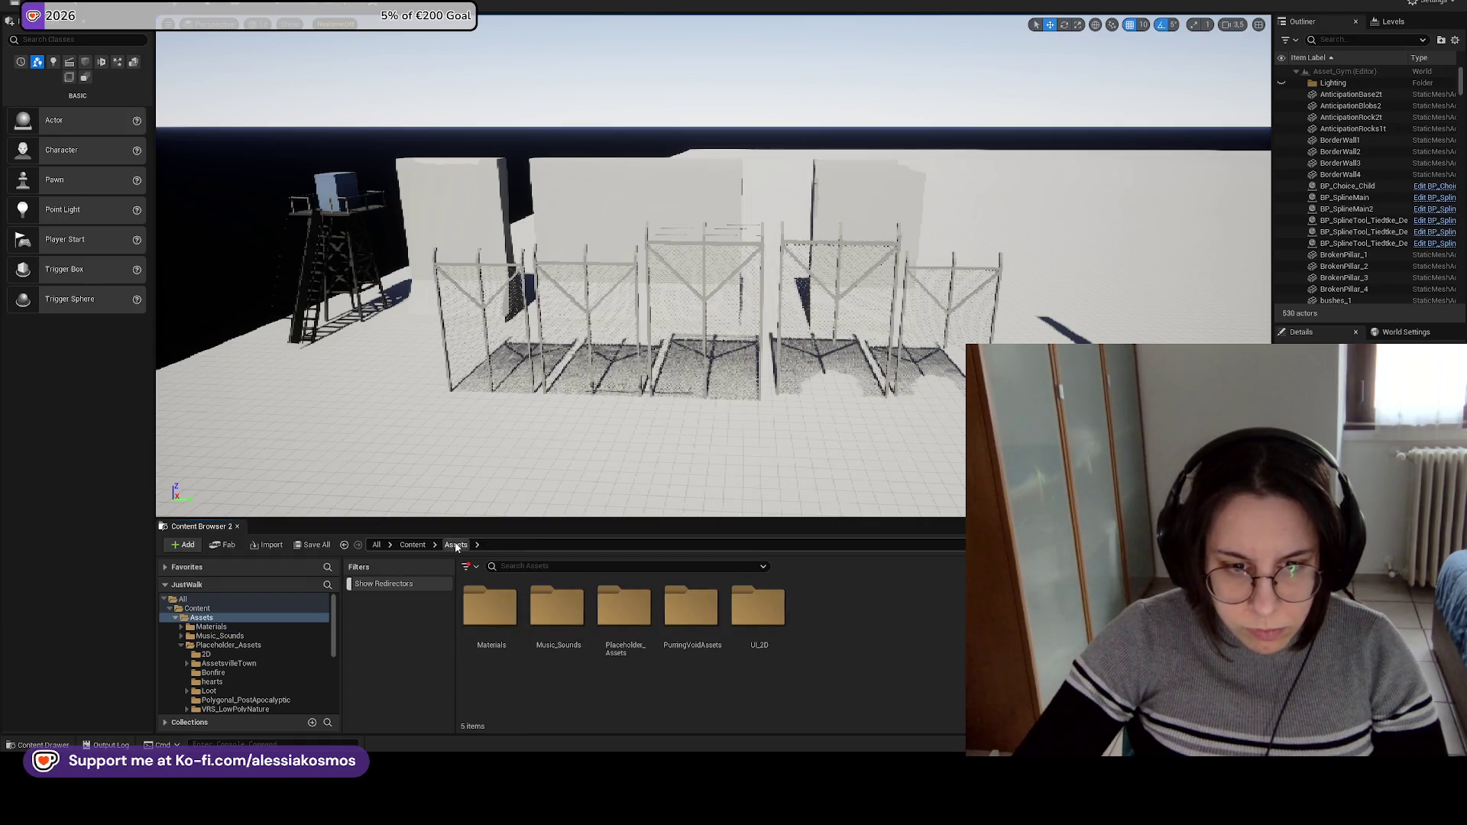
pyautogui.rightClick(905, 690)
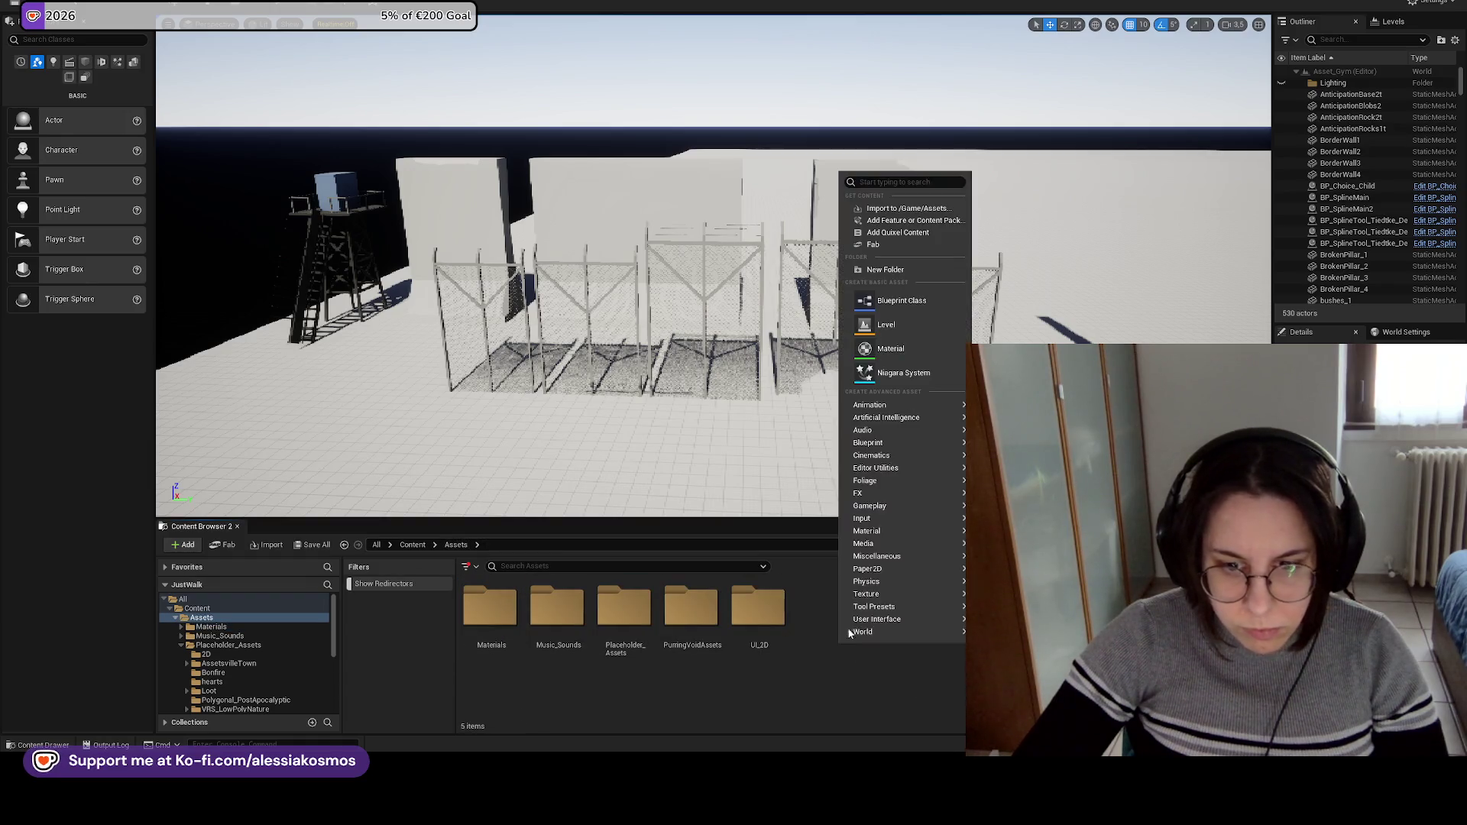
pyautogui.click(896, 269)
pyautogui.write('Ex')
pyautogui.write('teri')
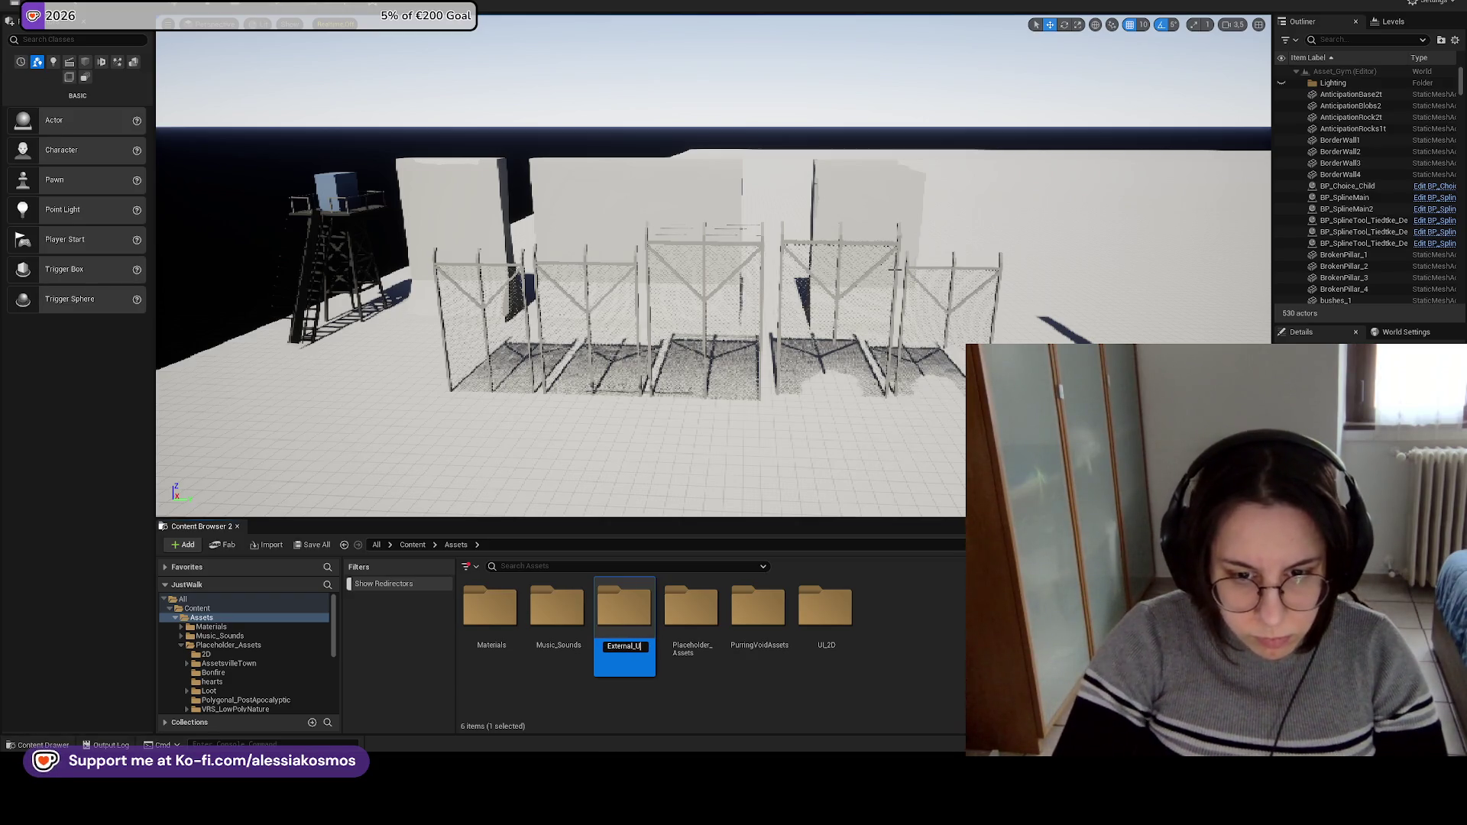
pyautogui.press('Return')
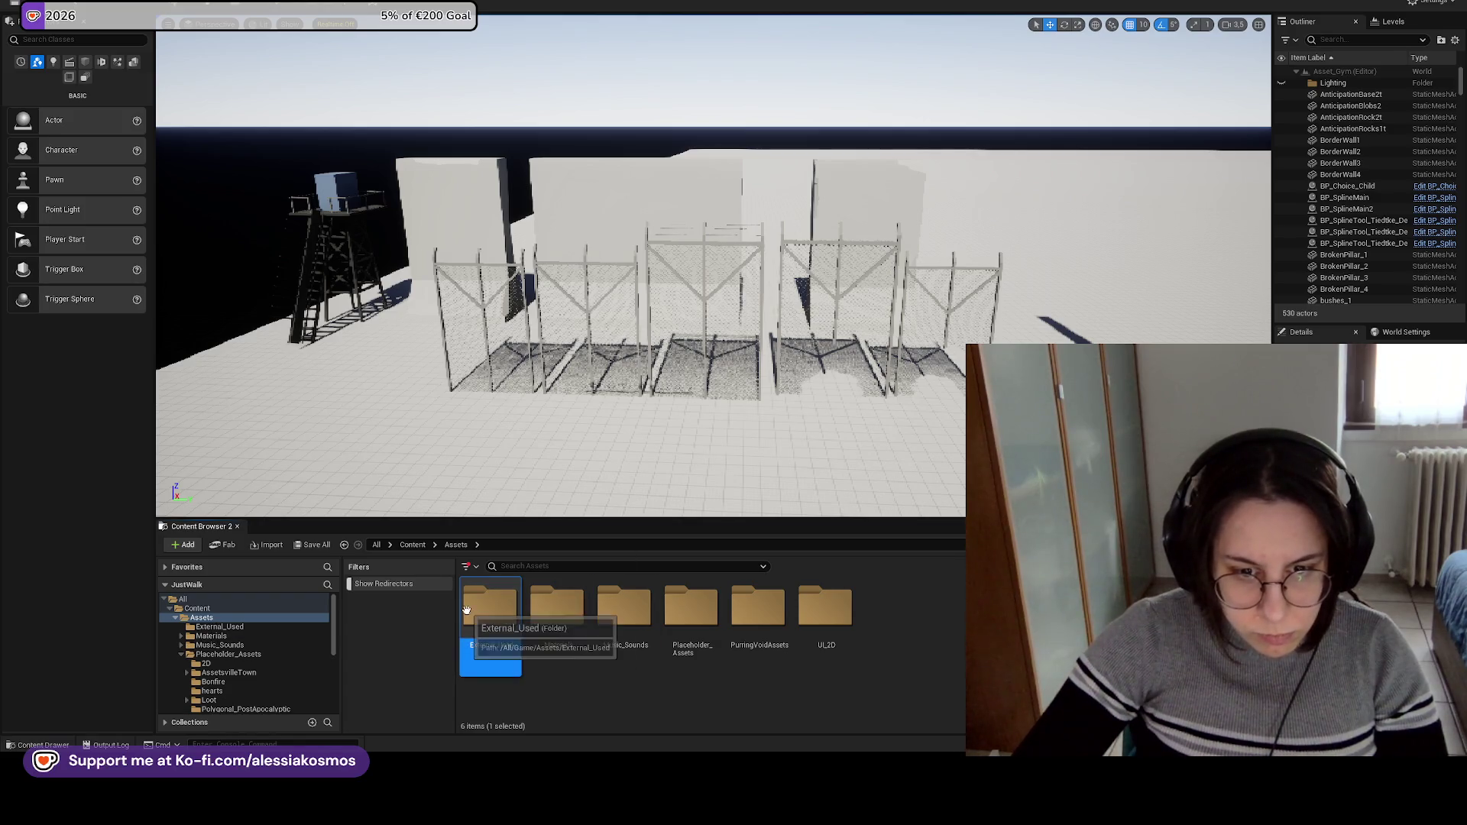
# Inside External_Used, create a subfolder named Military.
pyautogui.doubleClick(498, 605)
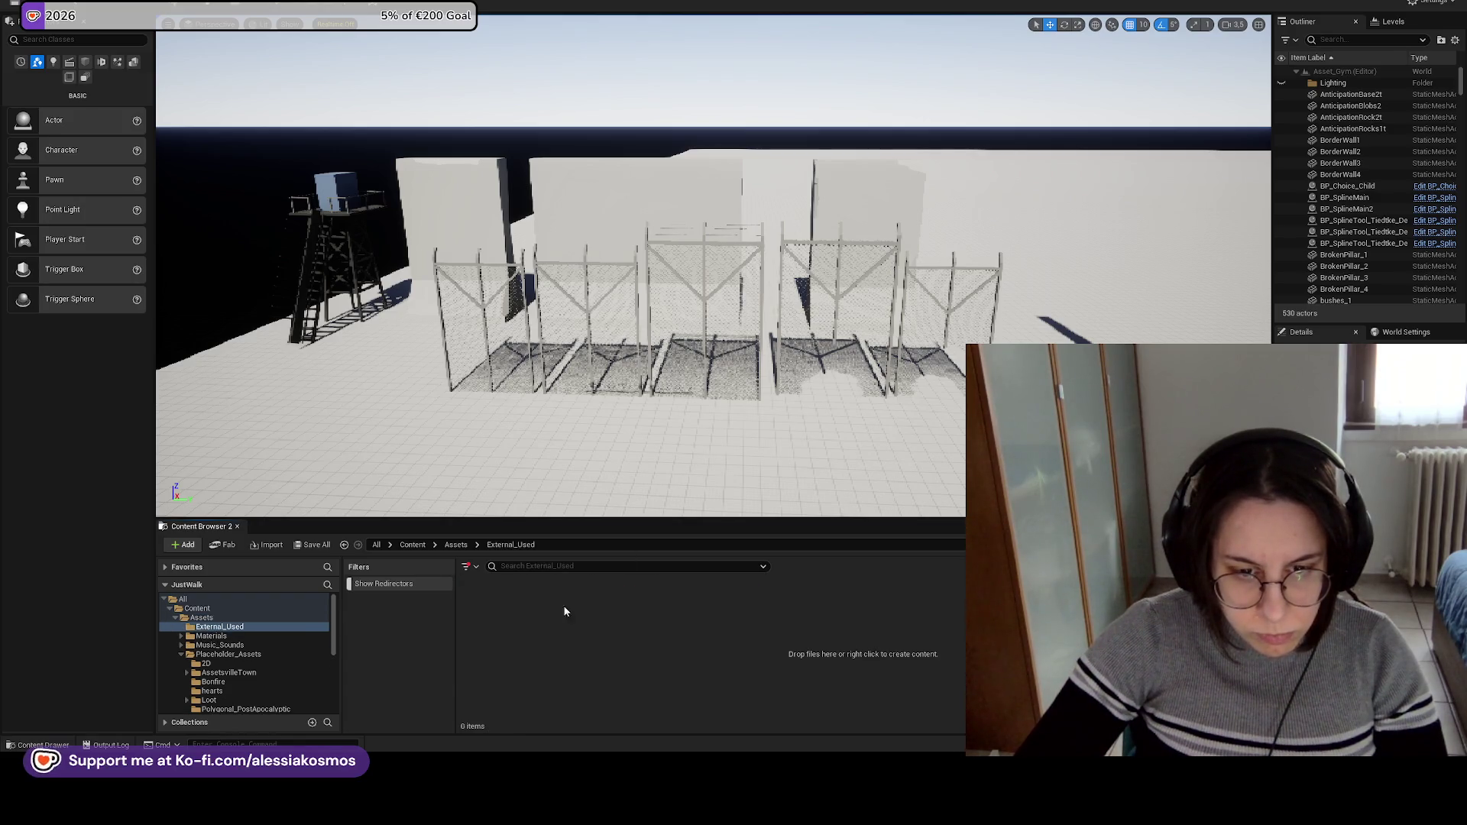
pyautogui.rightClick(582, 607)
pyautogui.click(645, 232)
pyautogui.write('Military')
pyautogui.press('Return')
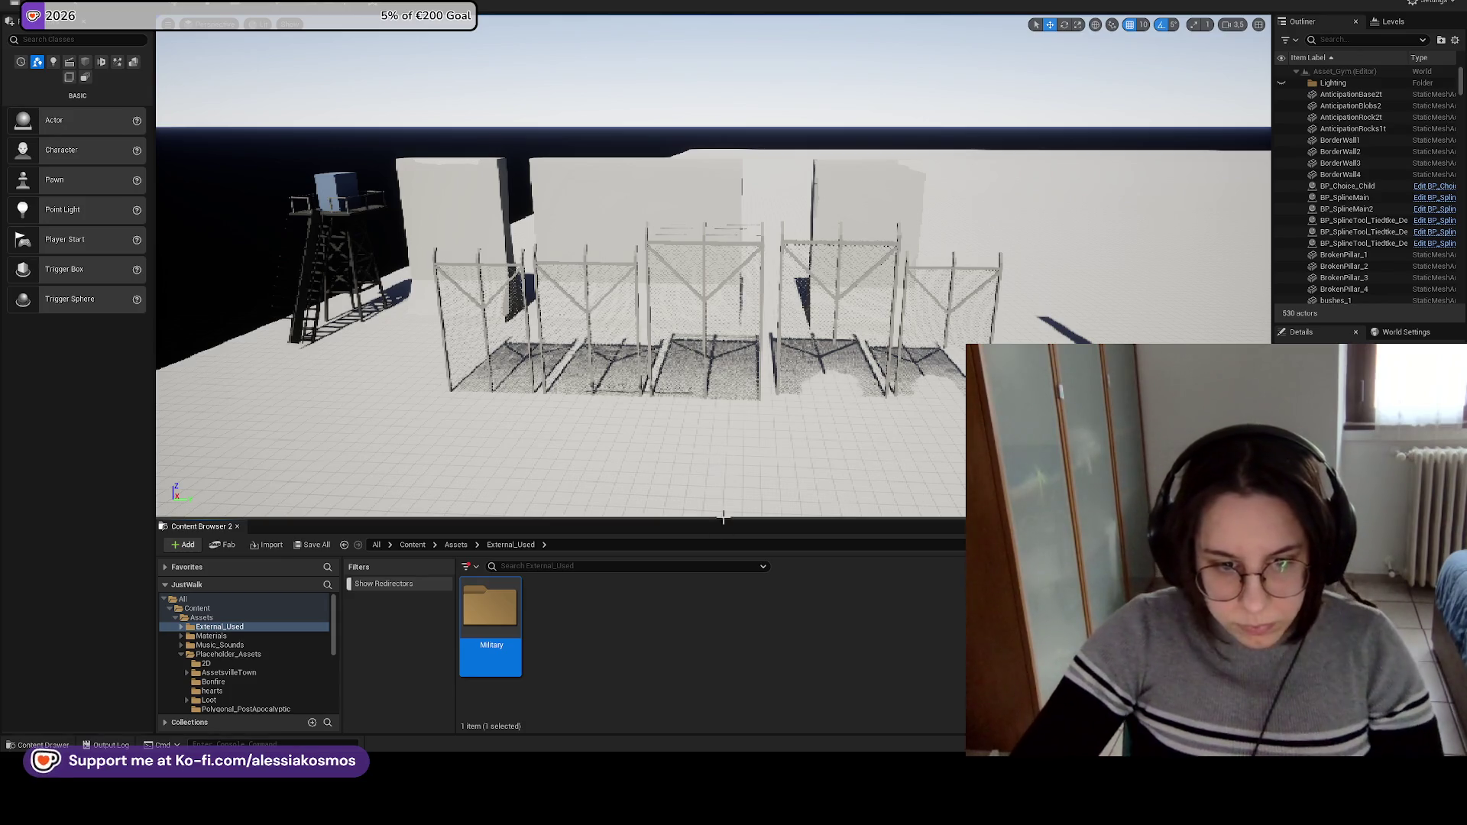
# Open the Military folder, jump through camera bookmarks 1–5 to an empty area, and drop in tent_001.
pyautogui.doubleClick(506, 611)
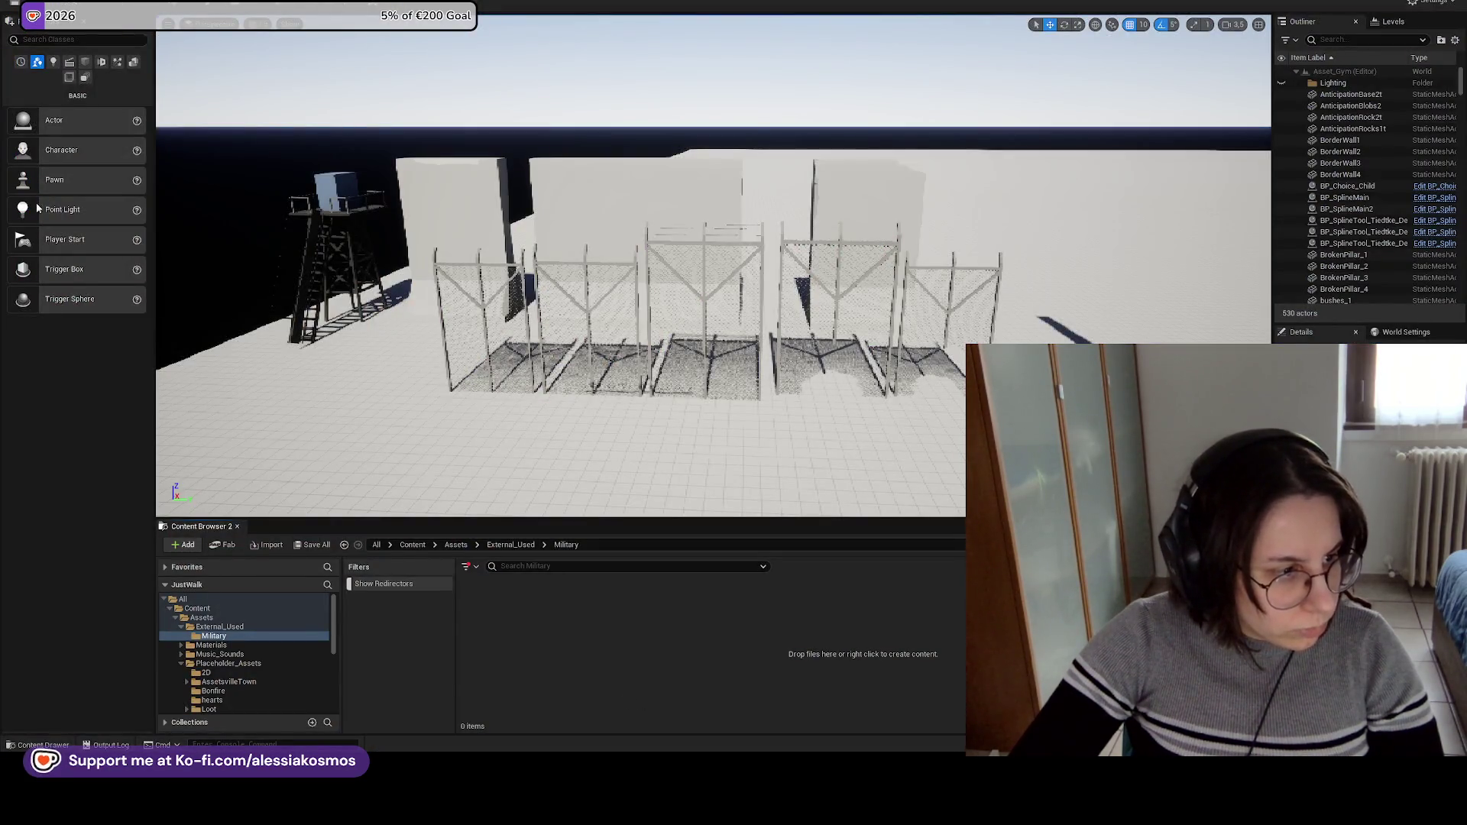
pyautogui.press('1')
pyautogui.press('2')
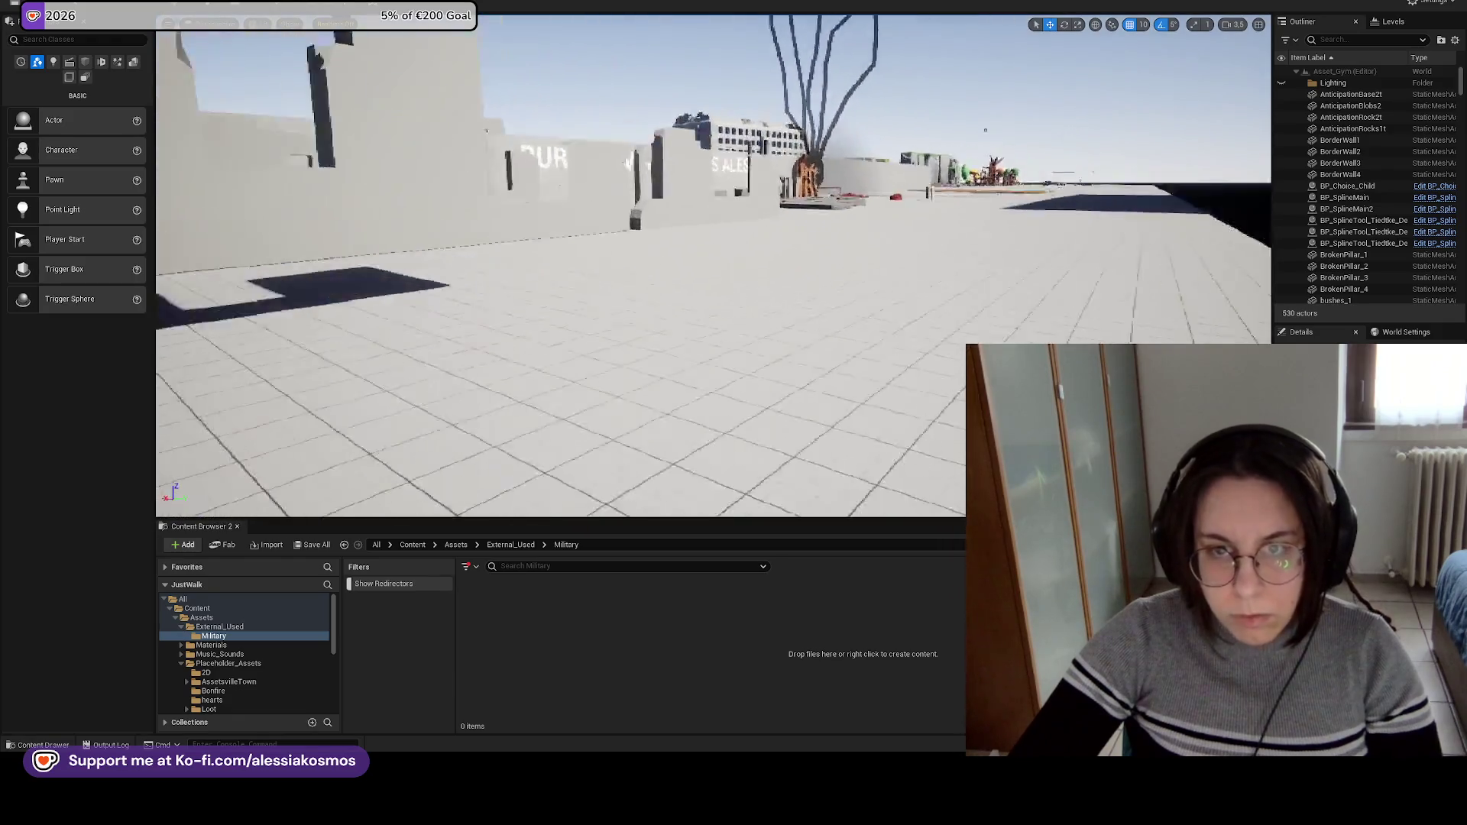
pyautogui.press('3')
pyautogui.press('4')
pyautogui.press('5')
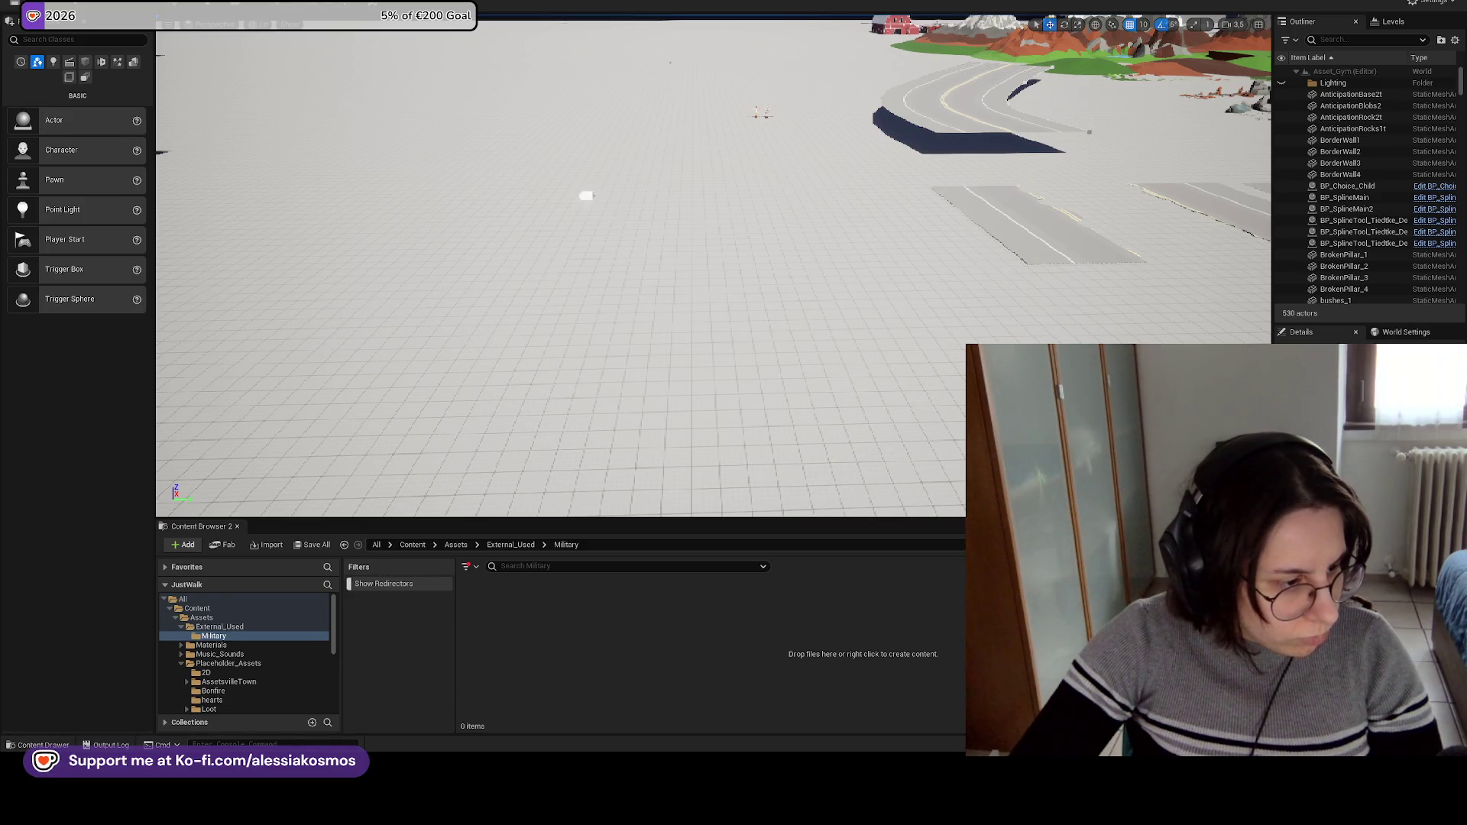
pyautogui.moveTo(658, 462); pyautogui.dragTo(603, 642)
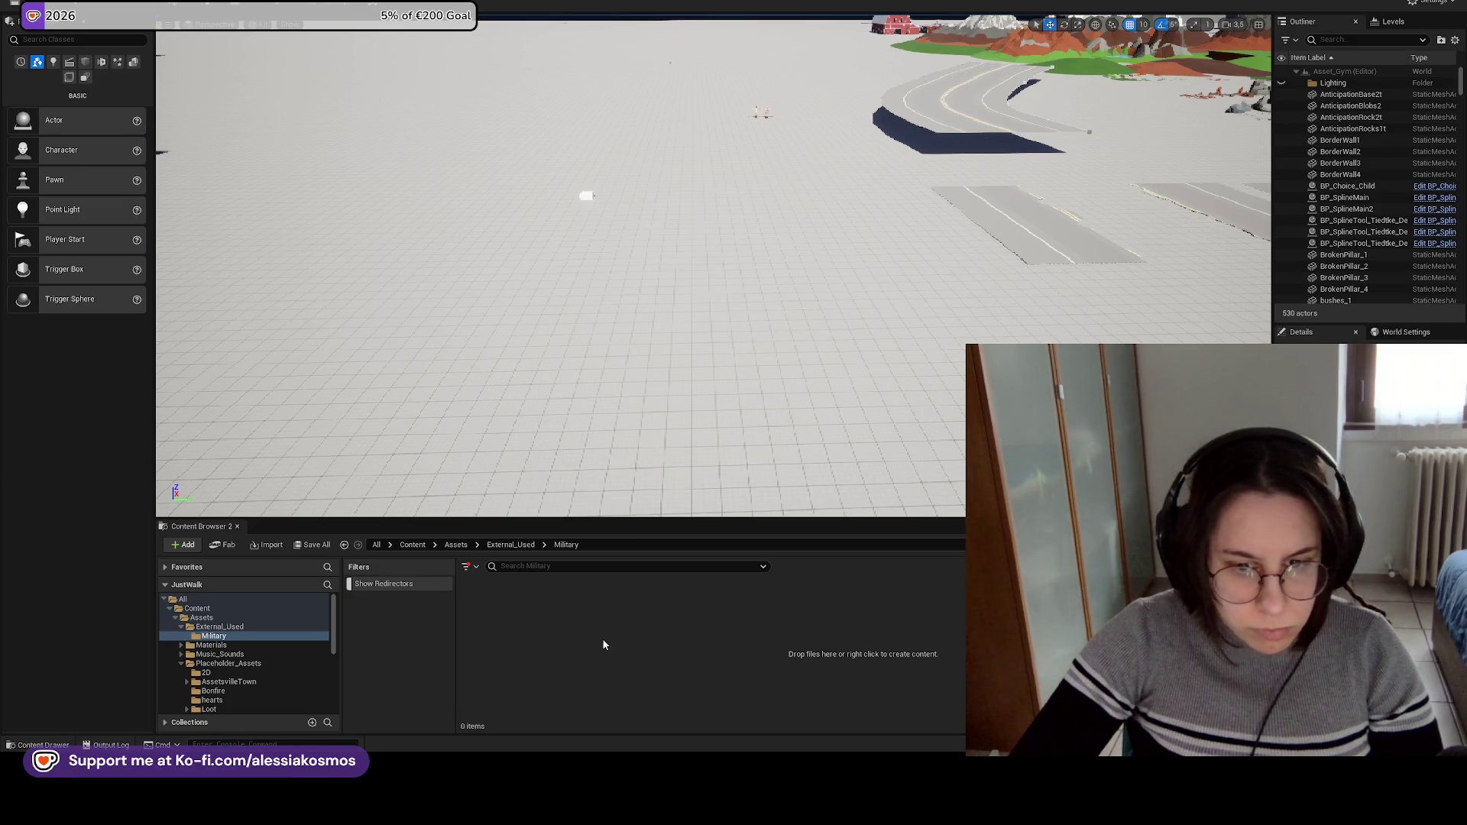
# Import the tent files, place tent_001 in the level and focus on it.
pyautogui.click(692, 577)
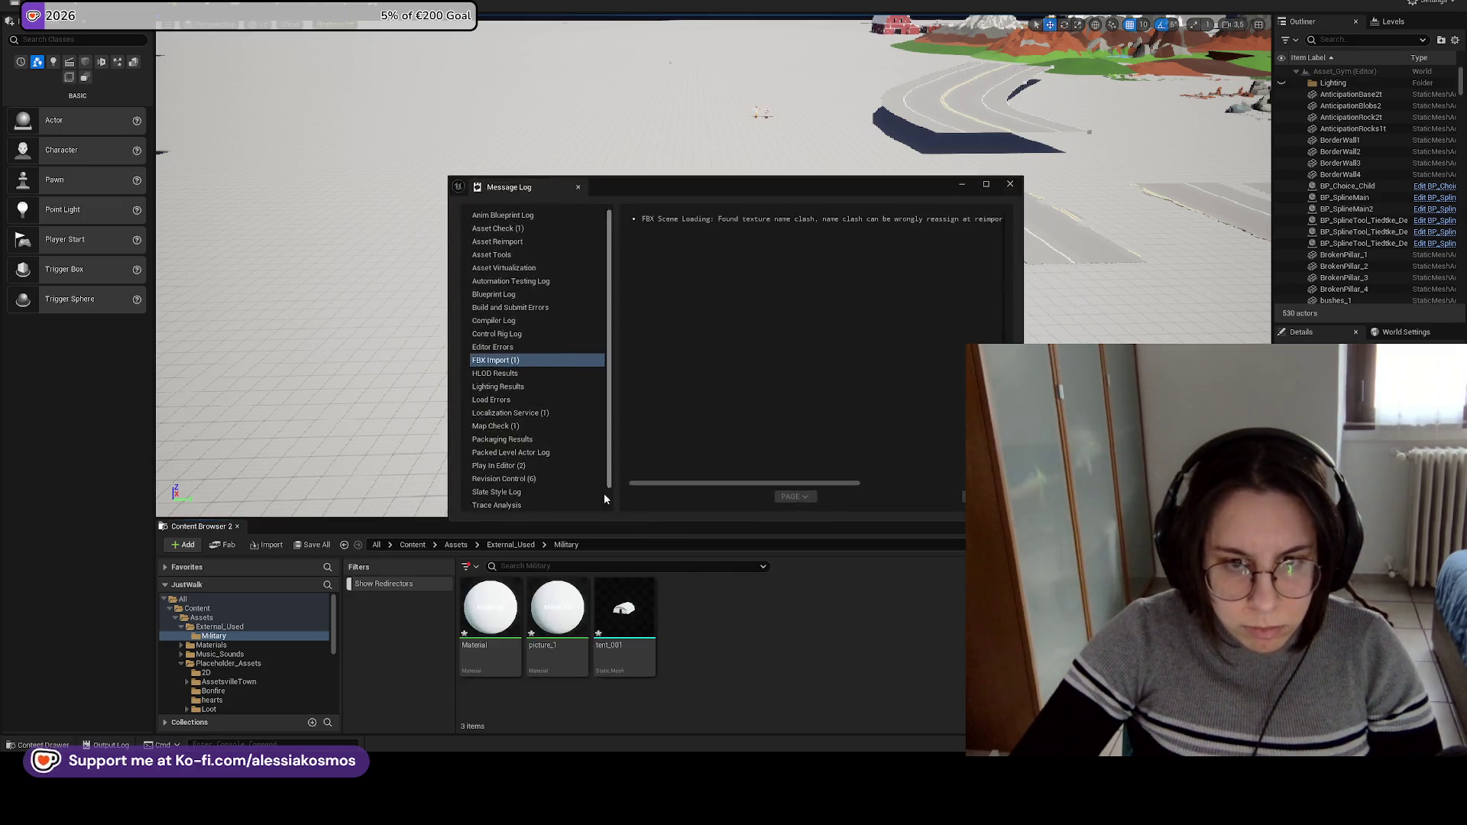
pyautogui.click(1010, 183)
pyautogui.moveTo(624, 608)
pyautogui.mouseDown()
pyautogui.moveTo(718, 359)
pyautogui.moveTo(766, 395)
pyautogui.moveTo(745, 504)
pyautogui.moveTo(718, 475)
pyautogui.mouseUp()
pyautogui.press('f')
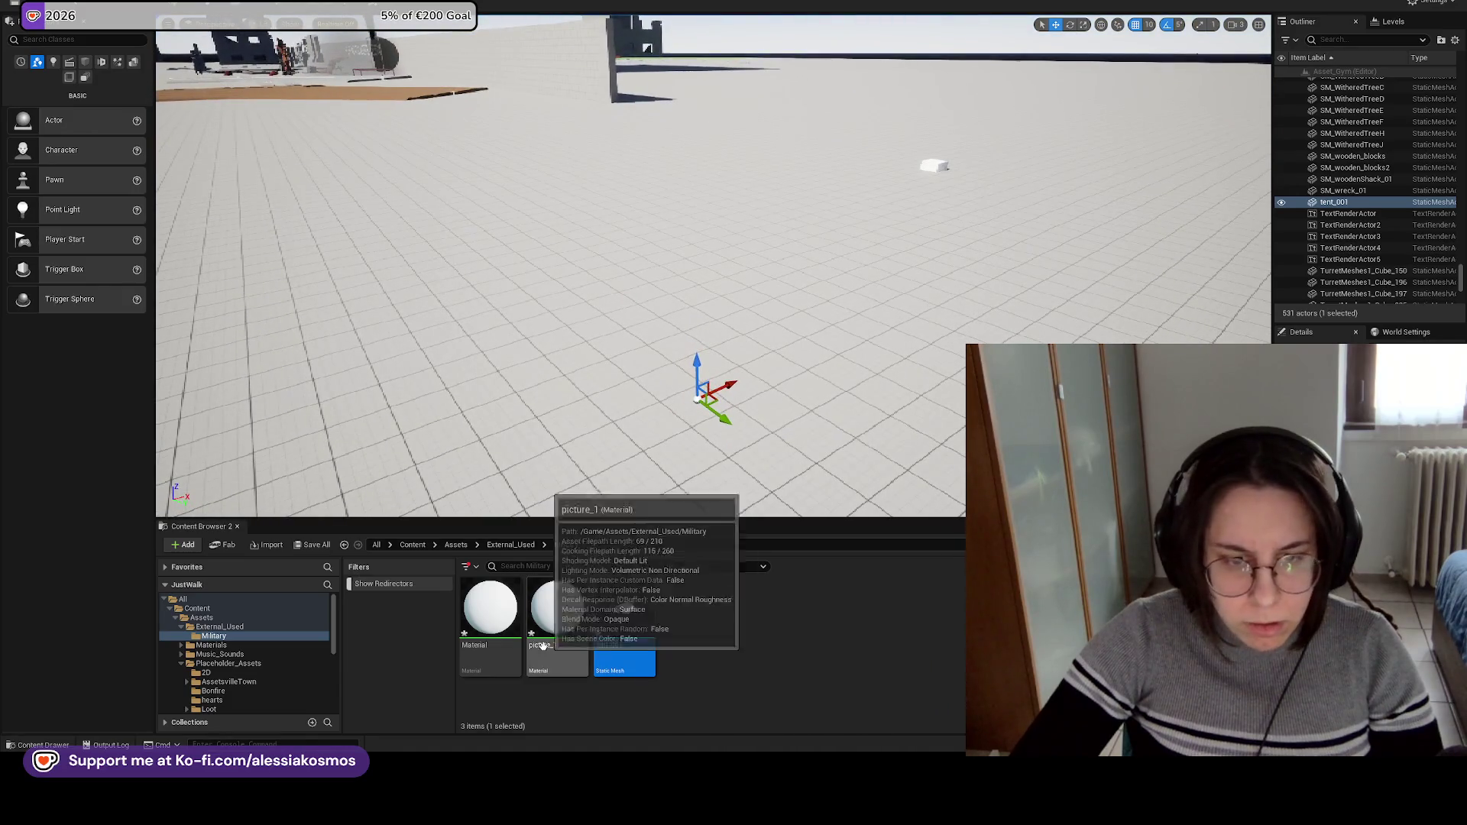
# Force delete the three imported assets and extract the zipped model pack.
pyautogui.hotkey('ctrl', 'a')
pyautogui.rightClick(561, 612)
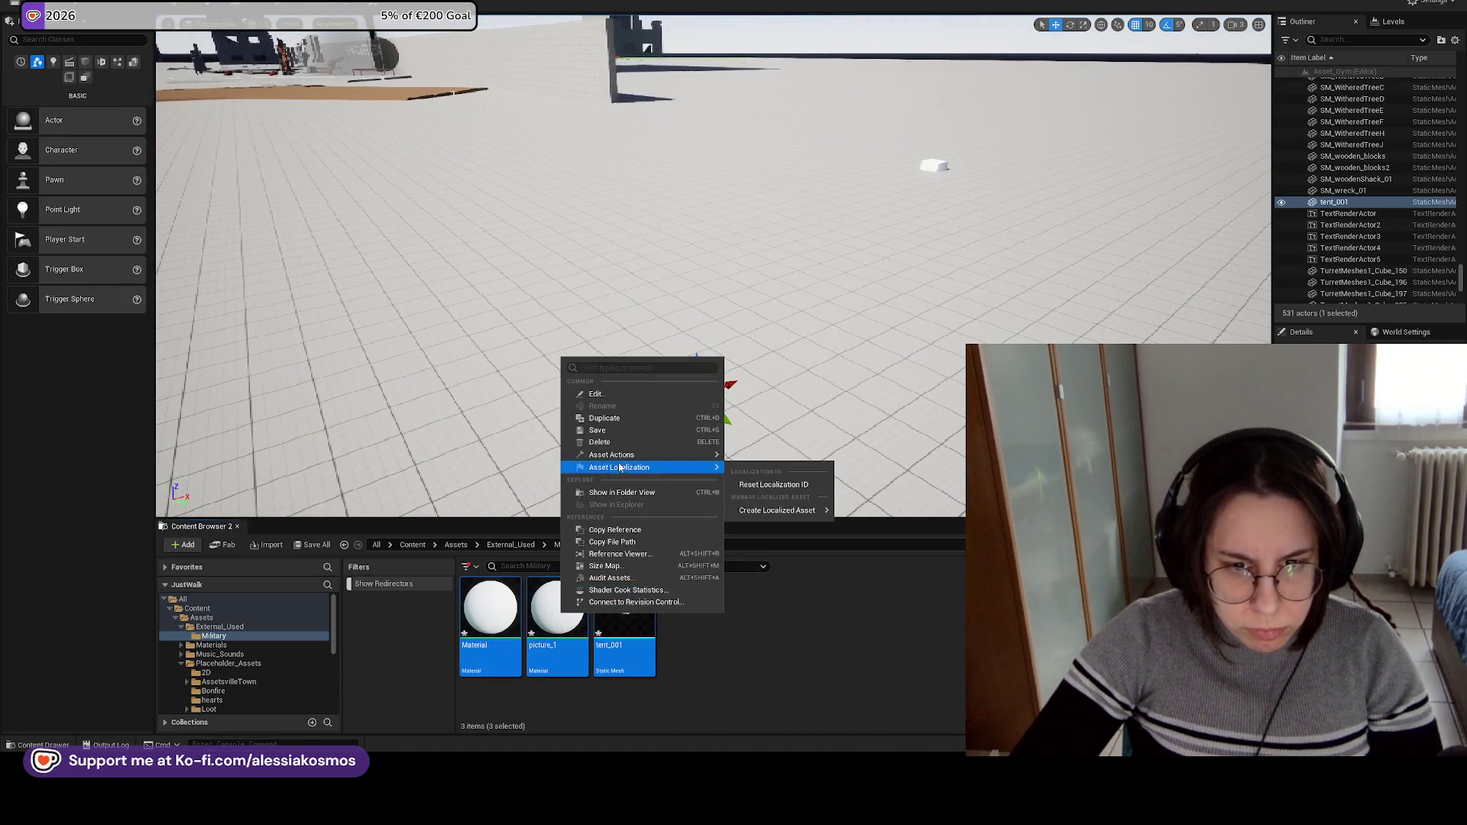
pyautogui.click(658, 441)
pyautogui.click(656, 546)
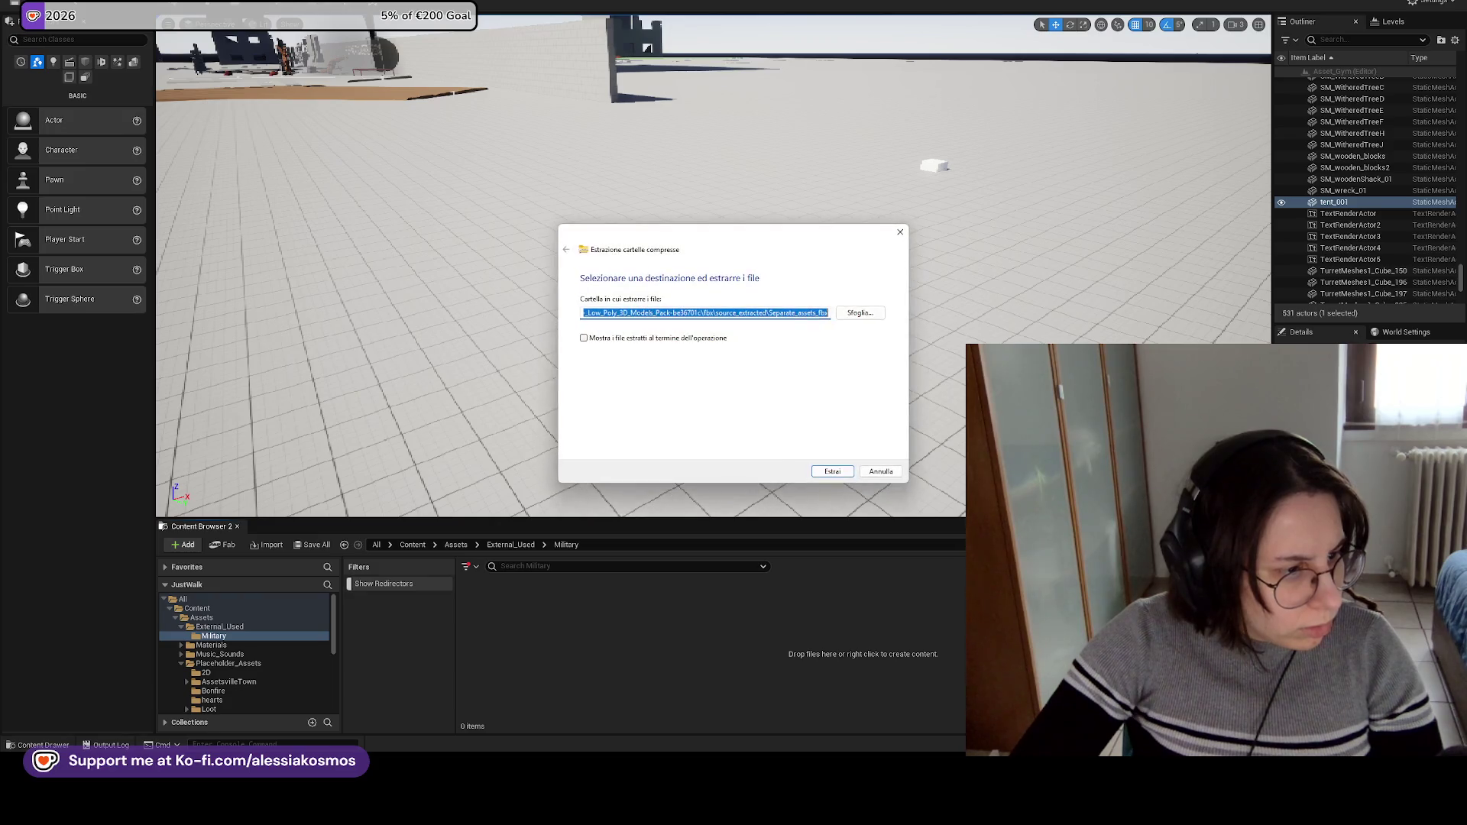
pyautogui.click(829, 470)
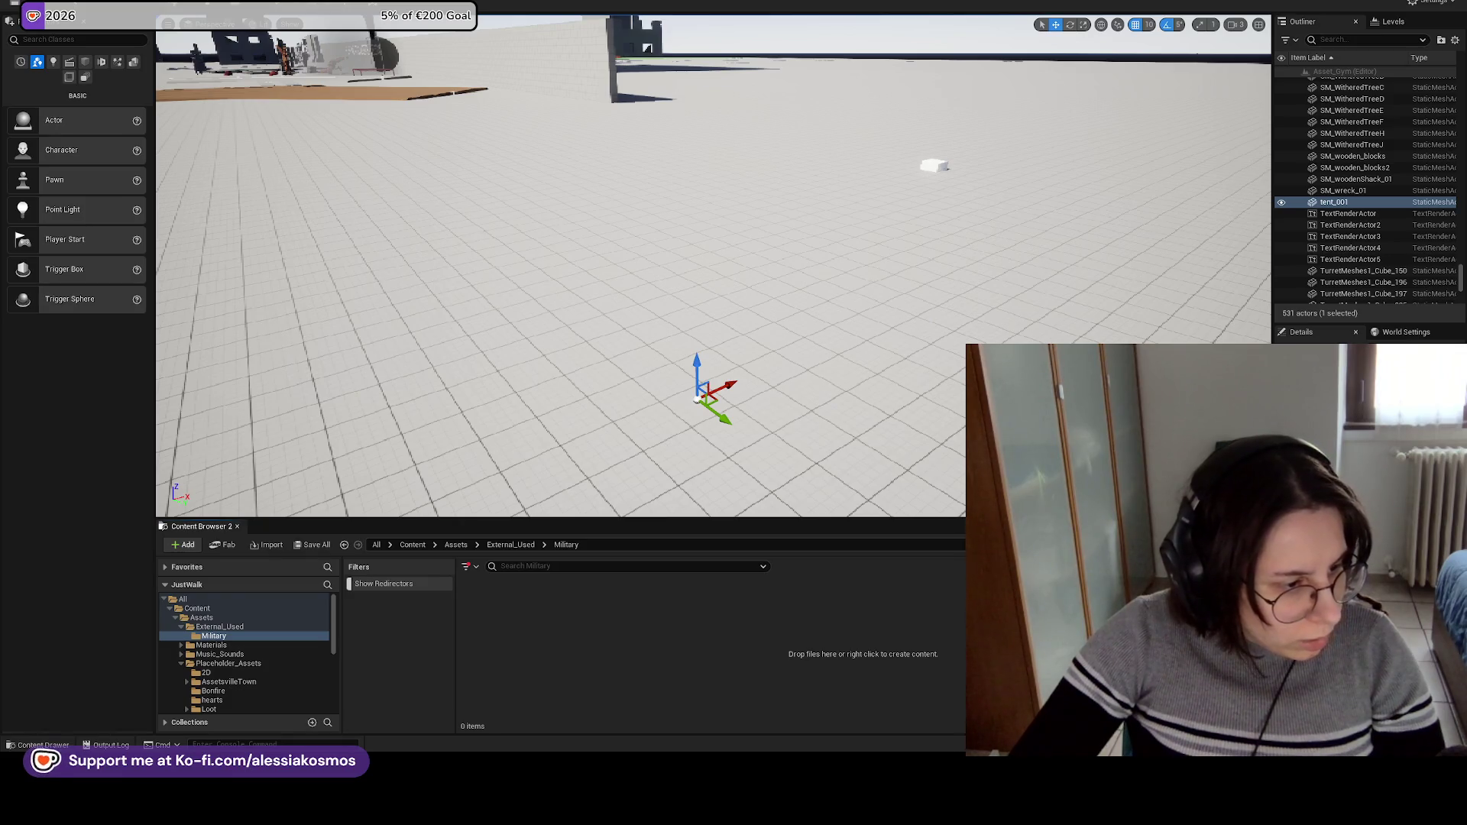
# Import the tent with default settings, place it, then undo the undersized placement.
pyautogui.moveTo(395, 549); pyautogui.dragTo(776, 639)
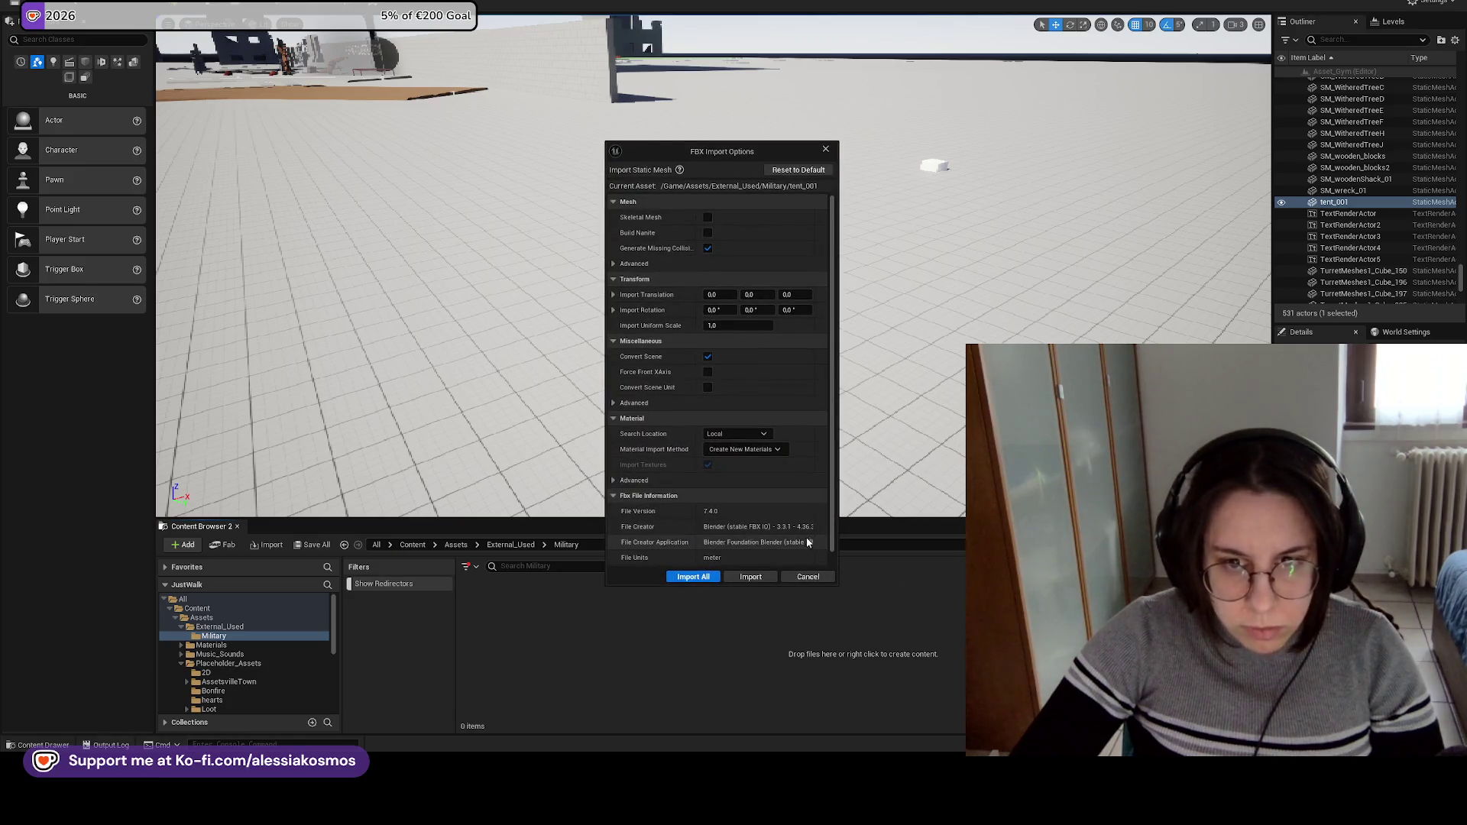
pyautogui.click(685, 575)
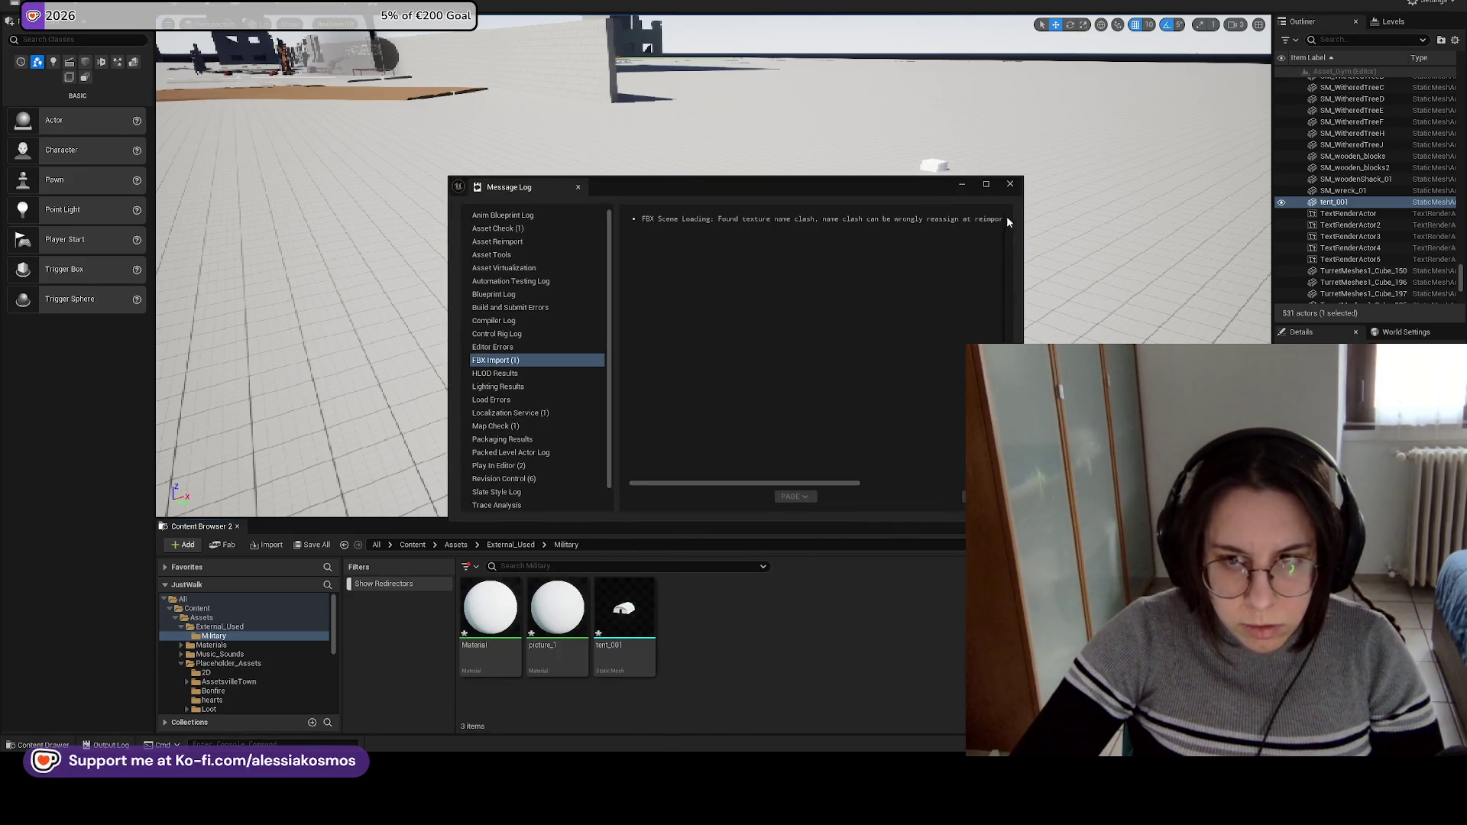
pyautogui.click(1010, 183)
pyautogui.moveTo(624, 611); pyautogui.dragTo(812, 386)
pyautogui.press('f')
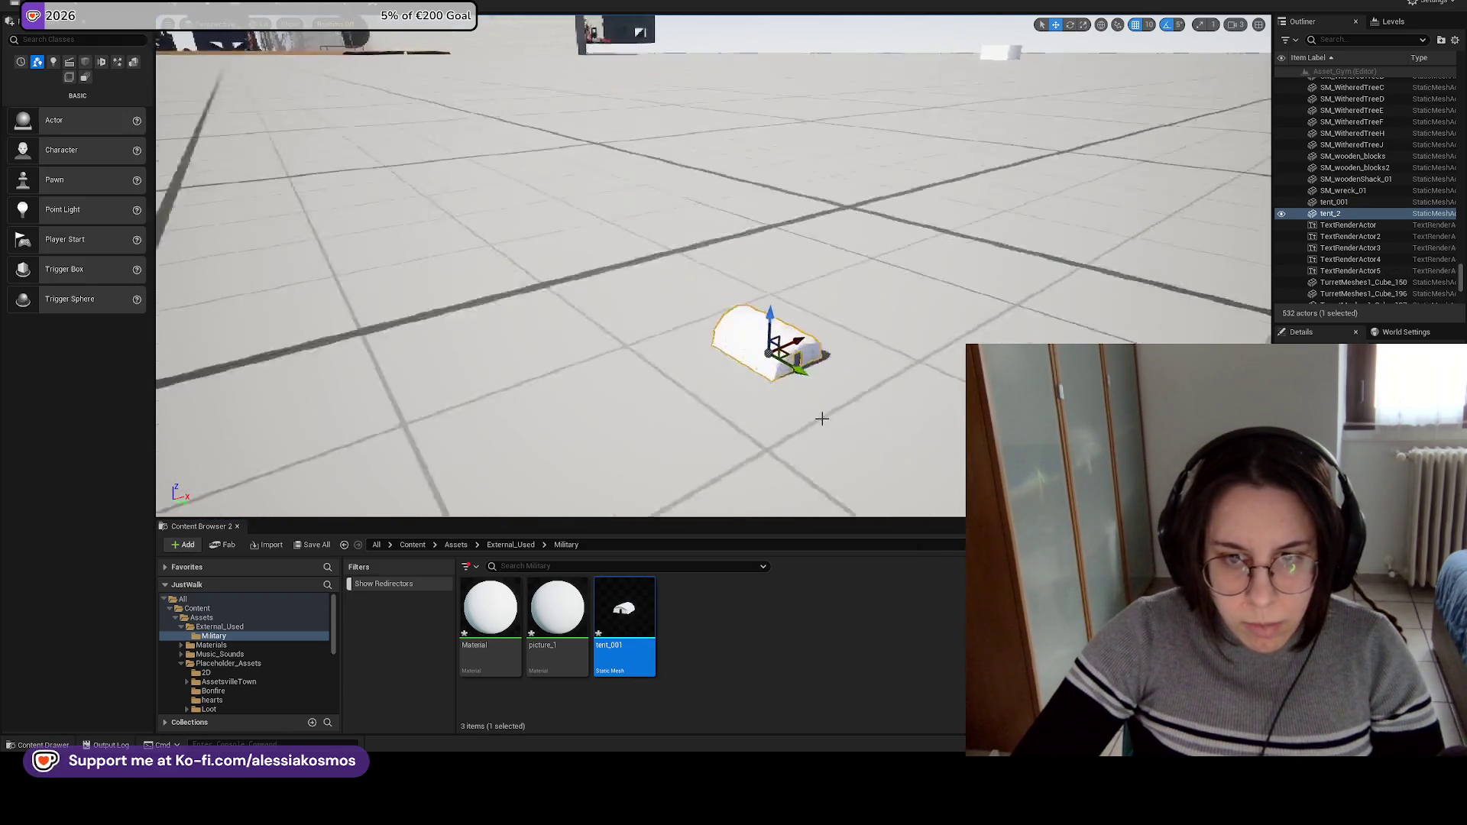
pyautogui.hotkey('ctrl', 'z')
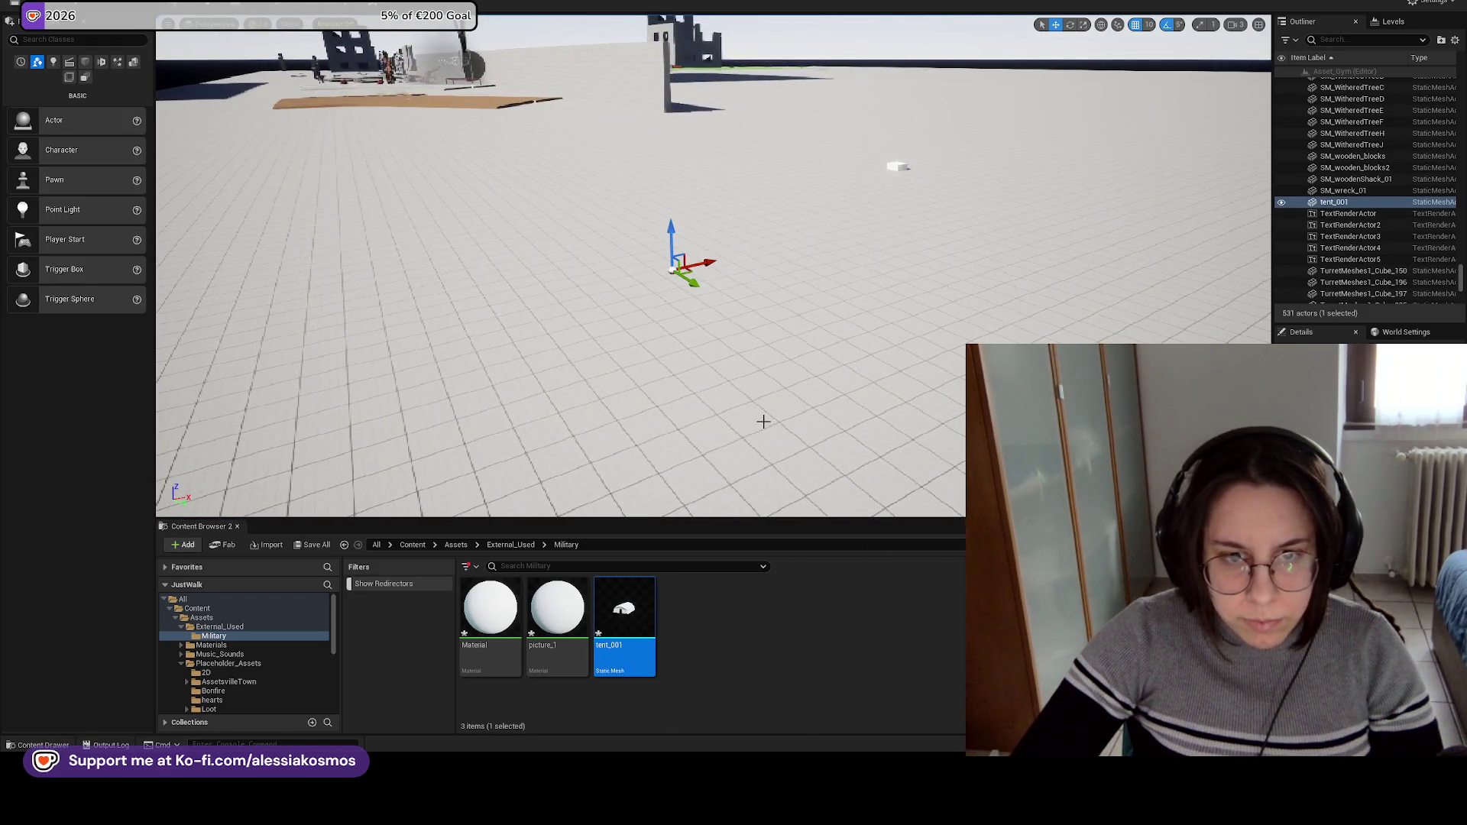
# Delete the three imported tent assets.
pyautogui.keyDown('shift'); pyautogui.click(494, 610); pyautogui.keyUp('shift')
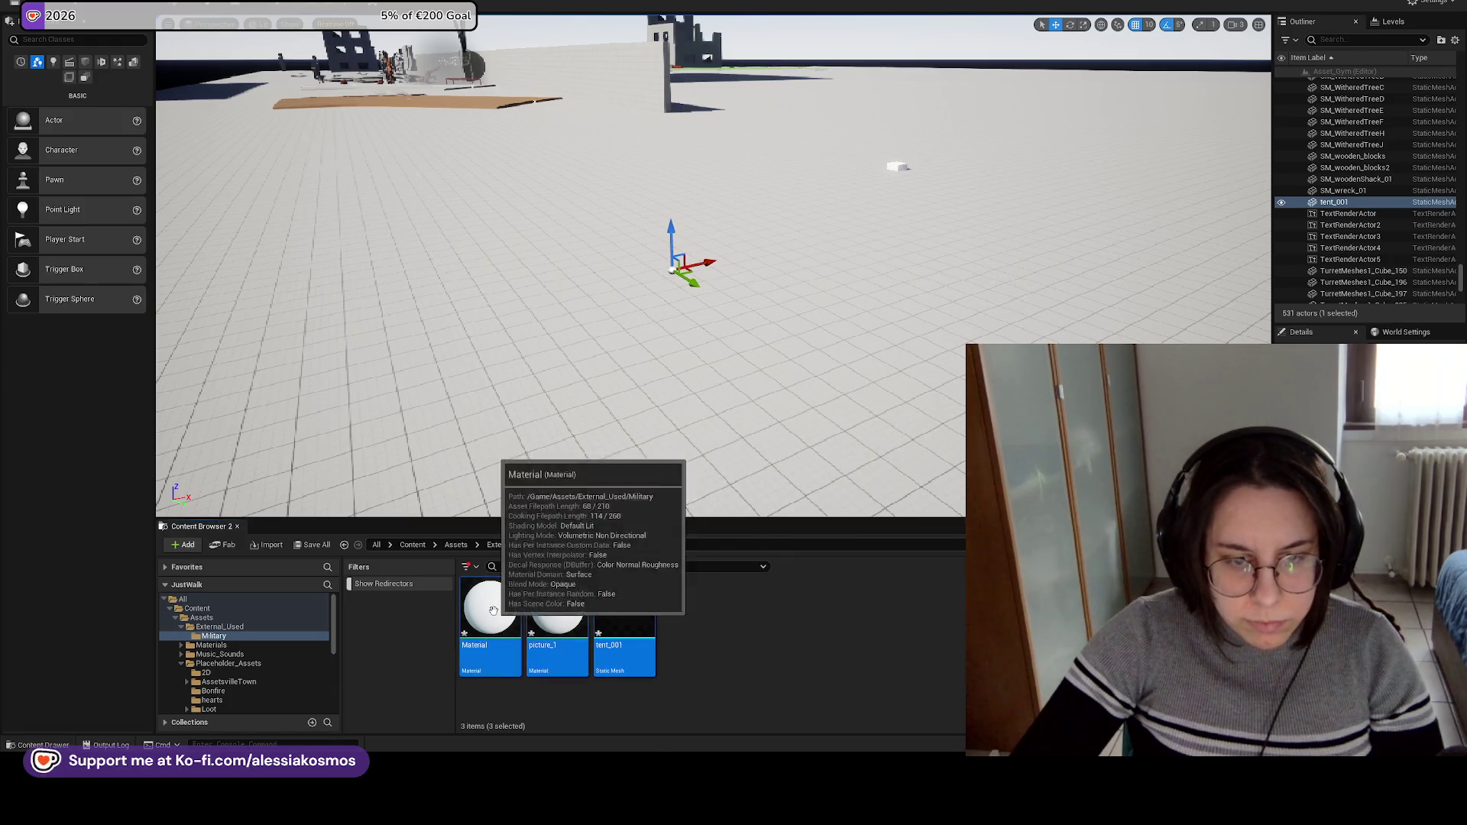
pyautogui.rightClick(612, 611)
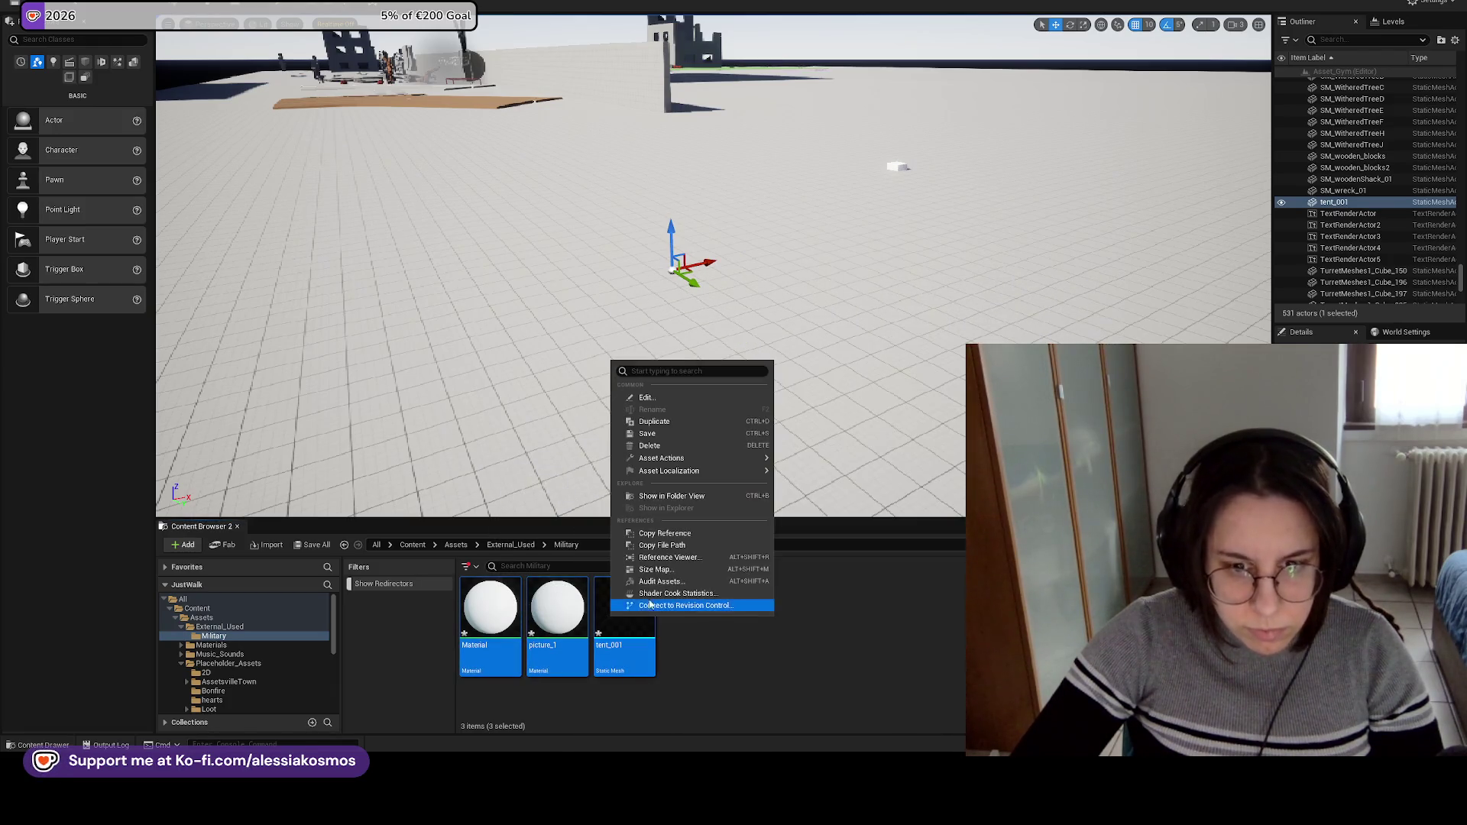
pyautogui.click(650, 445)
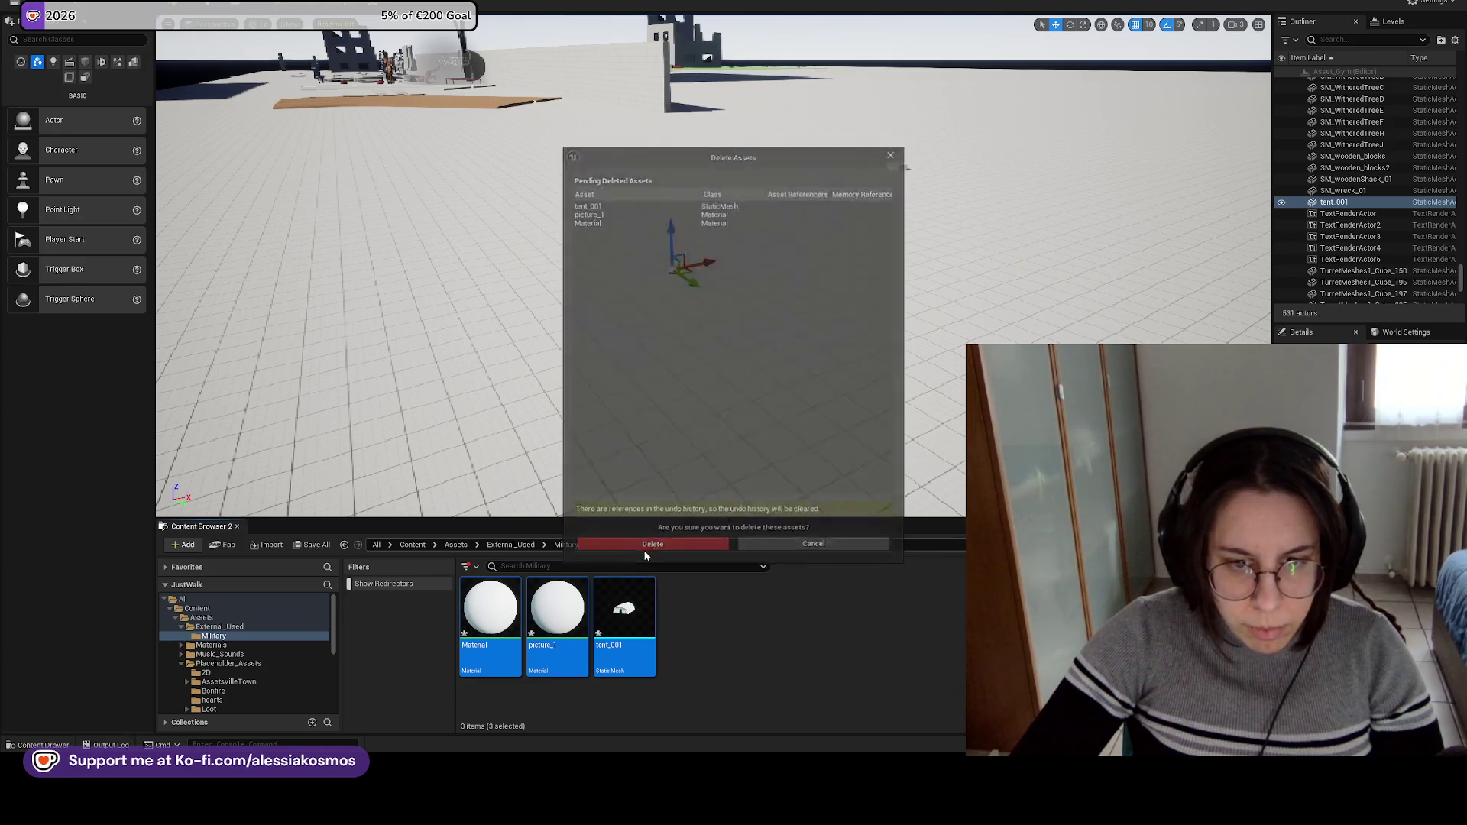
pyautogui.click(644, 549)
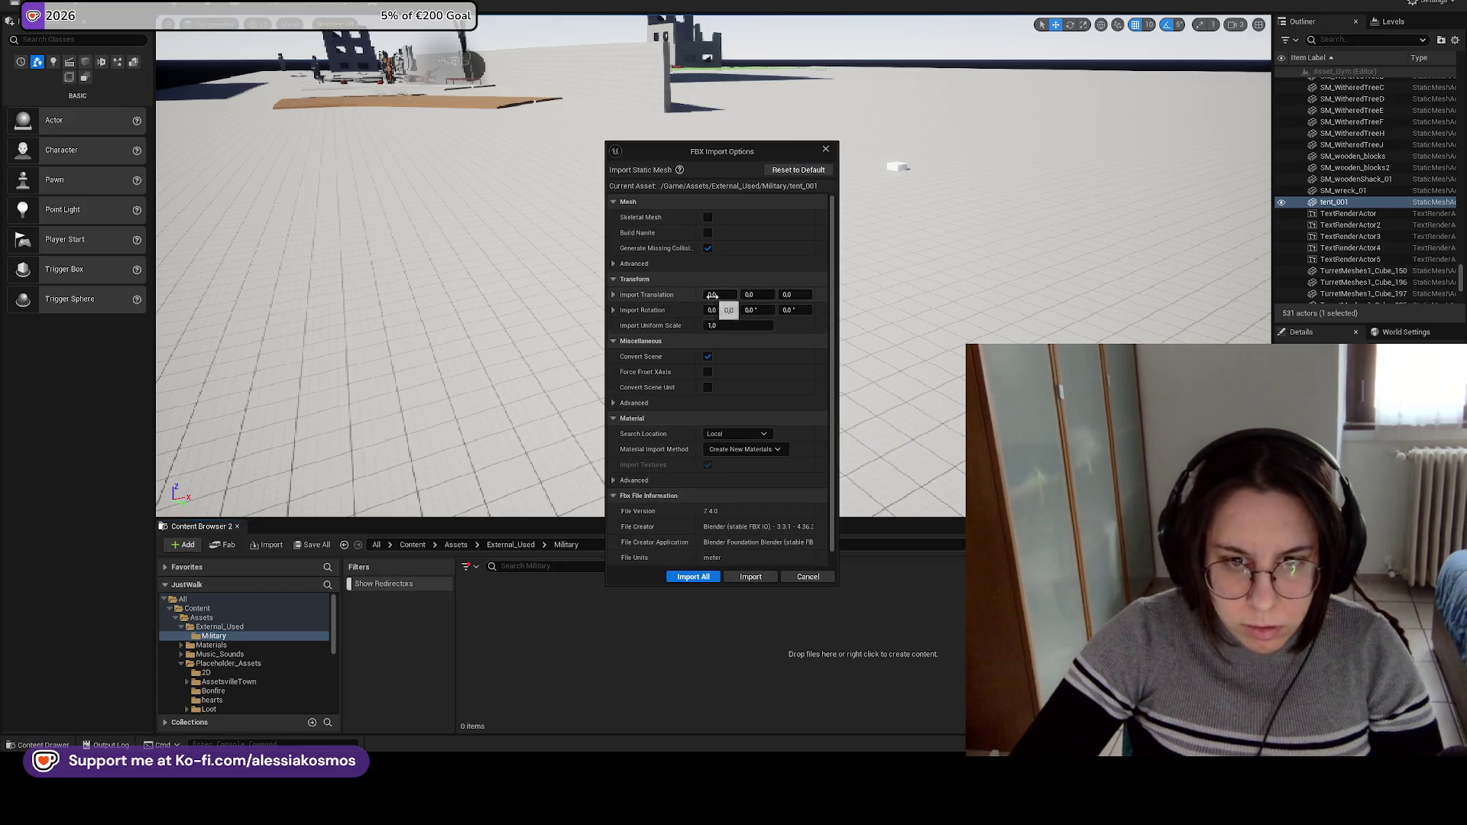
# Reimport the tent with translation X at 0.0 and Import Uniform Scale 100.
pyautogui.click(725, 295)
pyautogui.press('BackSpace')
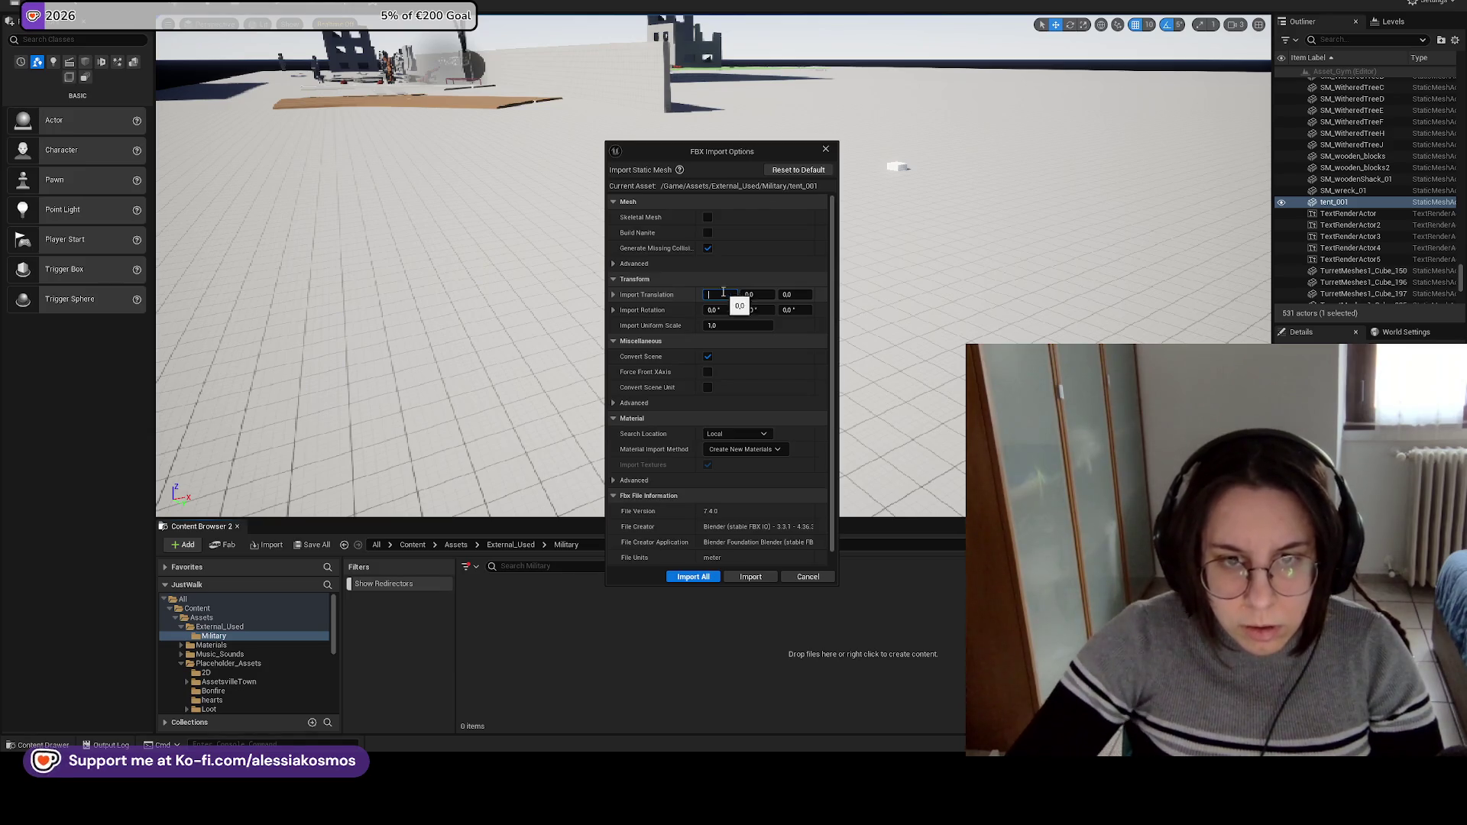
pyautogui.press('Escape')
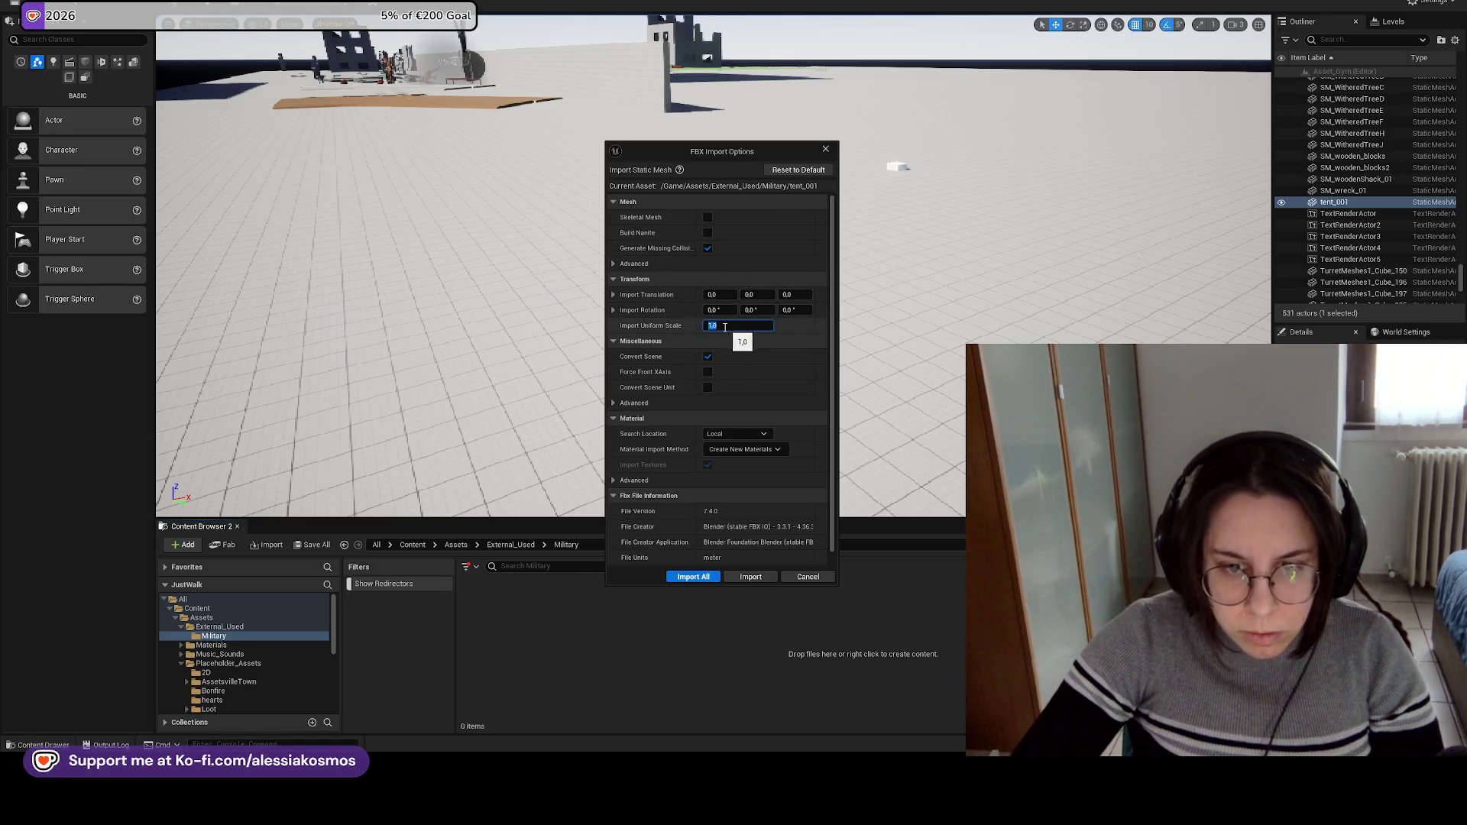
pyautogui.click(706, 328)
pyautogui.write('10')
pyautogui.click(733, 324)
pyautogui.write('100')
pyautogui.press('Return')
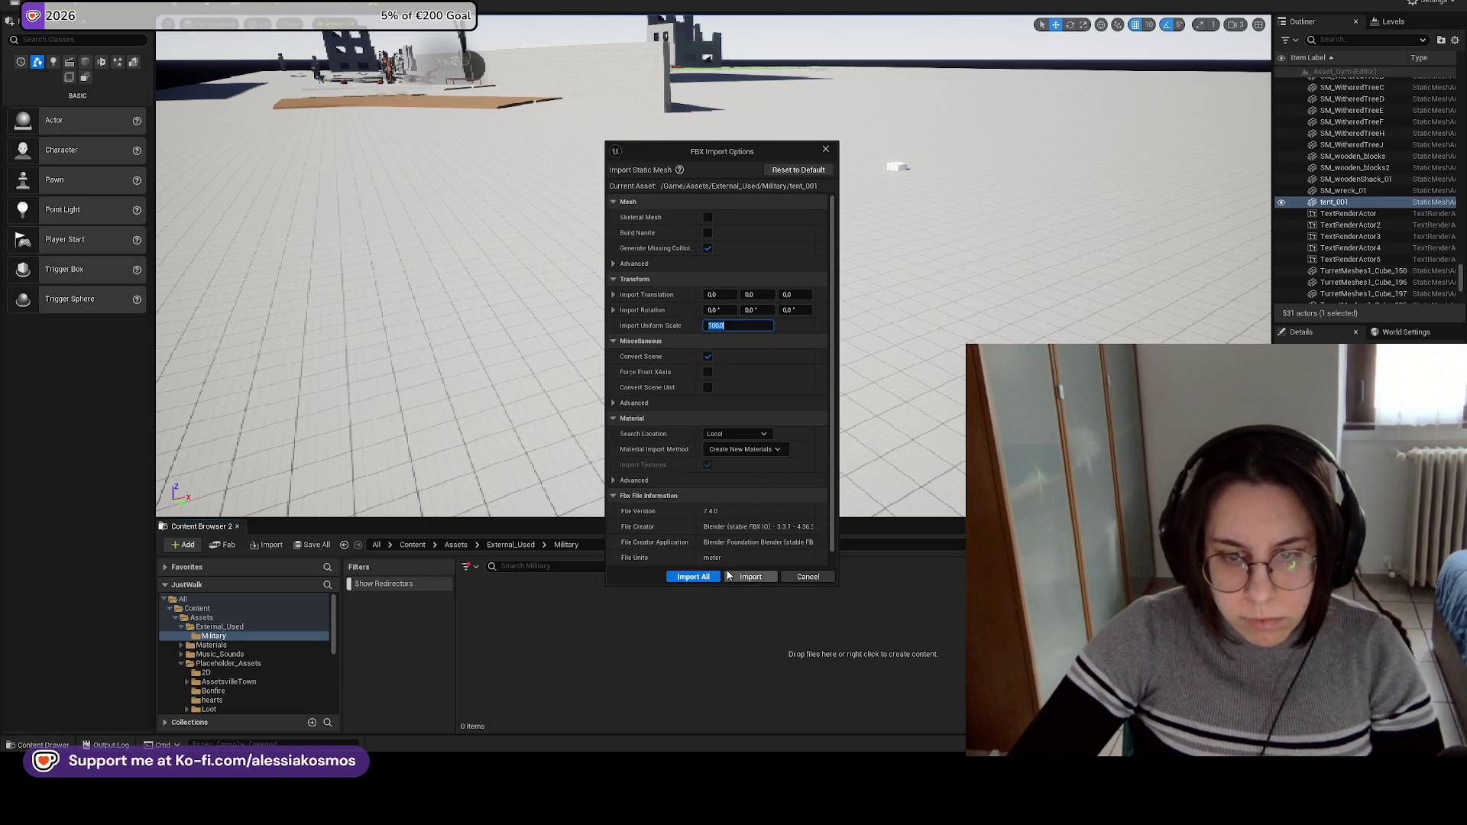
pyautogui.click(693, 577)
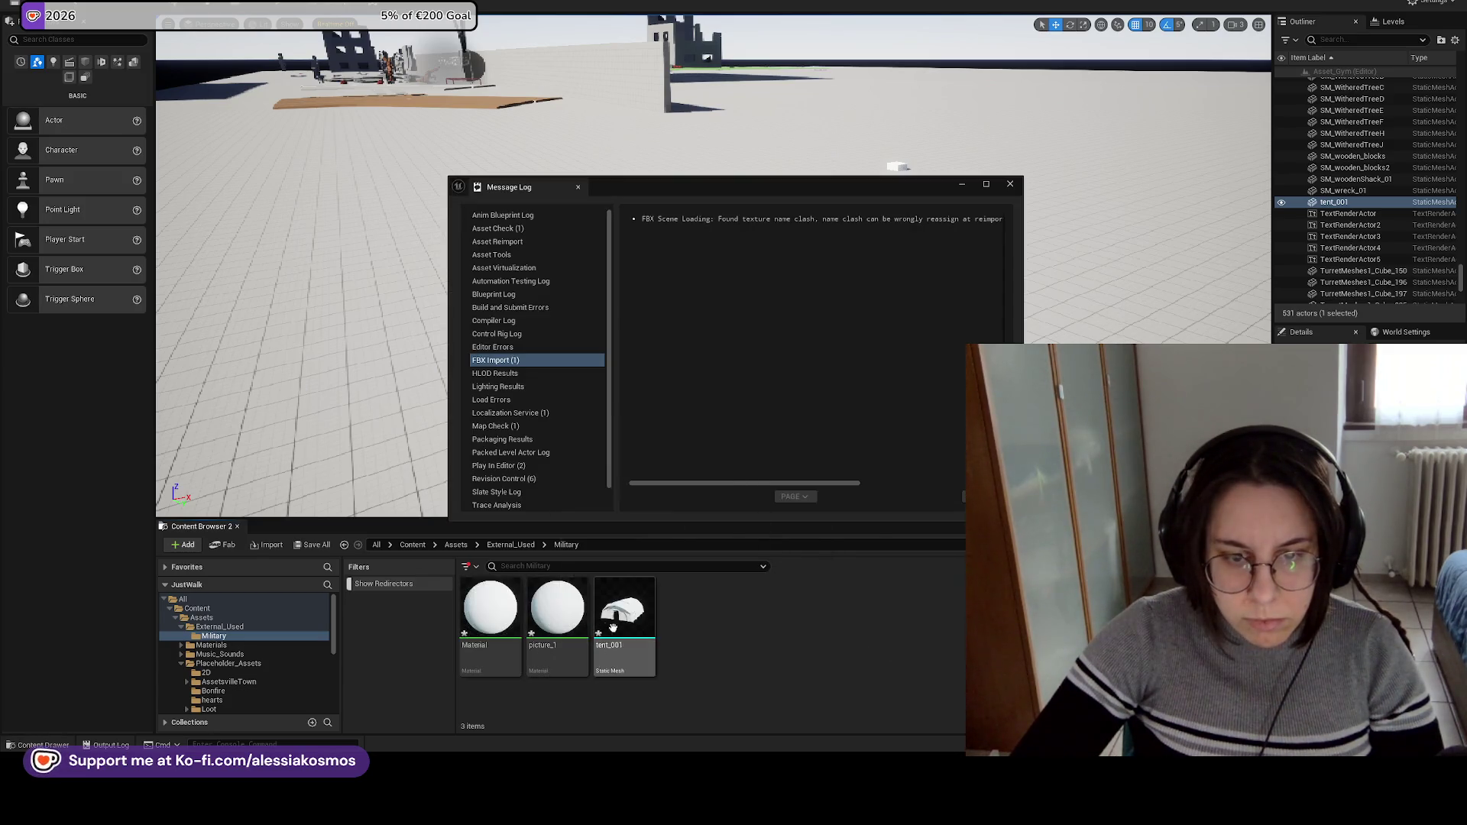
# Place the rescaled tent_001 in the level and rotate it so its door faces the view.
pyautogui.moveTo(611, 618)
pyautogui.mouseDown()
pyautogui.moveTo(702, 530)
pyautogui.moveTo(787, 328)
pyautogui.mouseUp()
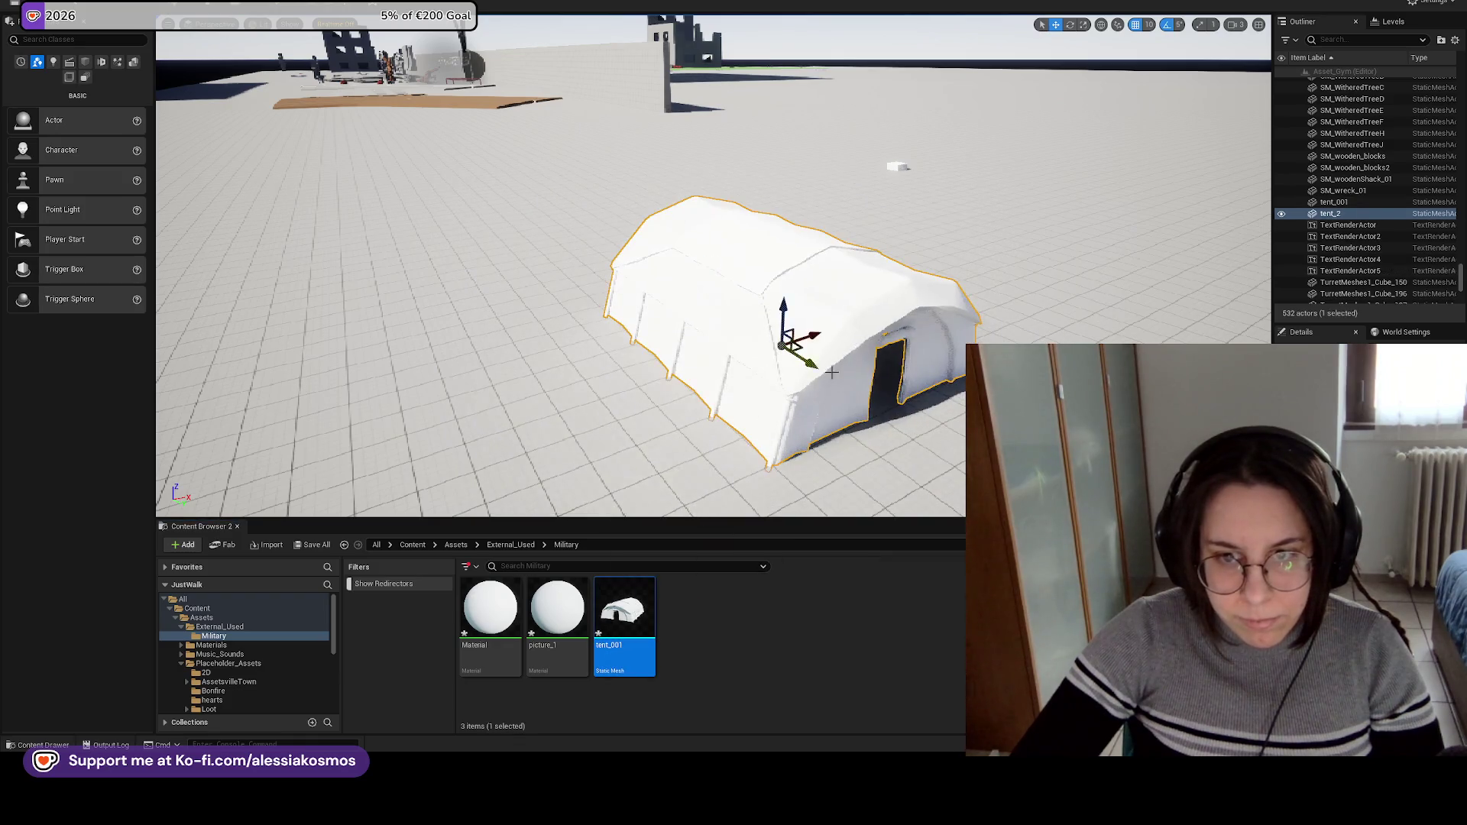
pyautogui.press('f')
pyautogui.scroll(5, 774, 398)
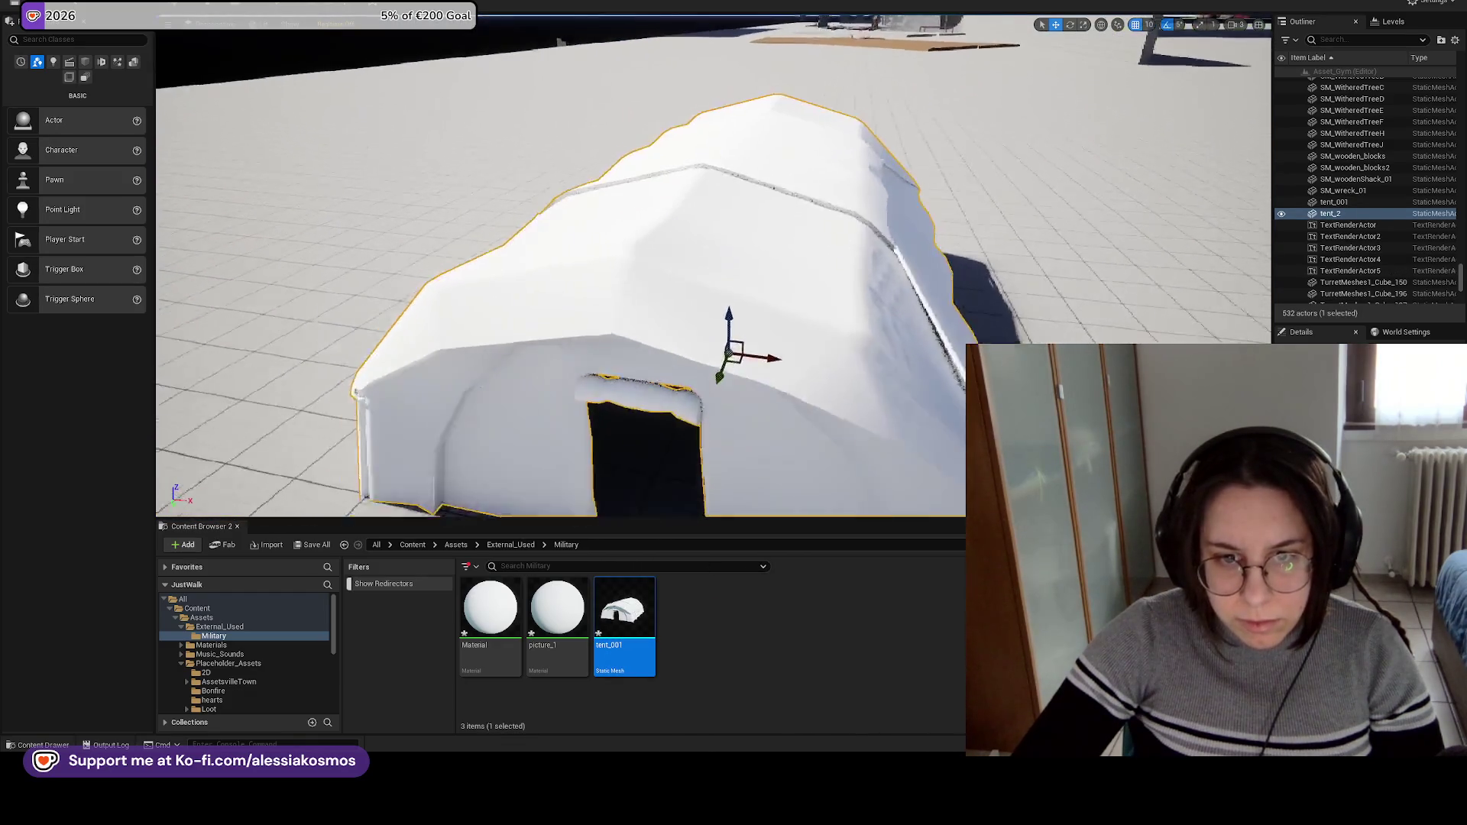
pyautogui.scroll(-6, 774, 398)
pyautogui.scroll(3, 774, 398)
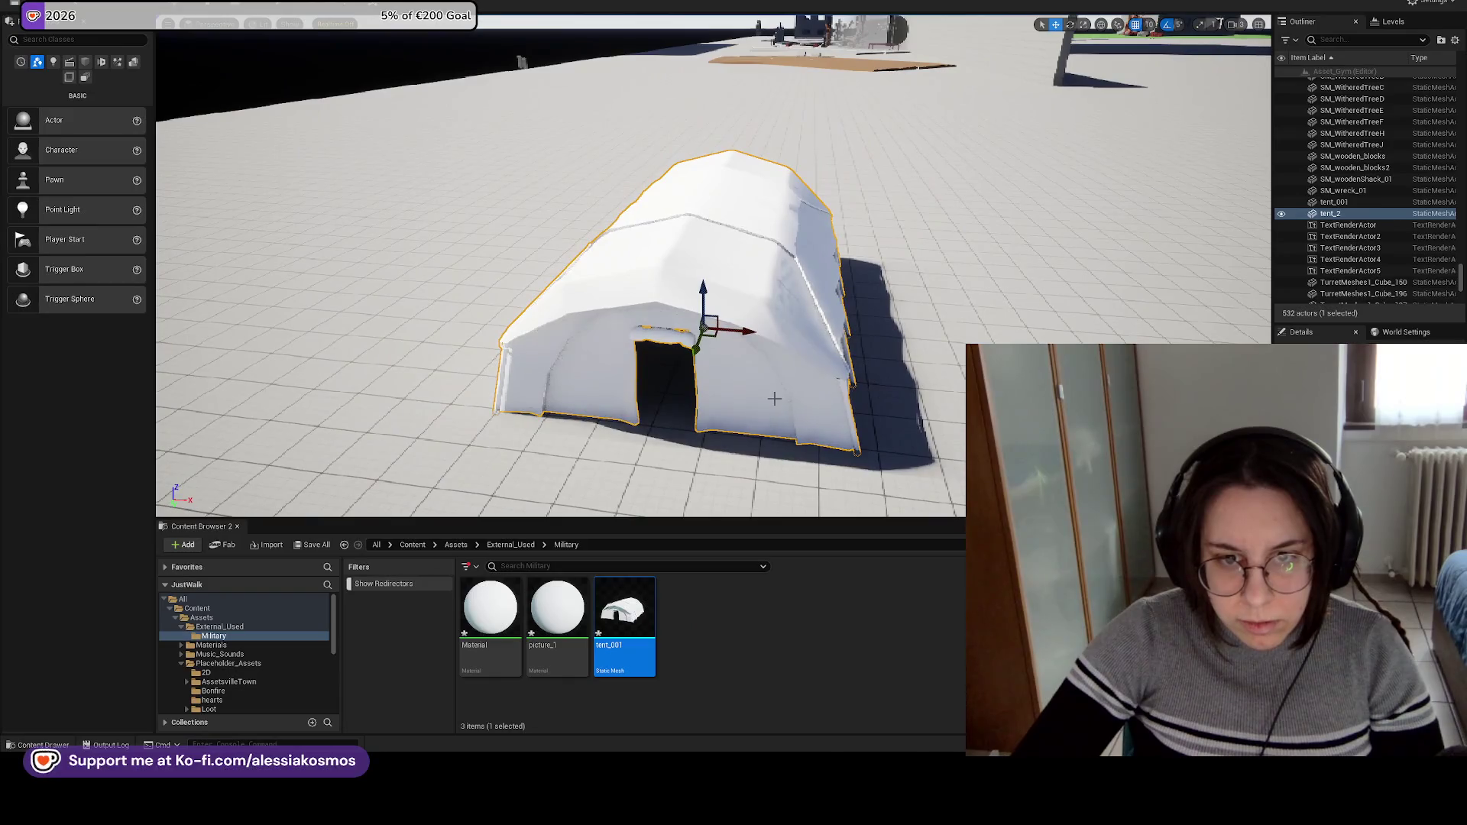
pyautogui.press('e')
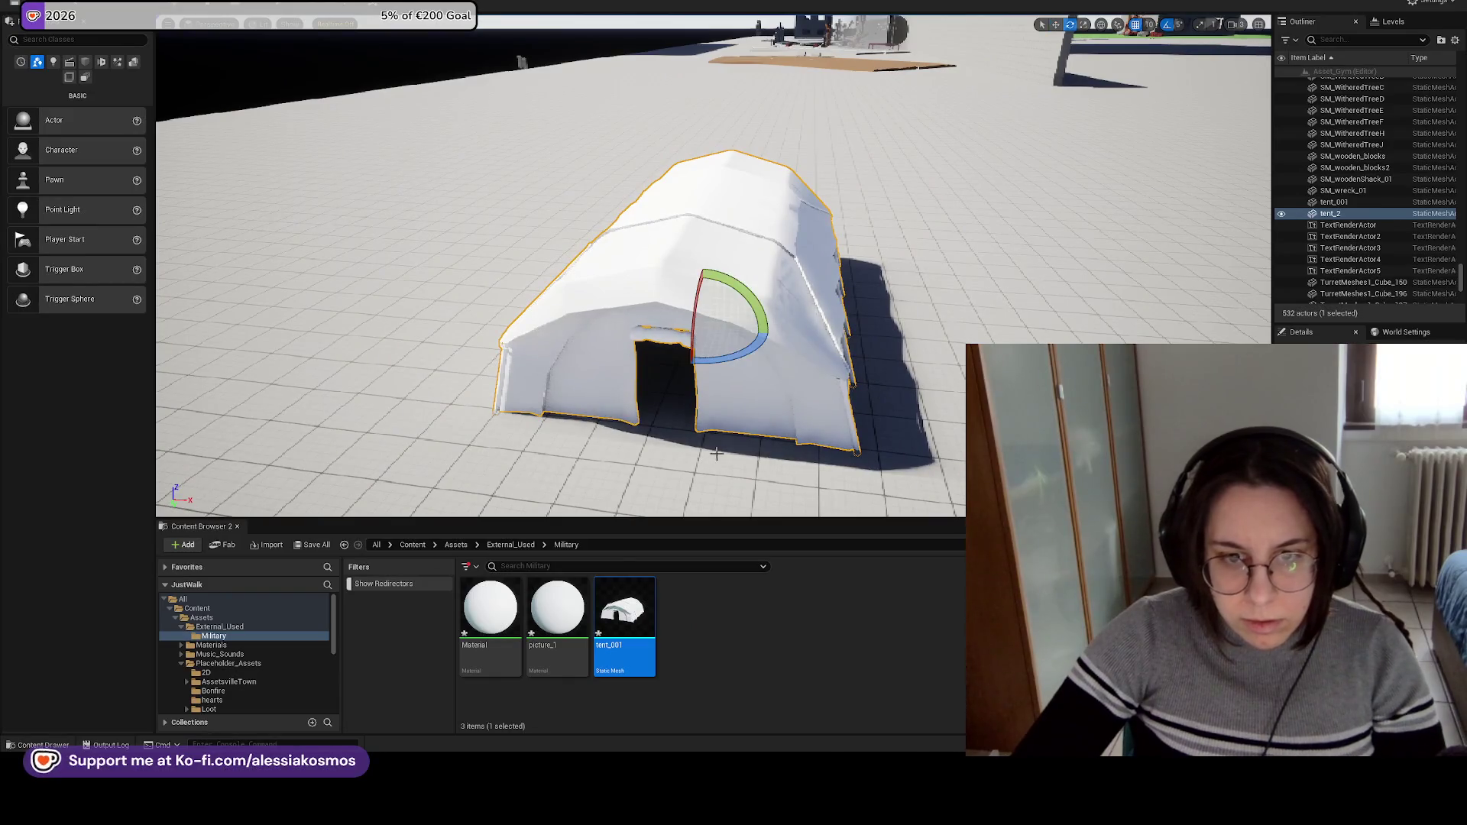
pyautogui.moveTo(733, 374); pyautogui.dragTo(879, 382)
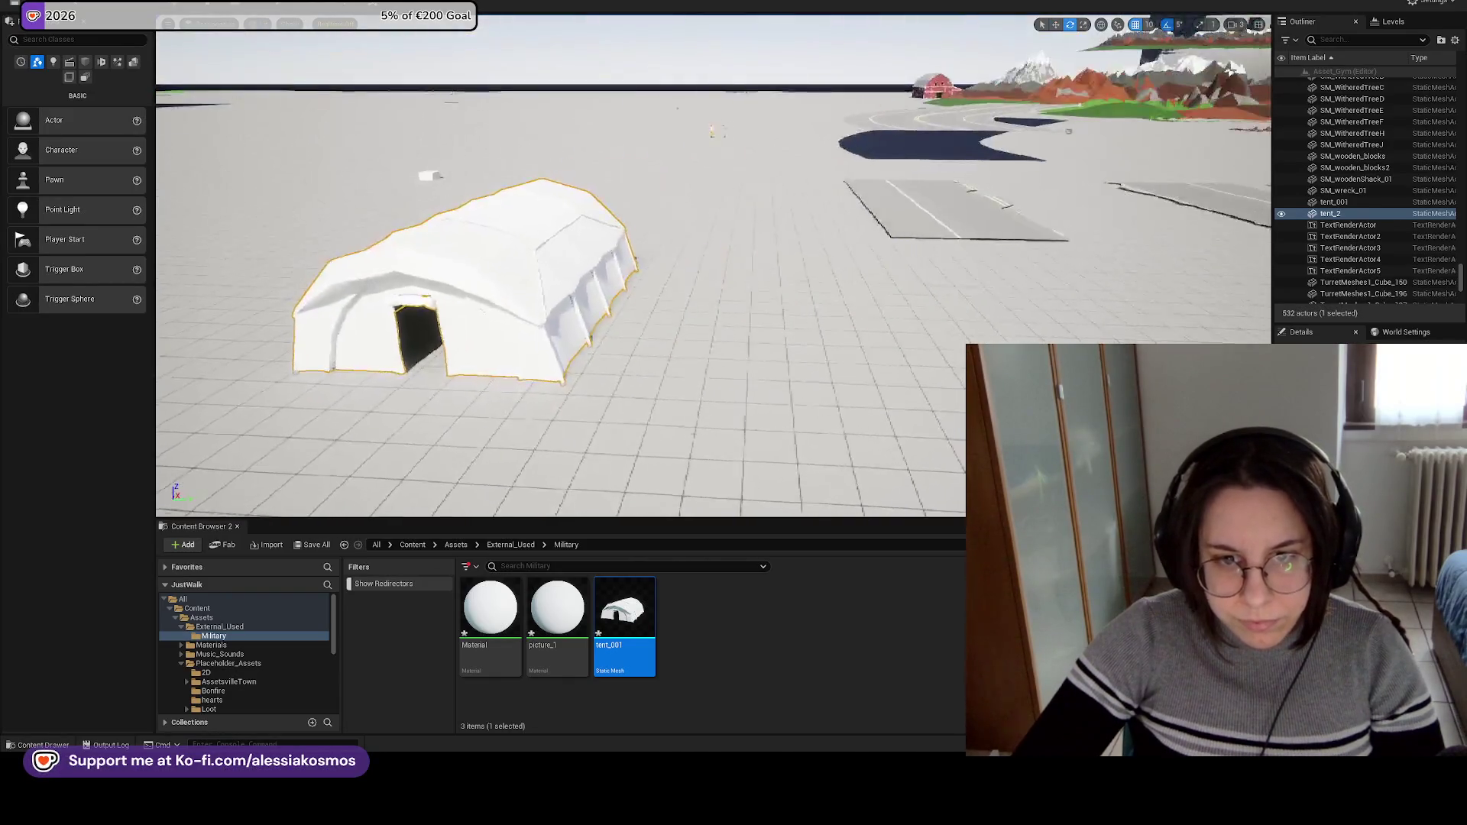
pyautogui.moveTo(749, 378); pyautogui.dragTo(788, 377)
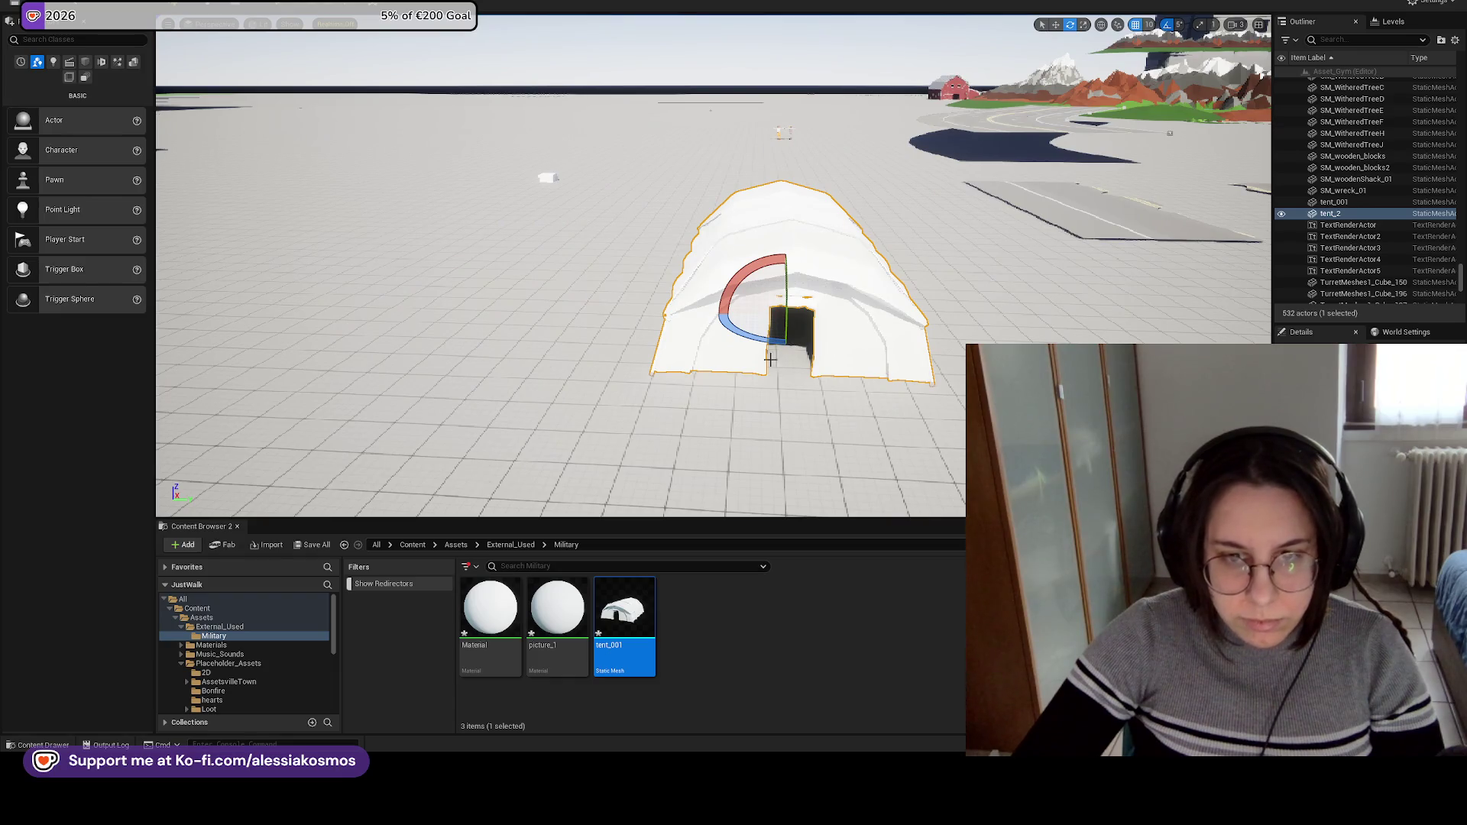
# Select the imported Material and picture_1 assets for removal.
pyautogui.click(558, 612)
pyautogui.keyDown('ctrl'); pyautogui.click(490, 611); pyautogui.keyUp('ctrl')
pyautogui.rightClick(497, 611)
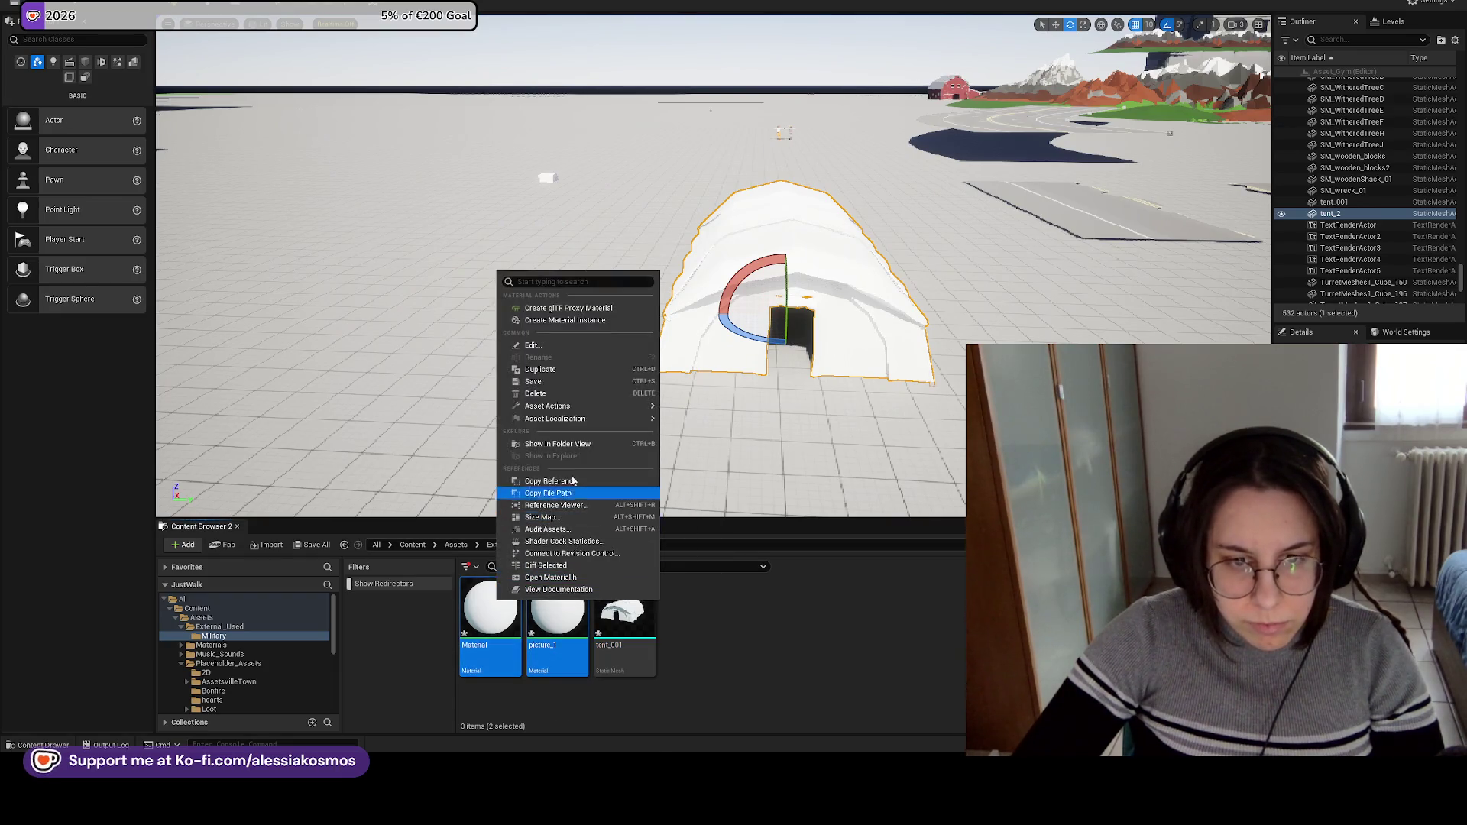
# Force delete Material and picture_1 so the tent shows its fabric texture.
pyautogui.click(538, 392)
pyautogui.click(657, 551)
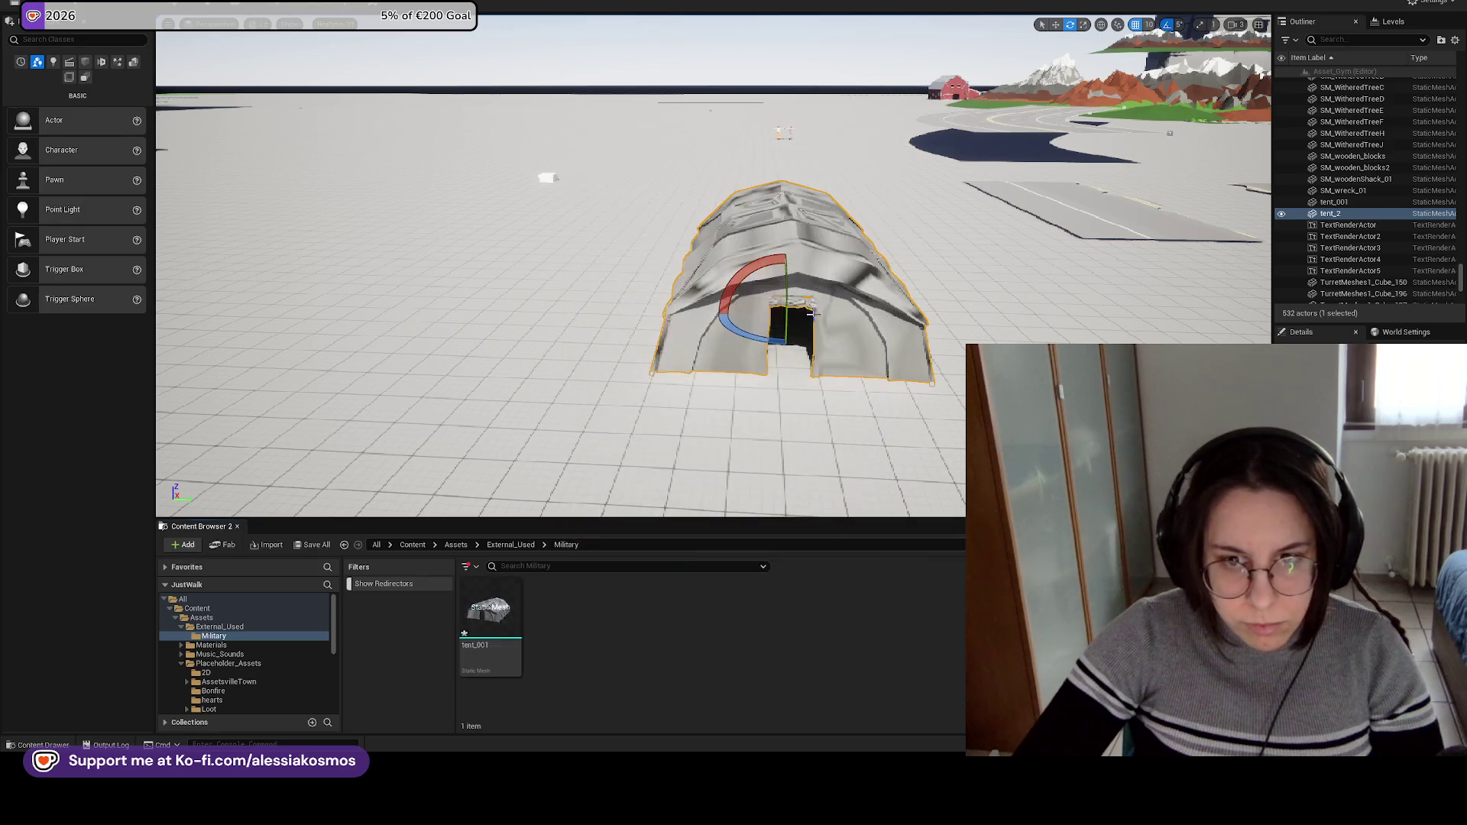
pyautogui.press('g')
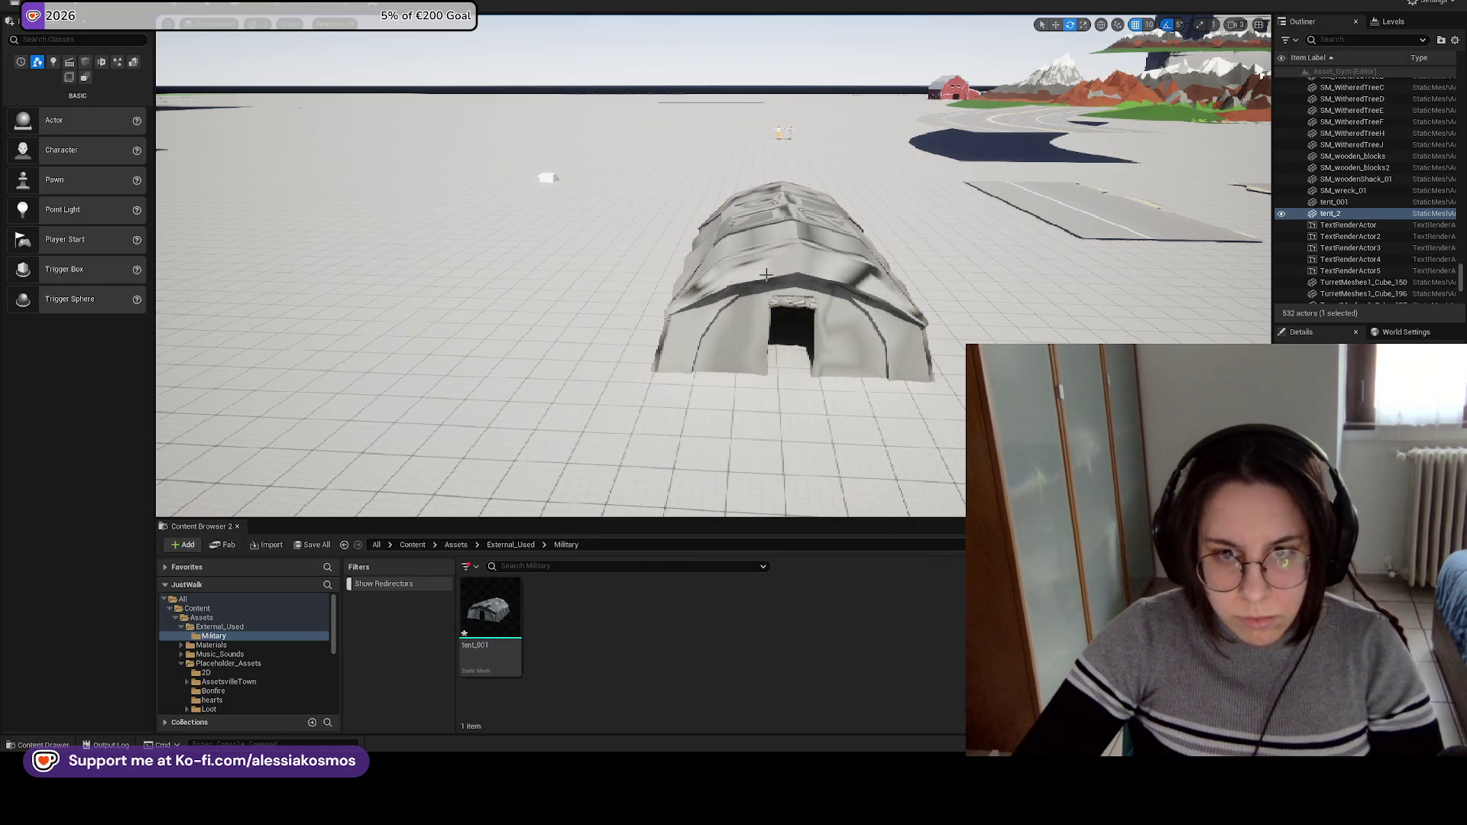
pyautogui.press('g')
pyautogui.press('w')
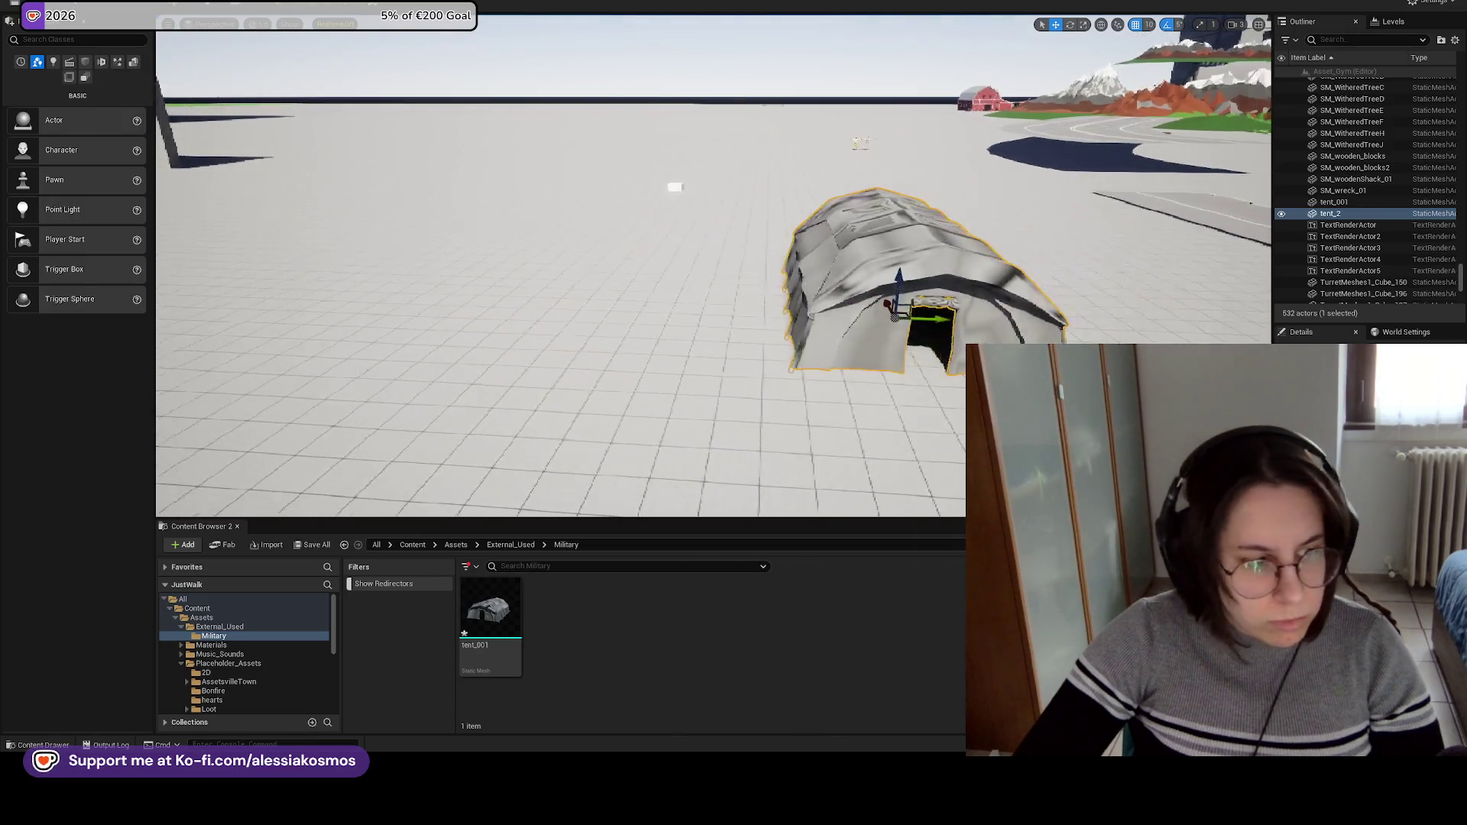
# Save all changes with Ctrl+S and browse back to the Materials folder.
pyautogui.hotkey('ctrl', 's')
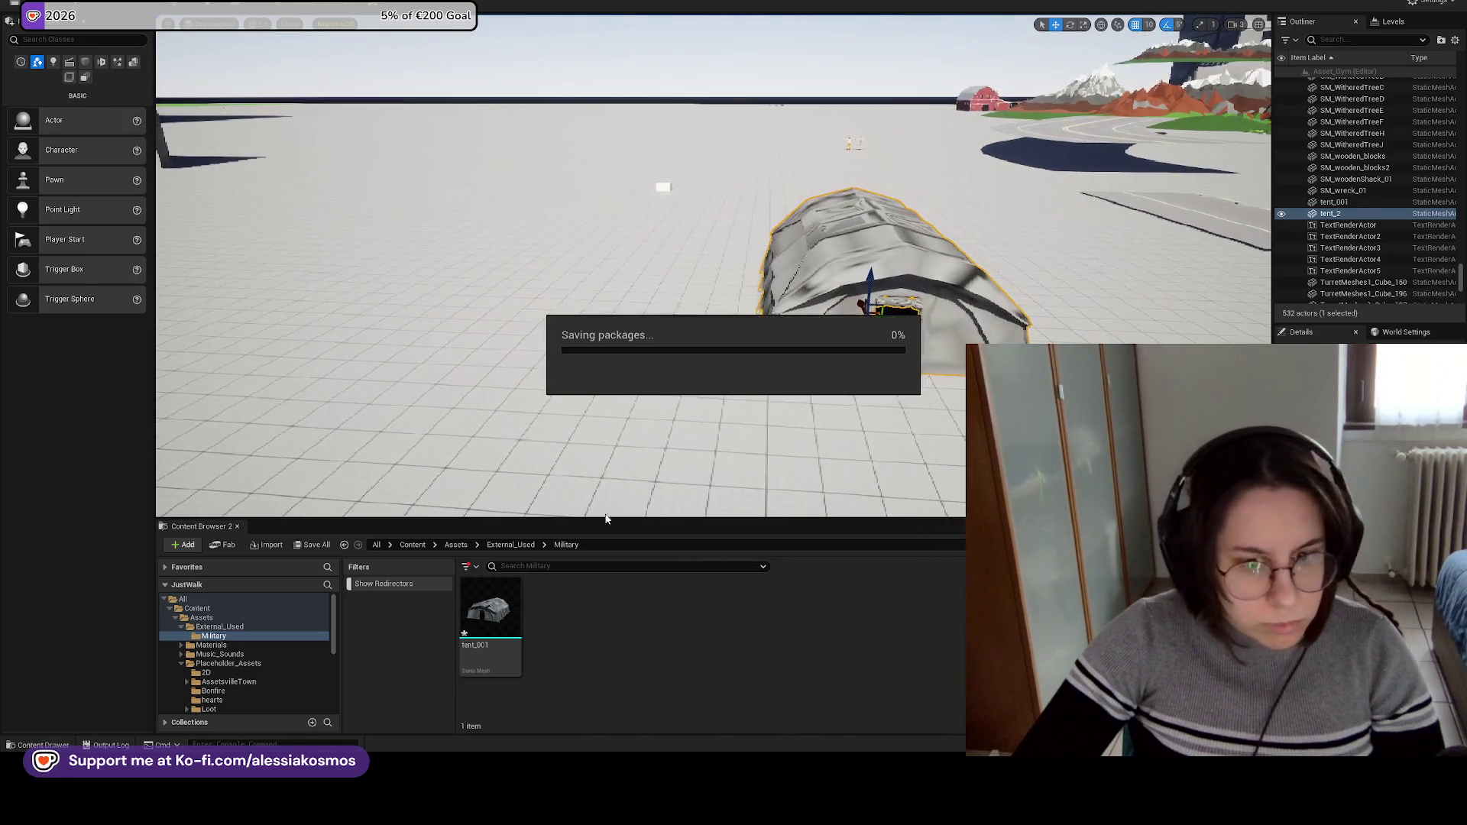
pyautogui.click(516, 547)
pyautogui.click(212, 645)
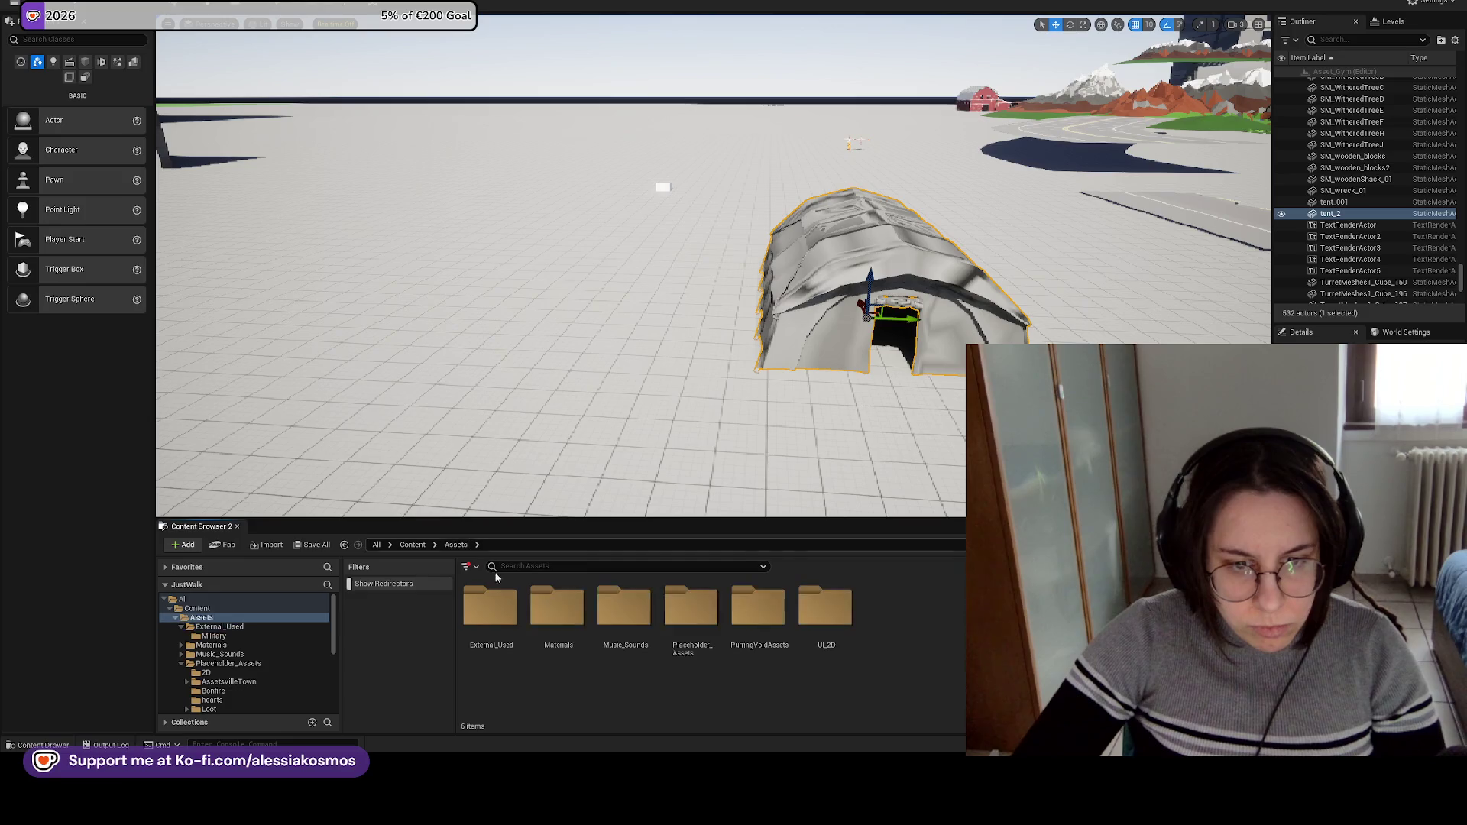
# Make the tent body dark grey and its doorway trim brown with Materials_Base flat materials, then locate tent_001.
pyautogui.doubleClick(490, 606)
pyautogui.moveTo(565, 606)
pyautogui.mouseDown()
pyautogui.moveTo(704, 566)
pyautogui.moveTo(884, 247)
pyautogui.moveTo(910, 245)
pyautogui.moveTo(909, 176)
pyautogui.mouseUp()
pyautogui.moveTo(856, 611)
pyautogui.mouseDown()
pyautogui.moveTo(783, 336)
pyautogui.moveTo(810, 382)
pyautogui.moveTo(835, 370)
pyautogui.mouseUp()
pyautogui.moveTo(841, 476); pyautogui.dragTo(948, 477)
pyautogui.moveTo(841, 459)
pyautogui.mouseDown()
pyautogui.moveTo(764, 458)
pyautogui.moveTo(867, 458)
pyautogui.mouseUp()
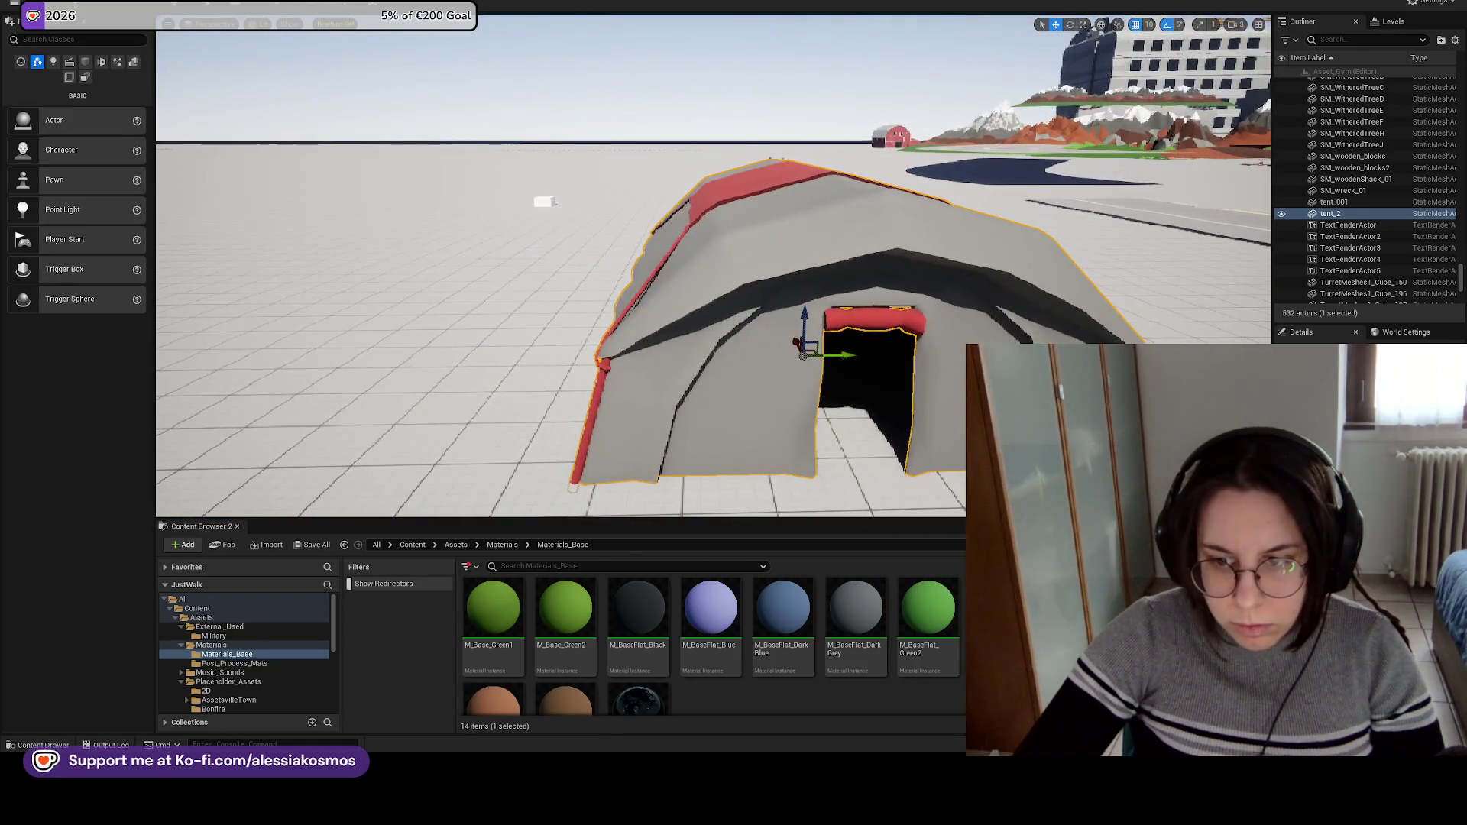
pyautogui.moveTo(578, 708); pyautogui.dragTo(848, 359)
pyautogui.moveTo(841, 459)
pyautogui.mouseDown()
pyautogui.moveTo(963, 458)
pyautogui.moveTo(795, 458)
pyautogui.mouseUp()
pyautogui.moveTo(575, 356); pyautogui.dragTo(650, 405)
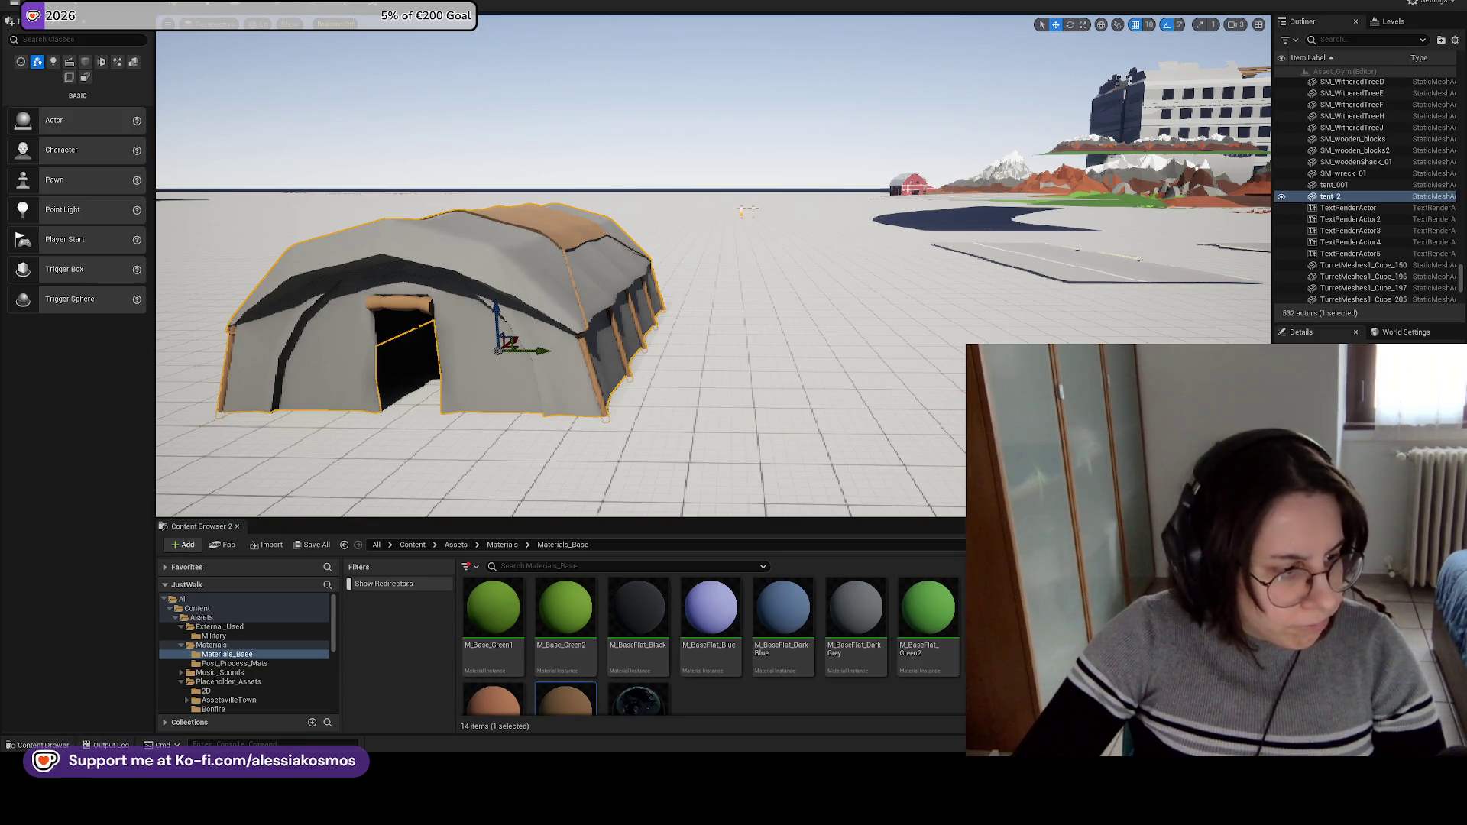
pyautogui.rightClick(537, 367)
pyautogui.click(569, 402)
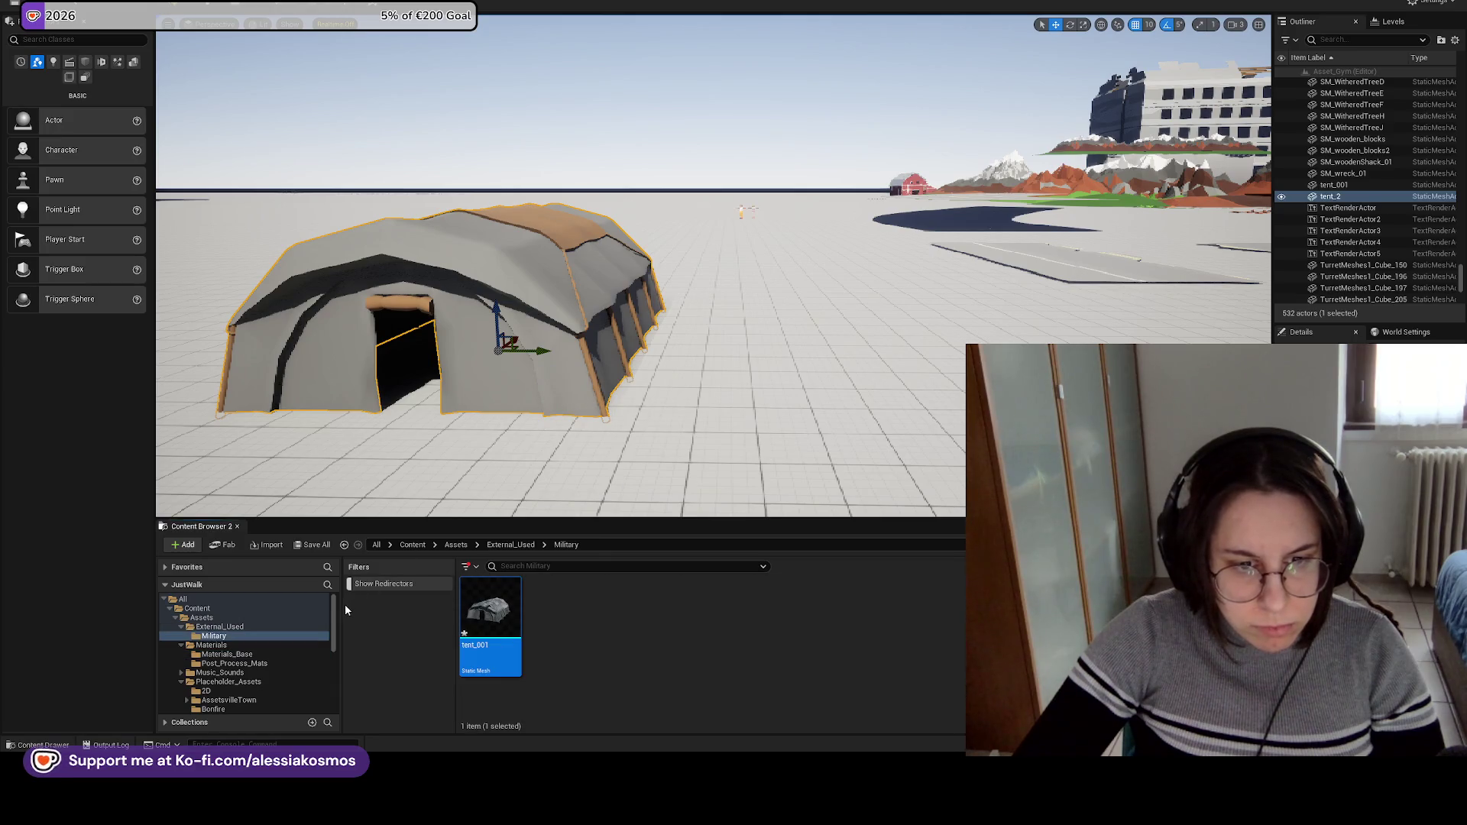
# Place container_001 and conditioner_001 beside the tent in the level.
pyautogui.moveTo(343, 604)
pyautogui.mouseDown()
pyautogui.moveTo(438, 604)
pyautogui.moveTo(290, 604)
pyautogui.mouseUp()
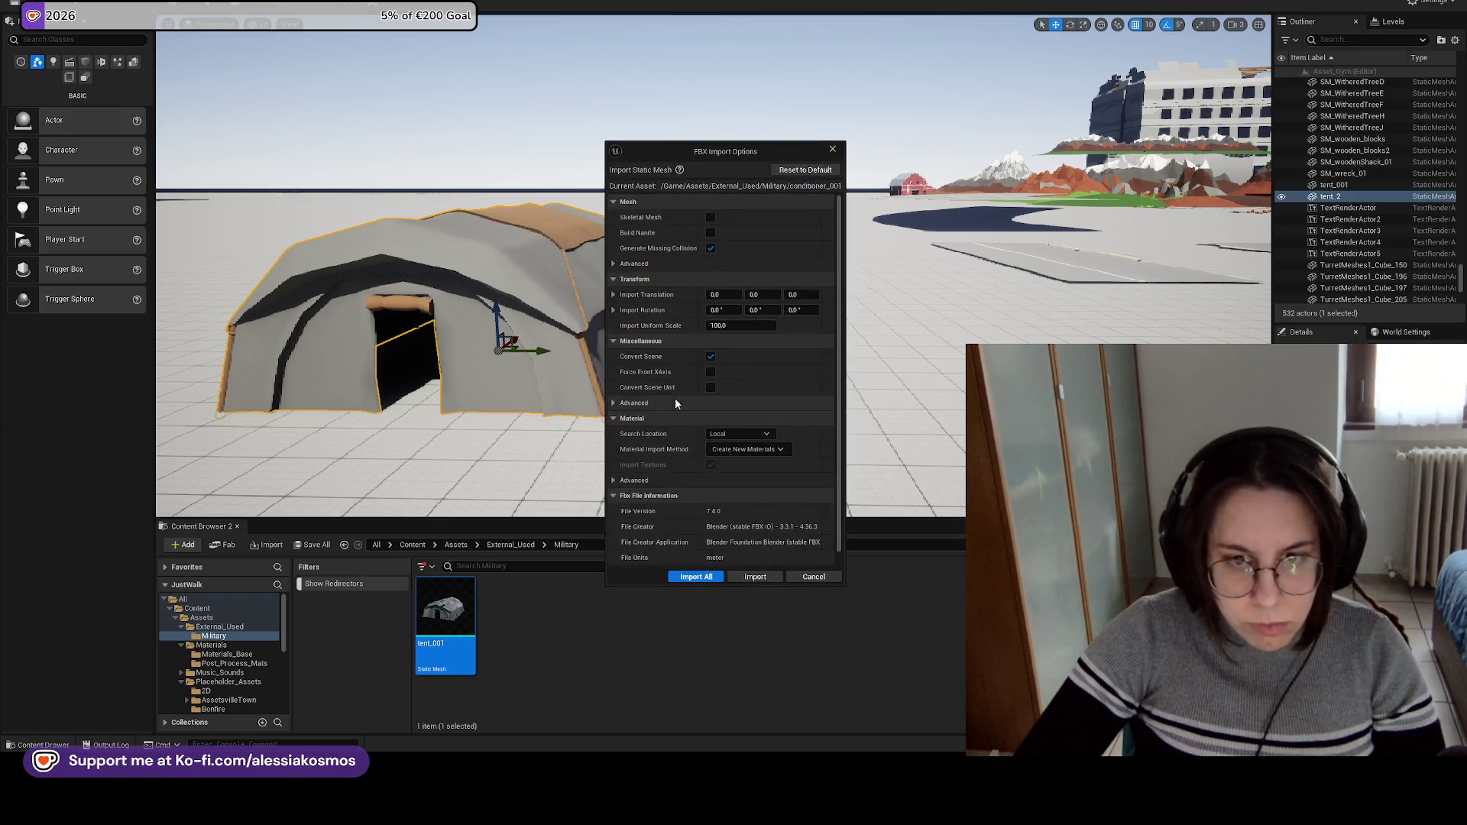
pyautogui.click(688, 577)
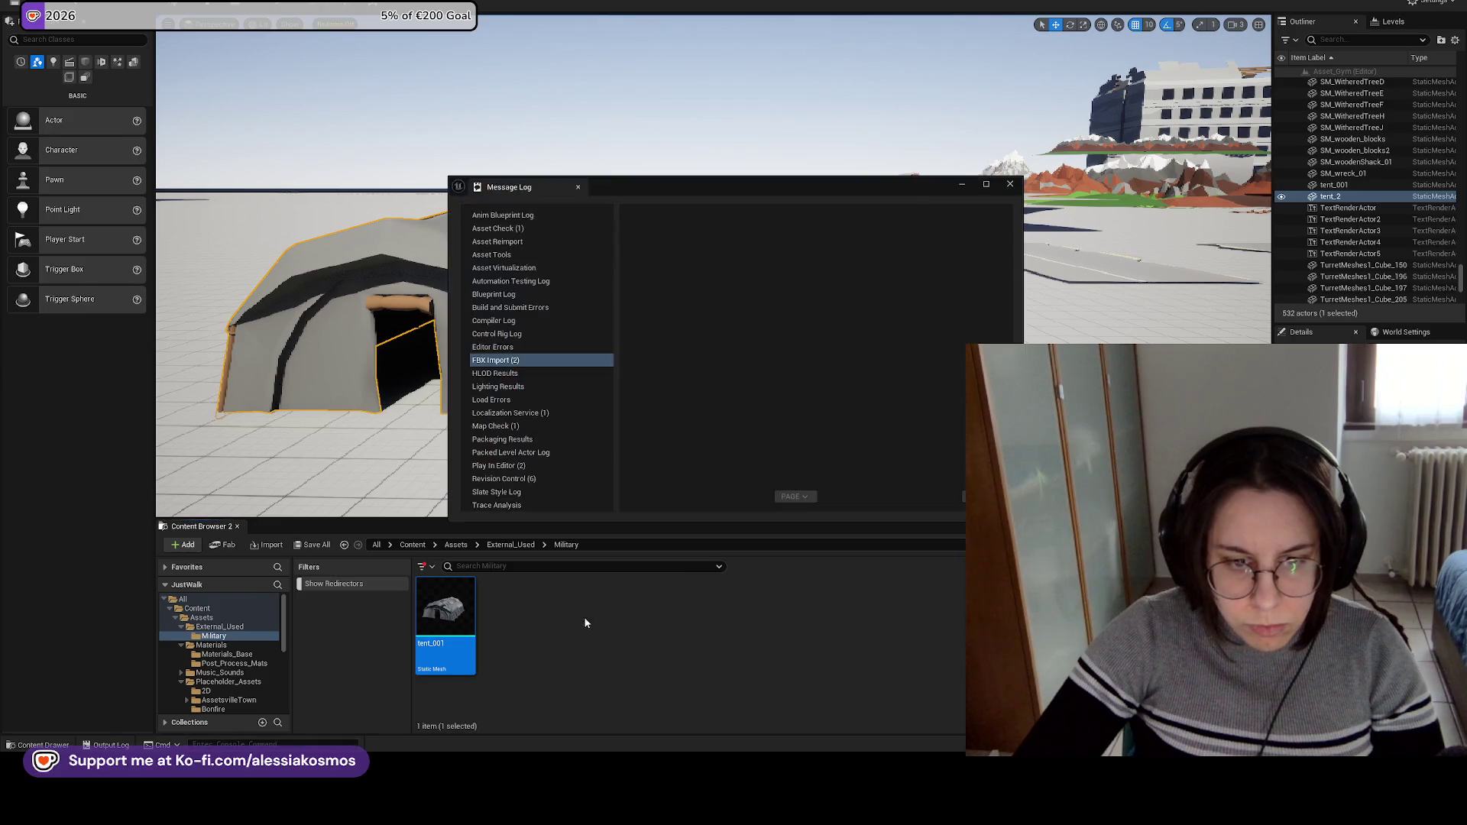
pyautogui.click(1010, 184)
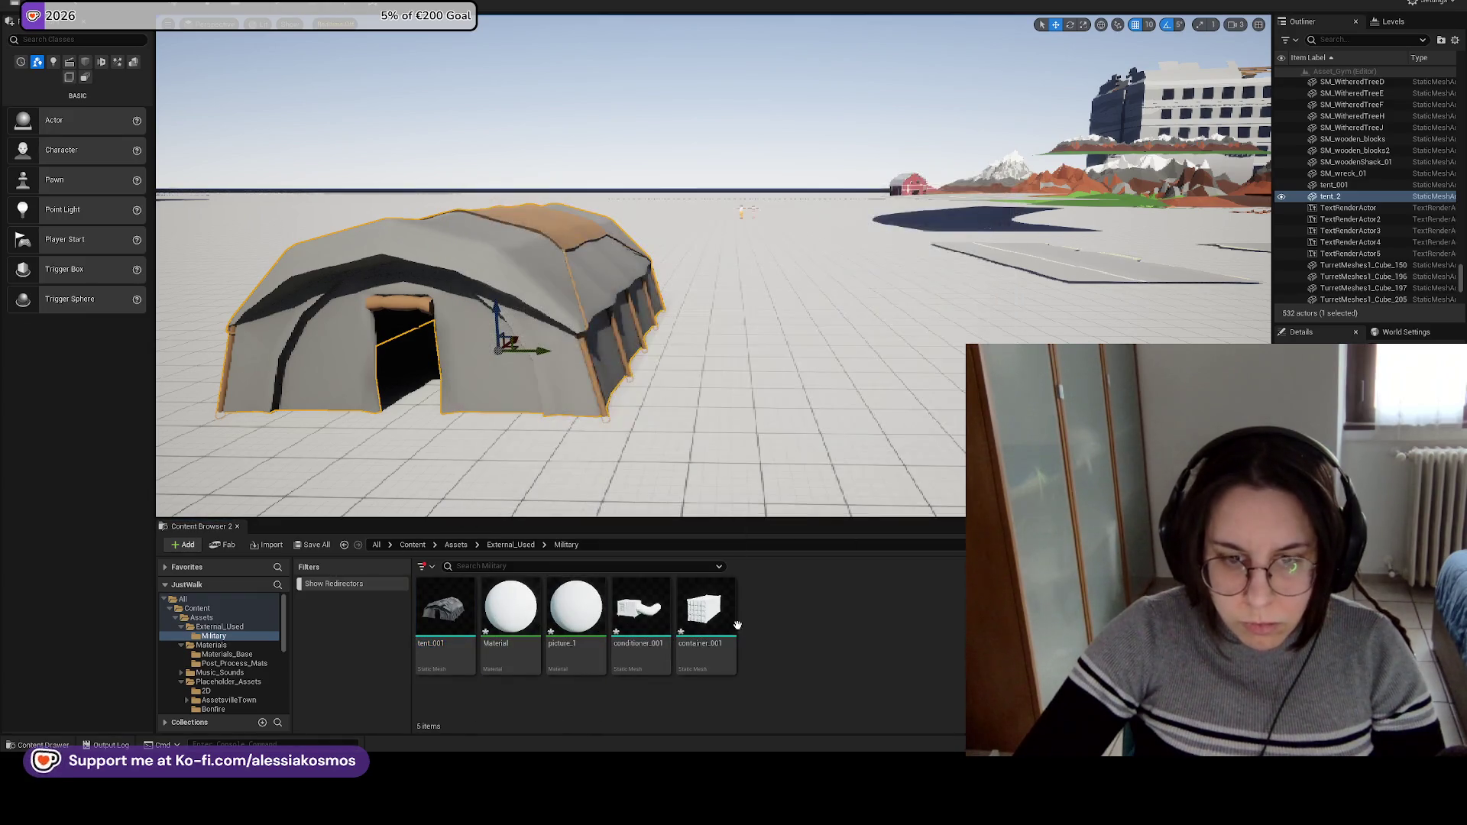
pyautogui.moveTo(706, 612); pyautogui.dragTo(804, 365)
pyautogui.moveTo(641, 611)
pyautogui.mouseDown()
pyautogui.moveTo(764, 603)
pyautogui.moveTo(878, 398)
pyautogui.moveTo(835, 317)
pyautogui.mouseUp()
# Force delete the stray Material and picture_1 assets.
pyautogui.click(836, 317)
pyautogui.click(510, 611)
pyautogui.keyDown('ctrl'); pyautogui.click(566, 621); pyautogui.keyUp('ctrl')
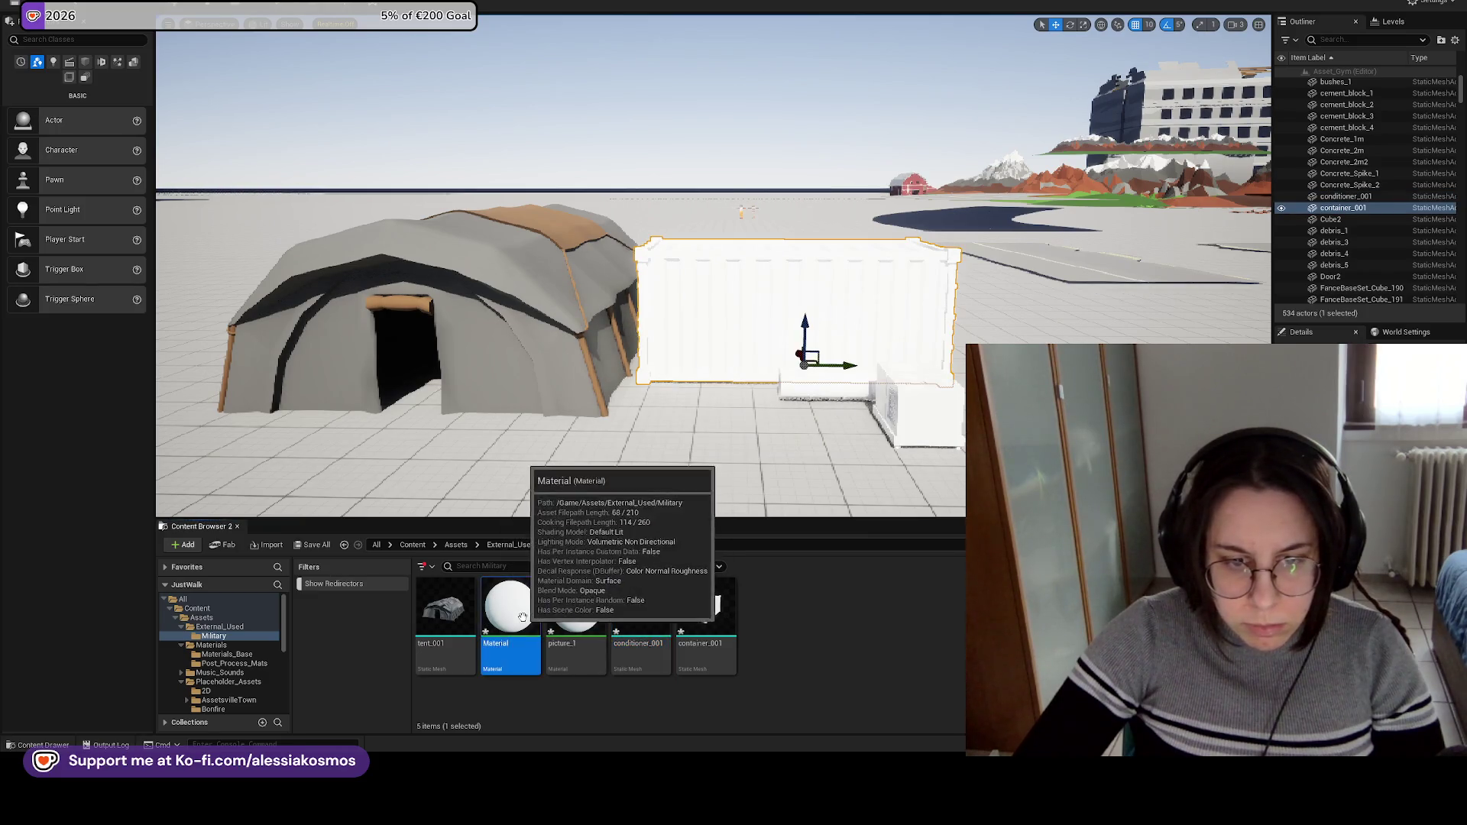
pyautogui.rightClick(567, 621)
pyautogui.click(661, 415)
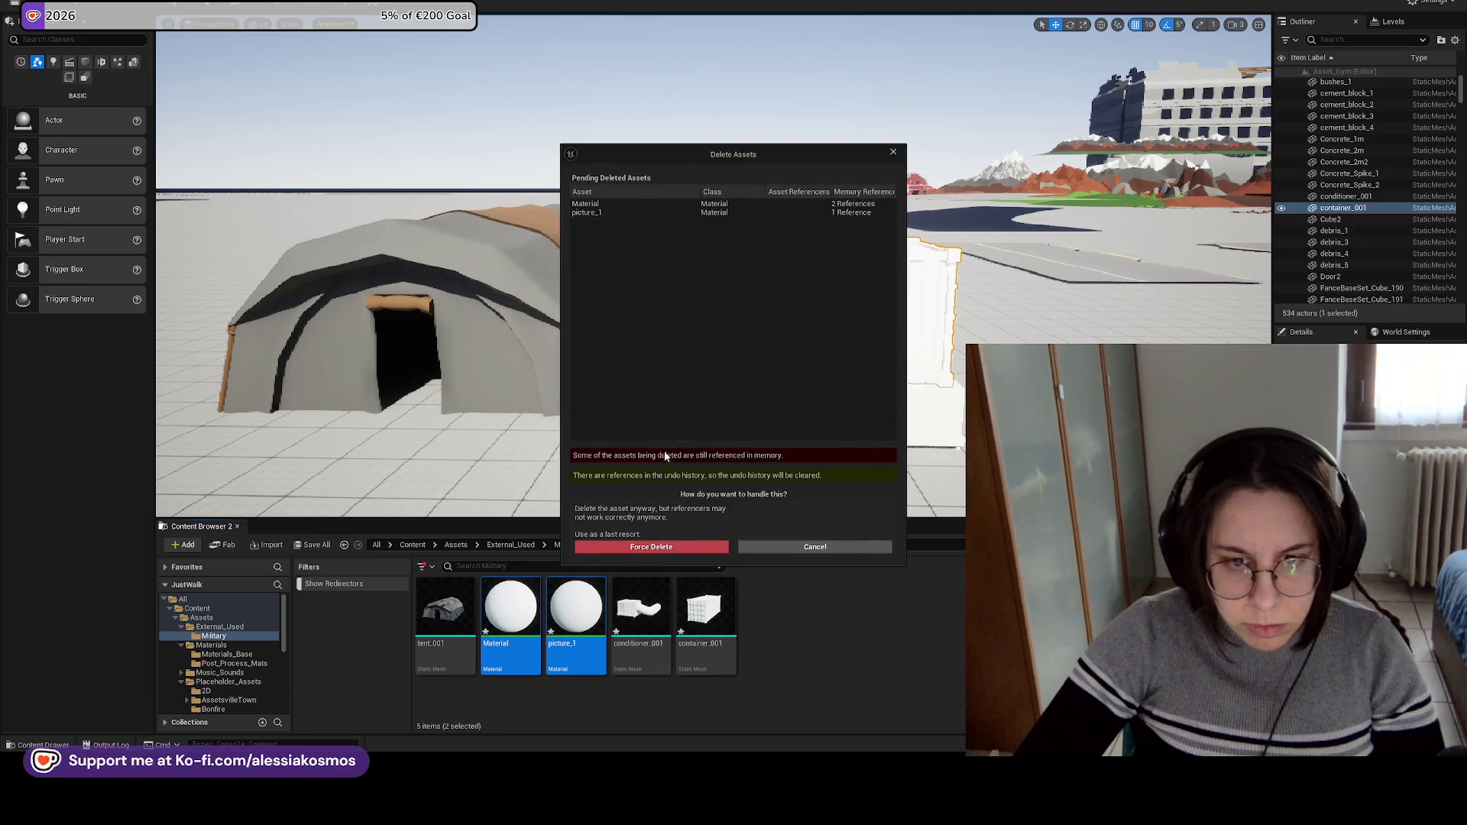
pyautogui.click(659, 548)
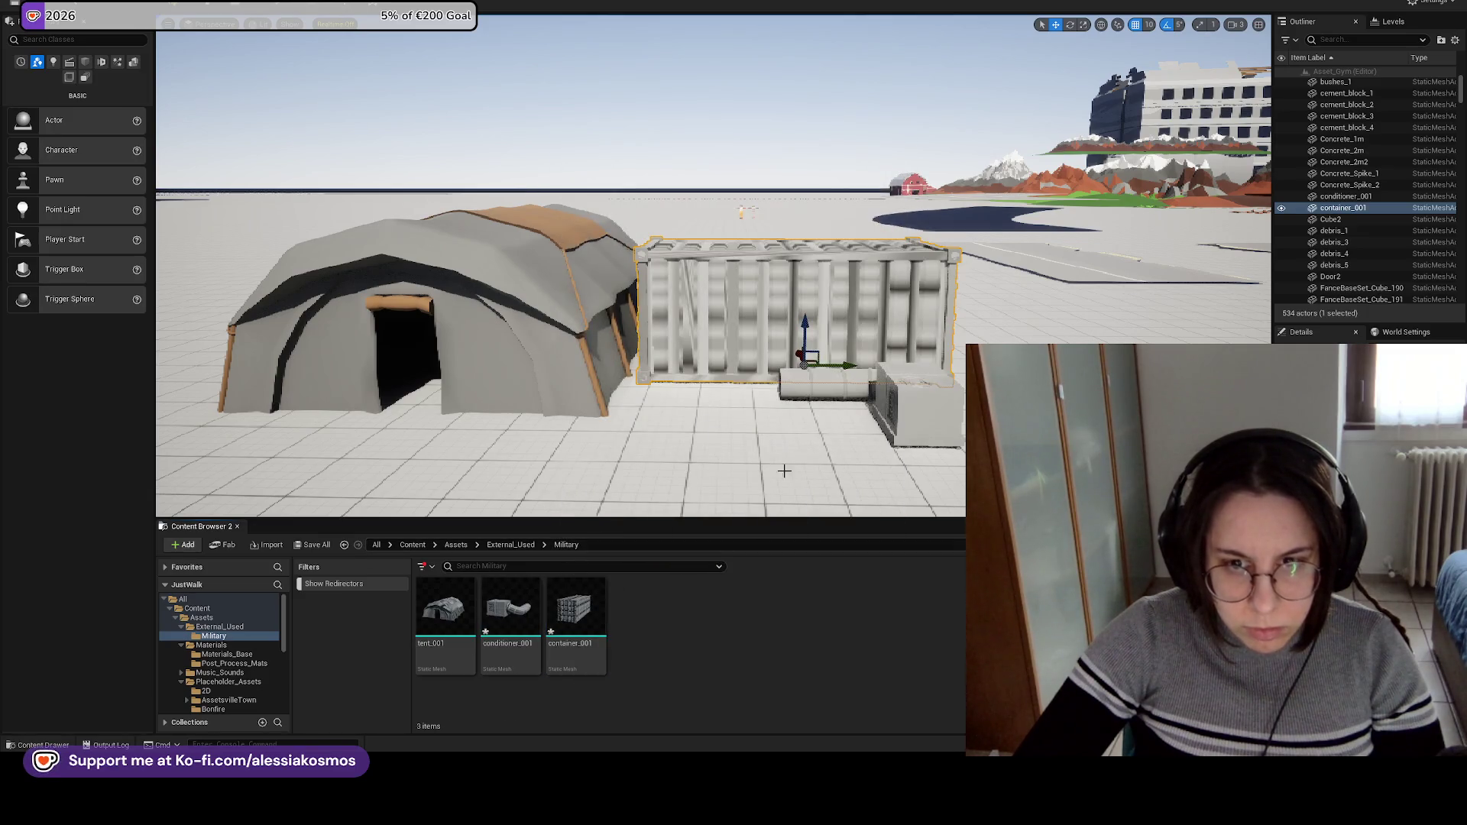
# Import the new prop FBX files into the Military folder with Import All.
pyautogui.press('f')
pyautogui.moveTo(642, 321); pyautogui.dragTo(765, 321)
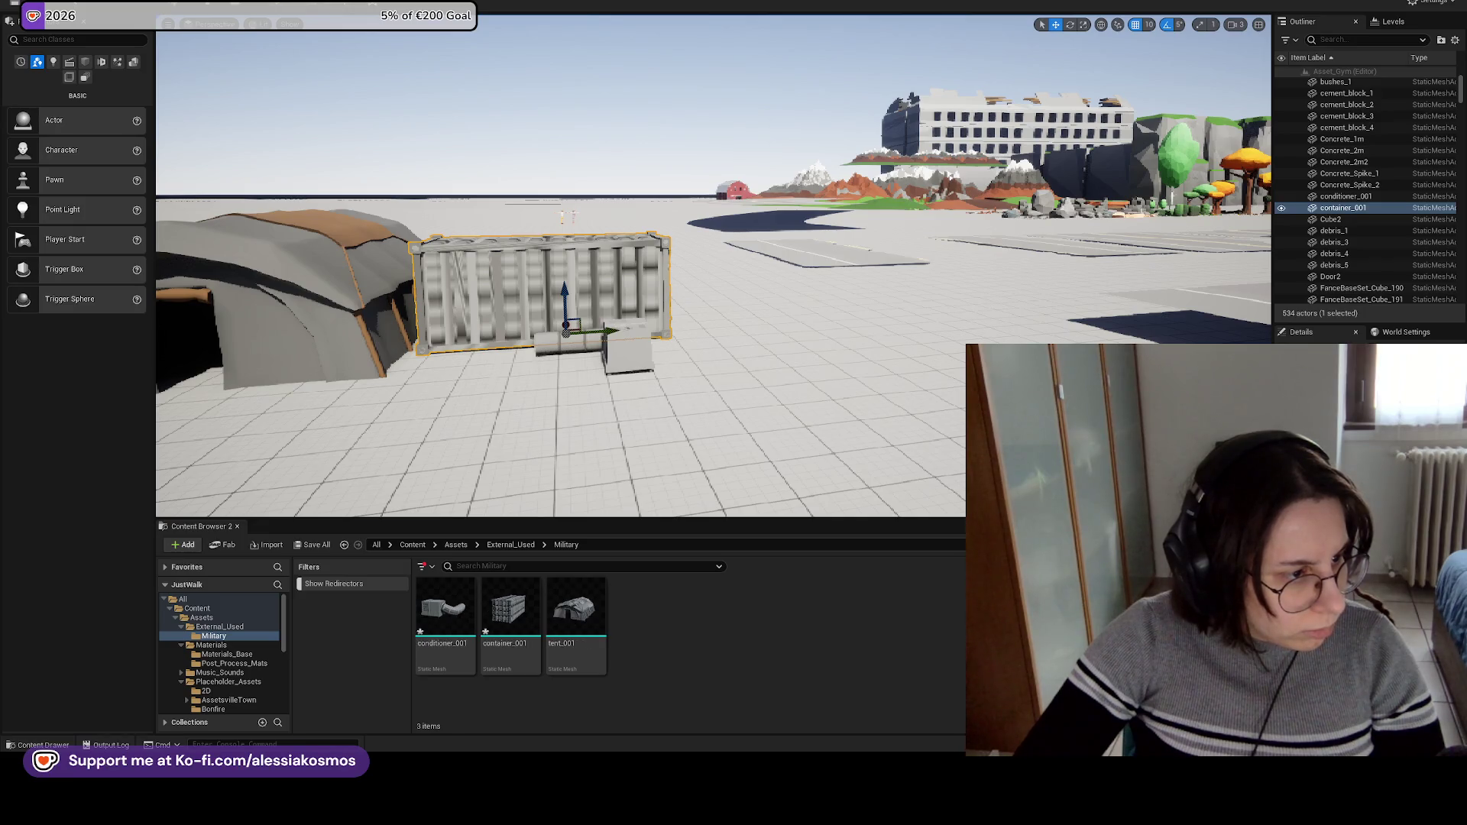
pyautogui.moveTo(641, 622); pyautogui.dragTo(676, 599)
pyautogui.click(693, 578)
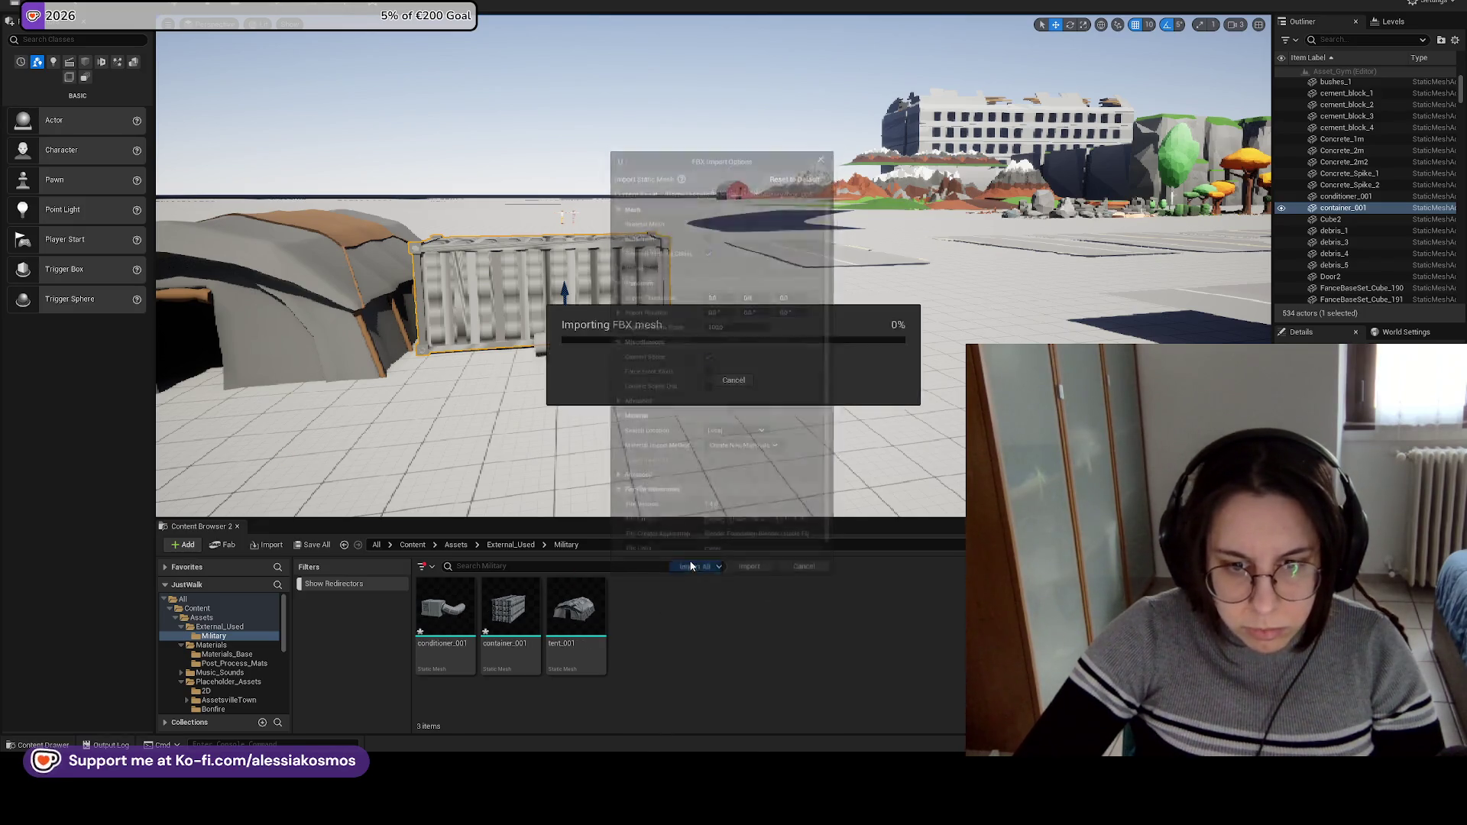
# Force delete the newly created Material and picture_1 assets.
pyautogui.click(1010, 185)
pyautogui.click(706, 608)
pyautogui.keyDown('ctrl'); pyautogui.click(650, 605); pyautogui.keyUp('ctrl')
pyautogui.rightClick(655, 603)
pyautogui.click(704, 392)
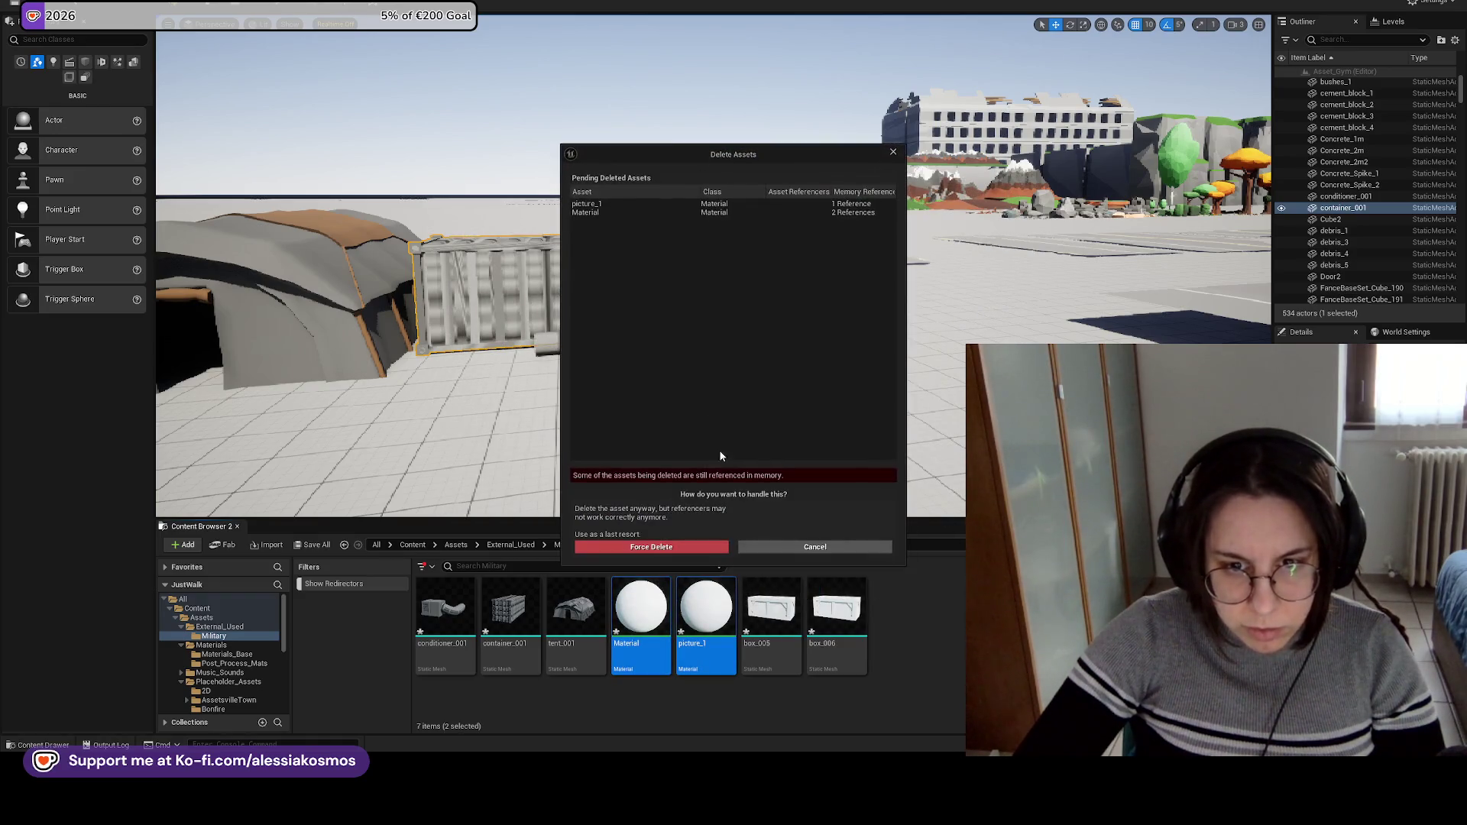
pyautogui.click(661, 546)
# Place box_005 and box_006 near the container.
pyautogui.moveTo(640, 607); pyautogui.dragTo(628, 451)
pyautogui.moveTo(706, 607)
pyautogui.mouseDown()
pyautogui.moveTo(708, 447)
pyautogui.moveTo(505, 451)
pyautogui.mouseUp()
pyautogui.moveTo(762, 473); pyautogui.dragTo(833, 466)
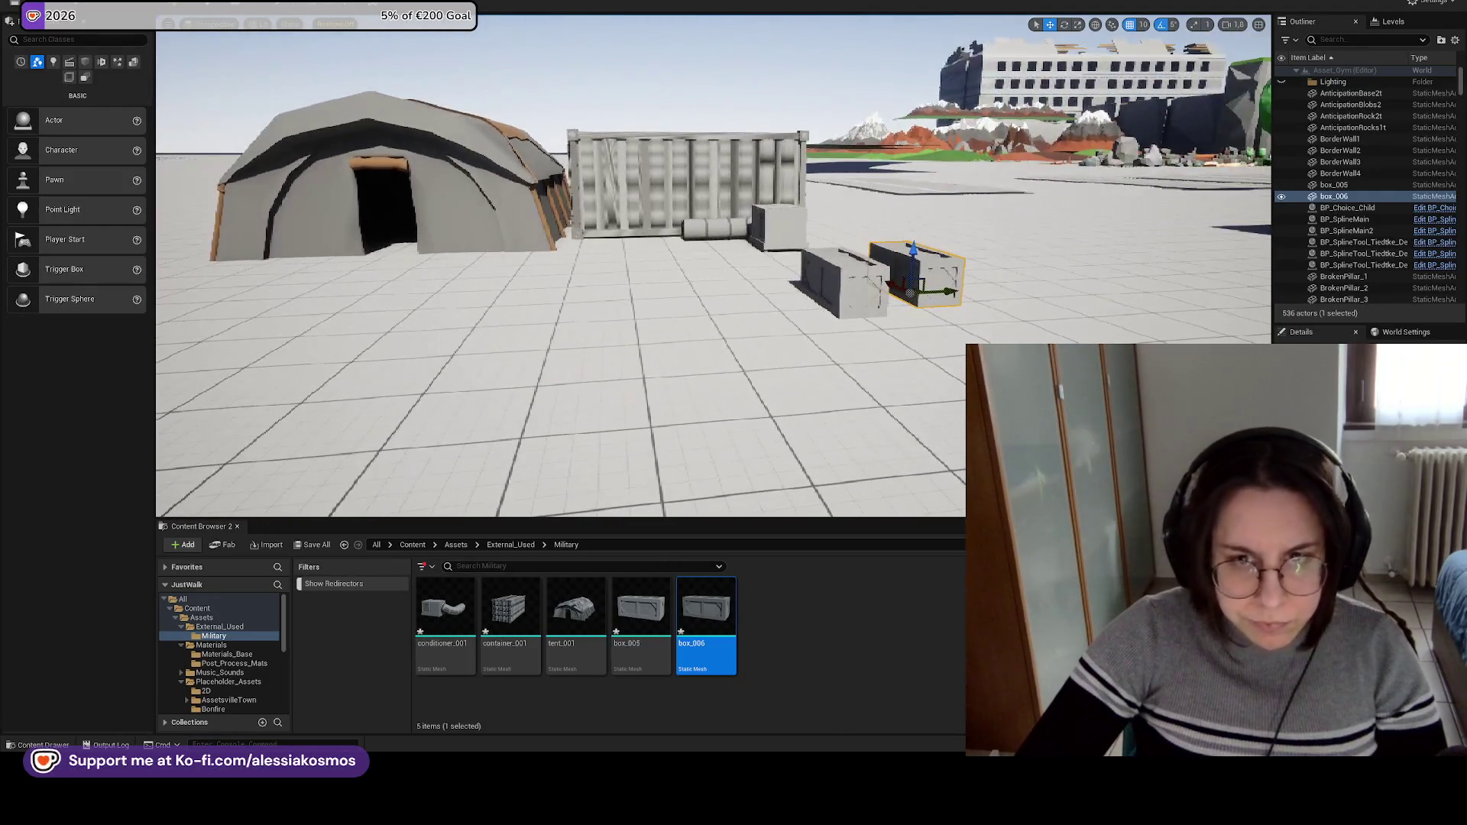
# Make Working_LIG current and toggle PostProcessVolume and SkyAtmosphere visibility off and back on.
pyautogui.click(1380, 25)
pyautogui.doubleClick(1334, 90)
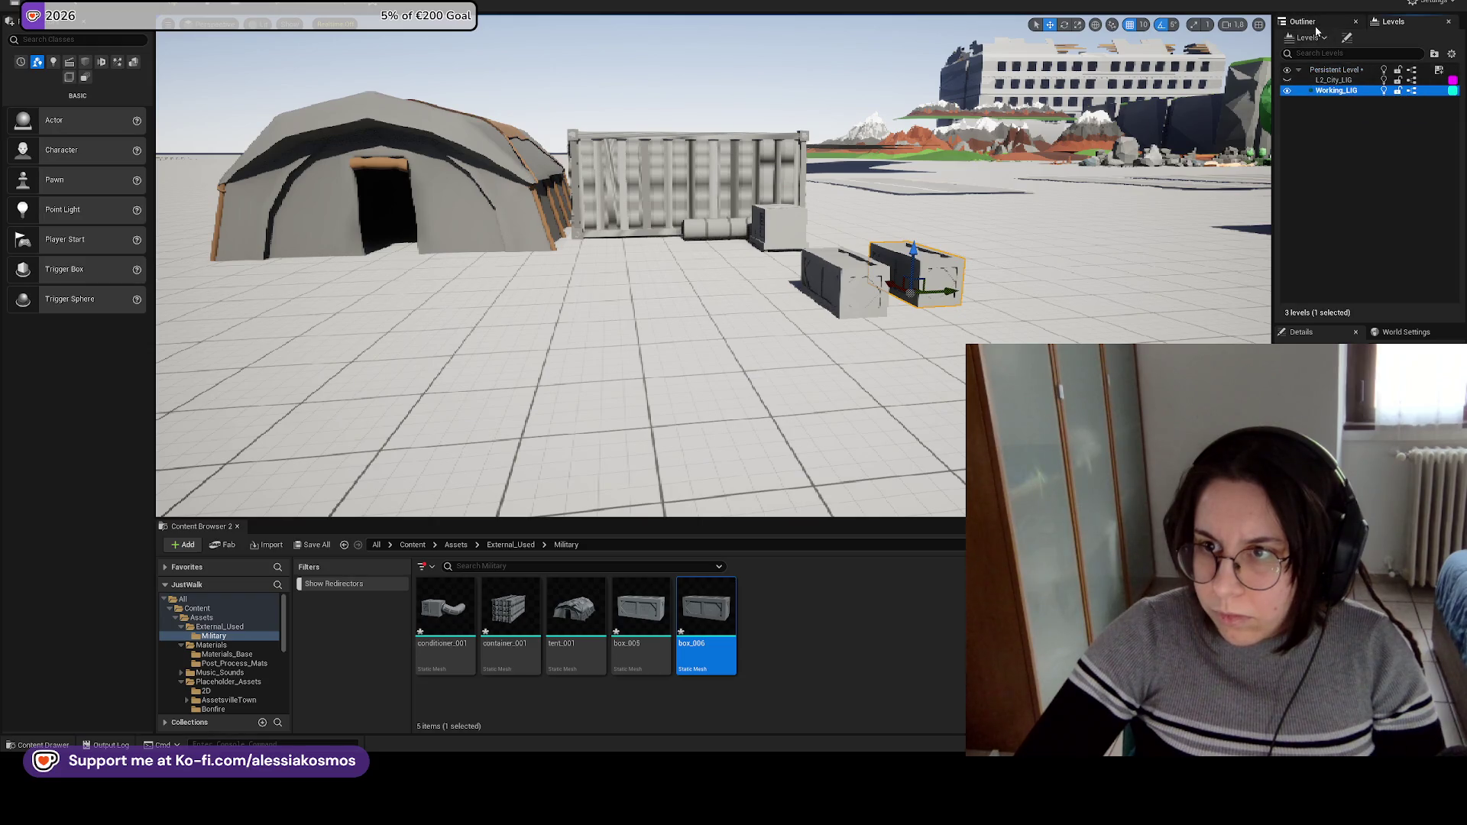
pyautogui.click(1284, 105)
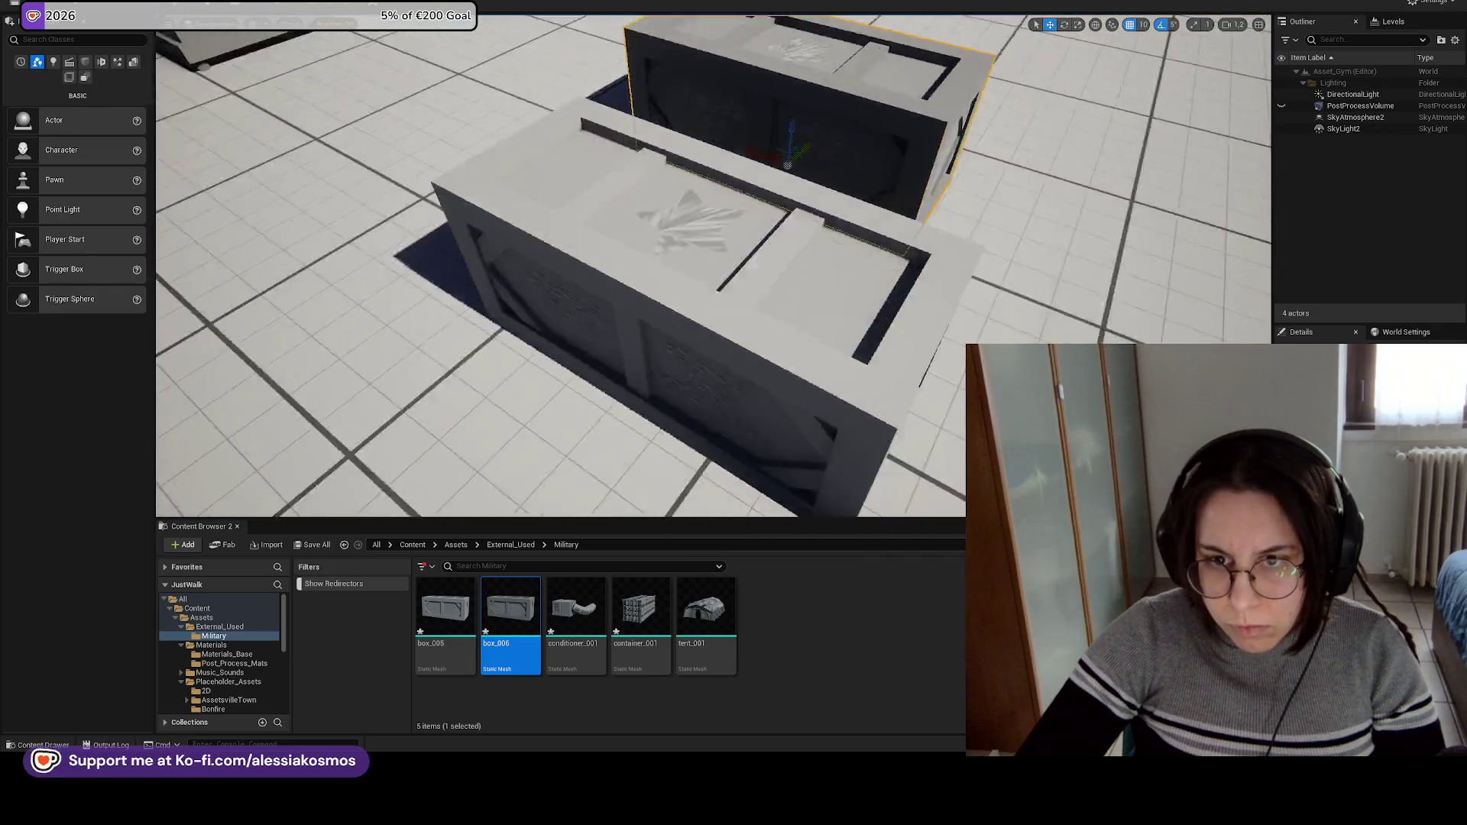
pyautogui.click(1282, 105)
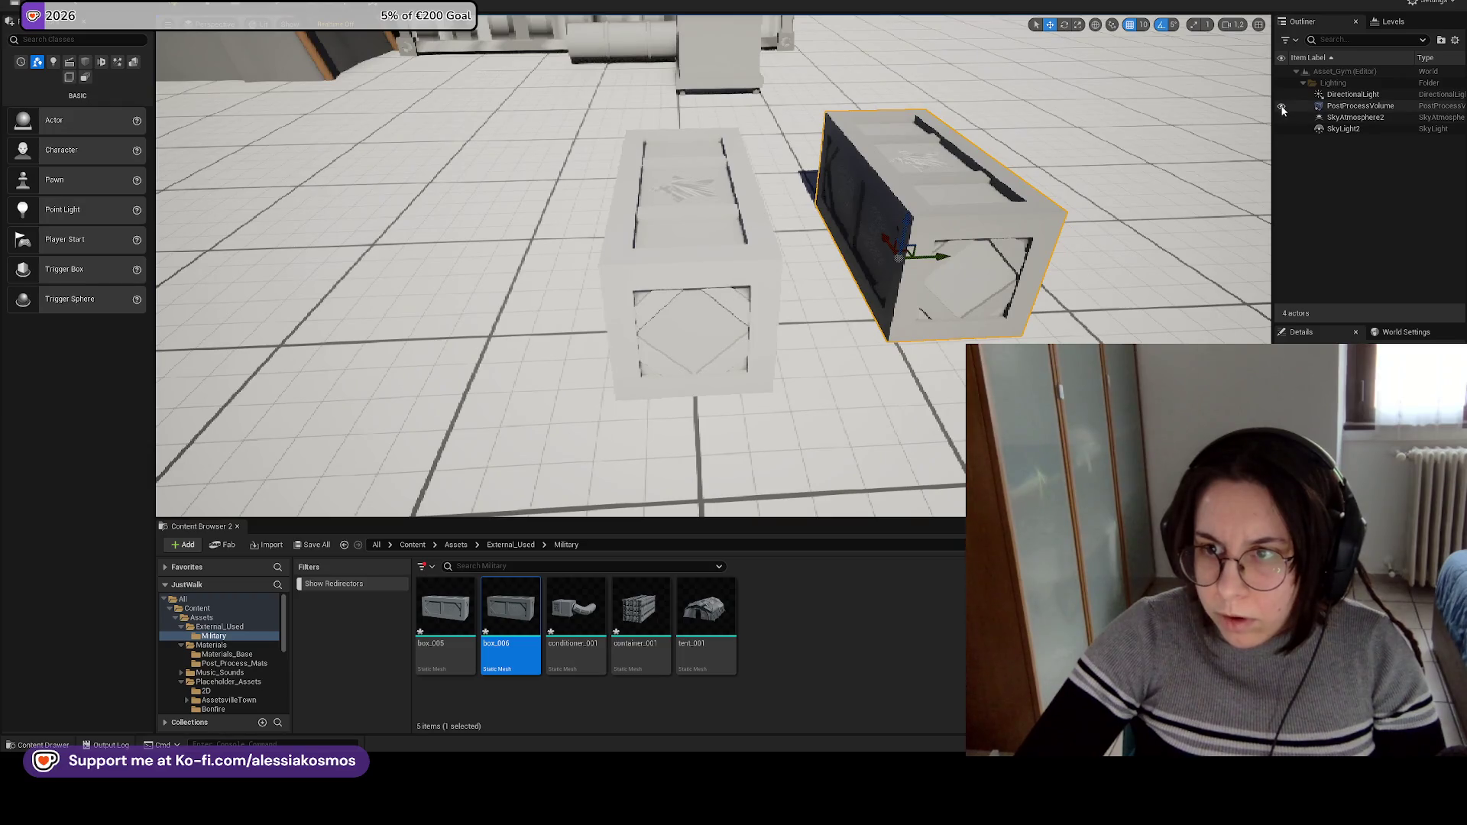
pyautogui.click(1282, 117)
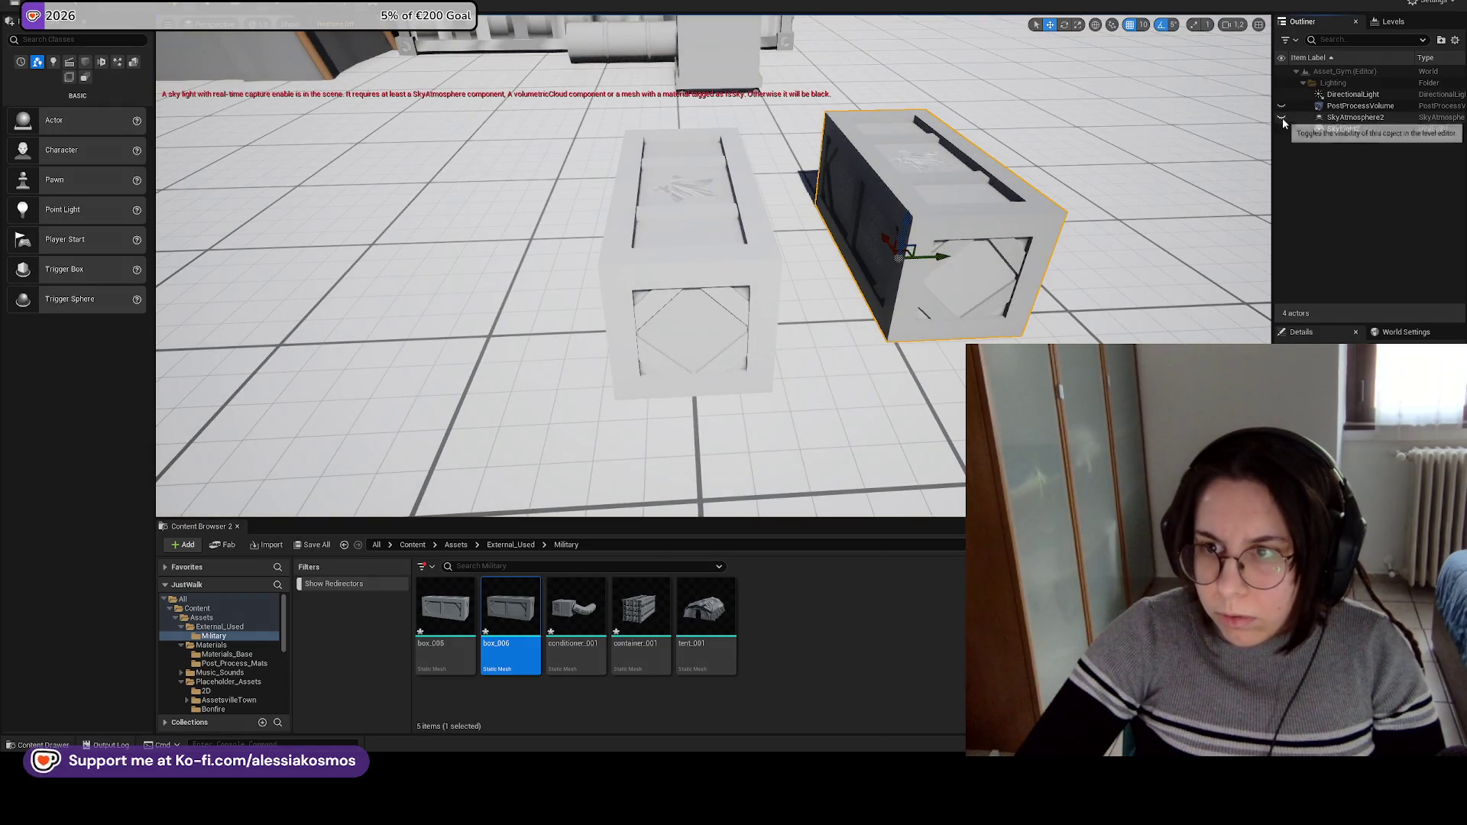
pyautogui.click(1282, 117)
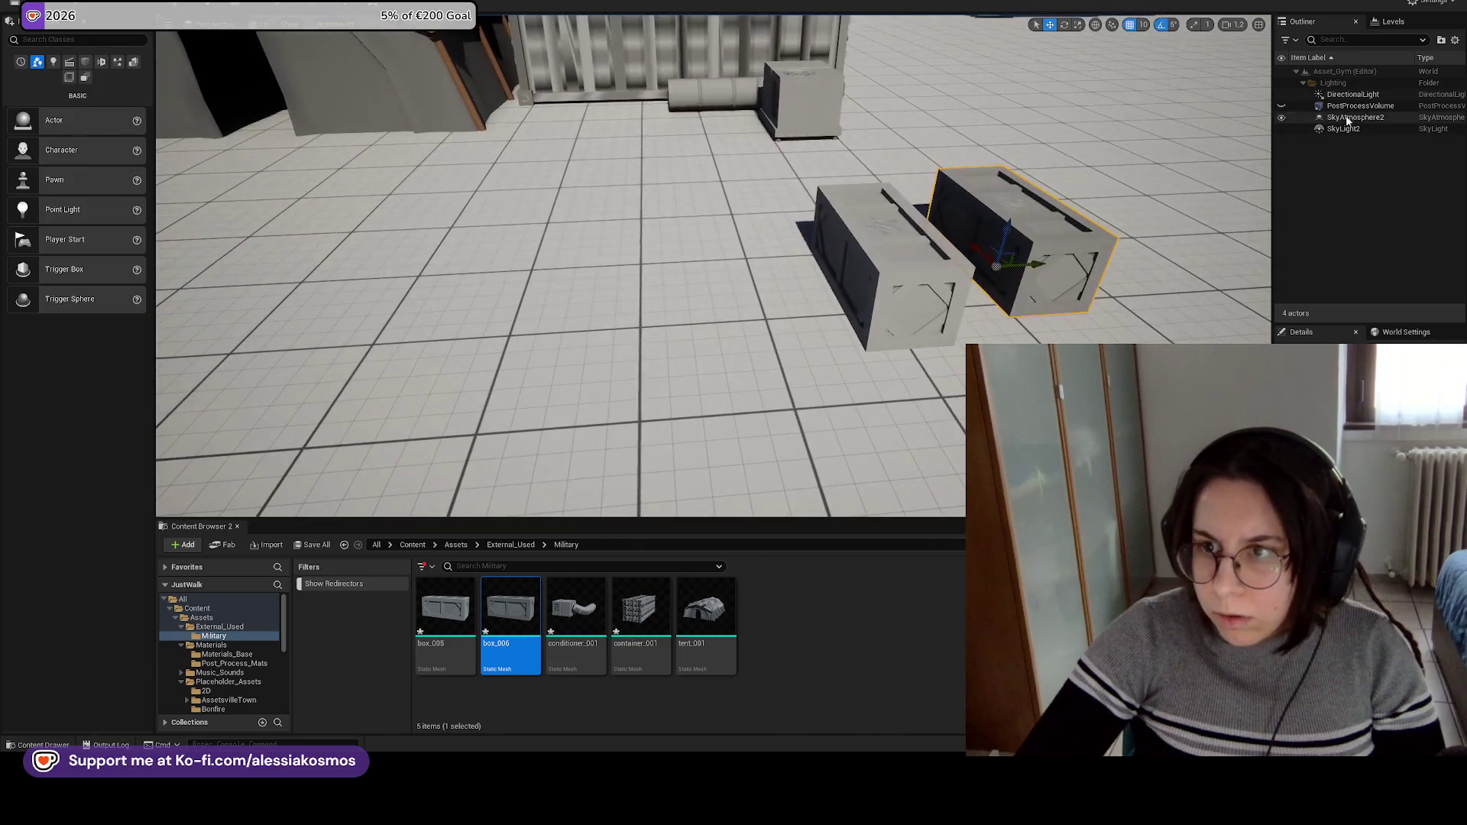
# Select the post process volume and make Persistent Level the current level.
pyautogui.doubleClick(1360, 106)
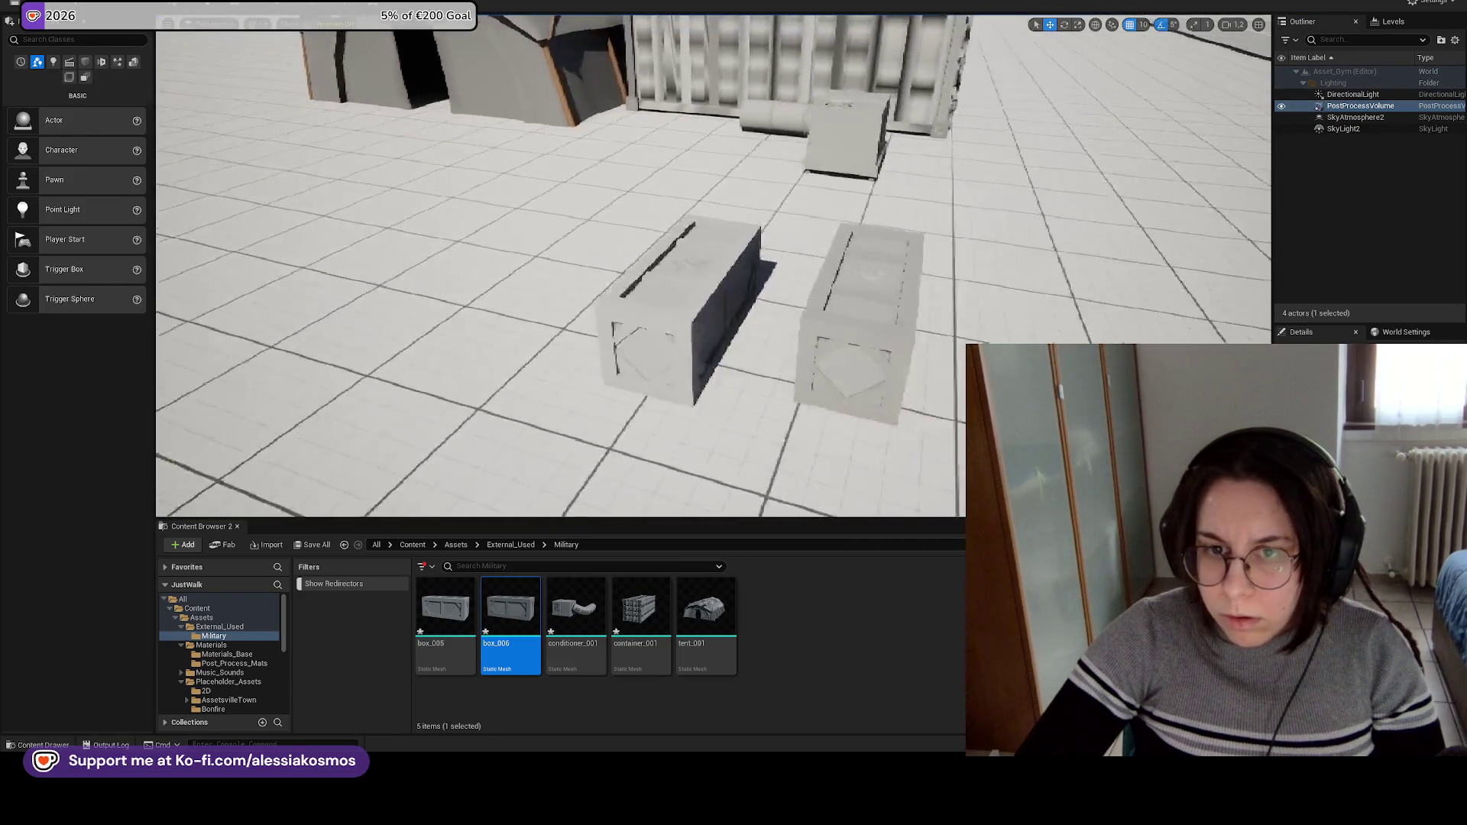
pyautogui.click(1393, 22)
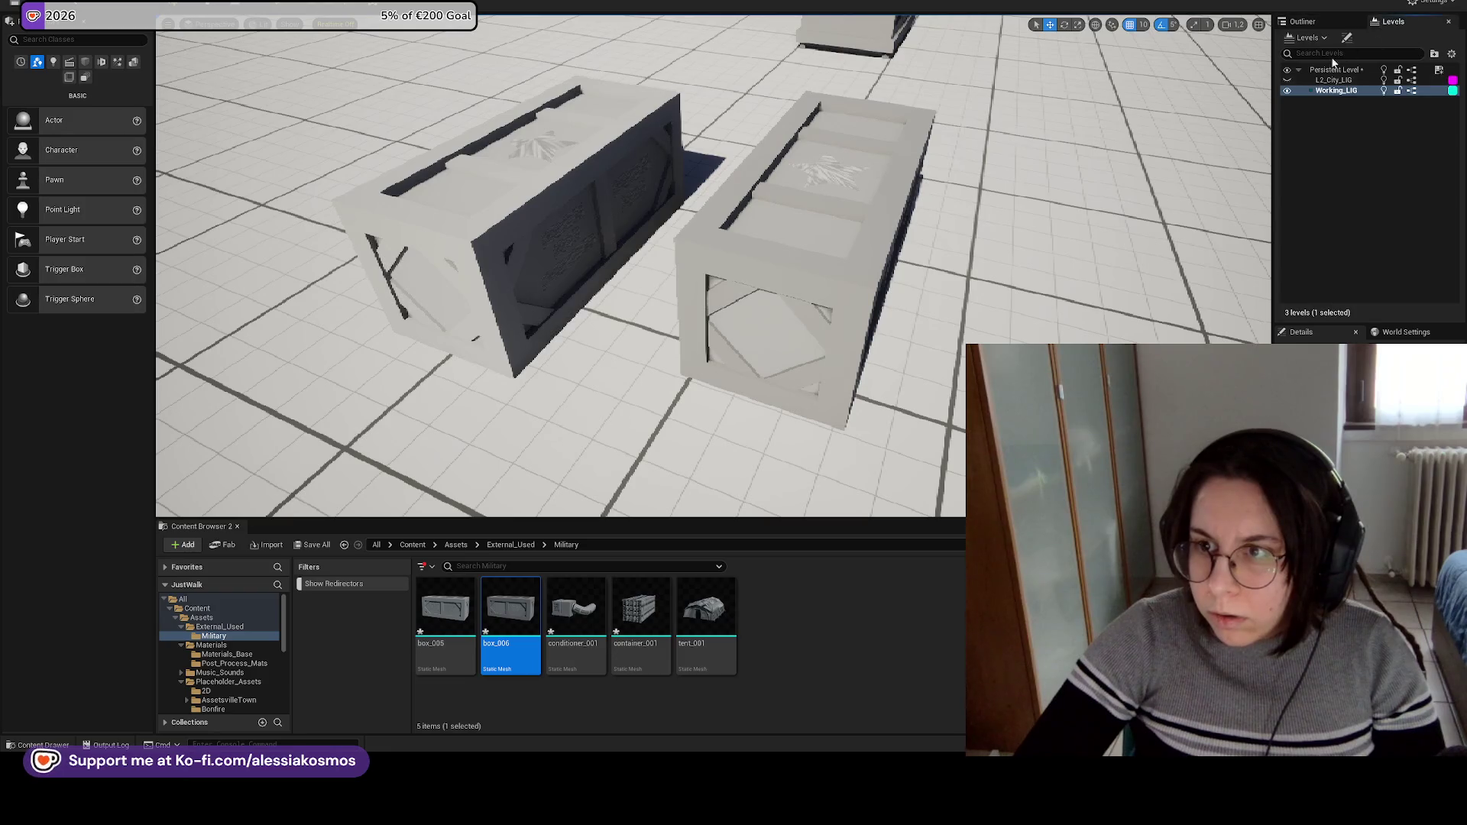
pyautogui.click(1336, 69)
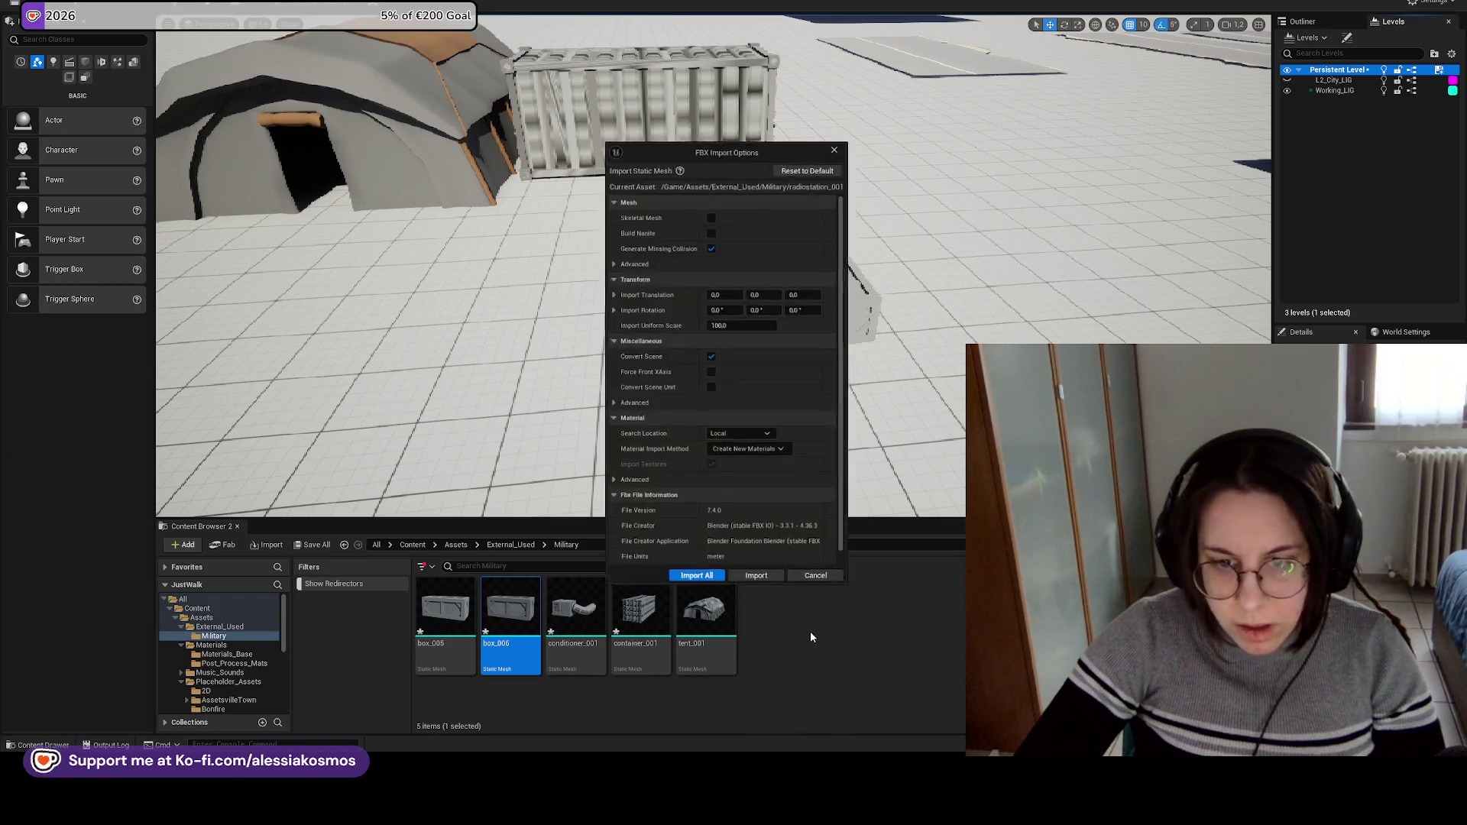
# Import radiostation_001 with Import All, then import the mortar mesh.
pyautogui.click(696, 577)
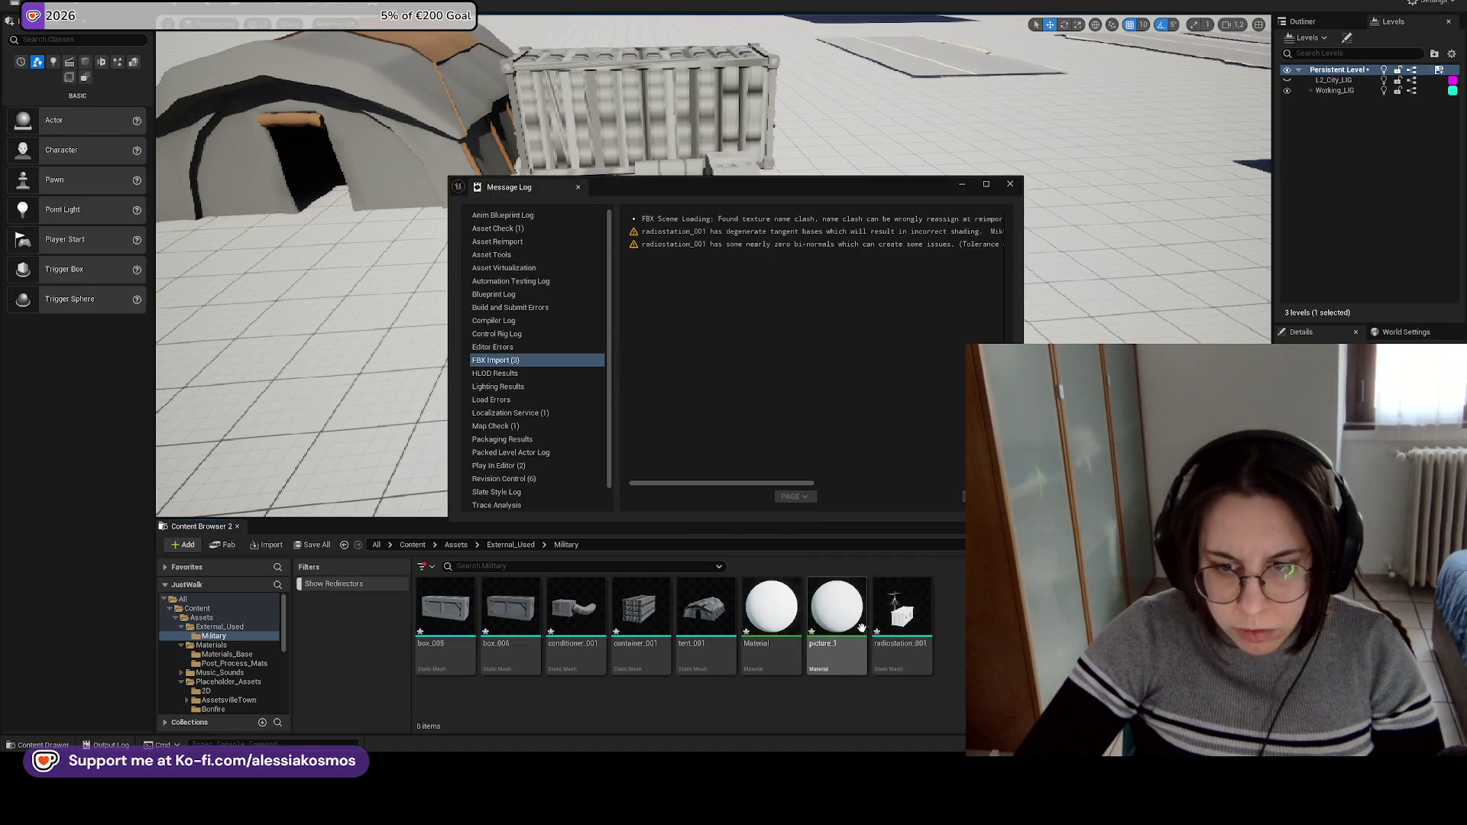
pyautogui.click(902, 611)
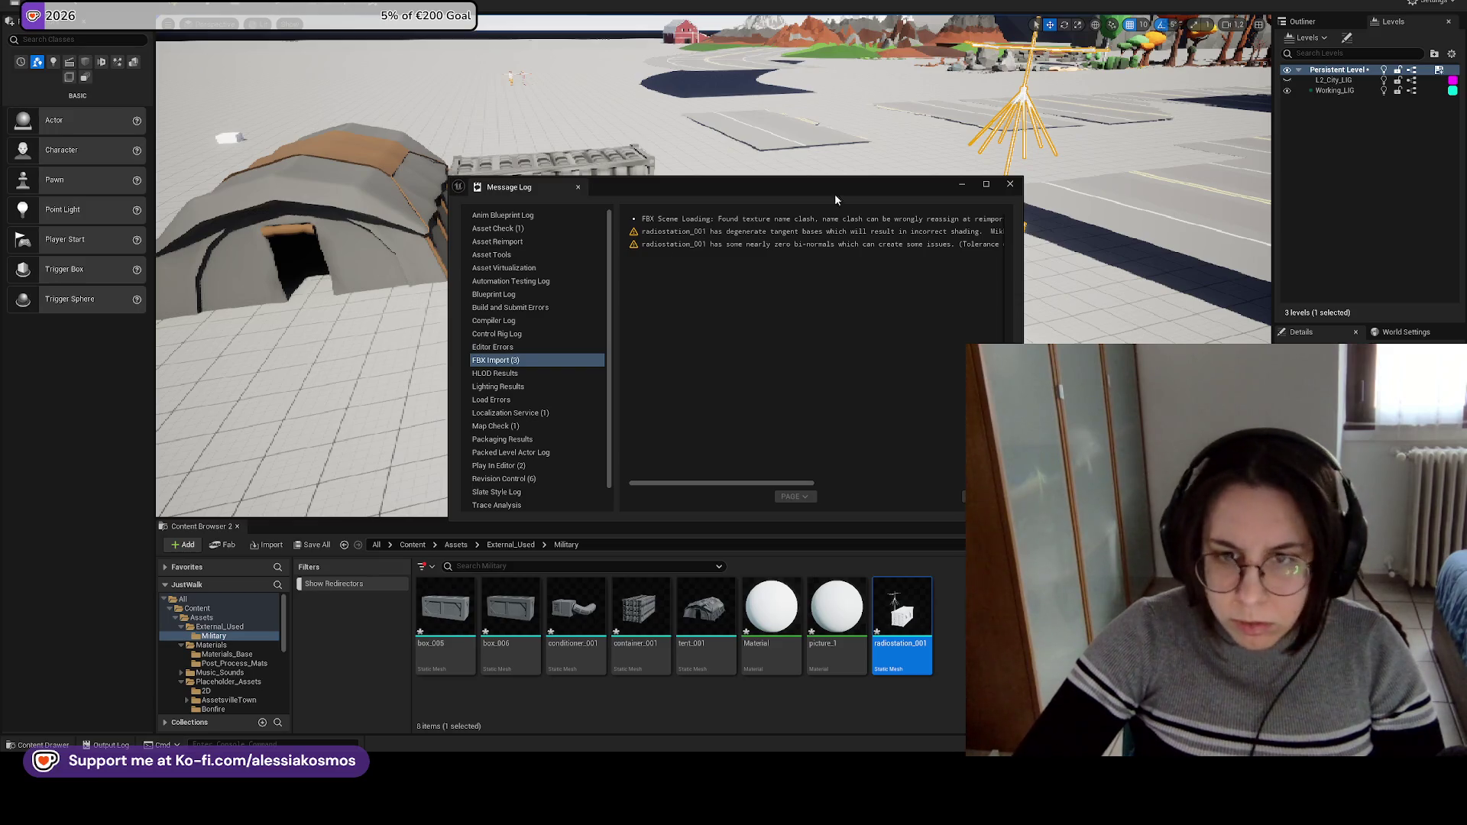
pyautogui.click(1011, 184)
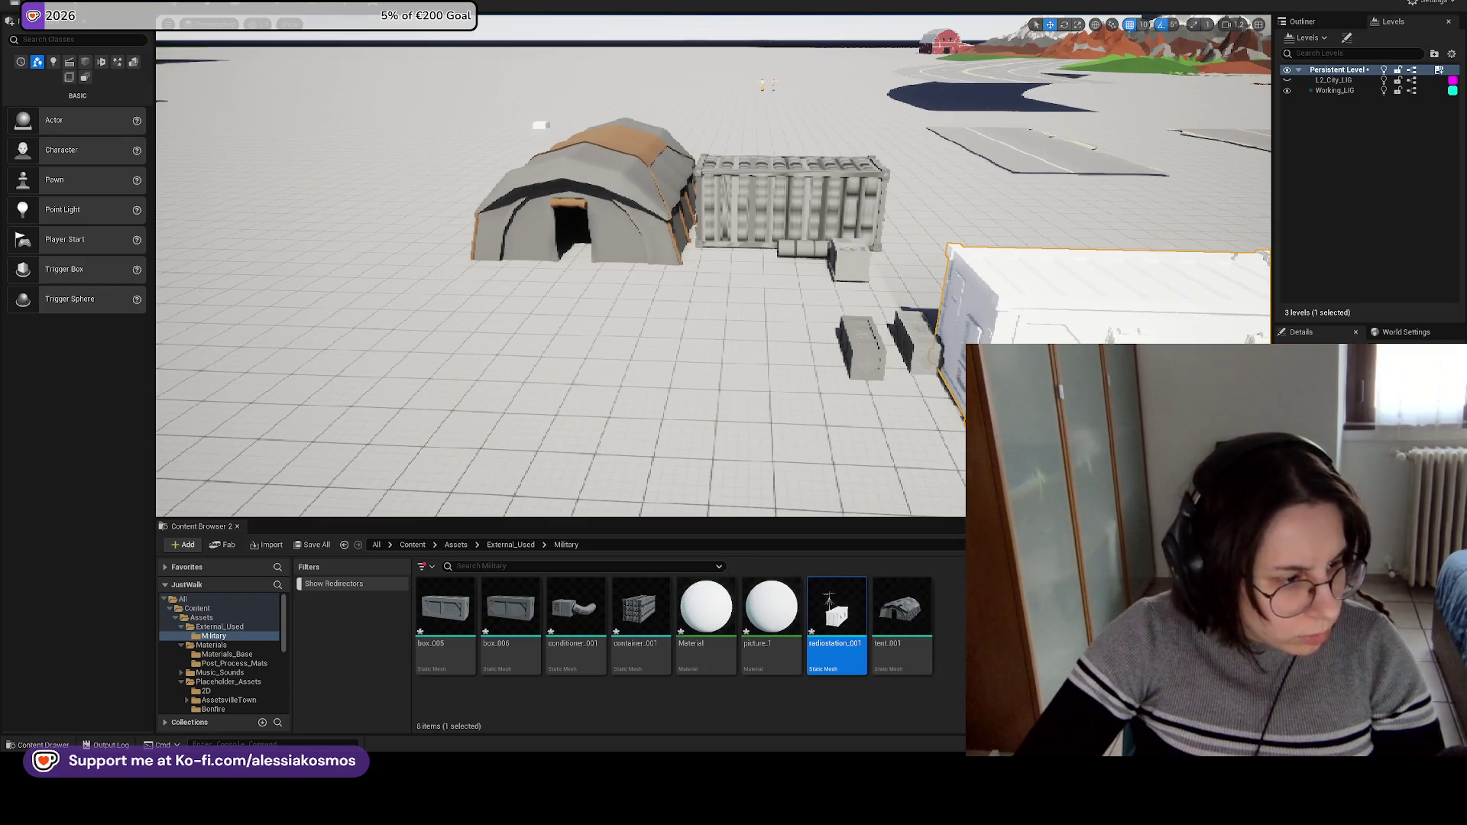
pyautogui.click(694, 577)
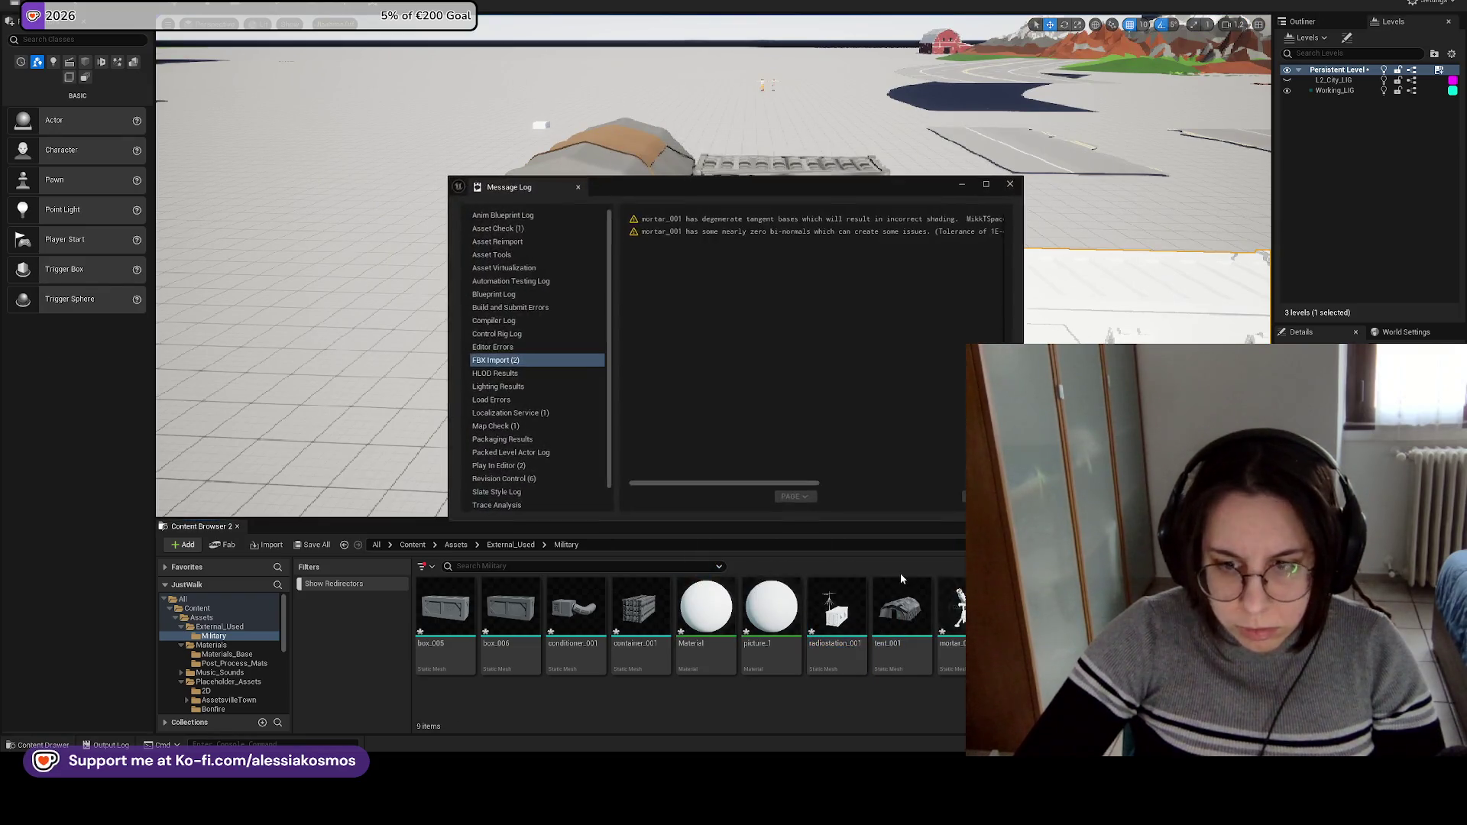
# Place mortar_001 in front of the container and the imported hedgehog barrier beside it.
pyautogui.click(1011, 183)
pyautogui.moveTo(951, 612); pyautogui.dragTo(714, 305)
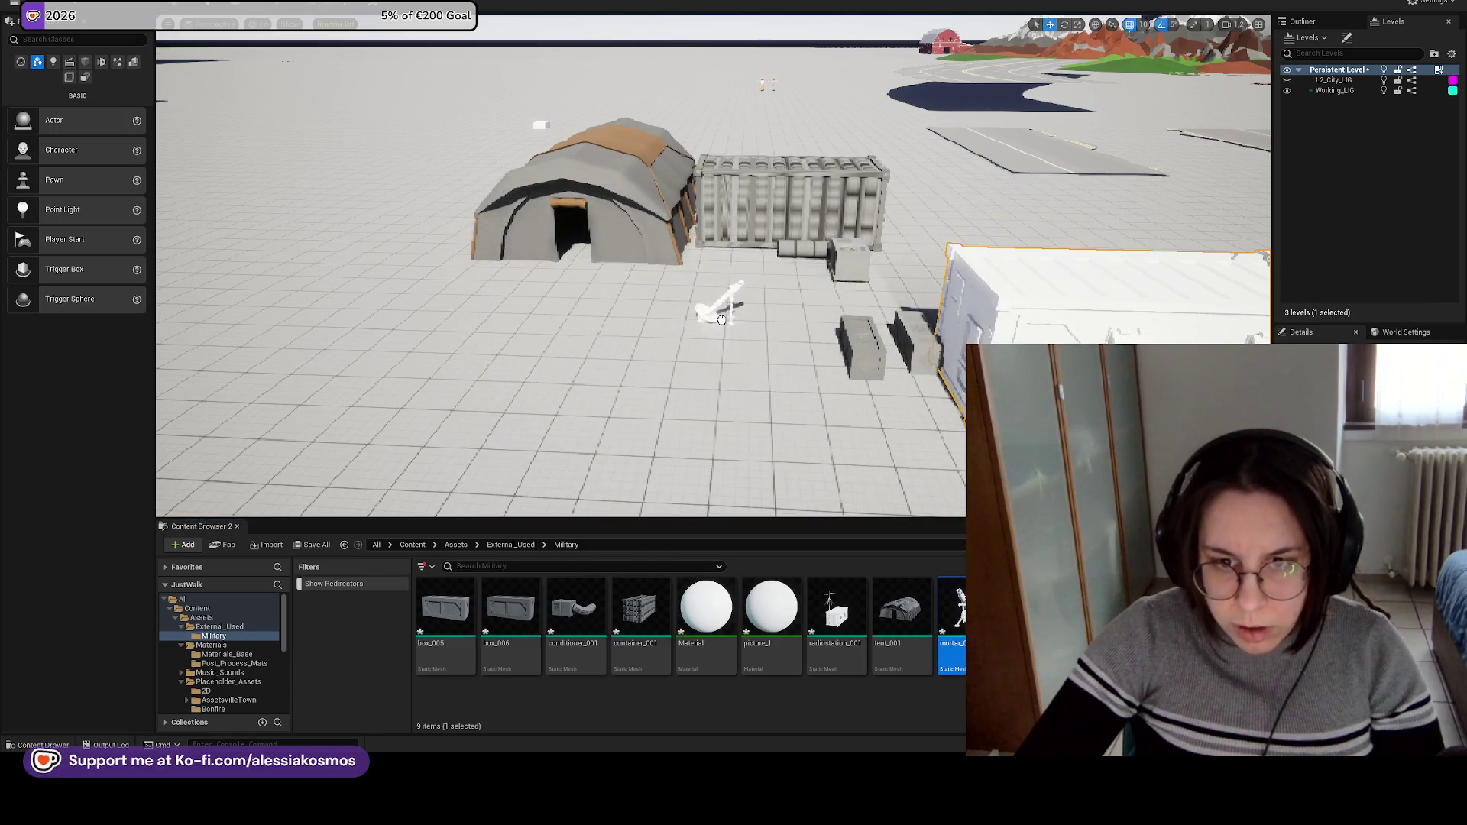
pyautogui.press('f')
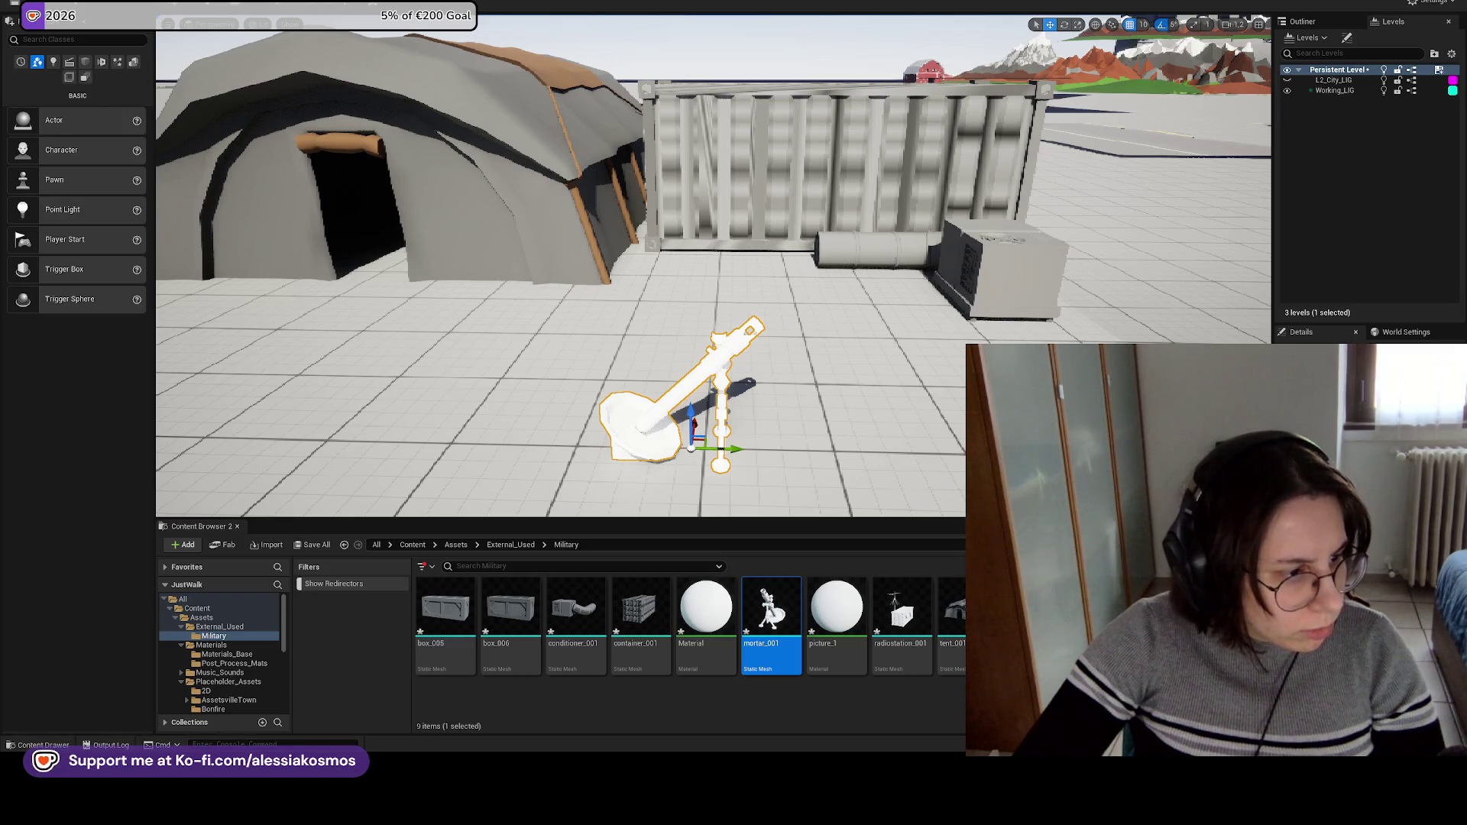
pyautogui.click(768, 579)
pyautogui.moveTo(1020, 611); pyautogui.dragTo(868, 424)
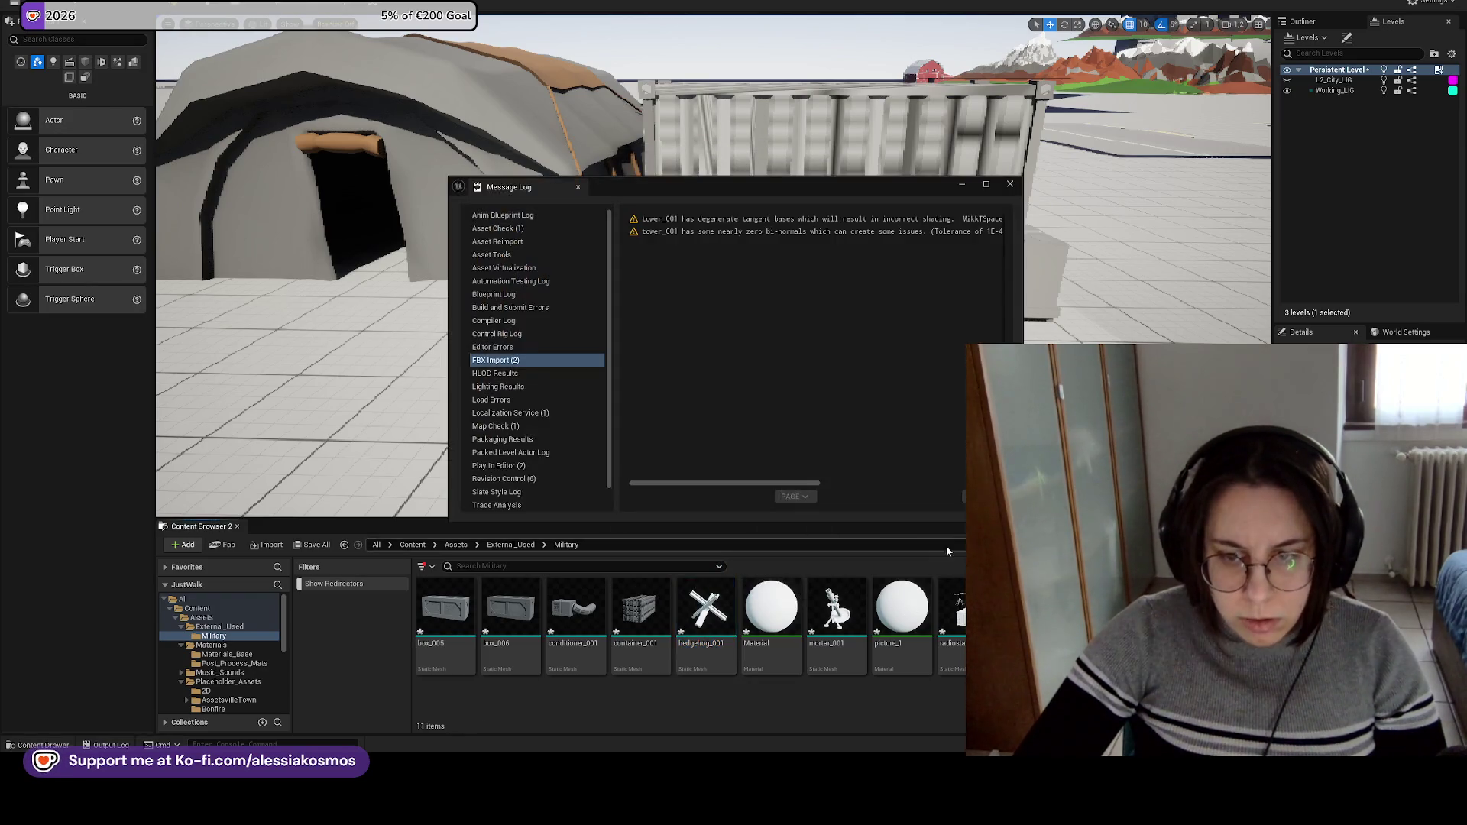
# Close the import log and force delete the stray Material and picture_1 assets.
pyautogui.click(1009, 185)
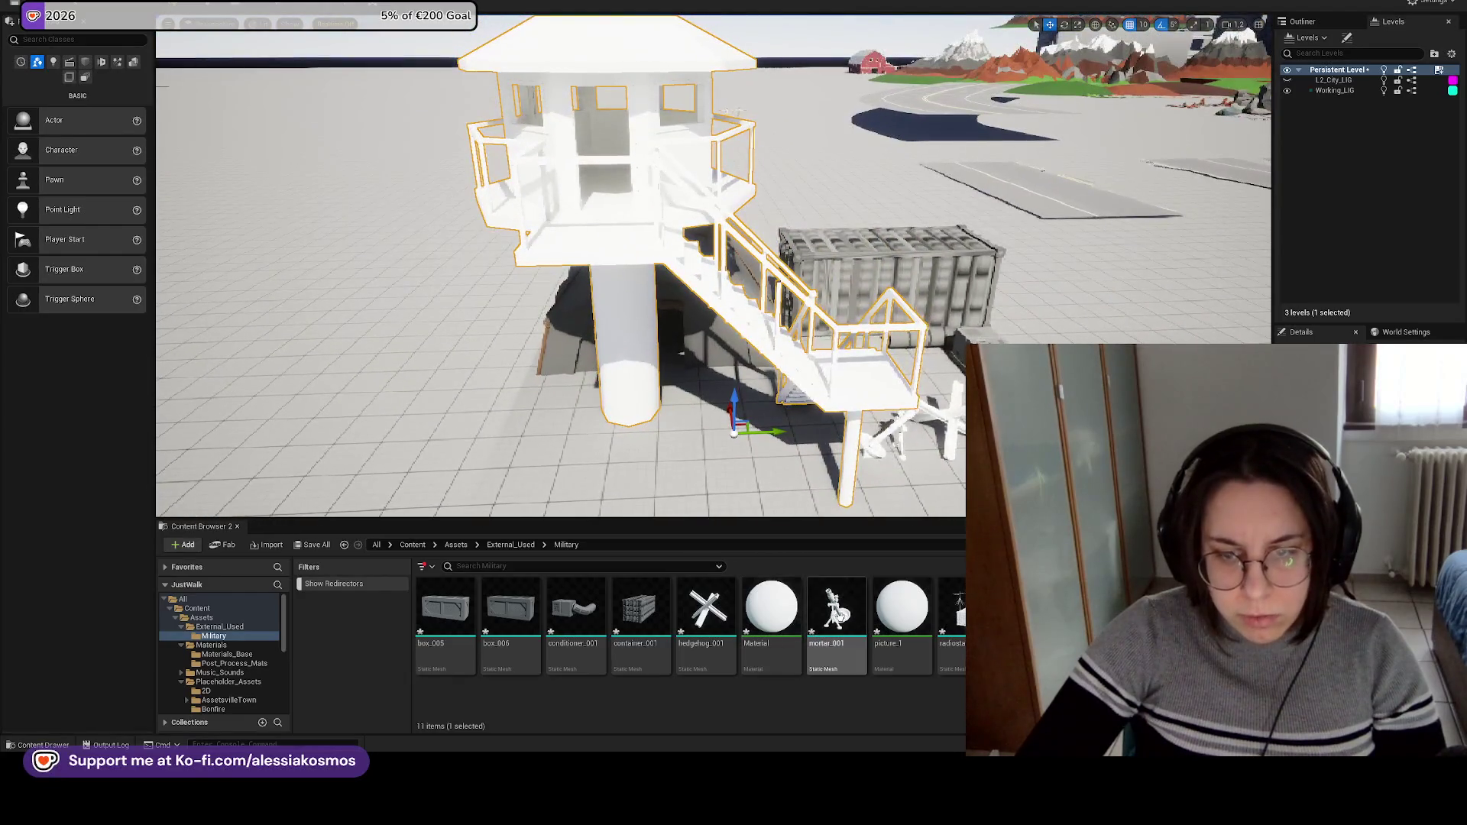
pyautogui.click(772, 611)
pyautogui.keyDown('ctrl'); pyautogui.click(901, 611); pyautogui.keyUp('ctrl')
pyautogui.rightClick(925, 615)
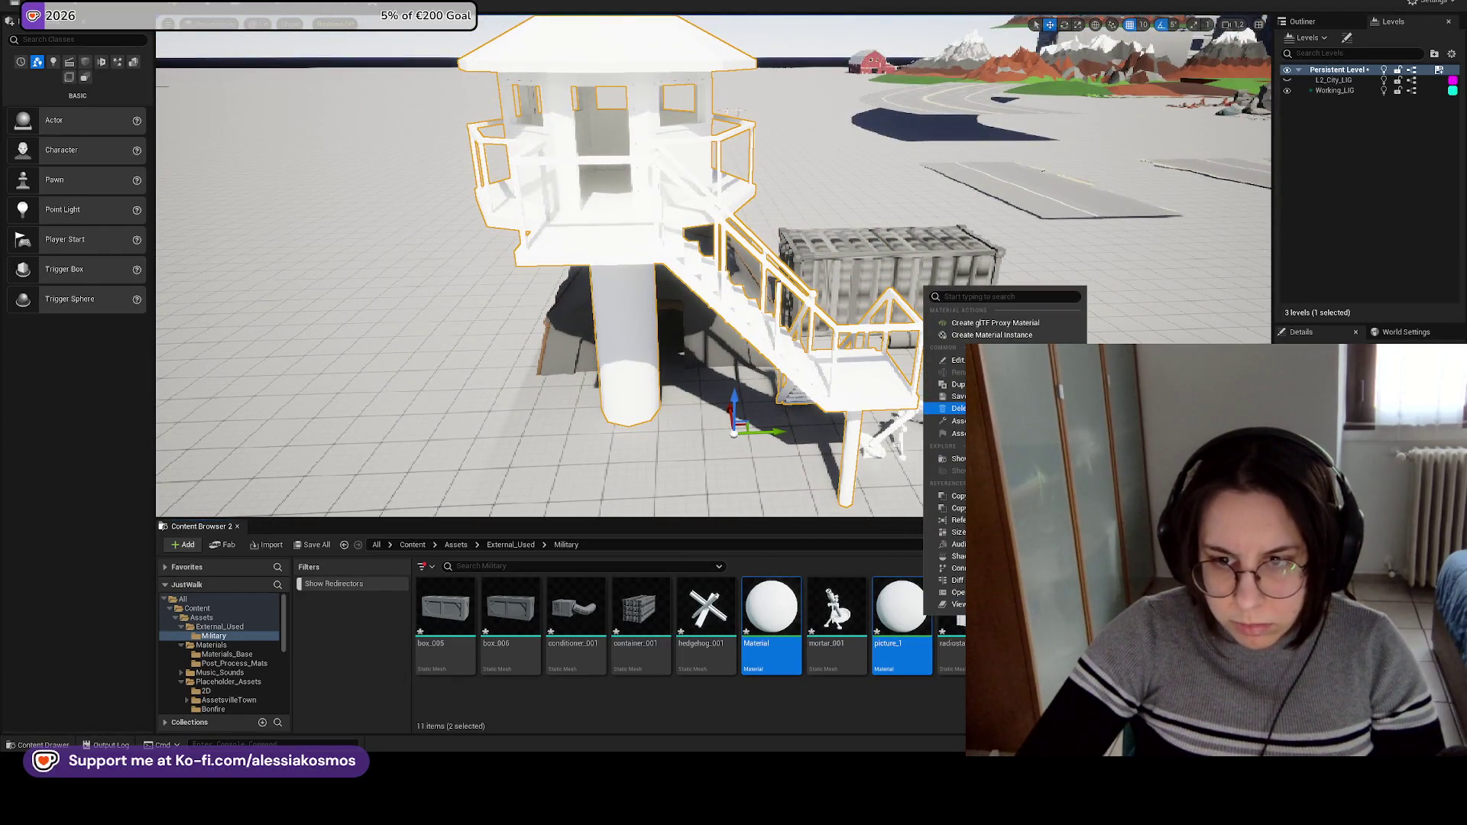
pyautogui.click(959, 408)
pyautogui.click(703, 549)
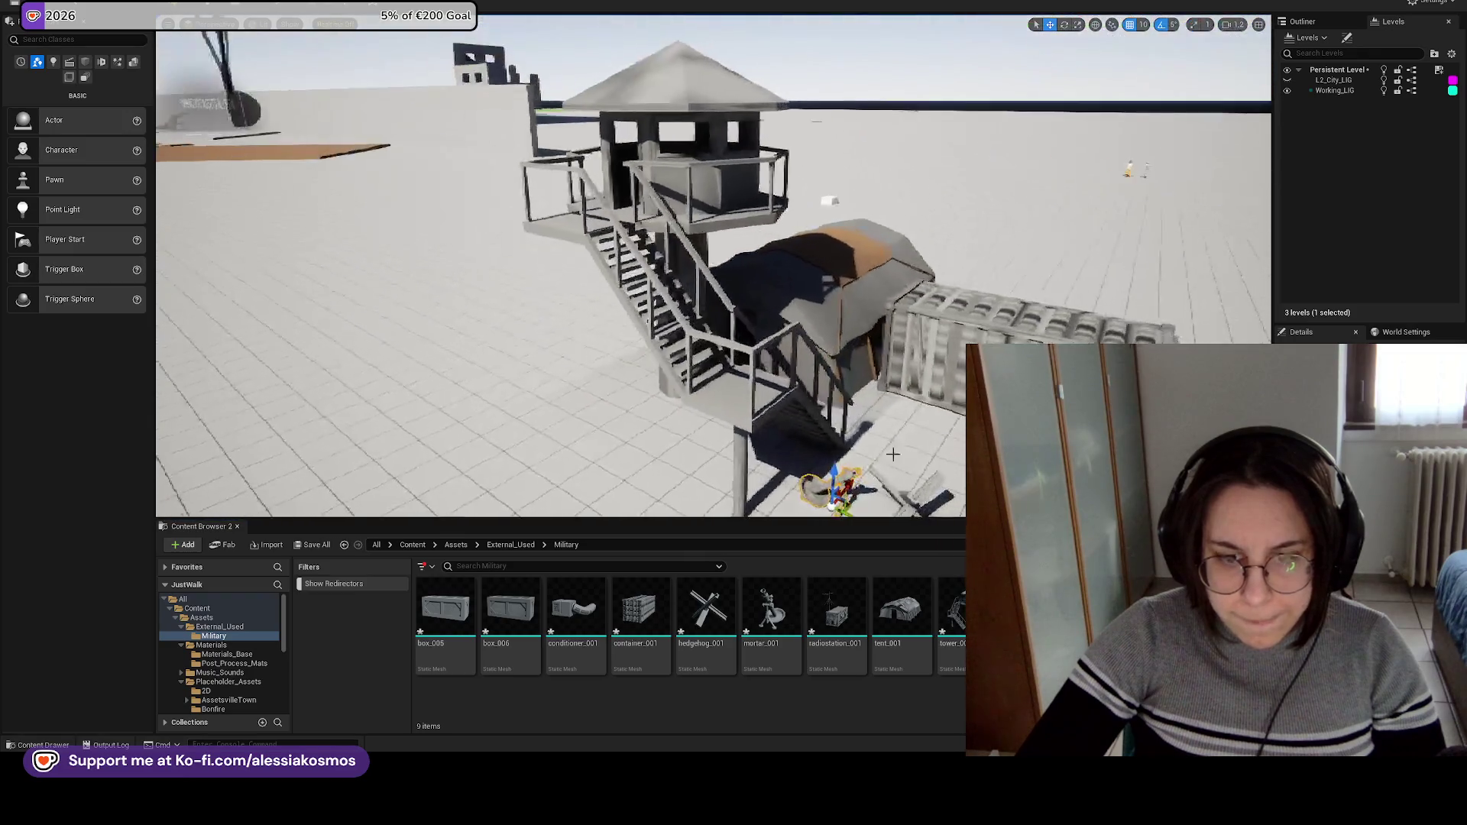
# Open Materials/Materials_Base and apply the dark grey flat material to the tower, undoing a floor change.
pyautogui.click(457, 545)
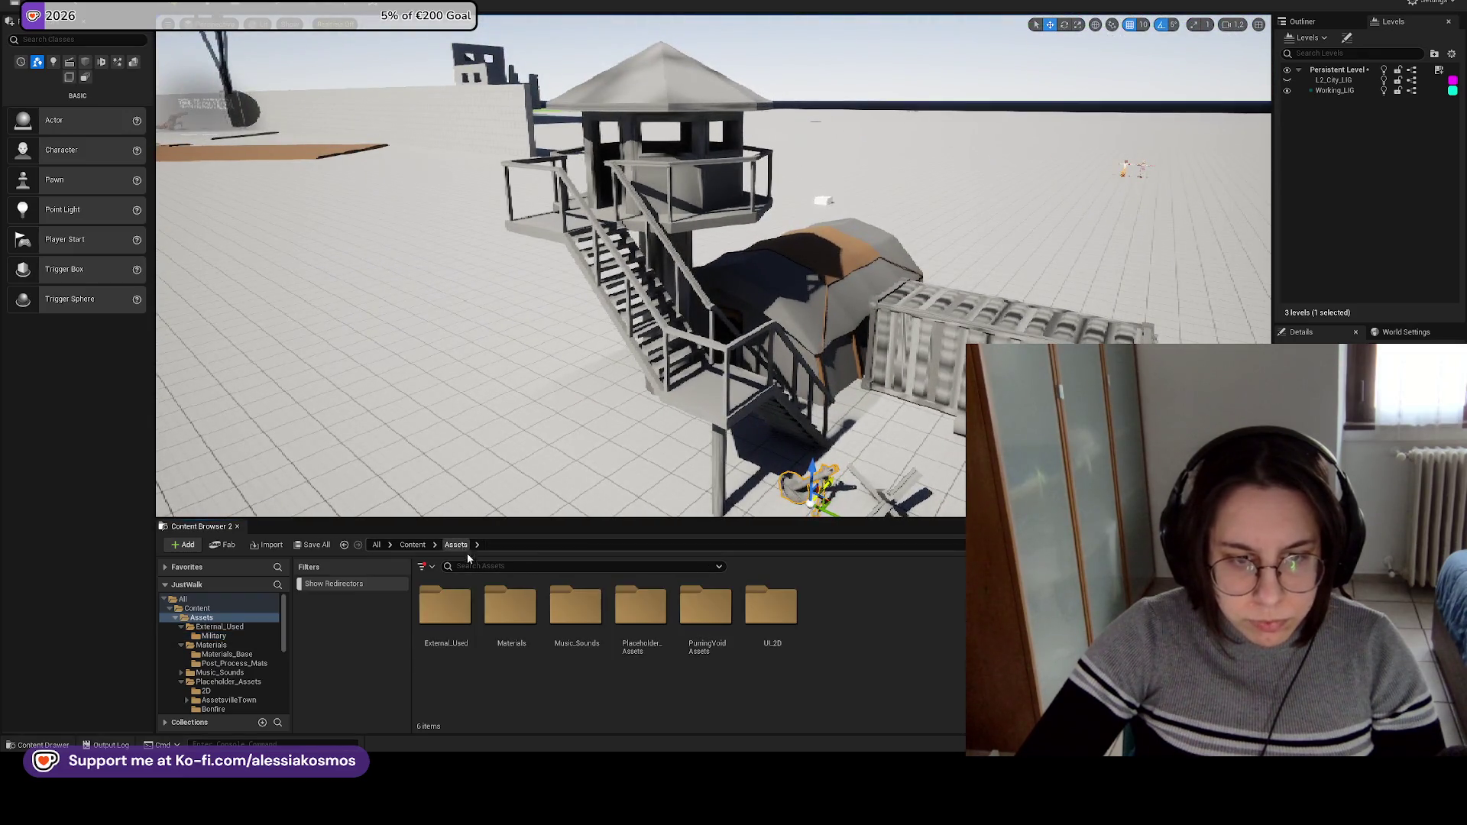
pyautogui.doubleClick(528, 607)
pyautogui.doubleClick(446, 607)
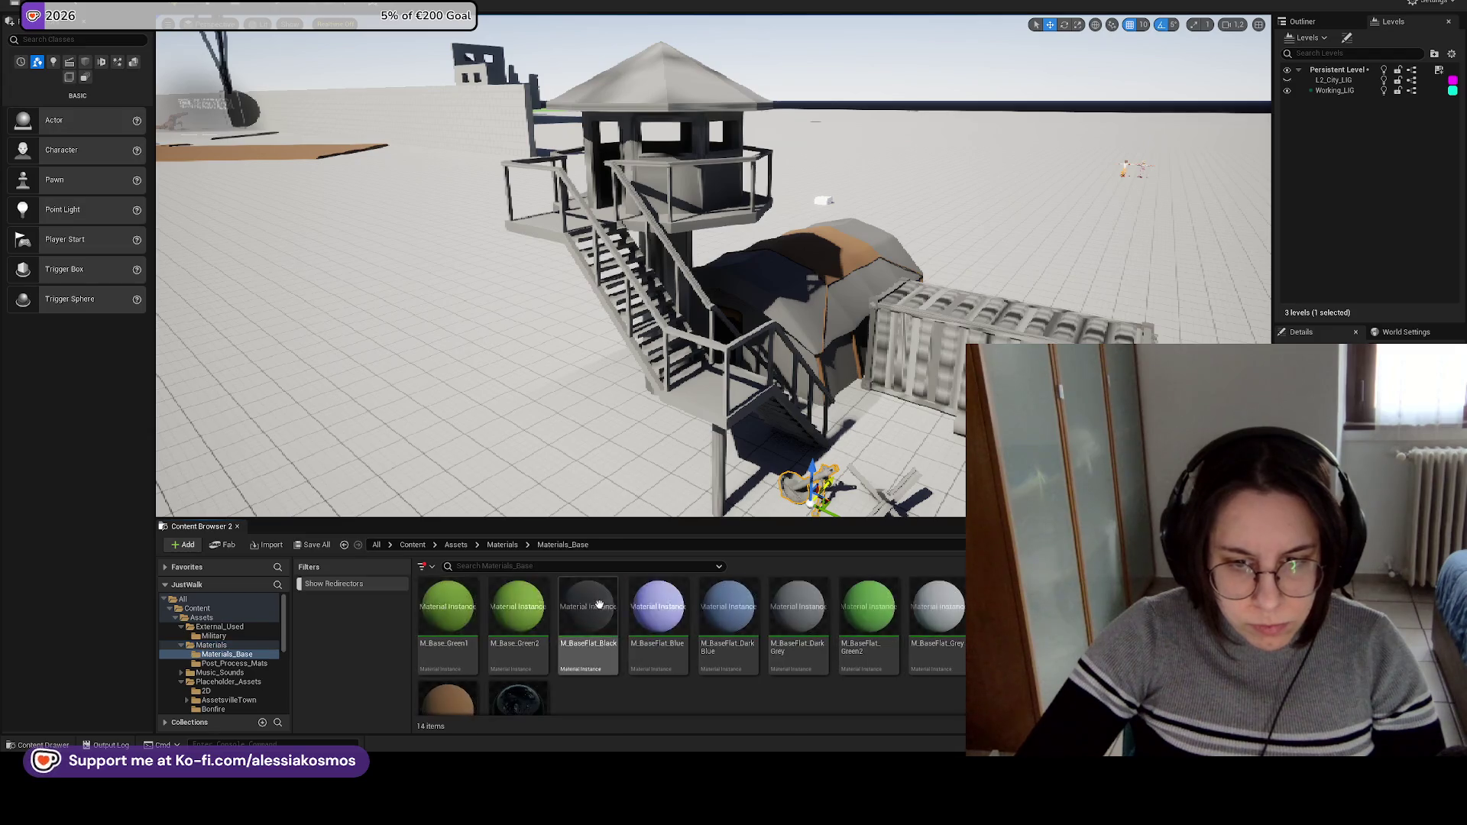
pyautogui.click(799, 611)
pyautogui.moveTo(799, 611); pyautogui.dragTo(618, 286)
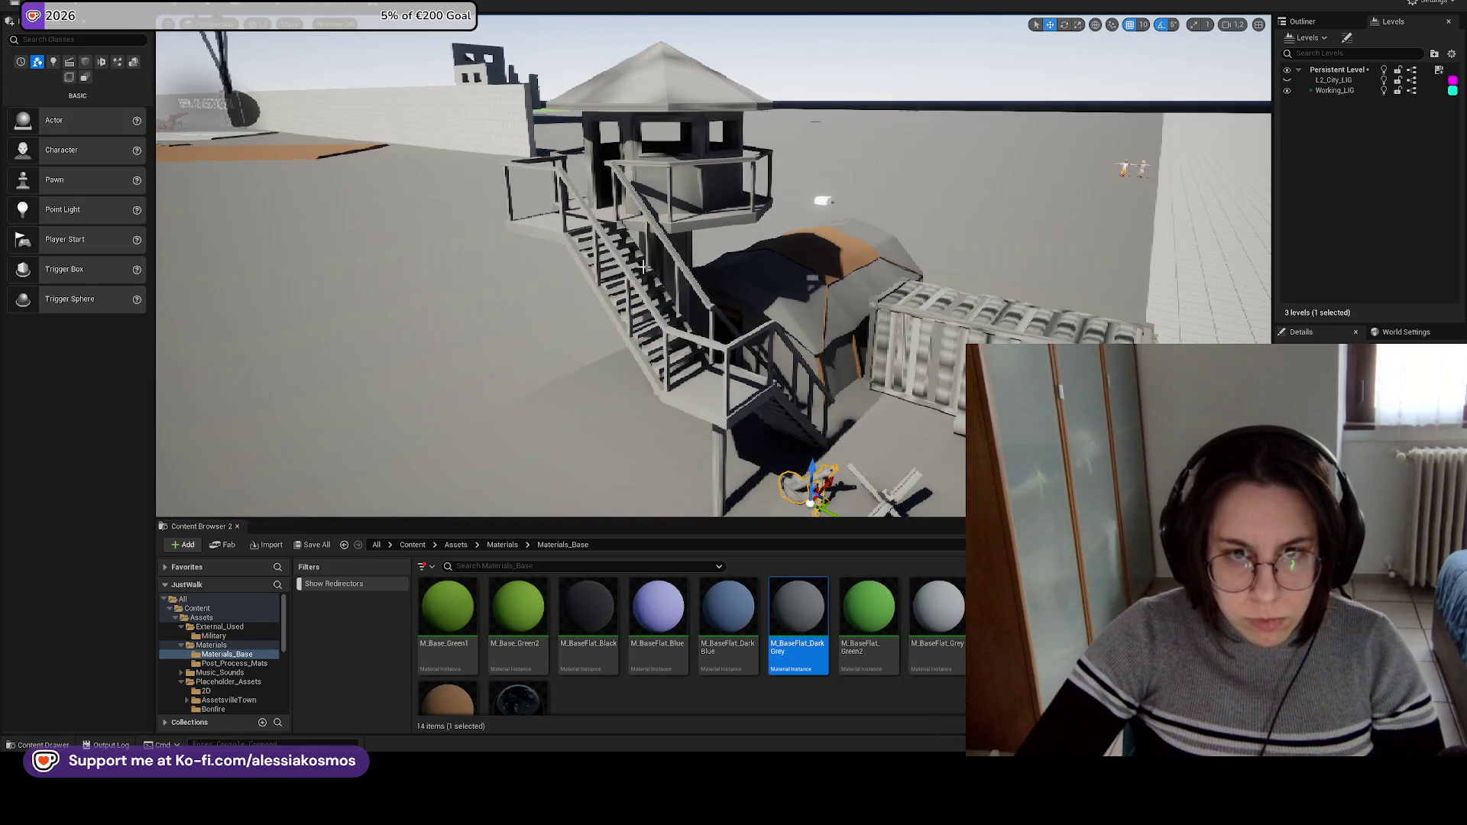
pyautogui.hotkey('ctrl', 'z')
# Try brown and grey on the watchtower, settling on dark grey.
pyautogui.moveTo(447, 699); pyautogui.dragTo(657, 153)
pyautogui.moveTo(558, 306); pyautogui.dragTo(641, 305)
pyautogui.moveTo(938, 611)
pyautogui.mouseDown()
pyautogui.moveTo(589, 386)
pyautogui.moveTo(524, 410)
pyautogui.moveTo(504, 382)
pyautogui.mouseUp()
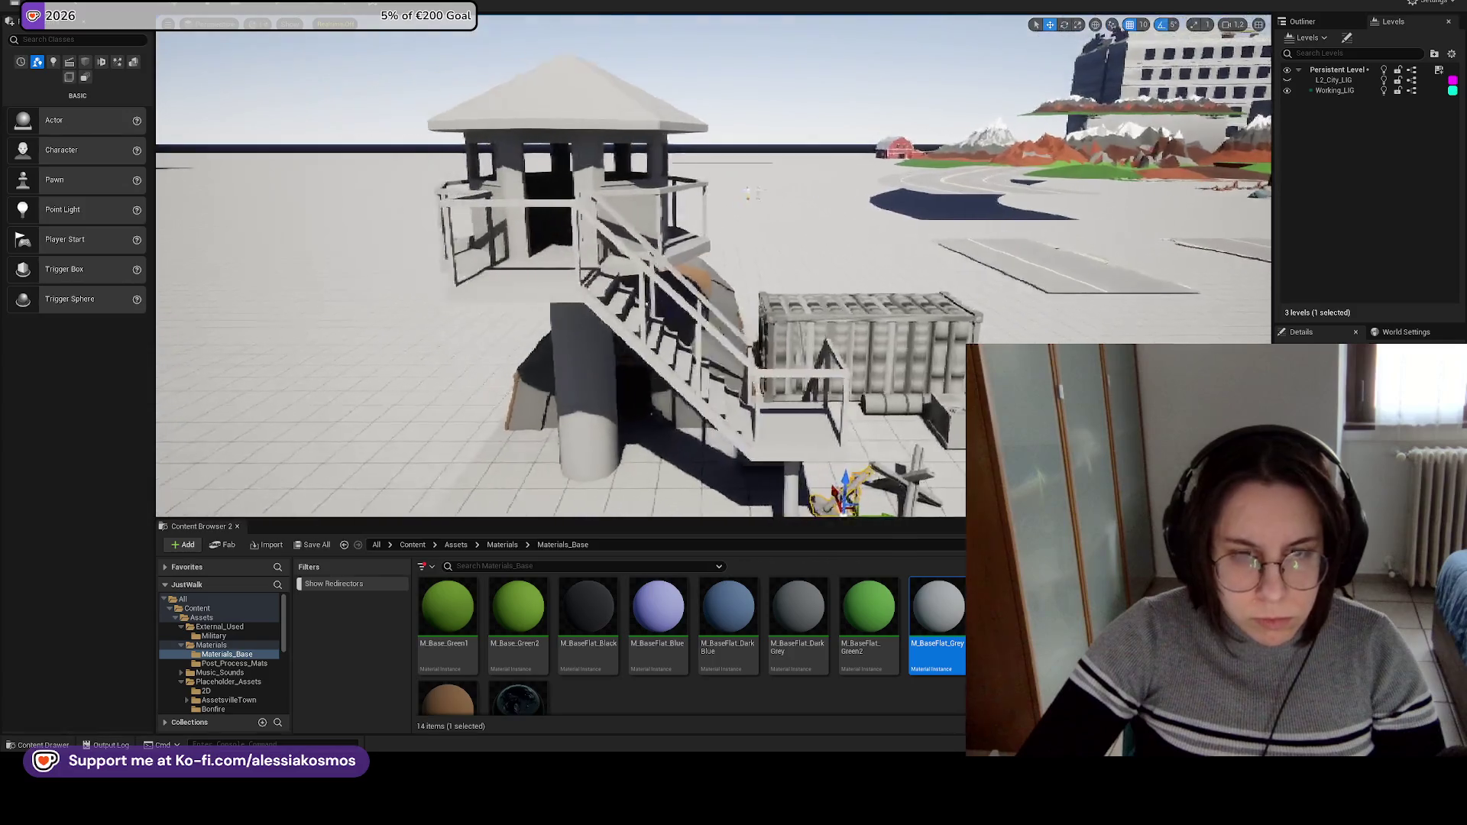
pyautogui.moveTo(799, 612); pyautogui.dragTo(817, 427)
pyautogui.moveTo(581, 306); pyautogui.dragTo(603, 298)
pyautogui.moveTo(764, 351)
pyautogui.mouseDown()
pyautogui.moveTo(780, 390)
pyautogui.moveTo(584, 192)
pyautogui.mouseUp()
pyautogui.click(786, 397)
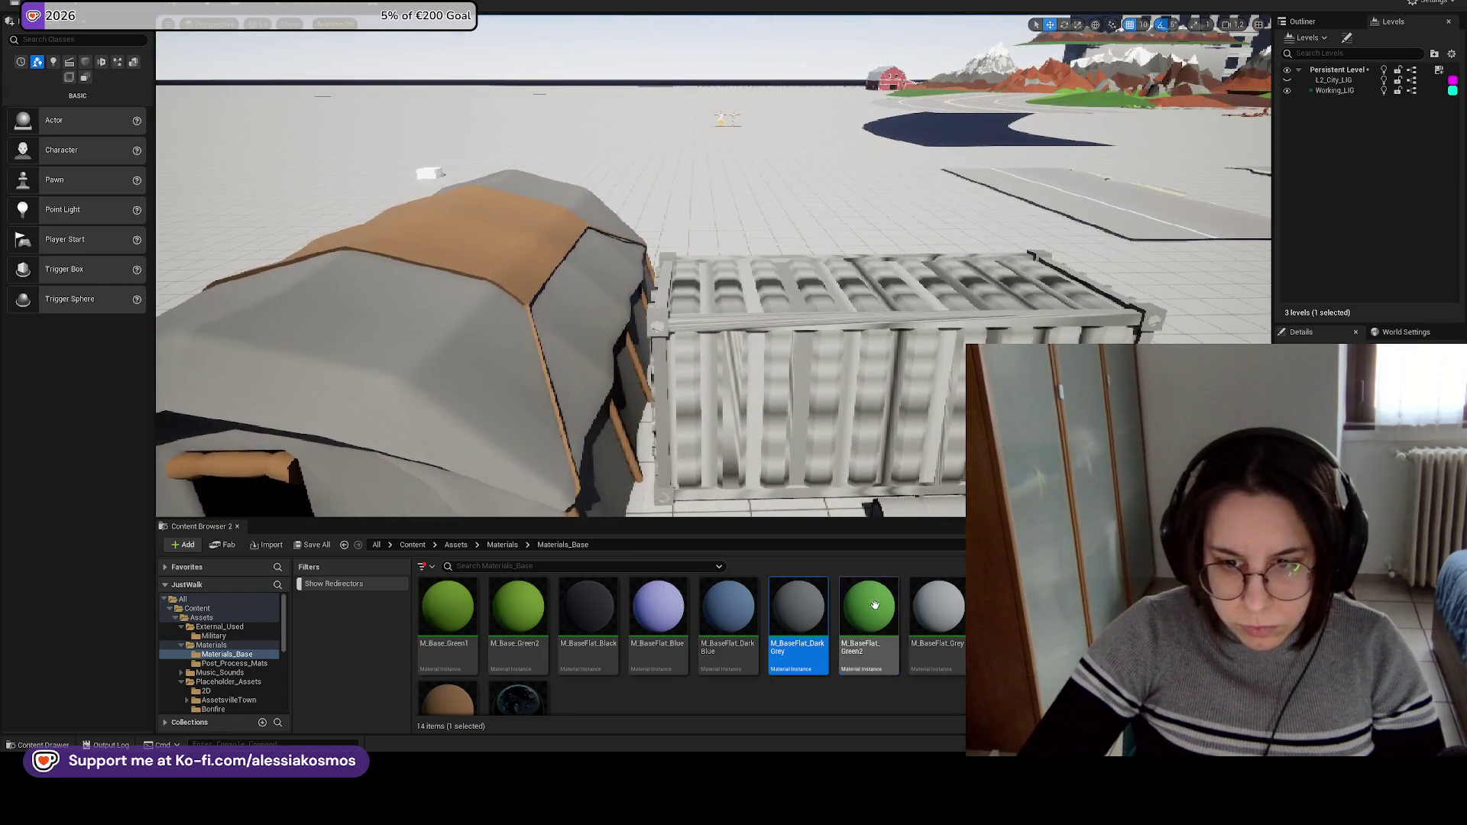
# Darken the container and air-conditioning unit with black flat material and make the pipe light grey.
pyautogui.moveTo(875, 606); pyautogui.dragTo(841, 367)
pyautogui.moveTo(915, 607)
pyautogui.mouseDown()
pyautogui.moveTo(789, 366)
pyautogui.moveTo(871, 433)
pyautogui.mouseUp()
pyautogui.moveTo(615, 600); pyautogui.dragTo(678, 328)
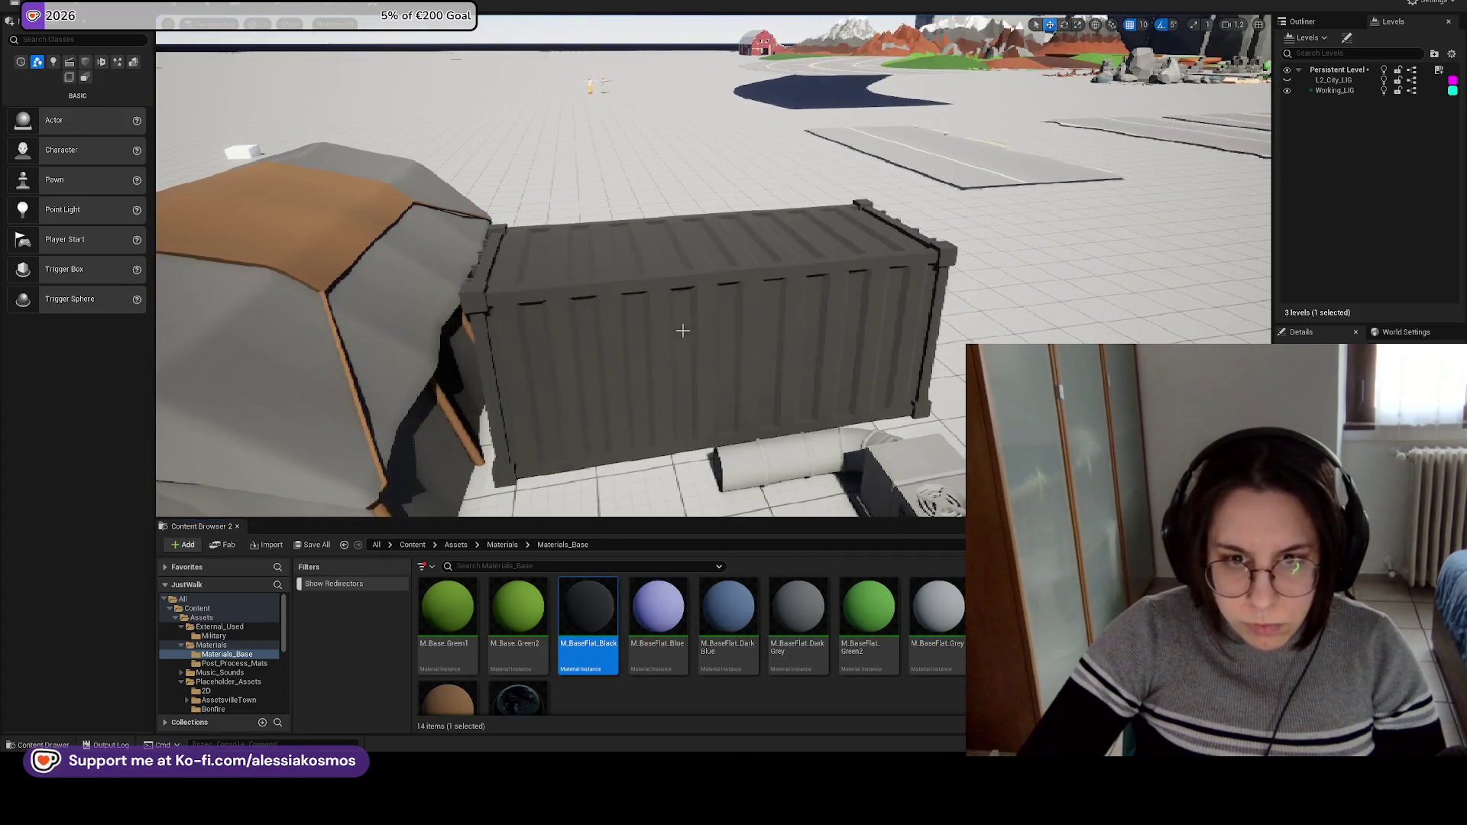
pyautogui.moveTo(866, 630); pyautogui.dragTo(825, 420)
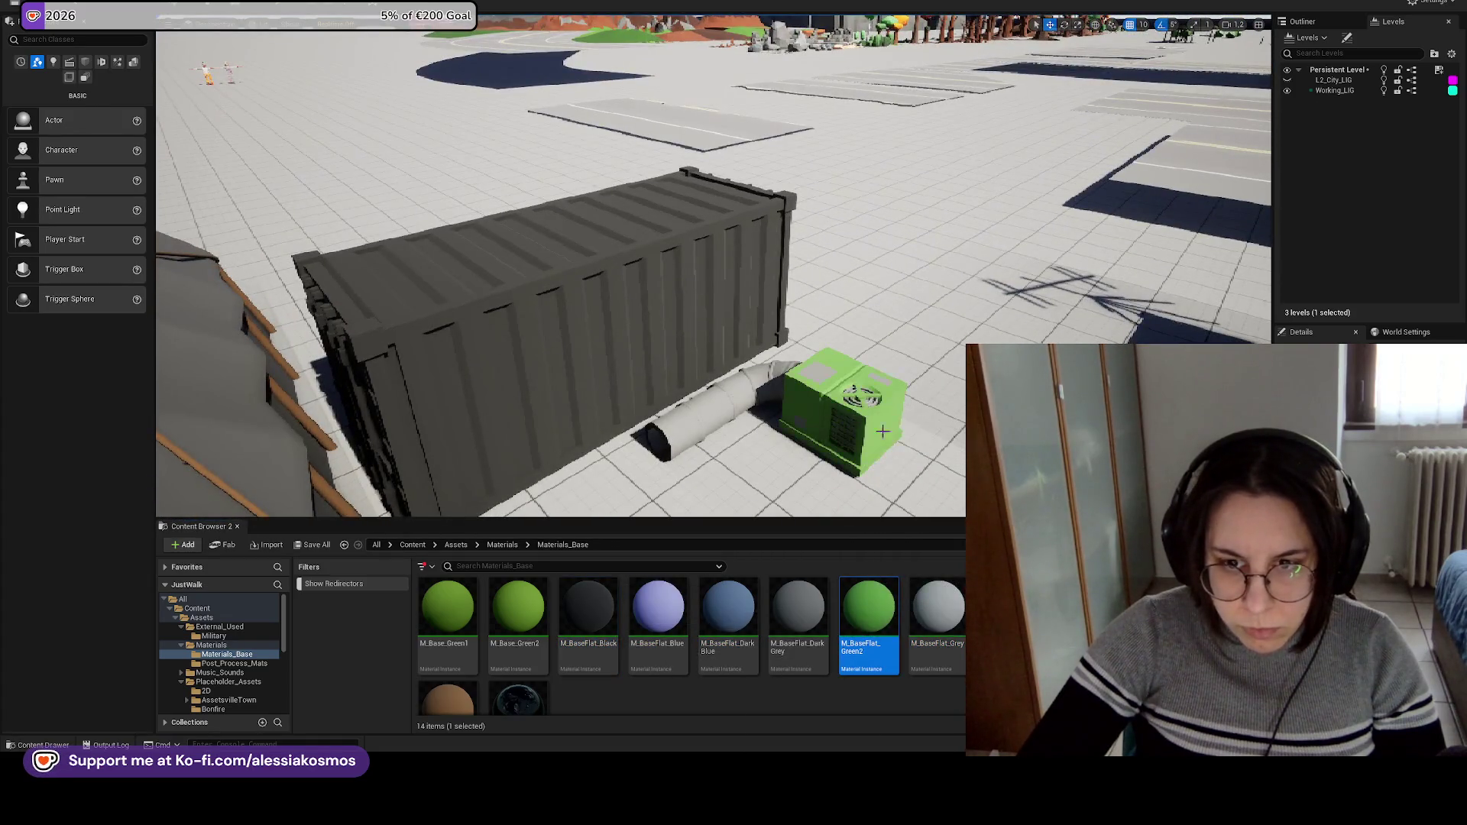
pyautogui.click(590, 589)
pyautogui.moveTo(591, 589); pyautogui.dragTo(765, 351)
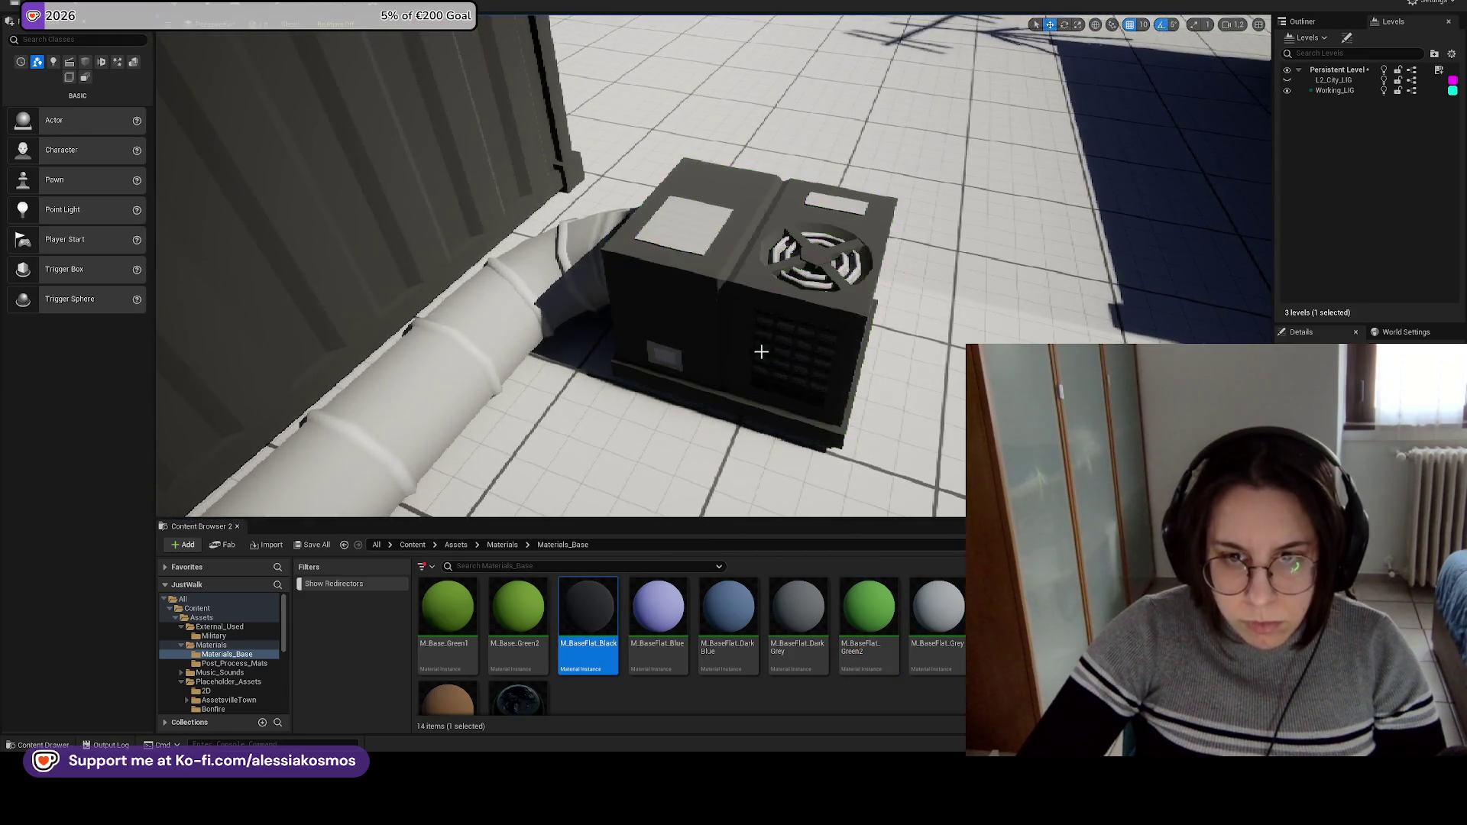
pyautogui.moveTo(709, 279); pyautogui.dragTo(759, 350)
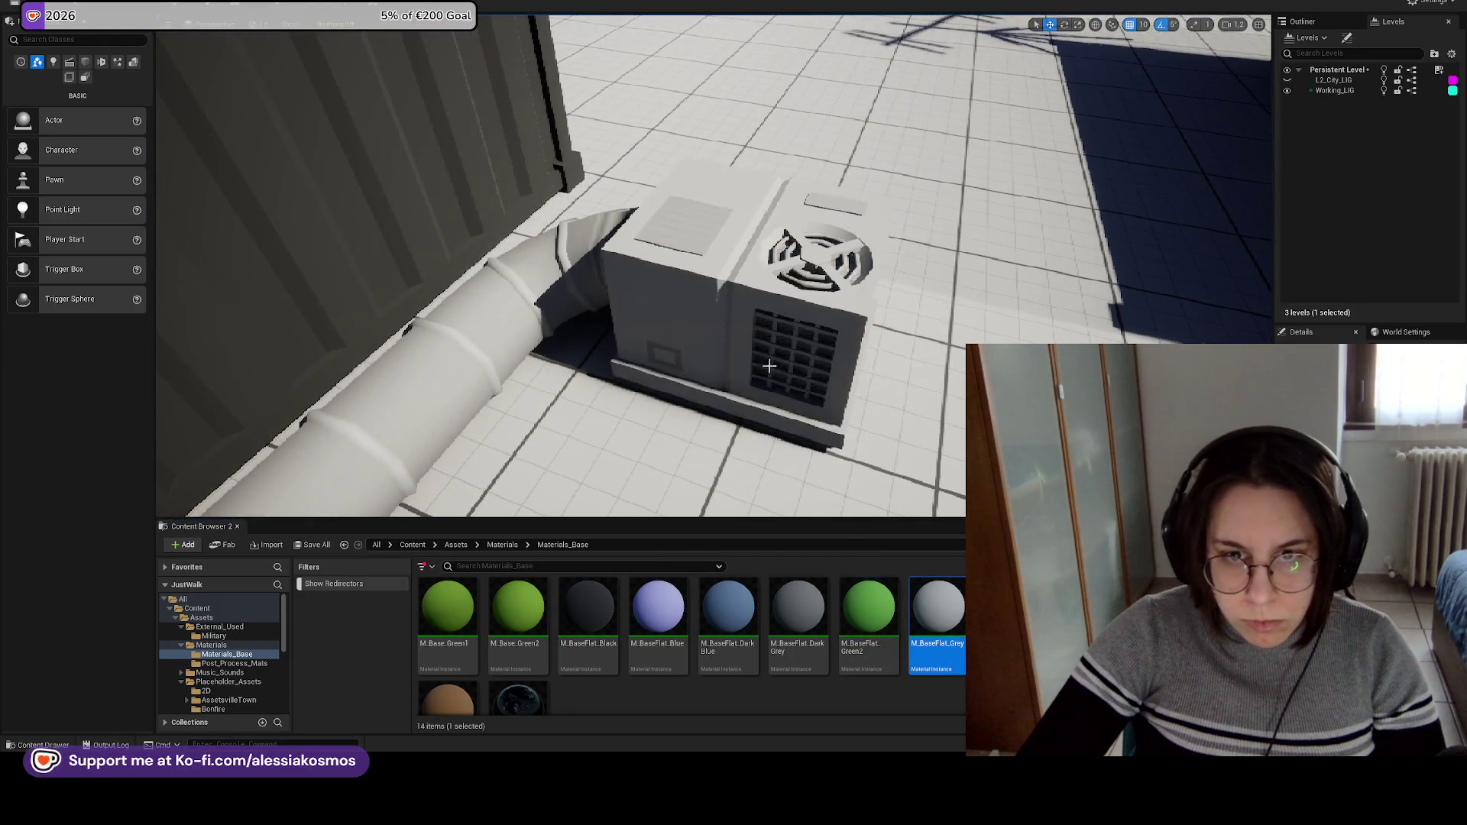
pyautogui.moveTo(589, 604)
pyautogui.mouseDown()
pyautogui.moveTo(641, 596)
pyautogui.moveTo(753, 321)
pyautogui.moveTo(767, 361)
pyautogui.mouseUp()
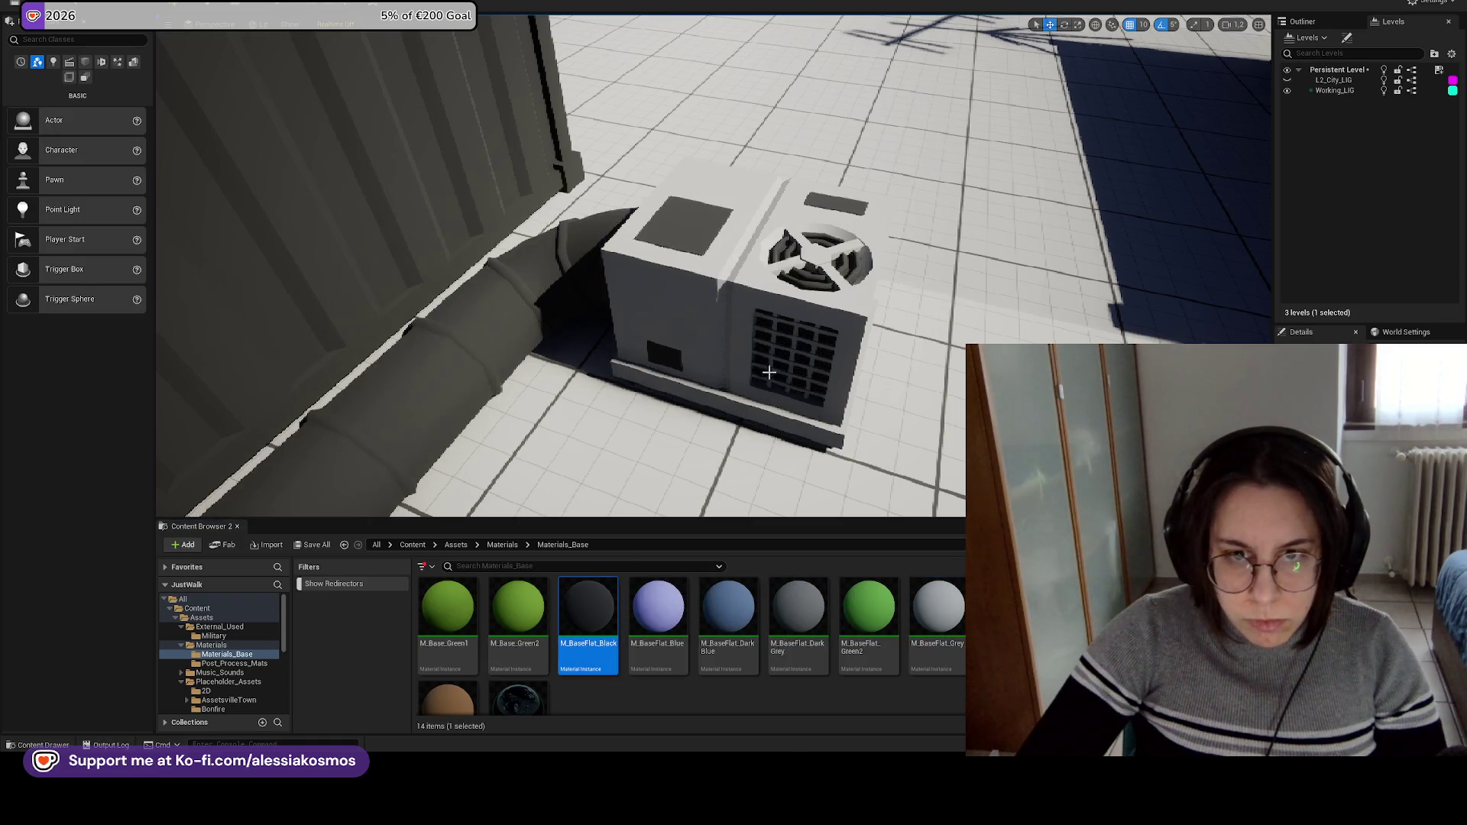
pyautogui.moveTo(811, 419); pyautogui.dragTo(688, 428)
pyautogui.moveTo(935, 606); pyautogui.dragTo(665, 365)
pyautogui.moveTo(589, 604)
pyautogui.mouseDown()
pyautogui.moveTo(841, 398)
pyautogui.moveTo(1070, 291)
pyautogui.moveTo(1081, 398)
pyautogui.mouseUp()
# Give the container black flat material and the crate a brown one.
pyautogui.moveTo(727, 608)
pyautogui.mouseDown()
pyautogui.moveTo(770, 295)
pyautogui.moveTo(749, 229)
pyautogui.moveTo(796, 327)
pyautogui.moveTo(856, 336)
pyautogui.mouseUp()
pyautogui.moveTo(798, 607)
pyautogui.mouseDown()
pyautogui.moveTo(902, 606)
pyautogui.moveTo(863, 348)
pyautogui.moveTo(765, 321)
pyautogui.mouseUp()
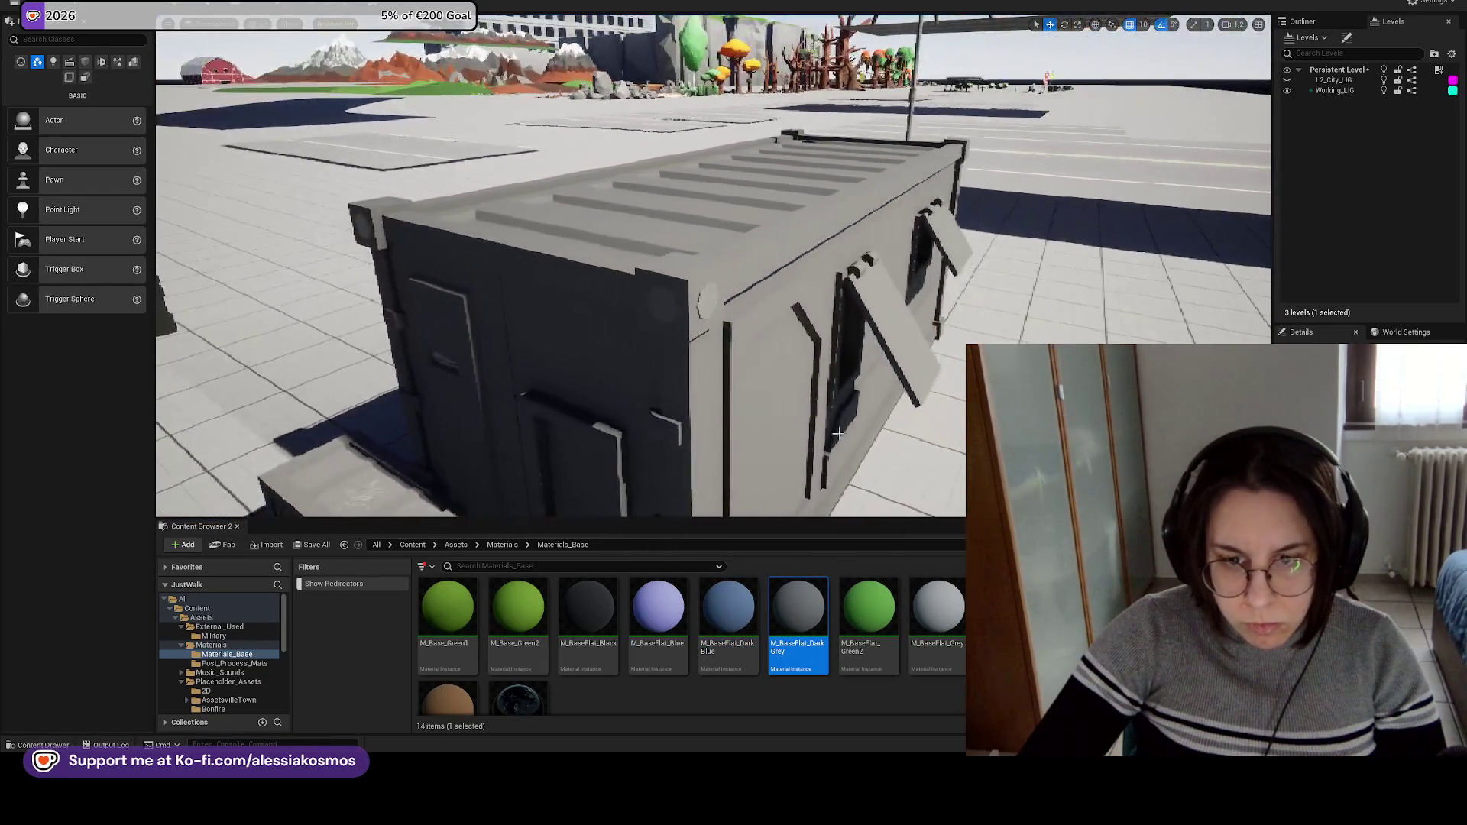
pyautogui.moveTo(589, 608)
pyautogui.mouseDown()
pyautogui.moveTo(695, 290)
pyautogui.moveTo(691, 317)
pyautogui.moveTo(619, 359)
pyautogui.moveTo(748, 543)
pyautogui.mouseUp()
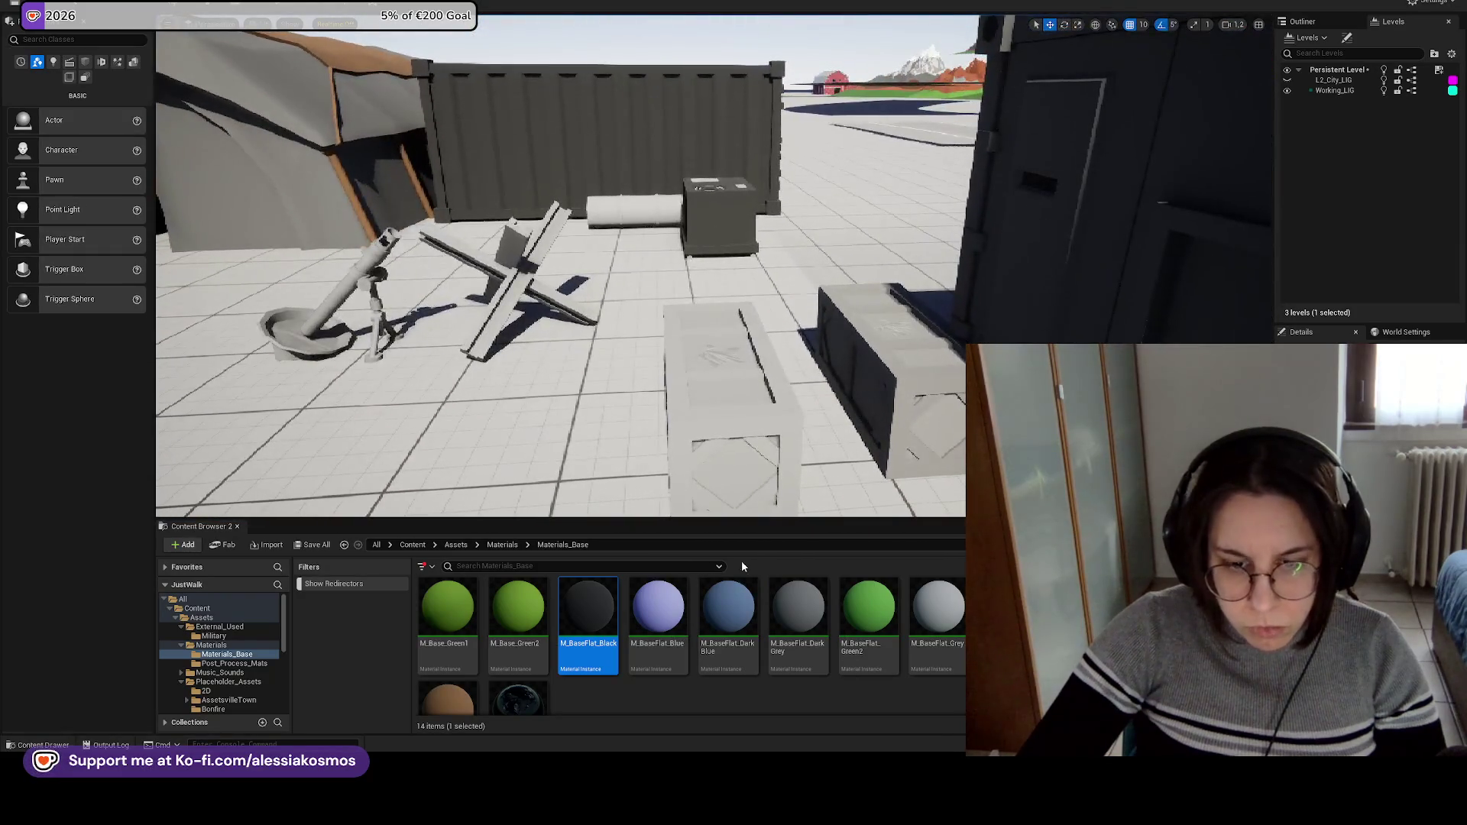
pyautogui.moveTo(731, 453); pyautogui.dragTo(721, 413)
pyautogui.moveTo(448, 700); pyautogui.dragTo(847, 351)
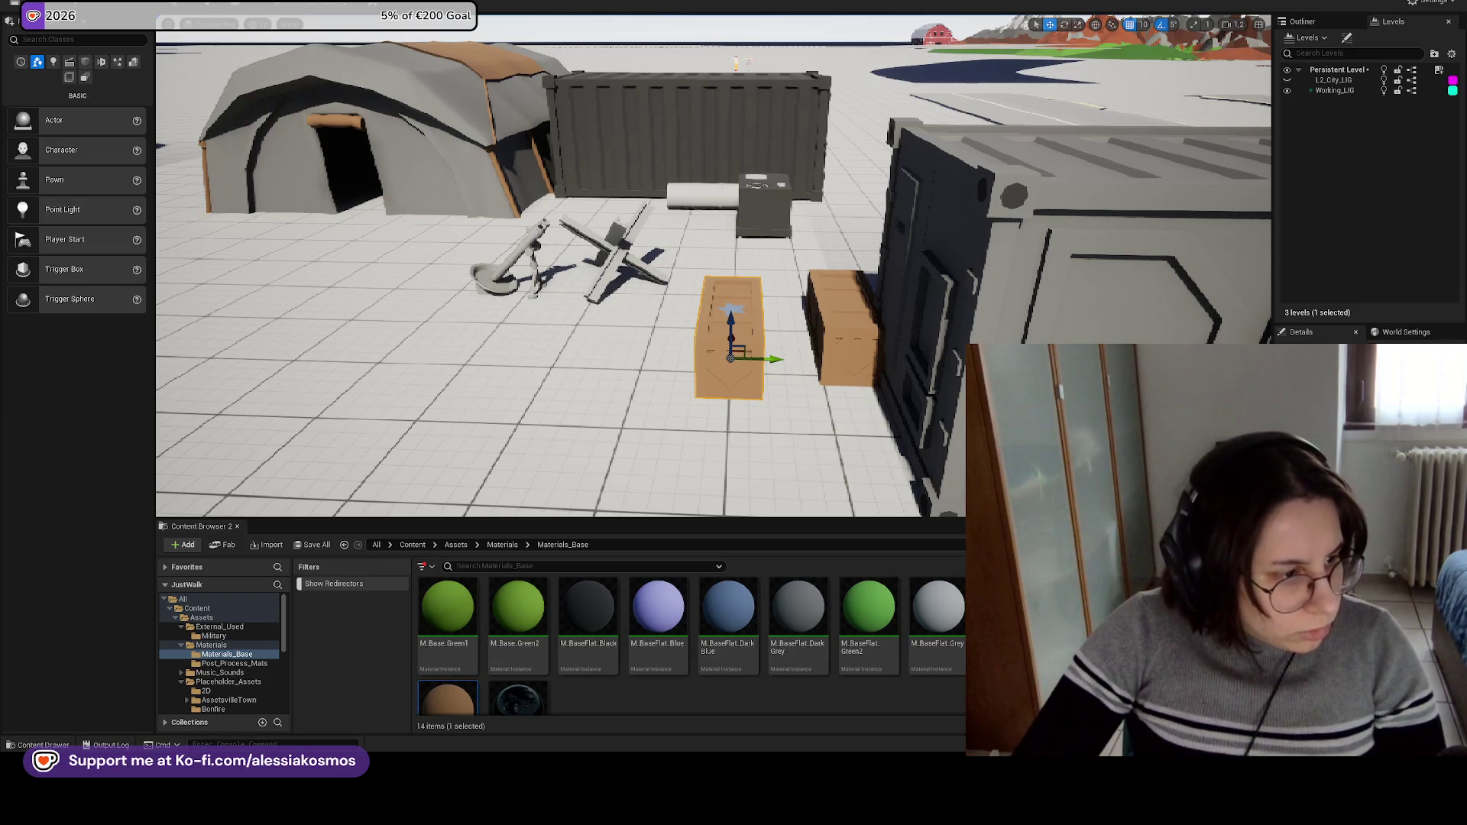
pyautogui.moveTo(816, 380)
pyautogui.mouseDown()
pyautogui.moveTo(663, 355)
pyautogui.moveTo(676, 313)
pyautogui.moveTo(661, 313)
pyautogui.mouseUp()
pyautogui.click(801, 599)
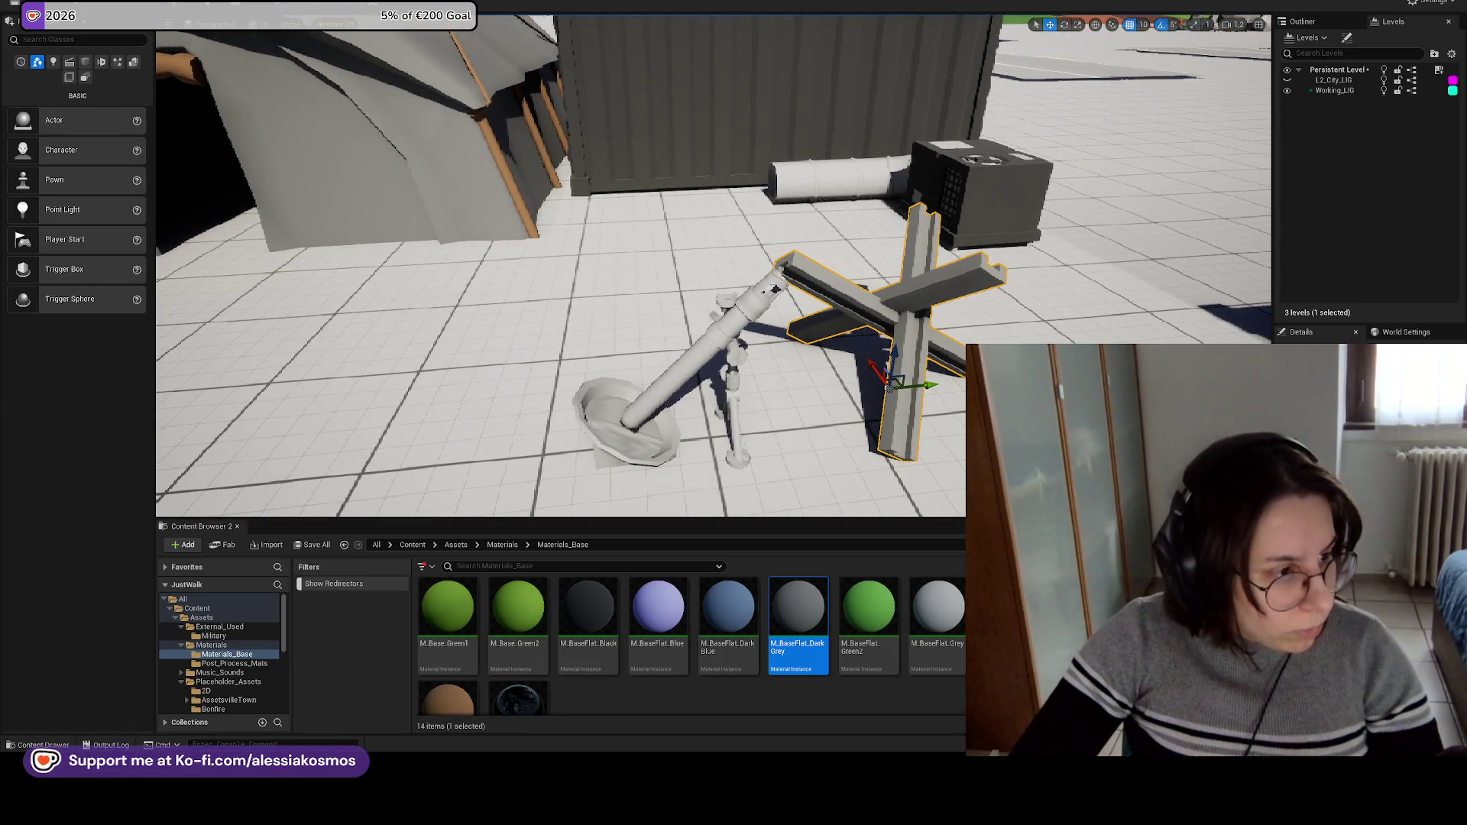
pyautogui.rightClick(836, 305)
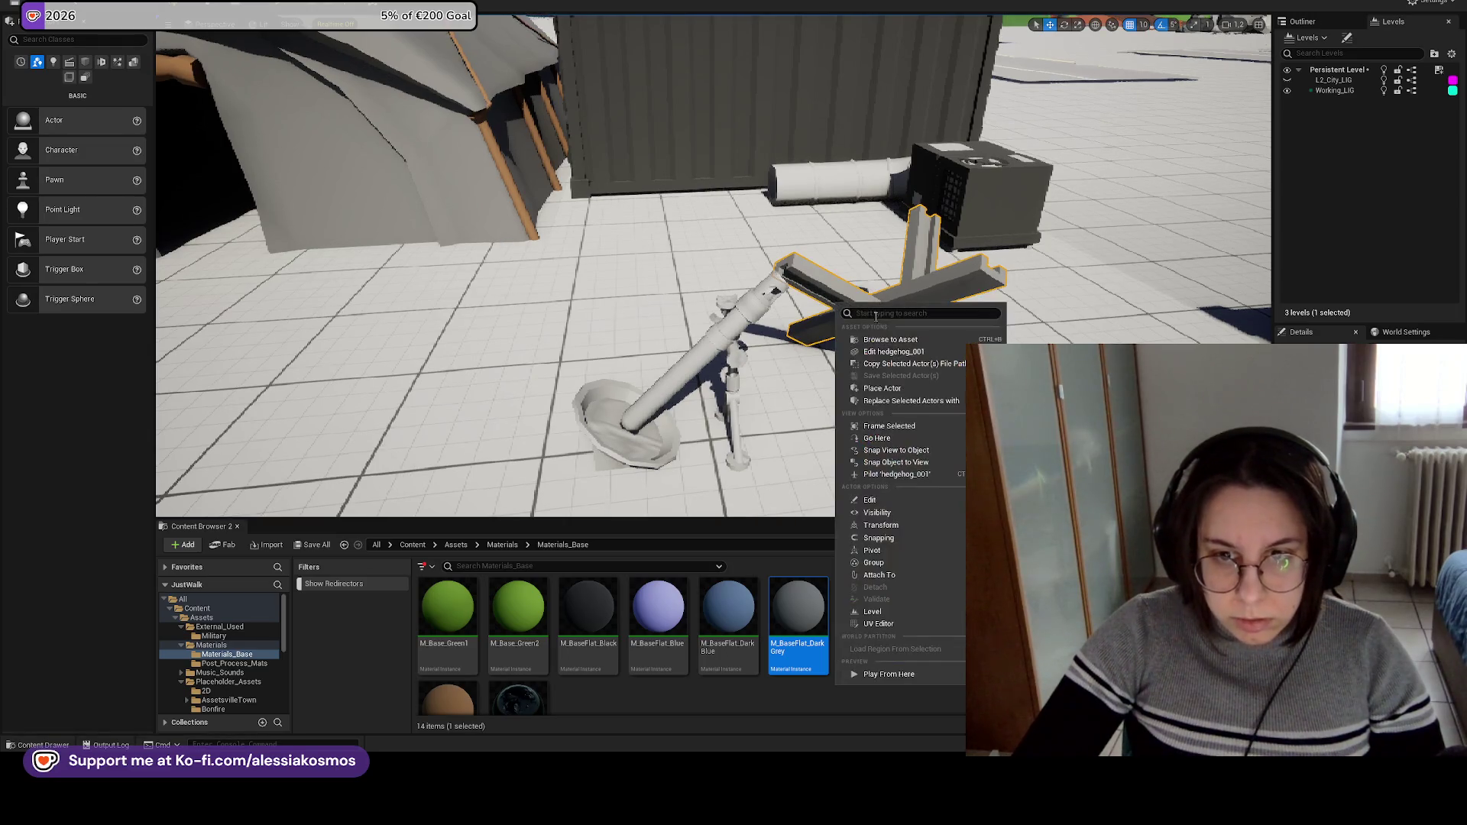
# Browse to the hedgehog's folder and import the new crate meshes into Military.
pyautogui.click(878, 340)
pyautogui.click(456, 603)
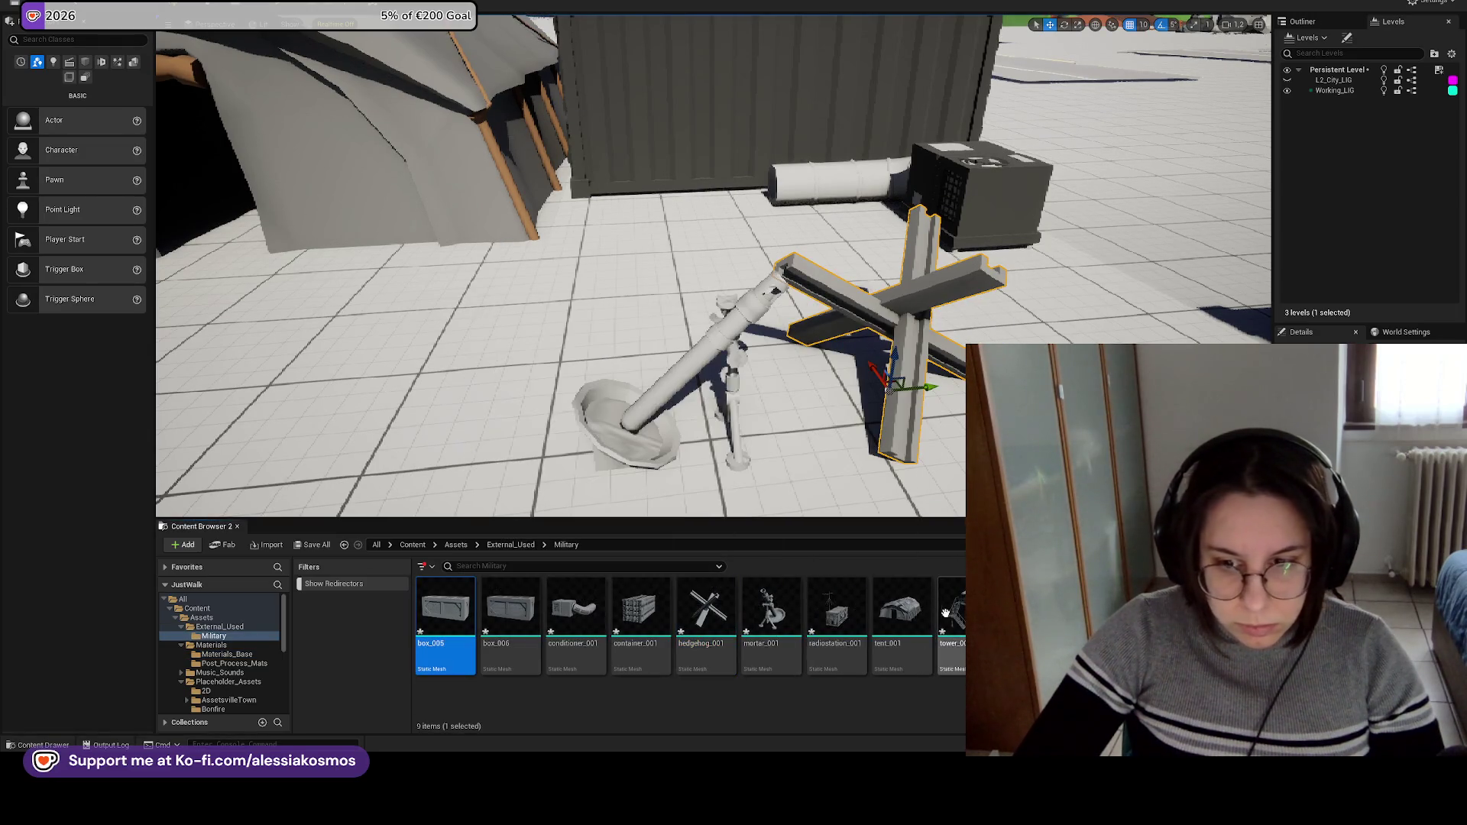
pyautogui.keyDown('shift'); pyautogui.click(953, 608); pyautogui.keyUp('shift')
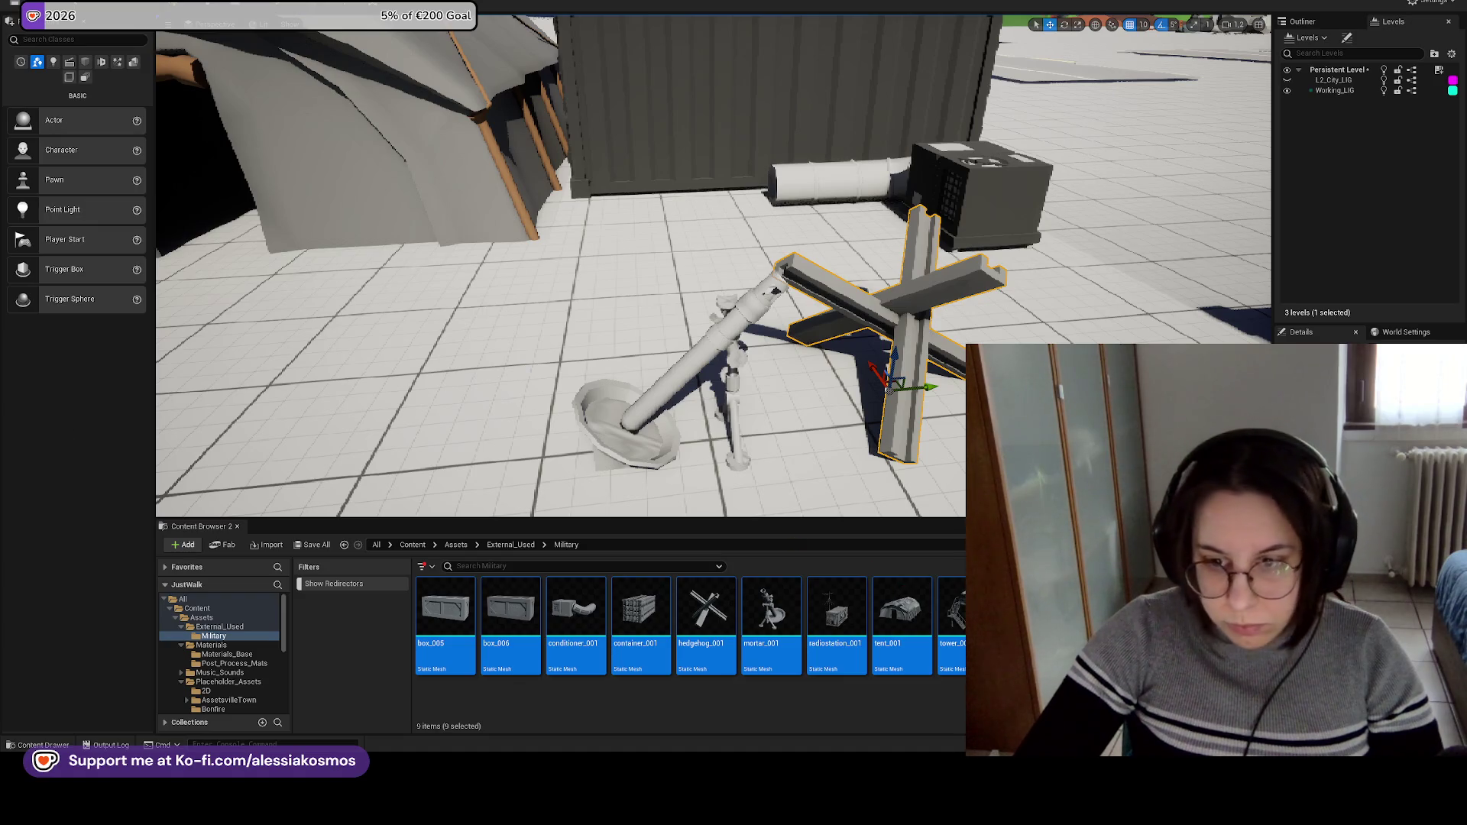
pyautogui.click(702, 576)
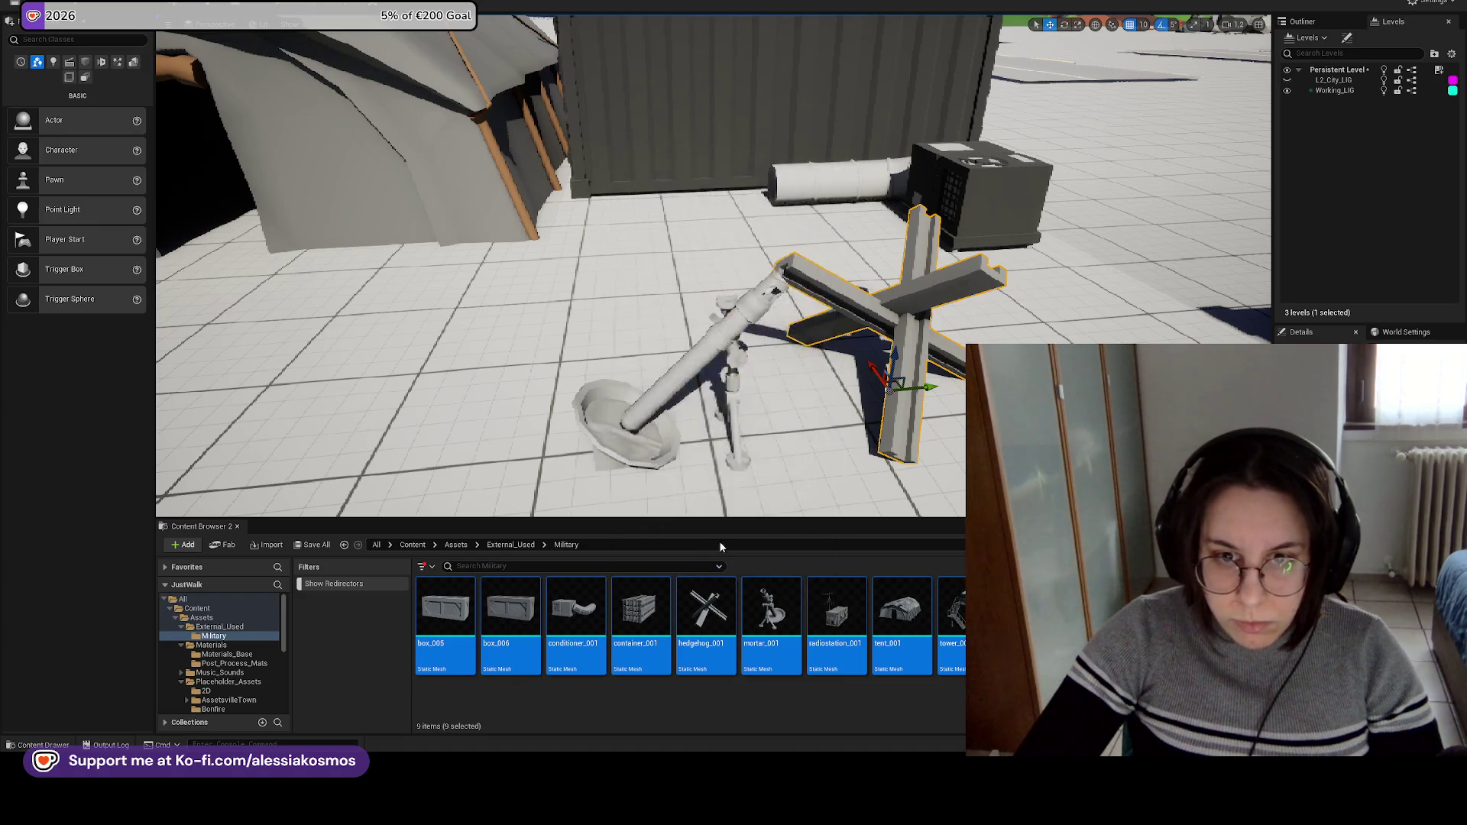
pyautogui.click(1010, 184)
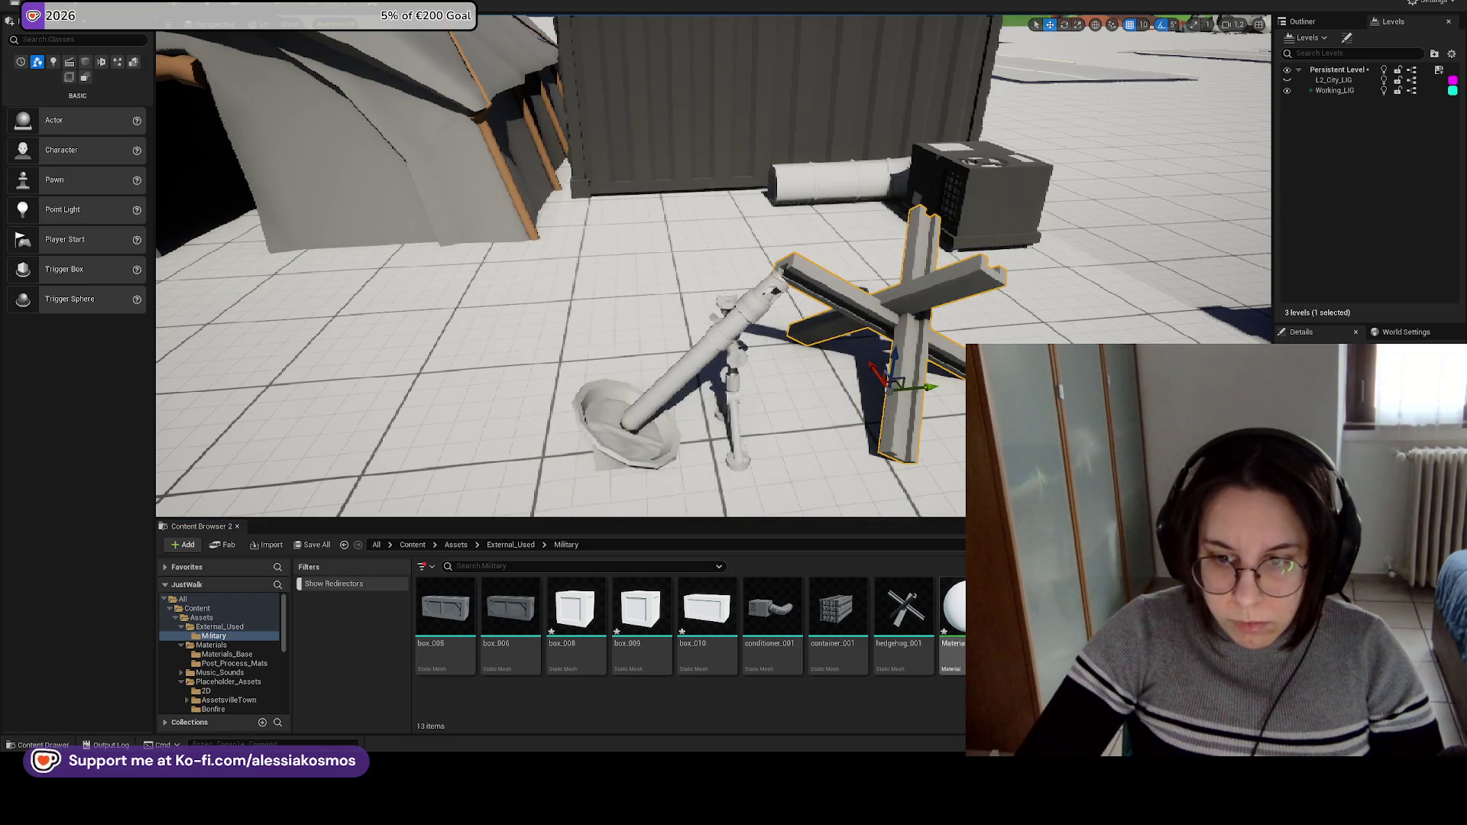
# Place box_008, box_009 and box_010 in front of the tent and import box_007.
pyautogui.moveTo(575, 609); pyautogui.dragTo(719, 444)
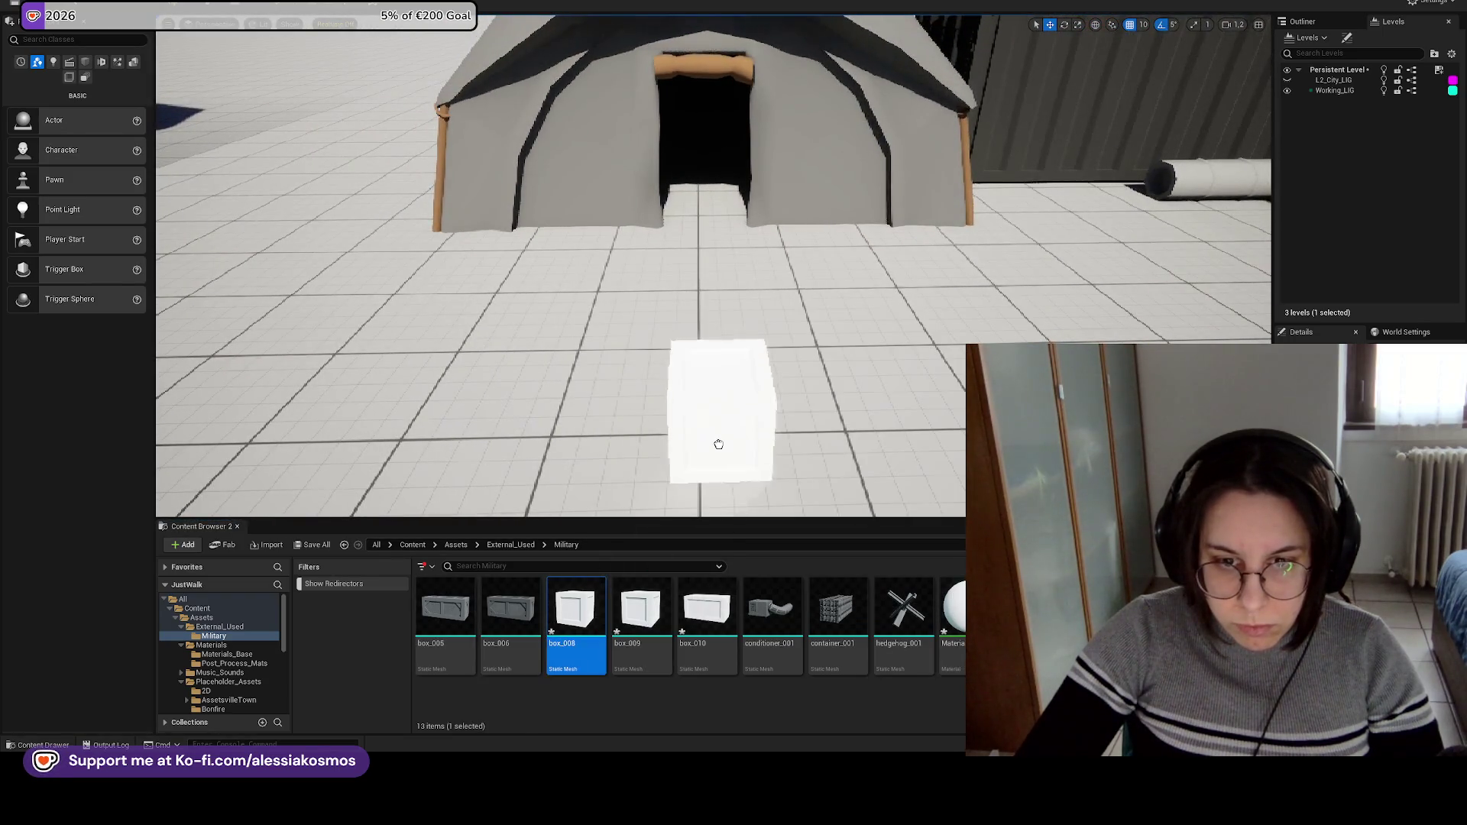
pyautogui.moveTo(657, 603); pyautogui.dragTo(839, 495)
pyautogui.moveTo(719, 620); pyautogui.dragTo(625, 423)
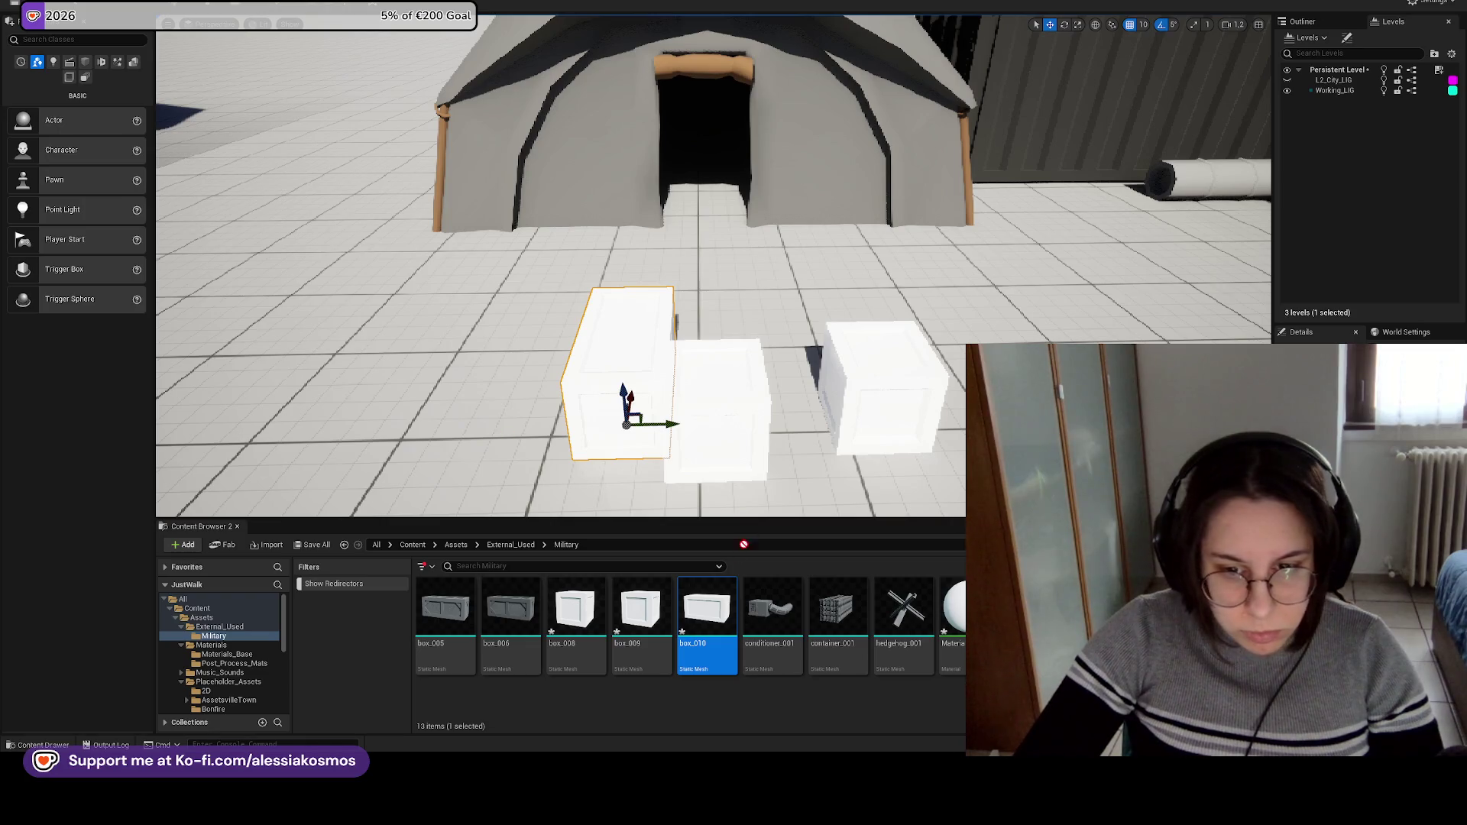
pyautogui.click(699, 578)
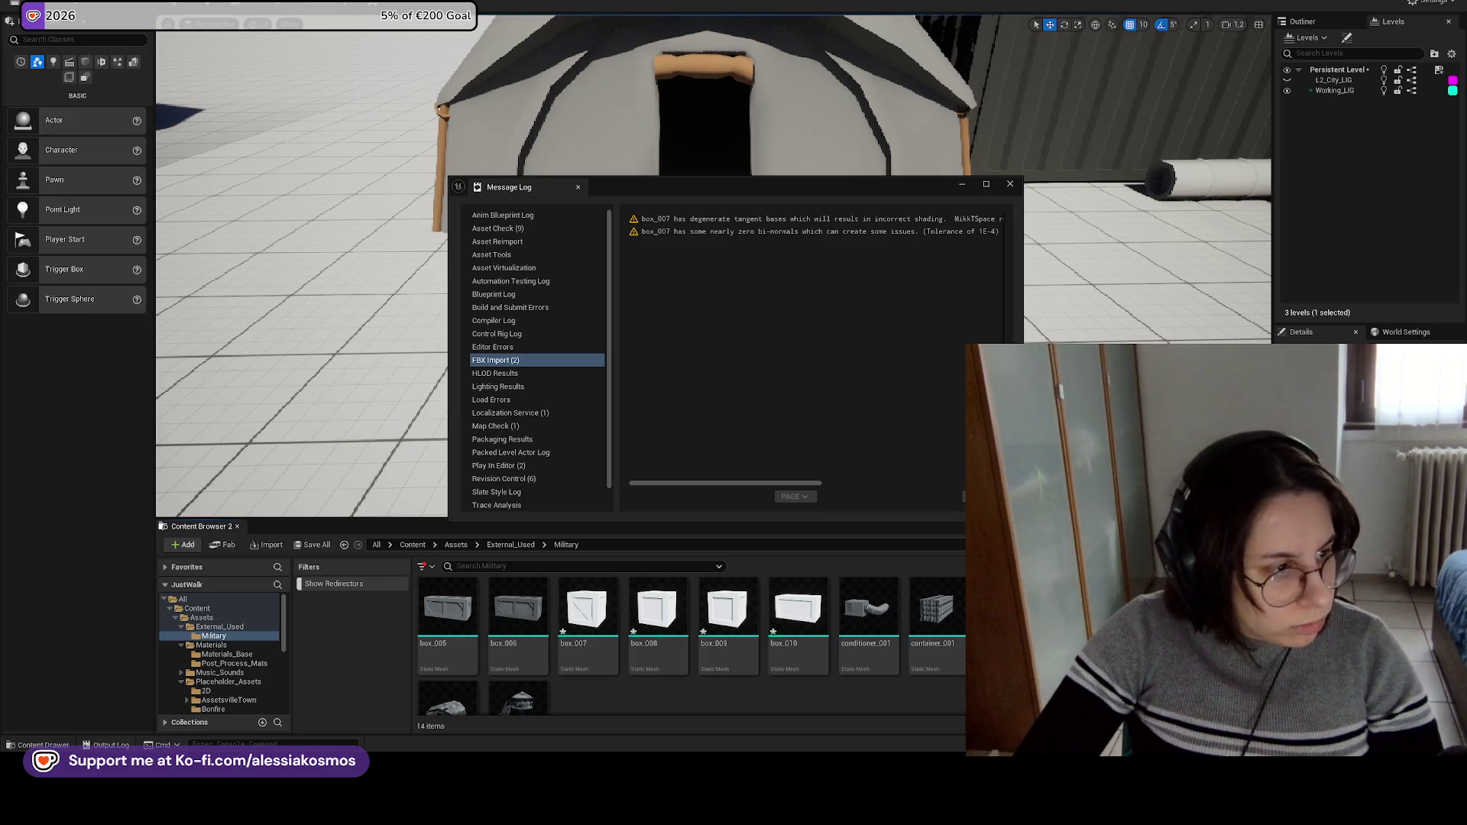
pyautogui.click(1011, 185)
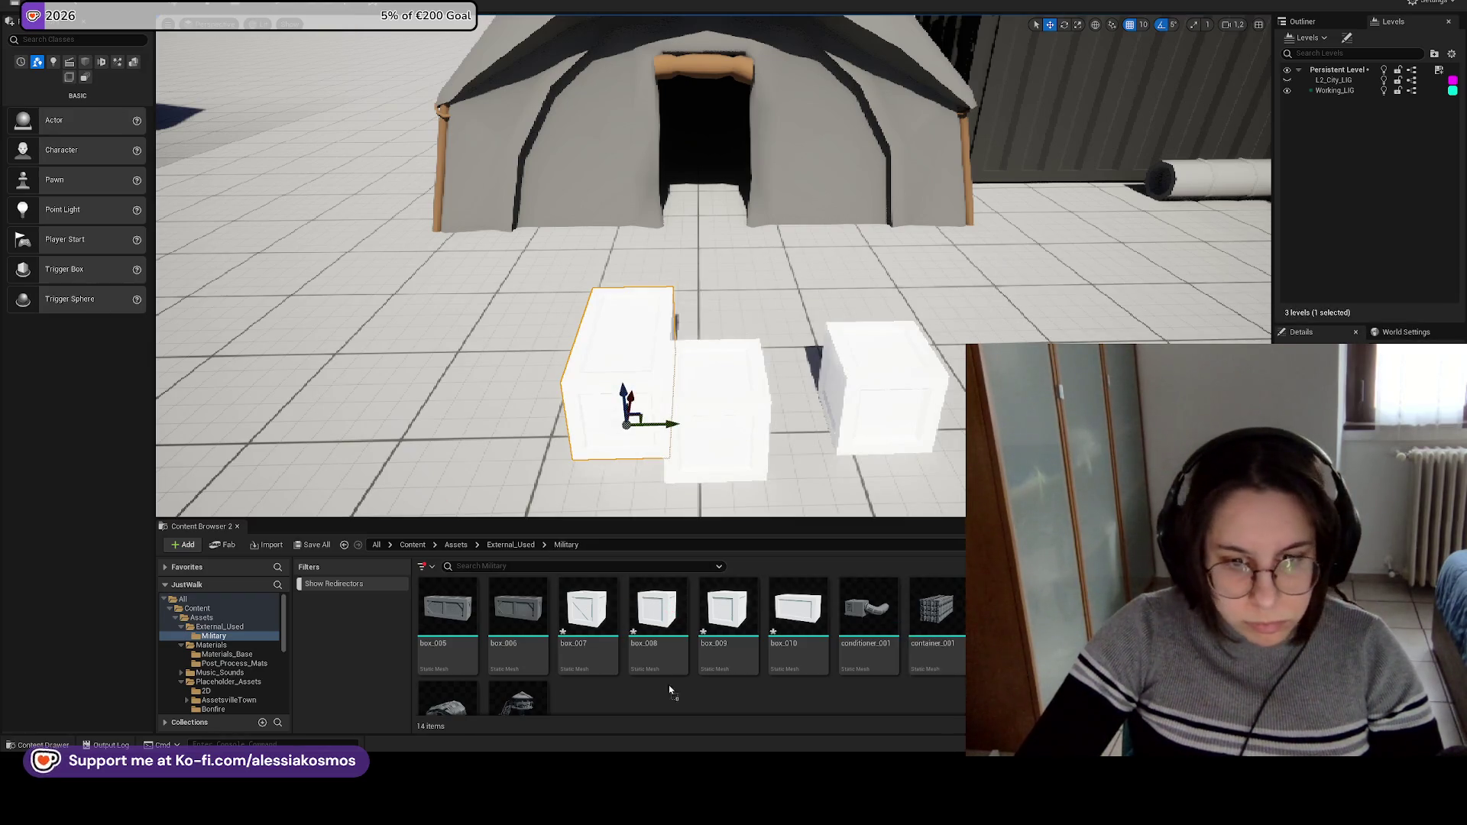
pyautogui.click(702, 576)
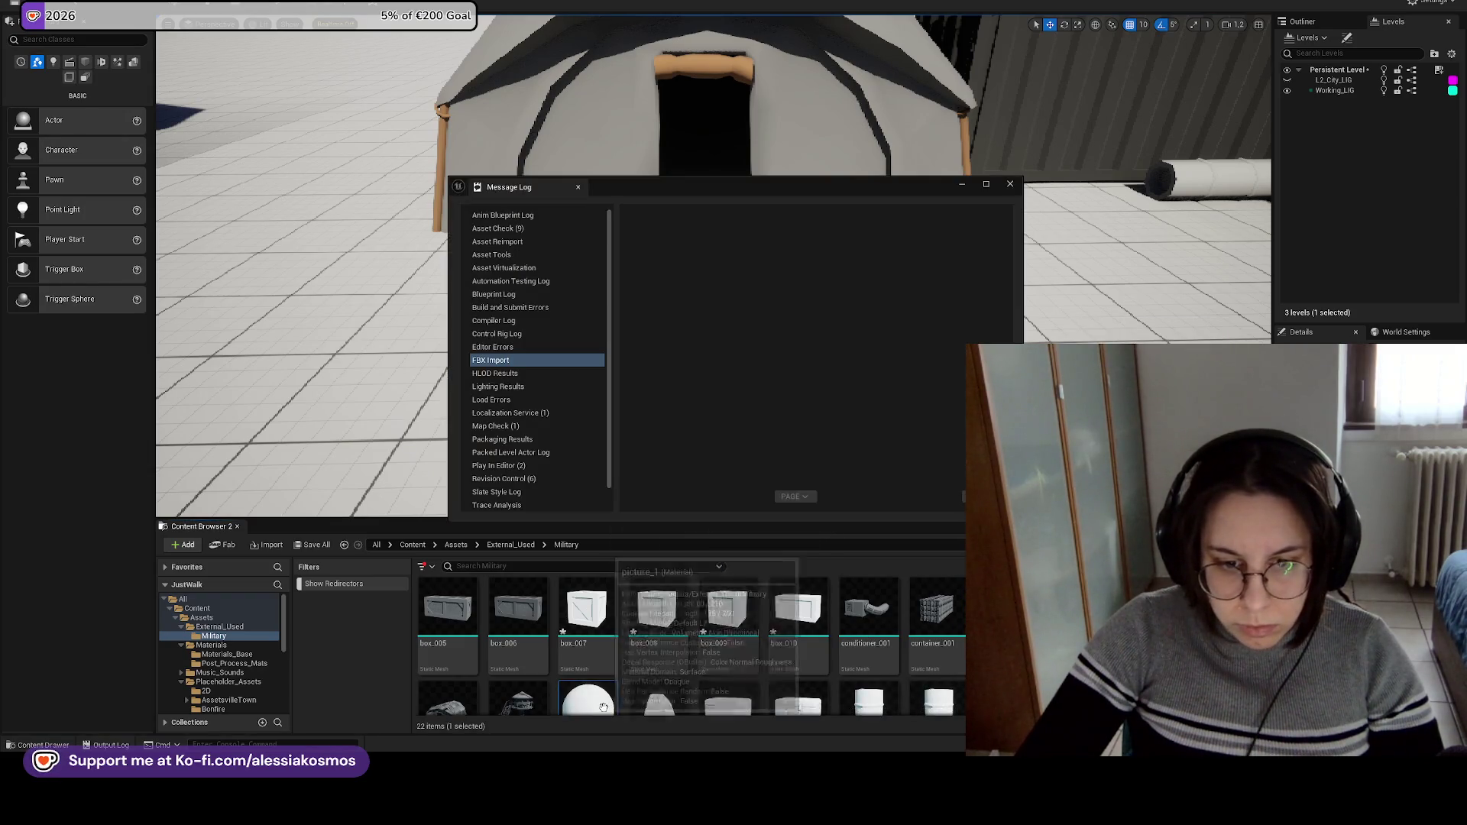
# Delete the extra materials created by the crate imports.
pyautogui.rightClick(1095, 611)
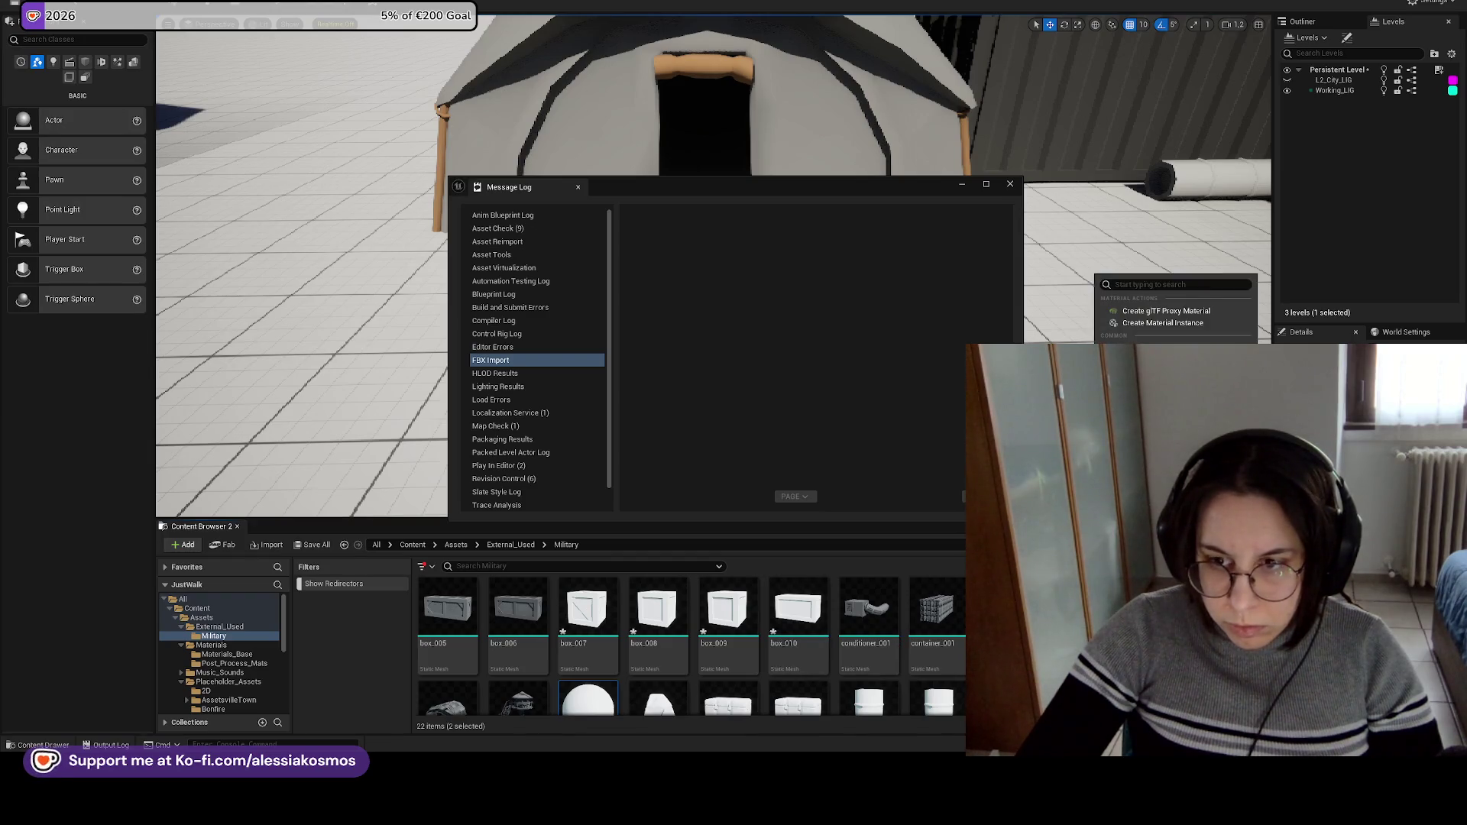
pyautogui.click(1139, 398)
pyautogui.click(702, 548)
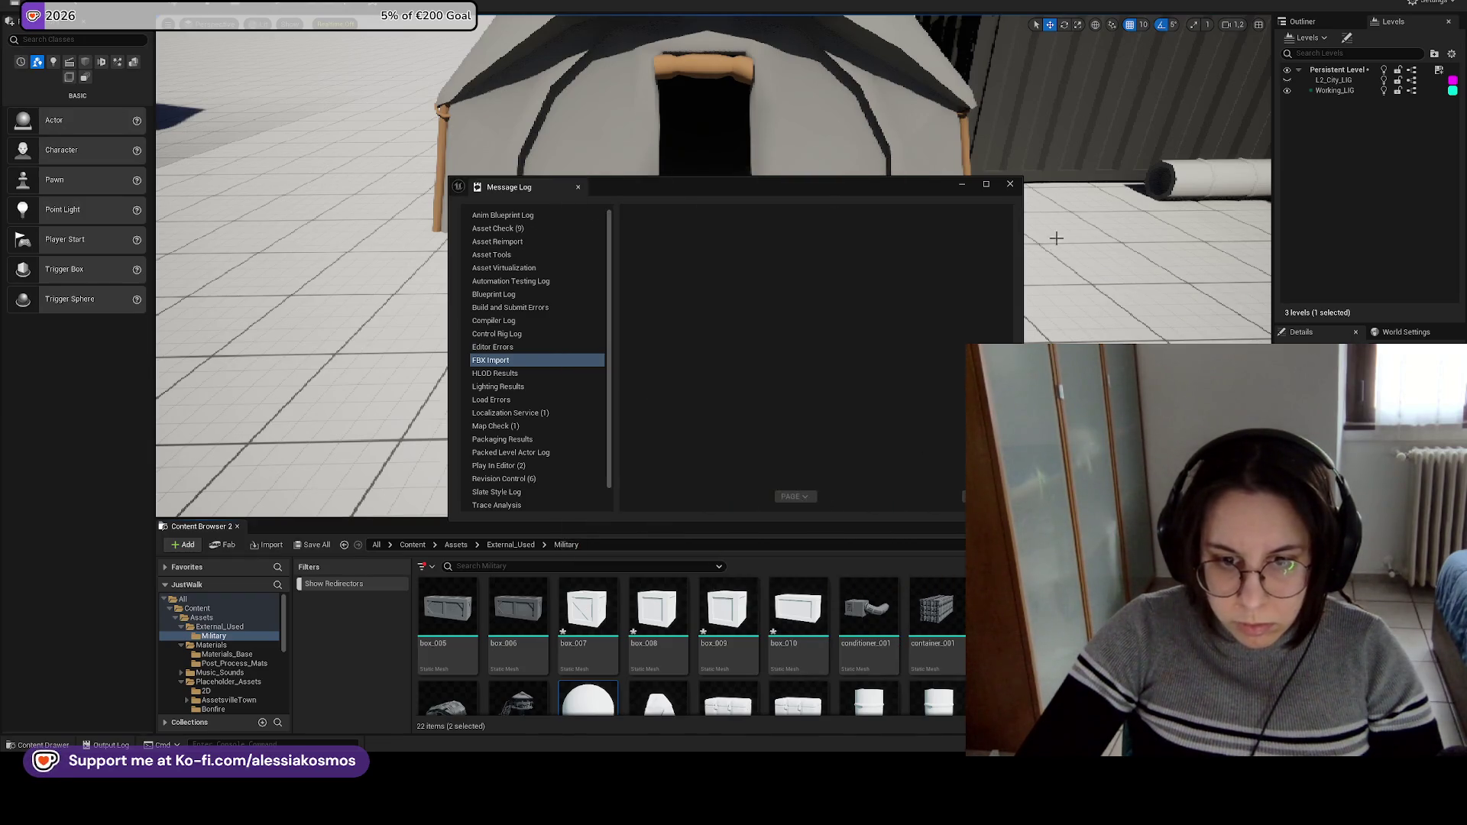
pyautogui.click(1006, 188)
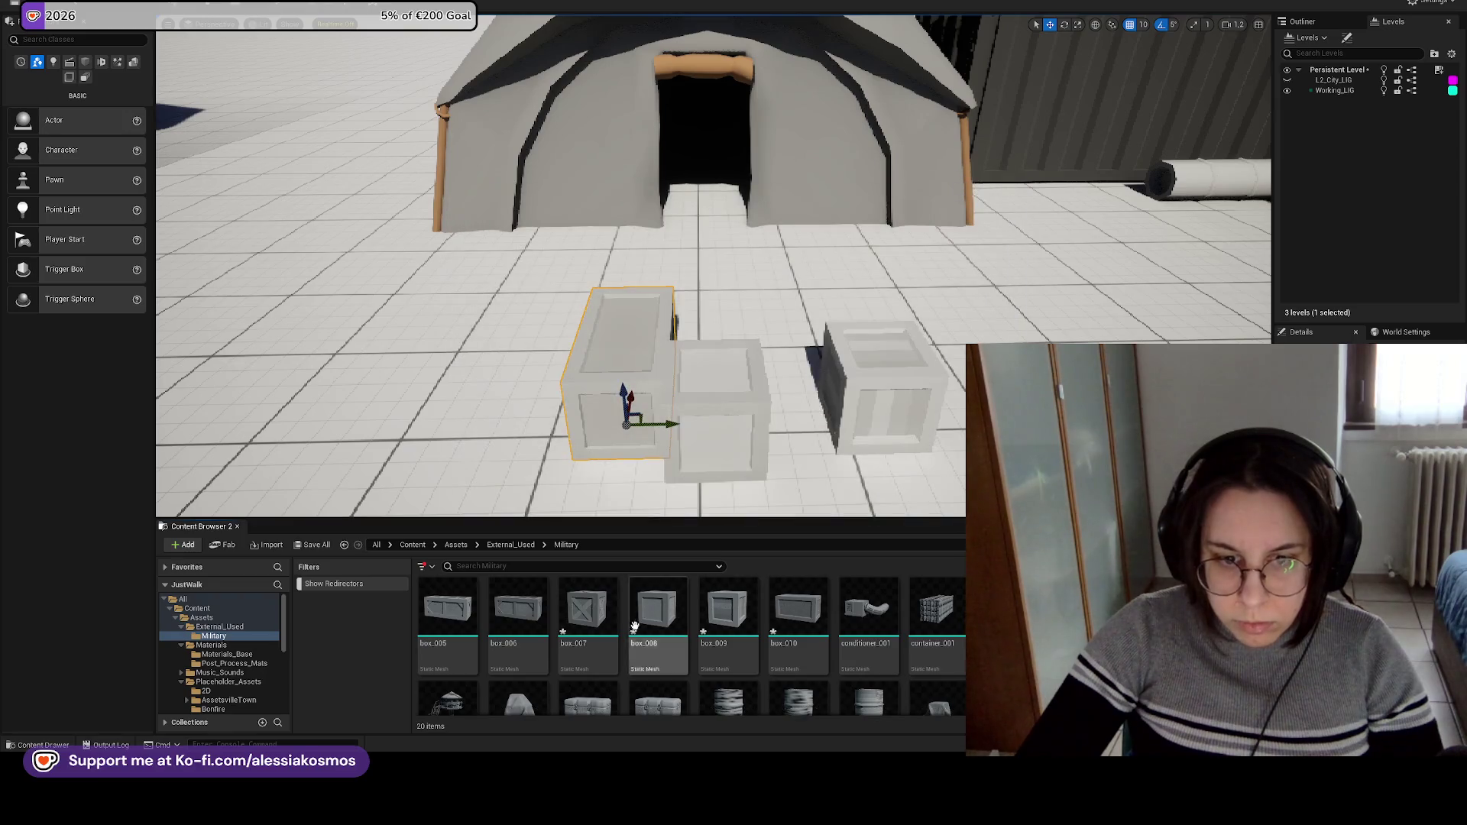
pyautogui.click(791, 611)
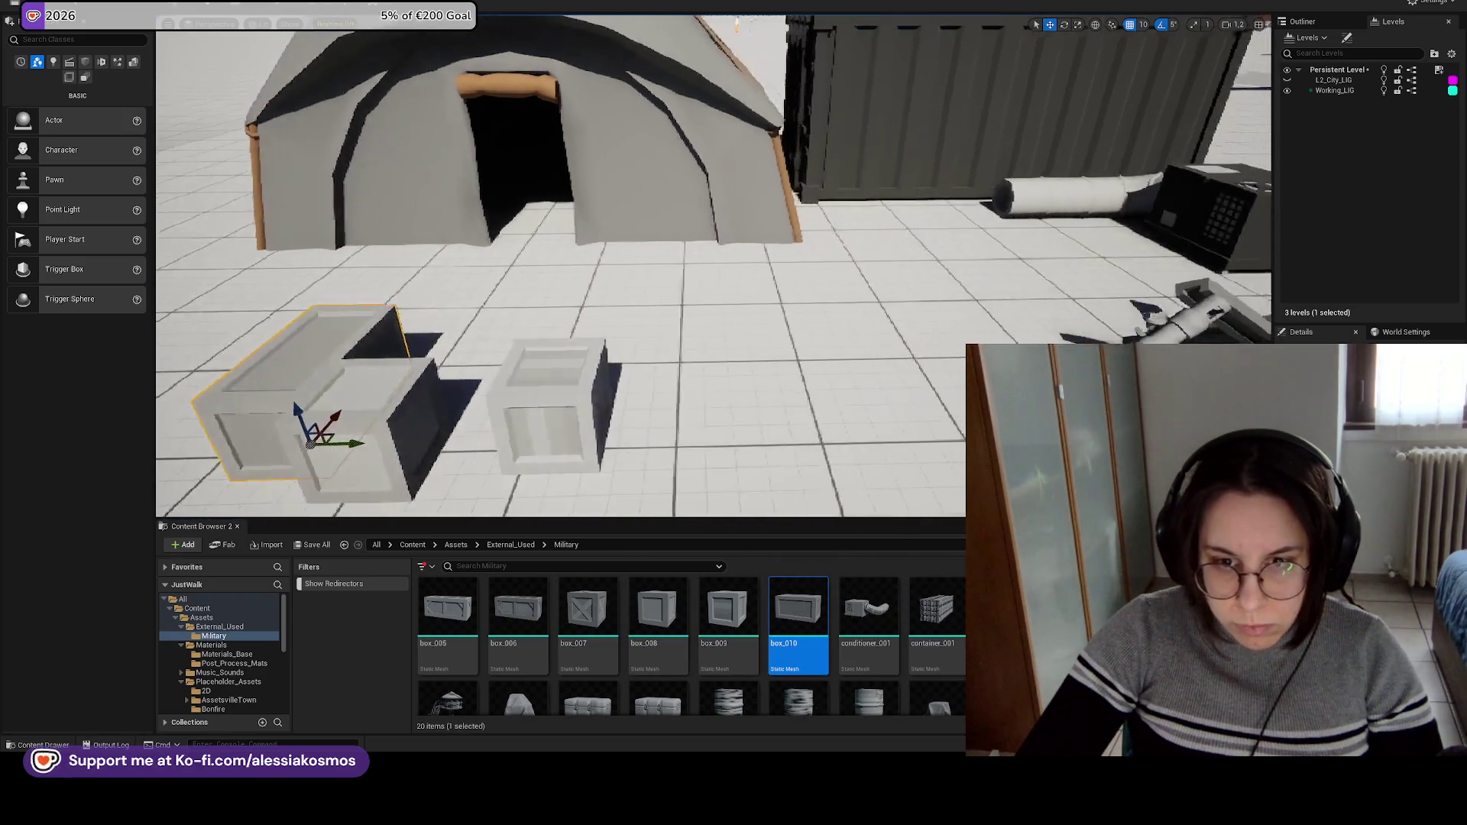
# Move the placed crates further left, discarding an extra box_010.
pyautogui.moveTo(798, 607); pyautogui.dragTo(658, 398)
pyautogui.hotkey('ctrl', 'z')
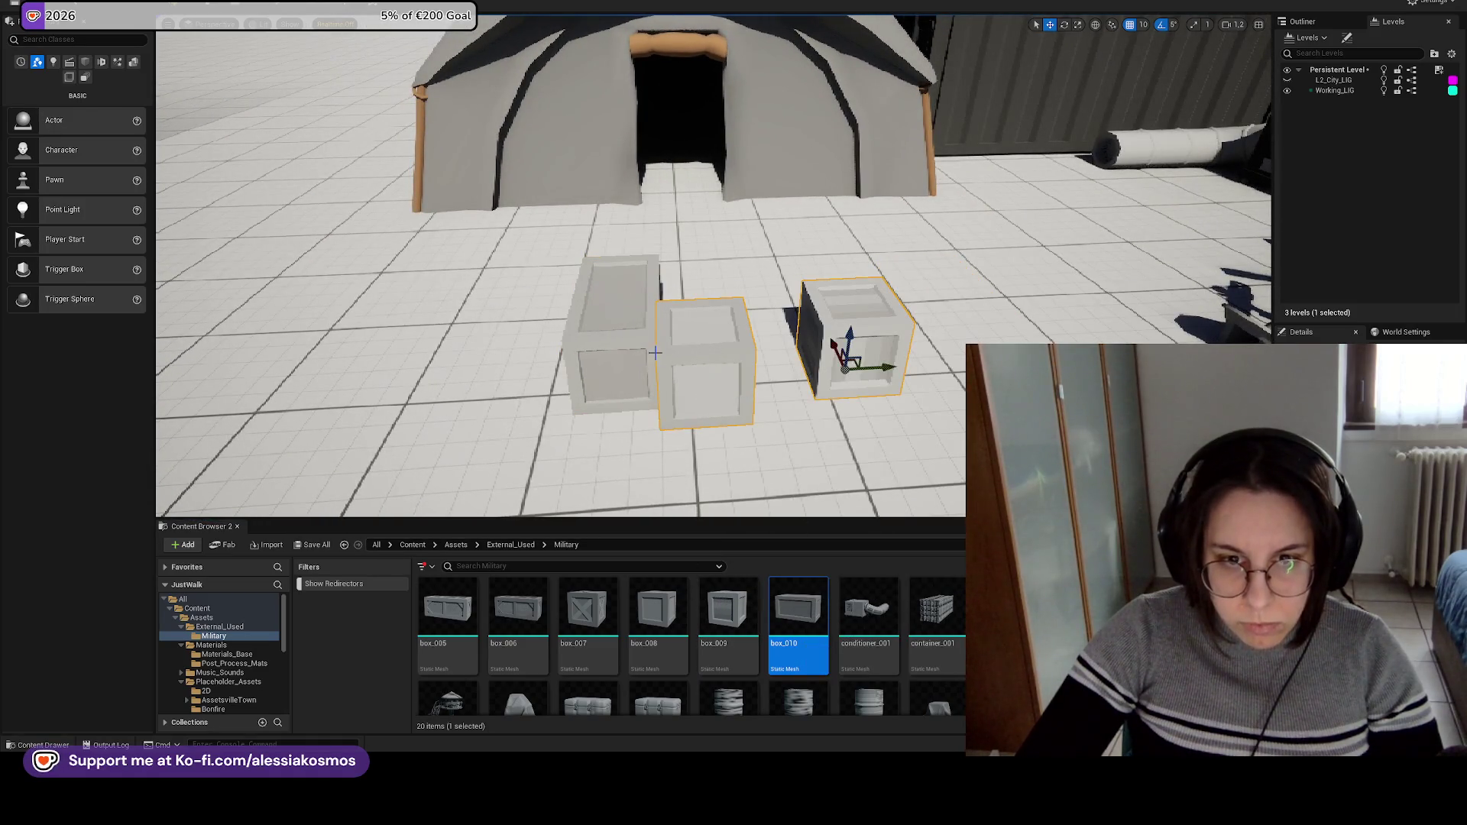
pyautogui.moveTo(657, 378); pyautogui.dragTo(184, 365)
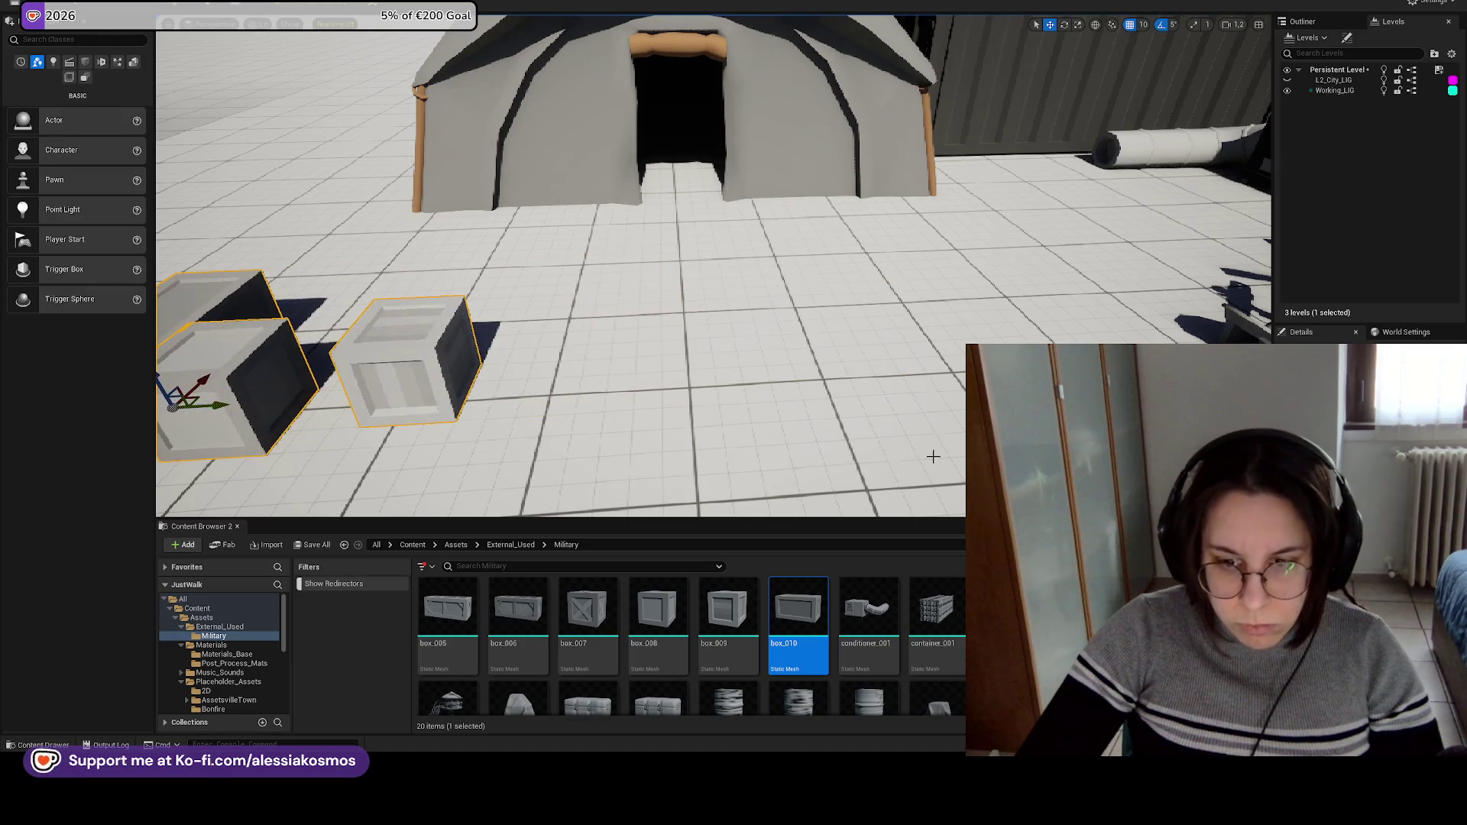
pyautogui.scroll(2, 933, 456)
# Place three barrels in a row and two chests in front of the tent.
pyautogui.moveTo(728, 699); pyautogui.dragTo(769, 360)
pyautogui.press('f')
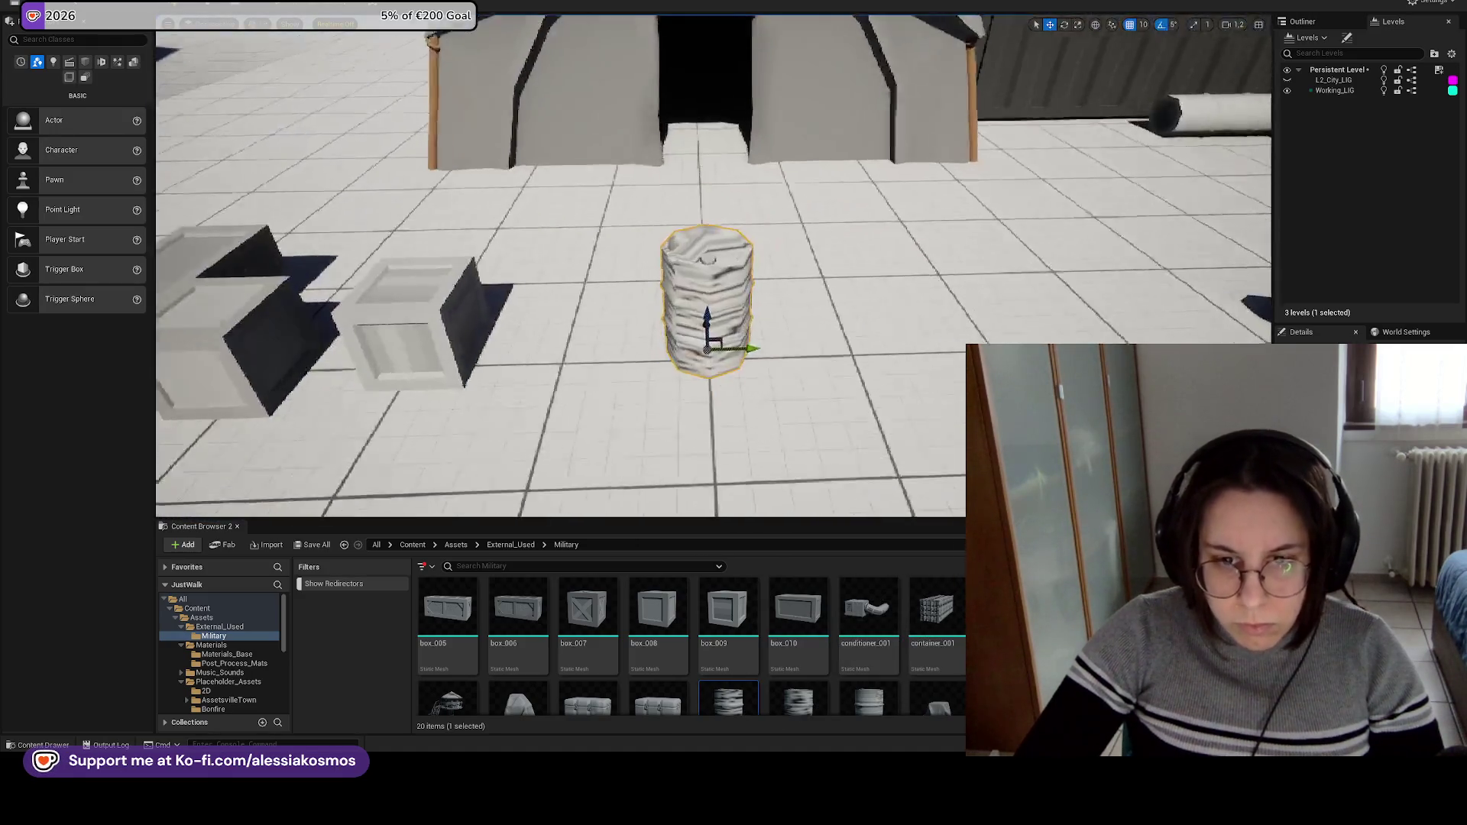
pyautogui.moveTo(830, 545)
pyautogui.mouseDown()
pyautogui.moveTo(885, 328)
pyautogui.moveTo(869, 359)
pyautogui.mouseUp()
pyautogui.moveTo(869, 700)
pyautogui.mouseDown()
pyautogui.moveTo(1070, 321)
pyautogui.moveTo(1054, 328)
pyautogui.mouseUp()
pyautogui.moveTo(589, 699)
pyautogui.mouseDown()
pyautogui.moveTo(596, 673)
pyautogui.moveTo(496, 428)
pyautogui.moveTo(535, 298)
pyautogui.mouseUp()
pyautogui.scroll(-4, 735, 470)
pyautogui.moveTo(657, 699)
pyautogui.mouseDown()
pyautogui.moveTo(566, 360)
pyautogui.moveTo(580, 397)
pyautogui.moveTo(550, 386)
pyautogui.mouseUp()
pyautogui.scroll(-3, 551, 386)
pyautogui.scroll(-1, 515, 662)
# Add the cloth-covered box_002 and box_001 props to the right of the tent.
pyautogui.moveTo(515, 663)
pyautogui.mouseDown()
pyautogui.moveTo(982, 329)
pyautogui.moveTo(1077, 294)
pyautogui.mouseUp()
pyautogui.scroll(-3, 1078, 294)
pyautogui.scroll(3, 1078, 294)
pyautogui.moveTo(937, 676)
pyautogui.mouseDown()
pyautogui.moveTo(1070, 321)
pyautogui.moveTo(1106, 309)
pyautogui.mouseUp()
pyautogui.scroll(-4, 1106, 309)
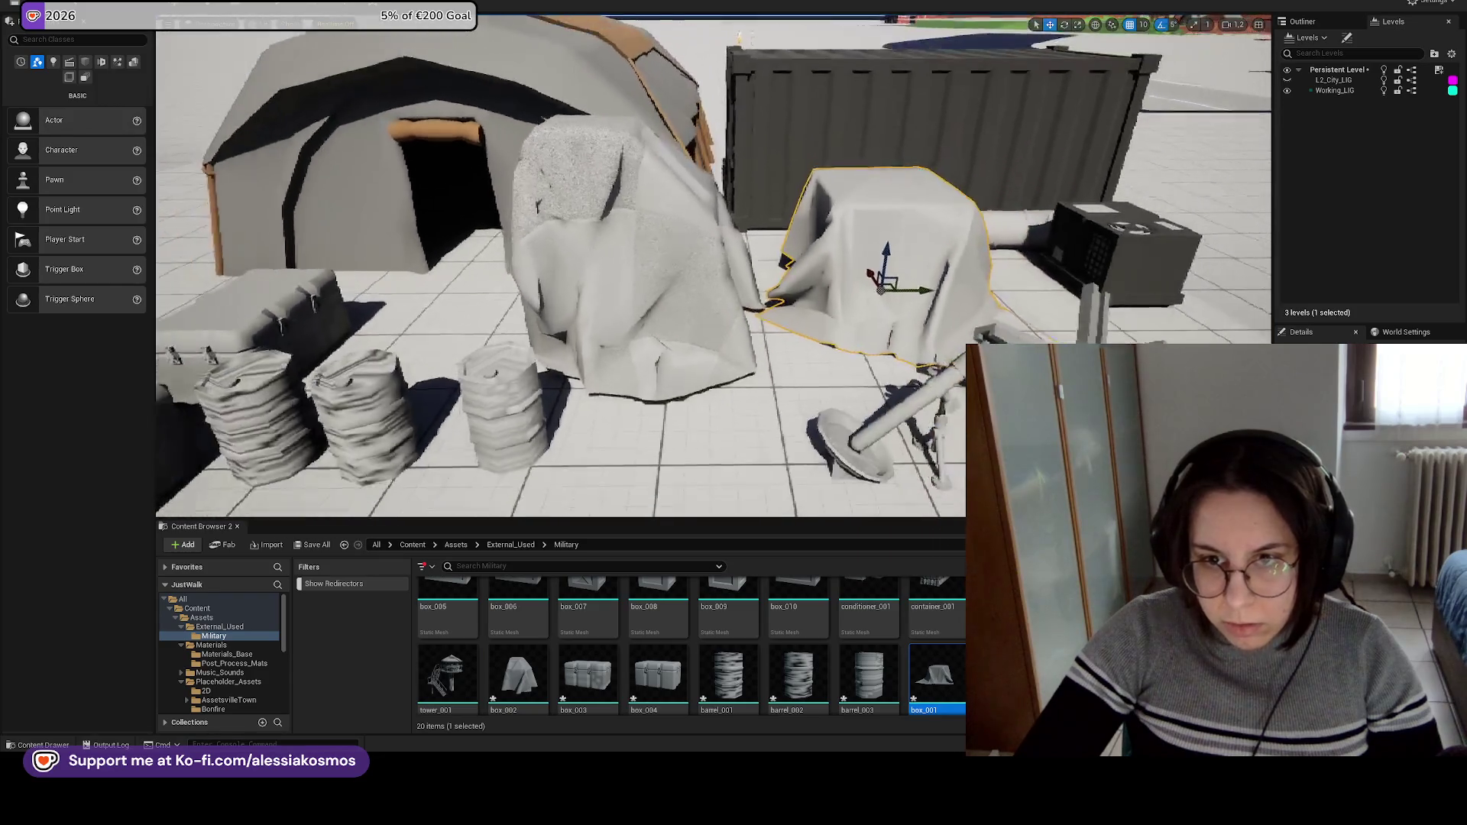
pyautogui.press('w')
pyautogui.press('a')
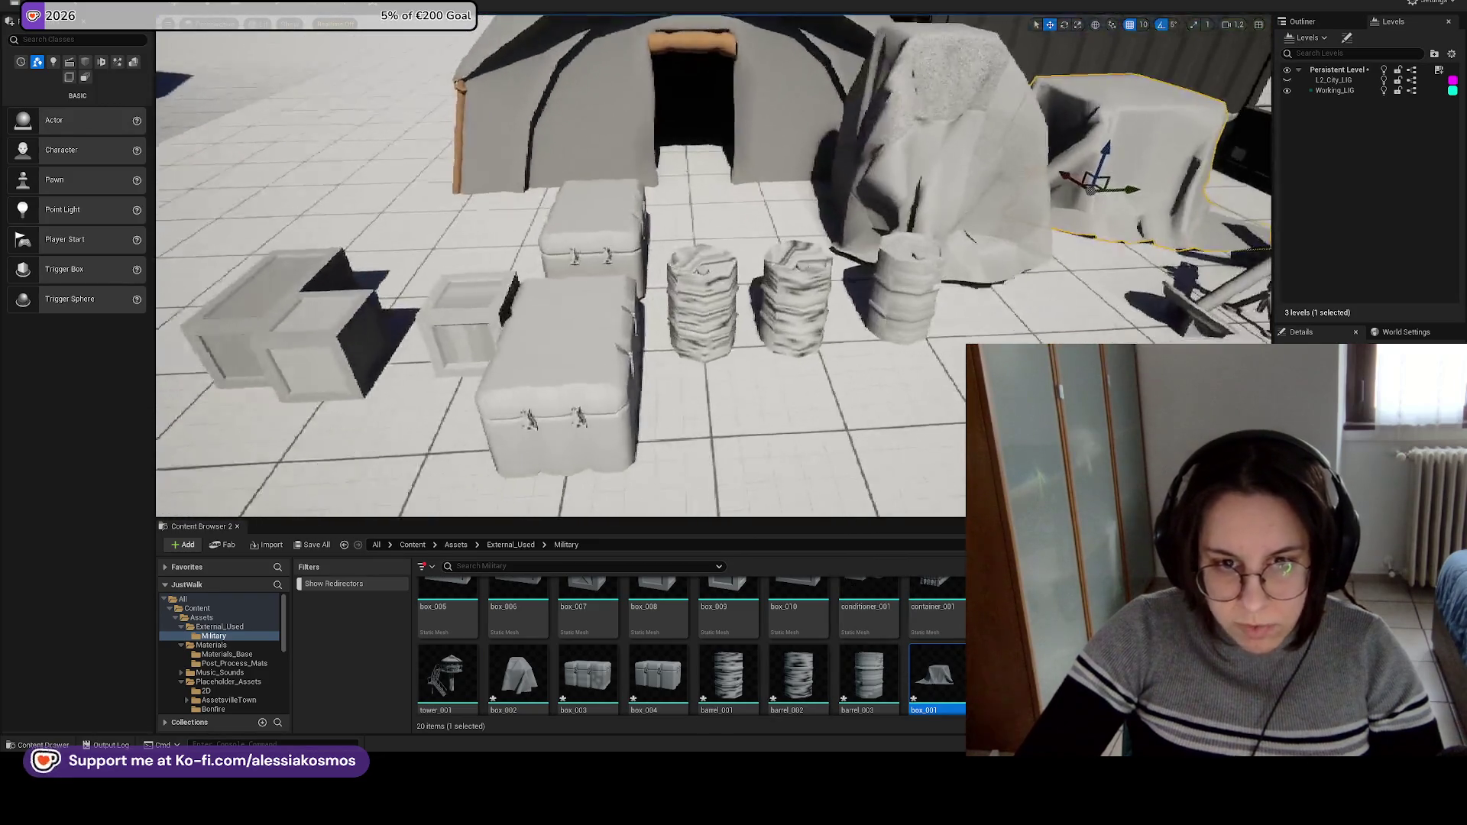
pyautogui.press('w')
pyautogui.press('a')
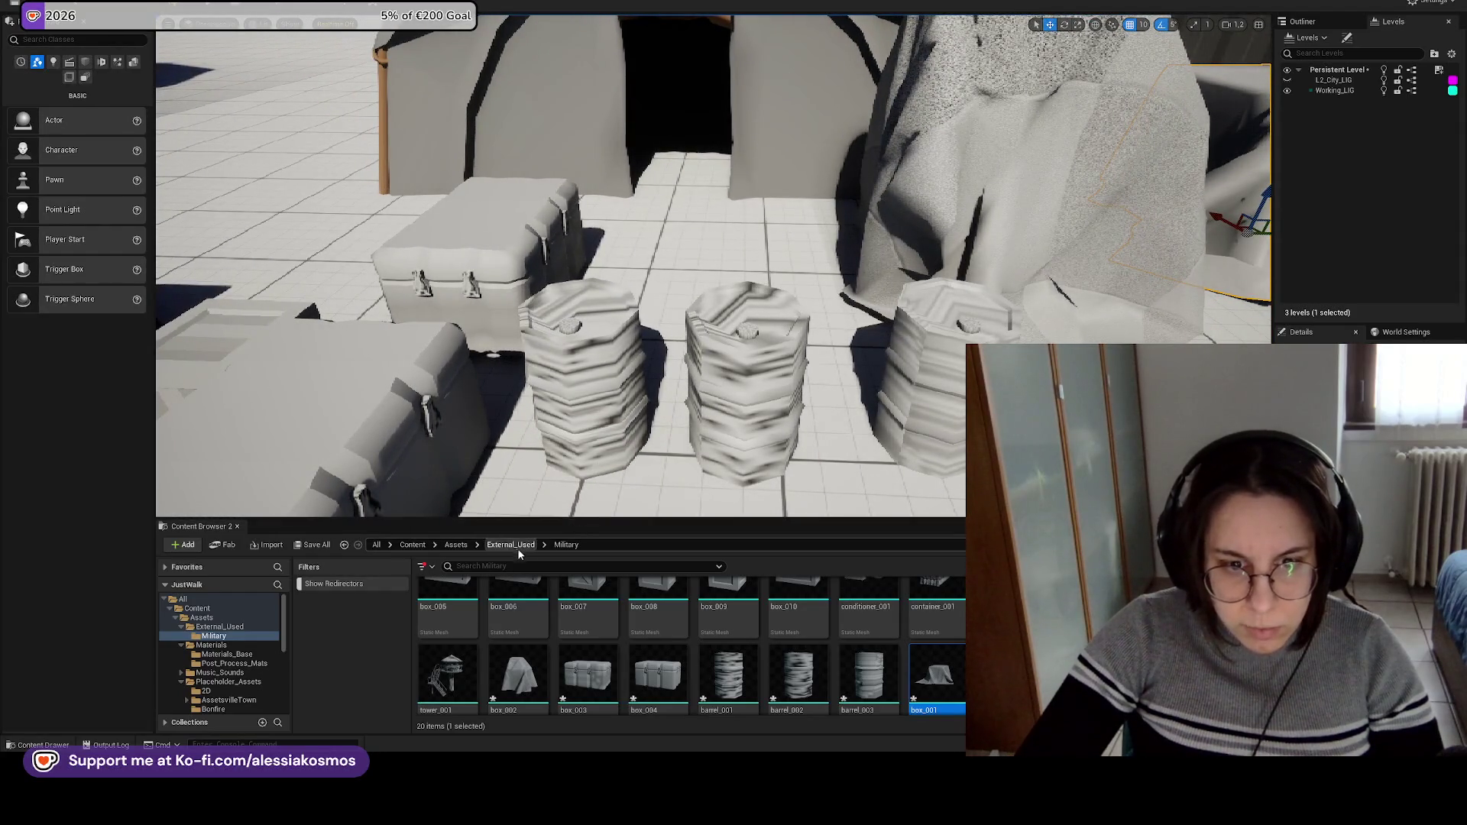
pyautogui.click(423, 546)
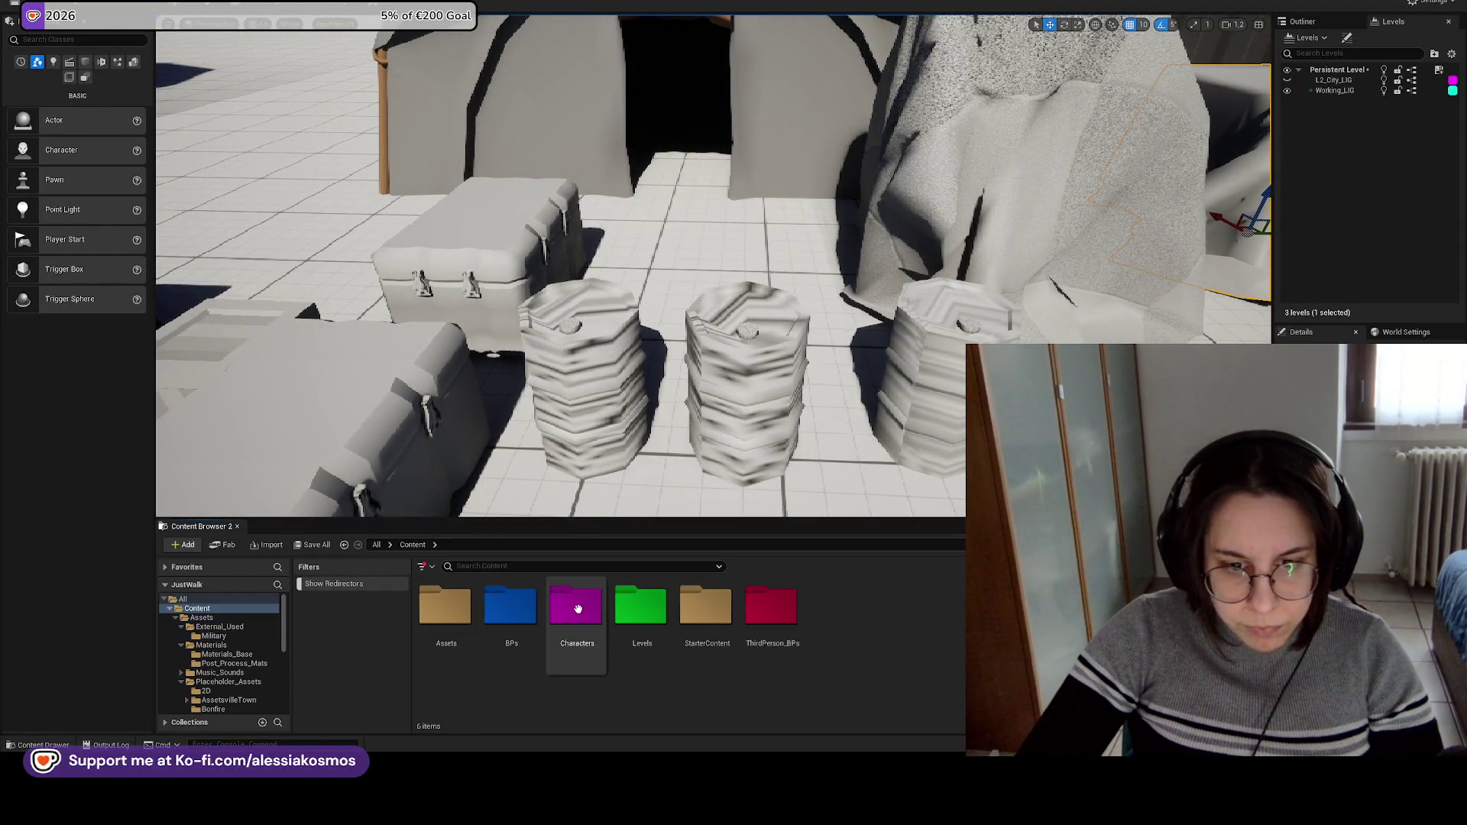
# Browse to Materials_Base and try flat grey and brown materials on the front chest.
pyautogui.doubleClick(445, 608)
pyautogui.doubleClick(500, 611)
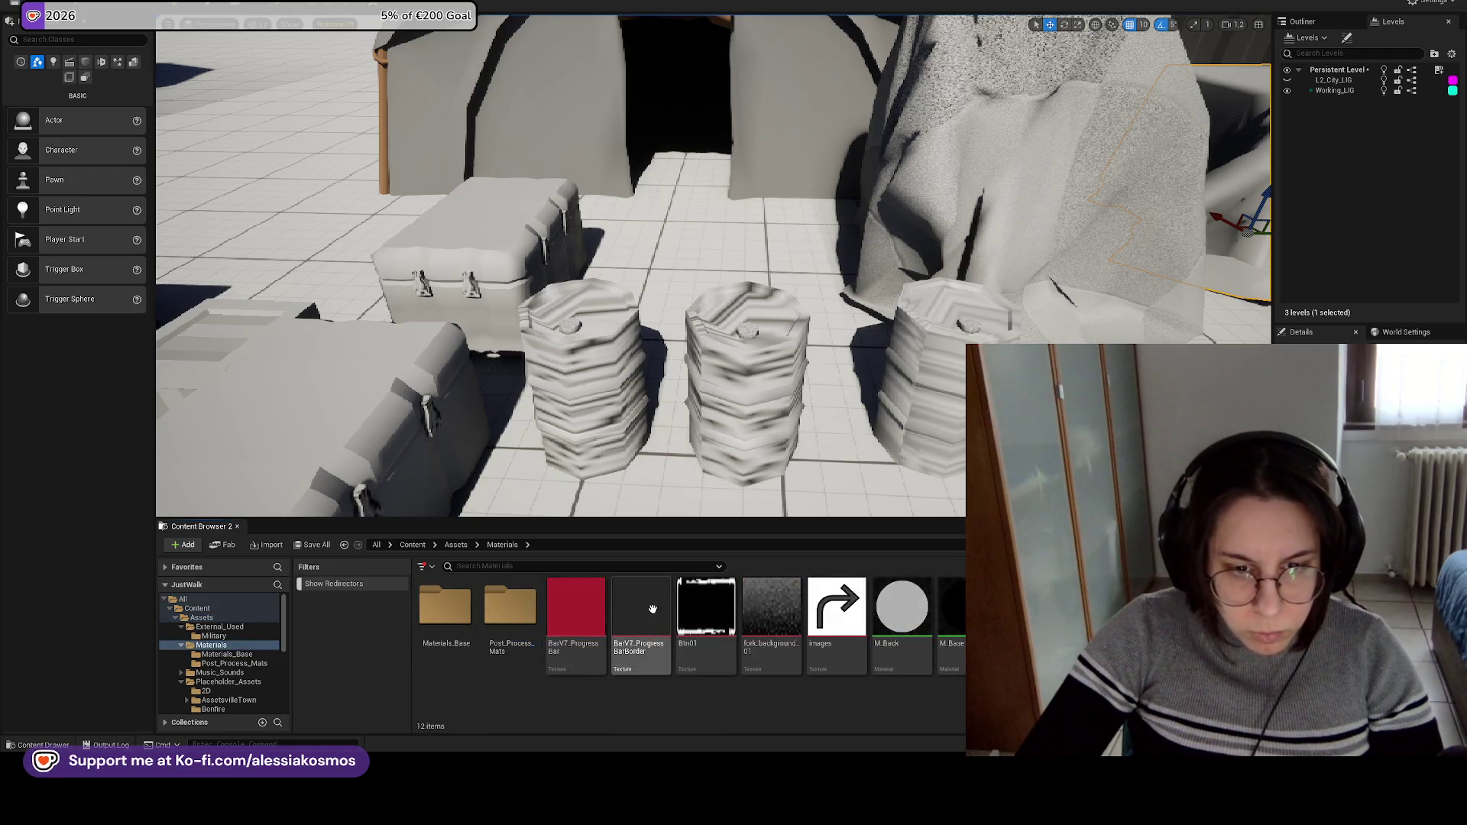
pyautogui.doubleClick(451, 608)
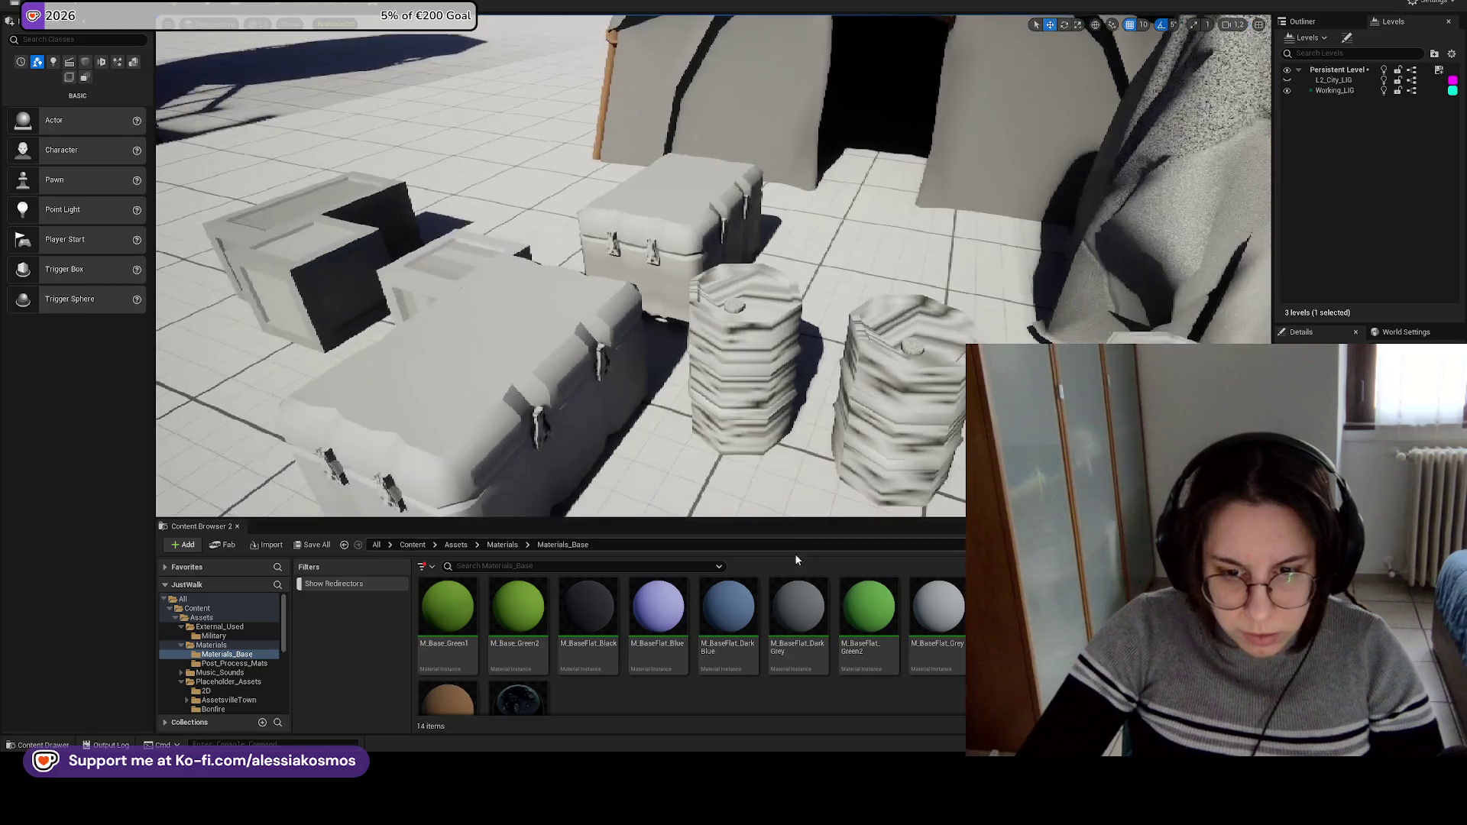
pyautogui.click(799, 611)
pyautogui.moveTo(746, 569)
pyautogui.mouseDown()
pyautogui.moveTo(541, 397)
pyautogui.moveTo(550, 459)
pyautogui.mouseUp()
pyautogui.moveTo(456, 689)
pyautogui.mouseDown()
pyautogui.moveTo(737, 415)
pyautogui.moveTo(711, 440)
pyautogui.mouseUp()
# Make the front and back chests flat black with light-coloured latches.
pyautogui.moveTo(589, 607); pyautogui.dragTo(765, 474)
pyautogui.moveTo(798, 607); pyautogui.dragTo(692, 378)
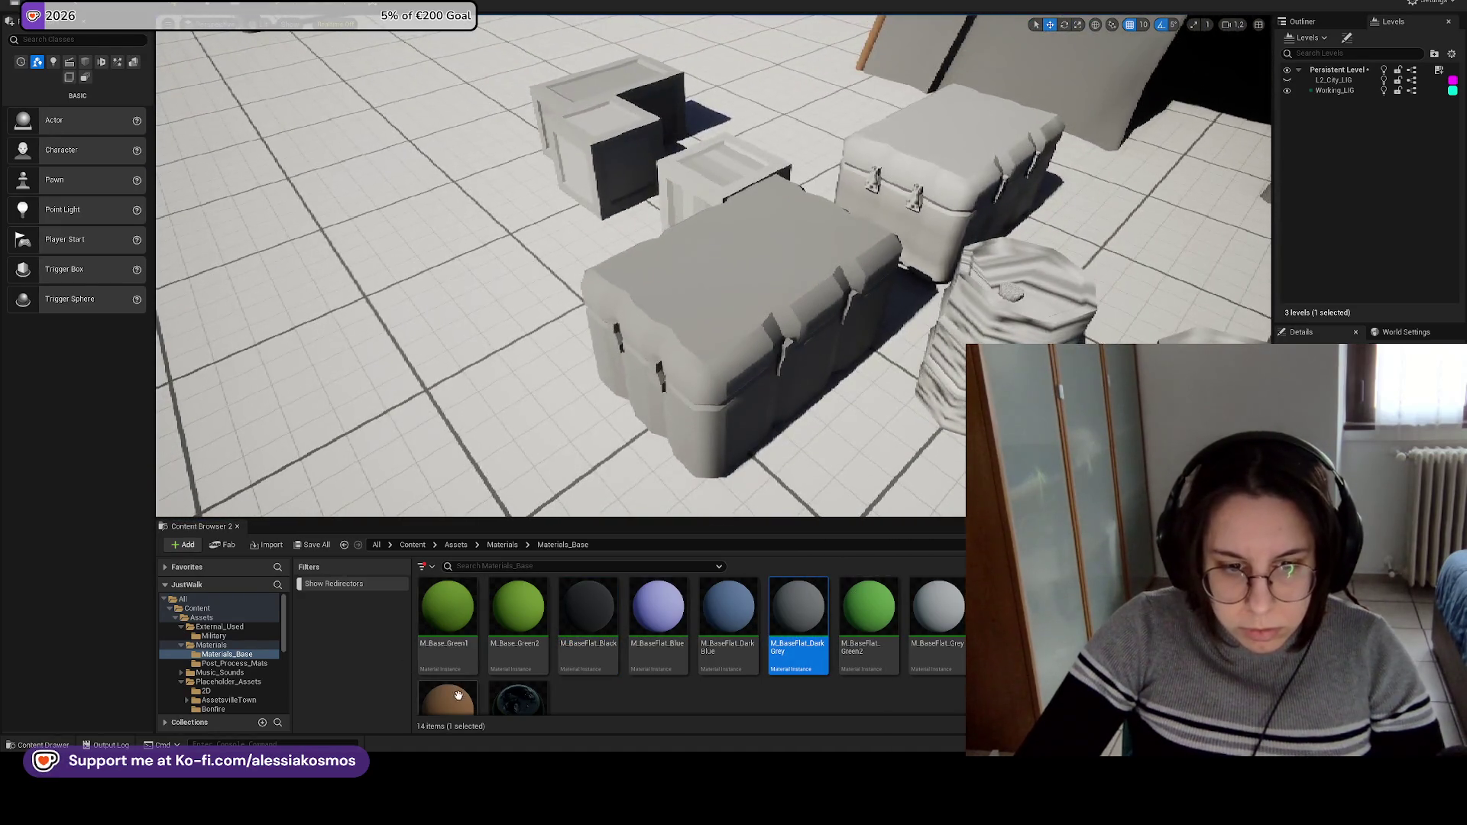
pyautogui.click(447, 700)
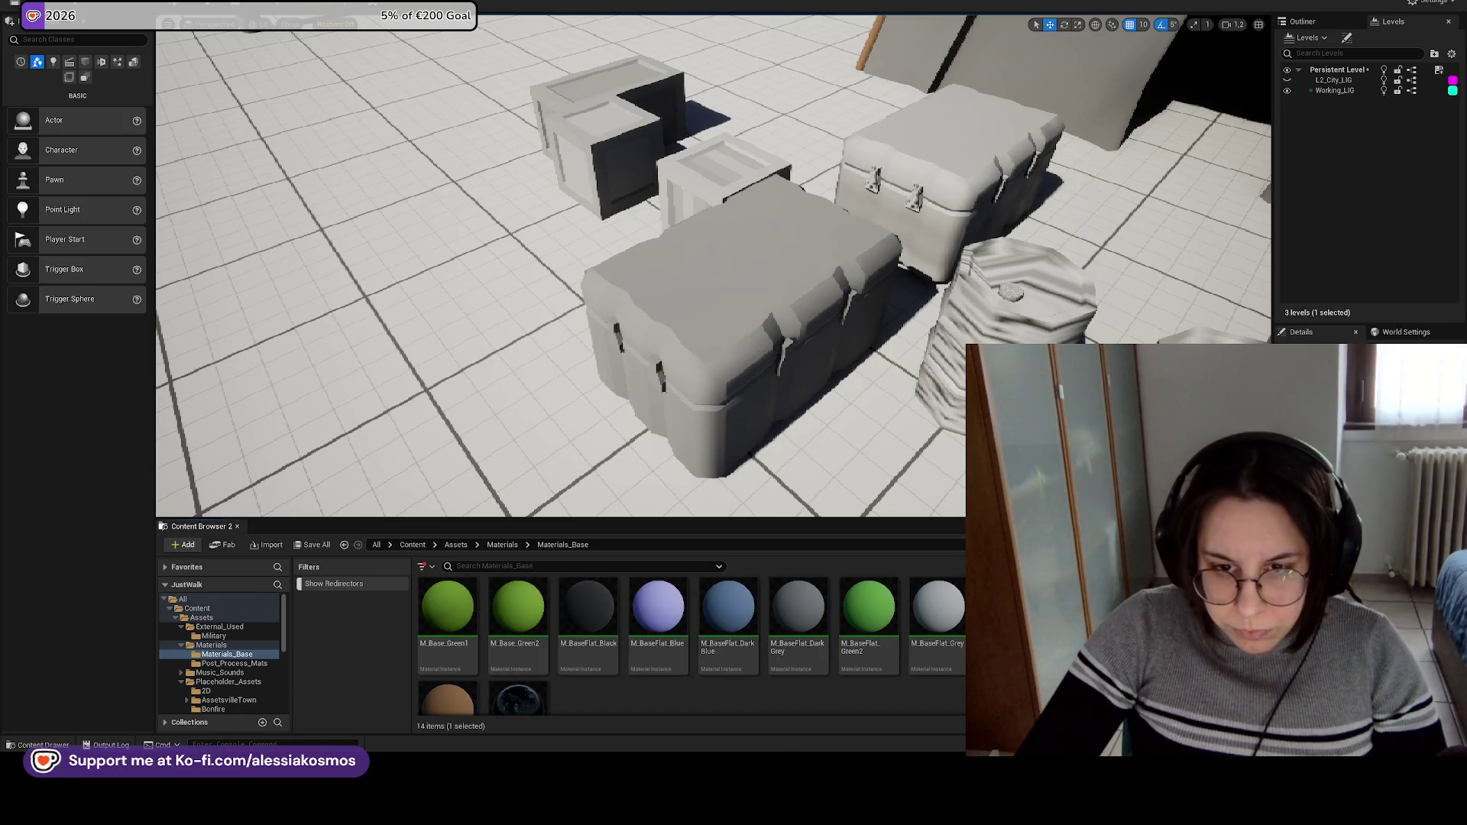
pyautogui.moveTo(938, 608); pyautogui.dragTo(785, 342)
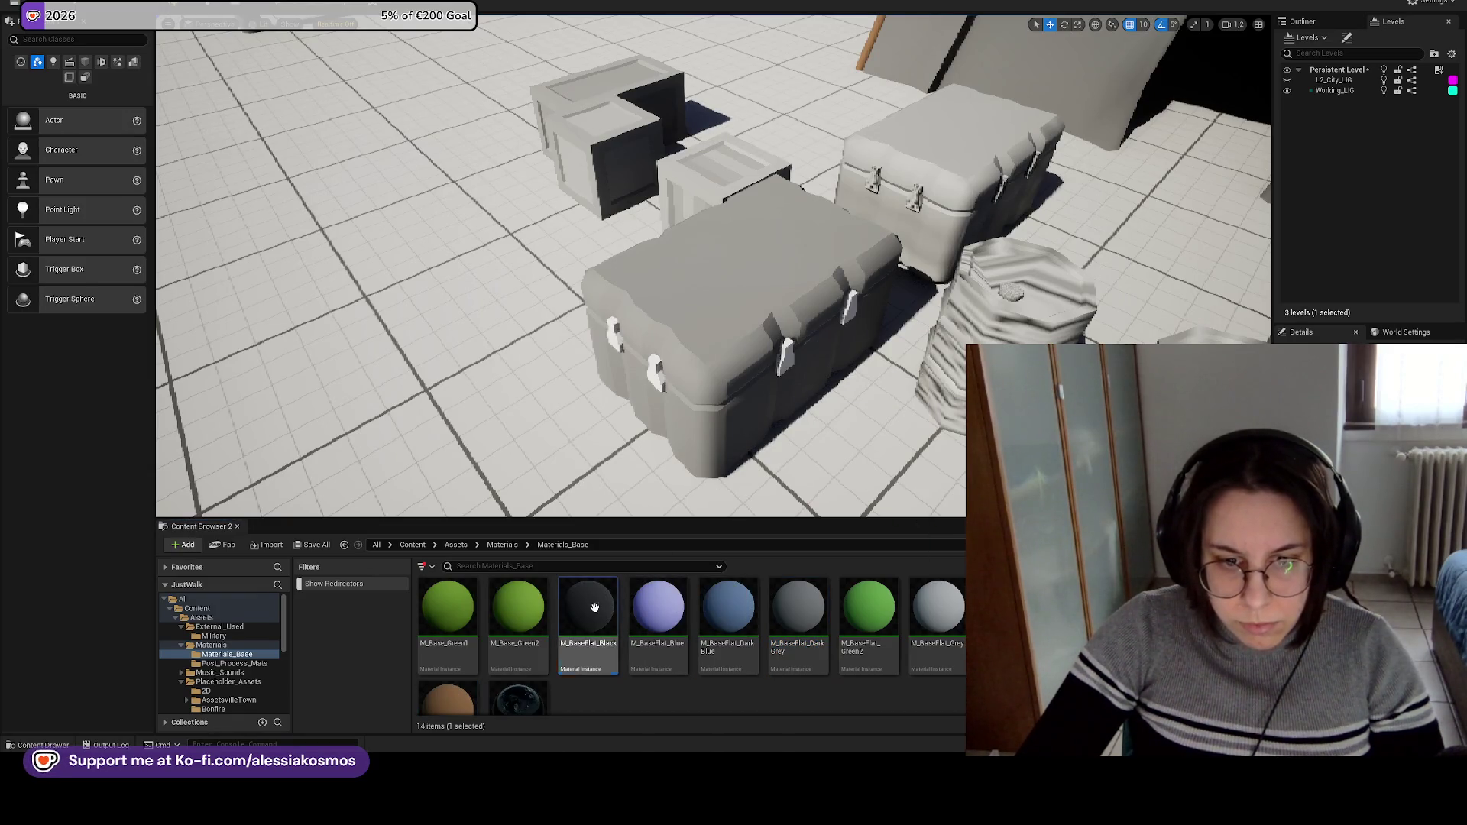
pyautogui.moveTo(594, 608); pyautogui.dragTo(756, 366)
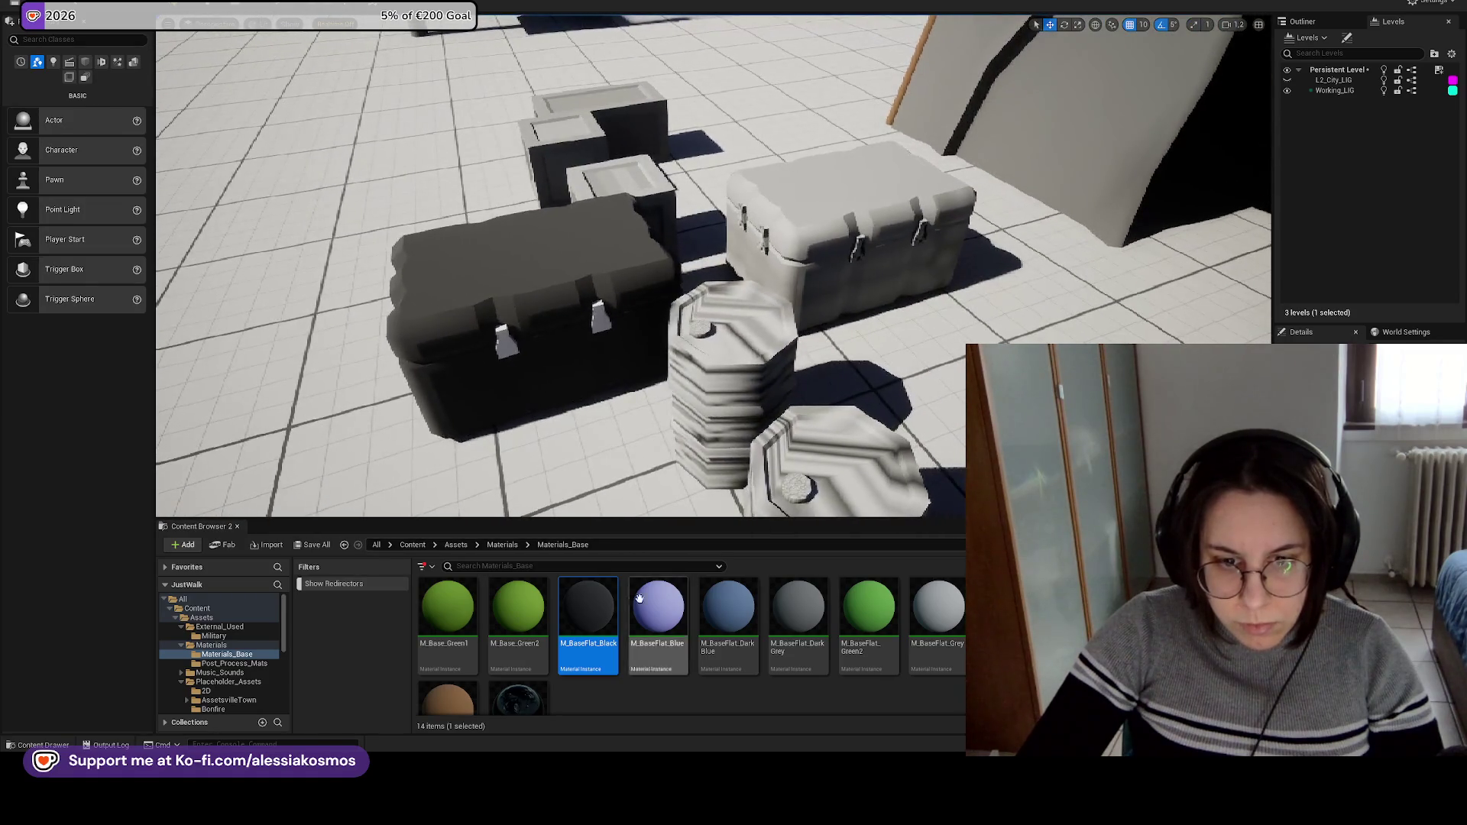
pyautogui.moveTo(822, 211); pyautogui.dragTo(823, 211)
pyautogui.moveTo(883, 323); pyautogui.dragTo(863, 259)
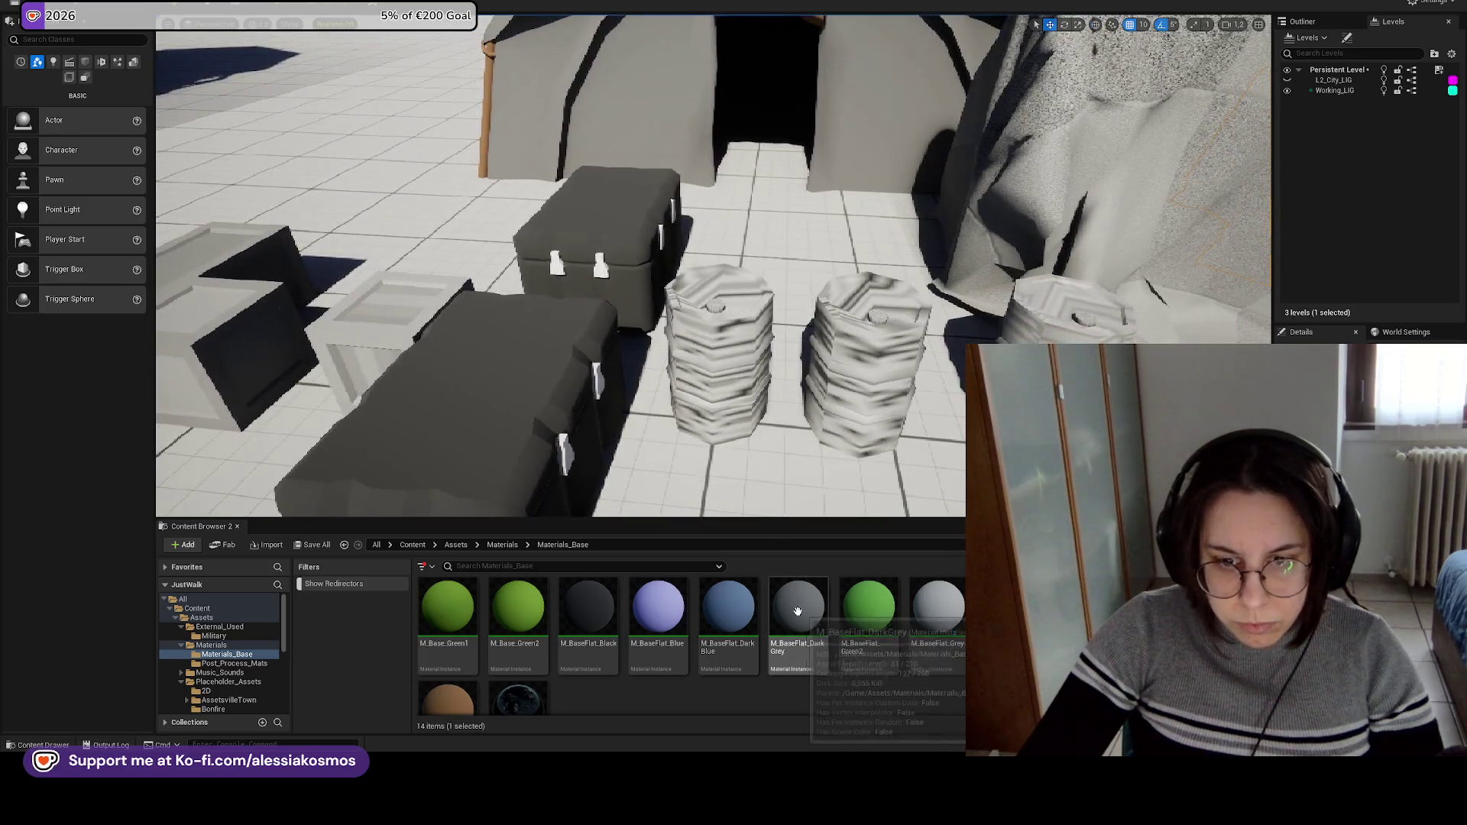
# Make the three barrels flat red, dark grey and light grey, left to right.
pyautogui.moveTo(798, 611); pyautogui.dragTo(714, 340)
pyautogui.moveTo(874, 583)
pyautogui.mouseDown()
pyautogui.moveTo(699, 367)
pyautogui.moveTo(772, 484)
pyautogui.mouseUp()
pyautogui.moveTo(589, 611)
pyautogui.mouseDown()
pyautogui.moveTo(764, 547)
pyautogui.moveTo(863, 366)
pyautogui.mouseUp()
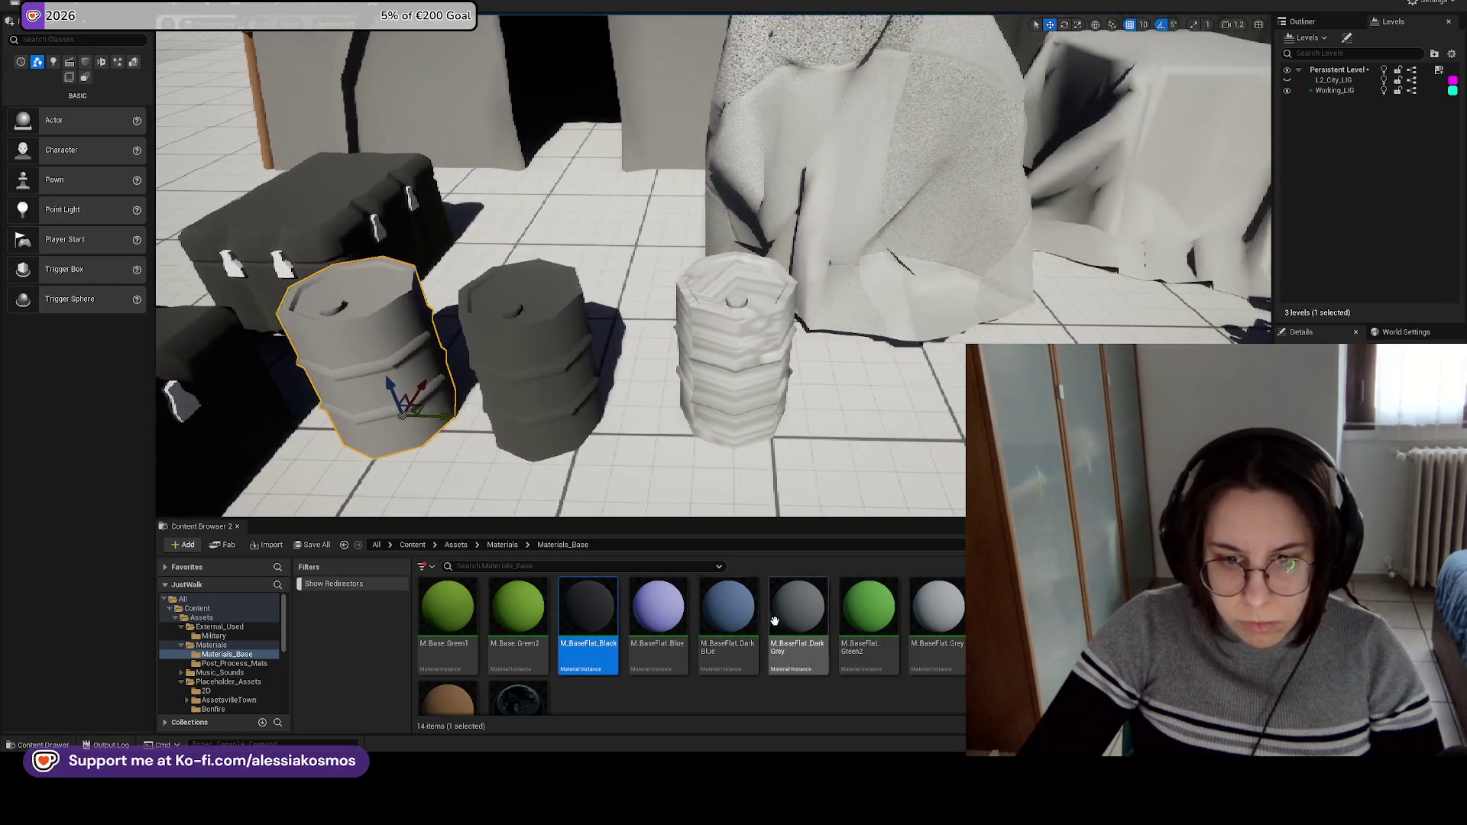
pyautogui.click(774, 621)
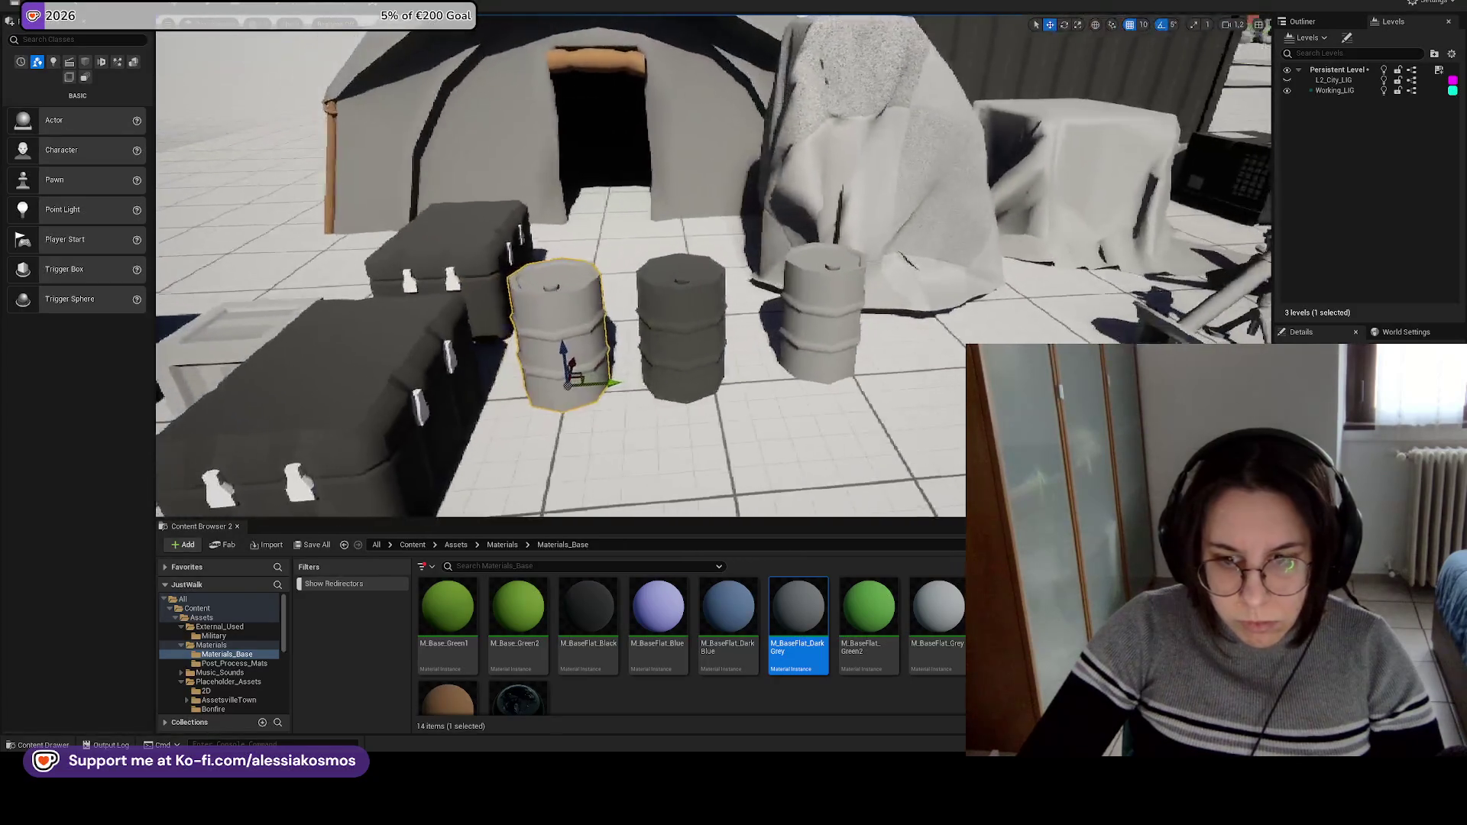
pyautogui.click(938, 611)
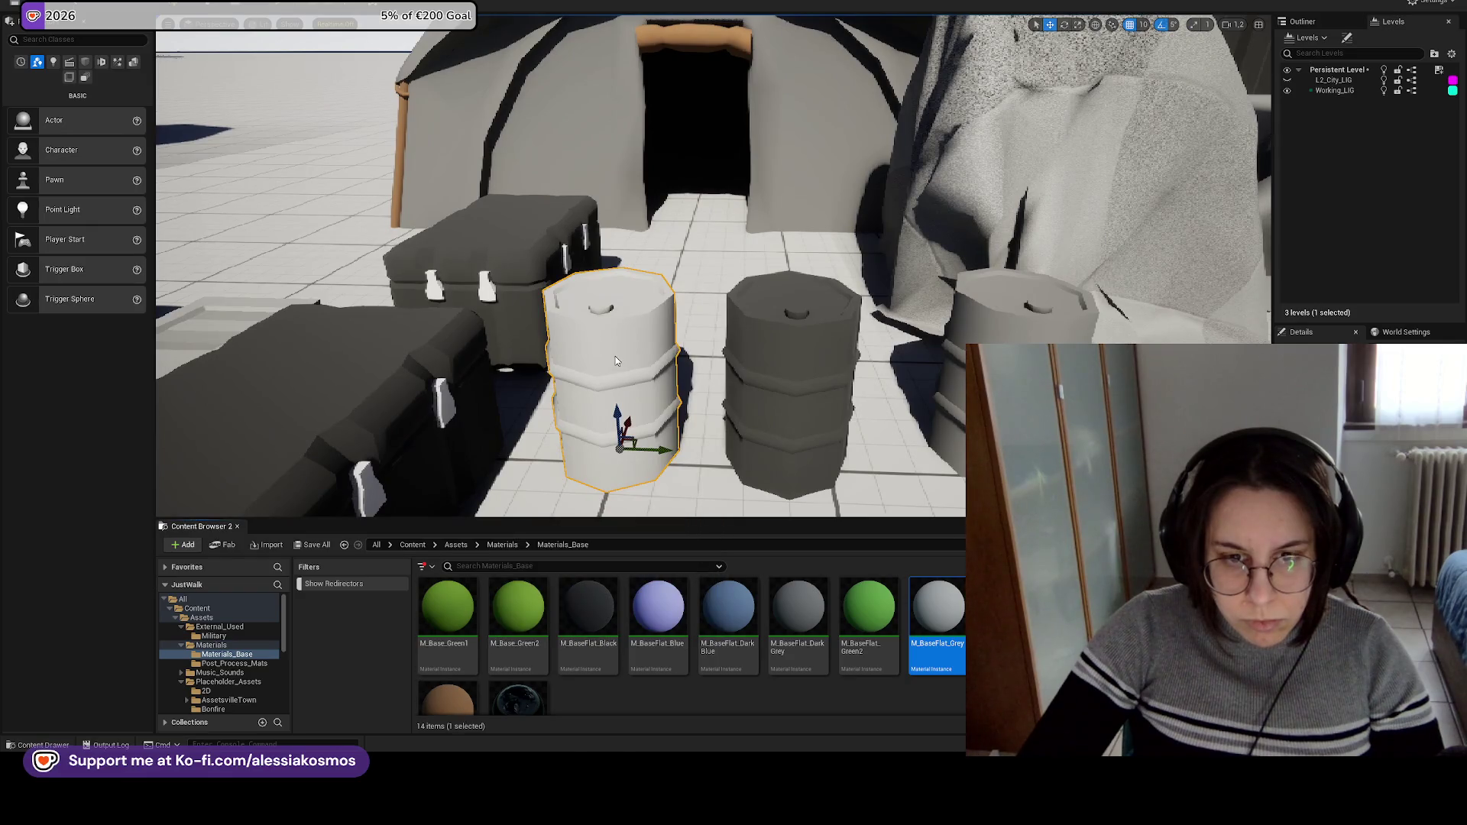
pyautogui.moveTo(507, 696)
pyautogui.mouseDown()
pyautogui.moveTo(550, 688)
pyautogui.moveTo(634, 363)
pyautogui.moveTo(656, 351)
pyautogui.mouseUp()
pyautogui.hotkey('ctrl', 'z')
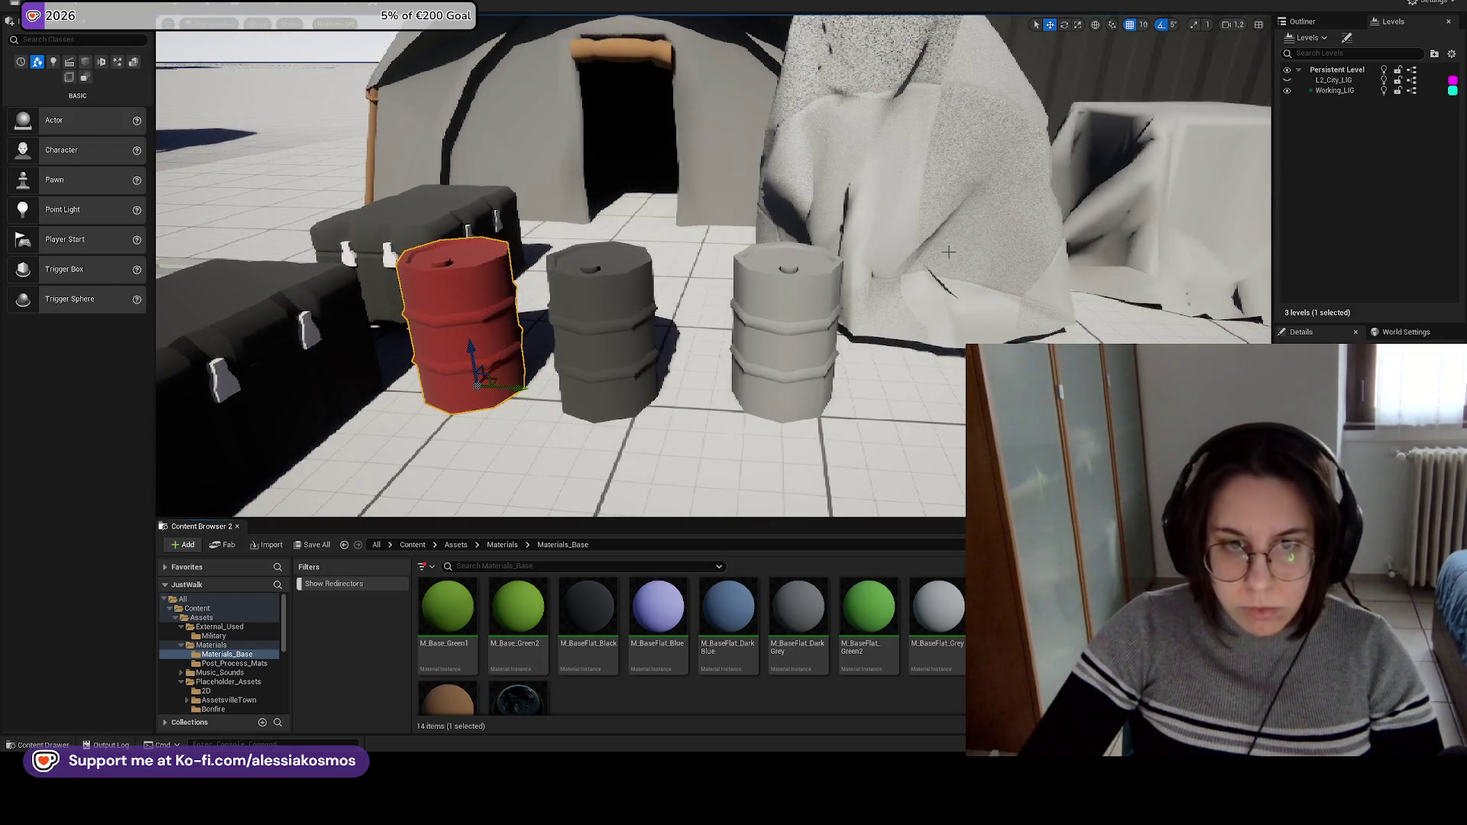
pyautogui.click(952, 244)
# Replace the rock's grainy look with the smooth flat grey M_BaseFlat_Grey material.
pyautogui.click(945, 583)
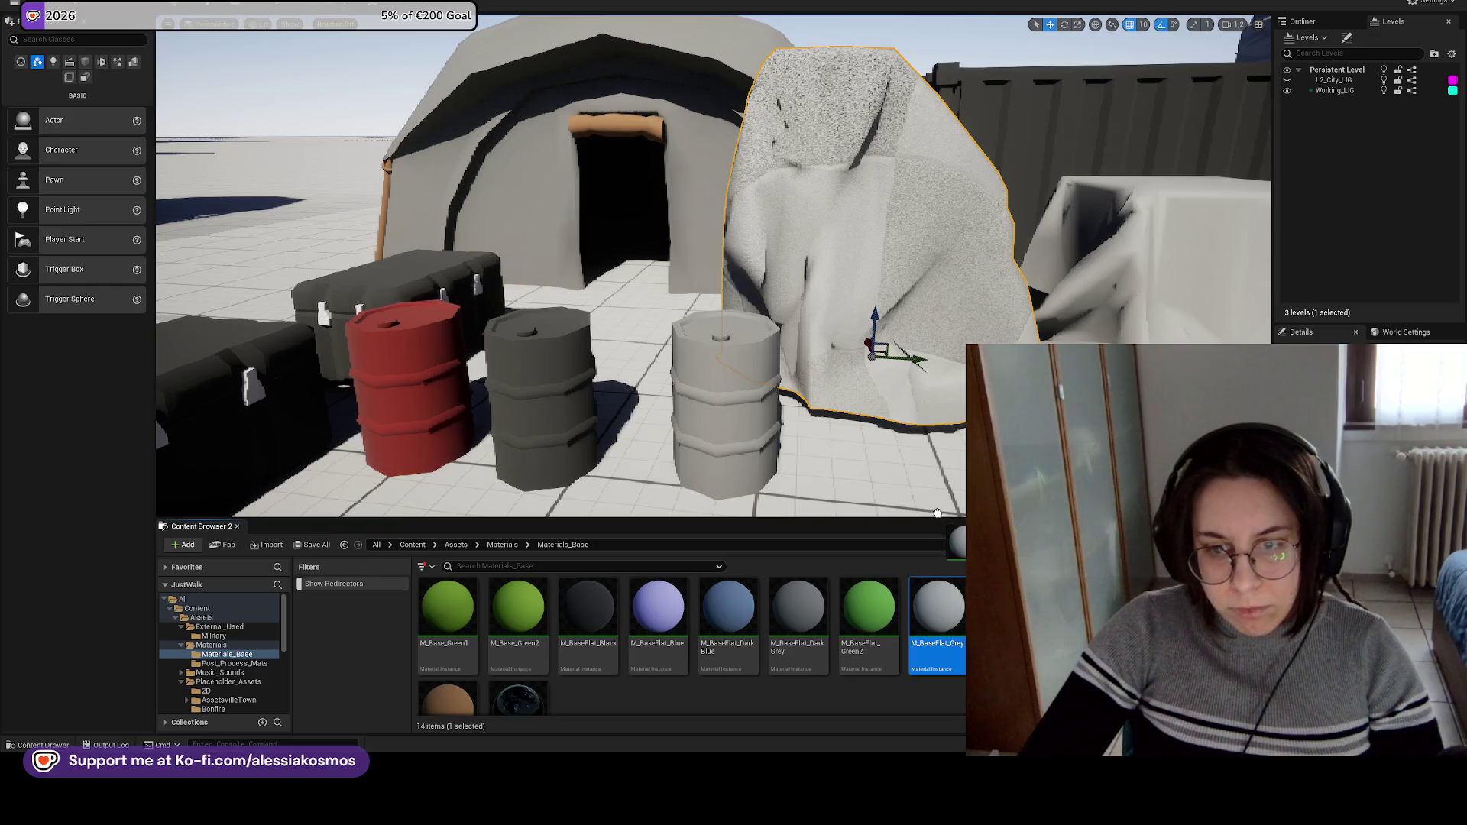
pyautogui.moveTo(937, 512); pyautogui.dragTo(878, 229)
pyautogui.moveTo(917, 394); pyautogui.dragTo(986, 305)
pyautogui.moveTo(823, 426)
pyautogui.mouseDown()
pyautogui.moveTo(798, 405)
pyautogui.moveTo(787, 458)
pyautogui.moveTo(799, 383)
pyautogui.moveTo(833, 385)
pyautogui.moveTo(817, 386)
pyautogui.mouseUp()
pyautogui.moveTo(723, 810)
pyautogui.moveTo(701, 736)
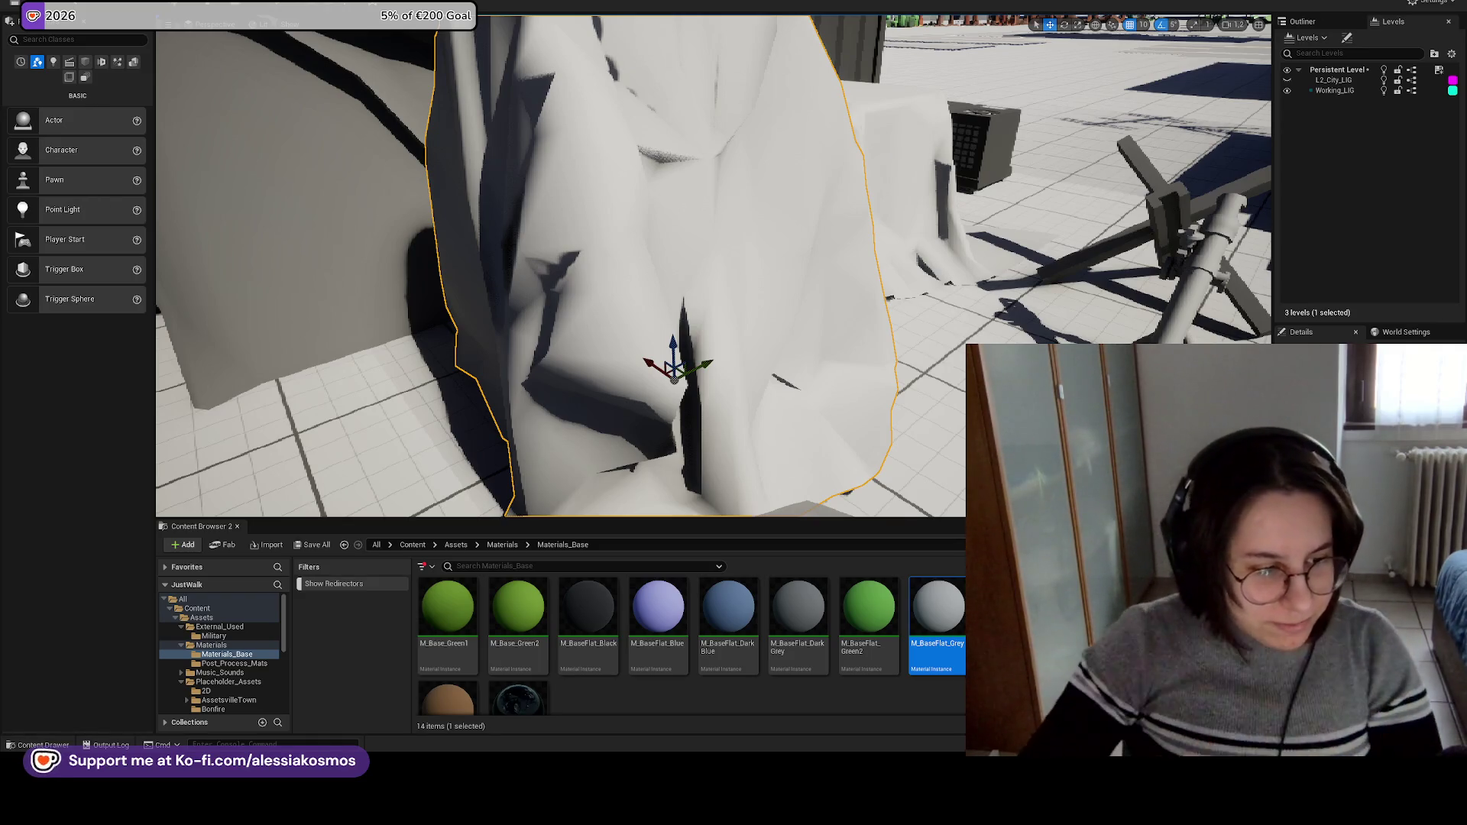
# Inspect the draped object and small dark crate, then save the level.
pyautogui.press('f')
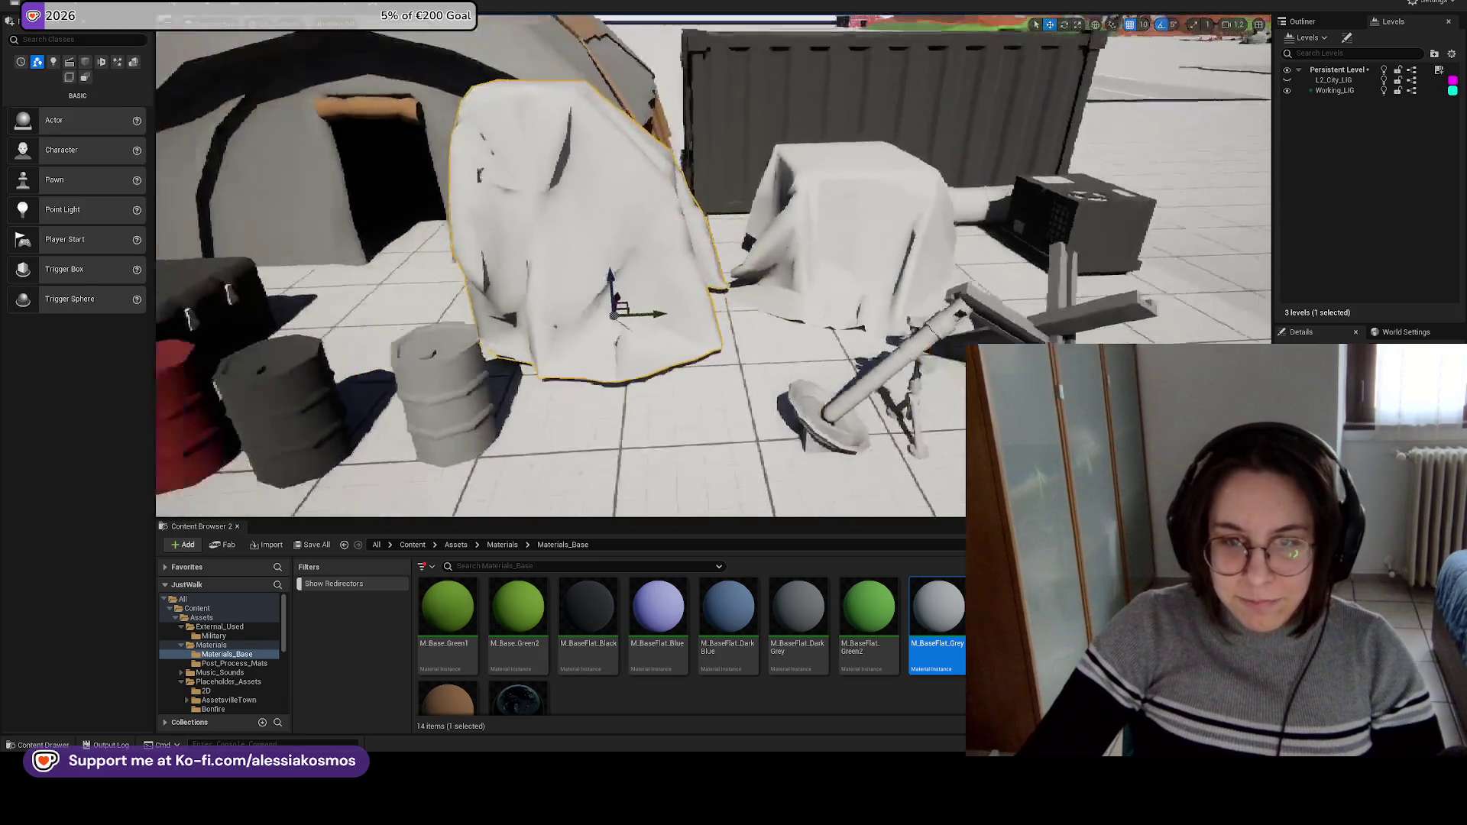
pyautogui.moveTo(664, 268); pyautogui.dragTo(483, 246)
pyautogui.click(921, 218)
pyautogui.press('f')
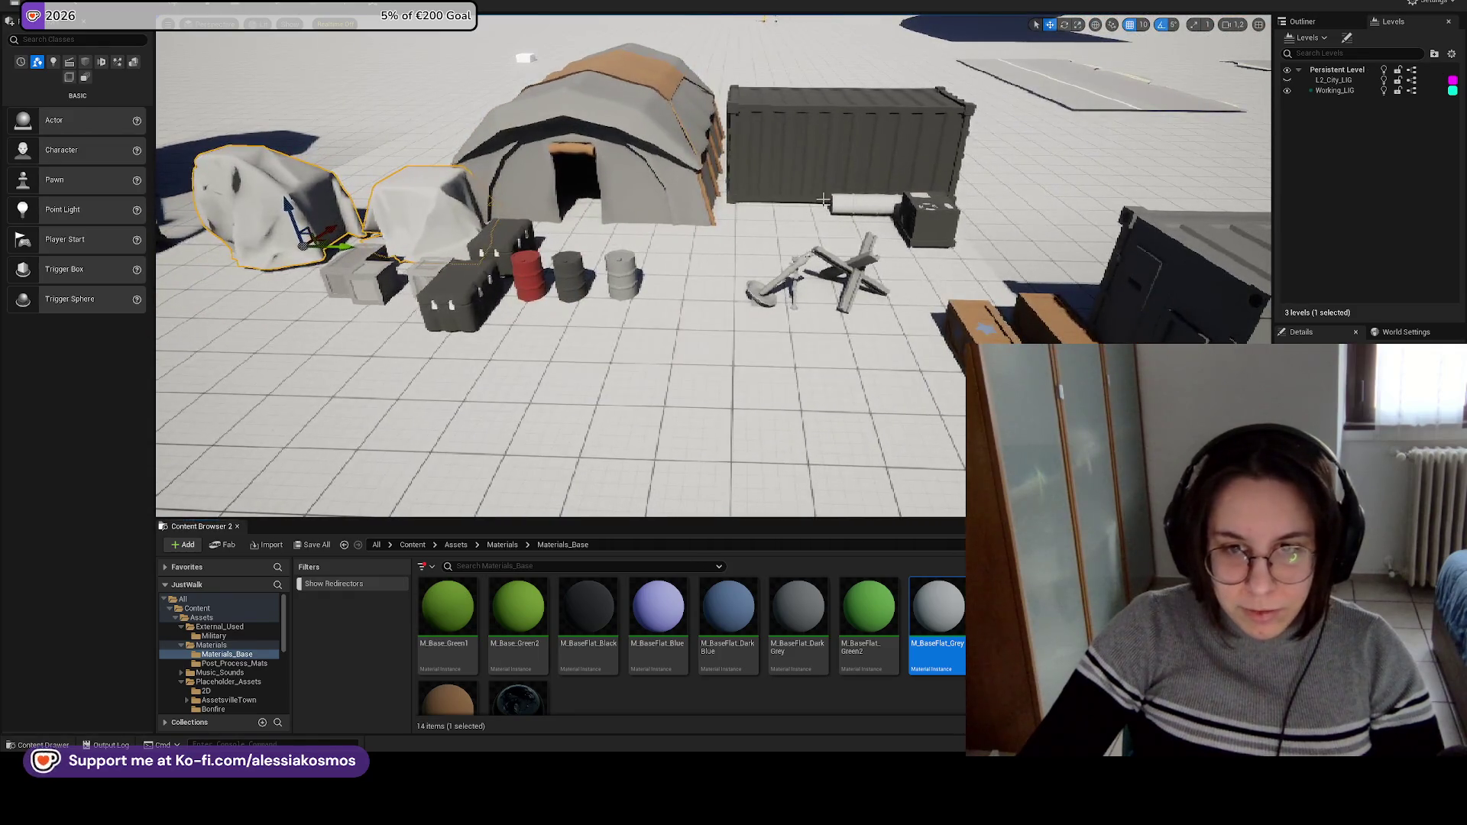
pyautogui.moveTo(558, 275); pyautogui.dragTo(450, 261)
pyautogui.hotkey('ctrl', 's')
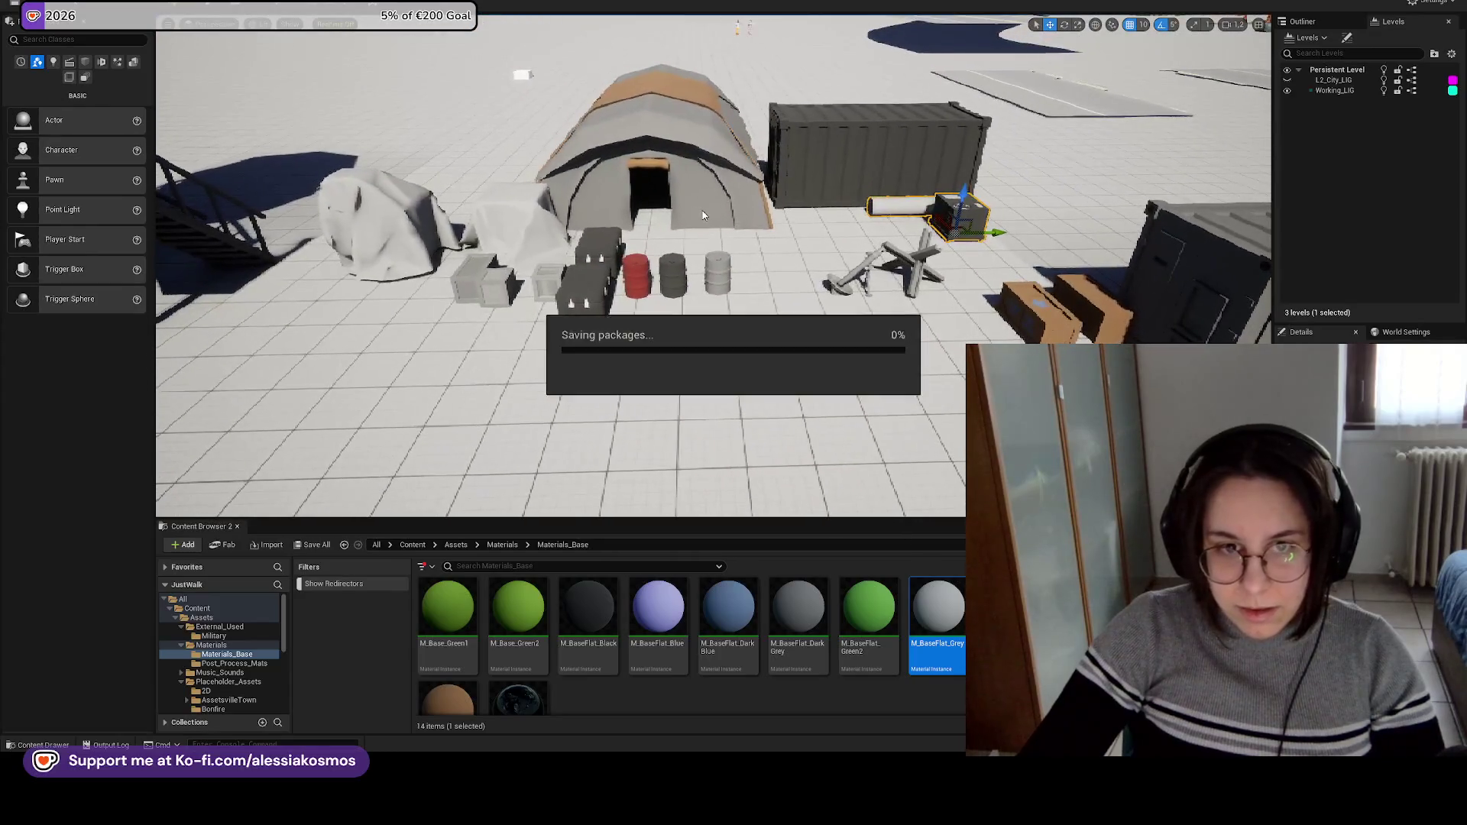
# Lower the road piece beside the camp slightly, then switch to the Trello board.
pyautogui.moveTo(698, 186)
pyautogui.mouseDown()
pyautogui.moveTo(698, 268)
pyautogui.moveTo(698, 186)
pyautogui.mouseUp()
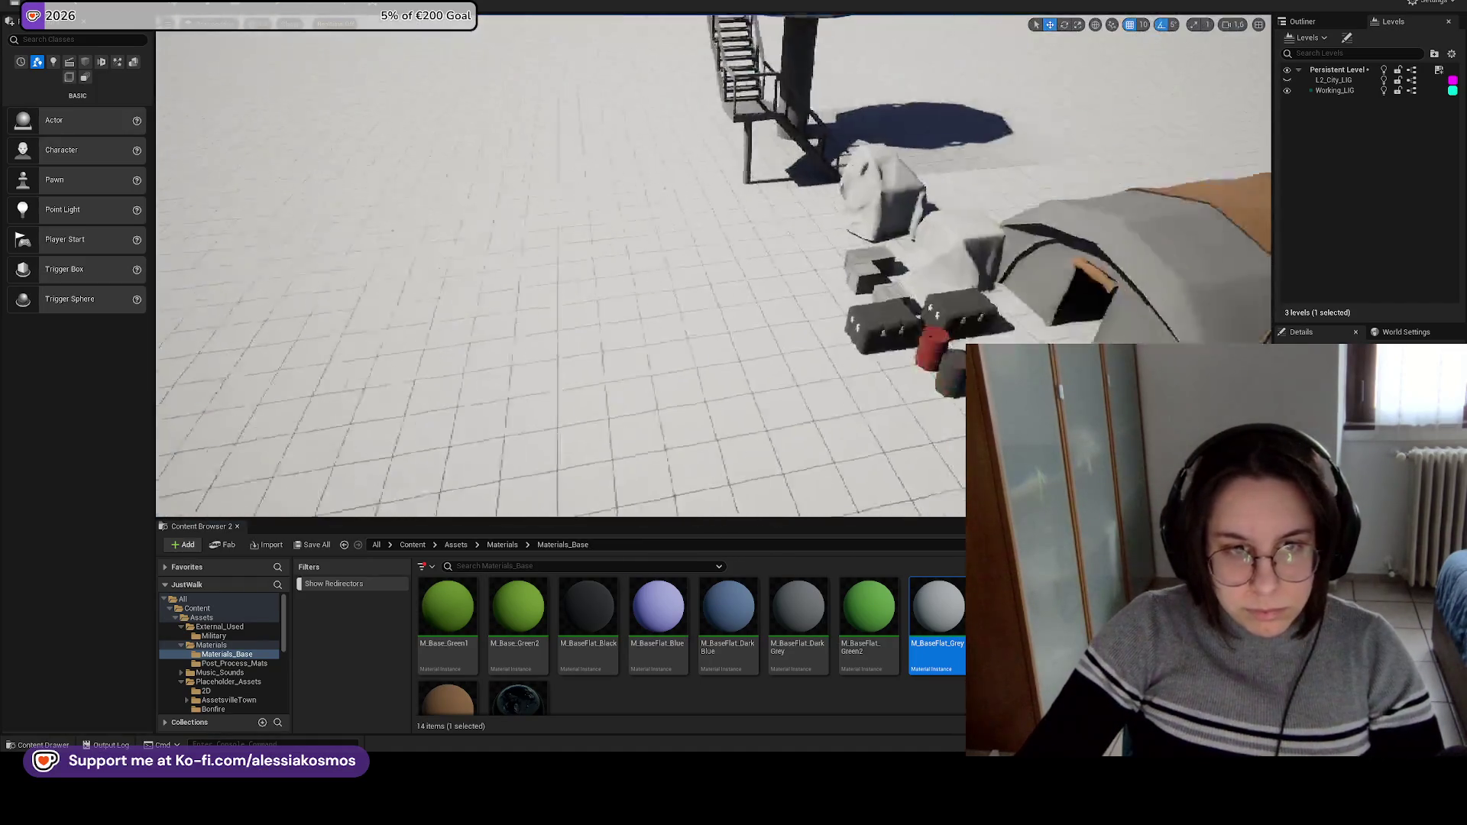
pyautogui.click(655, 253)
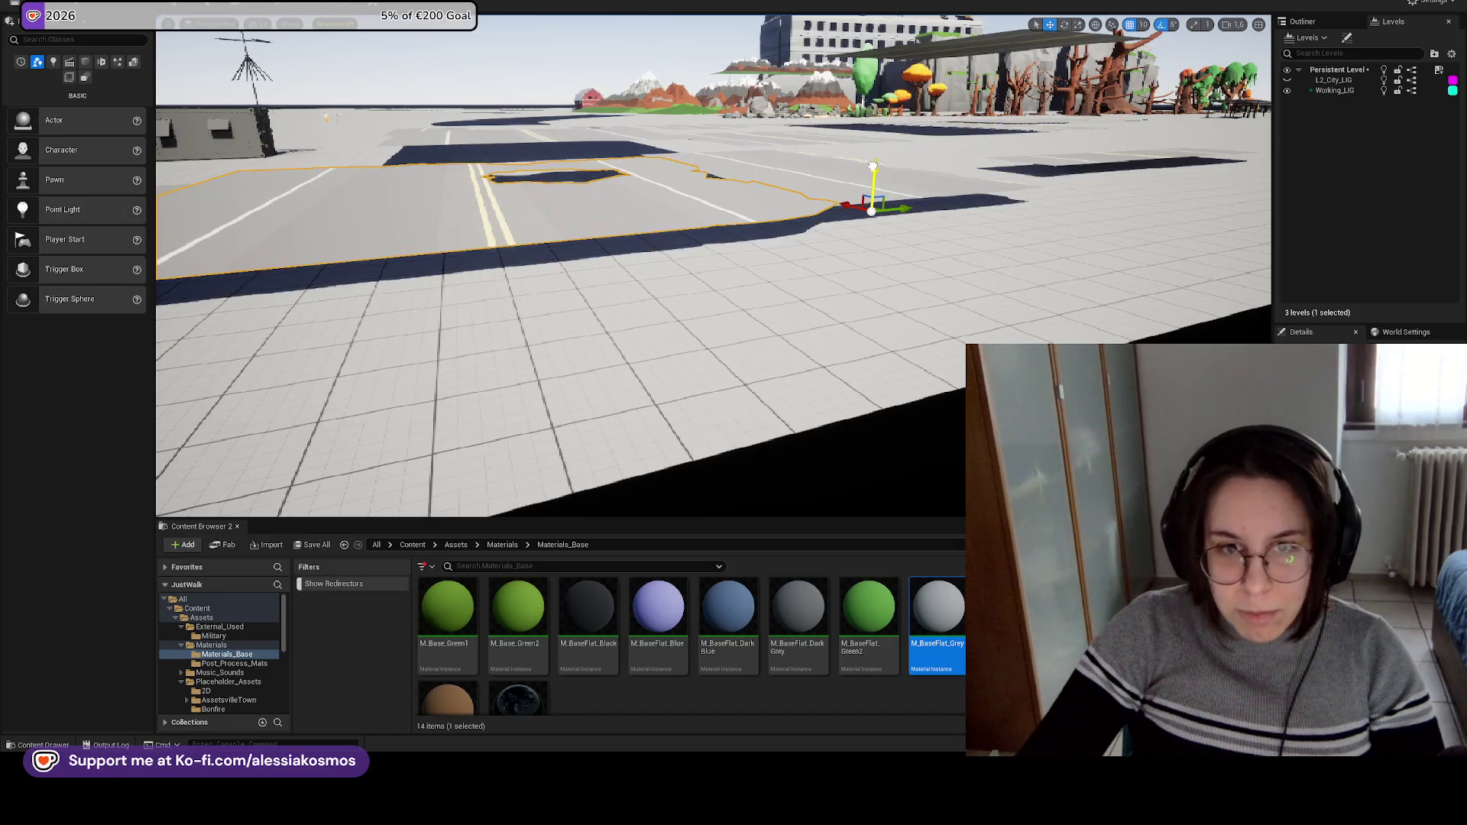
pyautogui.moveTo(943, 122); pyautogui.dragTo(945, 133)
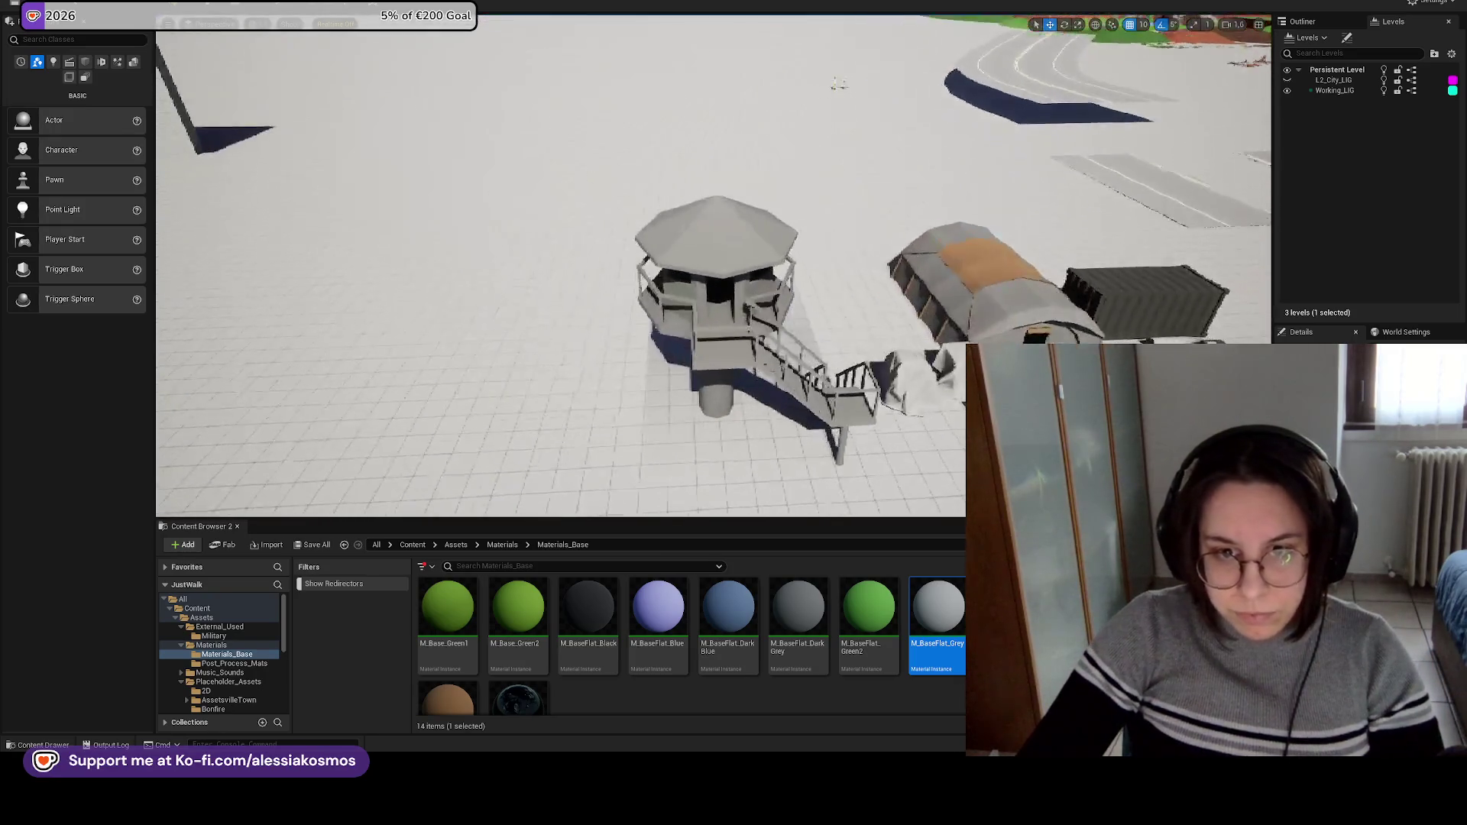
pyautogui.hotkey('alt', 'Tab')
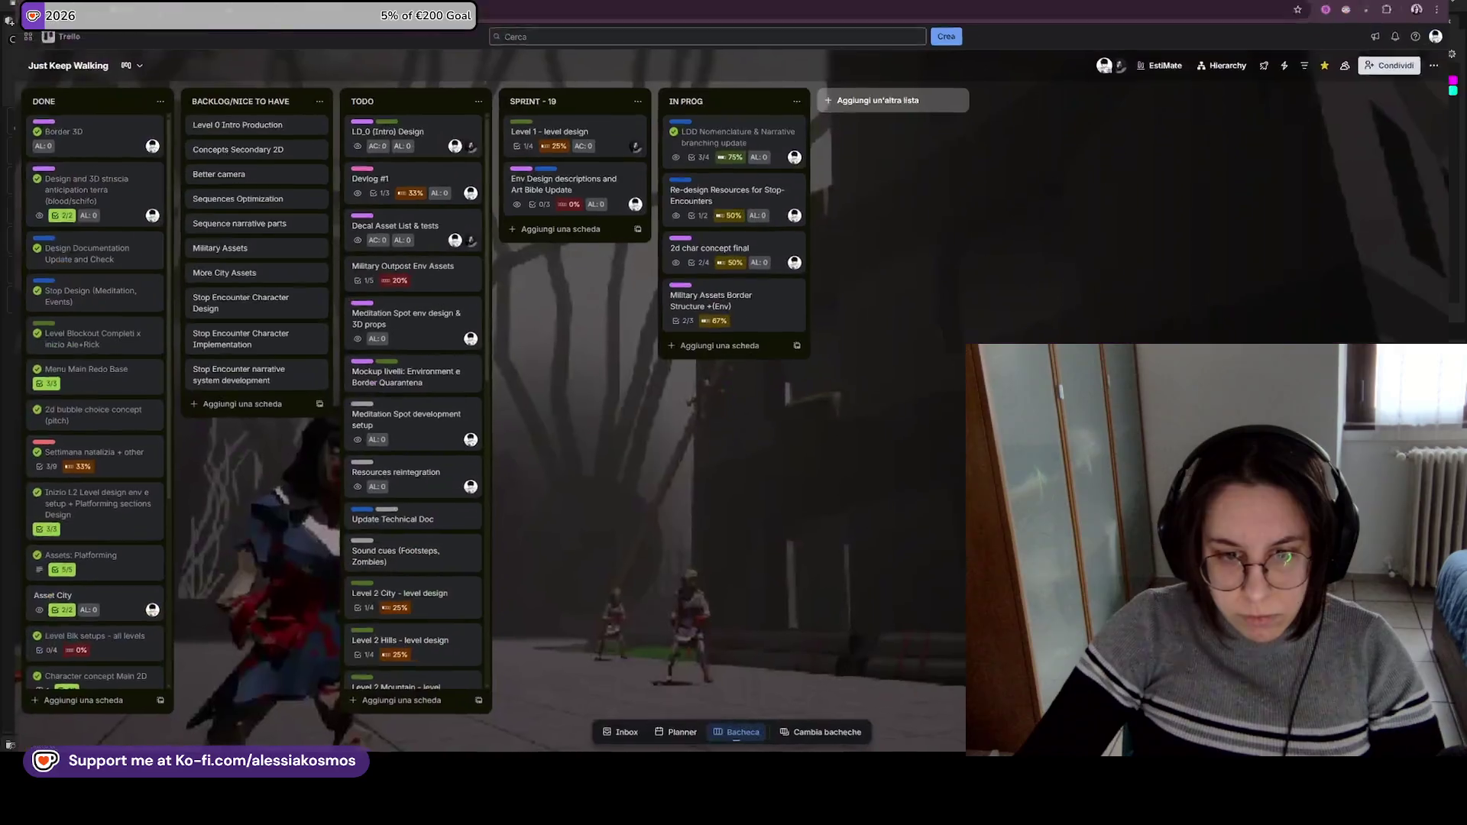
# Tick the Military Assets Border Structure card's checklist item so it completes in DONE.
pyautogui.click(745, 298)
pyautogui.click(474, 604)
pyautogui.click(444, 604)
pyautogui.press('Escape')
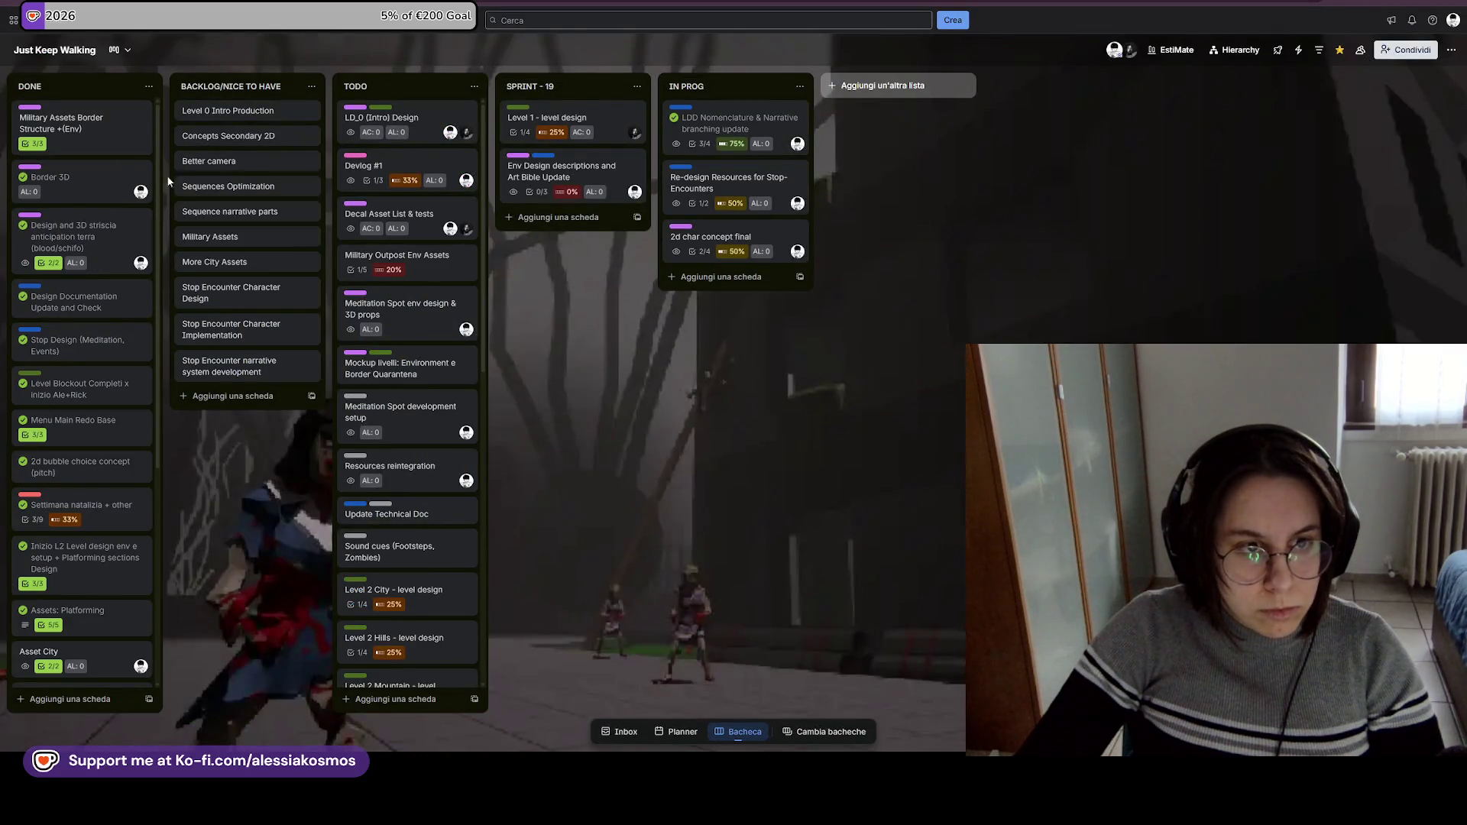
pyautogui.click(27, 126)
pyautogui.press('Escape')
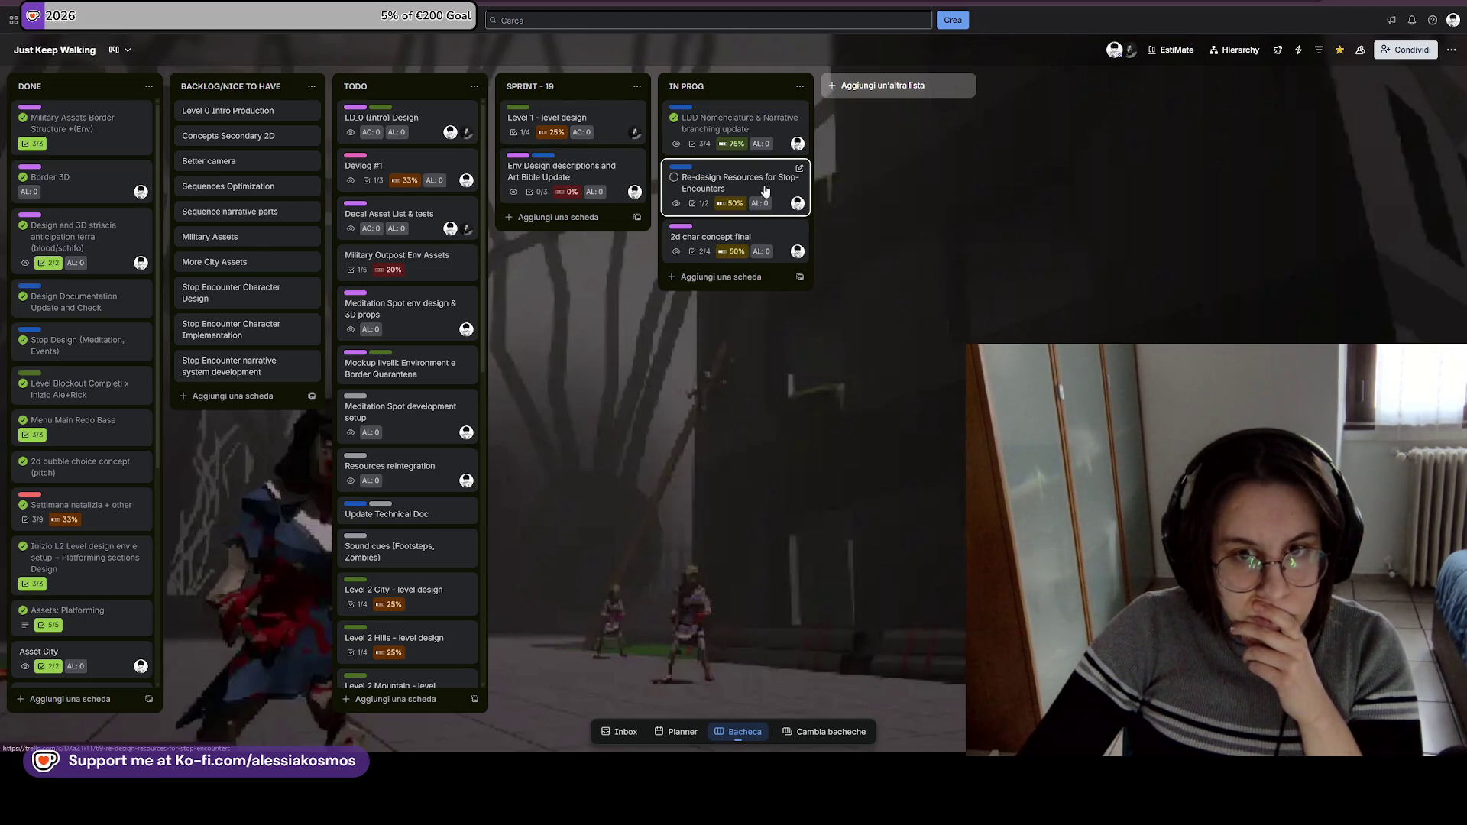
# Add a 'Narrative-Level Excel Encounter Table' card to SPRINT - 19.
pyautogui.click(590, 217)
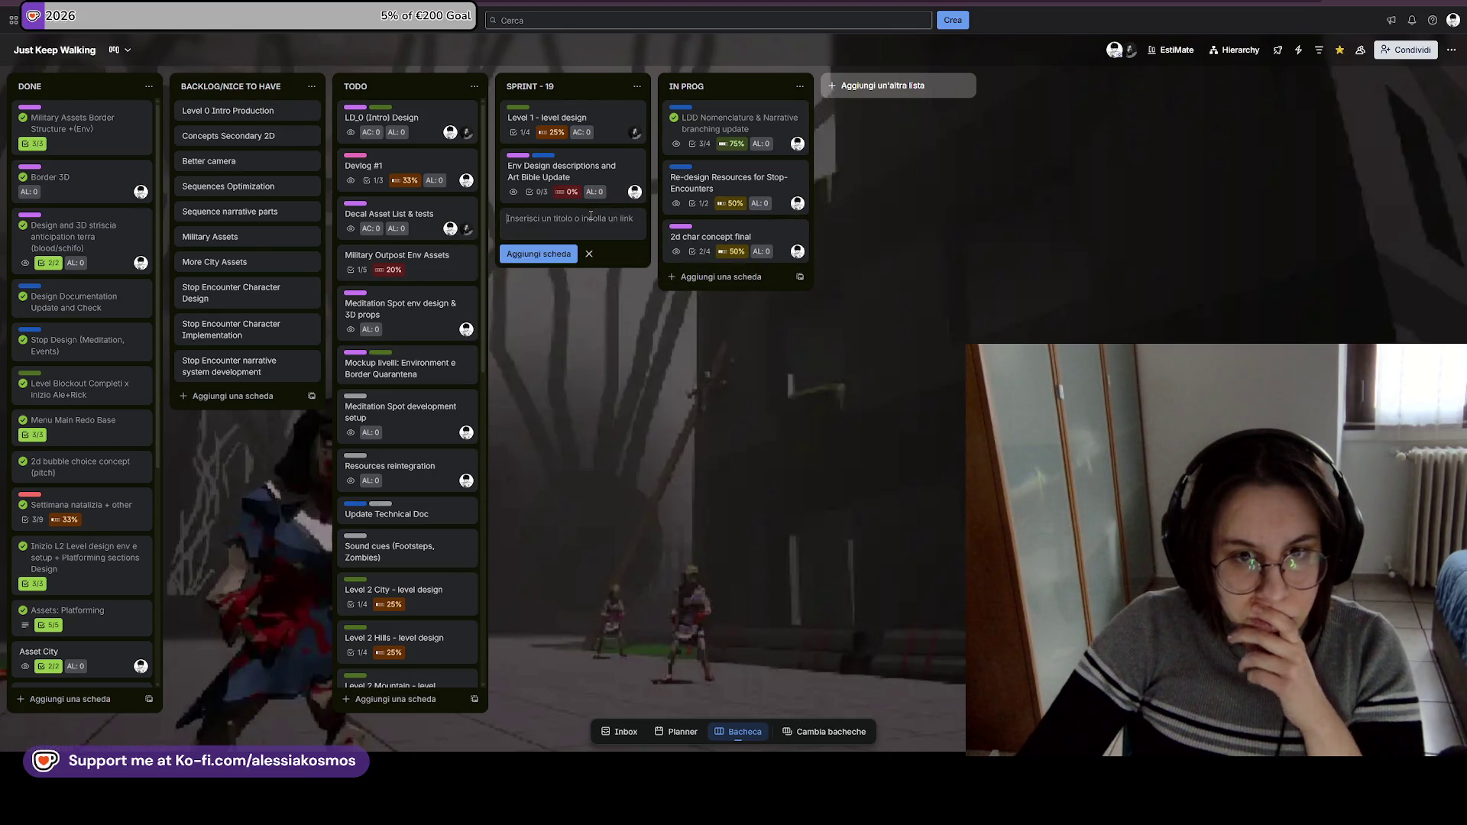
pyautogui.write('Narrative')
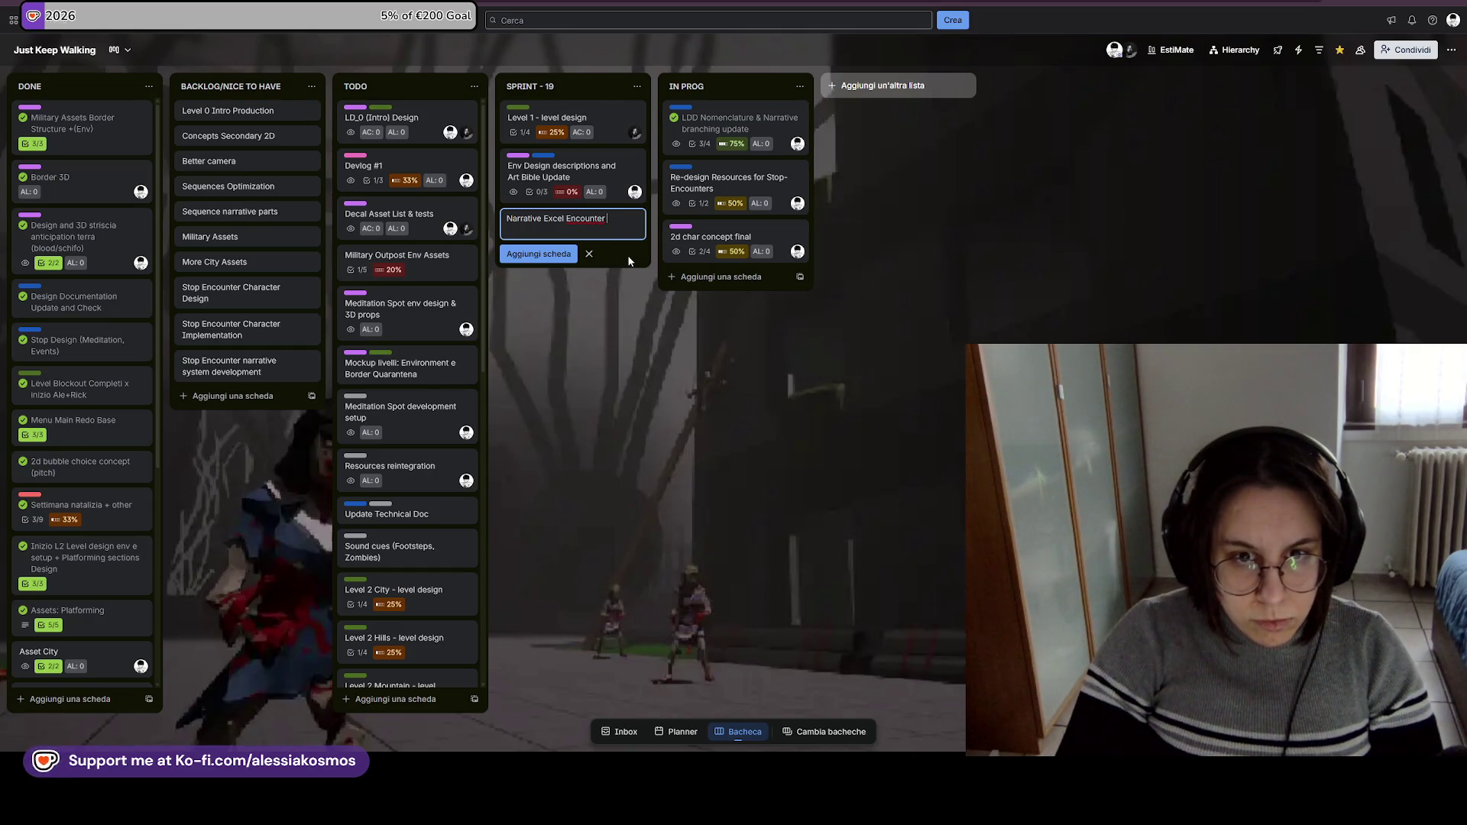
pyautogui.write('-')
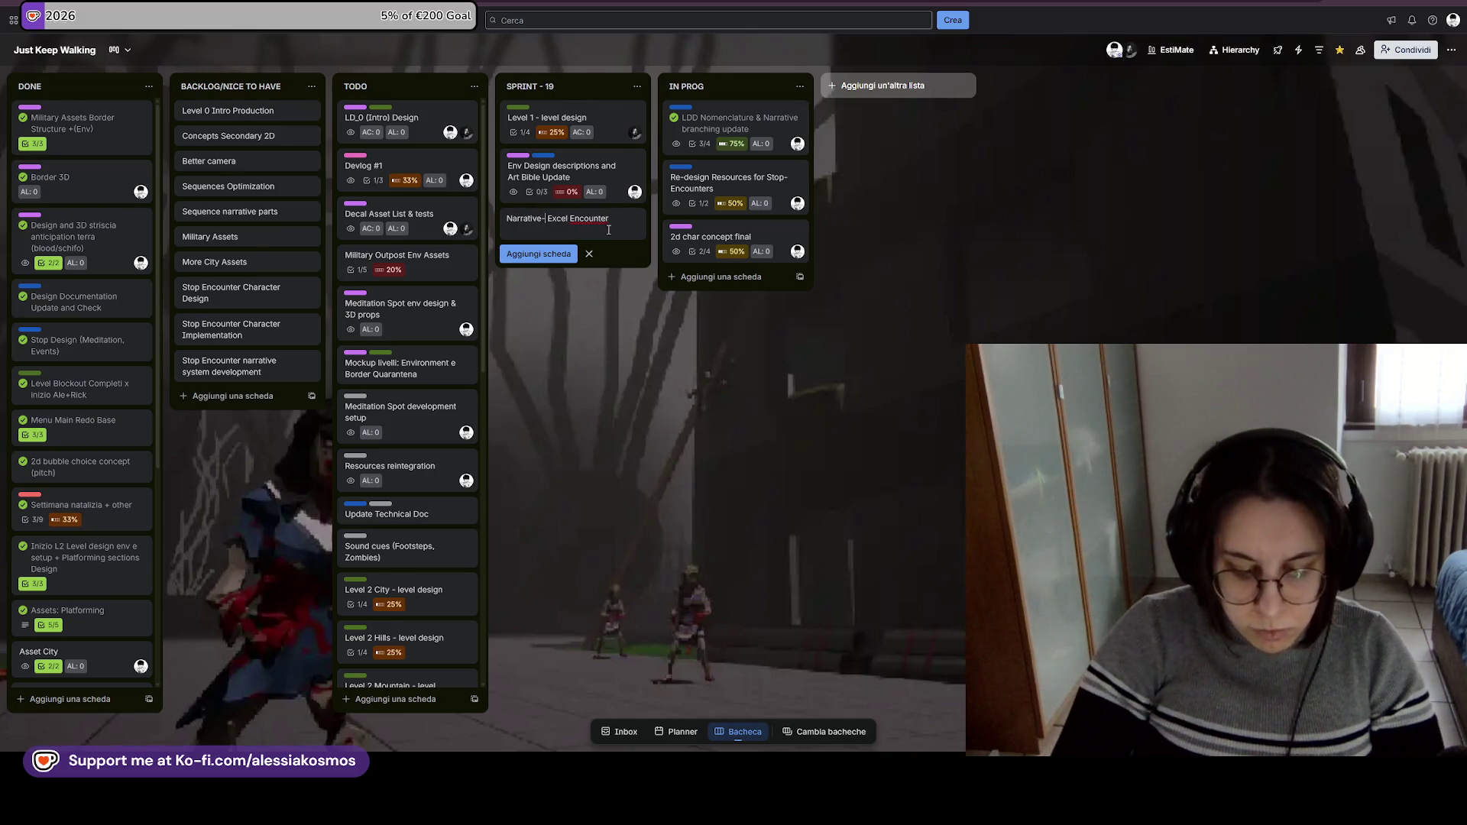
pyautogui.write('vel')
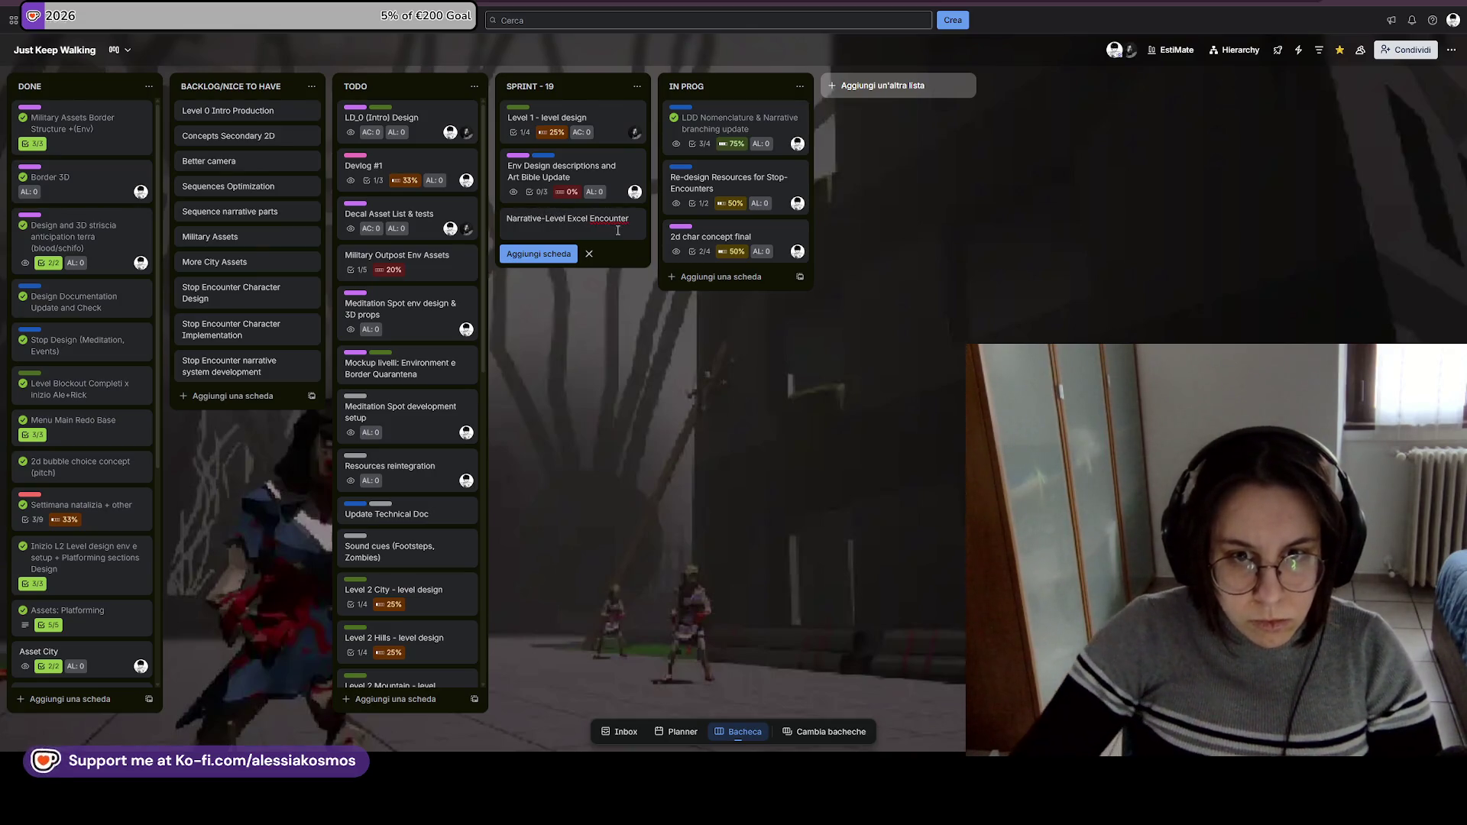
pyautogui.write('Table')
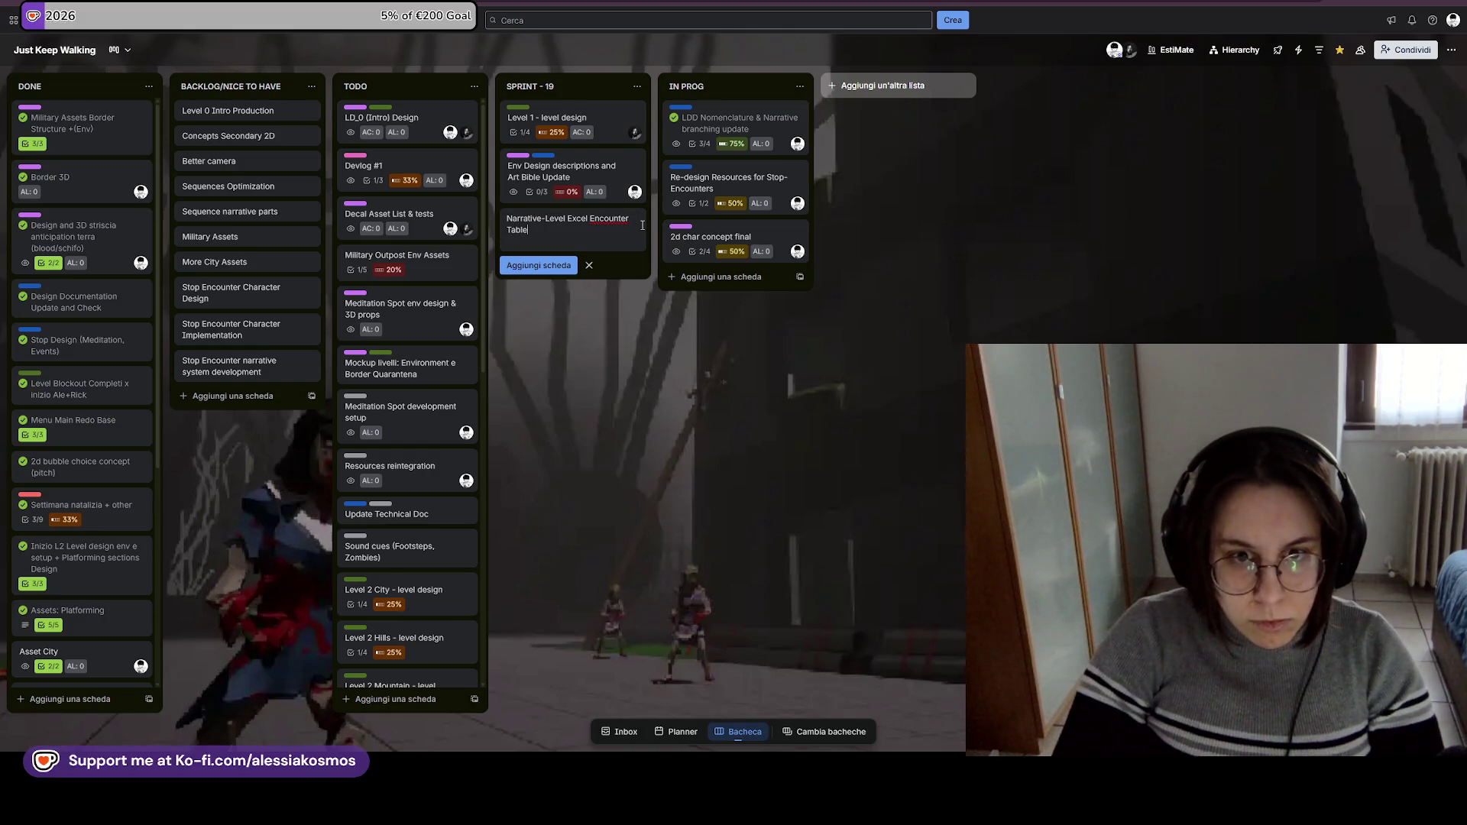
pyautogui.press('Return')
pyautogui.click(651, 333)
pyautogui.click(548, 224)
pyautogui.click(545, 122)
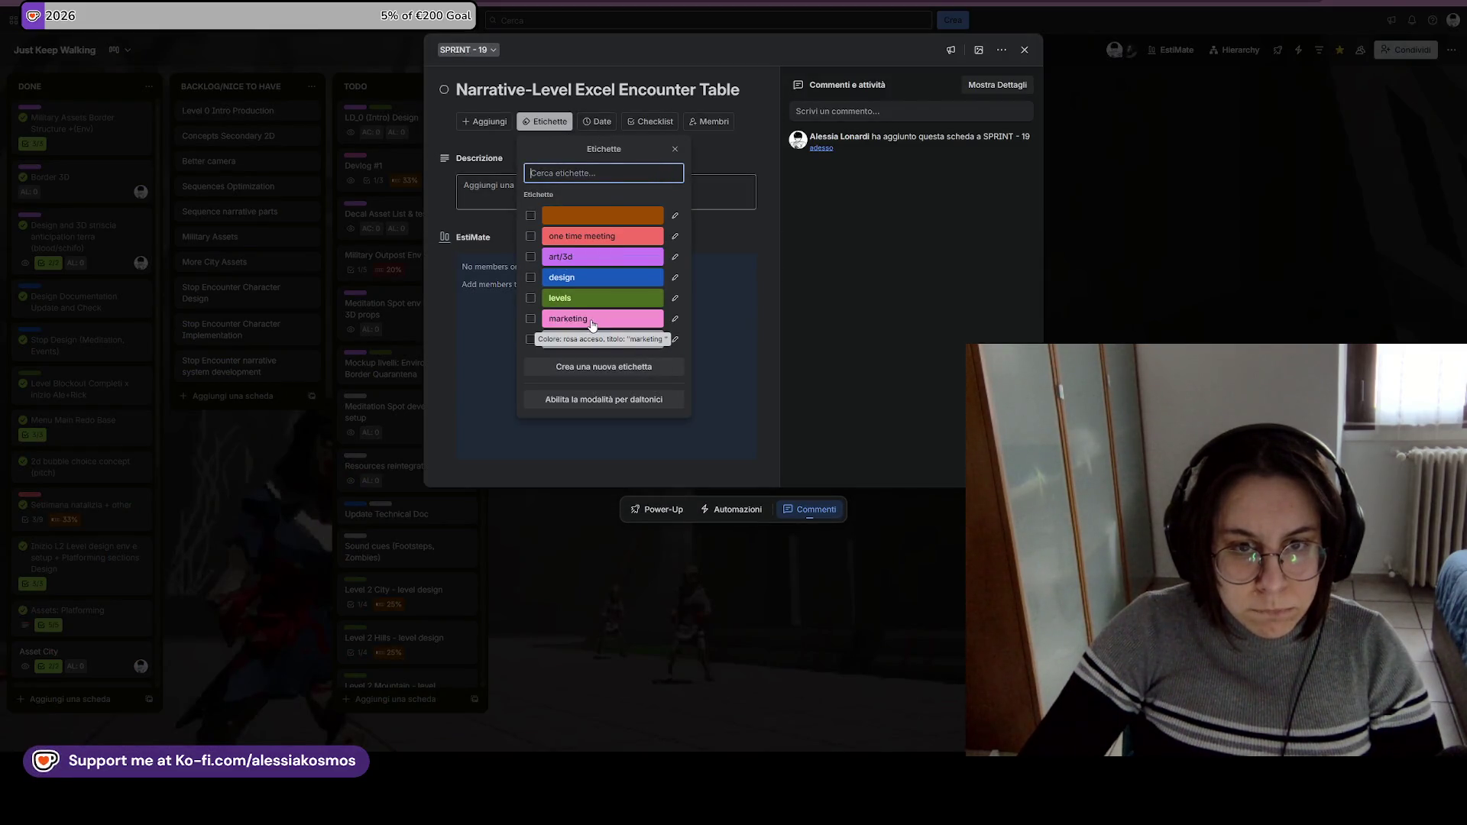
pyautogui.click(606, 282)
pyautogui.click(1098, 273)
pyautogui.click(1098, 272)
pyautogui.moveTo(551, 230); pyautogui.dragTo(457, 170)
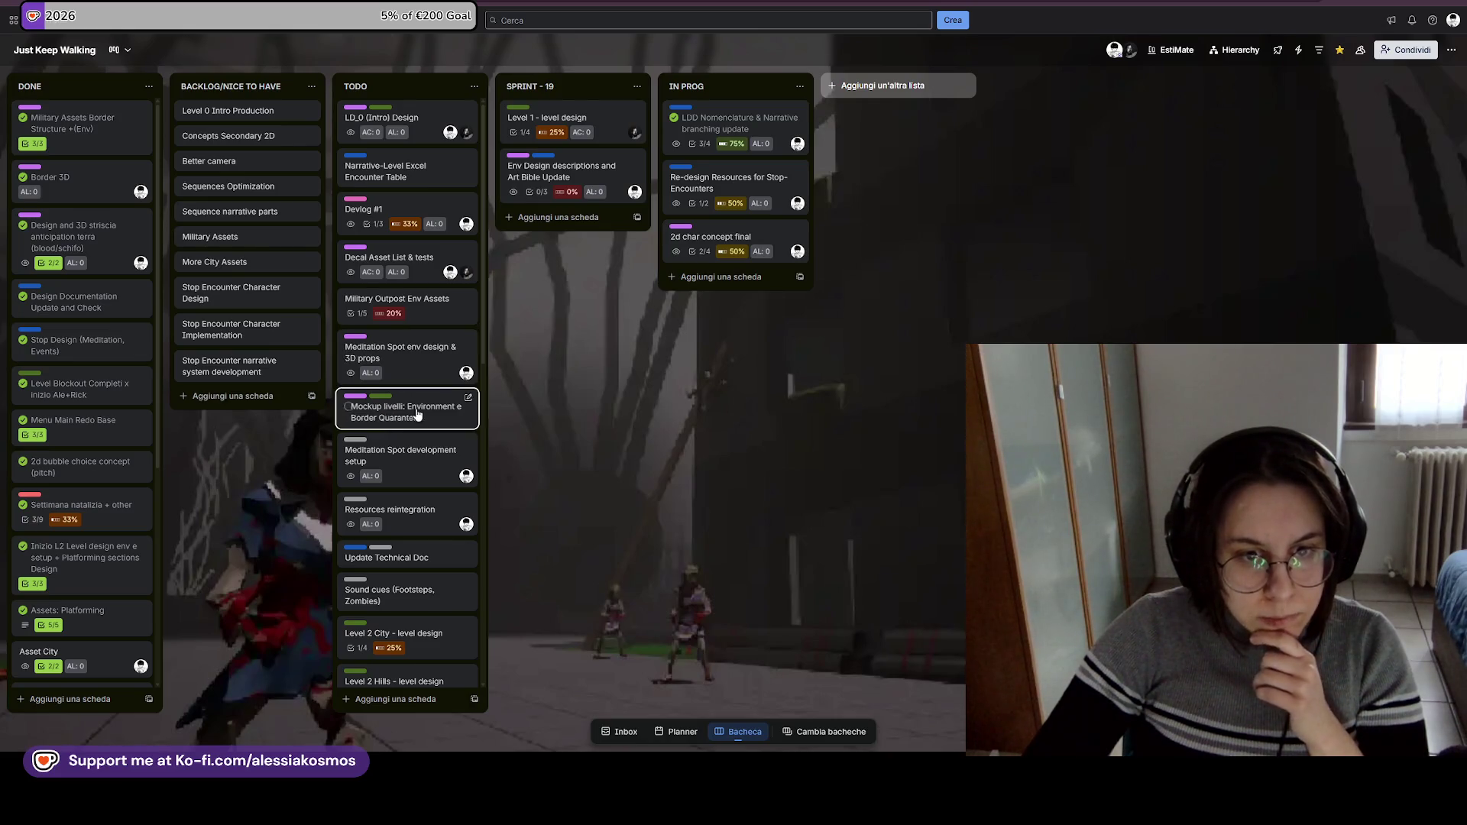
pyautogui.scroll(-1, 453, 402)
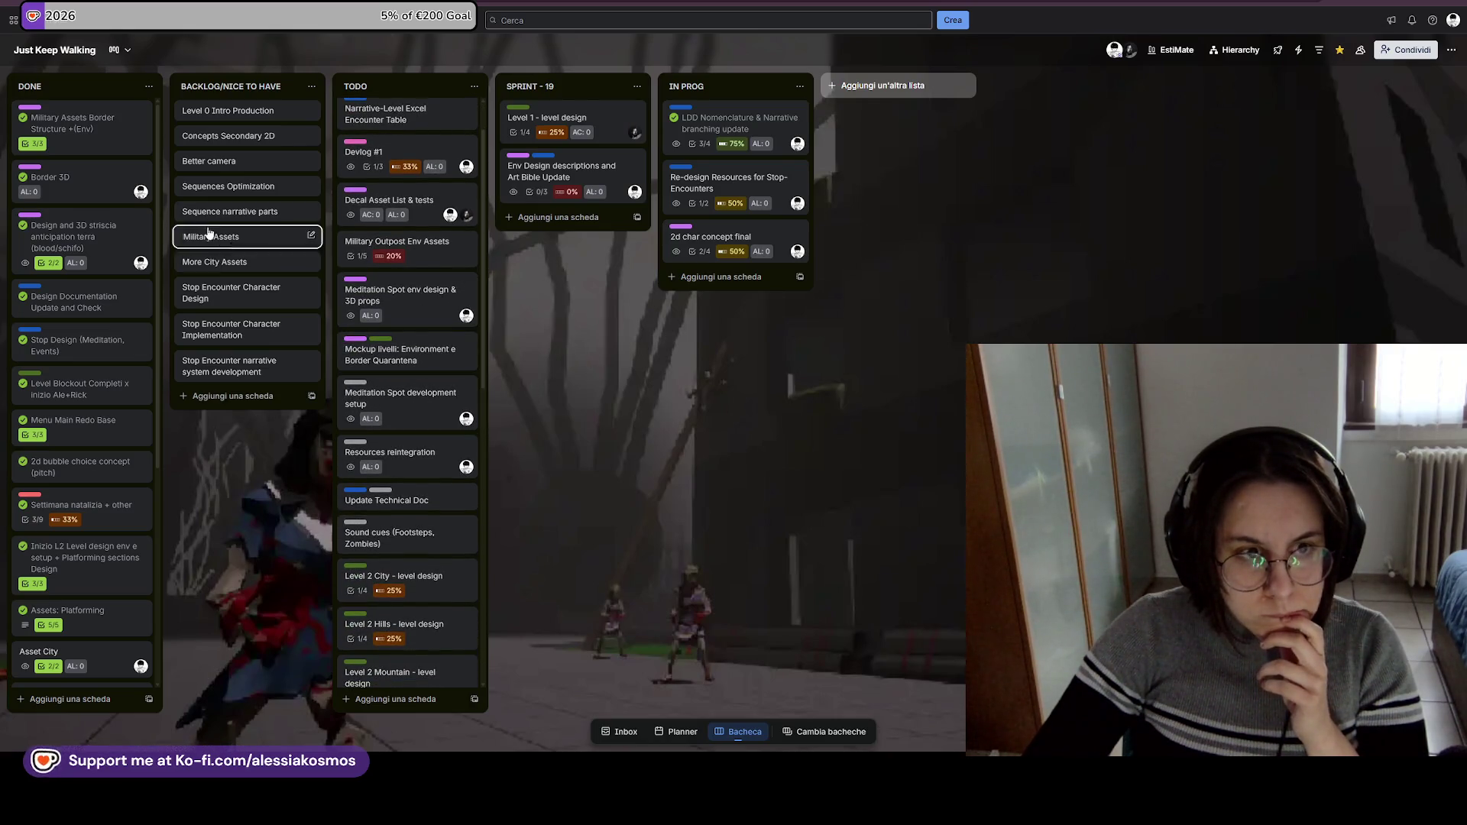
pyautogui.scroll(-1, 454, 424)
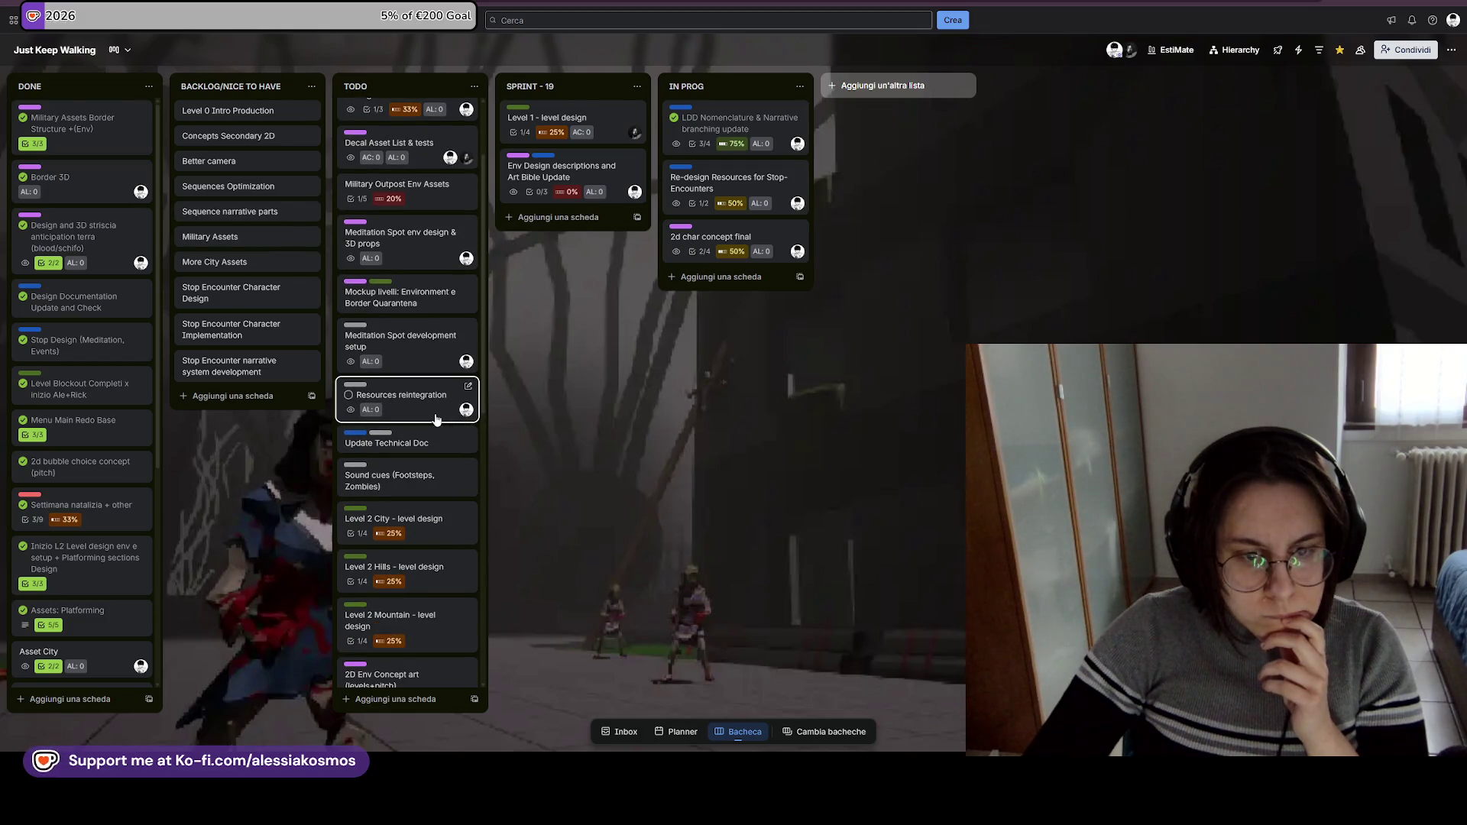
pyautogui.scroll(2, 439, 407)
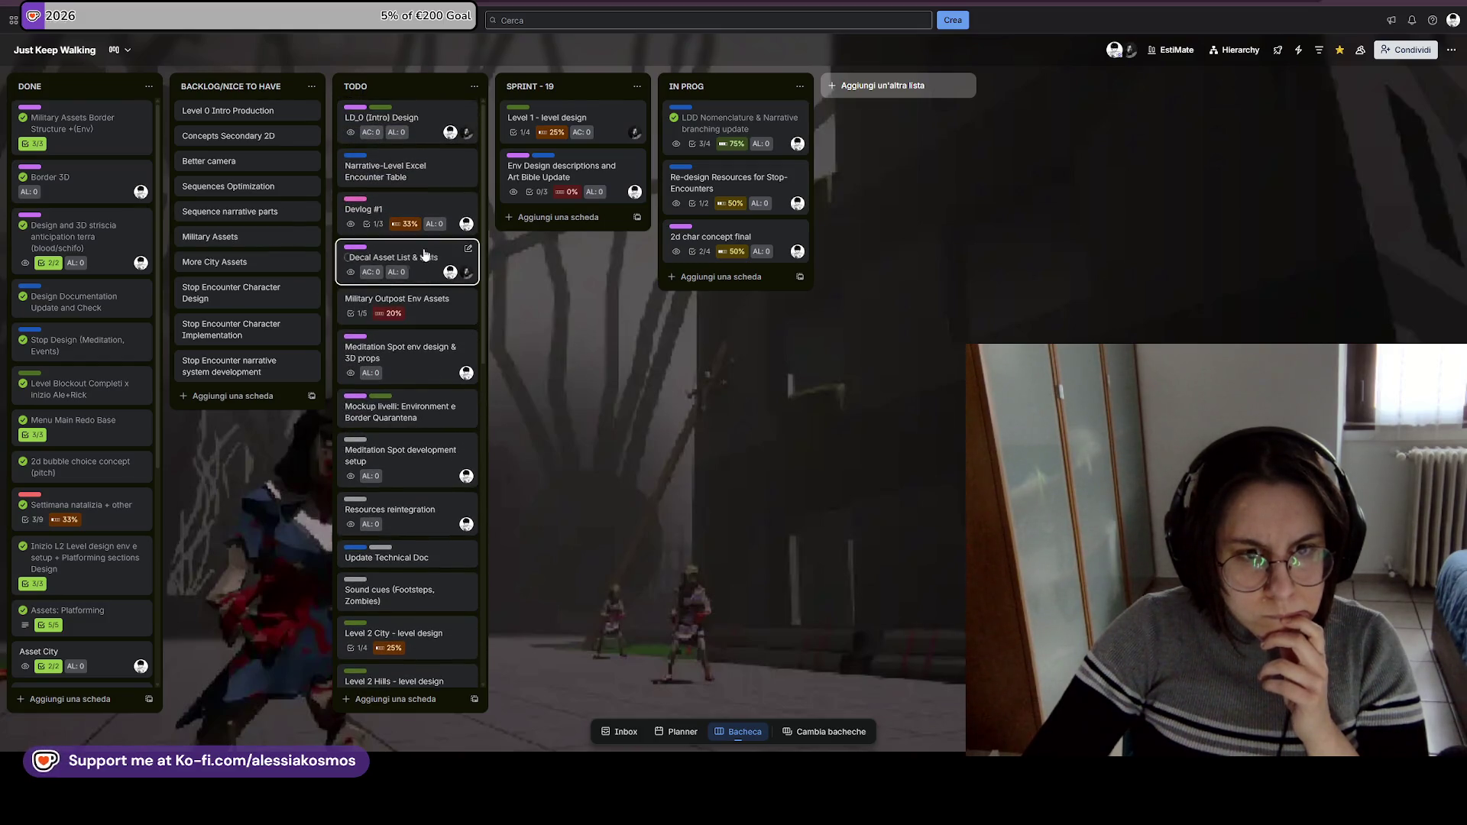
# Open the Military Outpost Env Assets card and tick off Broken Fence.
pyautogui.click(424, 309)
pyautogui.click(545, 122)
pyautogui.click(559, 257)
pyautogui.click(1058, 324)
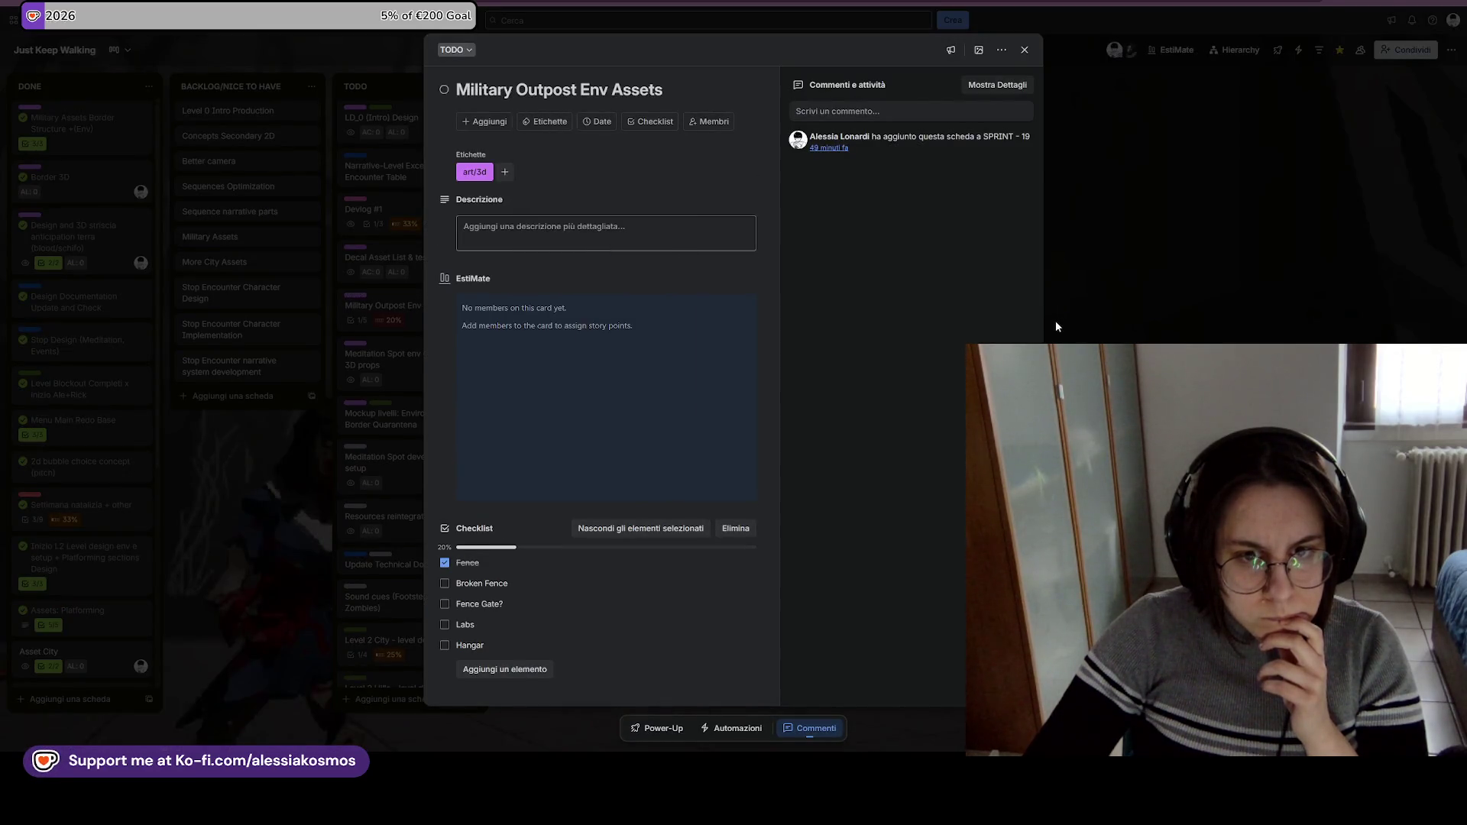
pyautogui.click(493, 673)
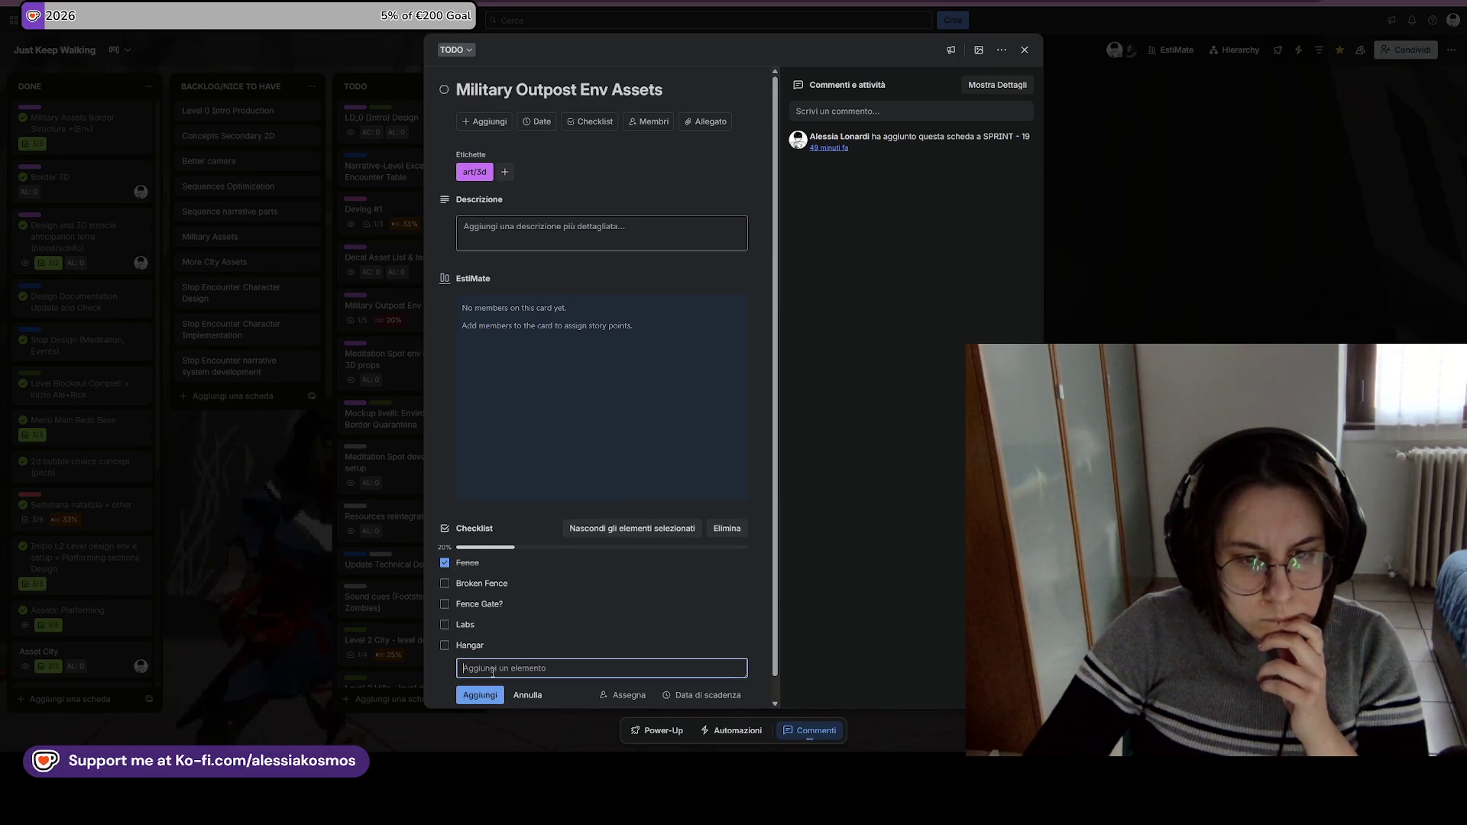
pyautogui.click(846, 561)
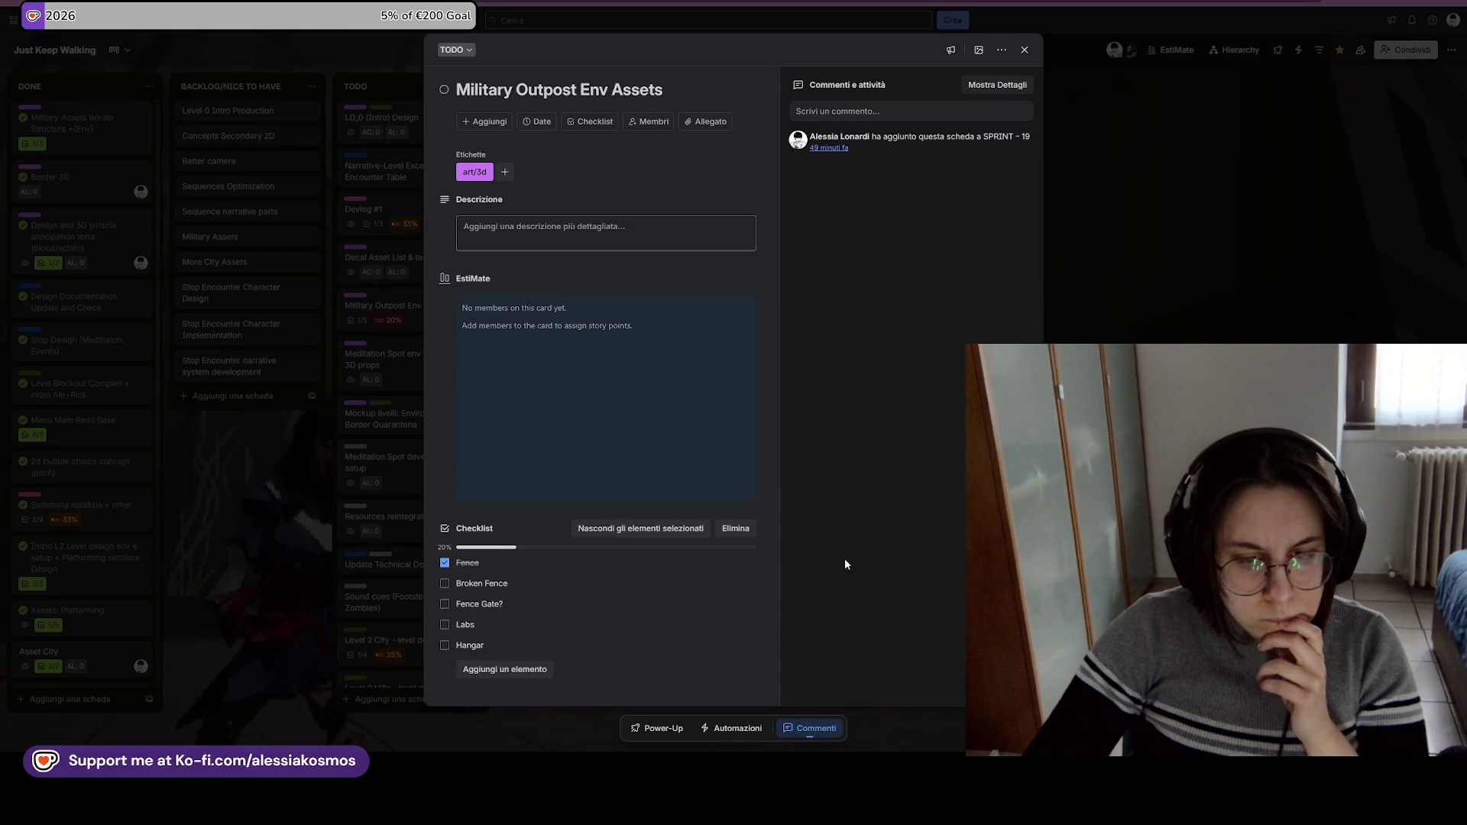
pyautogui.click(444, 585)
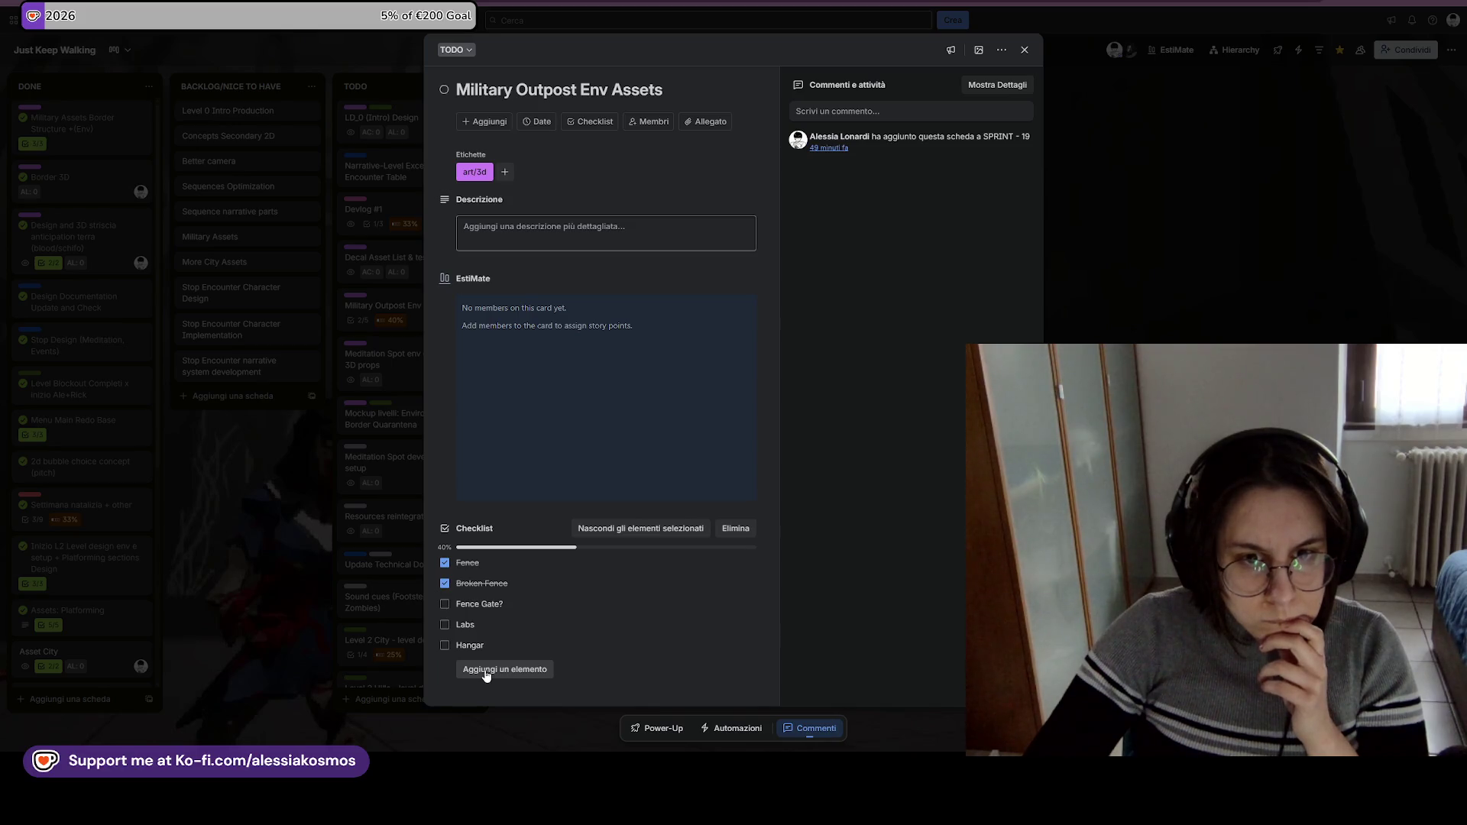
# Rename the Labs and Hangar checklist items to Labs Walls and Hangar Walls.
pyautogui.click(491, 647)
pyautogui.click(493, 624)
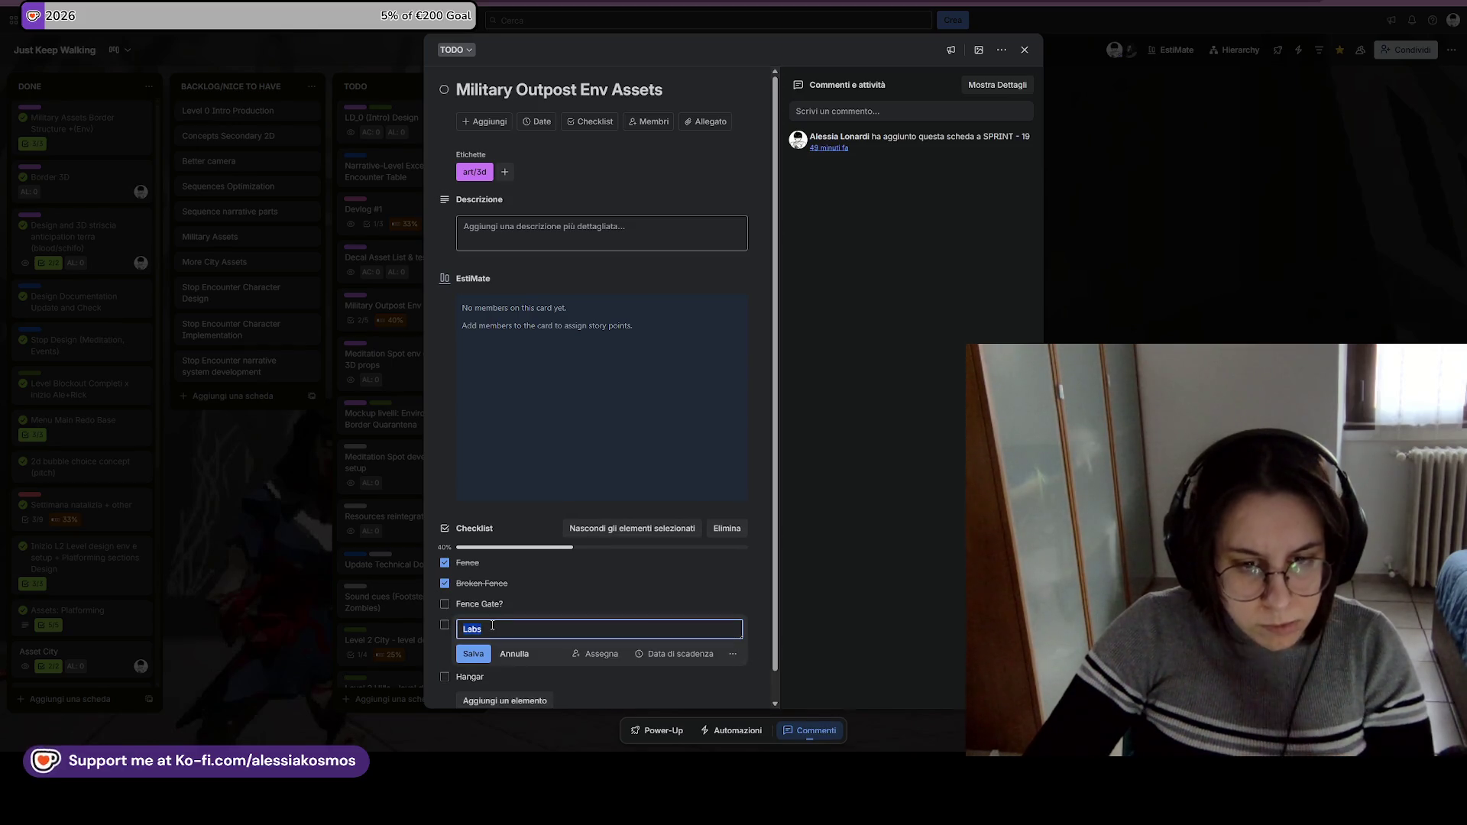
pyautogui.click(492, 625)
pyautogui.write('WA')
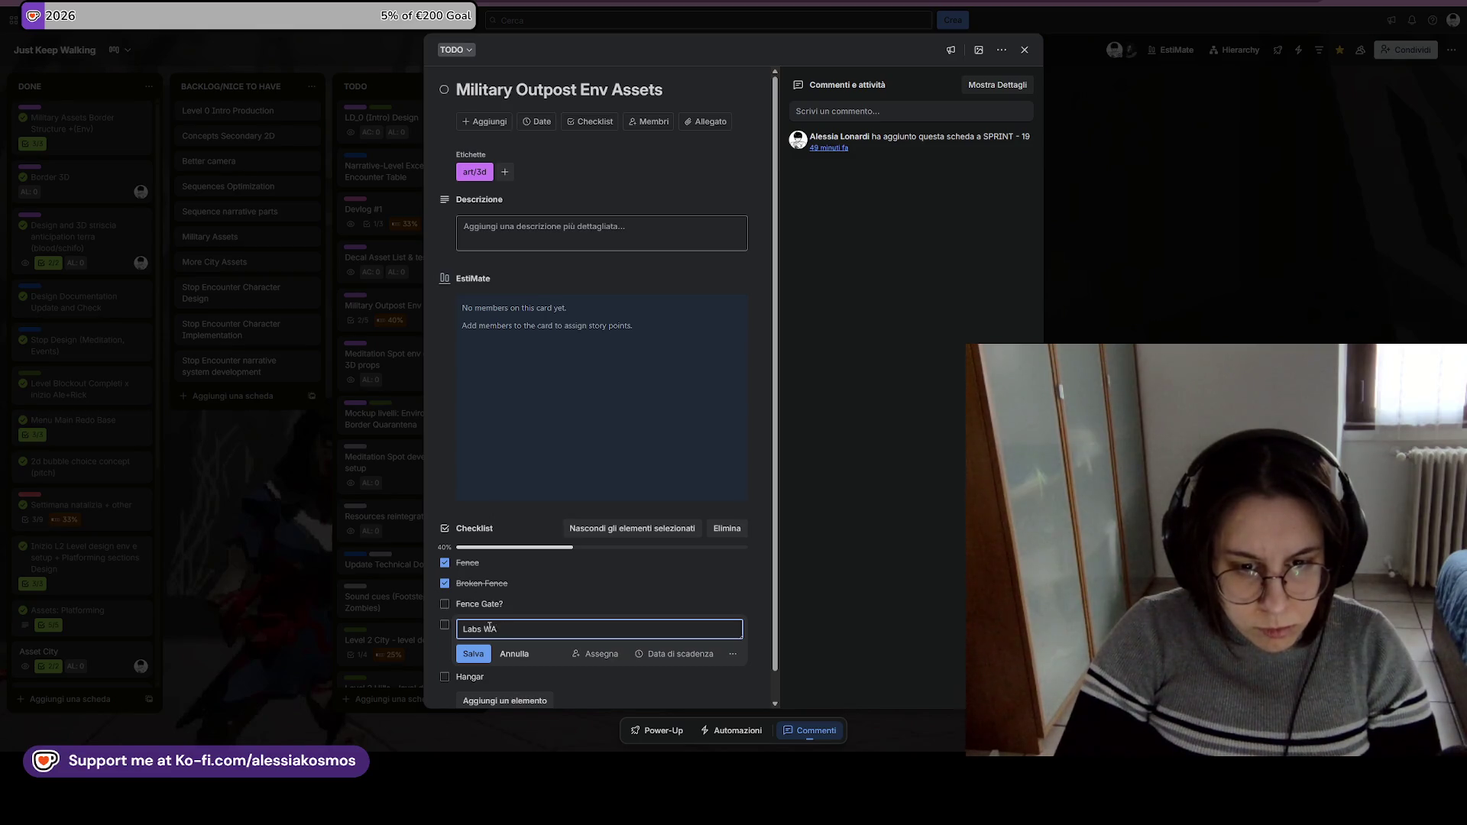
pyautogui.press('Return')
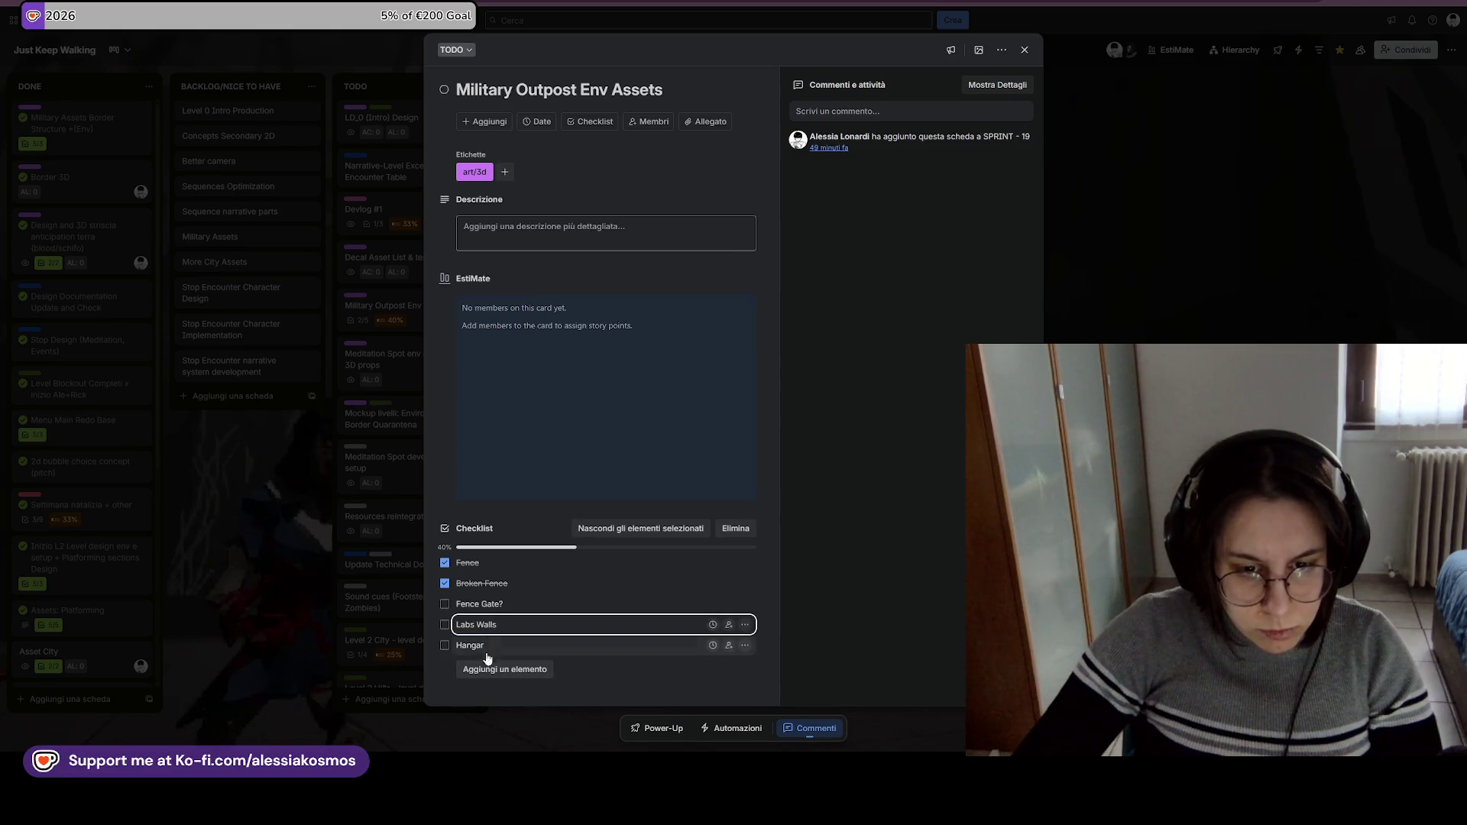
pyautogui.click(496, 644)
pyautogui.write('Wal')
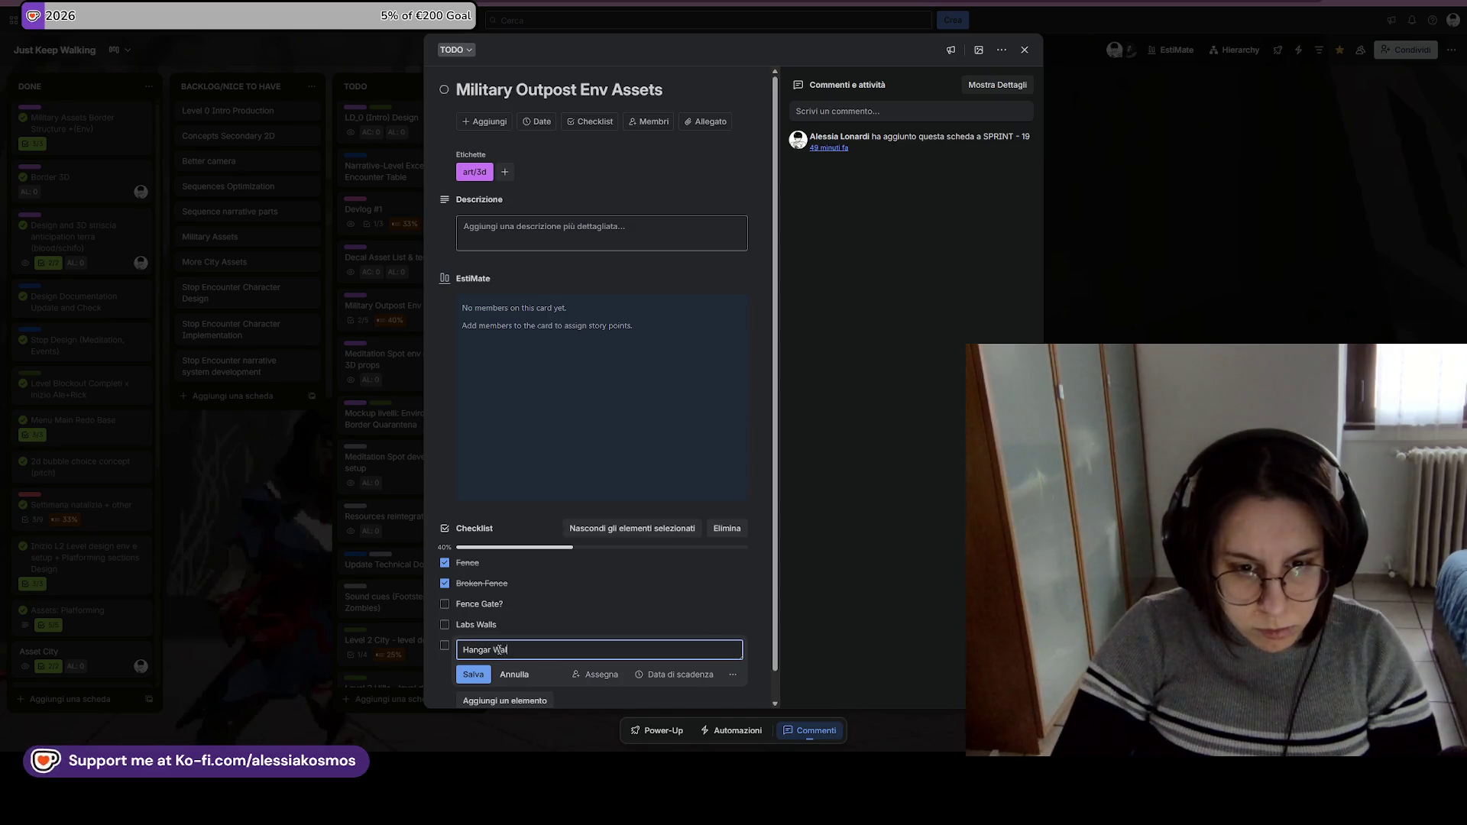
pyautogui.write('ls')
pyautogui.press('Return')
# Add Labs Interior and Hangar Interior checklist items, then close the card.
pyautogui.click(489, 666)
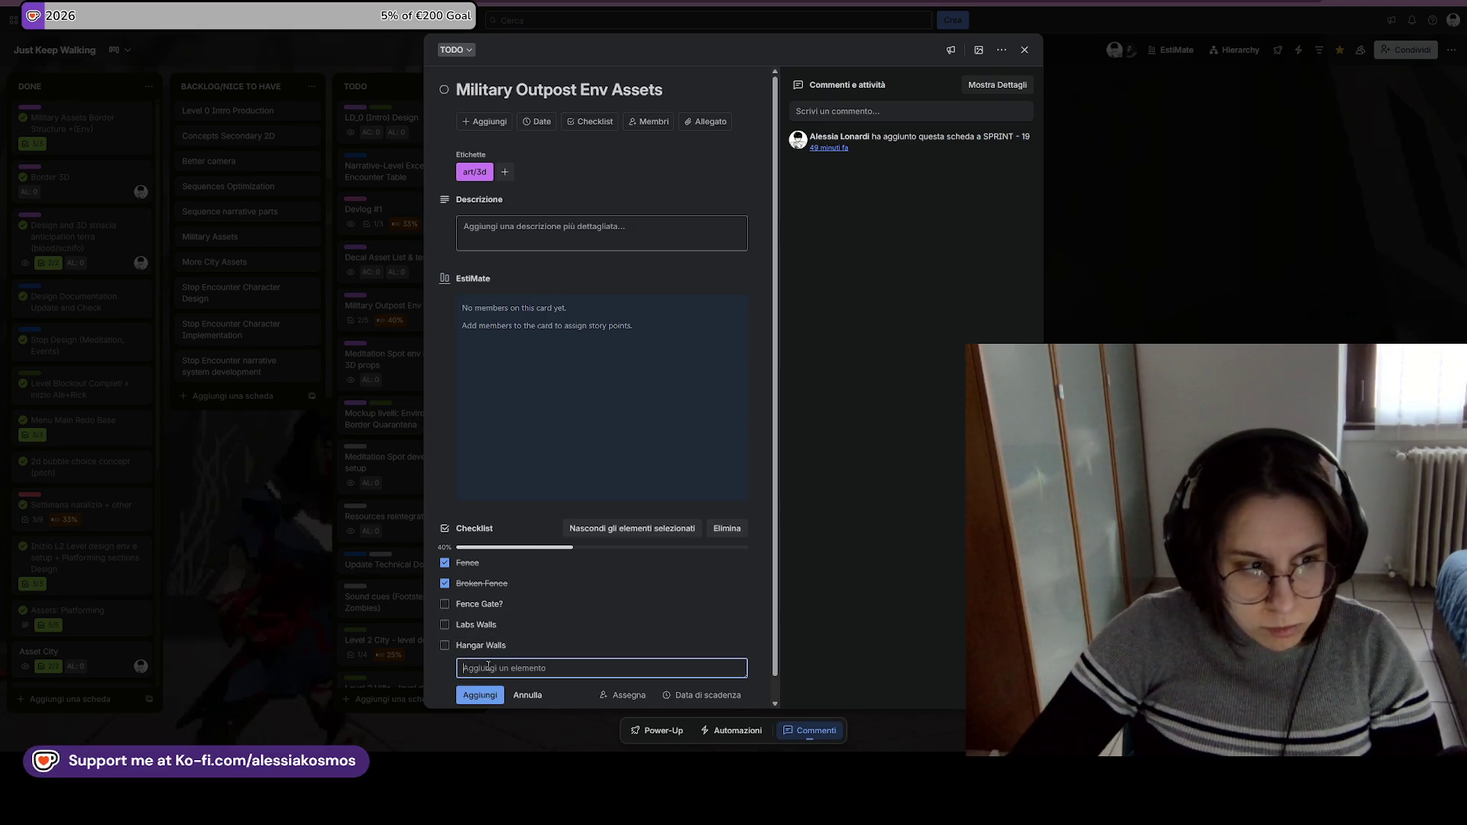
pyautogui.write('Labs Interior')
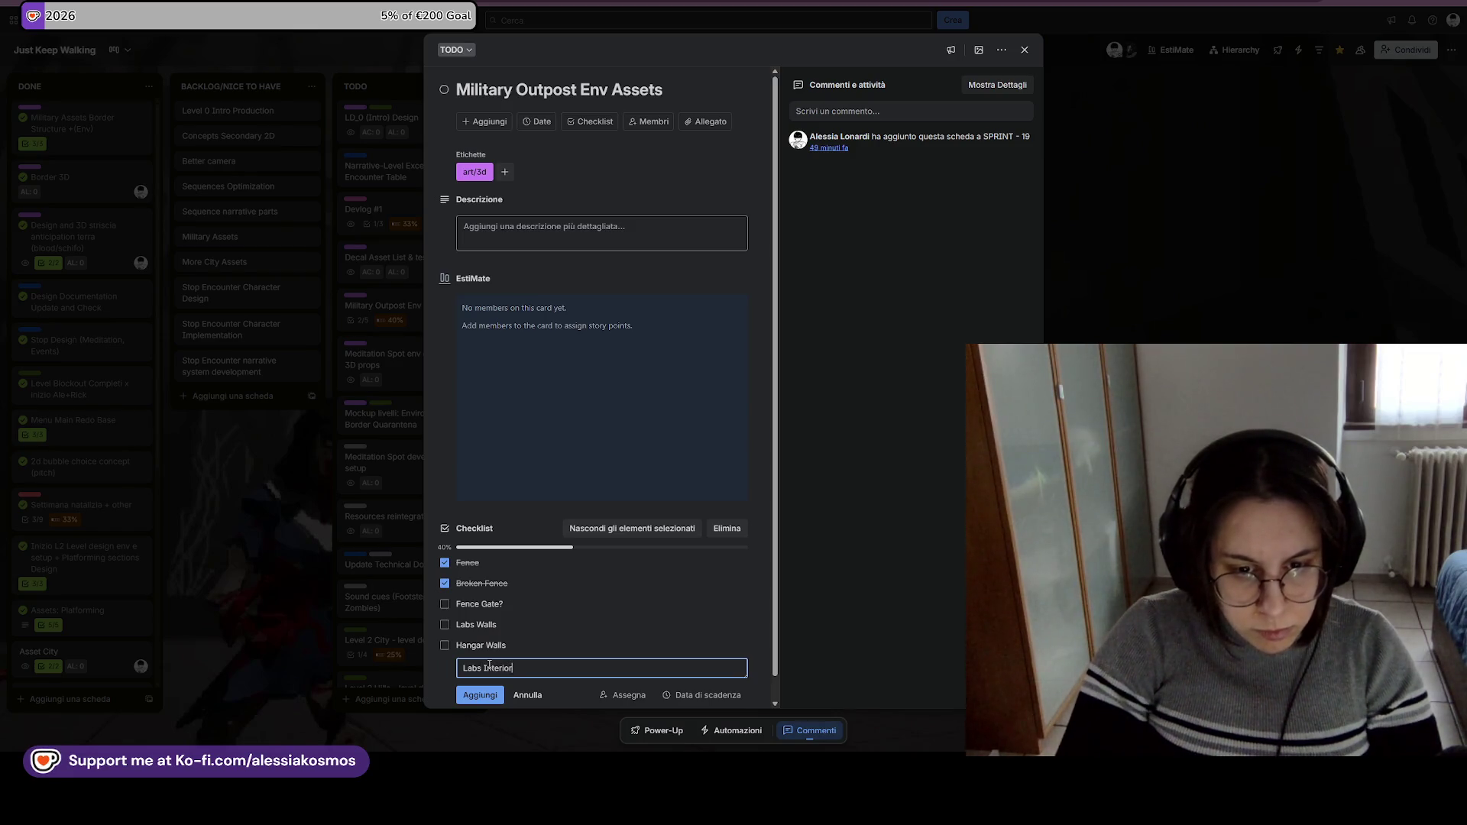
pyautogui.press('Return')
pyautogui.write('Ha')
pyautogui.write('ior')
pyautogui.press('Return')
pyautogui.moveTo(490, 670); pyautogui.dragTo(497, 612)
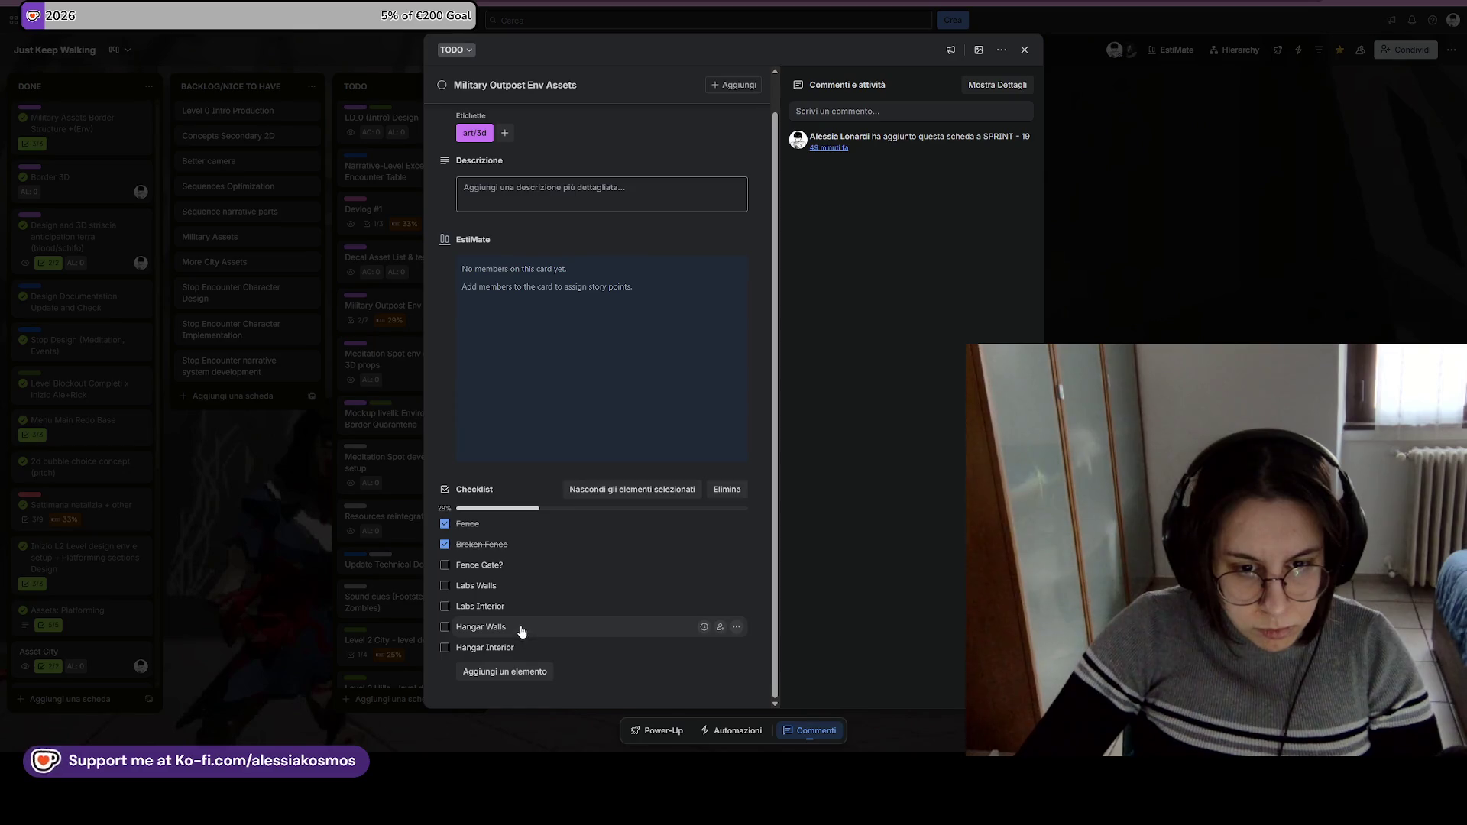
pyautogui.press('Escape')
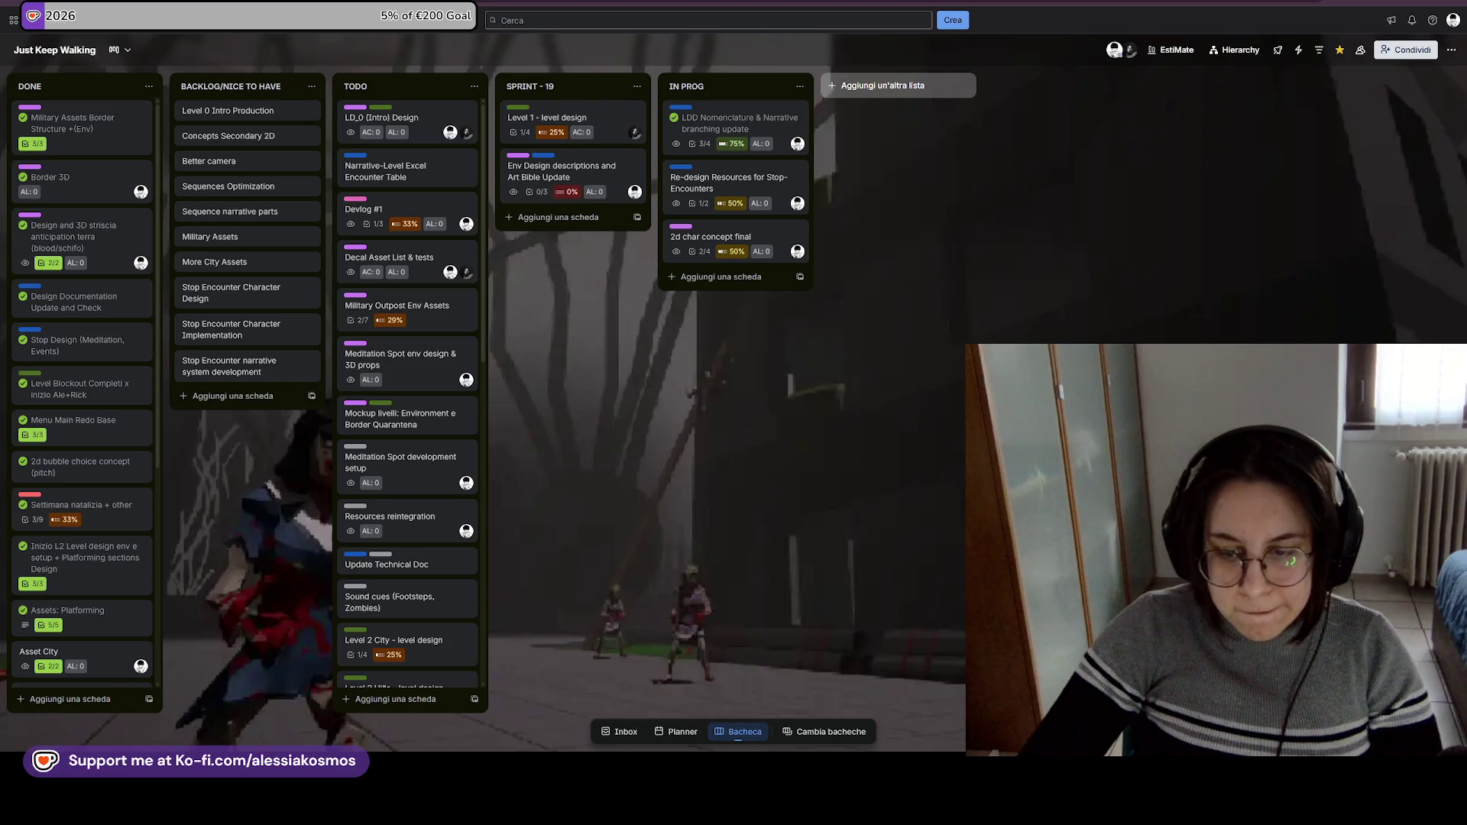
# Return to the Unreal level and fly the camera around the military camp props.
pyautogui.hotkey('alt', 'Tab')
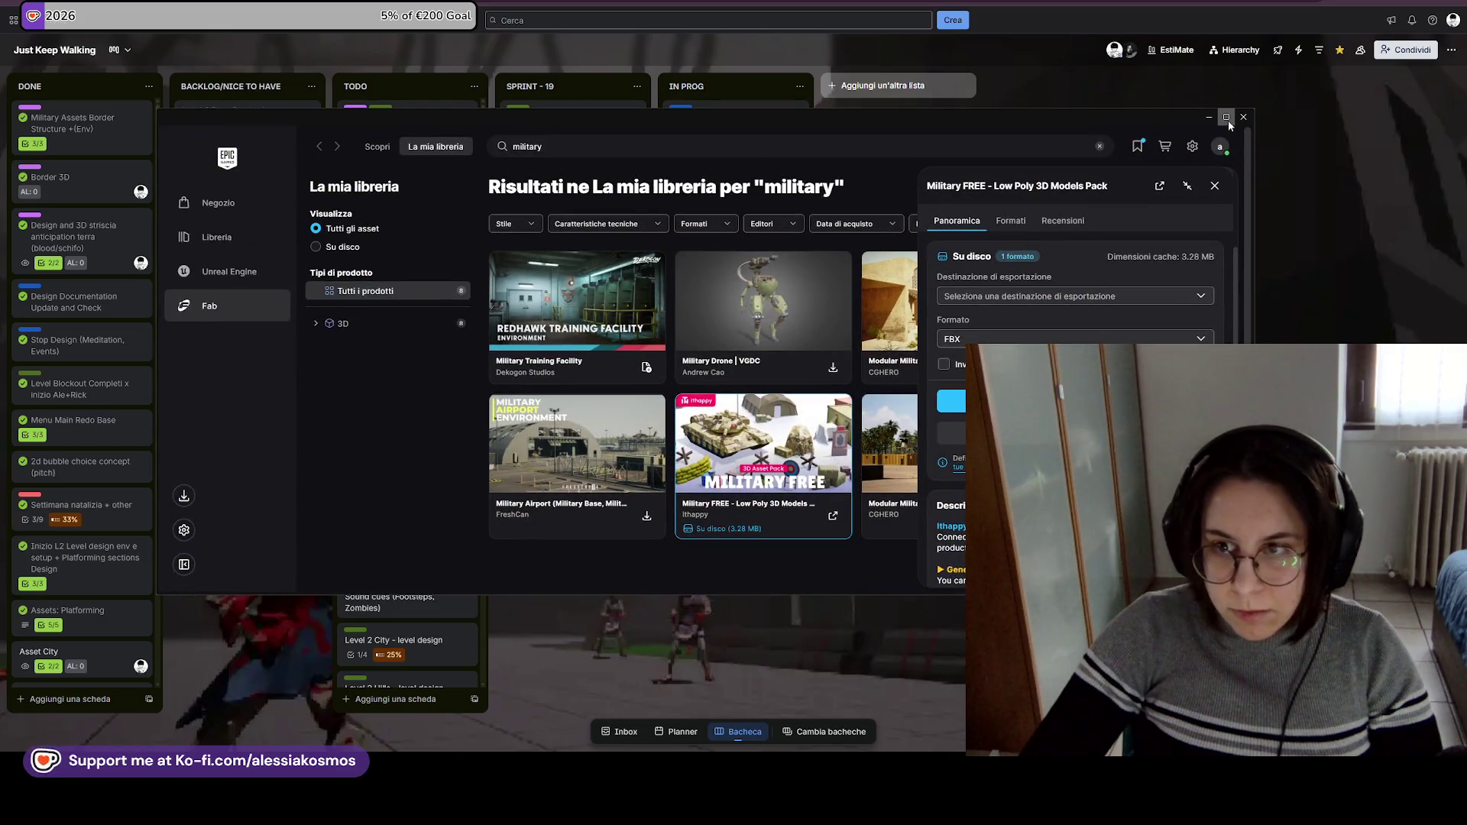
pyautogui.click(1209, 117)
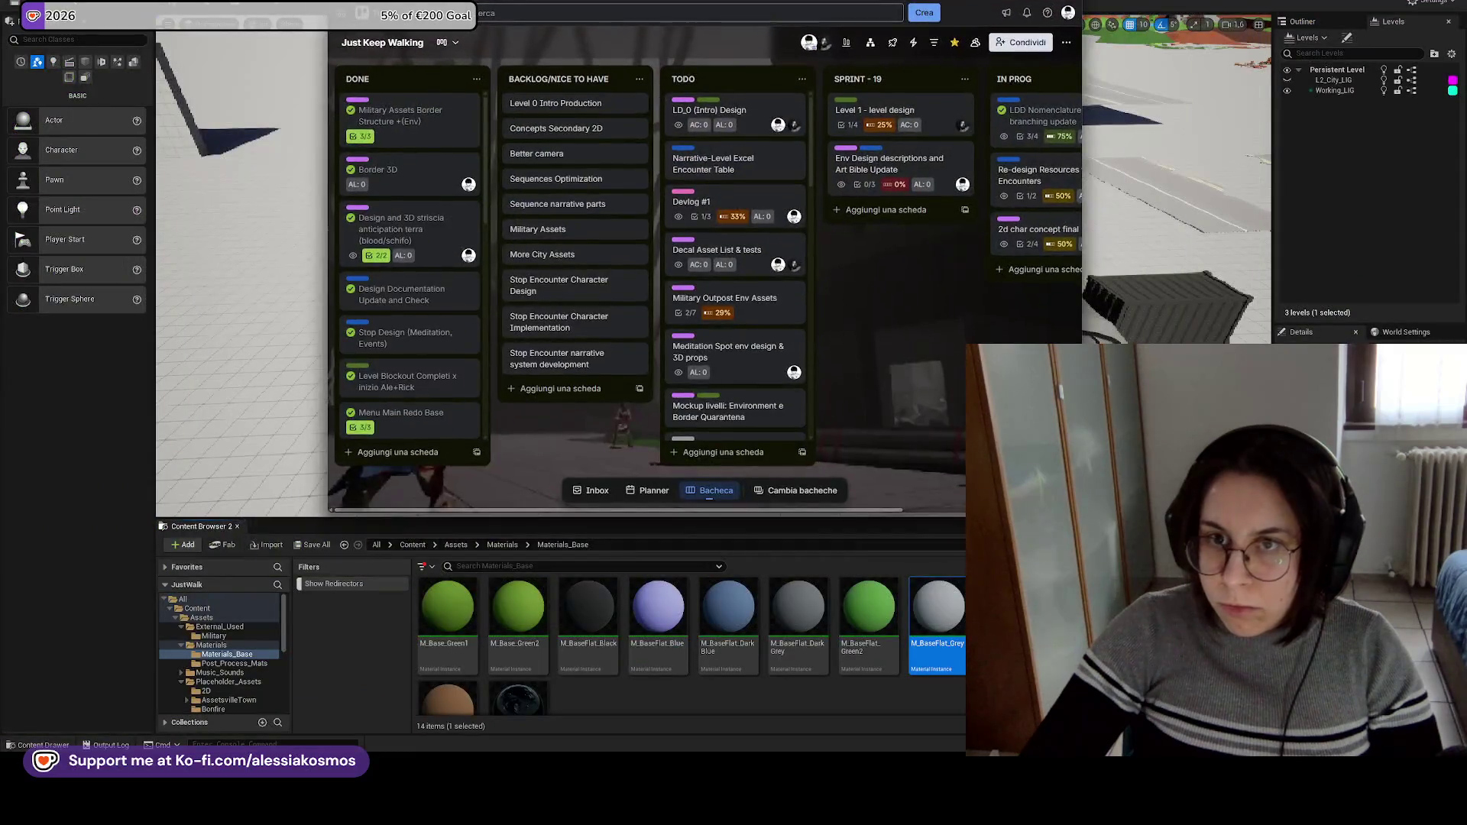
pyautogui.press('Right')
pyautogui.press('Right')
pyautogui.press('Left')
pyautogui.press('Up')
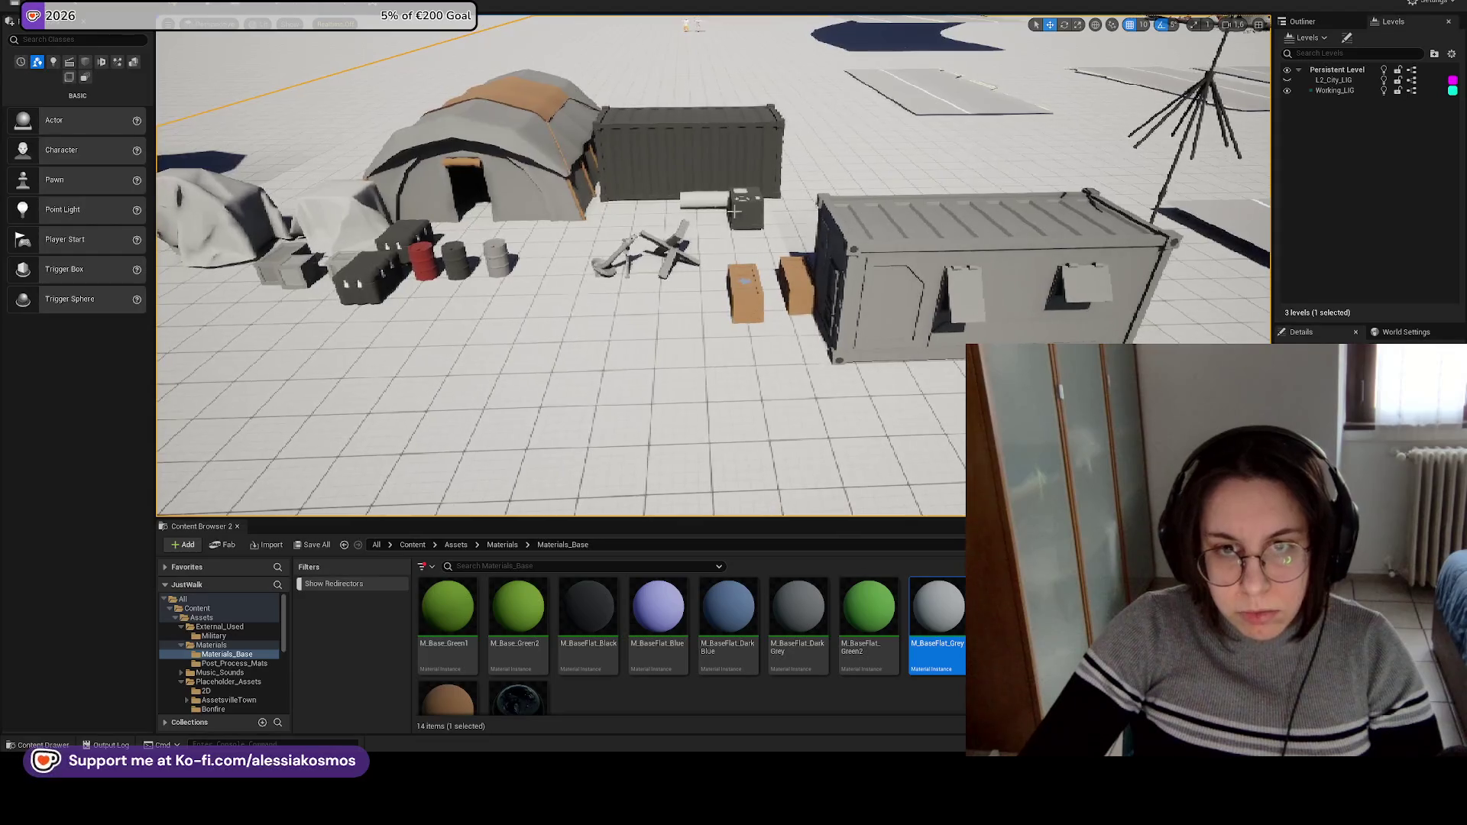
pyautogui.press('Left')
pyautogui.press('Down')
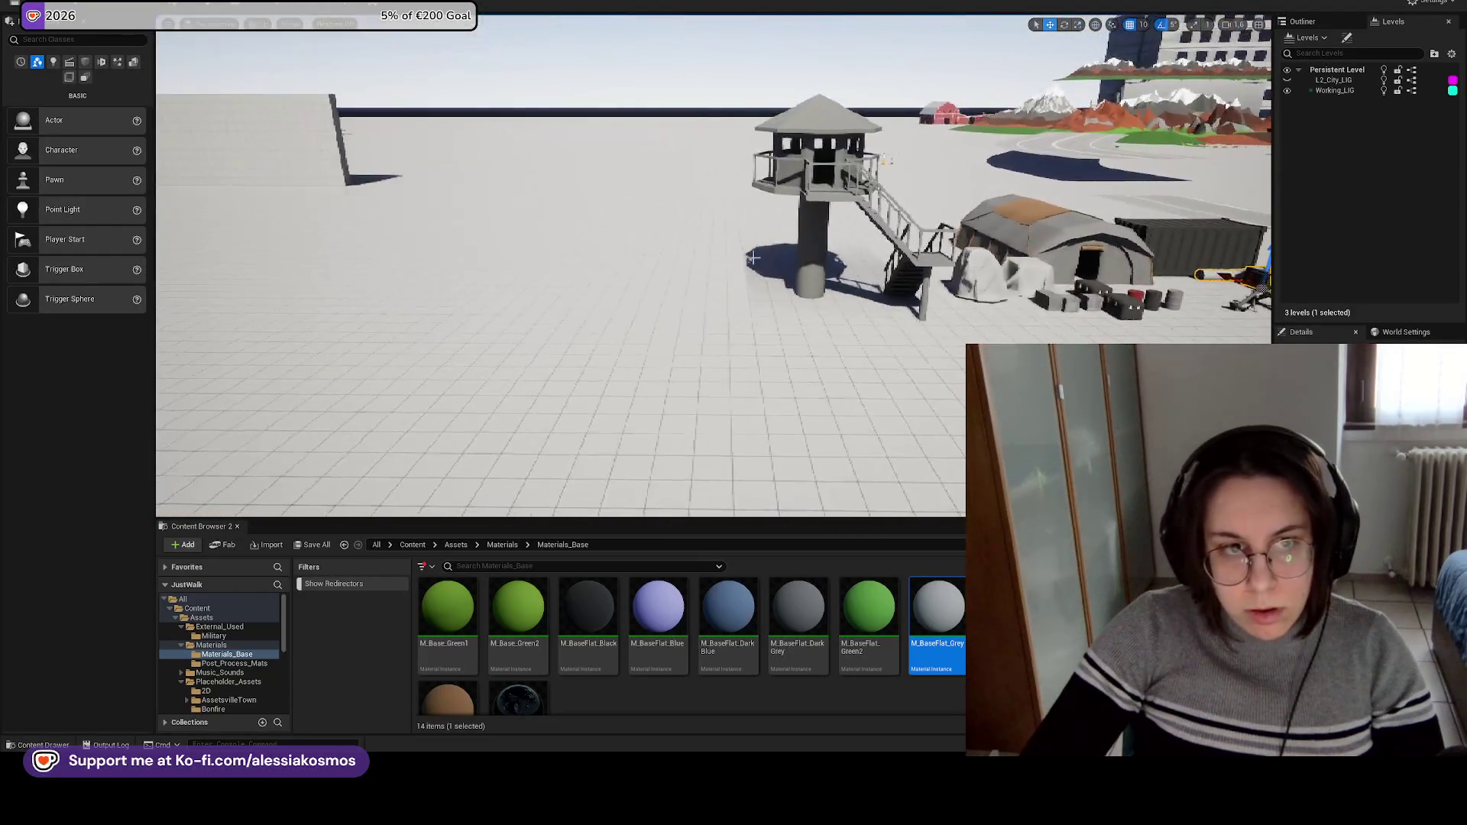
pyautogui.press('Left')
pyautogui.press('Down')
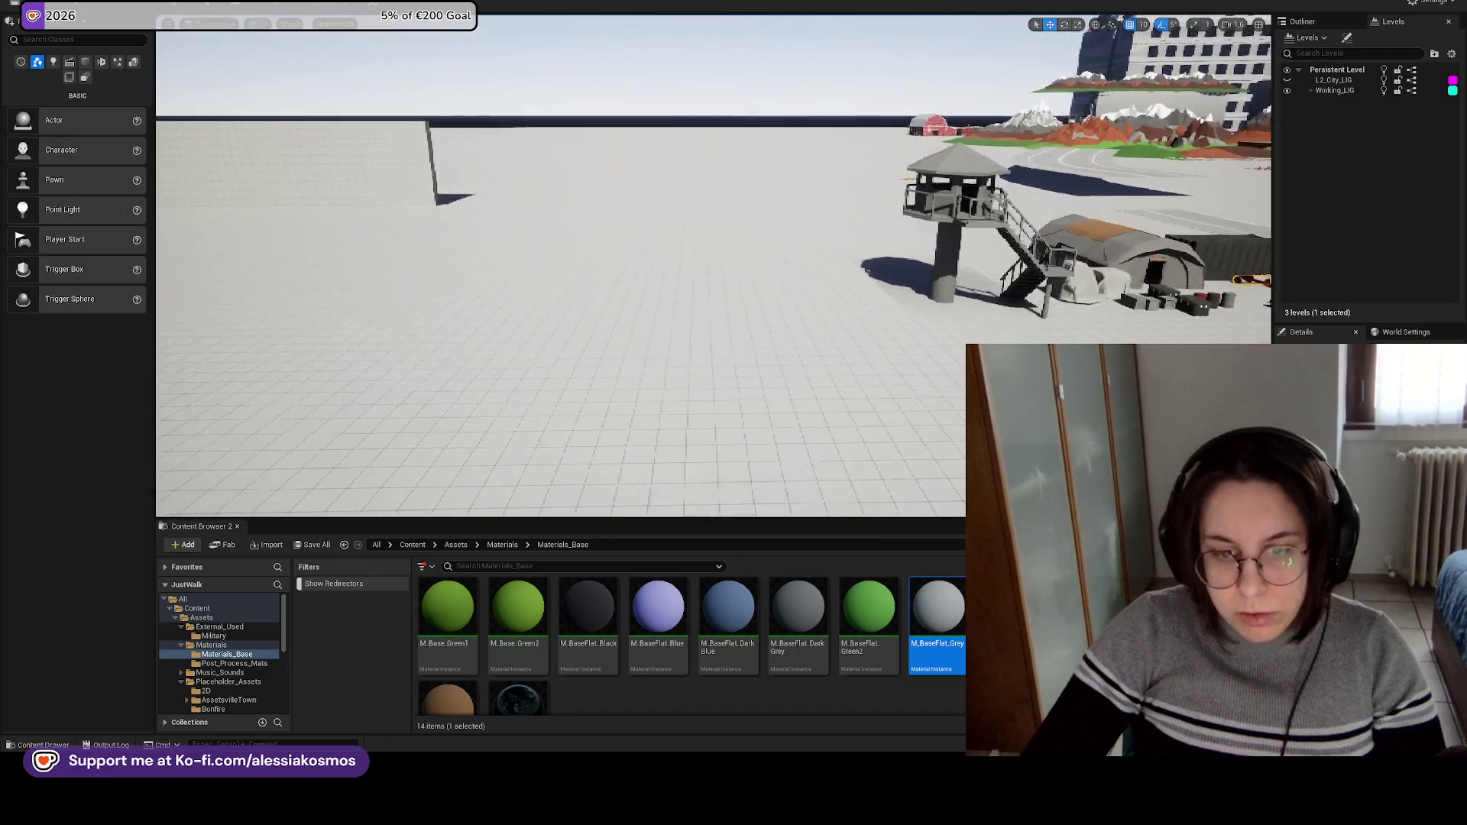
pyautogui.press('Right')
pyautogui.press('Up')
pyautogui.press('Up')
pyautogui.press('Left')
pyautogui.press('Left')
pyautogui.press('Up')
pyautogui.press('Up')
# Fly over the distant buildings, the PURRING VOID ASSETS sign, orange trees and red rocks.
pyautogui.click(372, 277)
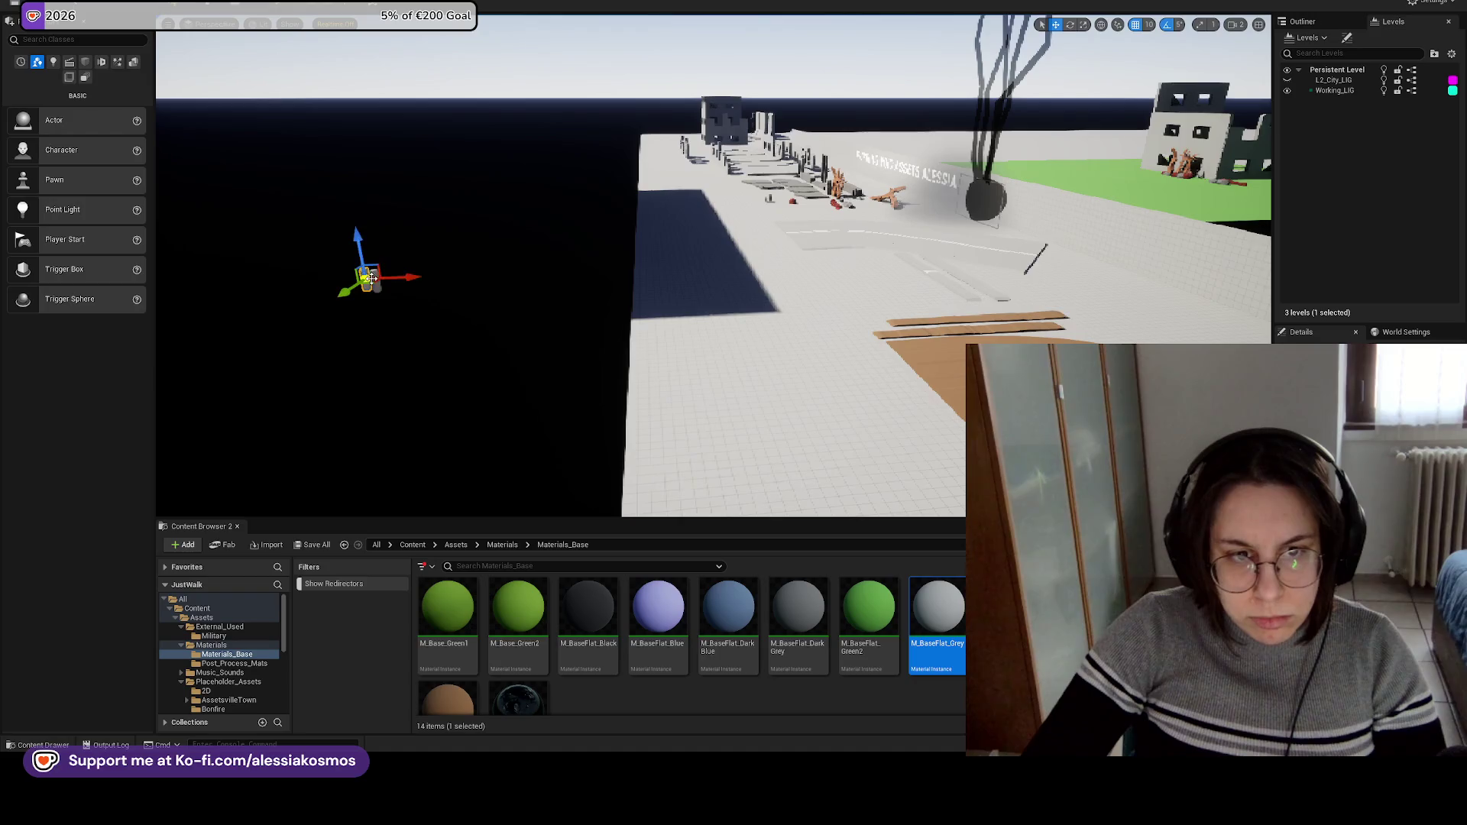
pyautogui.press('Up')
pyautogui.press('Up')
pyautogui.press('Up')
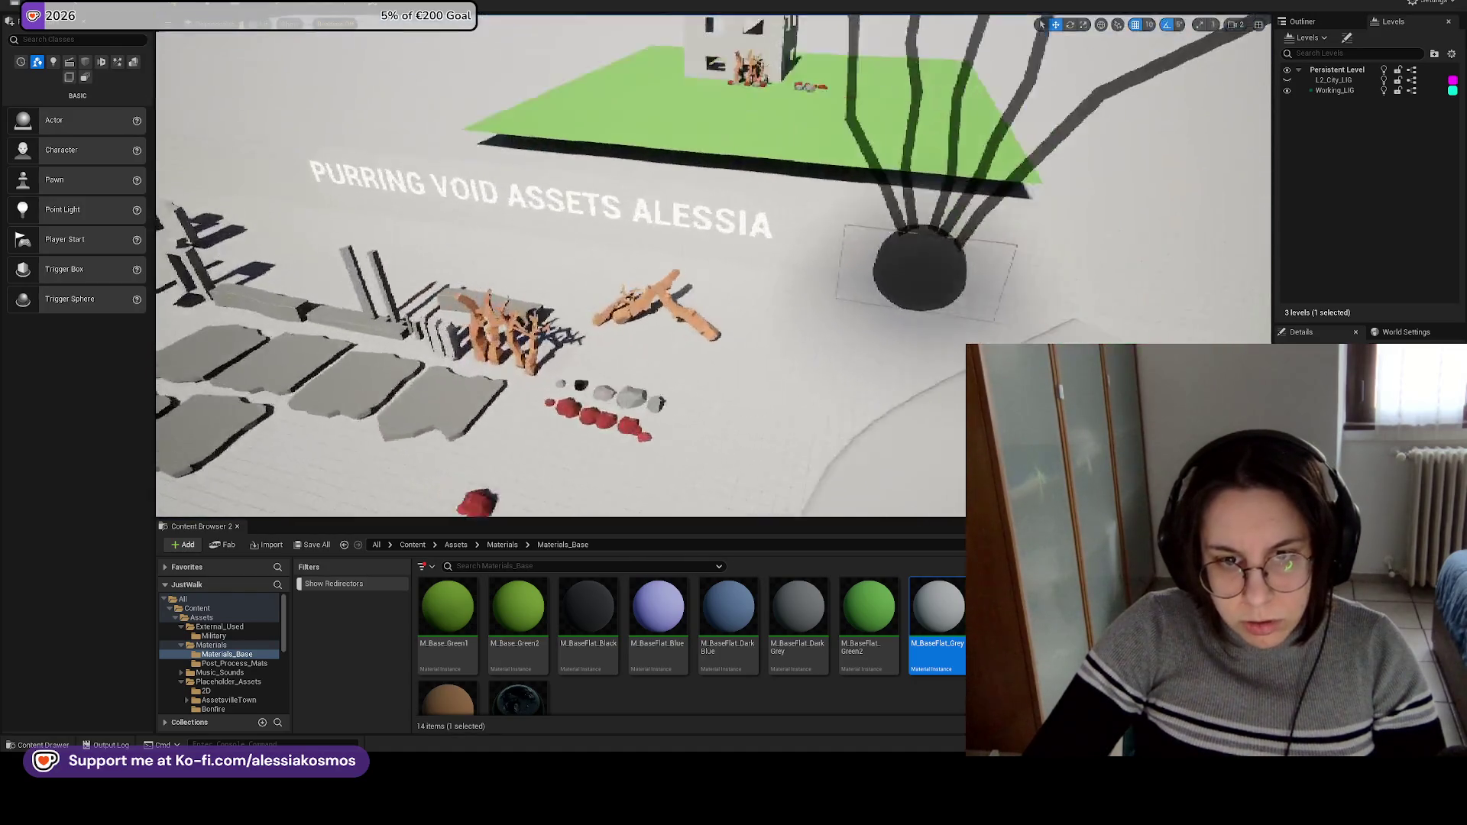
pyautogui.press('Left')
pyautogui.press('Left')
pyautogui.press('Left')
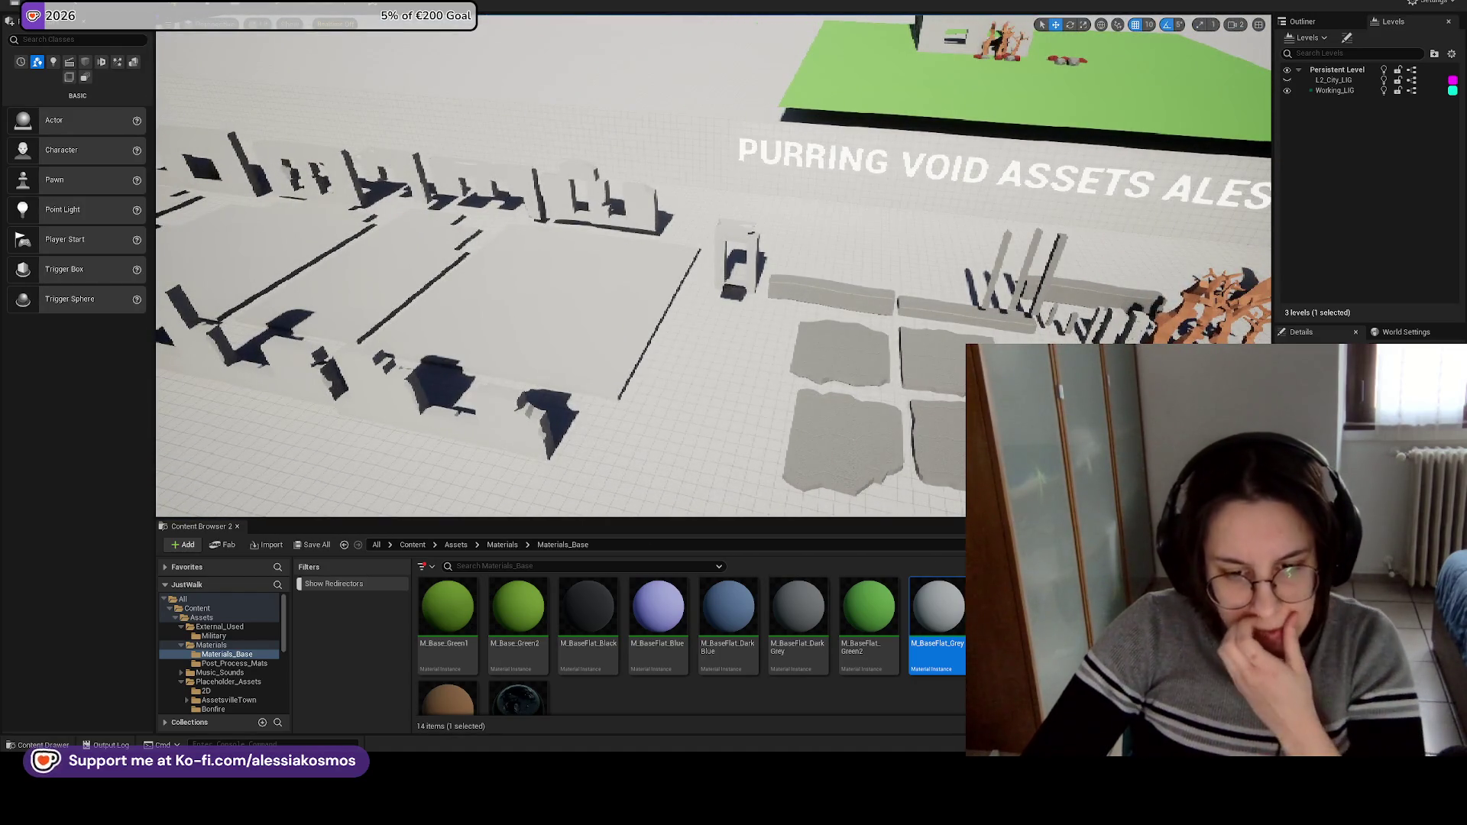
pyautogui.moveTo(672, 764)
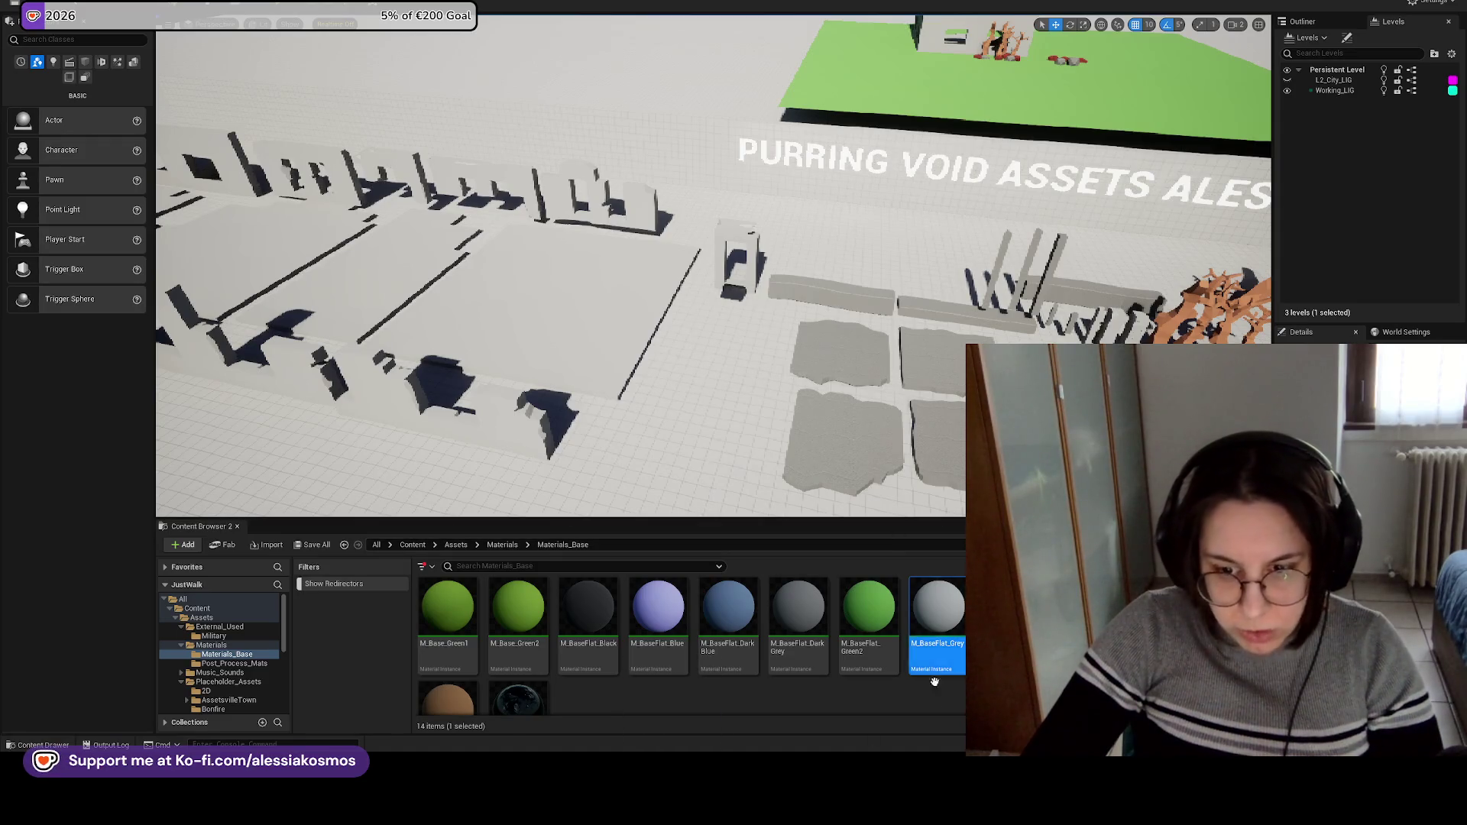
pyautogui.press('Up')
pyautogui.press('Right')
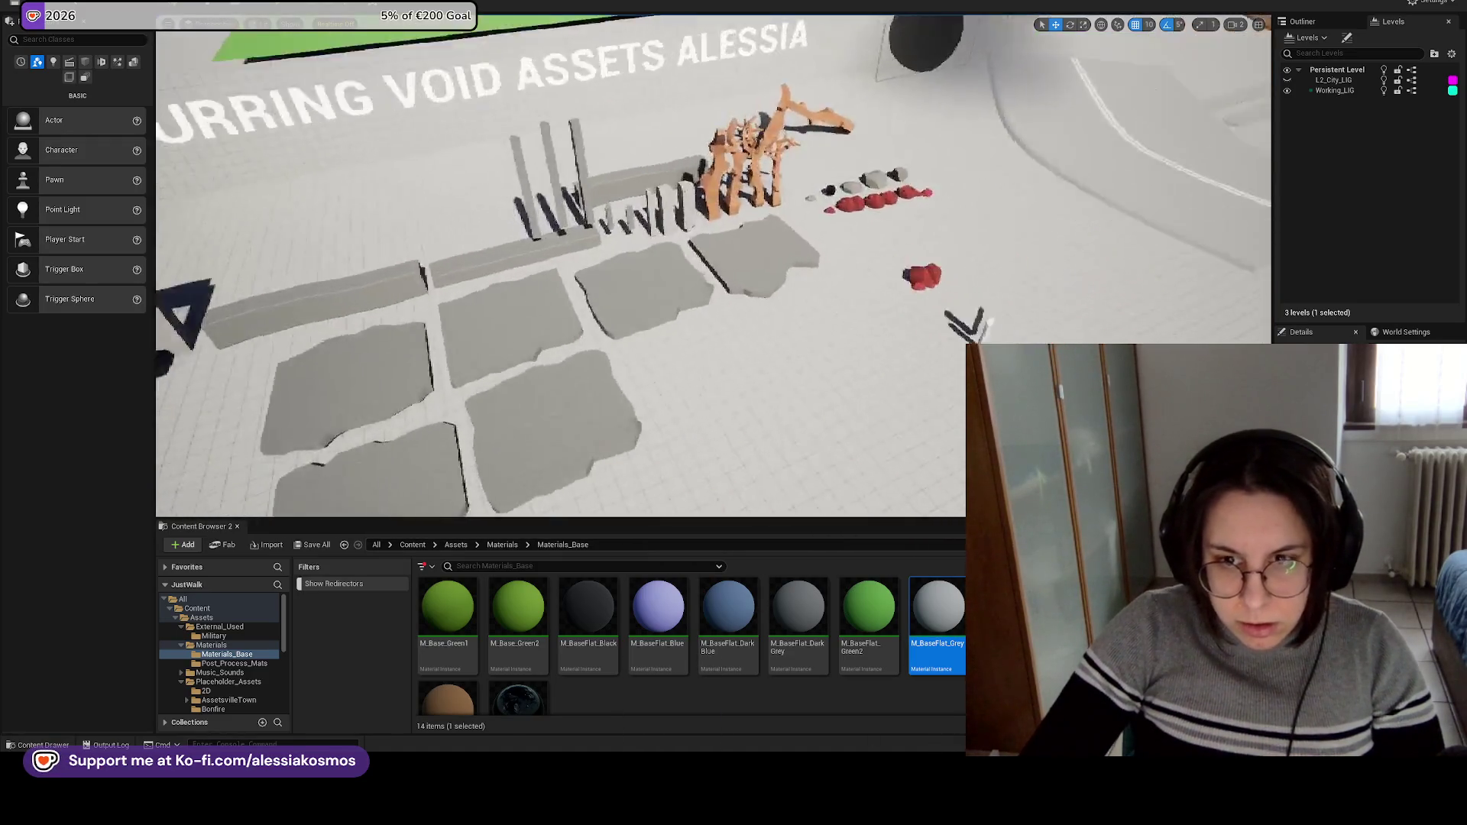
pyautogui.press('Up')
pyautogui.press('Left')
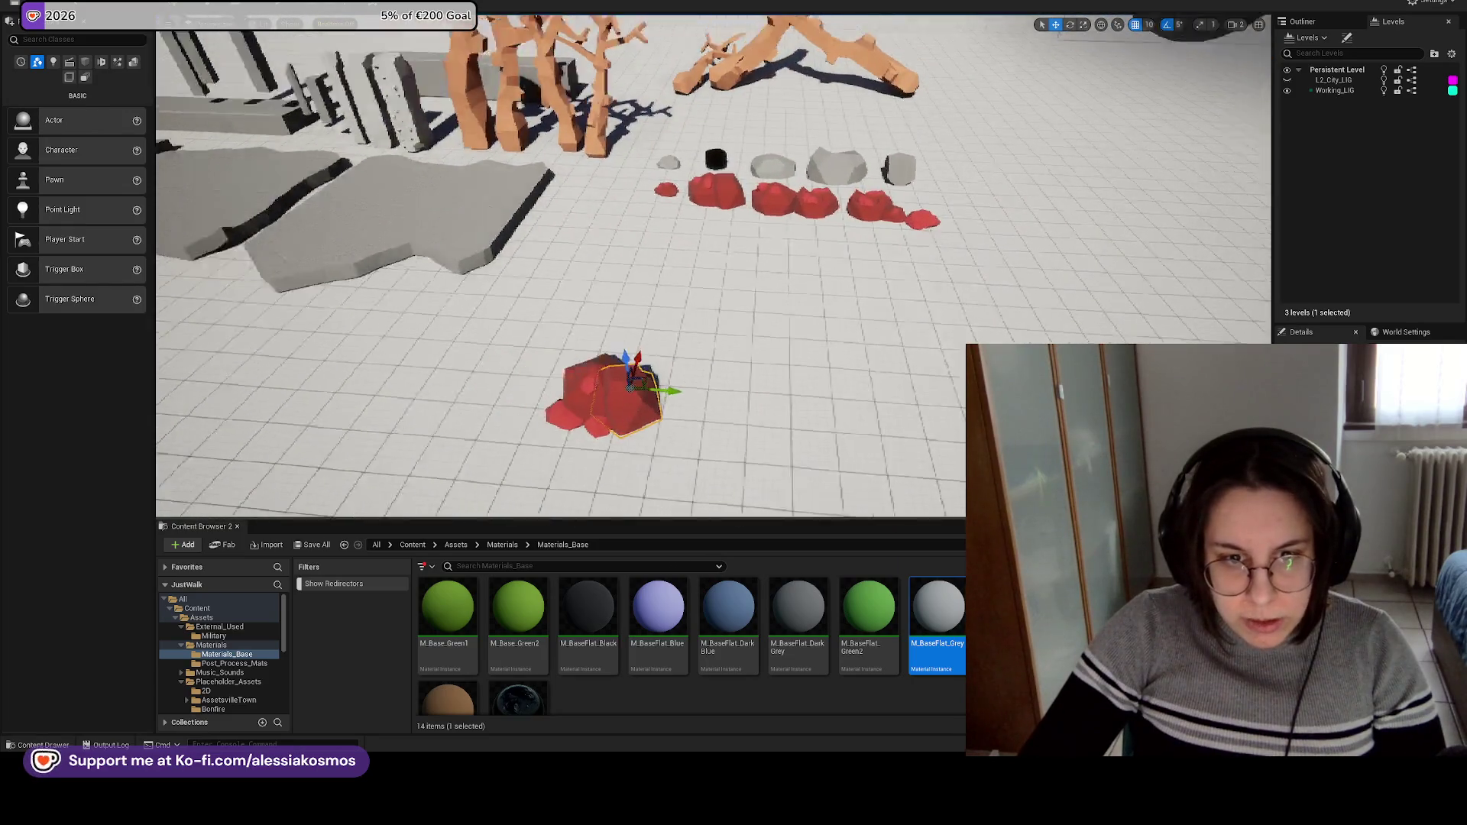
pyautogui.press('Down')
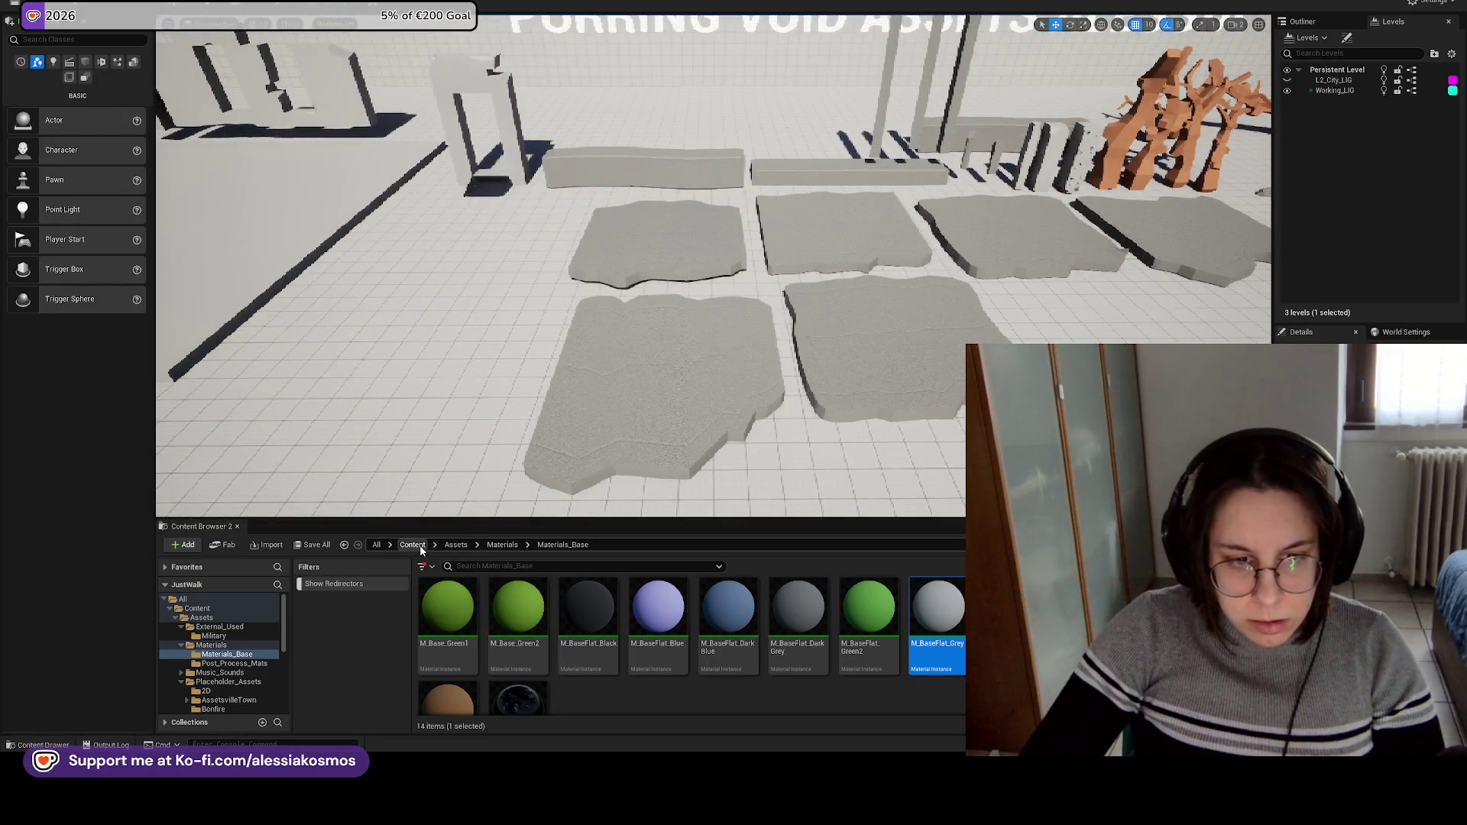
# Save the changed military barrel and box assets via Save Selected.
pyautogui.click(413, 545)
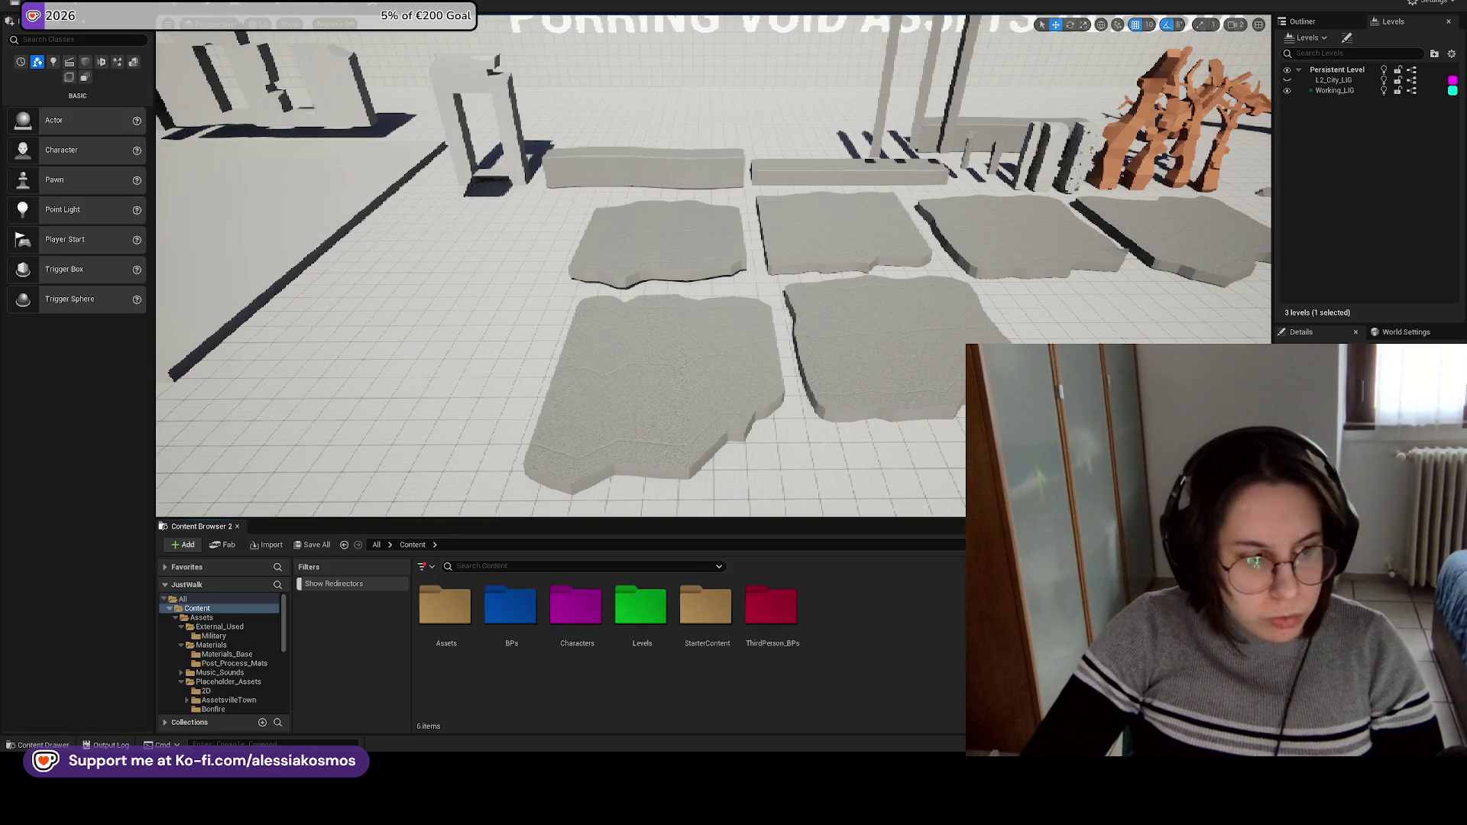
pyautogui.hotkey('ctrl', 'shift', 's')
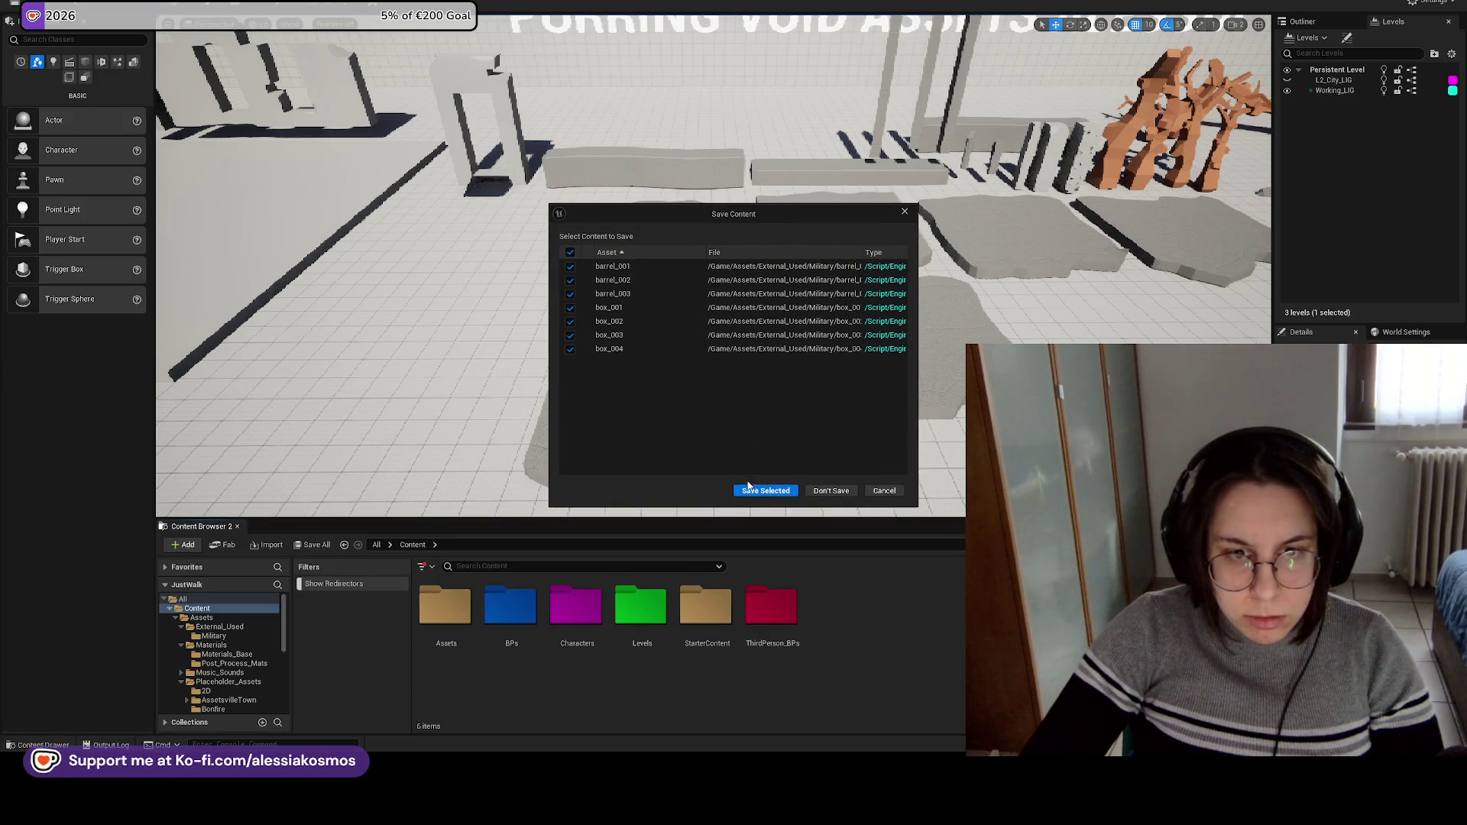
pyautogui.click(748, 486)
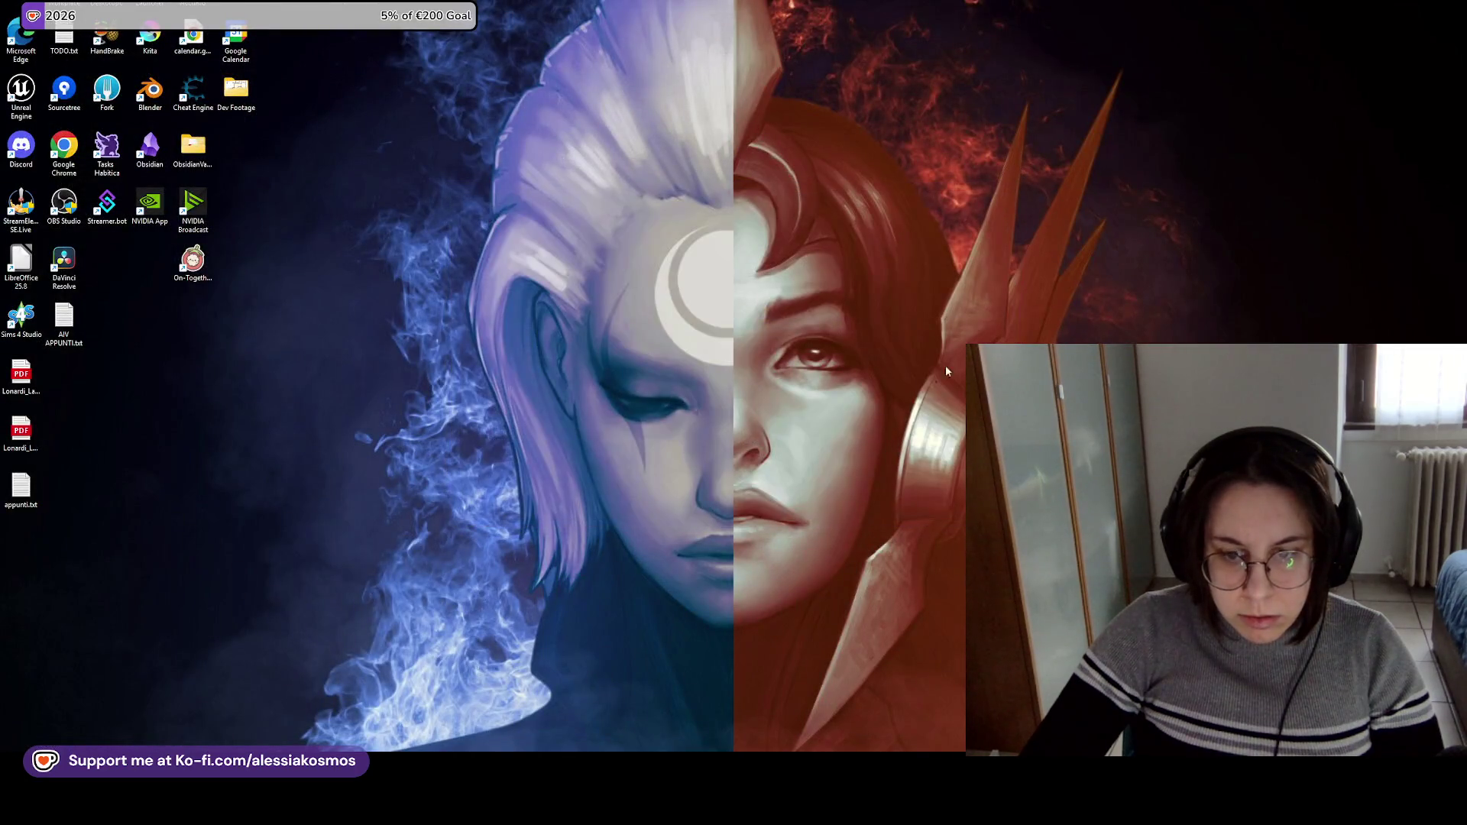
pyautogui.hotkey('alt', 'Tab')
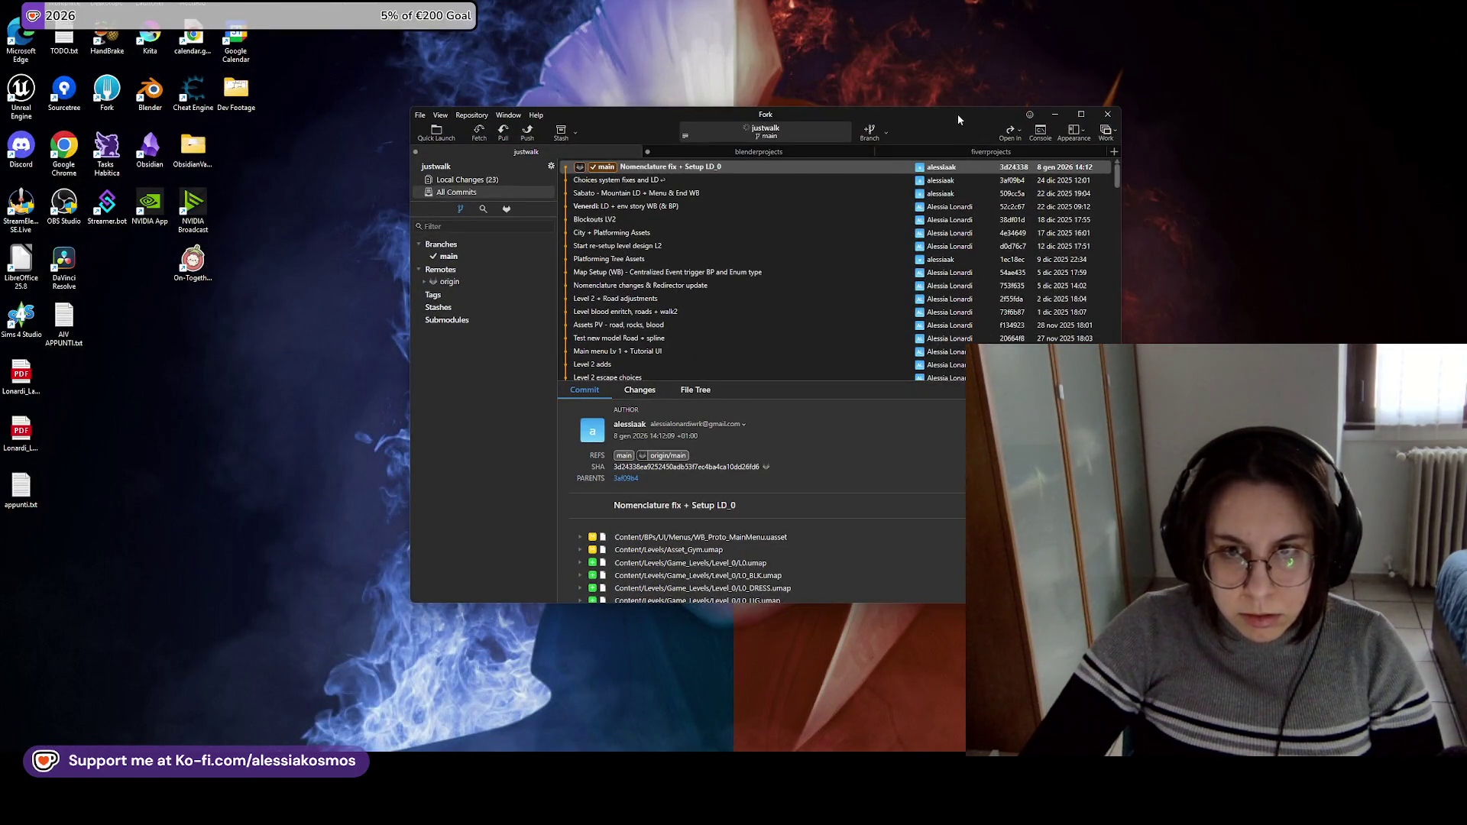
# In Local Changes, select the unstaged Content folder and stage all 92 files.
pyautogui.moveTo(957, 113); pyautogui.dragTo(860, 126)
pyautogui.click(412, 193)
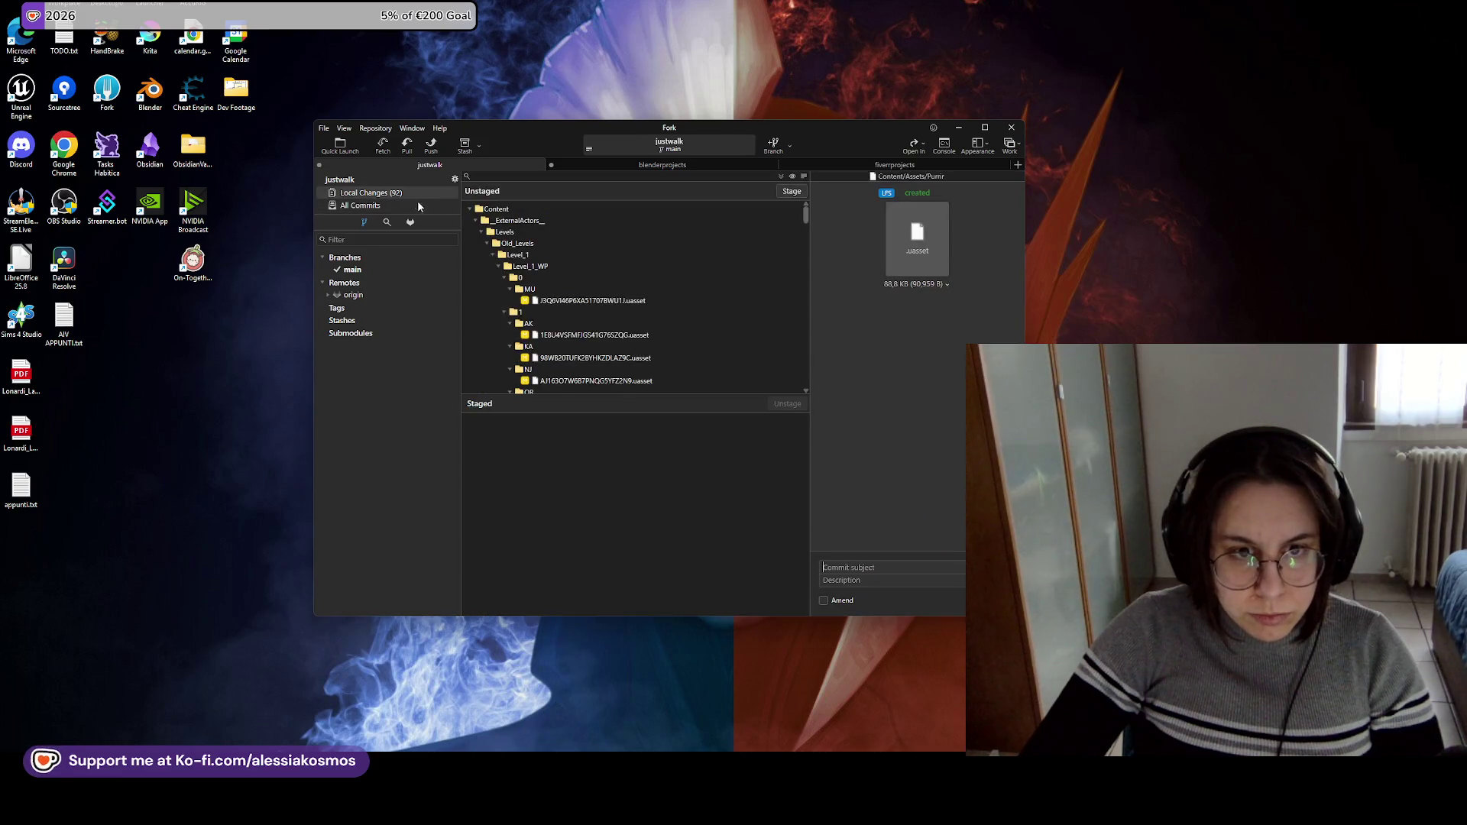
pyautogui.click(469, 209)
pyautogui.click(469, 209)
pyautogui.click(638, 210)
pyautogui.scroll(-2, 638, 306)
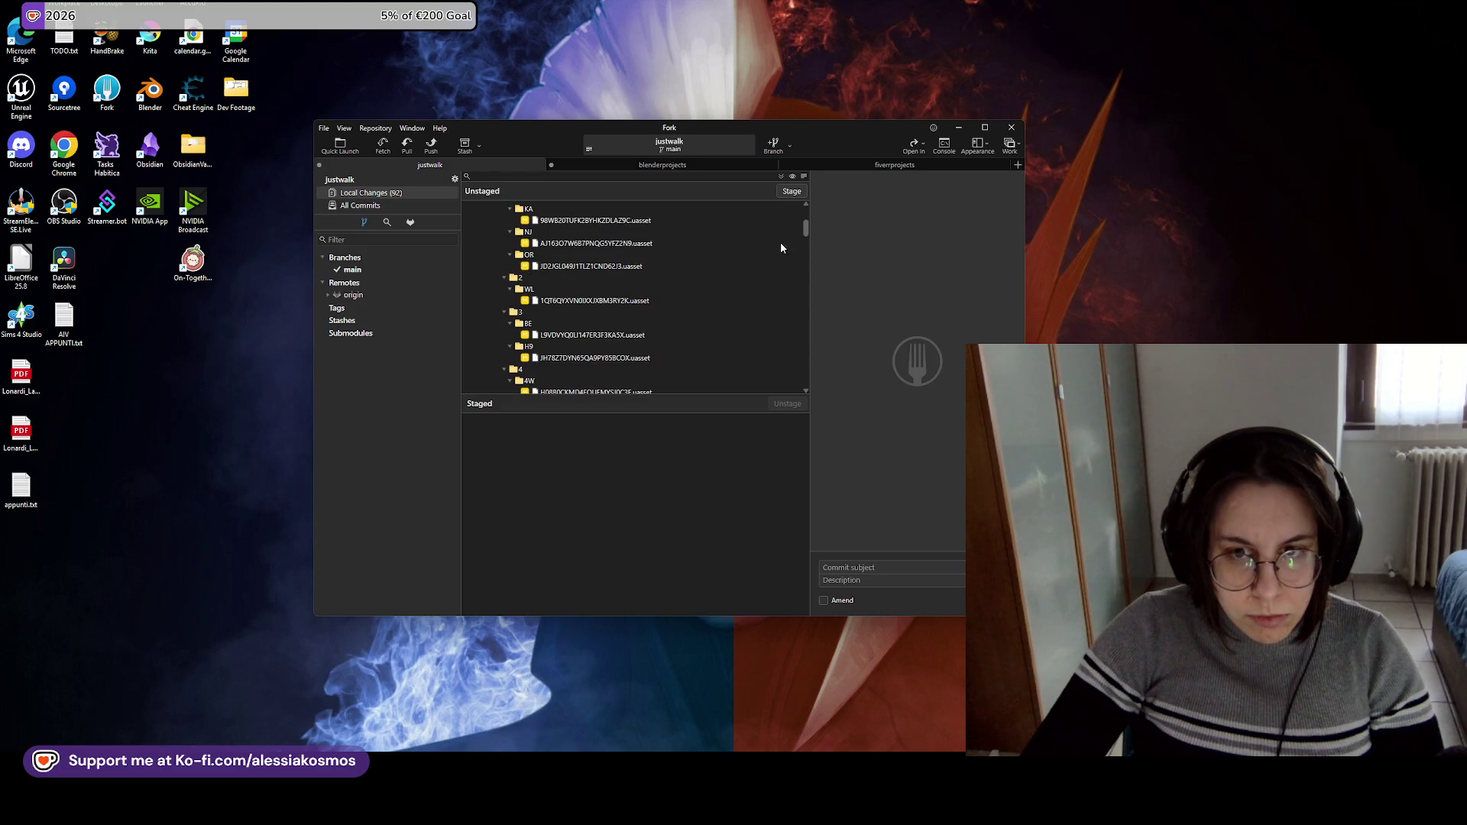
pyautogui.scroll(5, 798, 374)
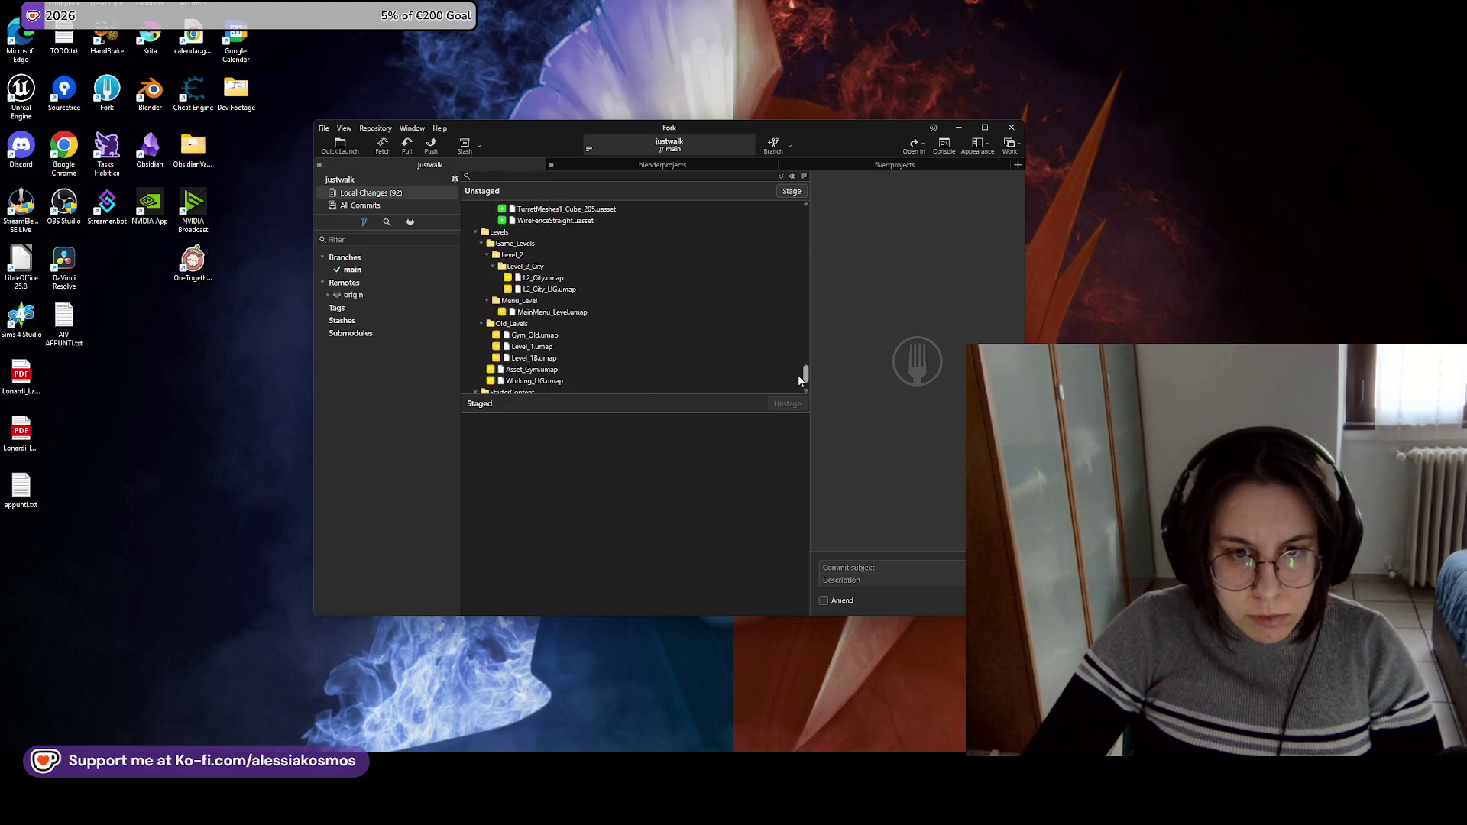
pyautogui.click(794, 193)
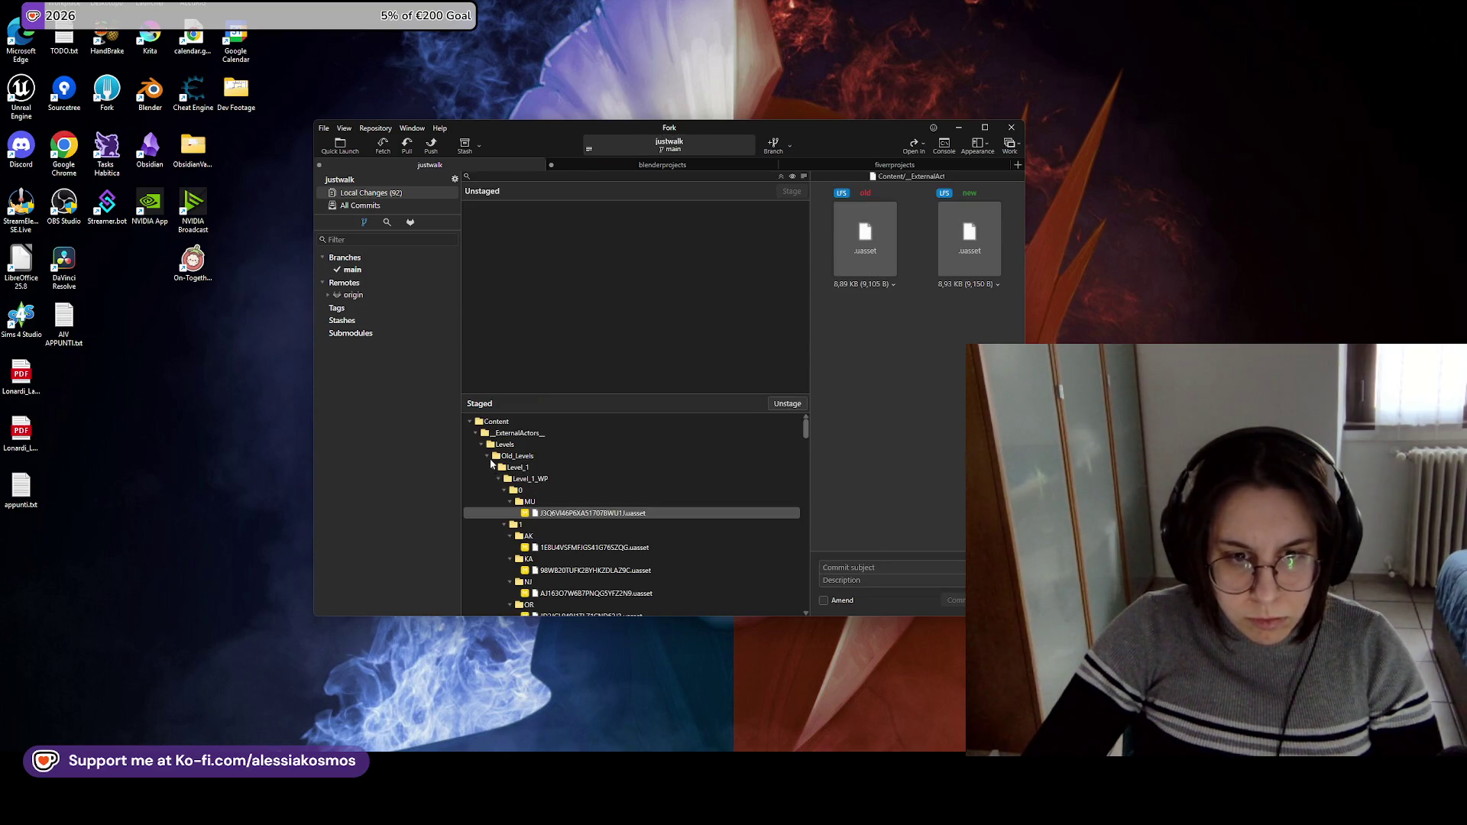
# Review the staged tree by collapsing and expanding the Levels, Old_Levels and Assets folders.
pyautogui.scroll(-1, 490, 457)
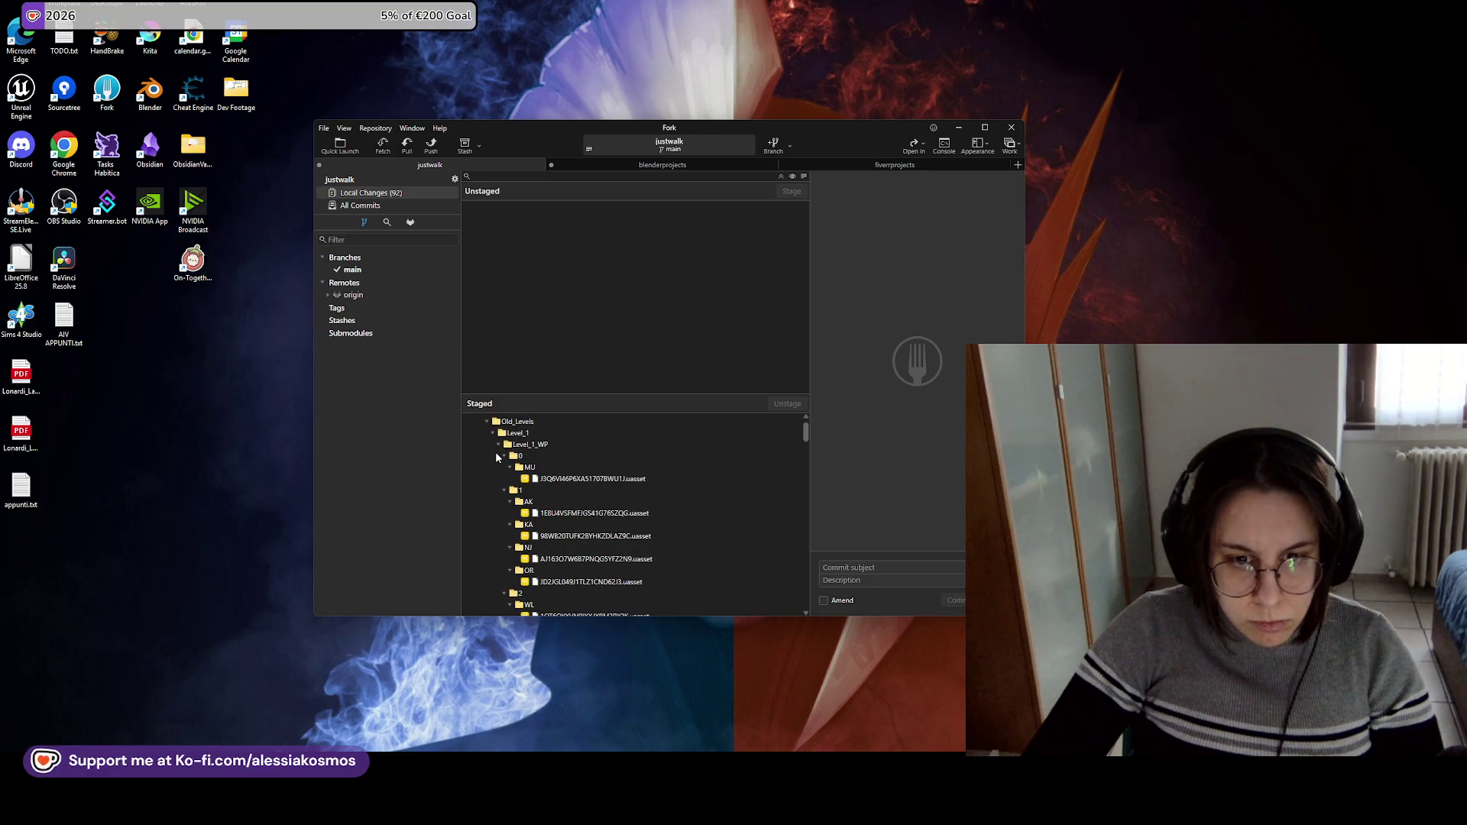
pyautogui.click(498, 444)
pyautogui.click(493, 433)
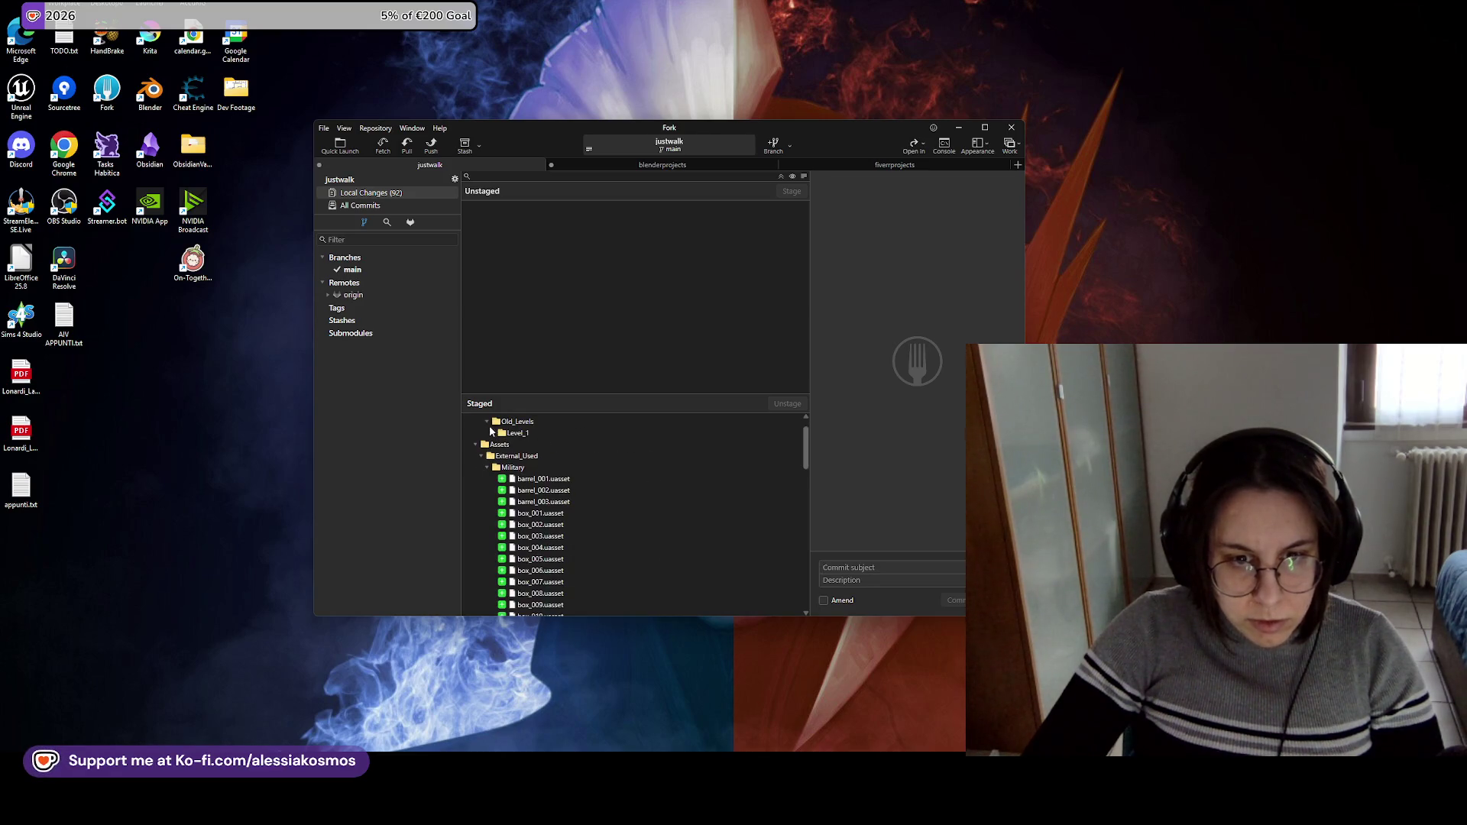
pyautogui.click(487, 422)
pyautogui.scroll(1, 493, 451)
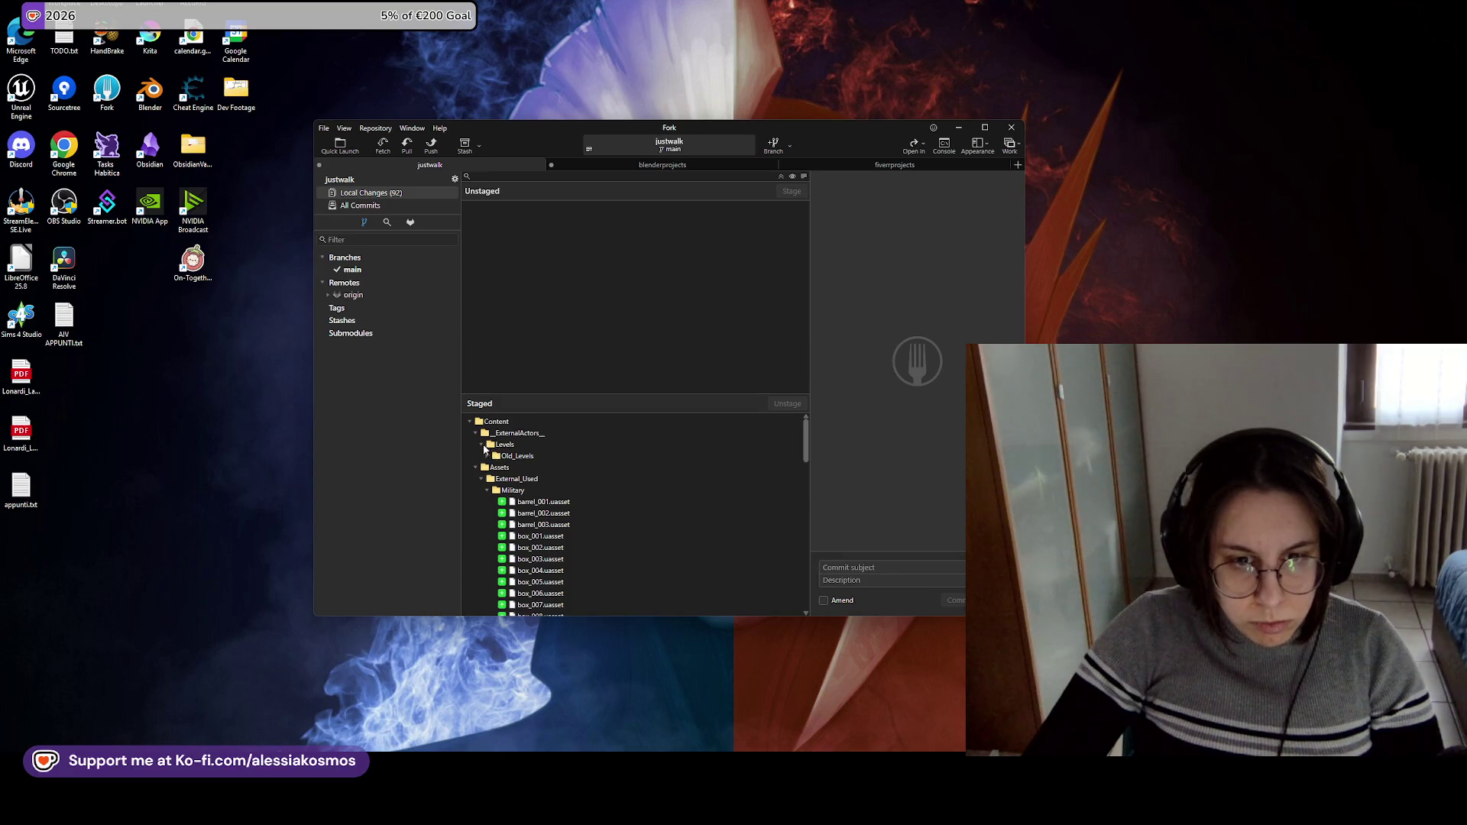
pyautogui.click(488, 456)
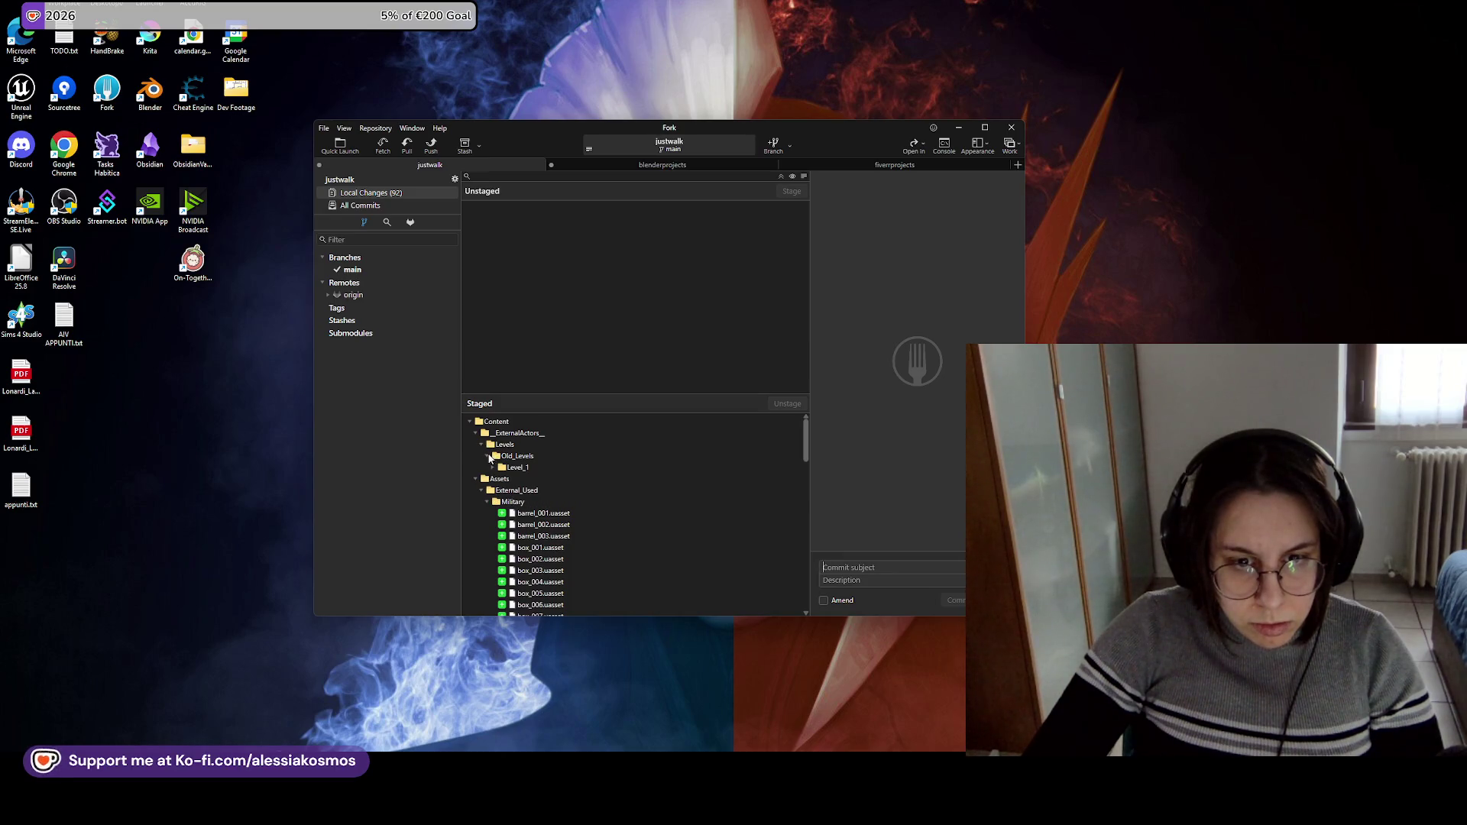
pyautogui.click(487, 457)
pyautogui.click(487, 456)
pyautogui.click(488, 456)
pyautogui.click(481, 445)
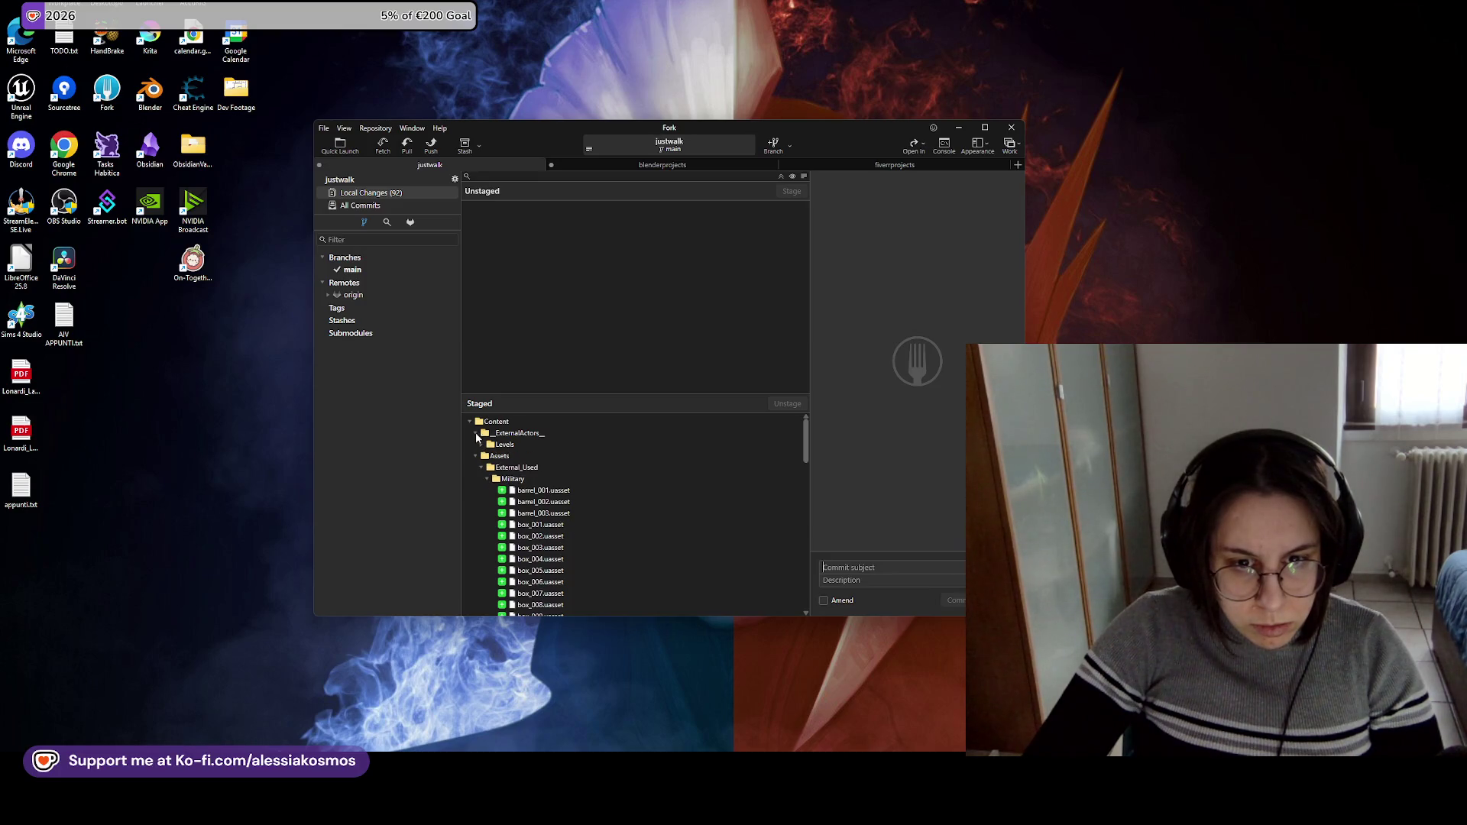
pyautogui.click(475, 457)
pyautogui.click(476, 467)
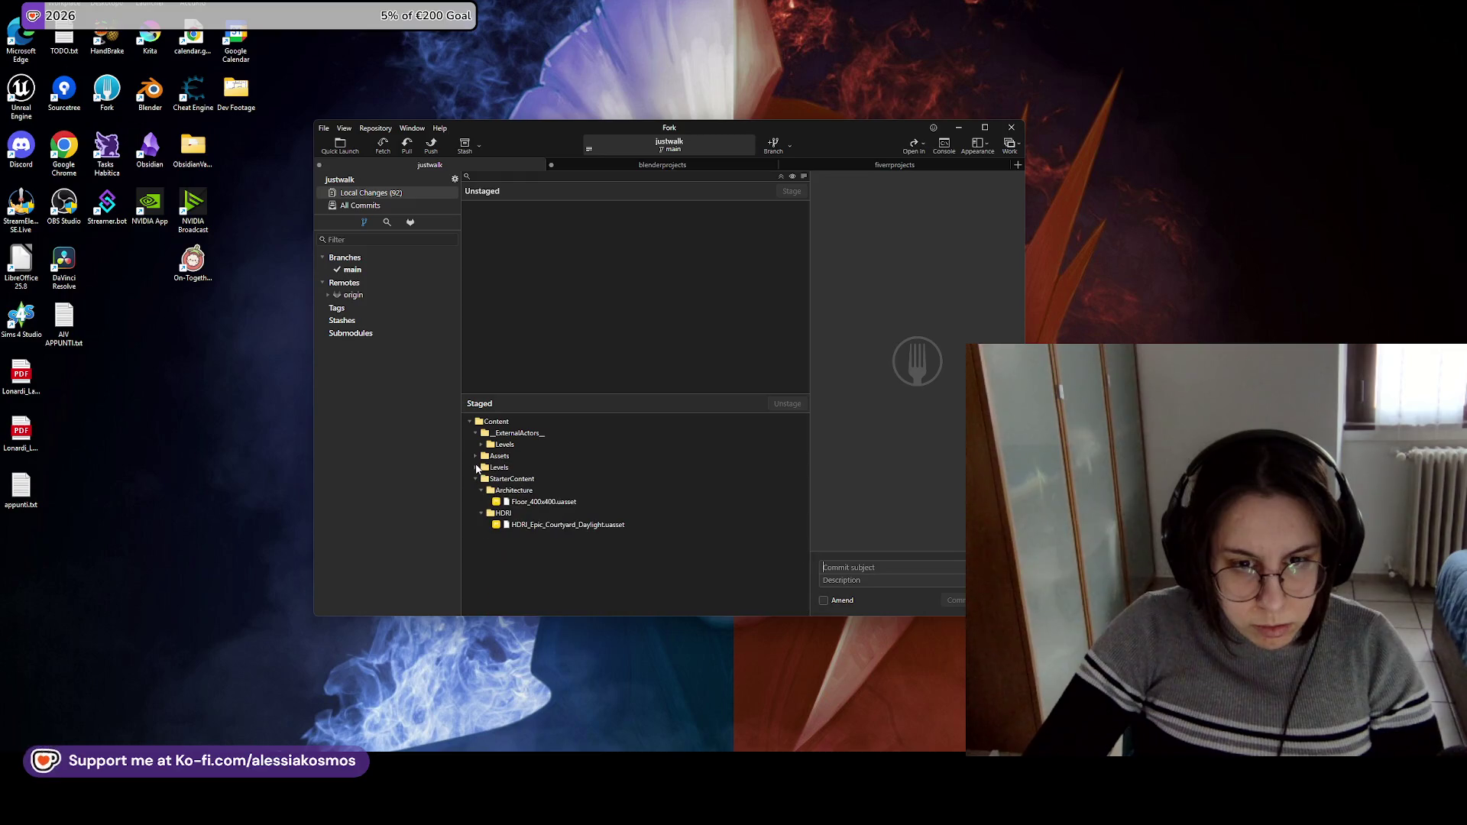
pyautogui.click(475, 467)
pyautogui.click(476, 466)
pyautogui.click(879, 567)
# Enter the commit subject 'New Level Setup. LV_0. Military Assets'.
pyautogui.write('New Level Setup')
pyautogui.press('BackSpace')
pyautogui.press('BackSpace')
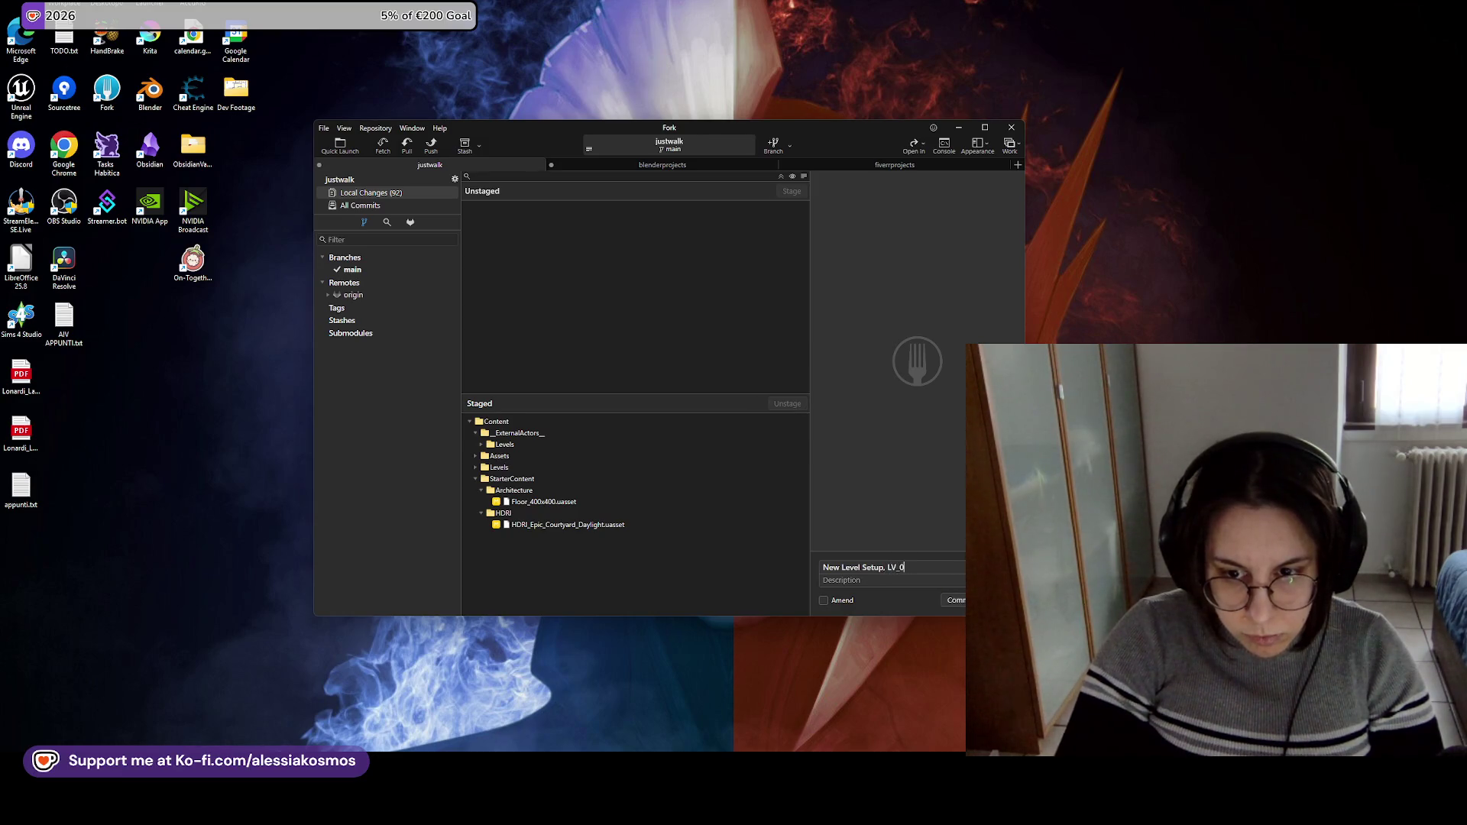
pyautogui.write('_0.')
pyautogui.write(' mll')
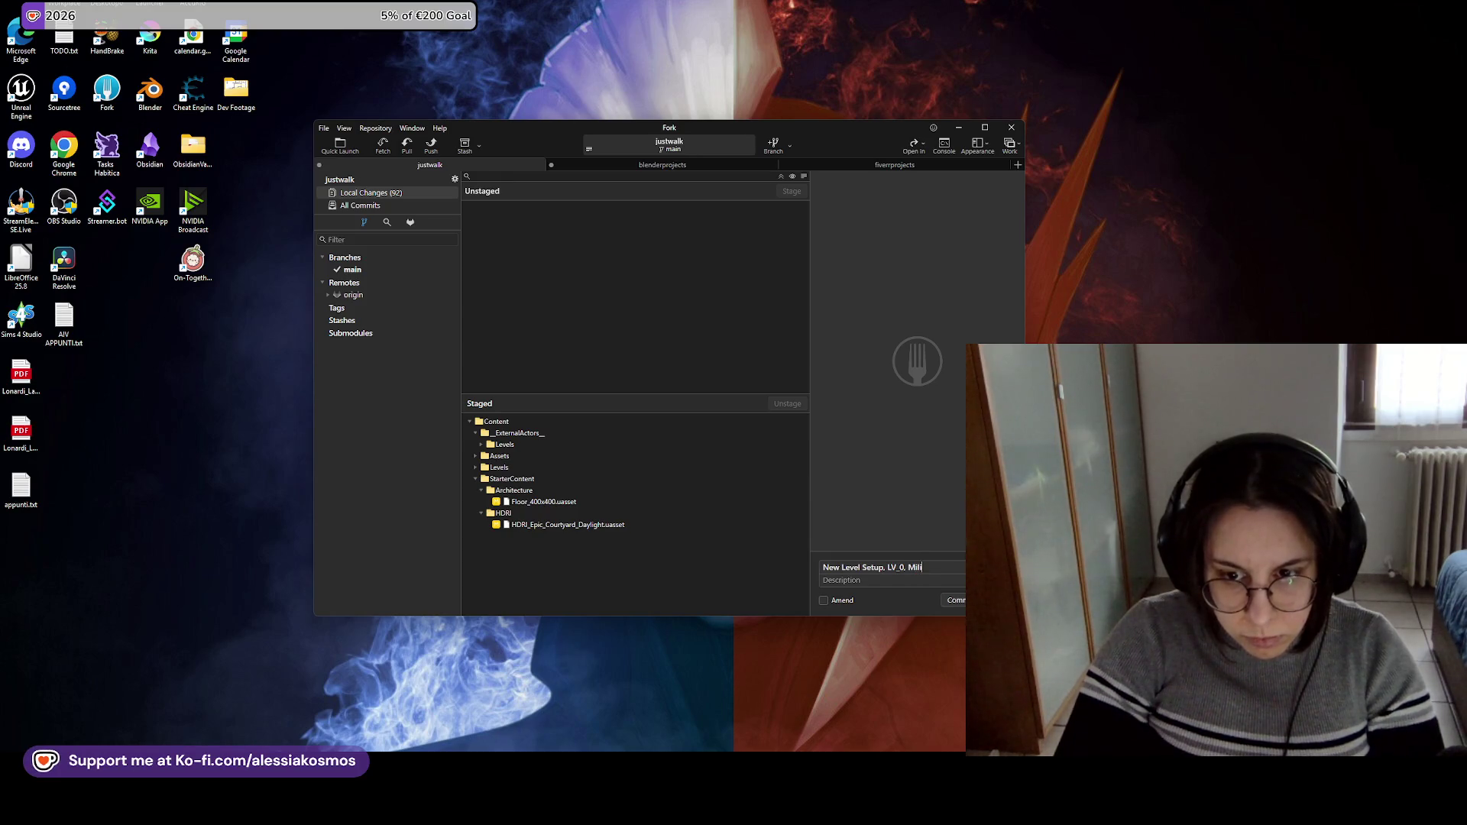
pyautogui.write('ts')
# Write description bullets on the new level setup with deprecated content and updated level setup.
pyautogui.click(874, 581)
pyautogui.write('- Ne')
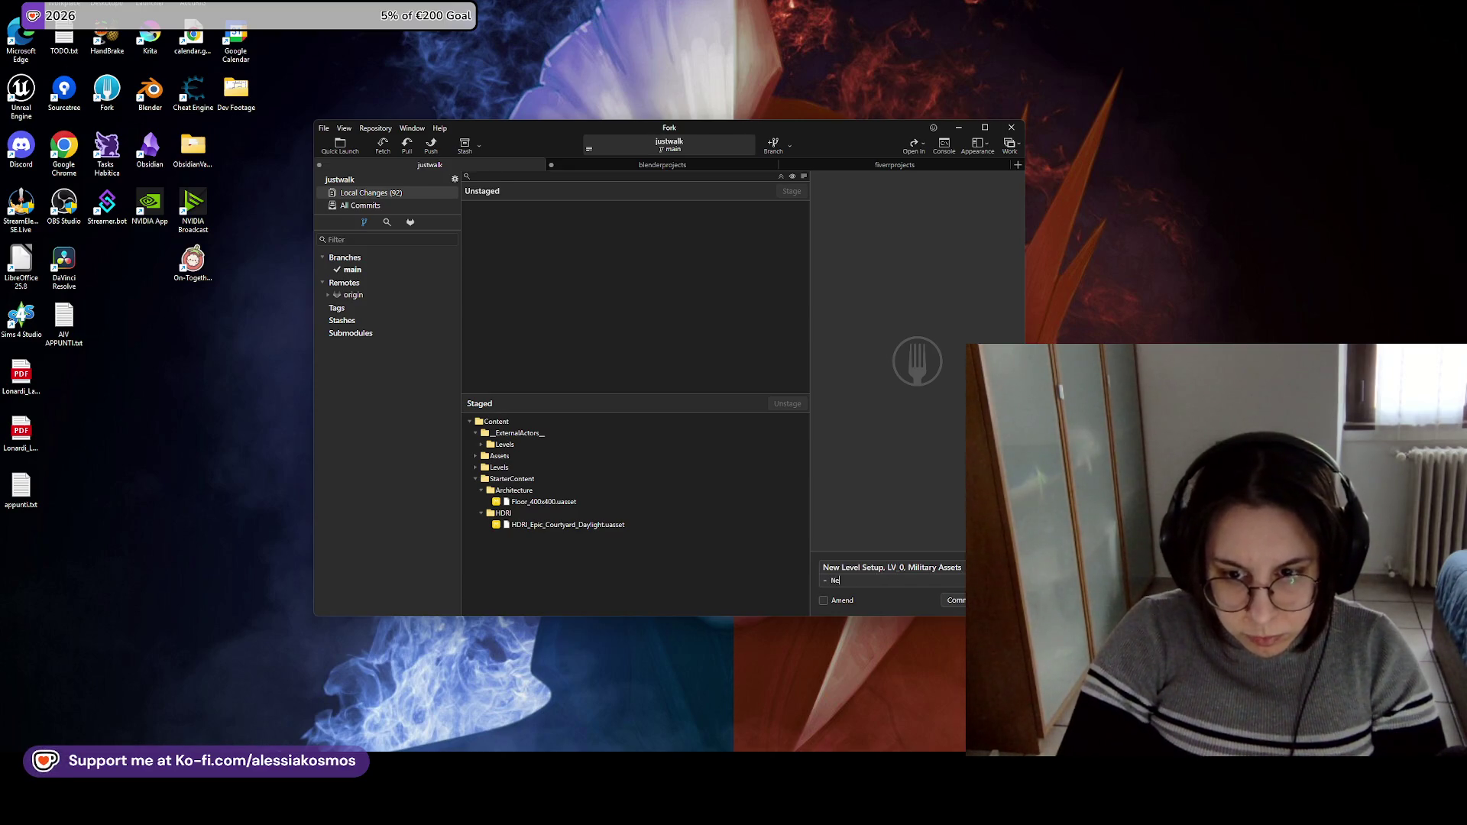
pyautogui.write('w level setup')
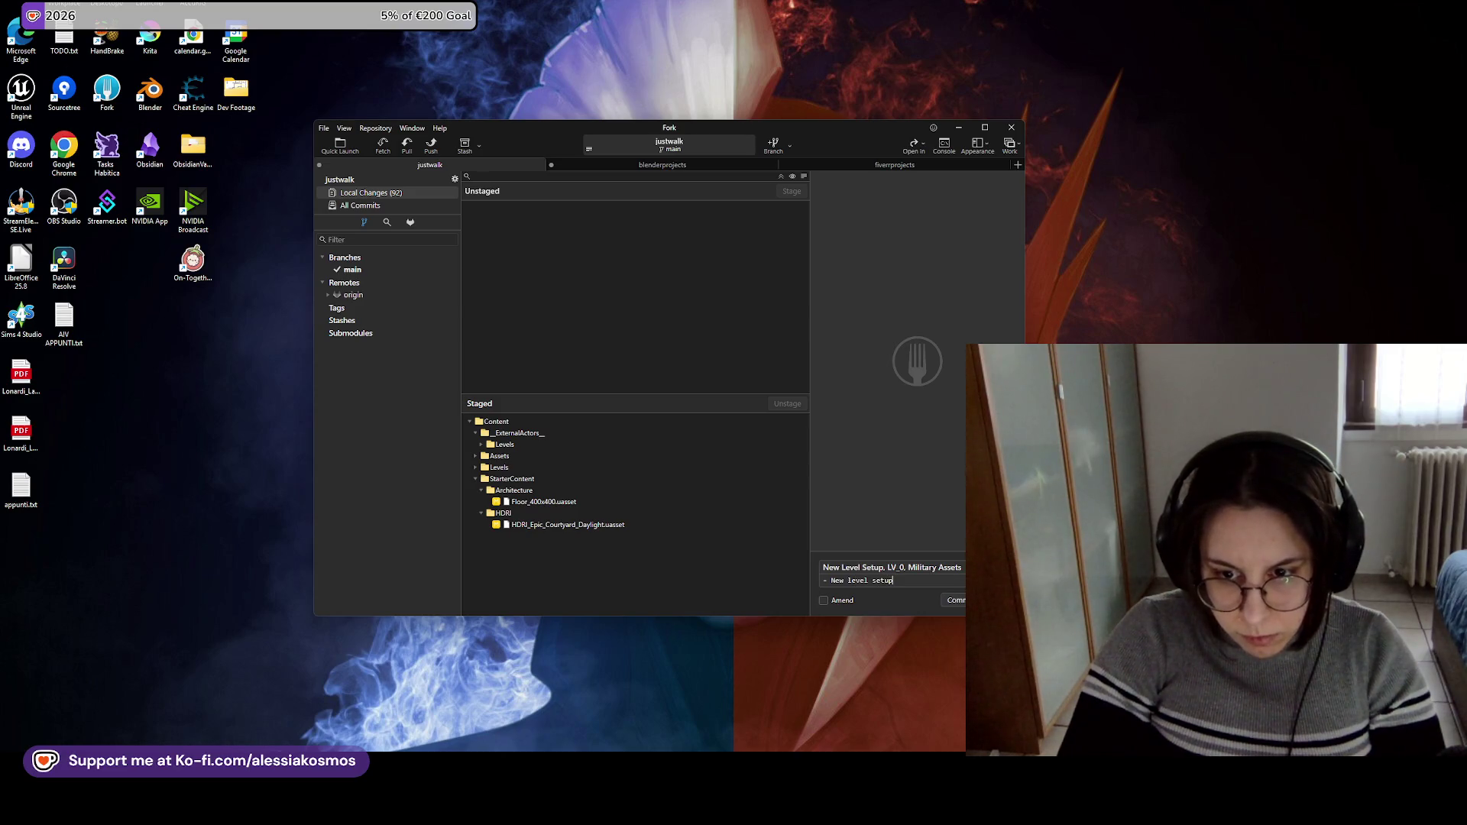
pyautogui.write(' with deprecated l')
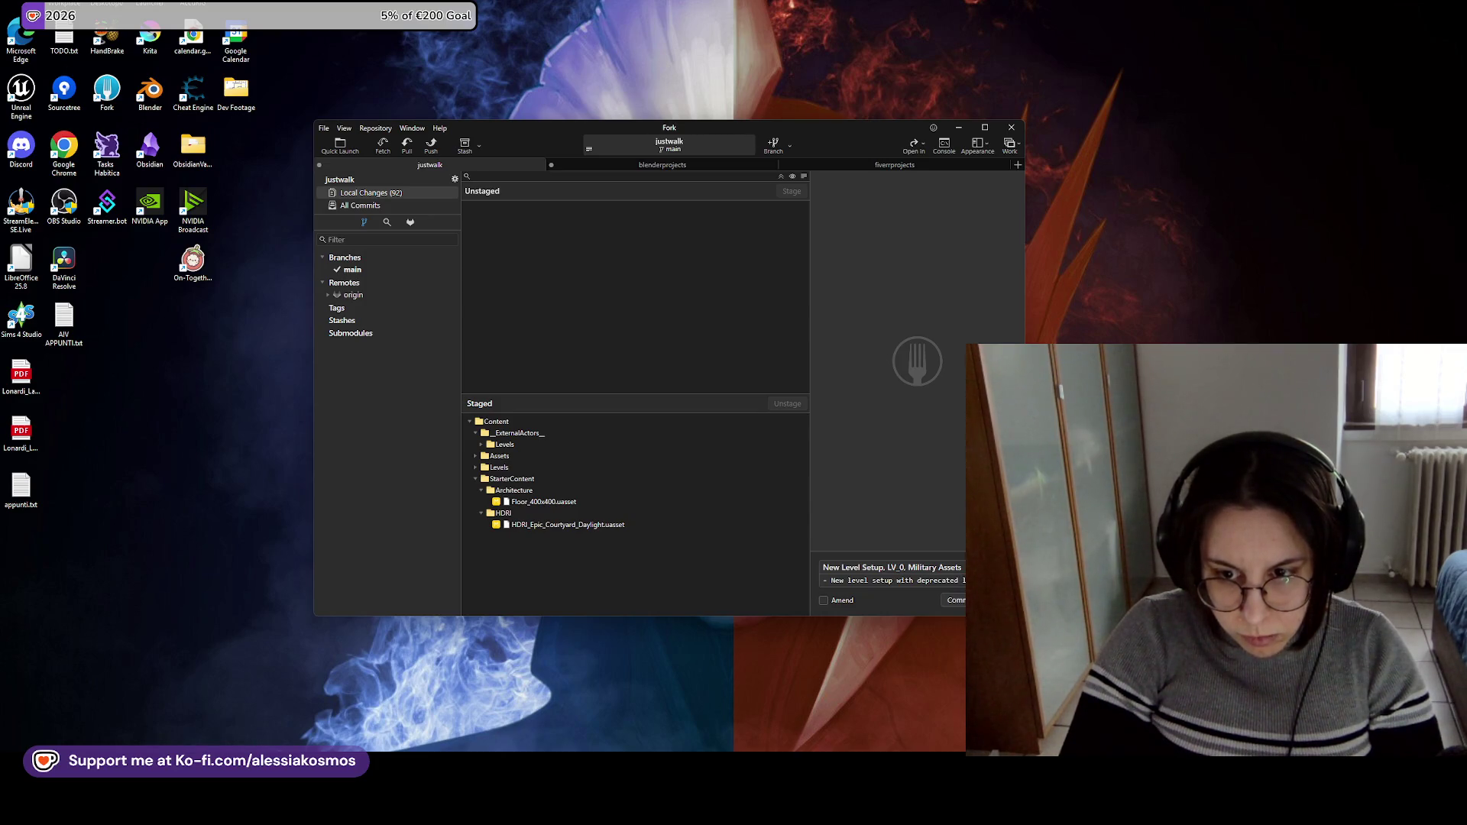
pyautogui.press('Return')
pyautogui.write('- Added Level')
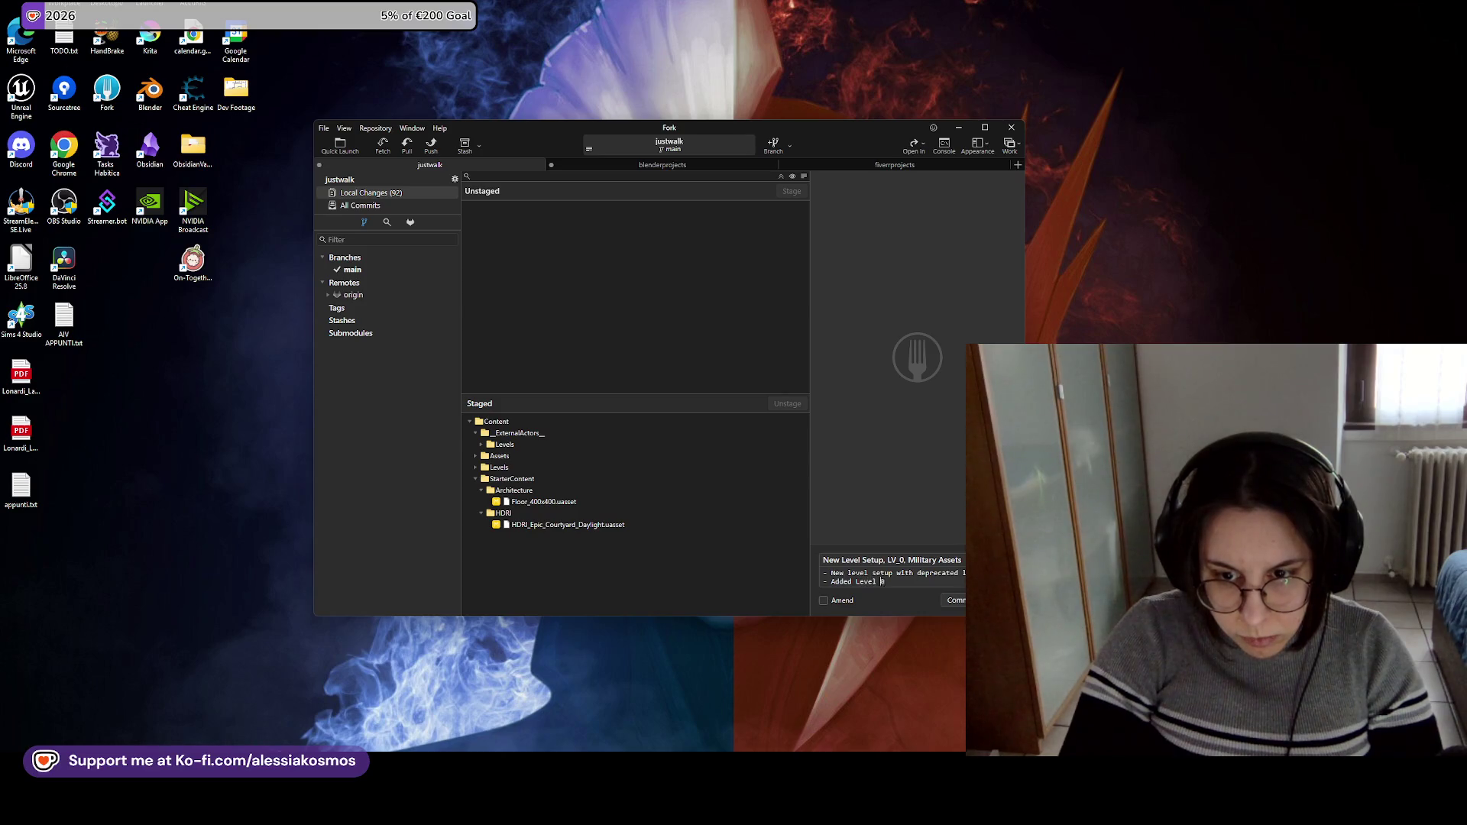
pyautogui.write('0')
pyautogui.press('Return')
pyautogui.write('-')
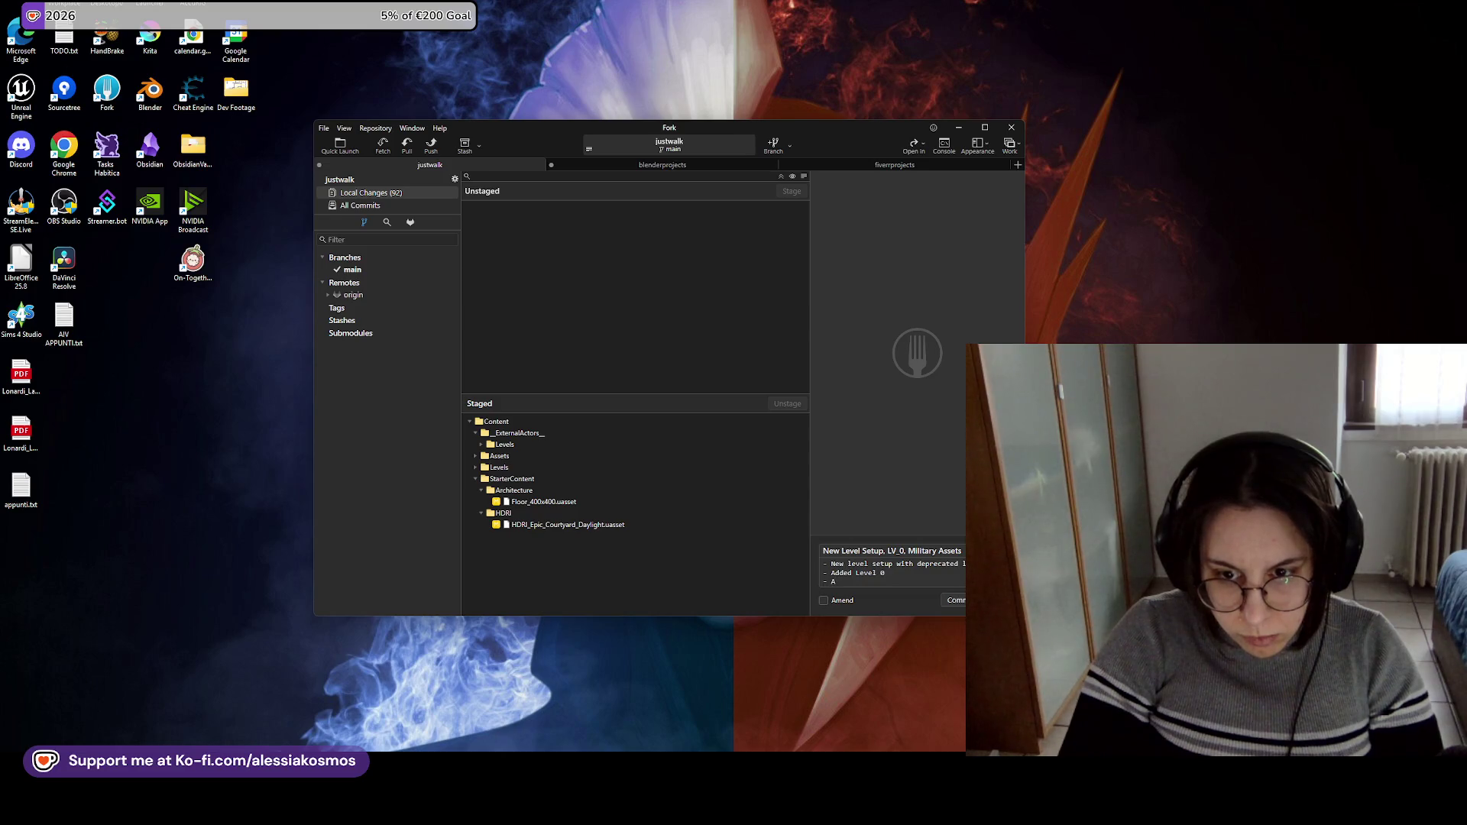
pyautogui.press('BackSpace')
pyautogui.write('Updated level setup and nomenclat')
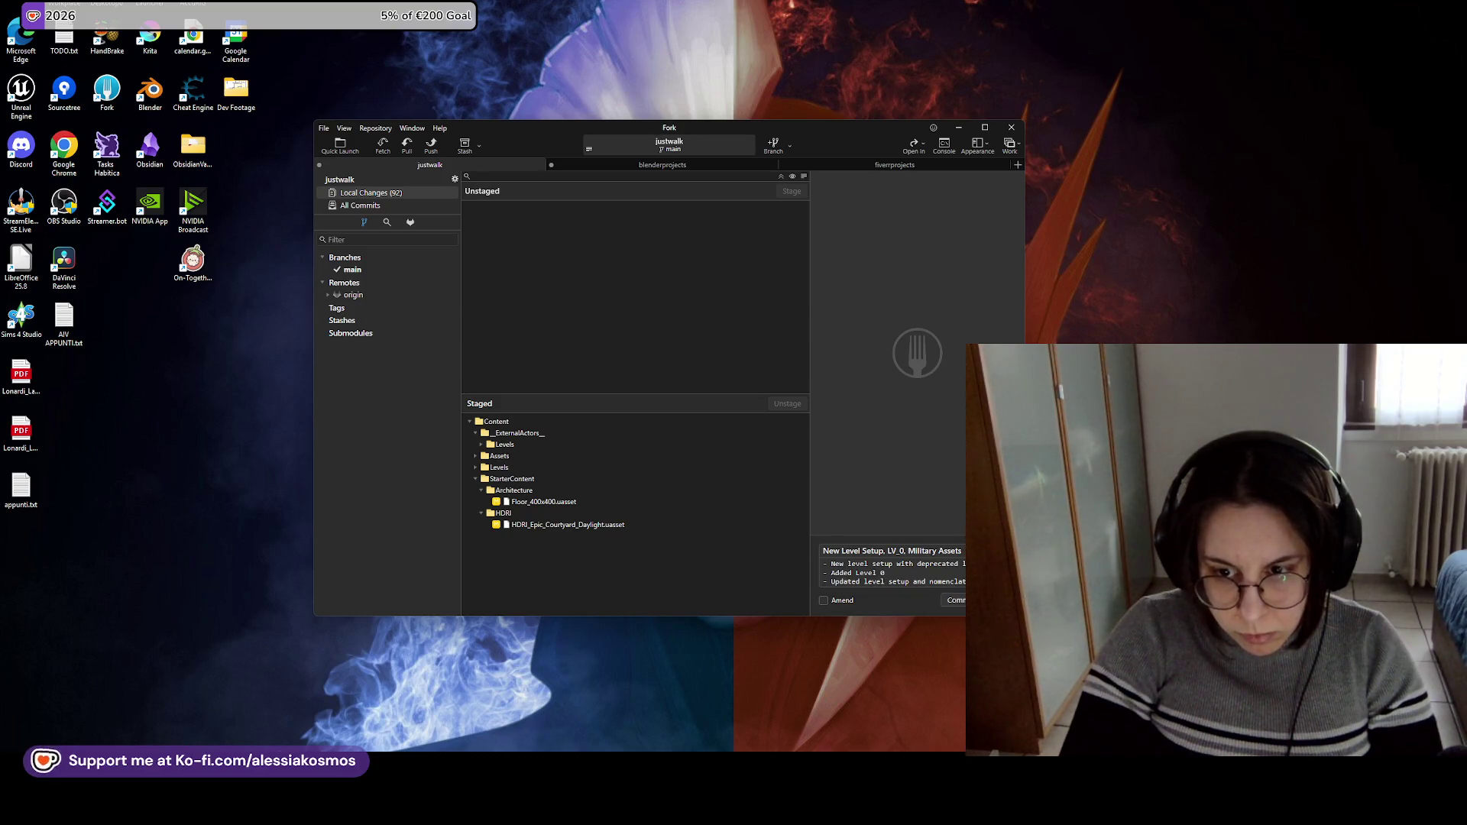
pyautogui.press('Return')
# Add bullets on added assets and the external military-zone asset pack, then commit.
pyautogui.press('BackSpace')
pyautogui.press('BackSpace')
pyautogui.write('el ')
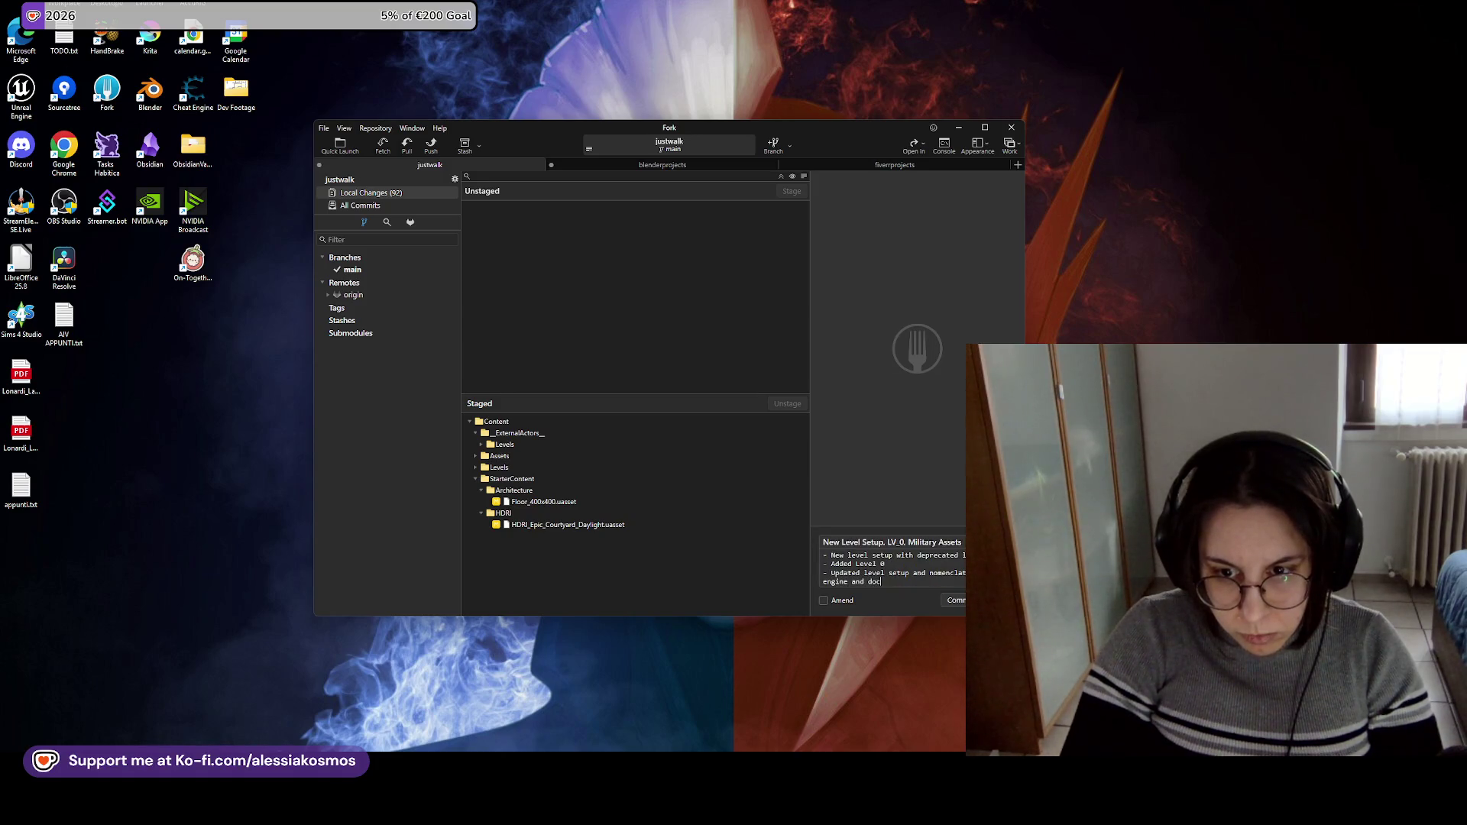
pyautogui.write('s')
pyautogui.press('Return')
pyautogui.write('- Added new m')
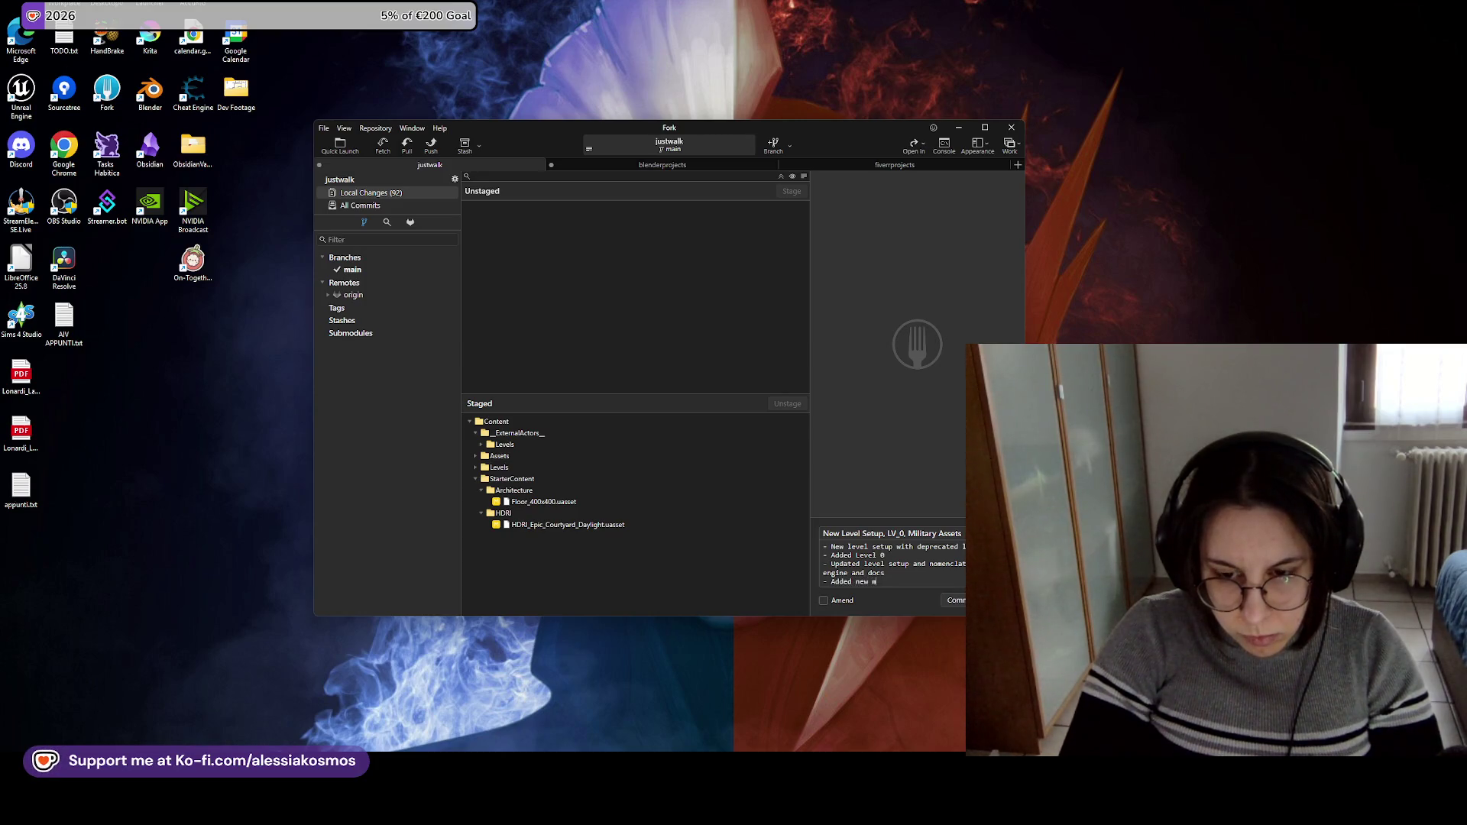
pyautogui.write('ilitary and bor')
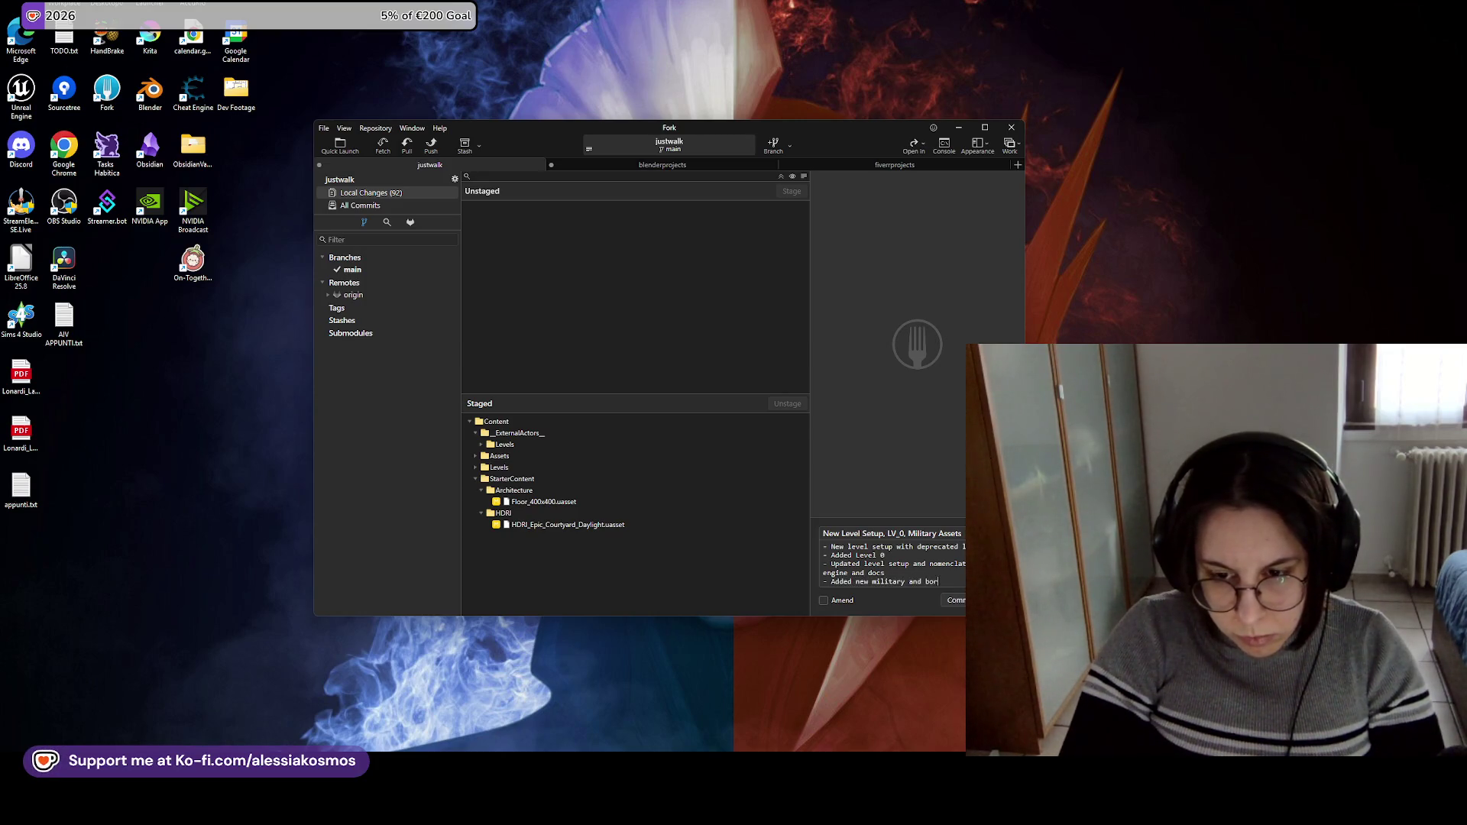
pyautogui.write('der ass')
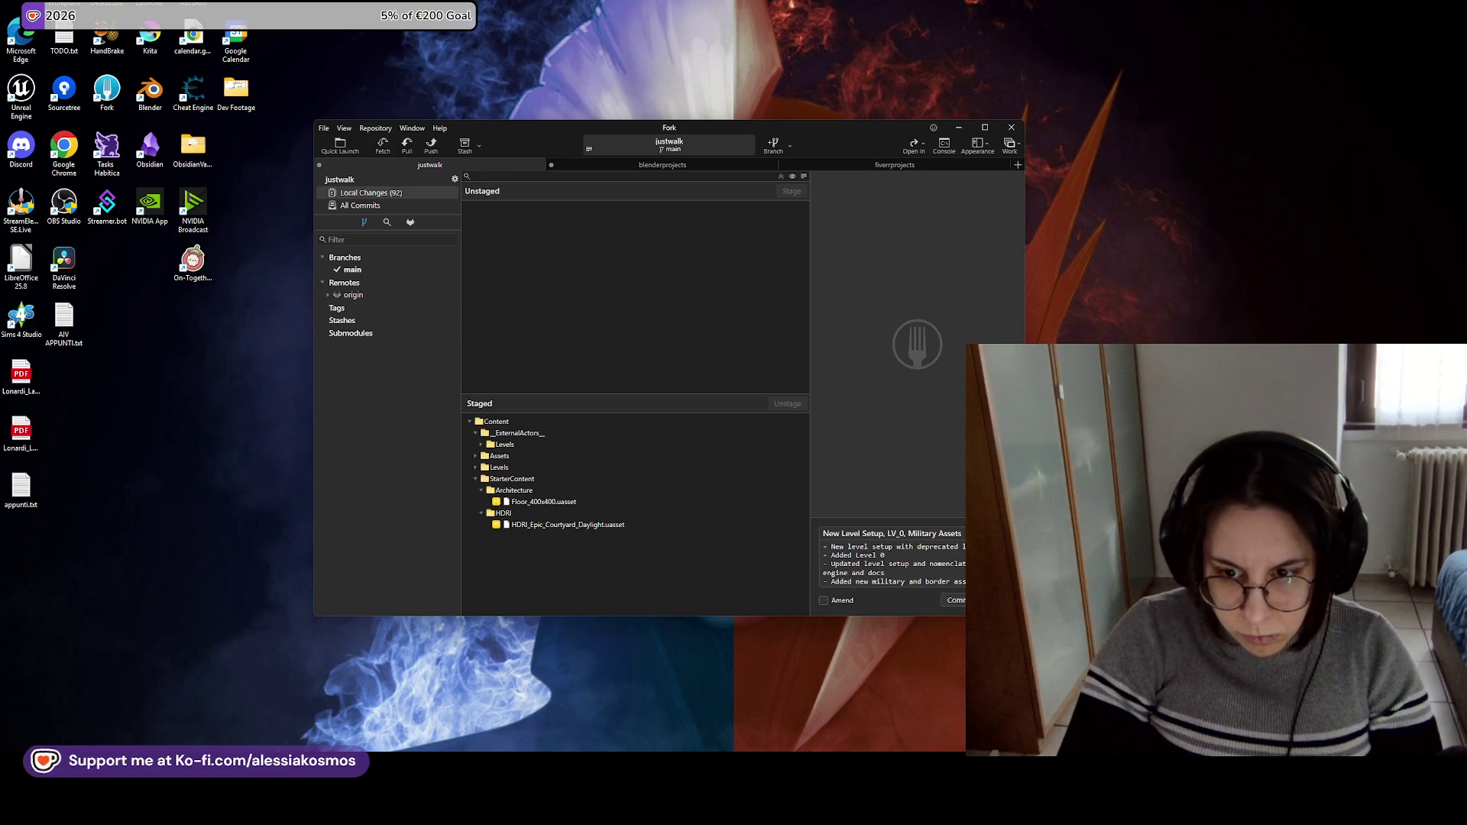
pyautogui.press('Return')
pyautogui.write('- Added sma')
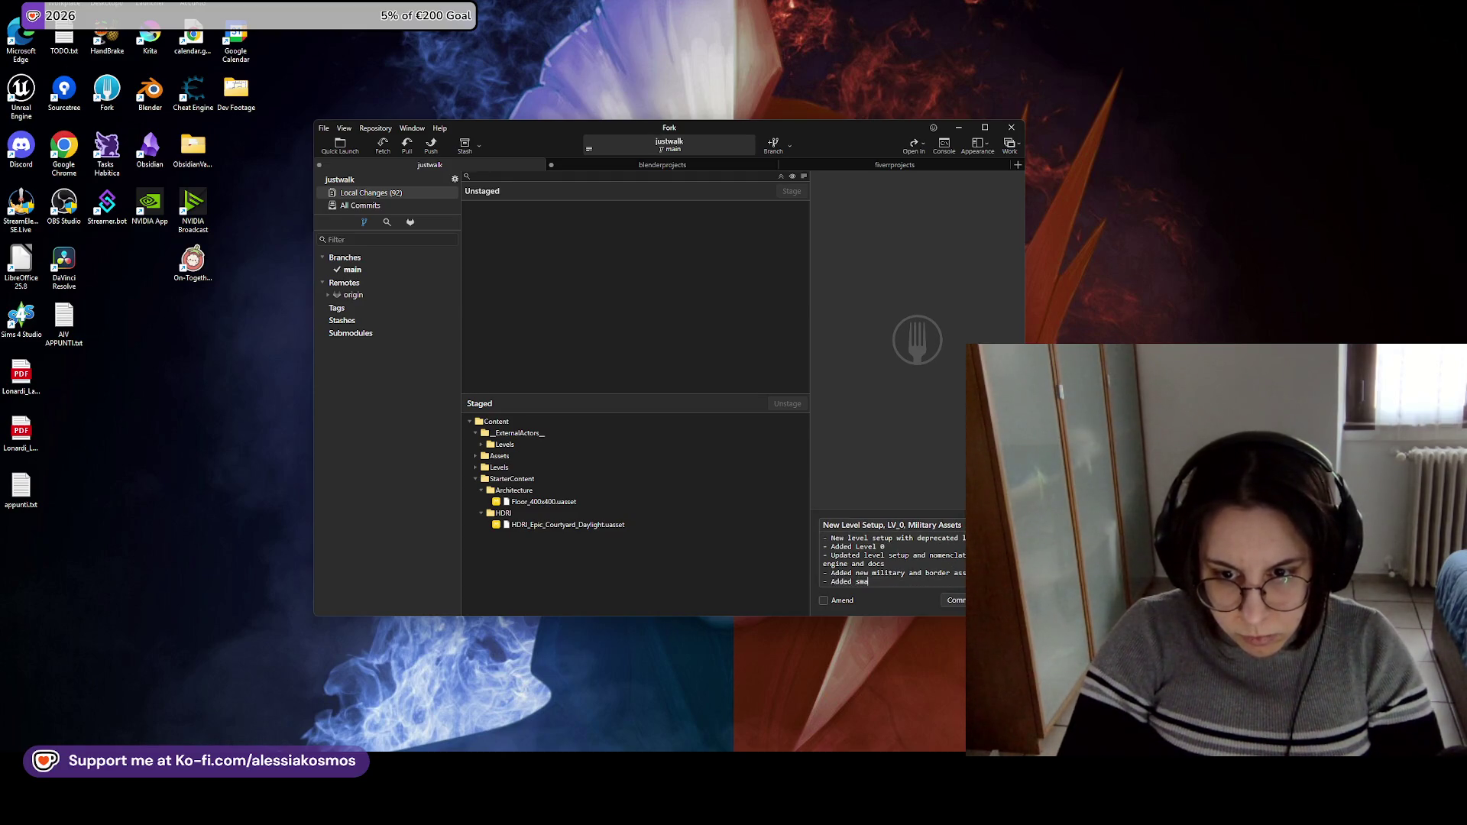
pyautogui.write('ll pack c')
pyautogui.write('f enric')
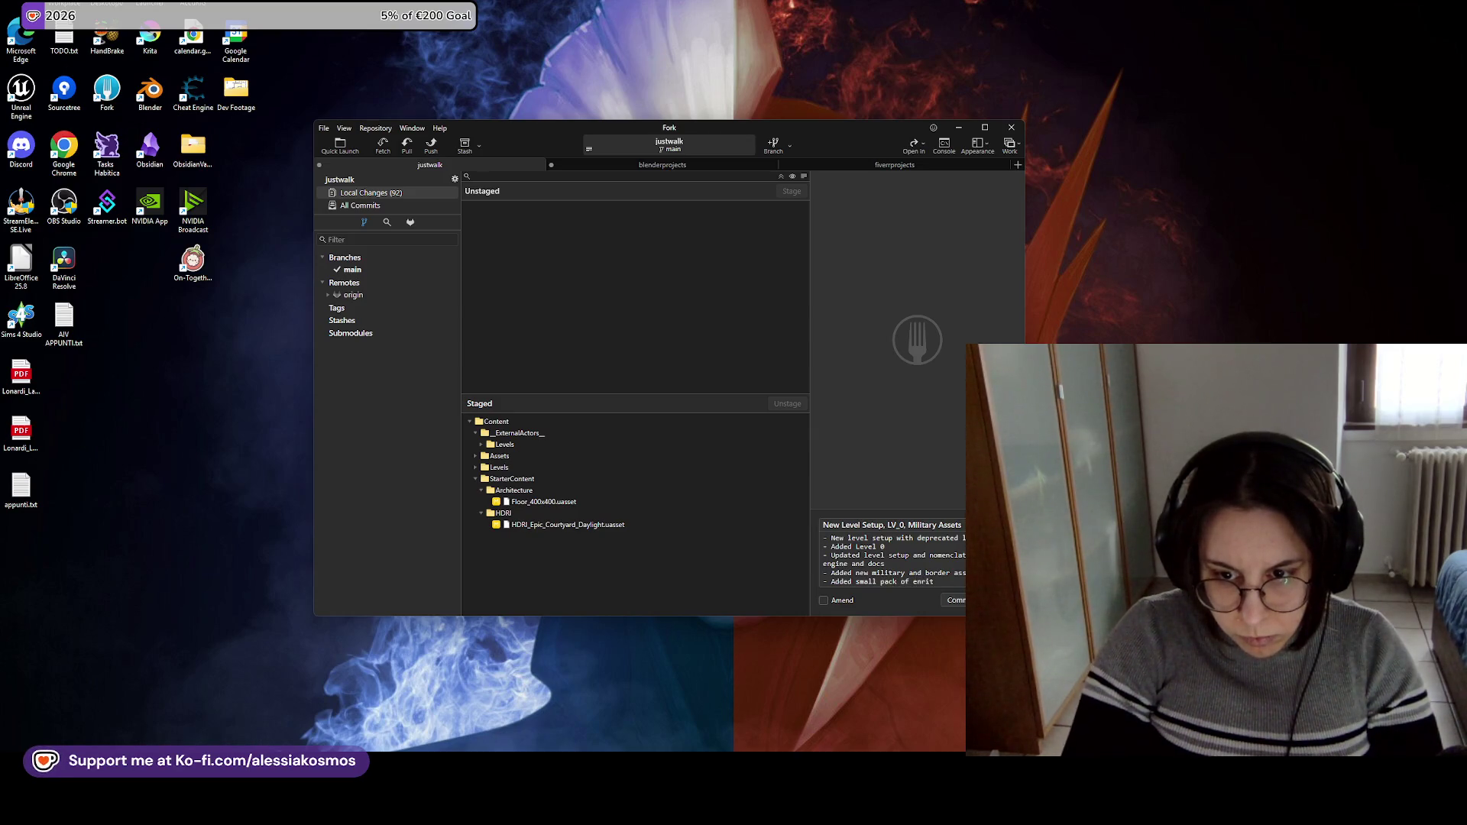
pyautogui.write(' enri')
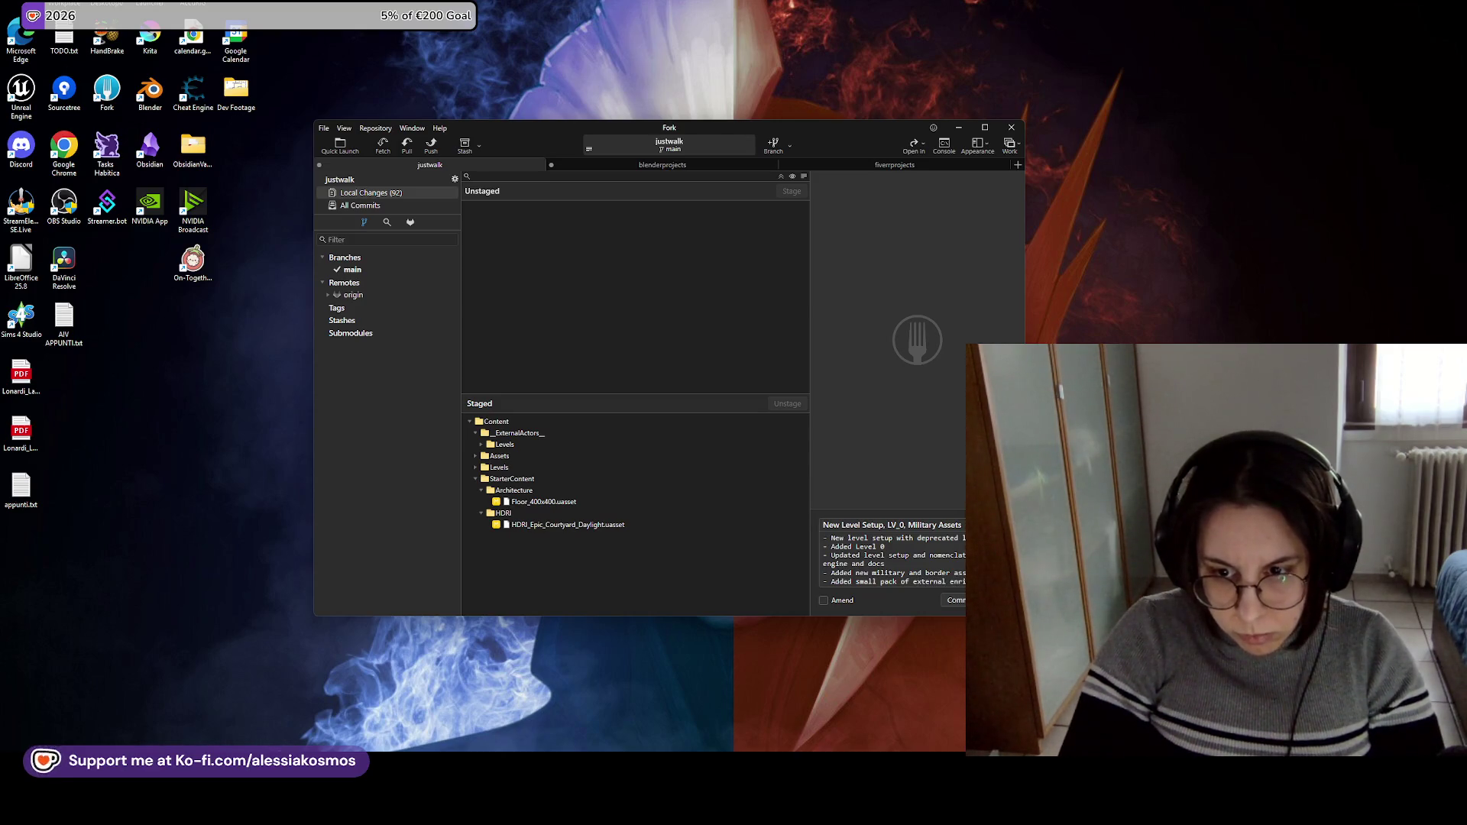
pyautogui.write('assets fo')
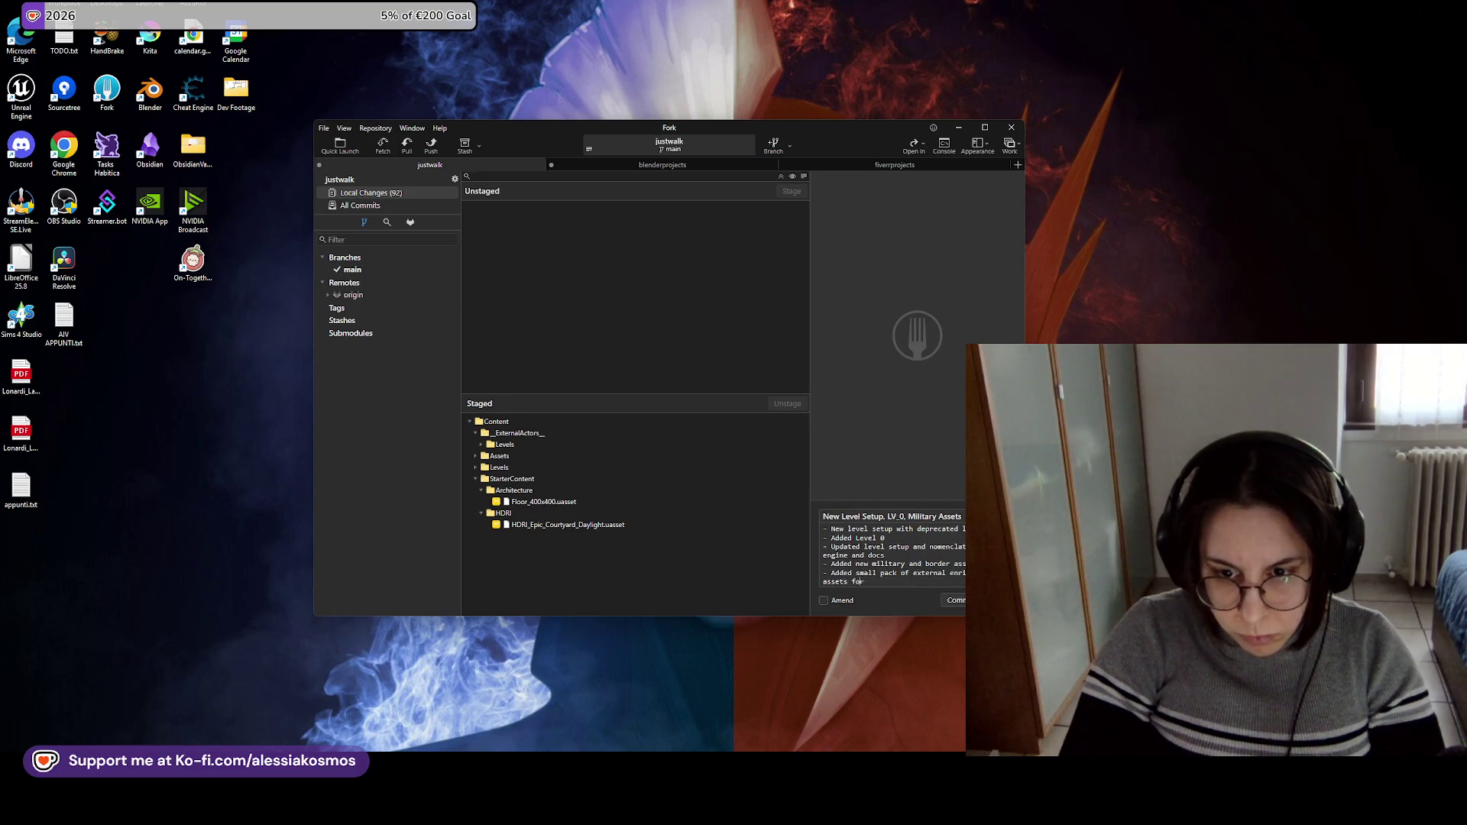
pyautogui.write('y zone')
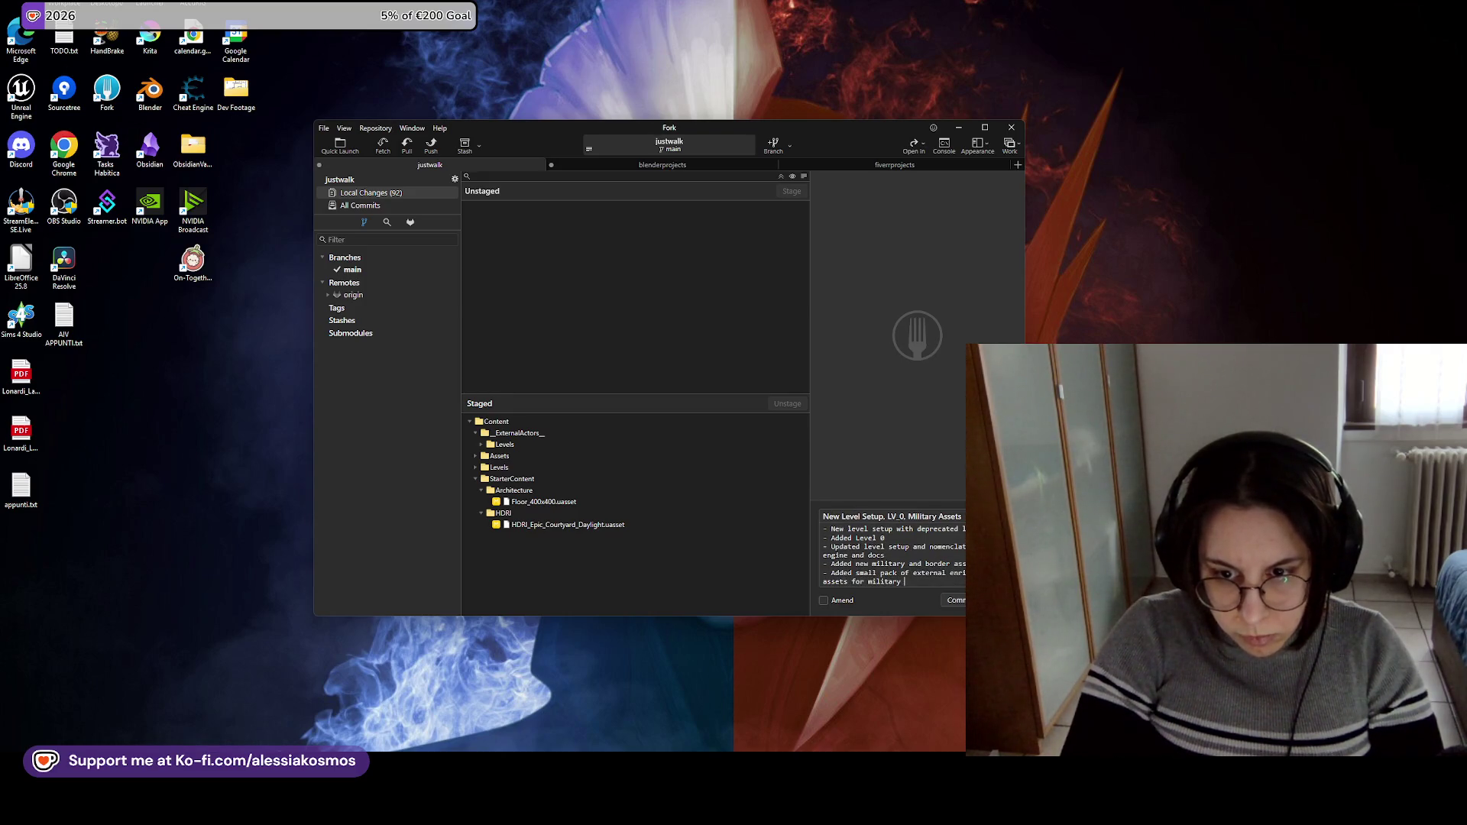
pyautogui.hotkey('ctrl', 'Return')
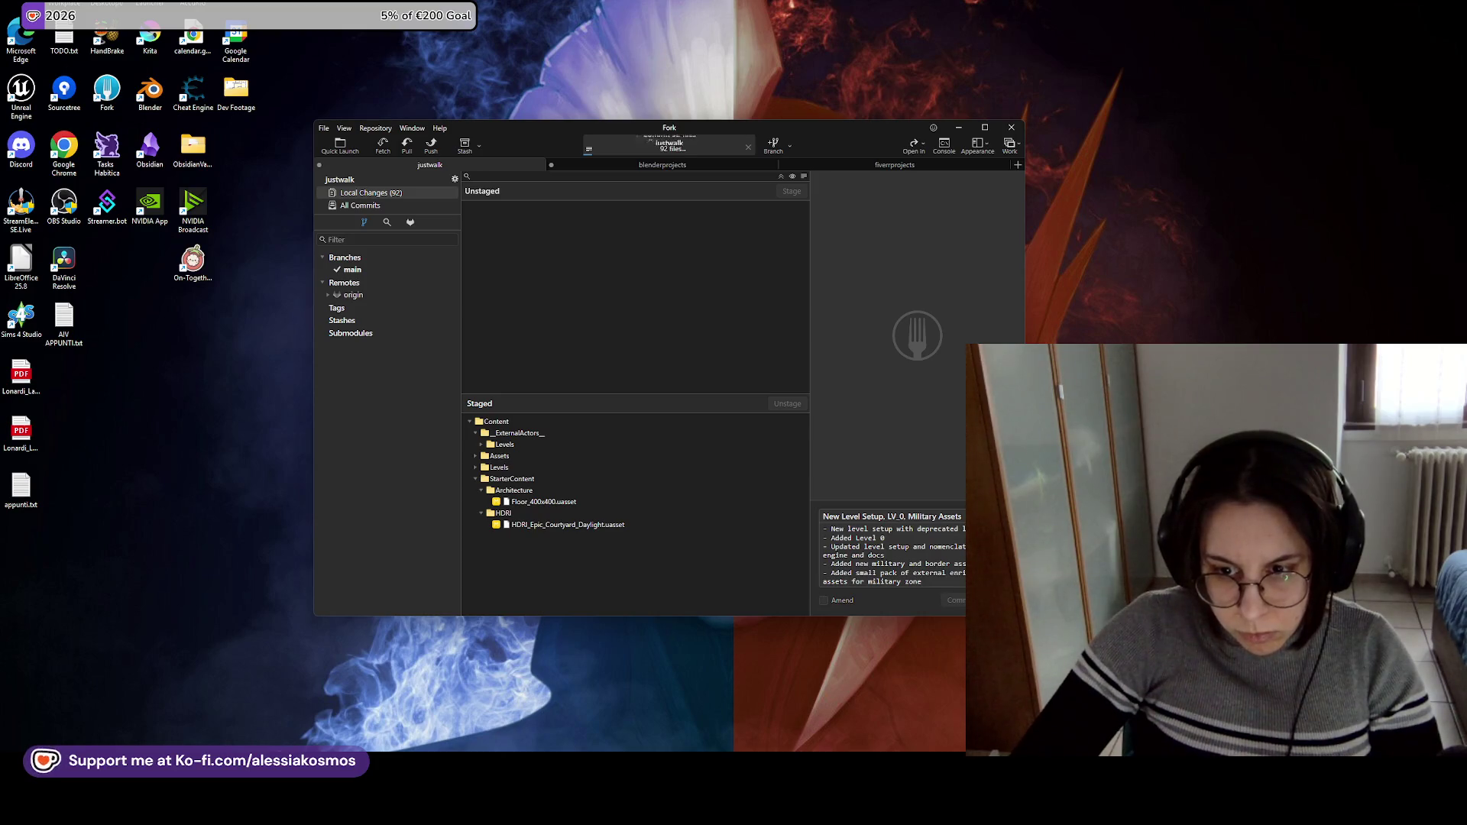
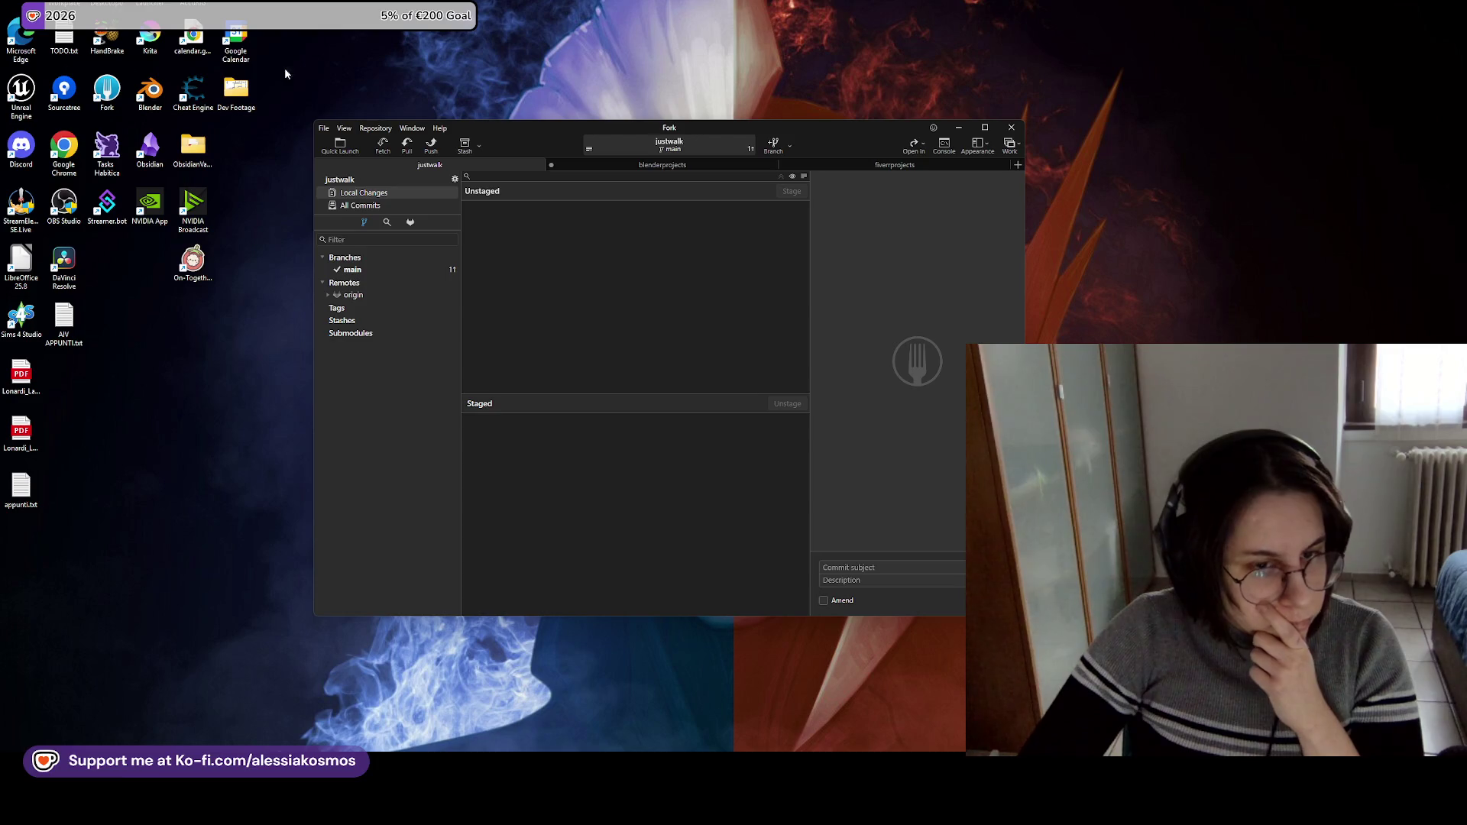
# Pull from origin/main and push the justwalk repository's main branch to origin.
pyautogui.click(634, 162)
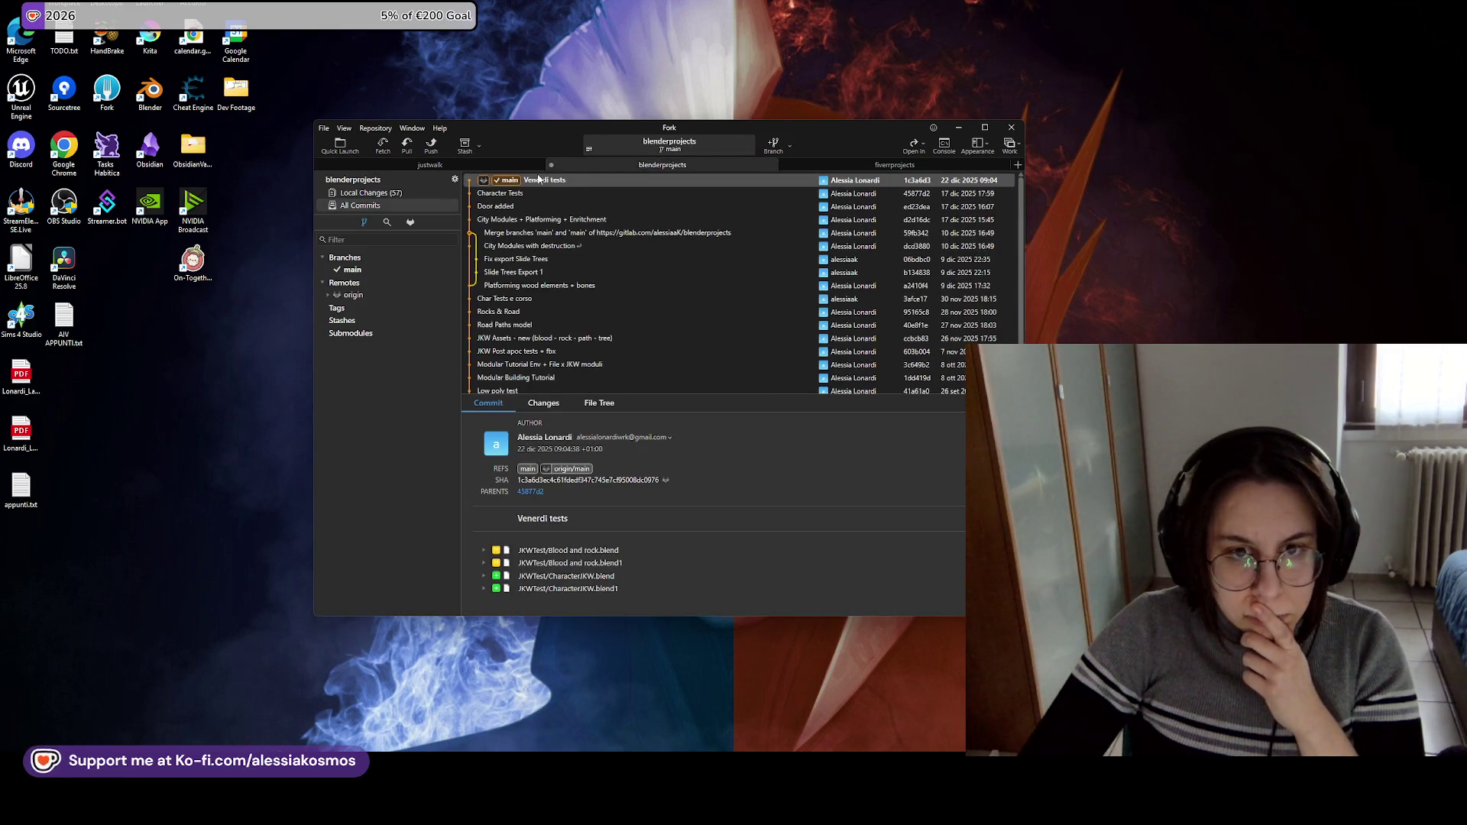
pyautogui.click(490, 165)
pyautogui.click(398, 206)
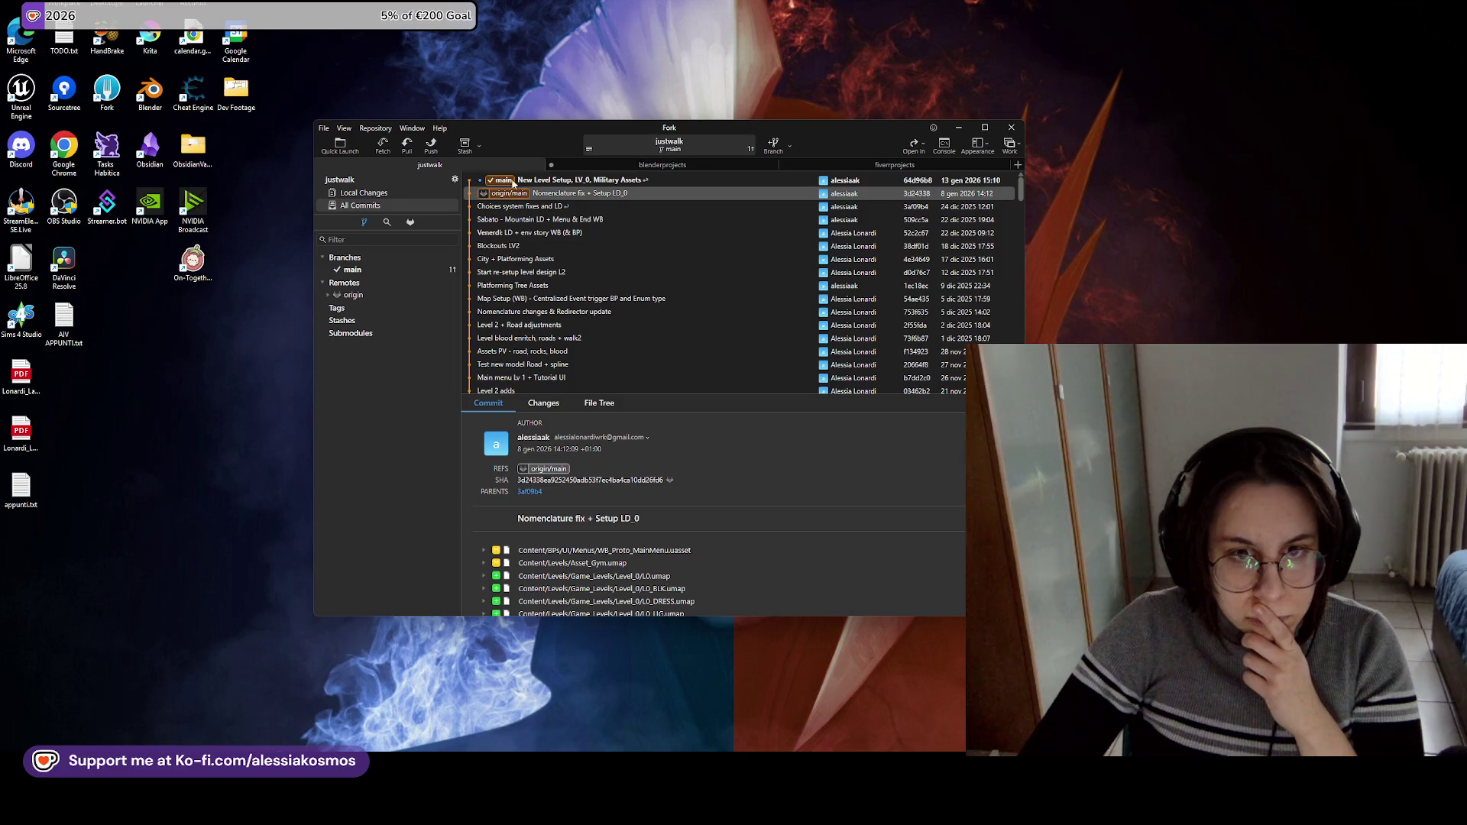
pyautogui.click(407, 147)
pyautogui.click(751, 415)
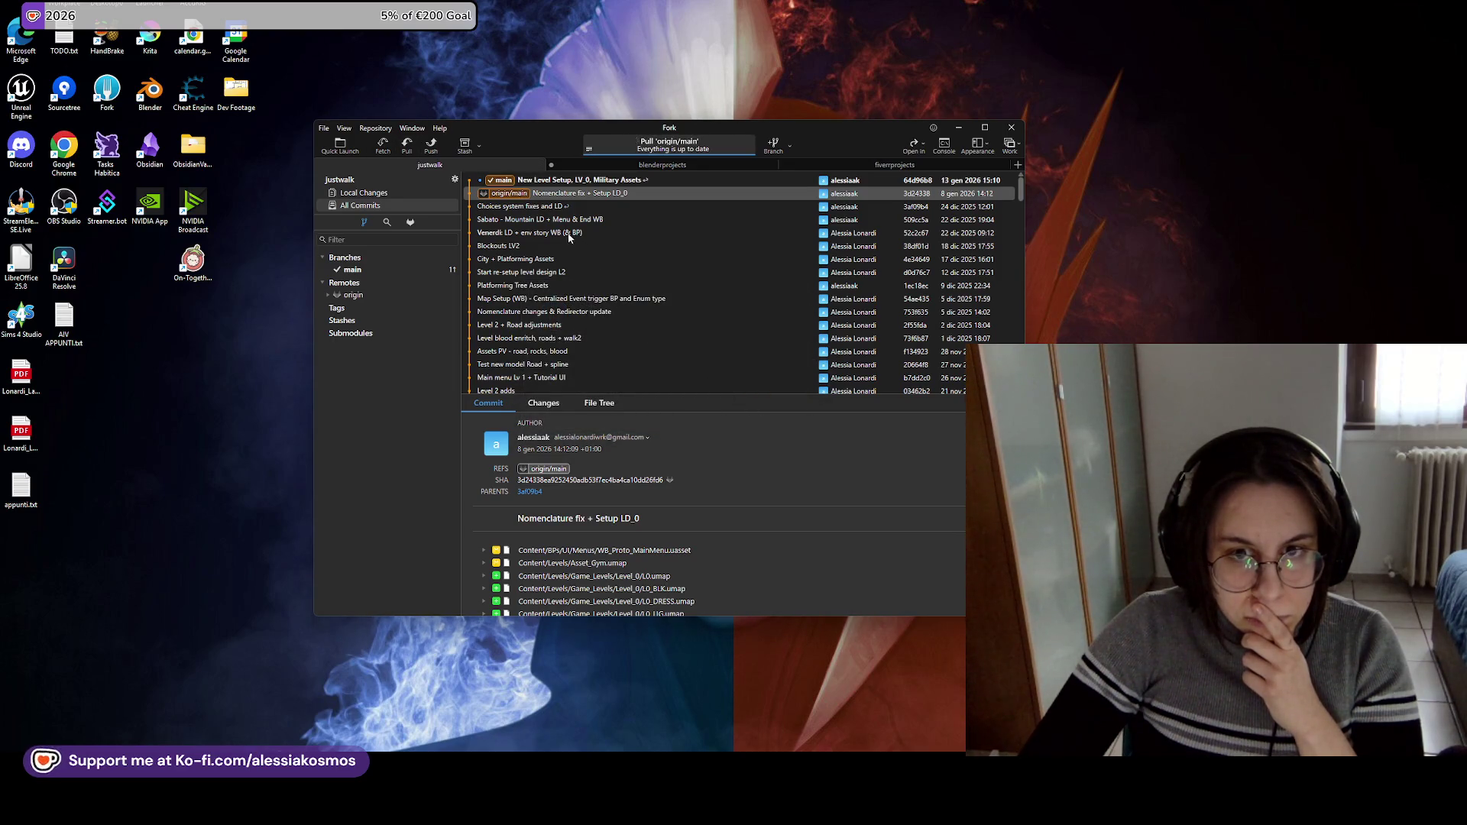
pyautogui.click(442, 149)
pyautogui.click(749, 410)
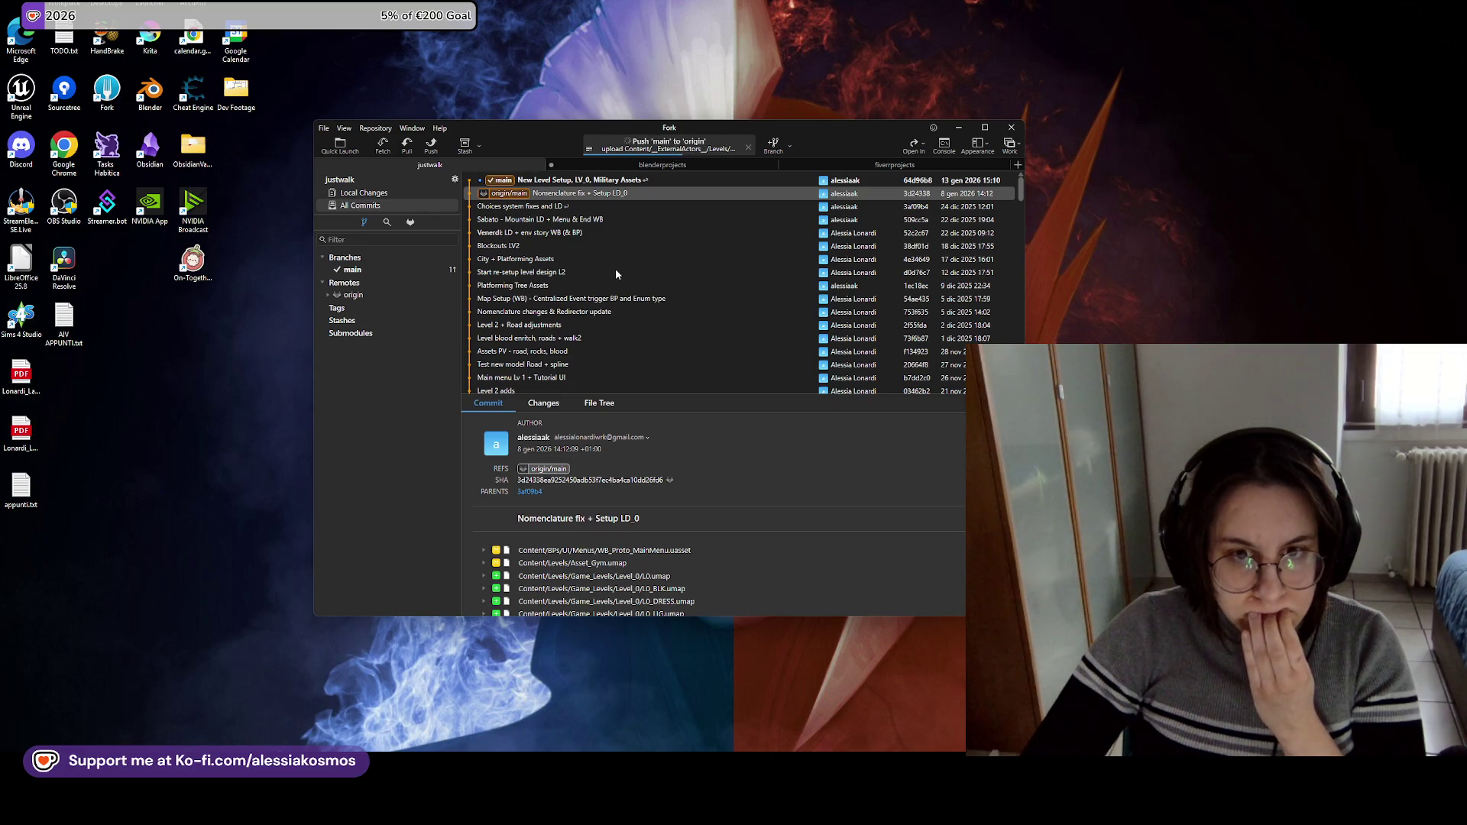
# Review the New Level Setup, Choices system fixes and Nomenclature fix commits, then open blenderprojects.
pyautogui.click(610, 182)
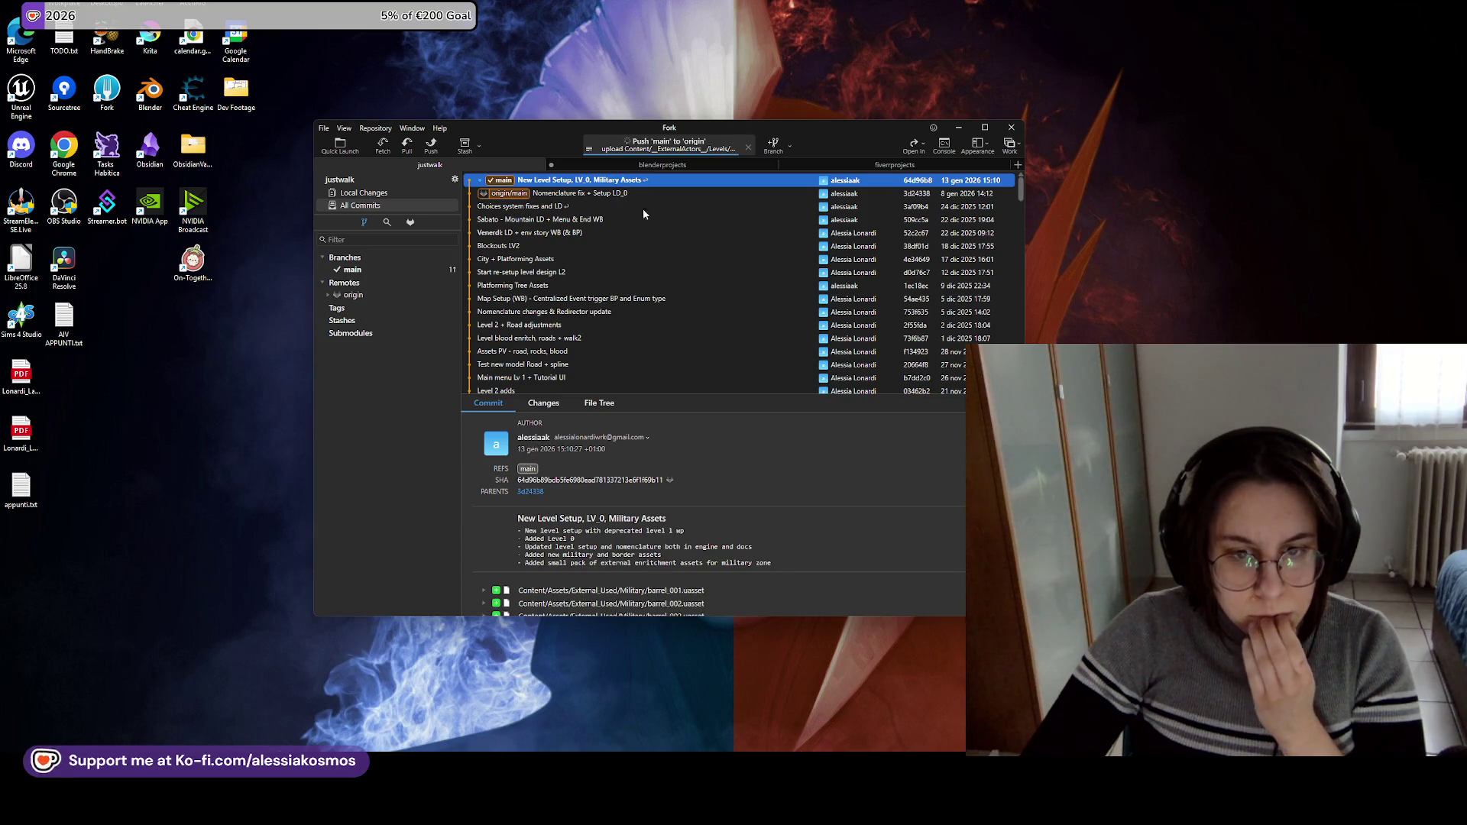
pyautogui.scroll(-4, 657, 306)
pyautogui.scroll(-4, 661, 483)
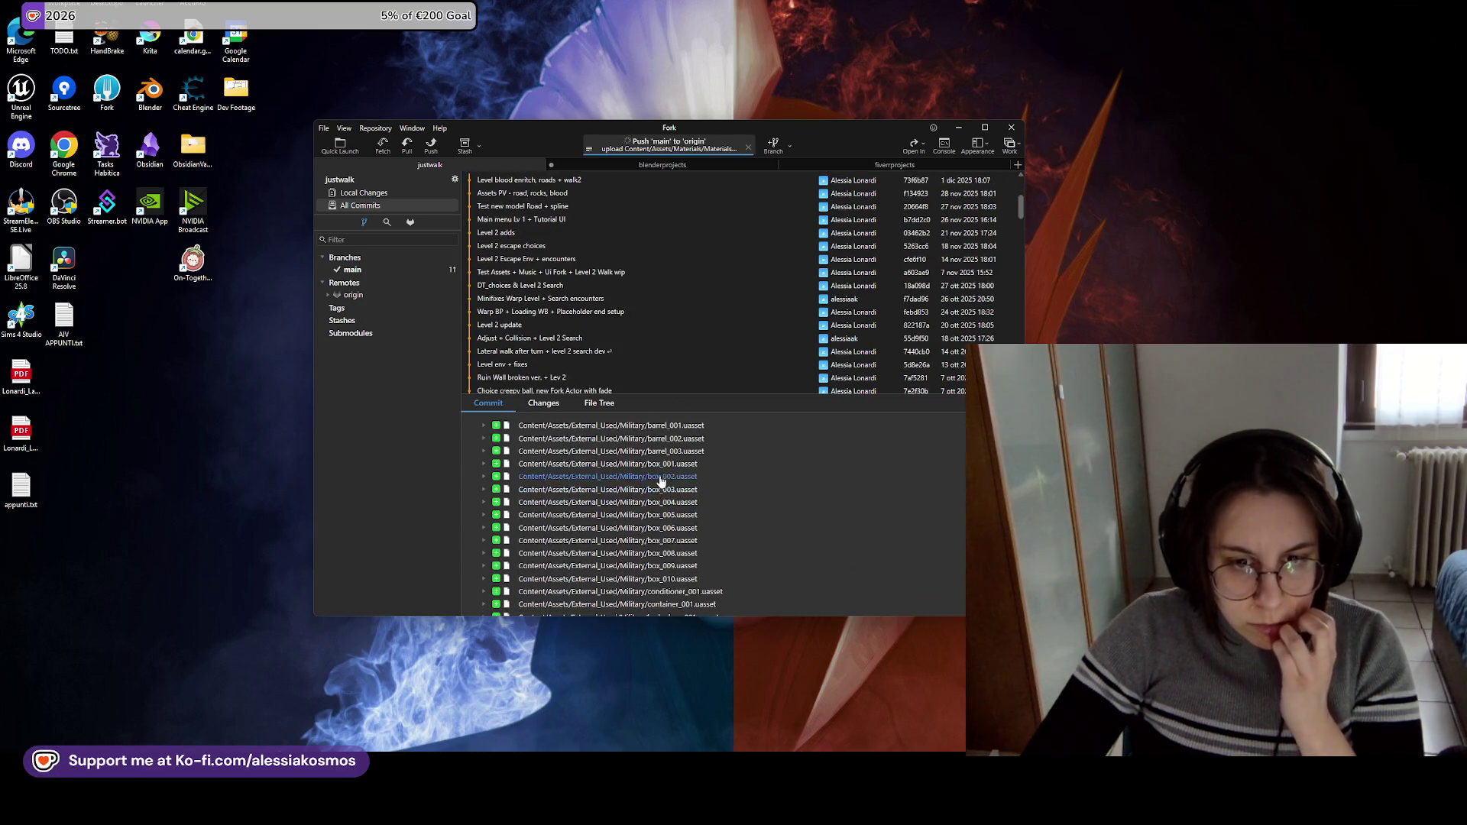
pyautogui.scroll(2, 662, 483)
pyautogui.scroll(4, 593, 195)
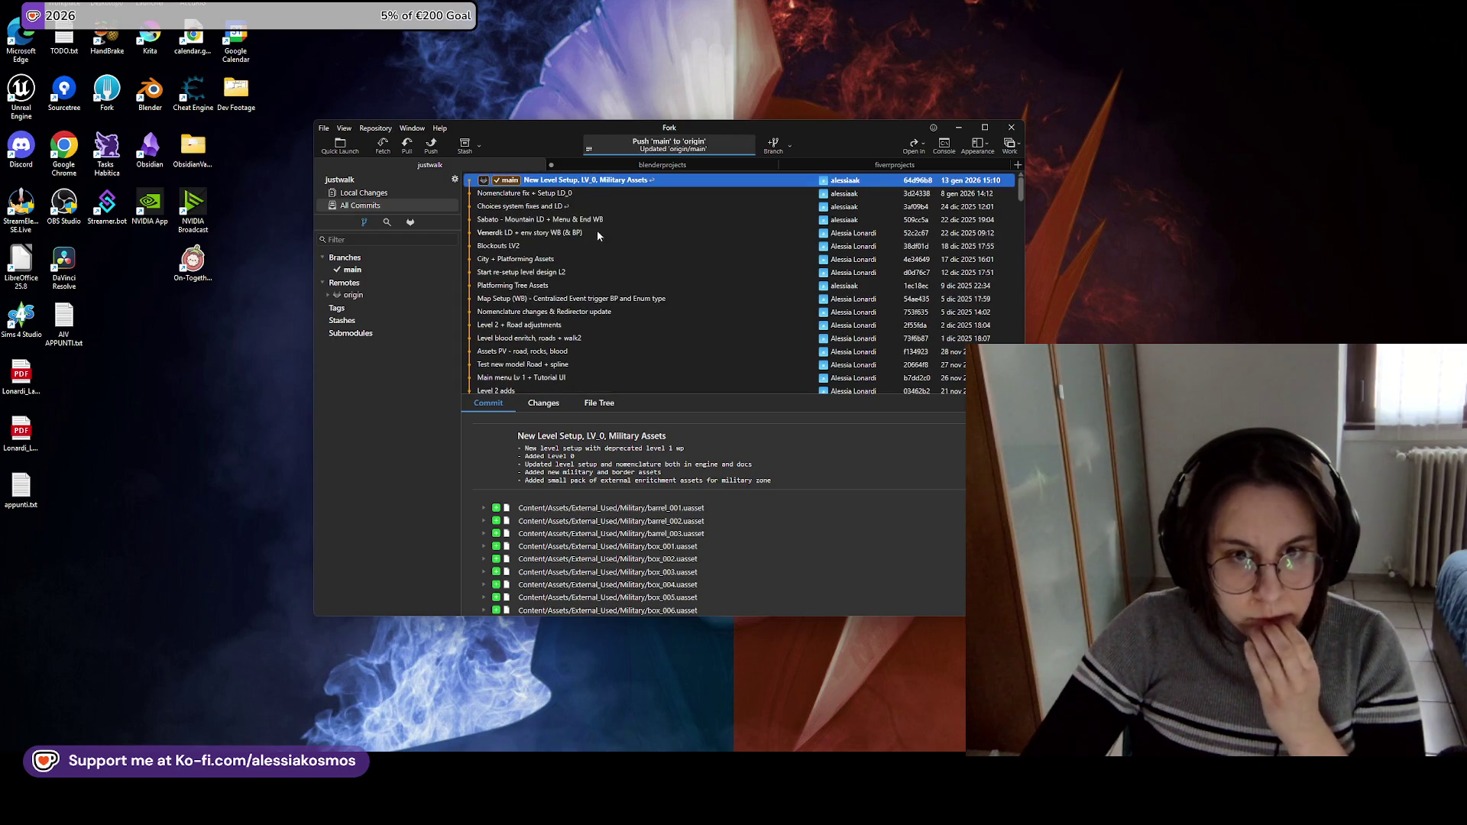
pyautogui.click(593, 202)
pyautogui.click(593, 197)
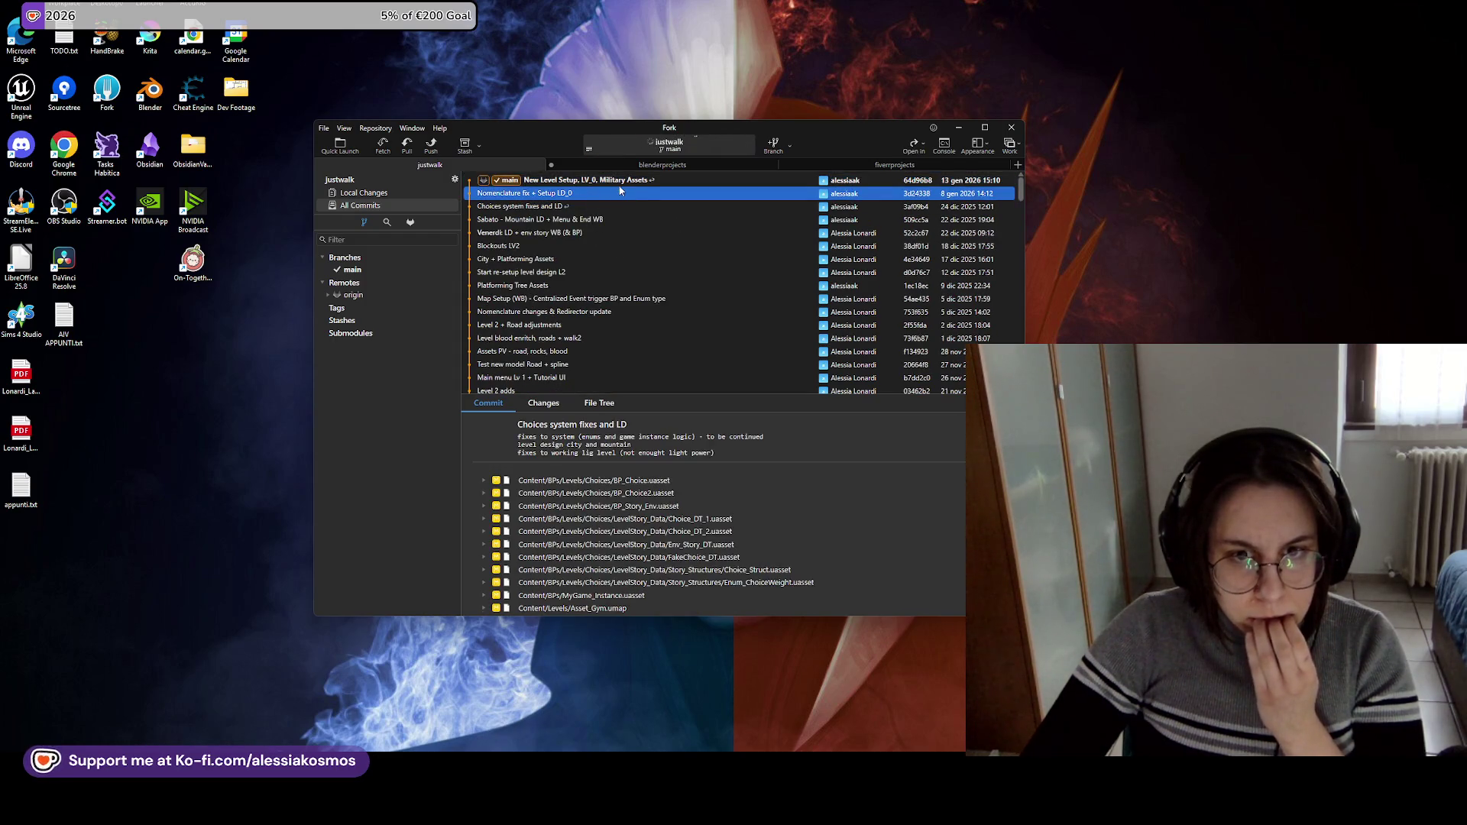
pyautogui.click(610, 183)
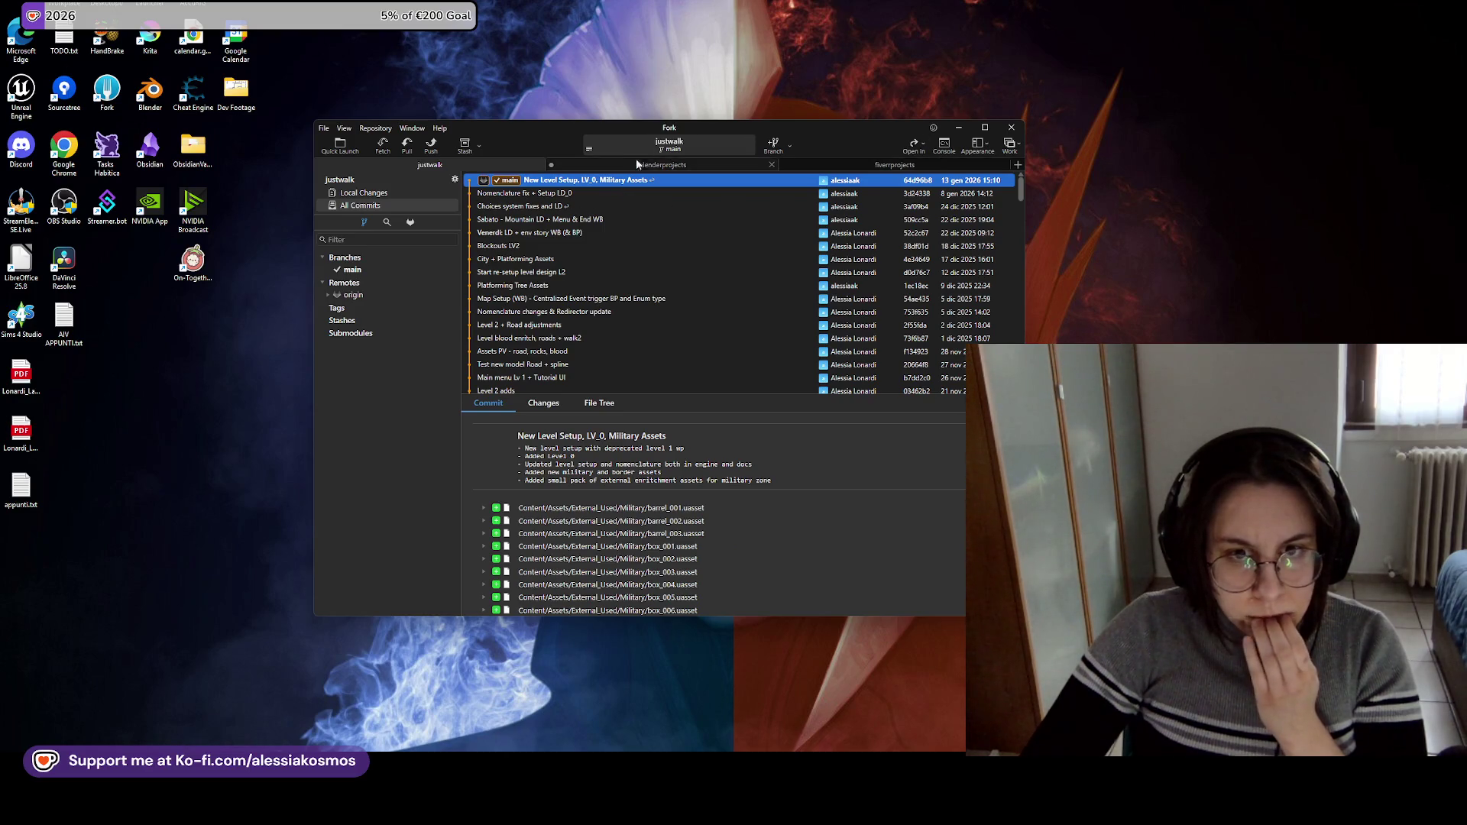
pyautogui.click(681, 164)
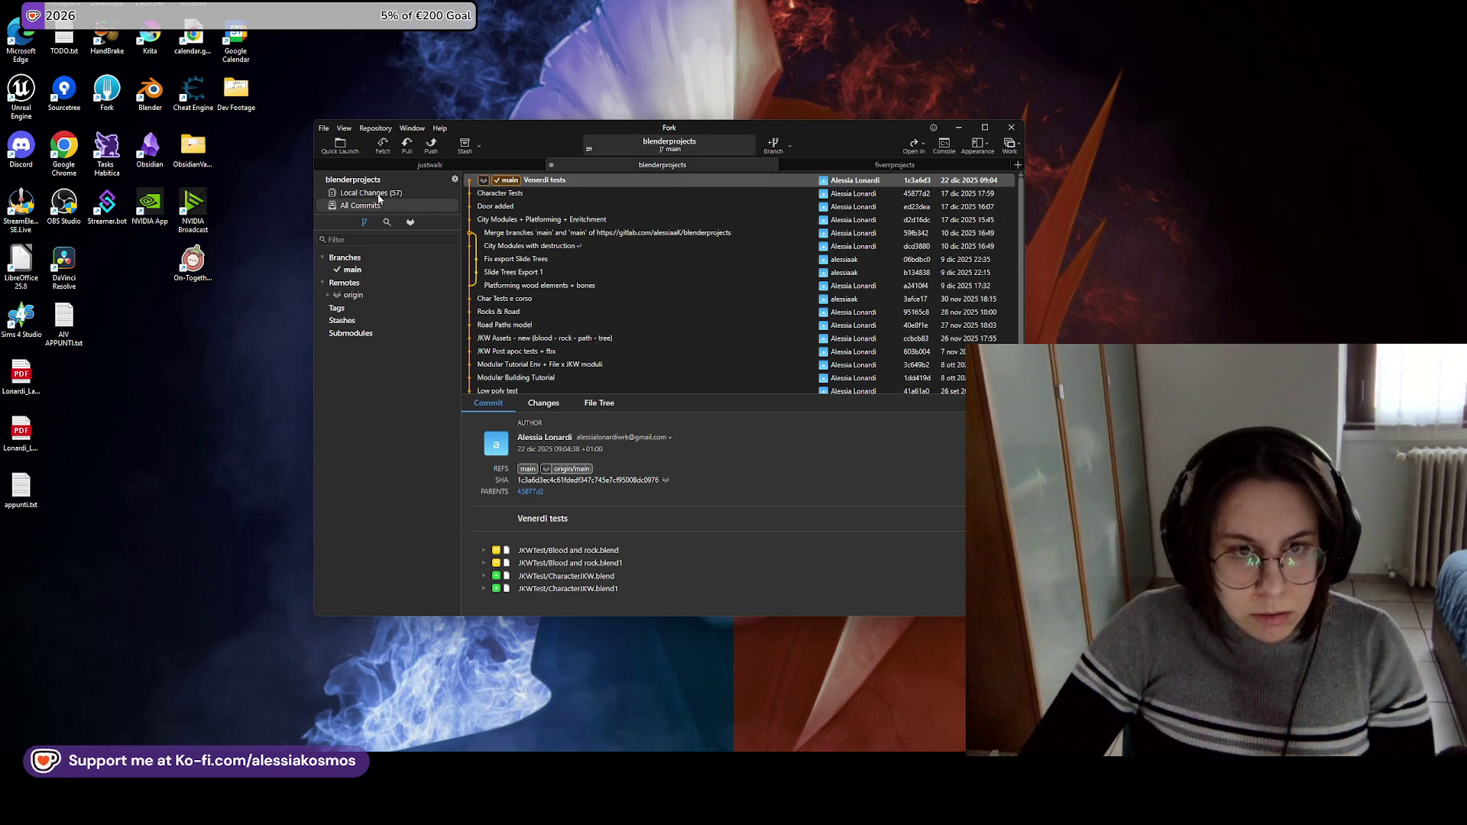
# Stage all of blenderprojects' local changes in the JKWTest folder.
pyautogui.click(456, 193)
pyautogui.click(476, 221)
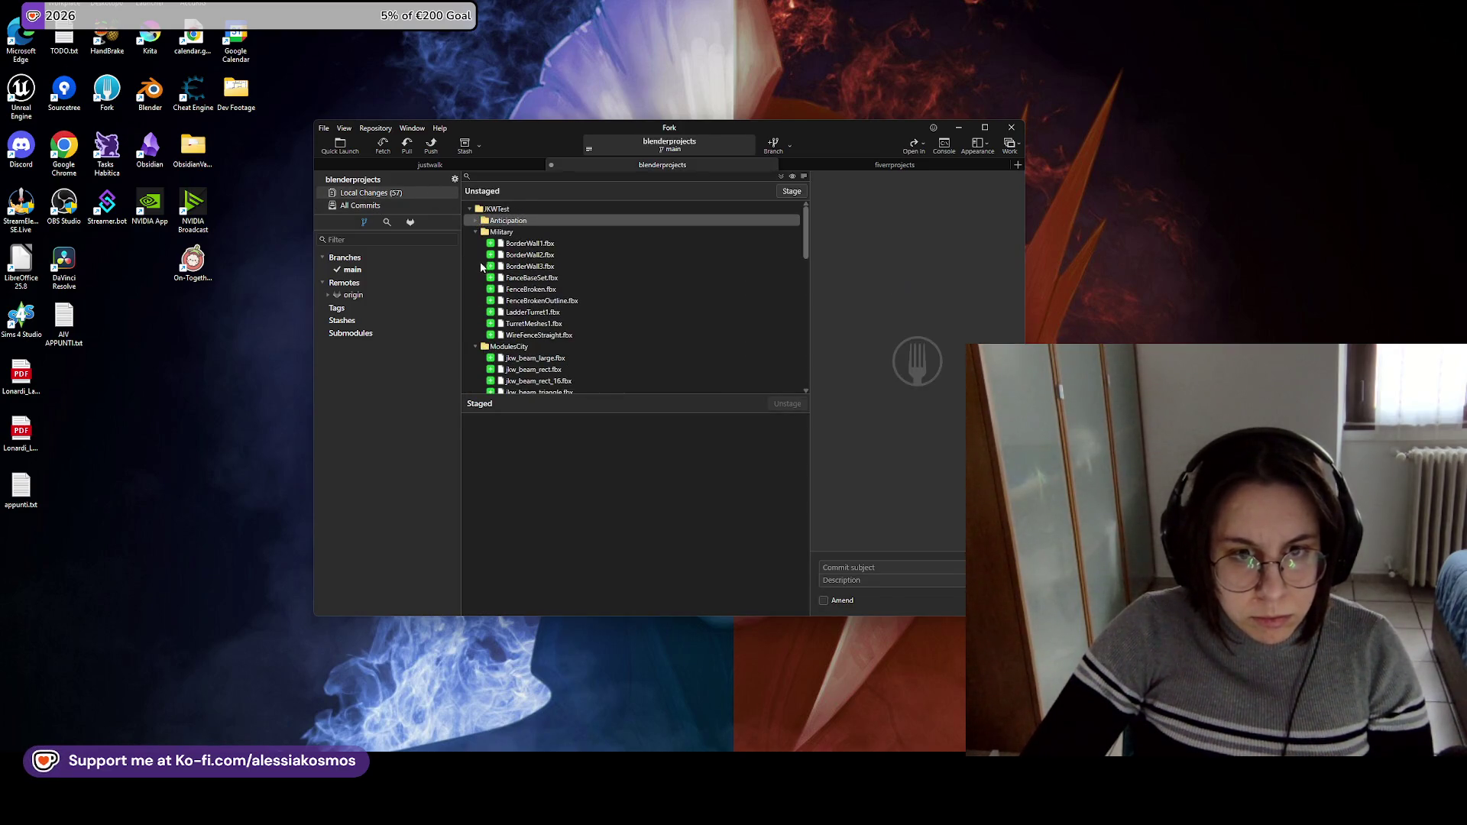
pyautogui.click(475, 231)
pyautogui.click(476, 243)
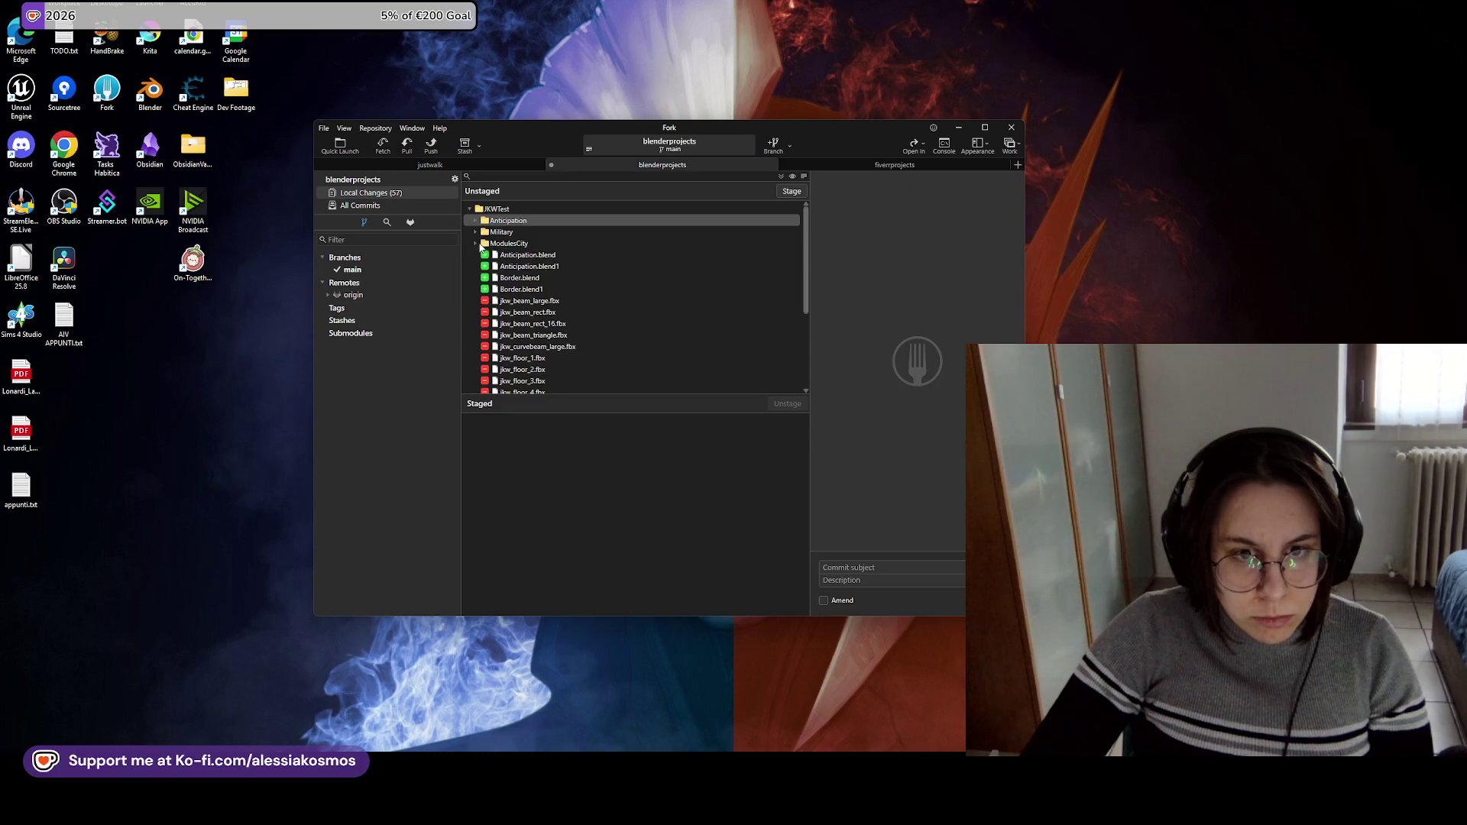
pyautogui.click(639, 211)
pyautogui.click(799, 192)
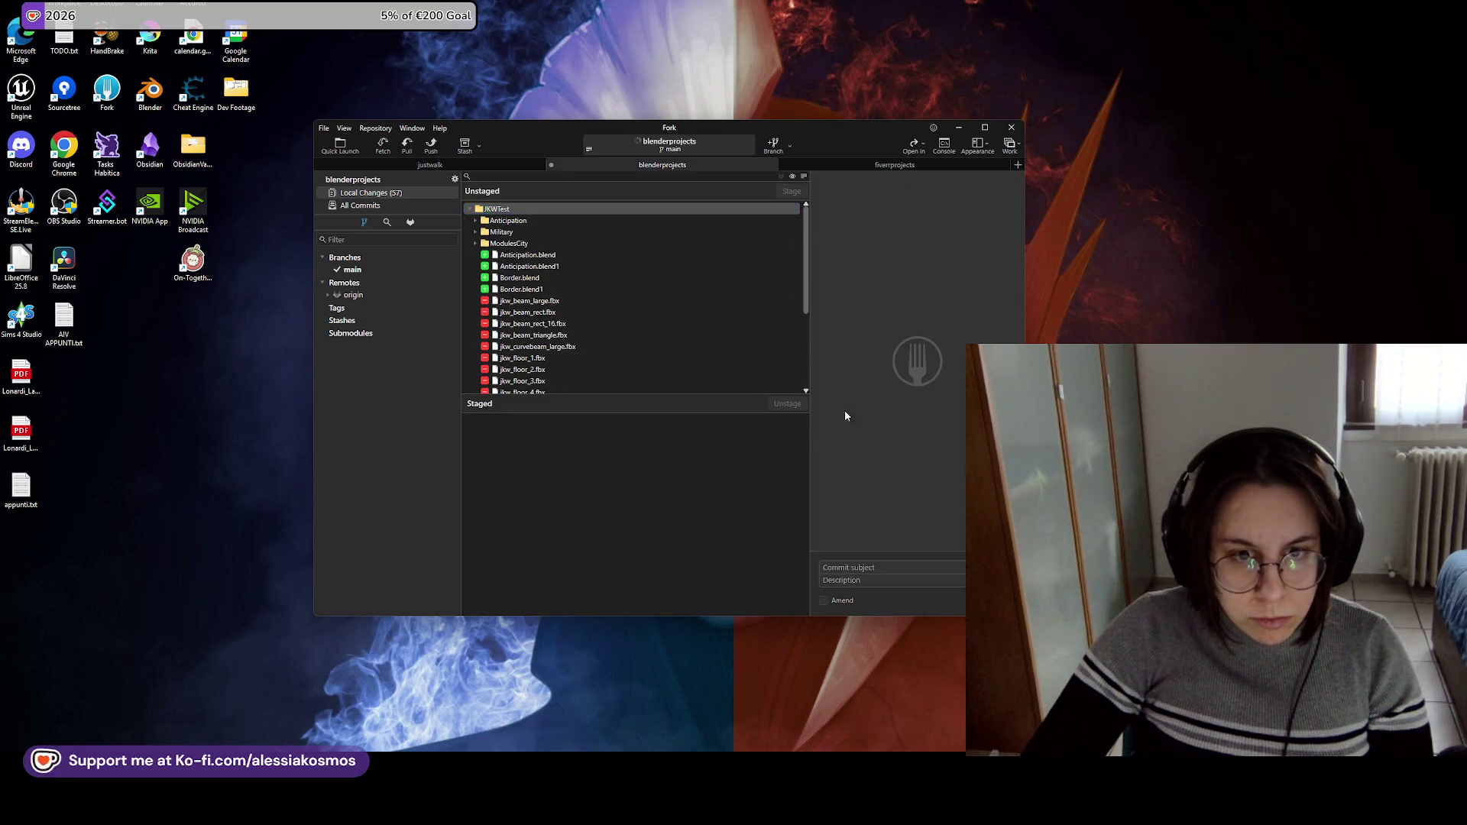
# Commit the staged files with the subject 'JKW Assets and FBX (Anticipation, Military, City…)'.
pyautogui.write('JKW Ass')
pyautogui.write('ets and F')
pyautogui.write('BS')
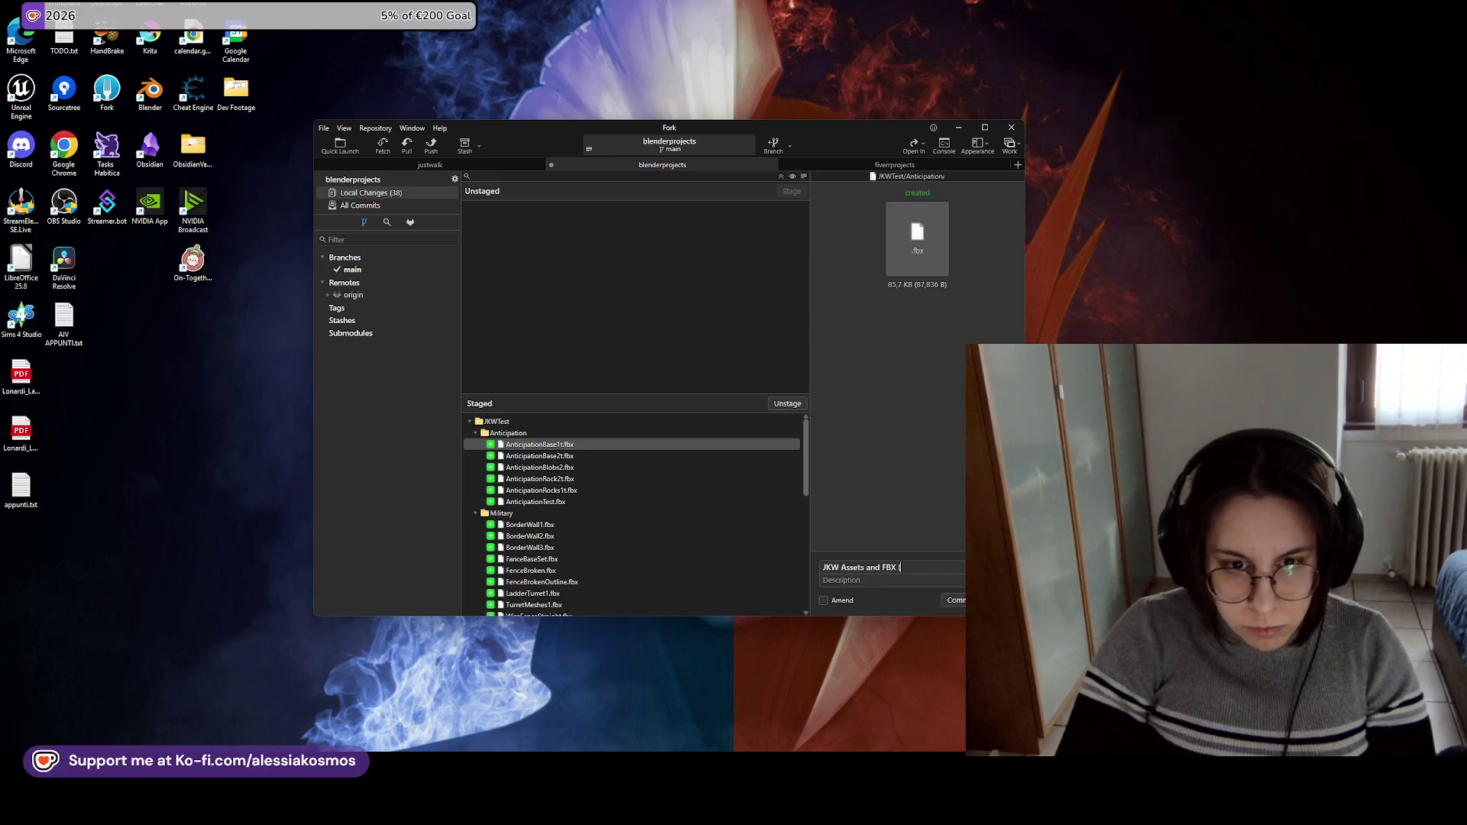
pyautogui.press('BackSpace')
pyautogui.press('BackSpace')
pyautogui.press('BackSpace')
pyautogui.press('BackSpace')
pyautogui.write('ticipation,')
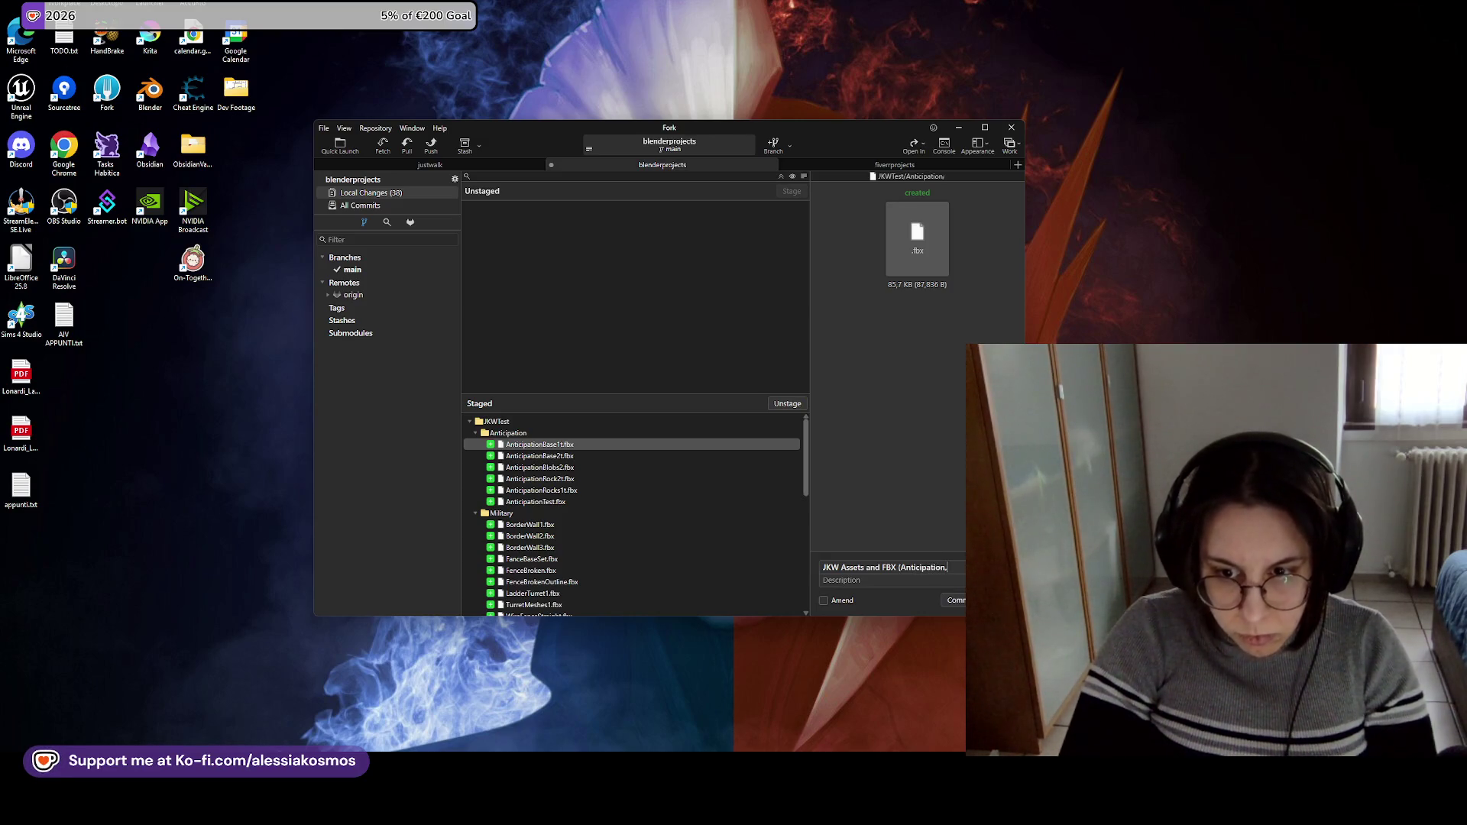
pyautogui.write('ary, City')
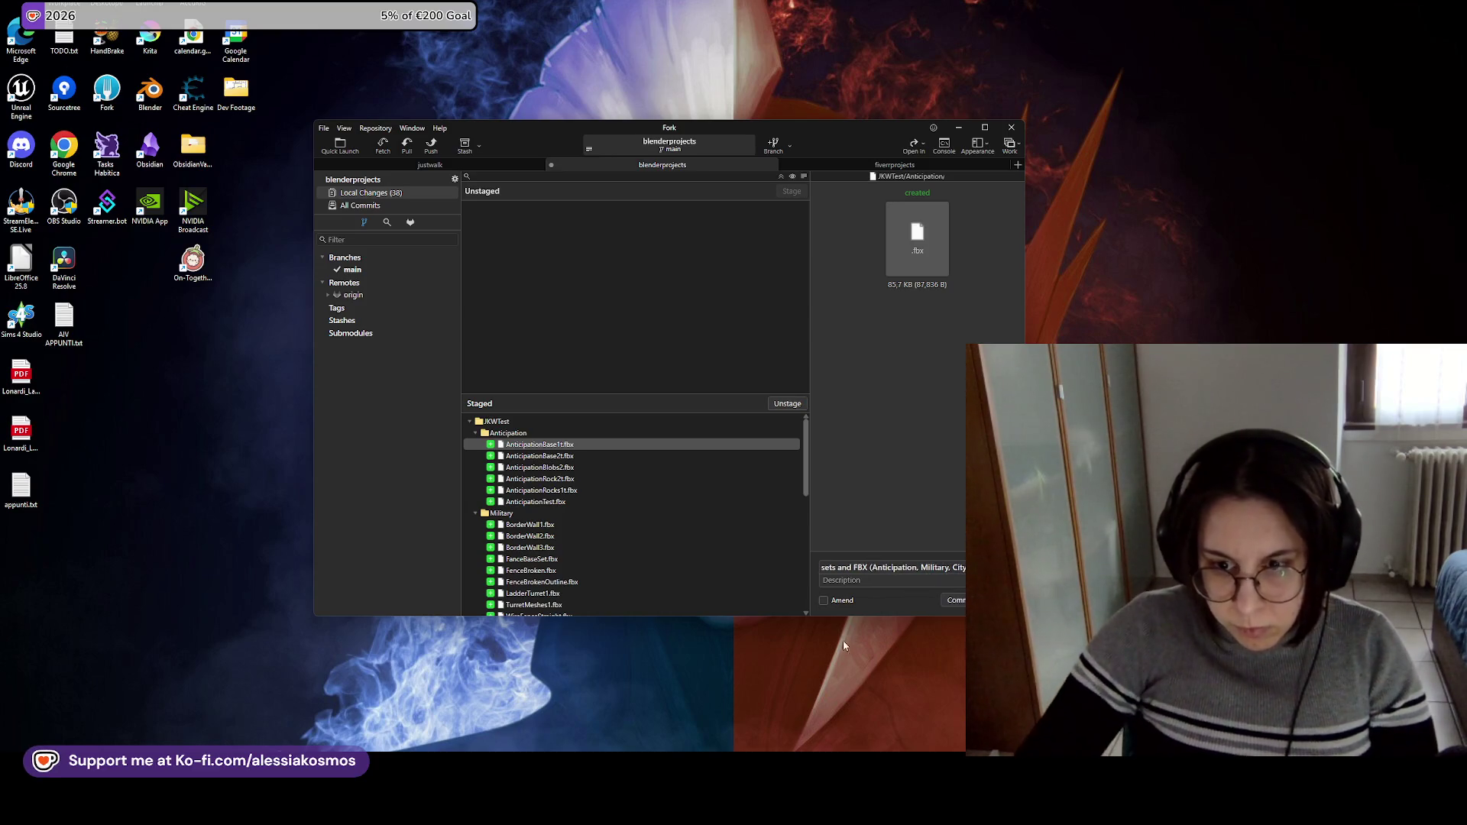
pyautogui.click(953, 600)
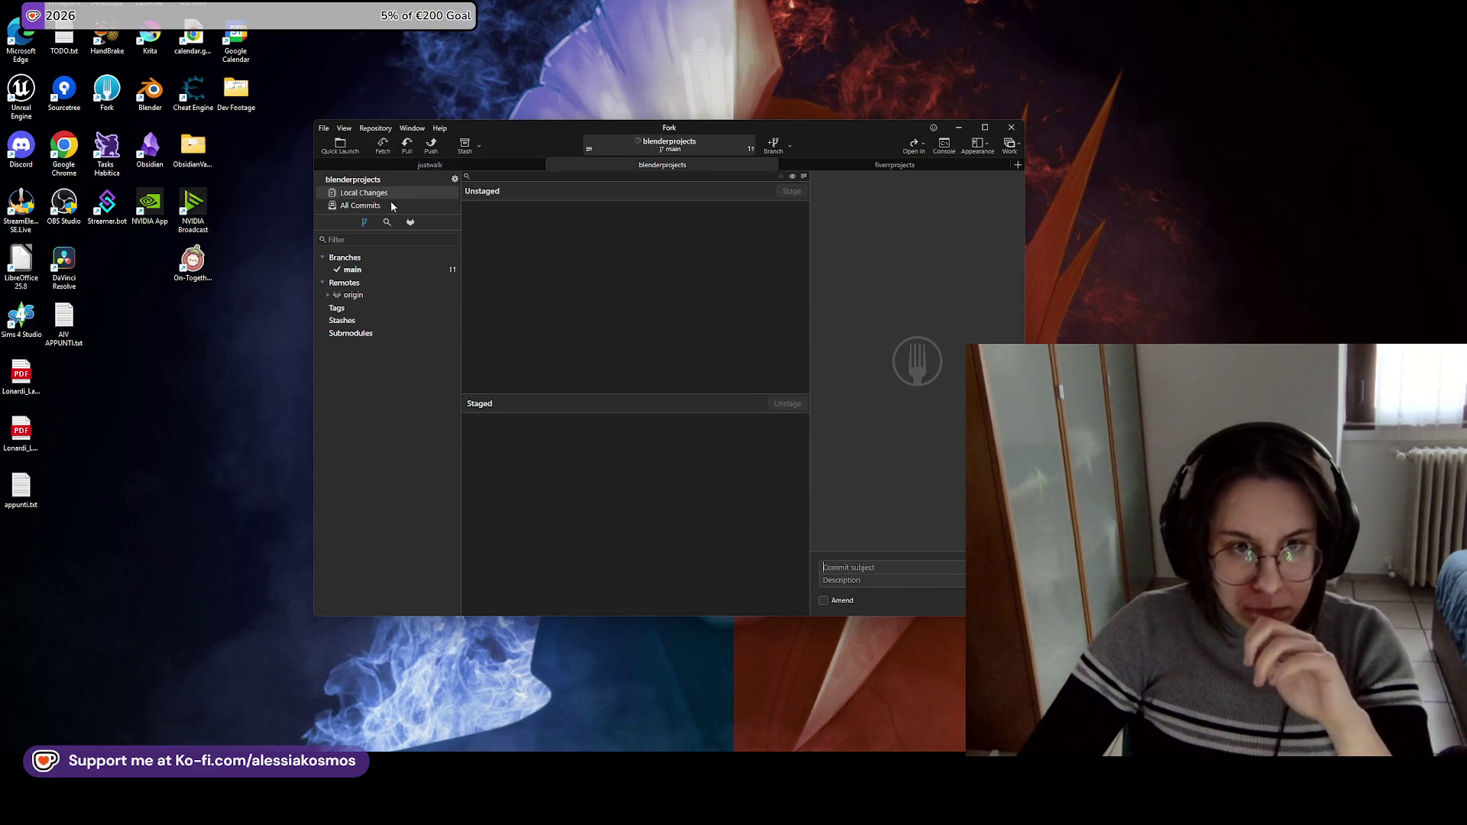
# Pull origin/main into blenderprojects' main before pushing.
pyautogui.click(394, 205)
pyautogui.click(431, 145)
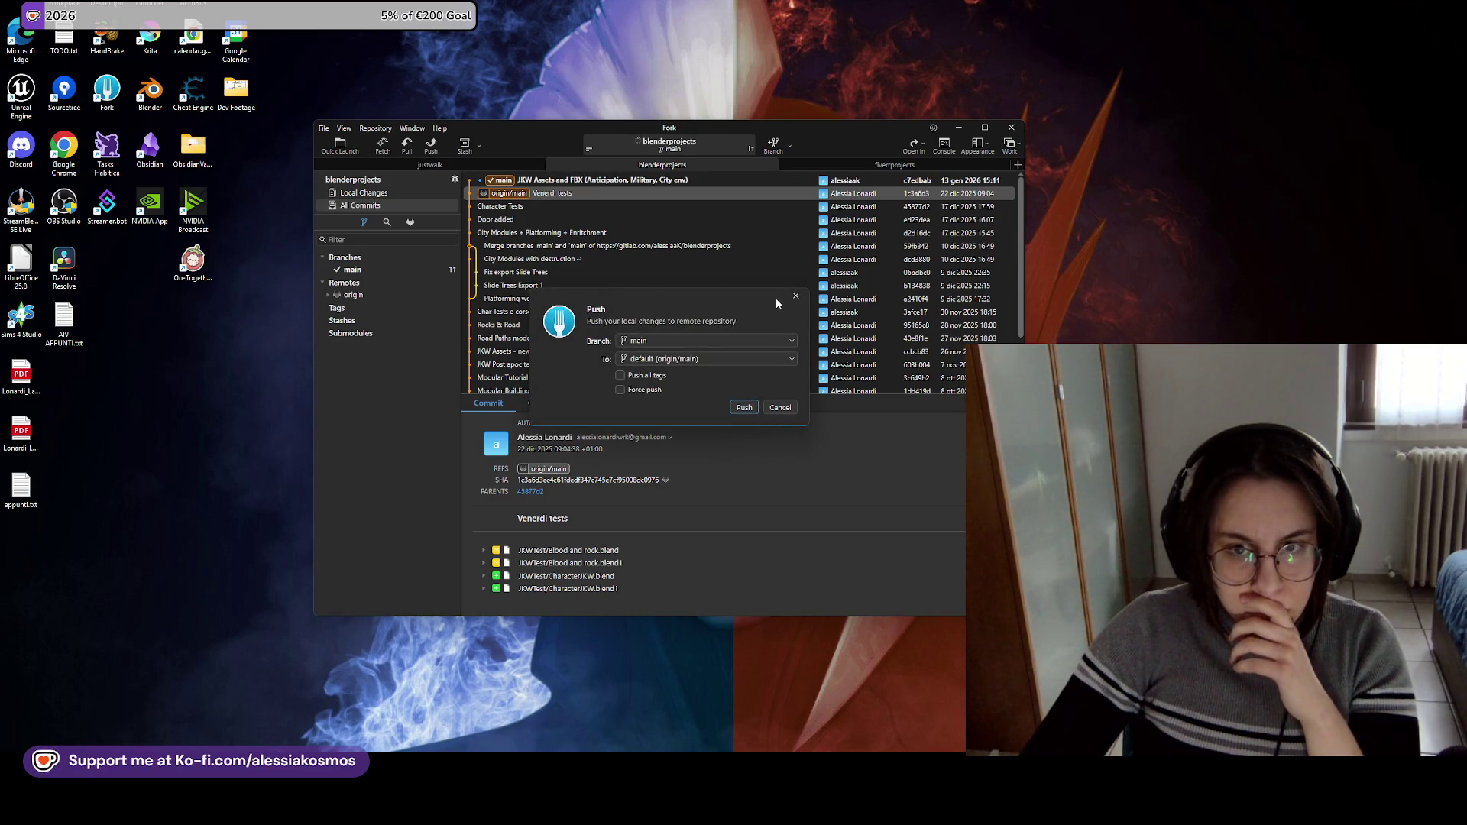
pyautogui.click(795, 296)
pyautogui.click(407, 145)
pyautogui.click(749, 417)
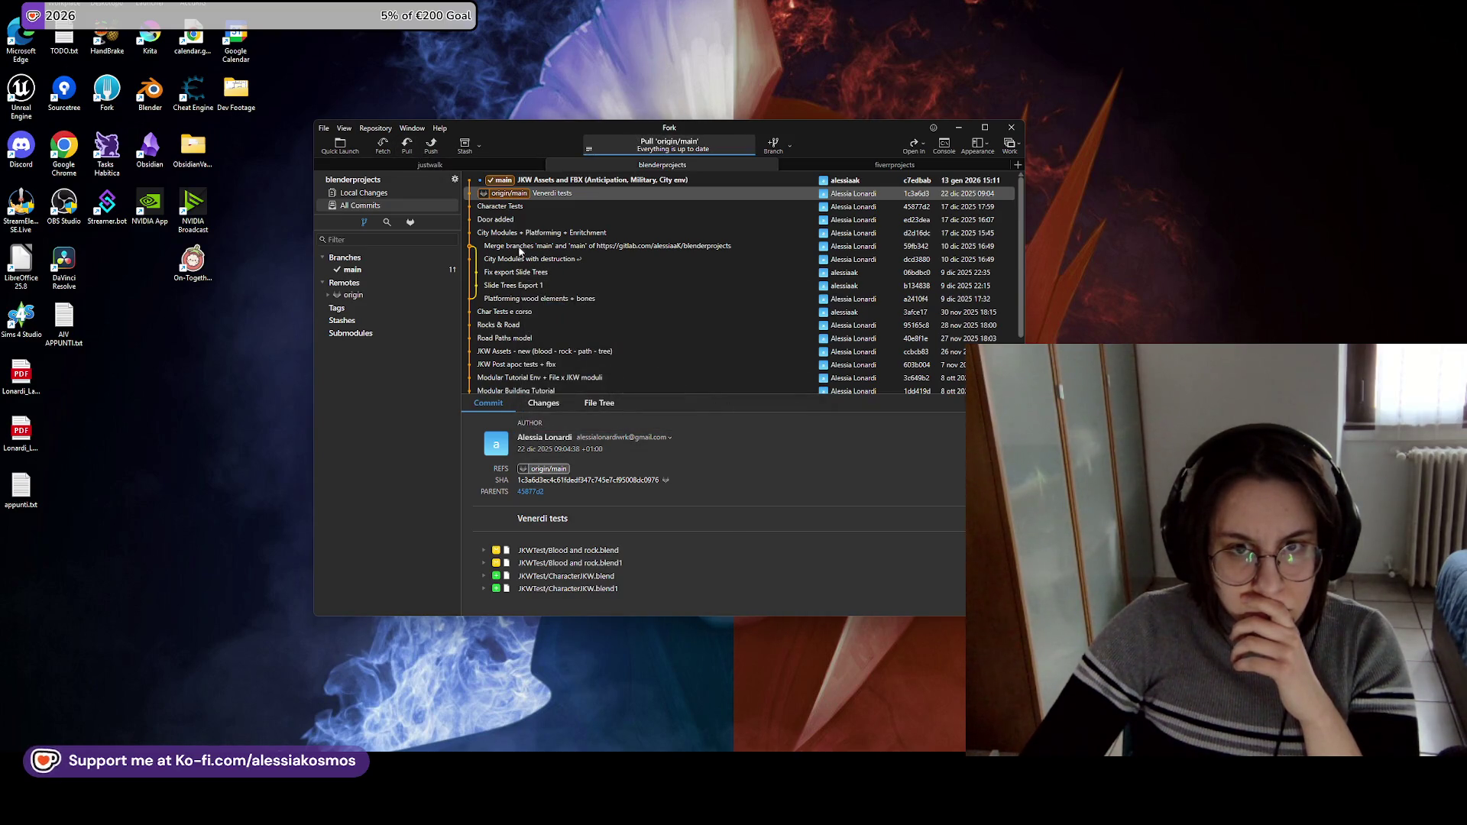
# Push the JKW Assets commit to origin and bring up the Just Keep Walking board.
pyautogui.click(431, 145)
pyautogui.click(780, 408)
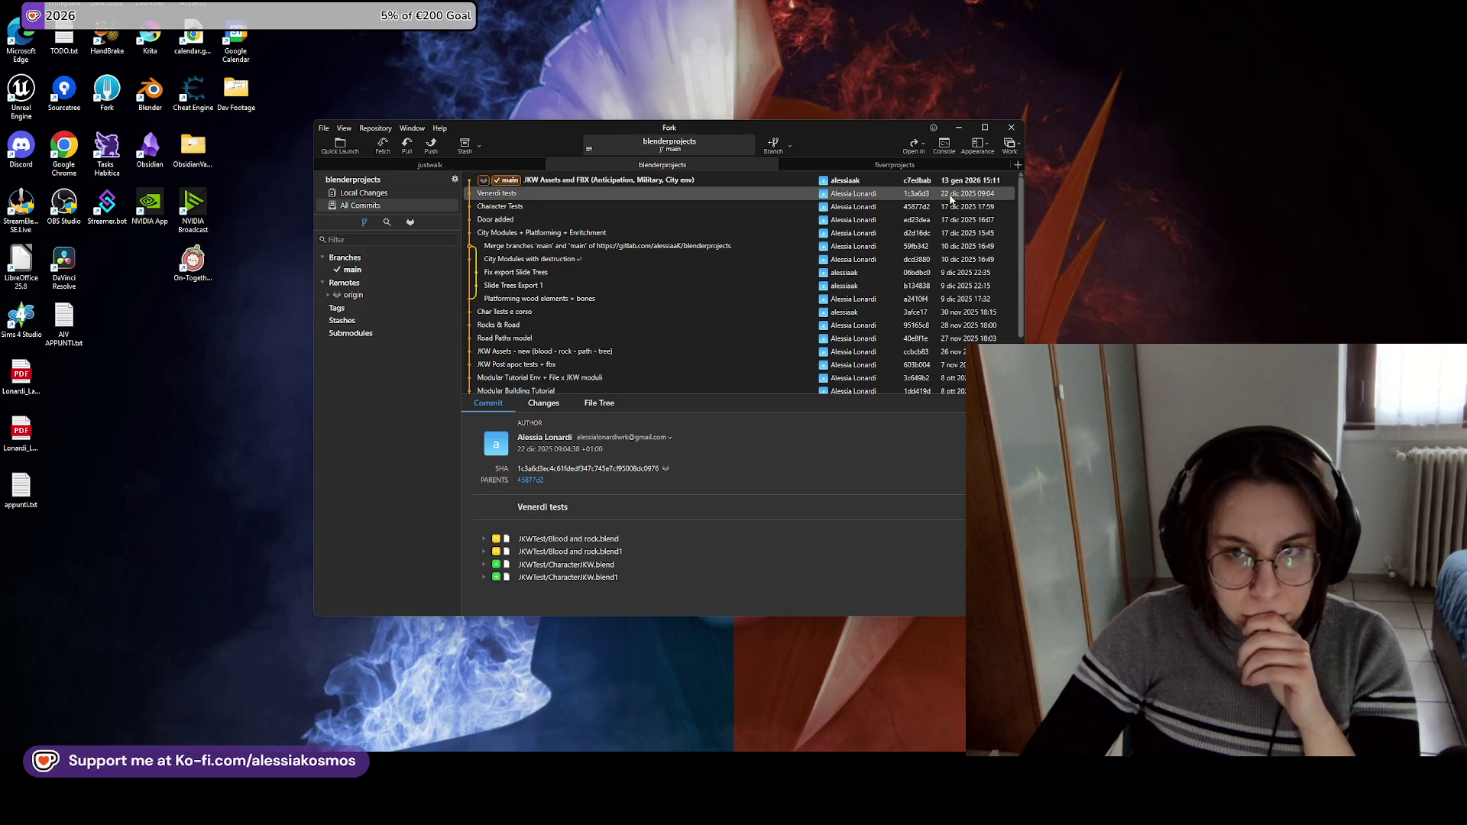
pyautogui.click(461, 167)
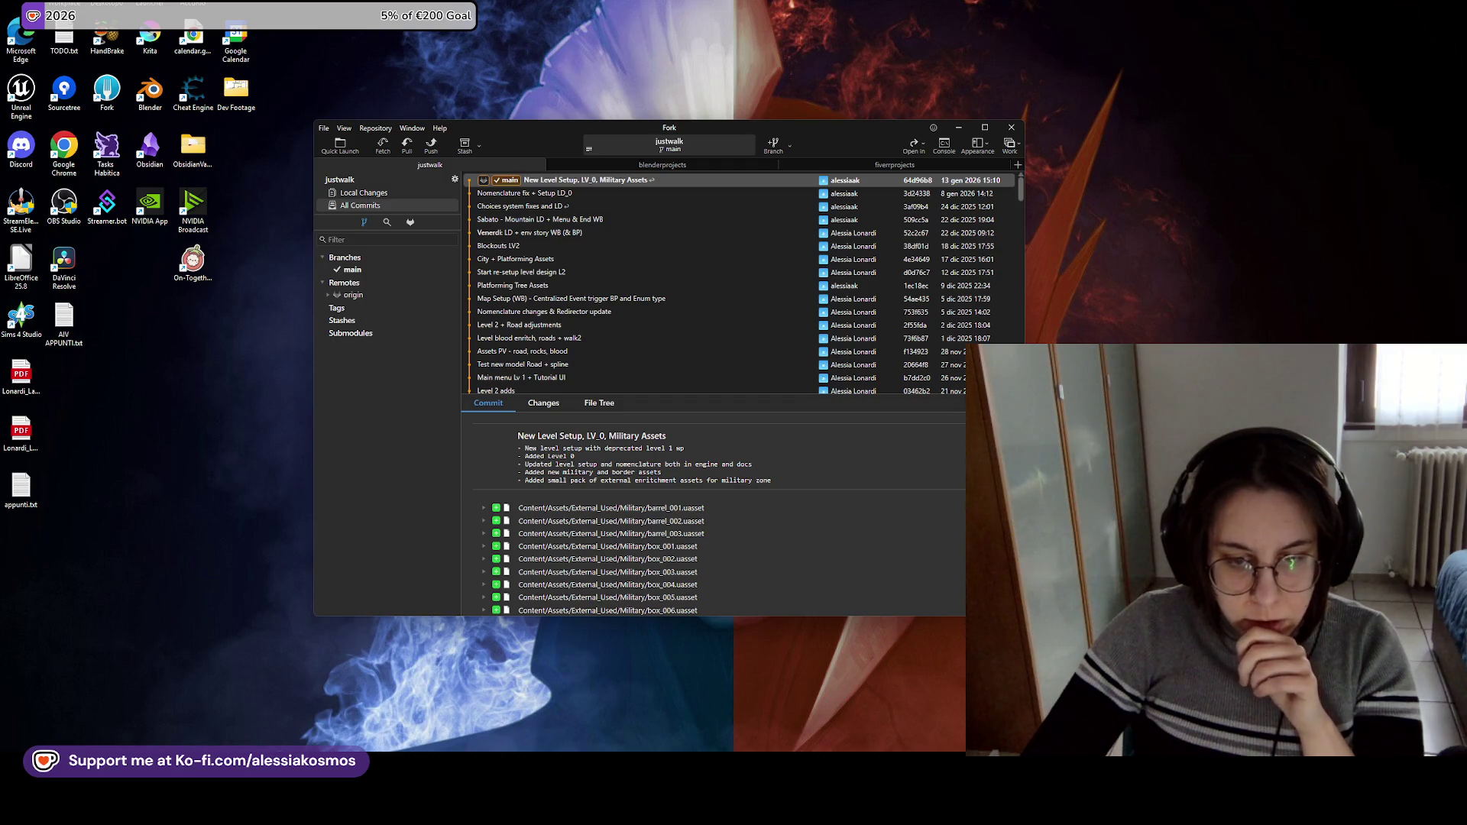
pyautogui.click(685, 701)
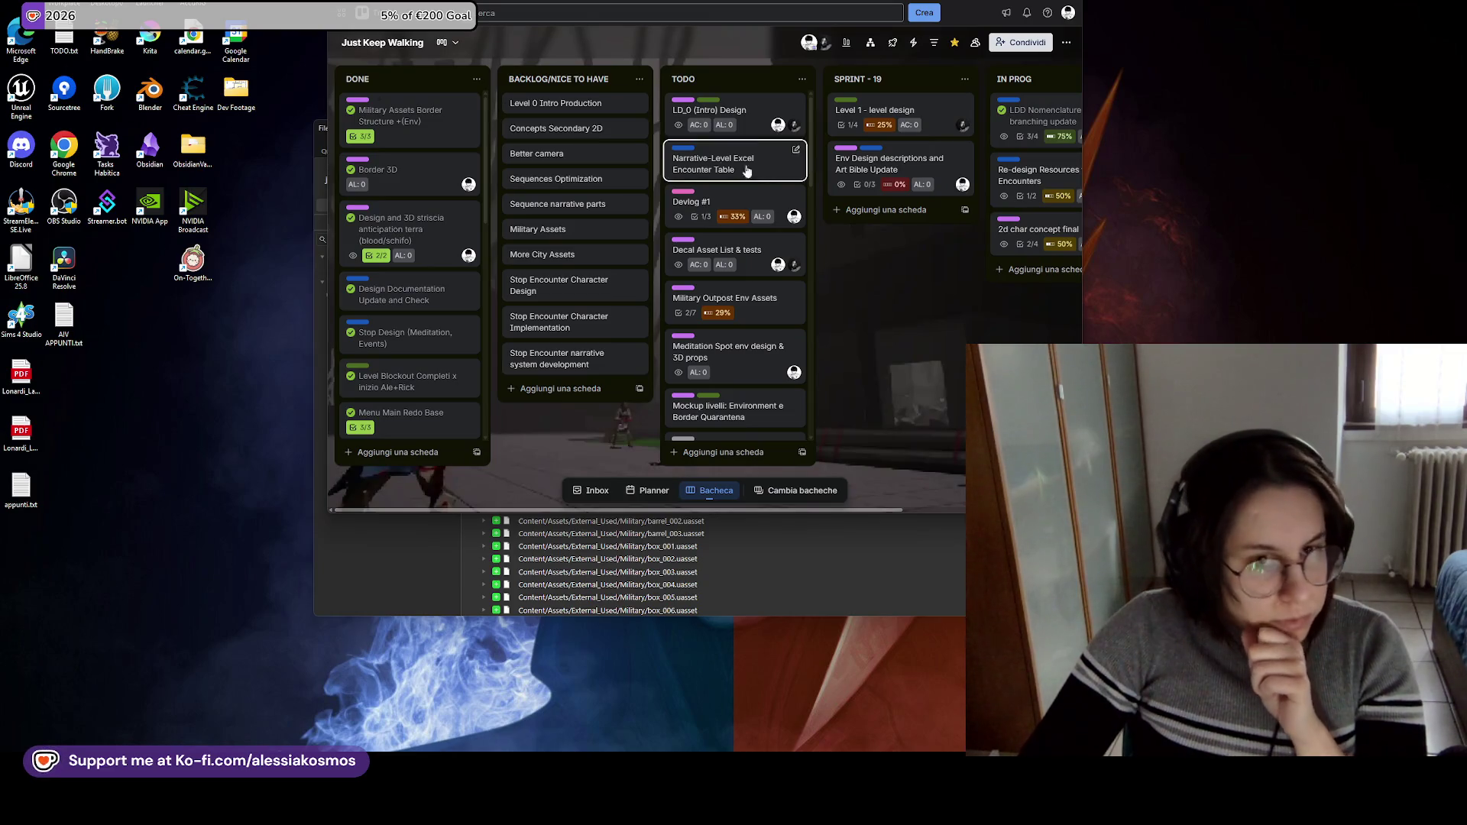
# Bring Fork forward and open the justwalk repository folder in File Explorer.
pyautogui.click(434, 567)
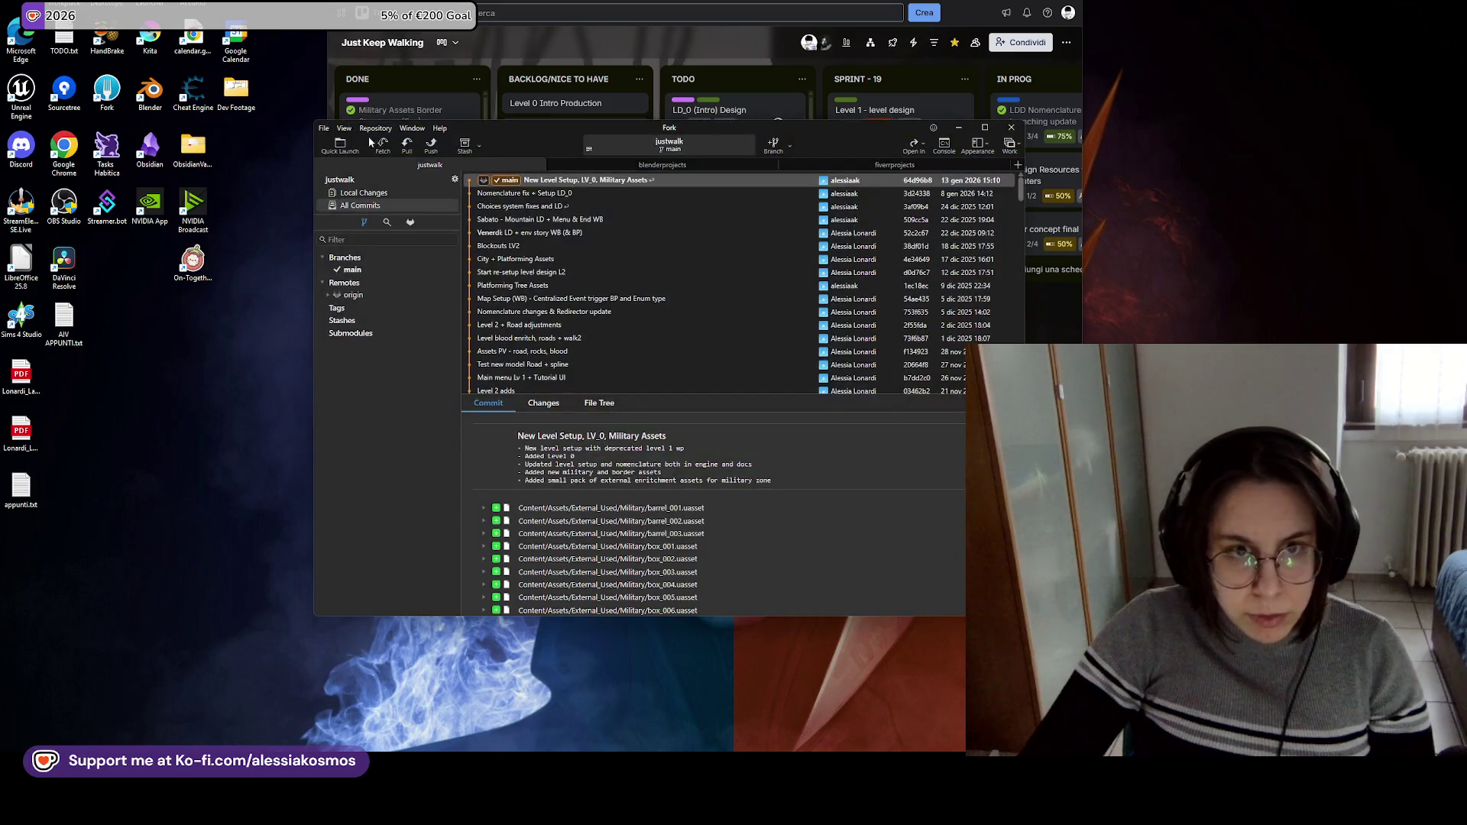
pyautogui.click(344, 129)
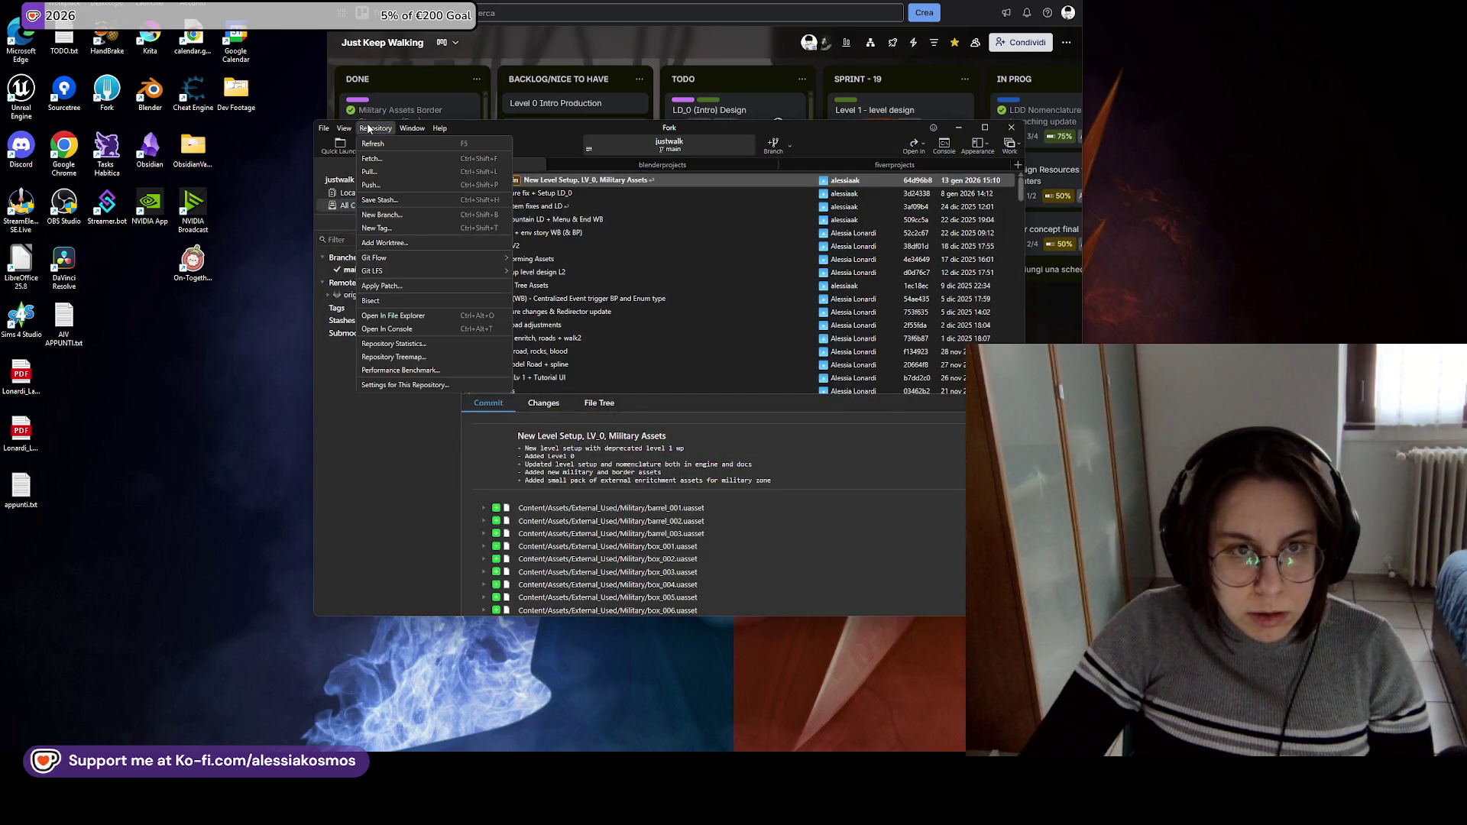
pyautogui.click(442, 309)
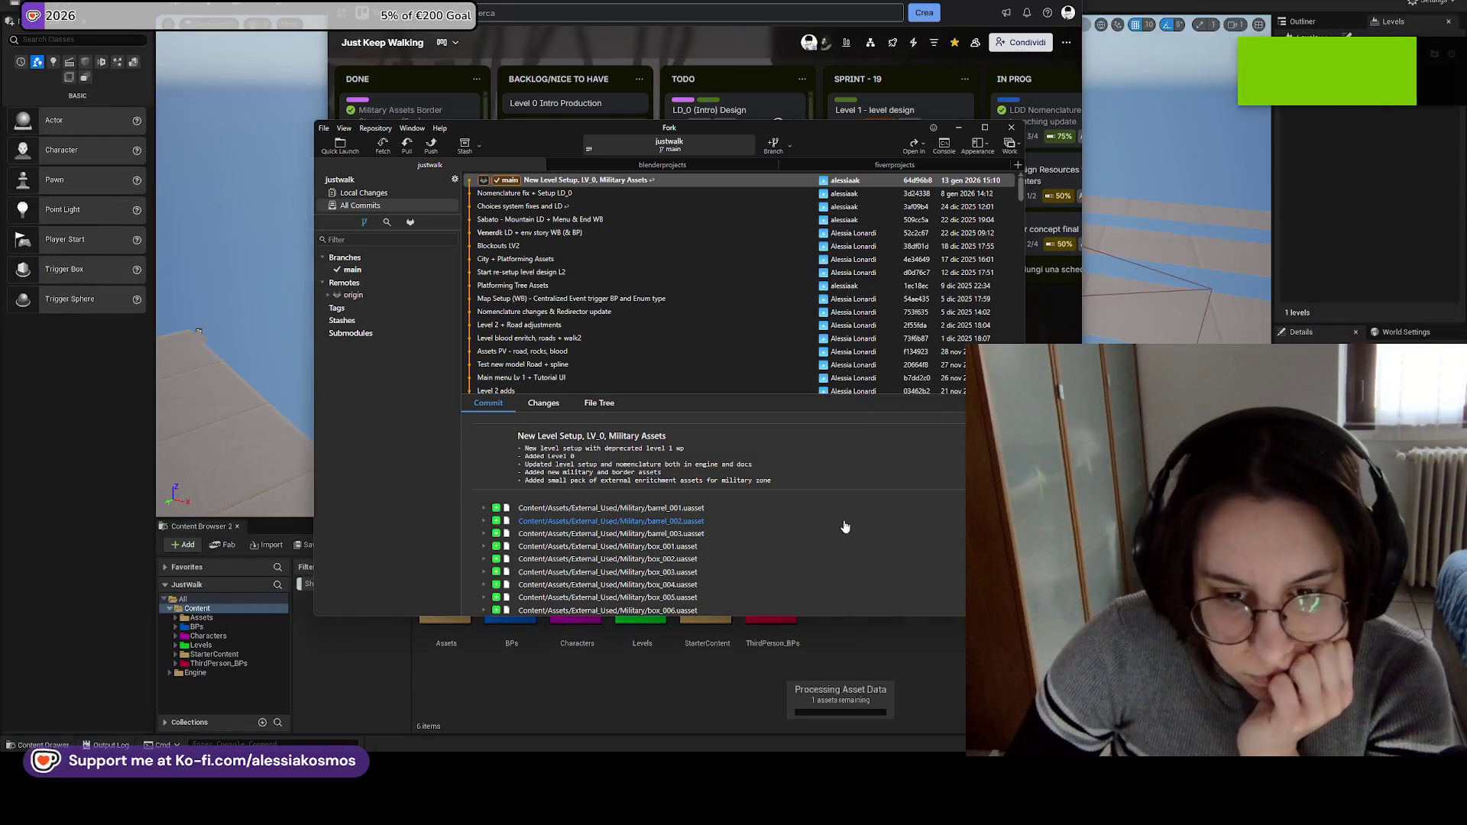
# Reveal the Unreal editor and open the project's Levels folder.
pyautogui.click(841, 521)
pyautogui.click(960, 128)
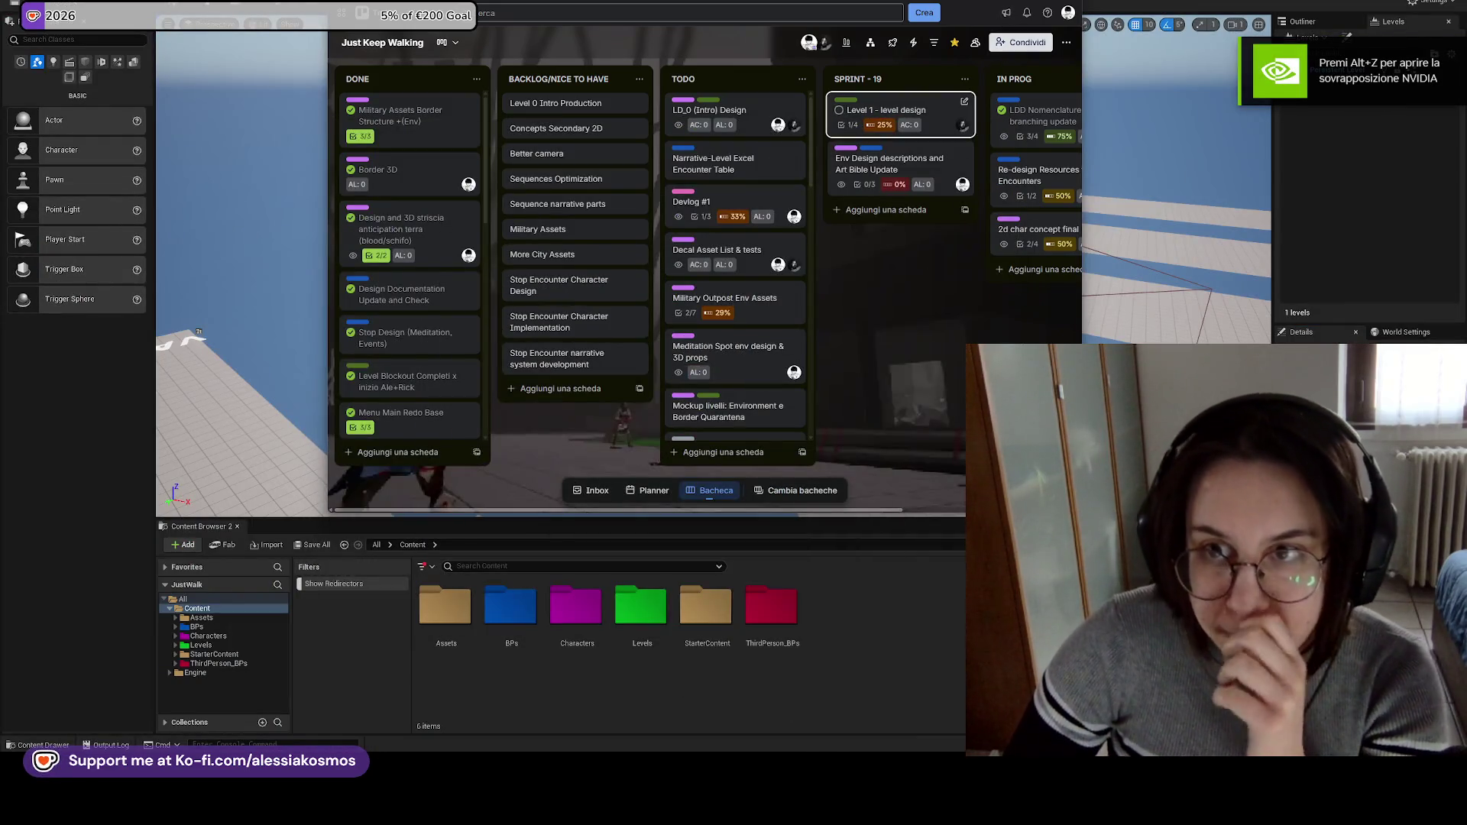
pyautogui.press('super+Down')
pyautogui.press('super+Down')
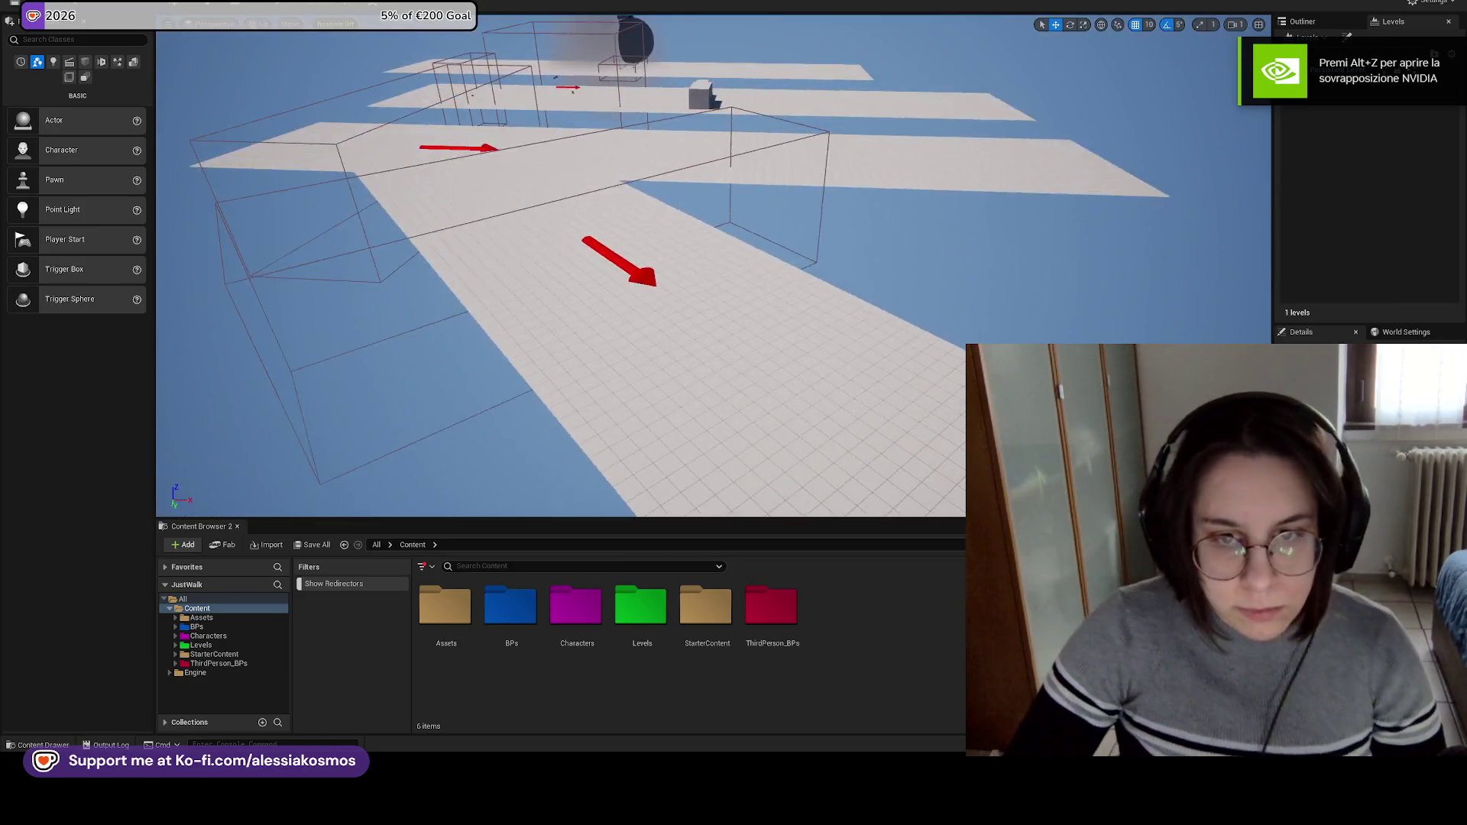
pyautogui.doubleClick(642, 612)
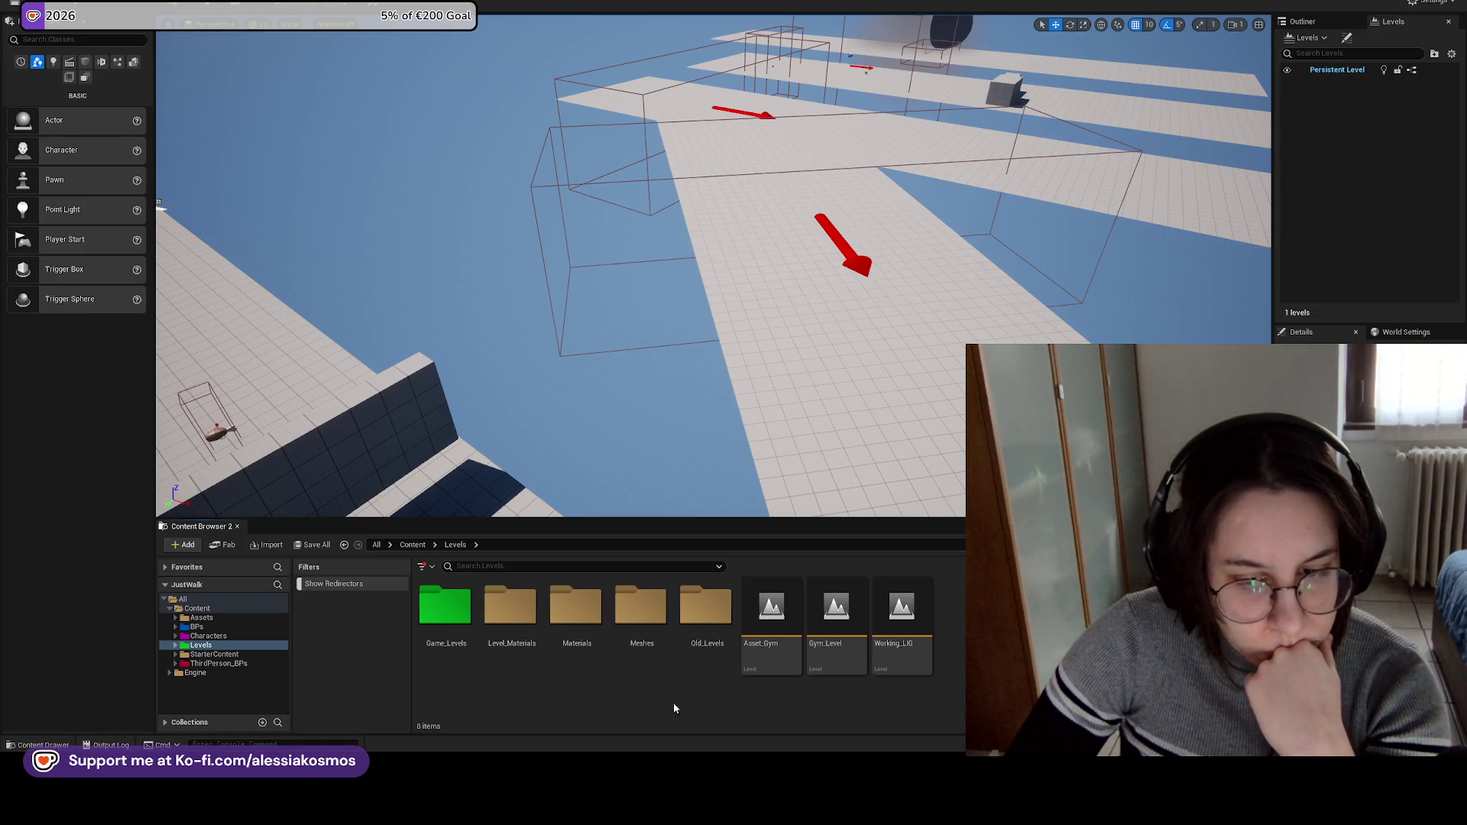
# Fix up the four redirectors, Choice_DT_1 through FakeChoice_DT, in BPs > Levels > Choices.
pyautogui.click(412, 544)
pyautogui.doubleClick(510, 607)
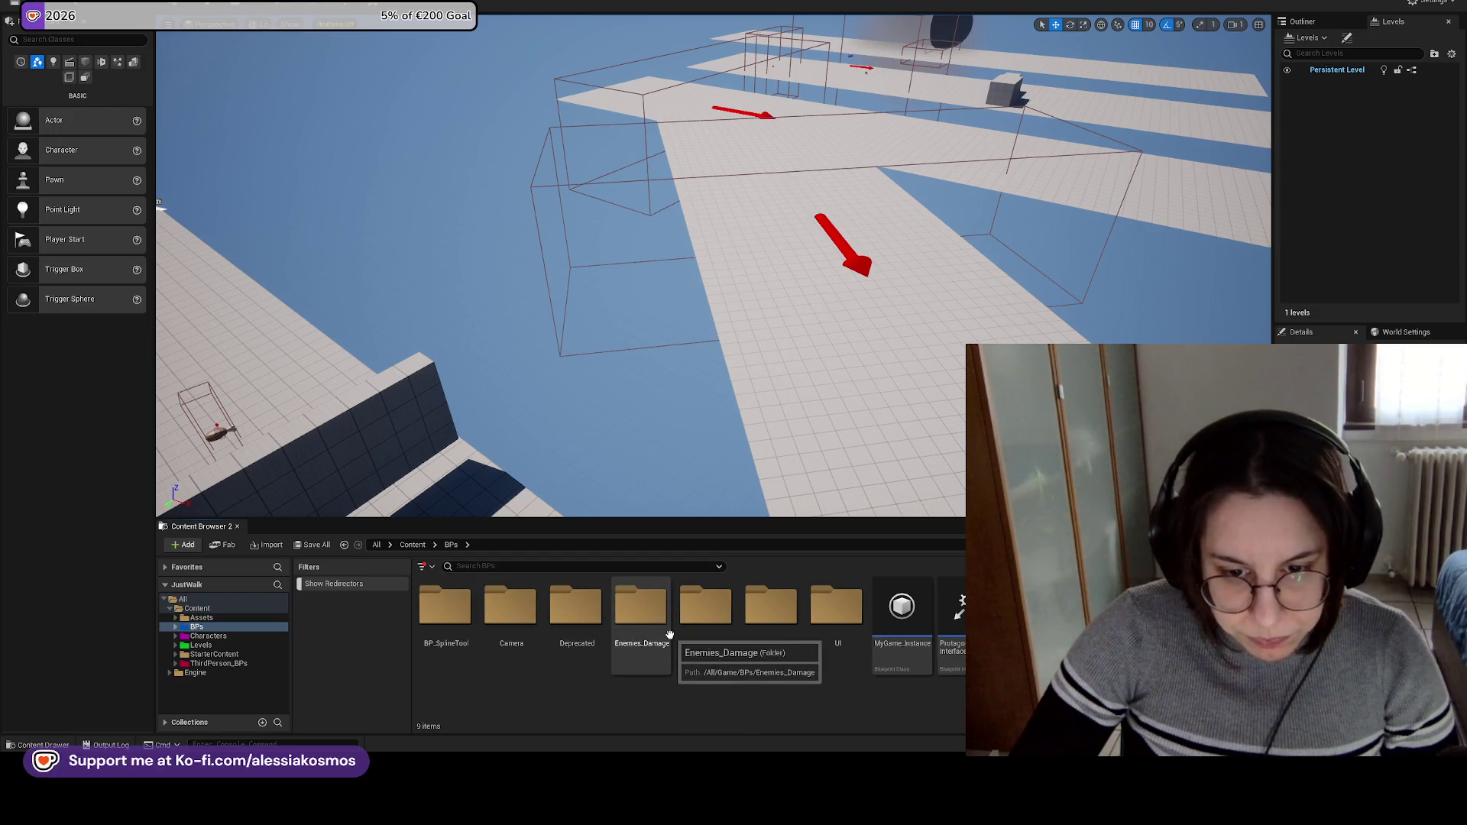
pyautogui.doubleClick(700, 608)
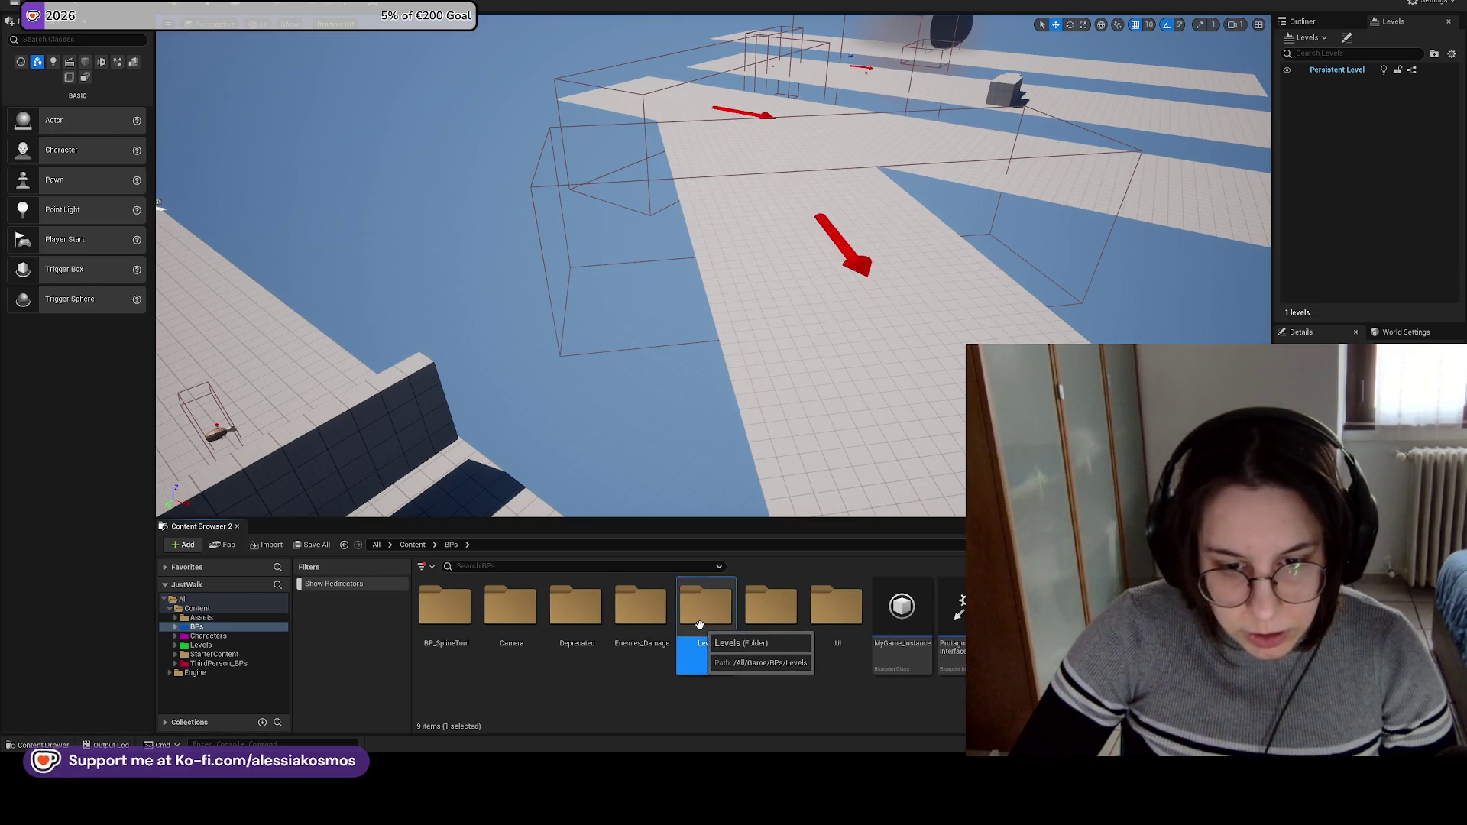
pyautogui.doubleClick(528, 612)
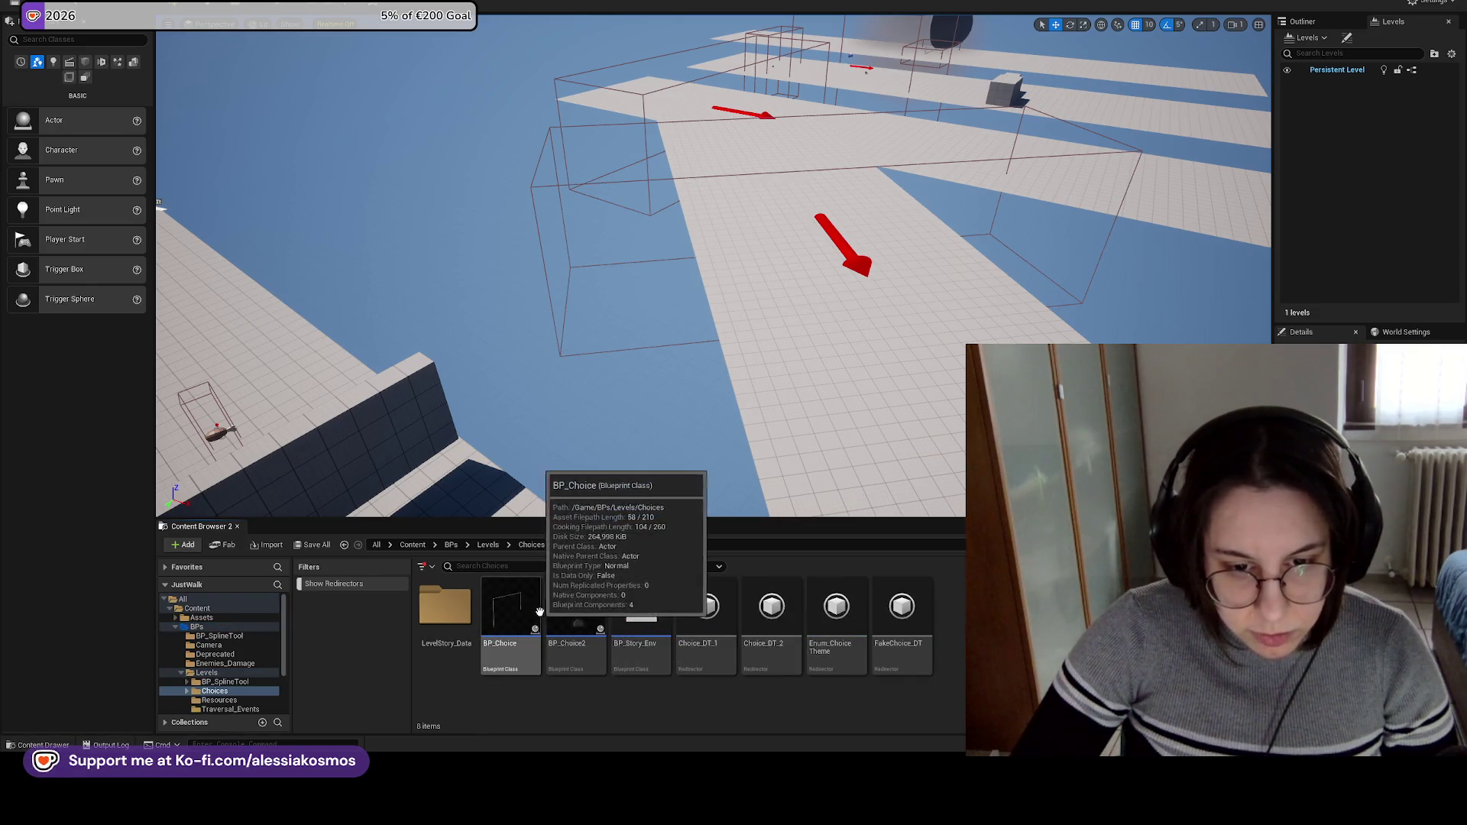
pyautogui.click(705, 607)
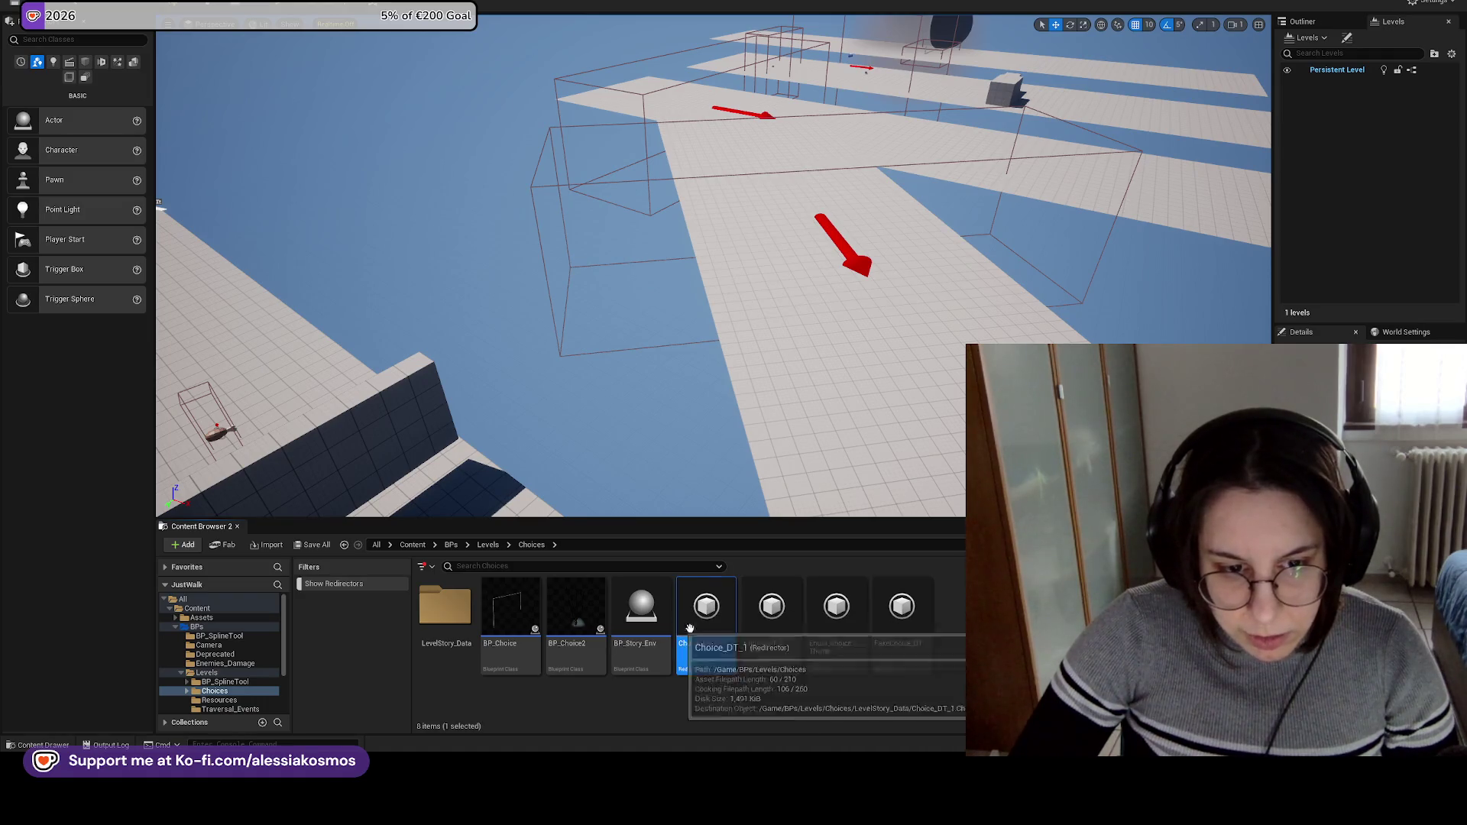
pyautogui.keyDown('shift'); pyautogui.click(906, 611); pyautogui.keyUp('shift')
pyautogui.rightClick(916, 616)
pyautogui.click(946, 371)
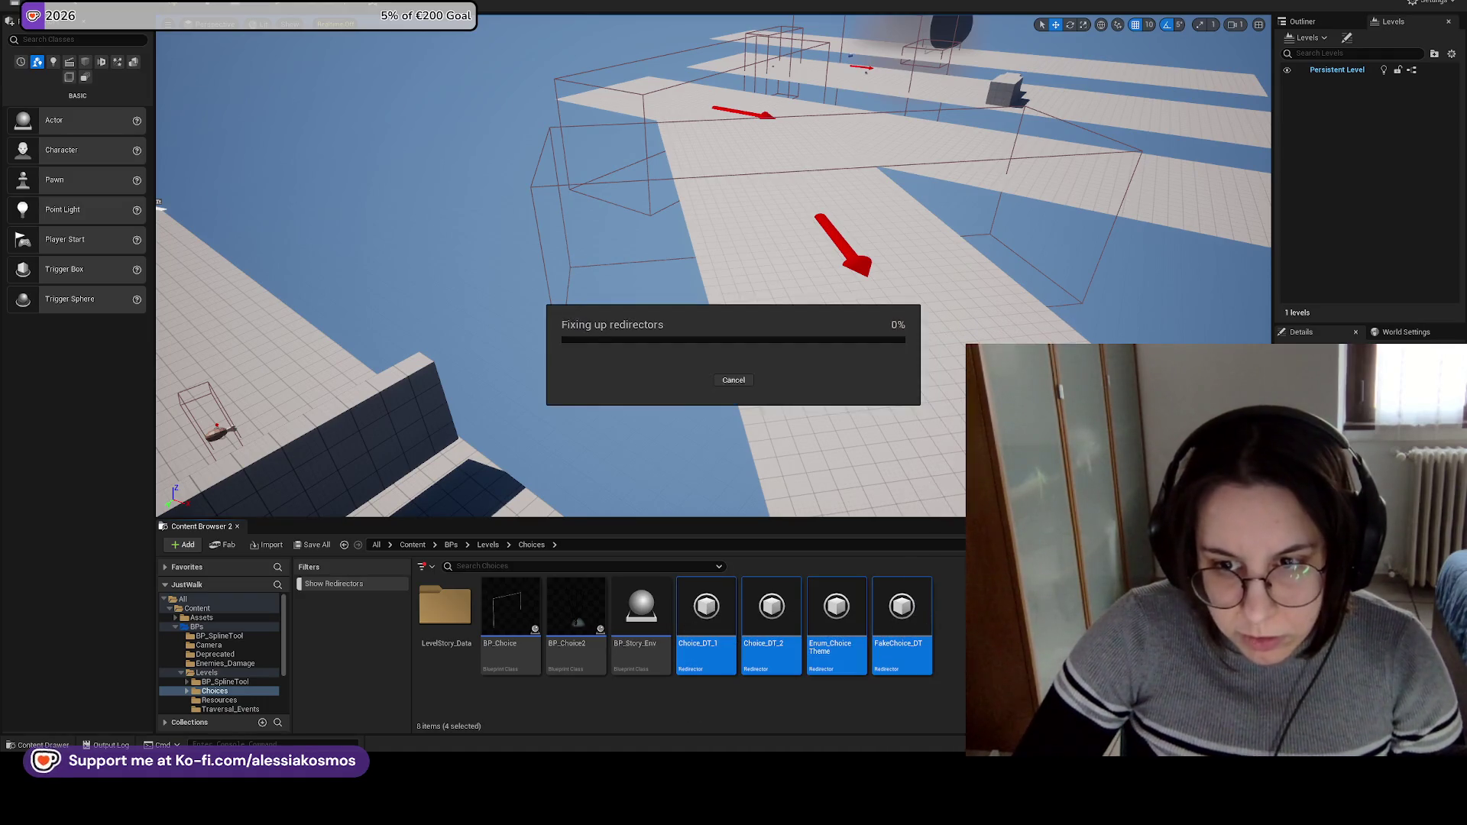
pyautogui.click(685, 578)
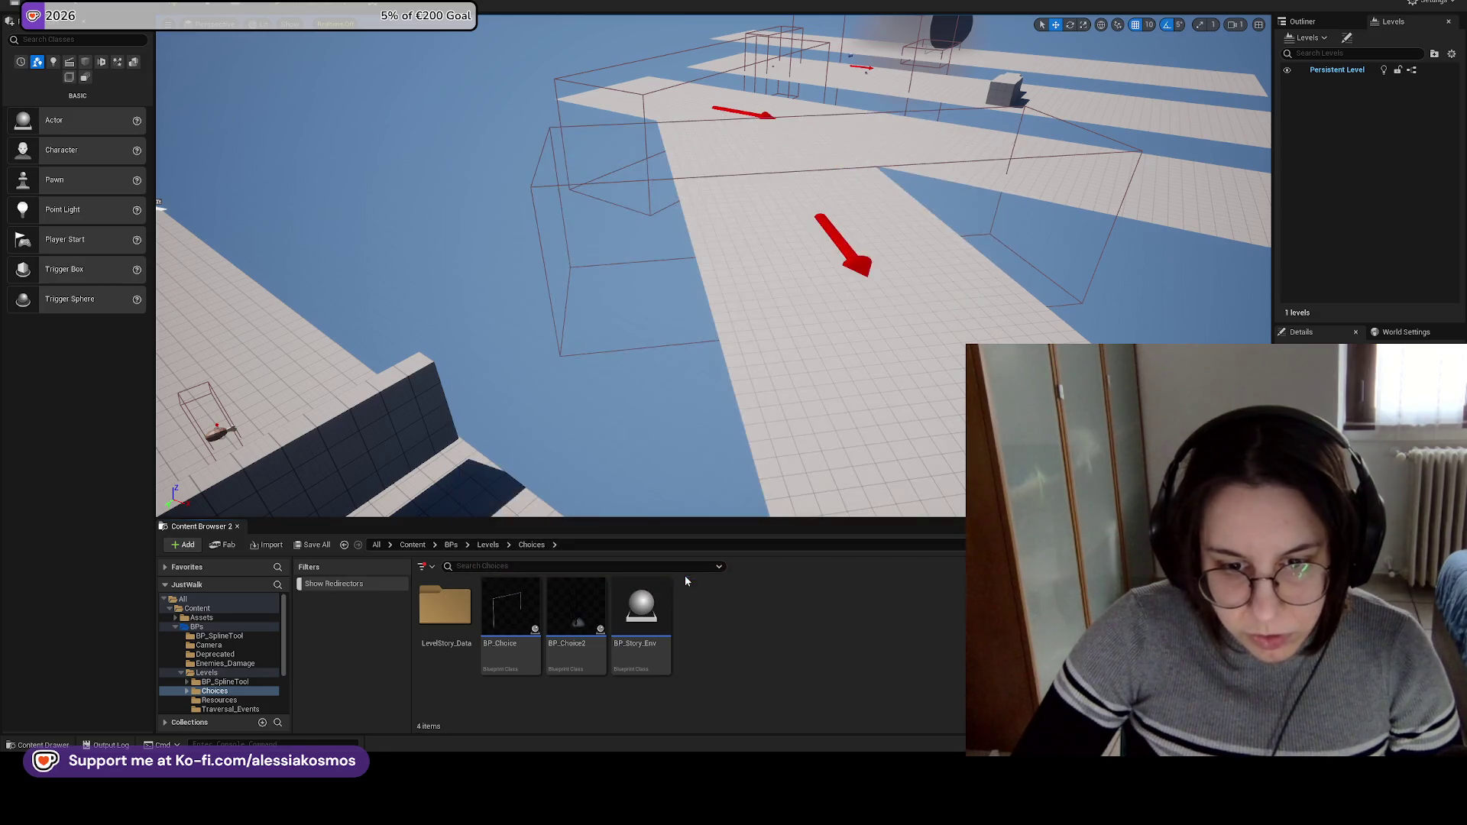
# Browse the Traversal_Events and BP_SplineTool material folders, returning to Levels.
pyautogui.click(497, 545)
pyautogui.doubleClick(657, 617)
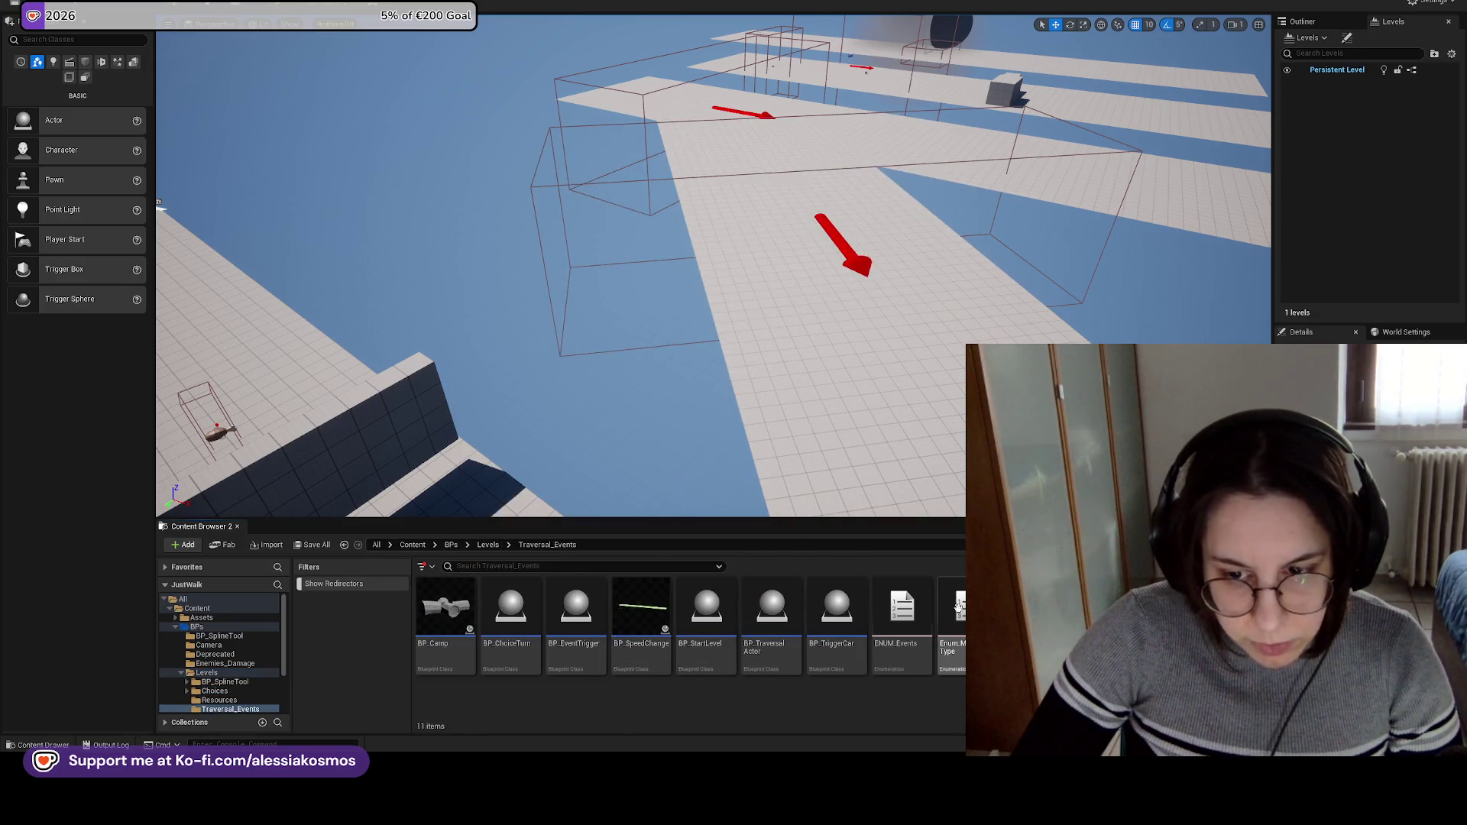
pyautogui.click(486, 546)
pyautogui.doubleClick(447, 608)
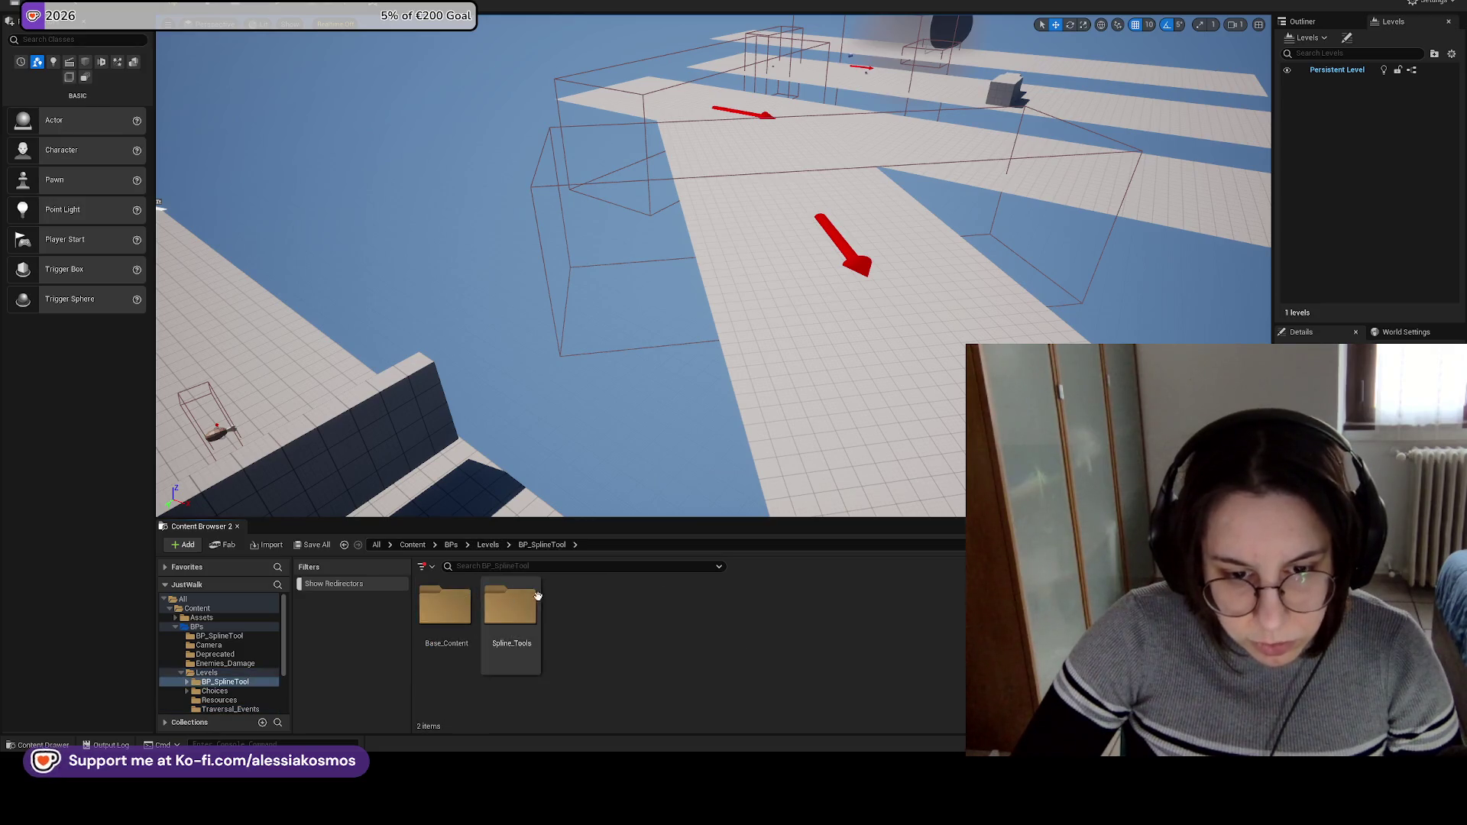
pyautogui.doubleClick(447, 607)
pyautogui.doubleClick(447, 607)
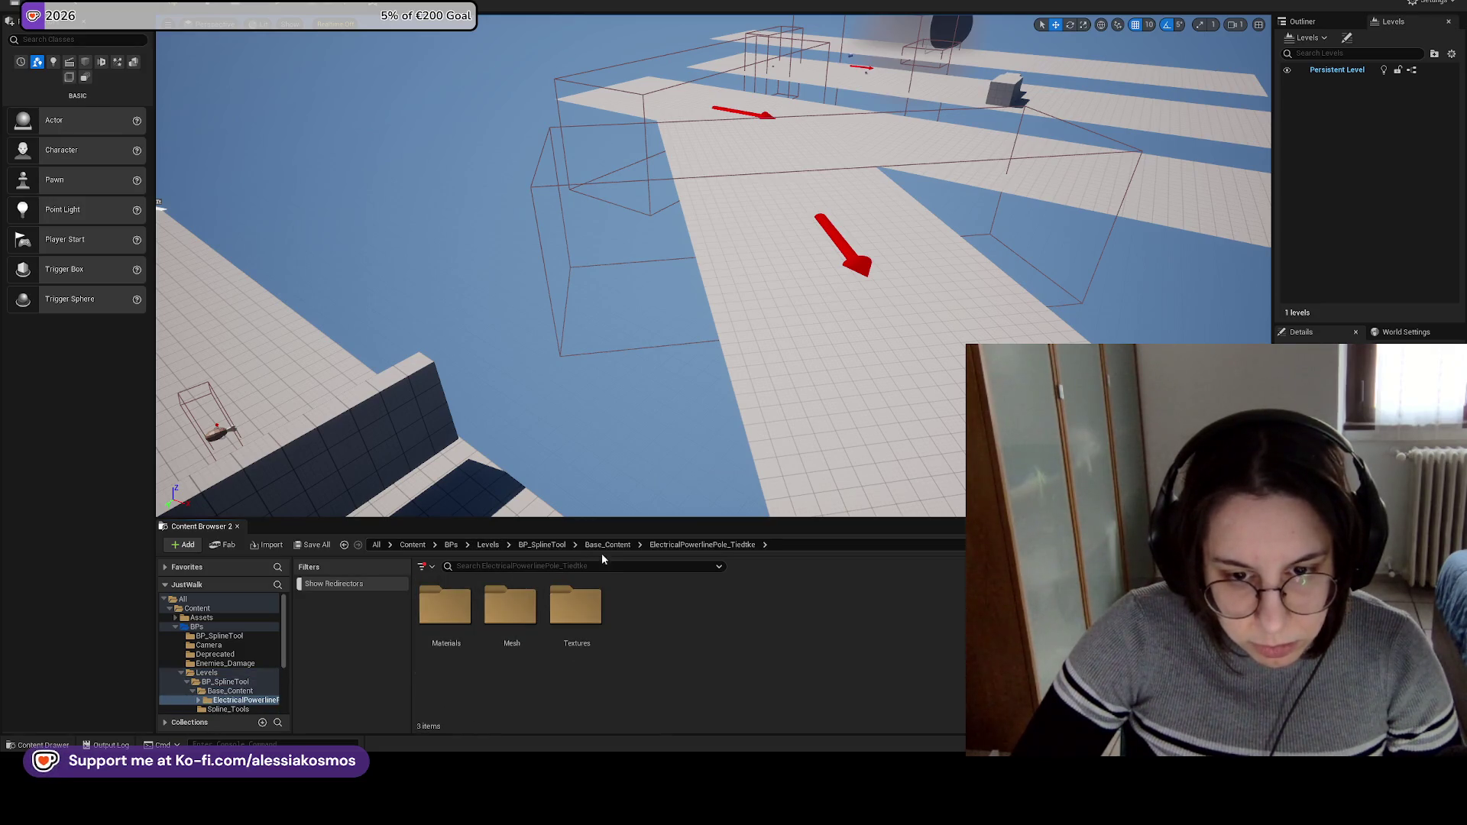
pyautogui.doubleClick(446, 608)
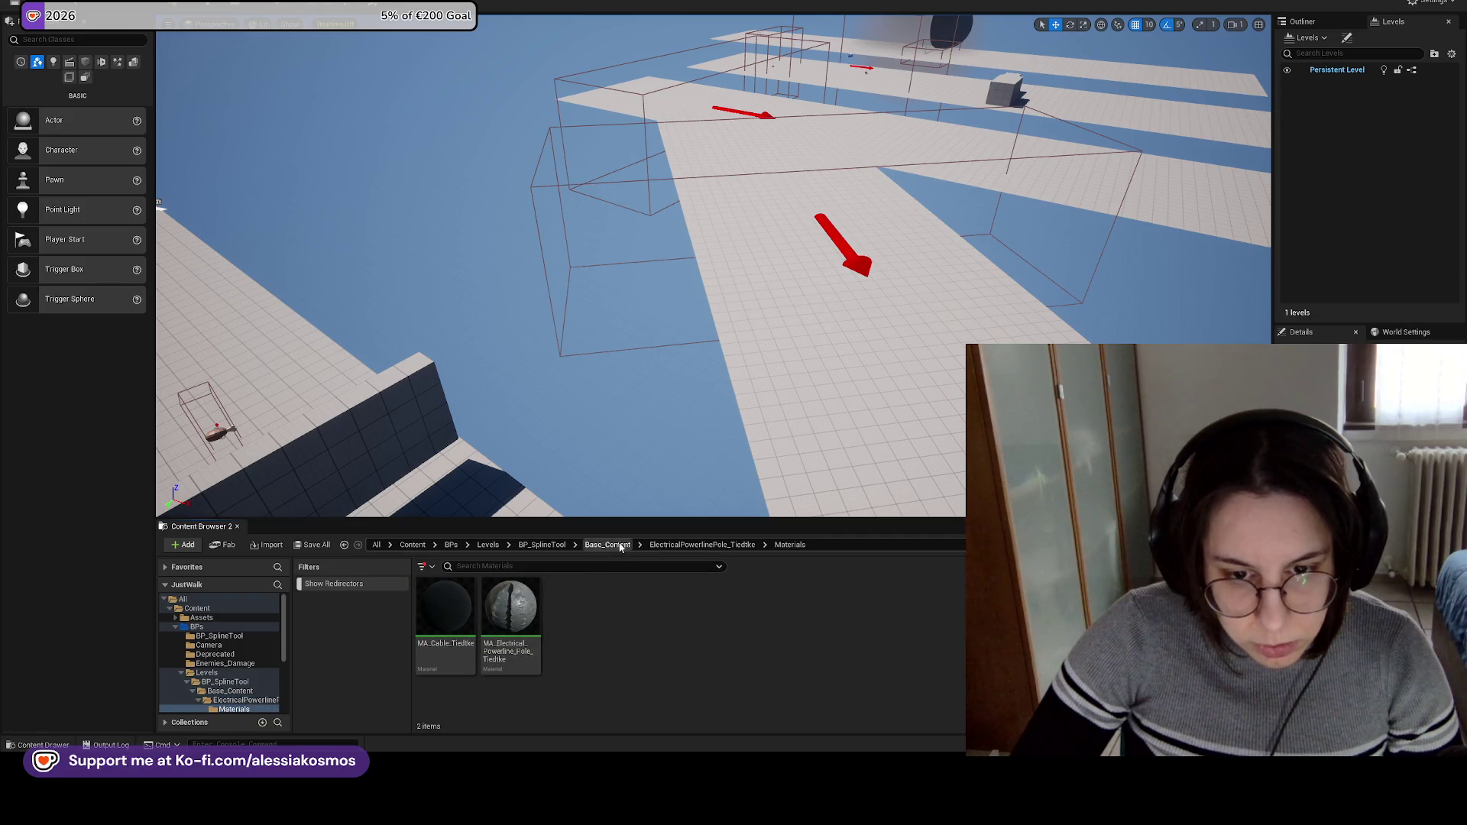
pyautogui.click(608, 545)
pyautogui.click(542, 545)
pyautogui.click(487, 545)
# Look through the Choices, LevelStory_Data, Story_Structures and Resources folders.
pyautogui.doubleClick(509, 612)
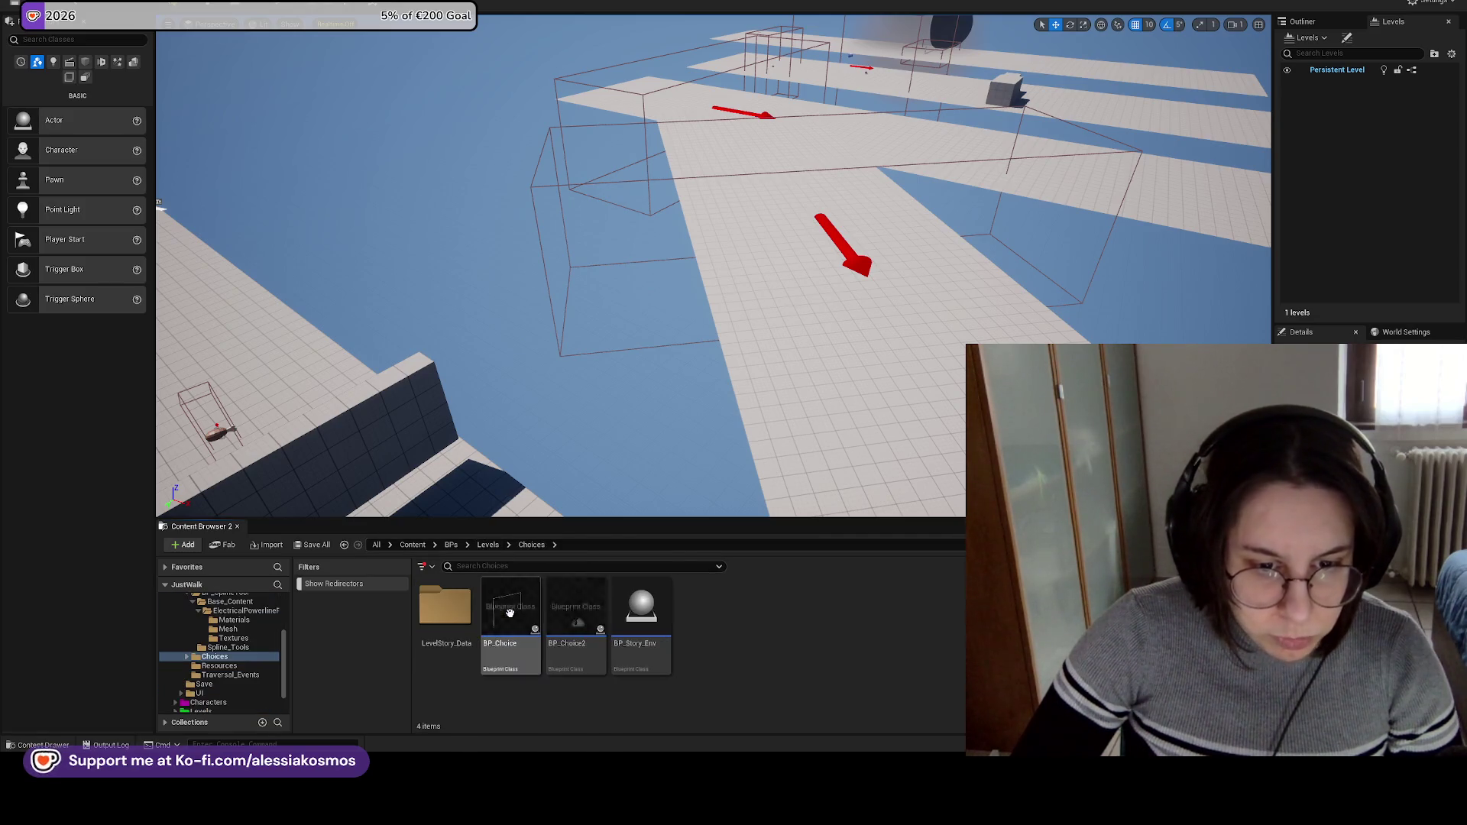
pyautogui.doubleClick(447, 607)
pyautogui.doubleClick(447, 608)
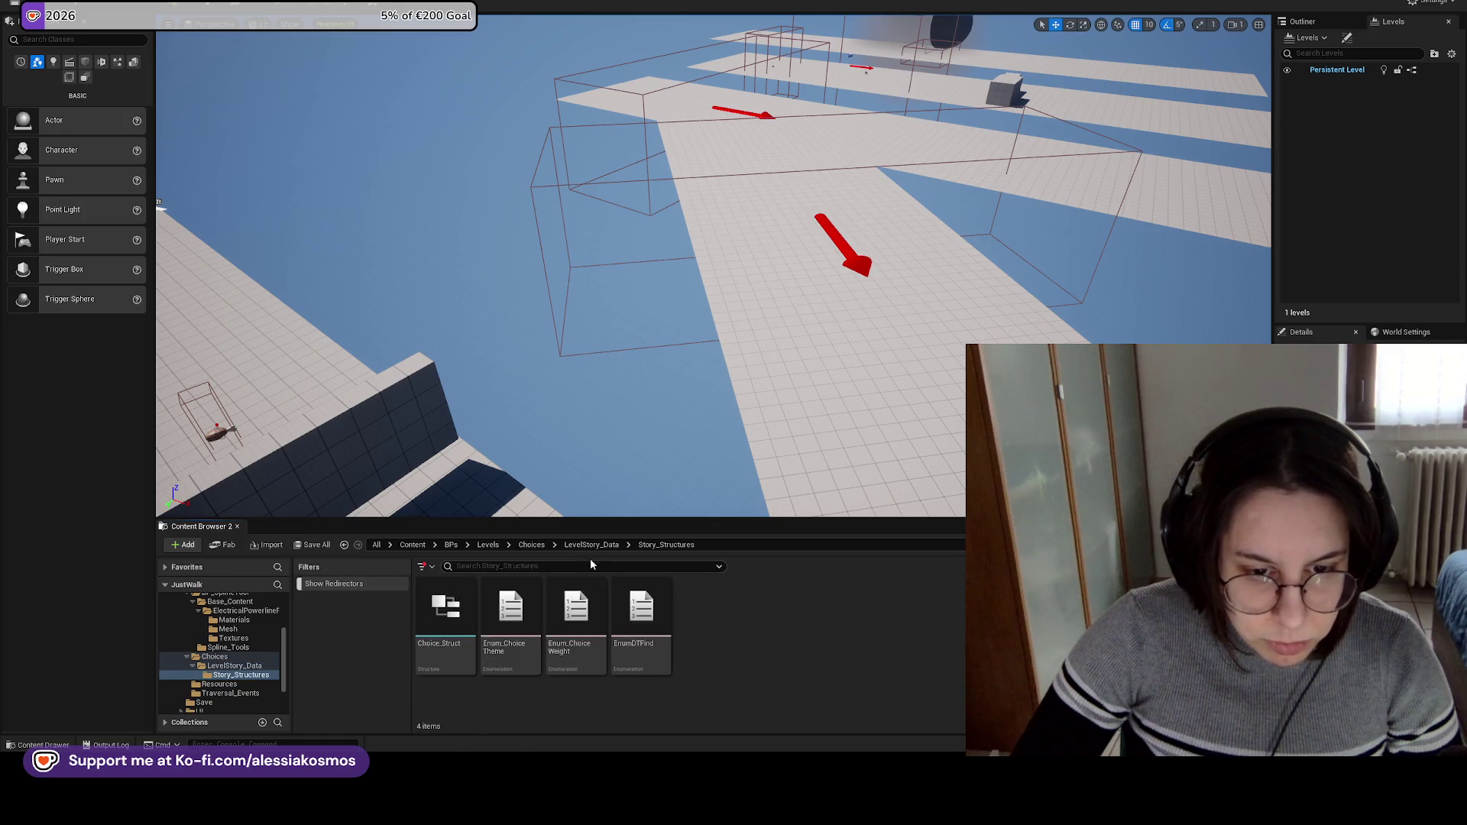
pyautogui.click(531, 545)
pyautogui.click(577, 607)
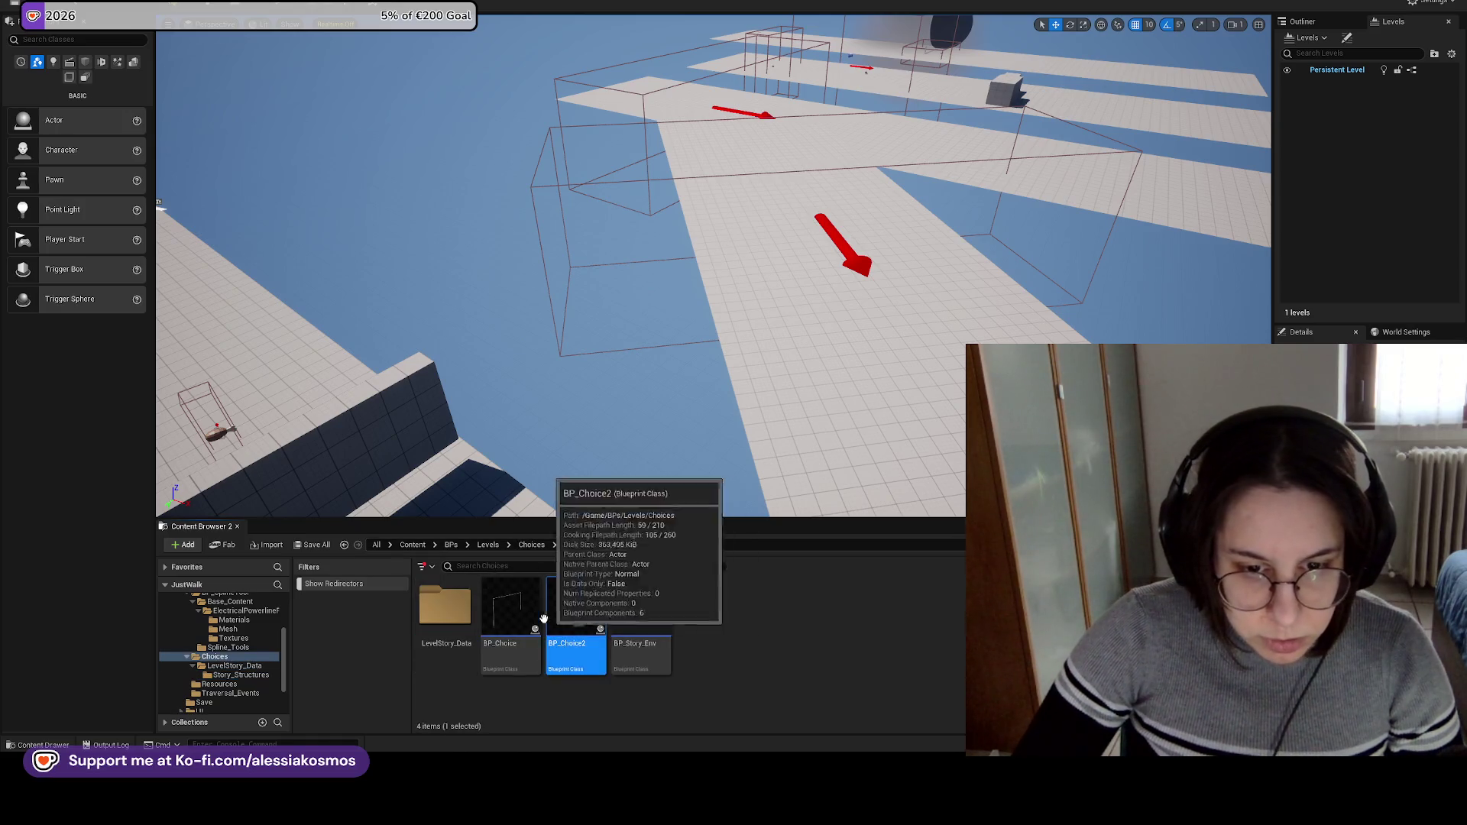
pyautogui.click(488, 545)
pyautogui.doubleClick(511, 608)
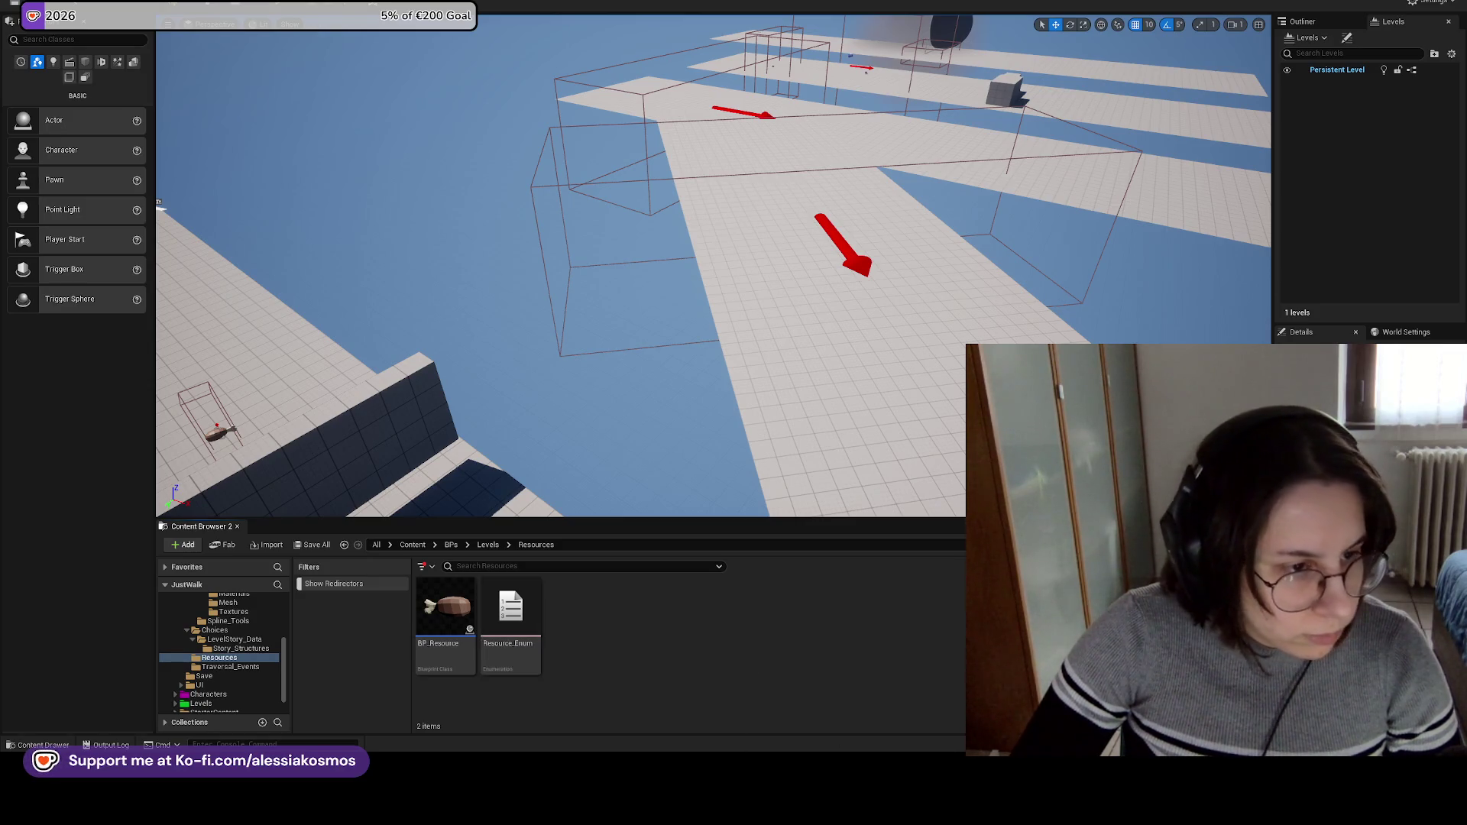
pyautogui.click(488, 545)
# Navigate through Levels > Choices to the LevelStory_Data folder holding the choice data tables.
pyautogui.click(640, 604)
pyautogui.doubleClick(641, 604)
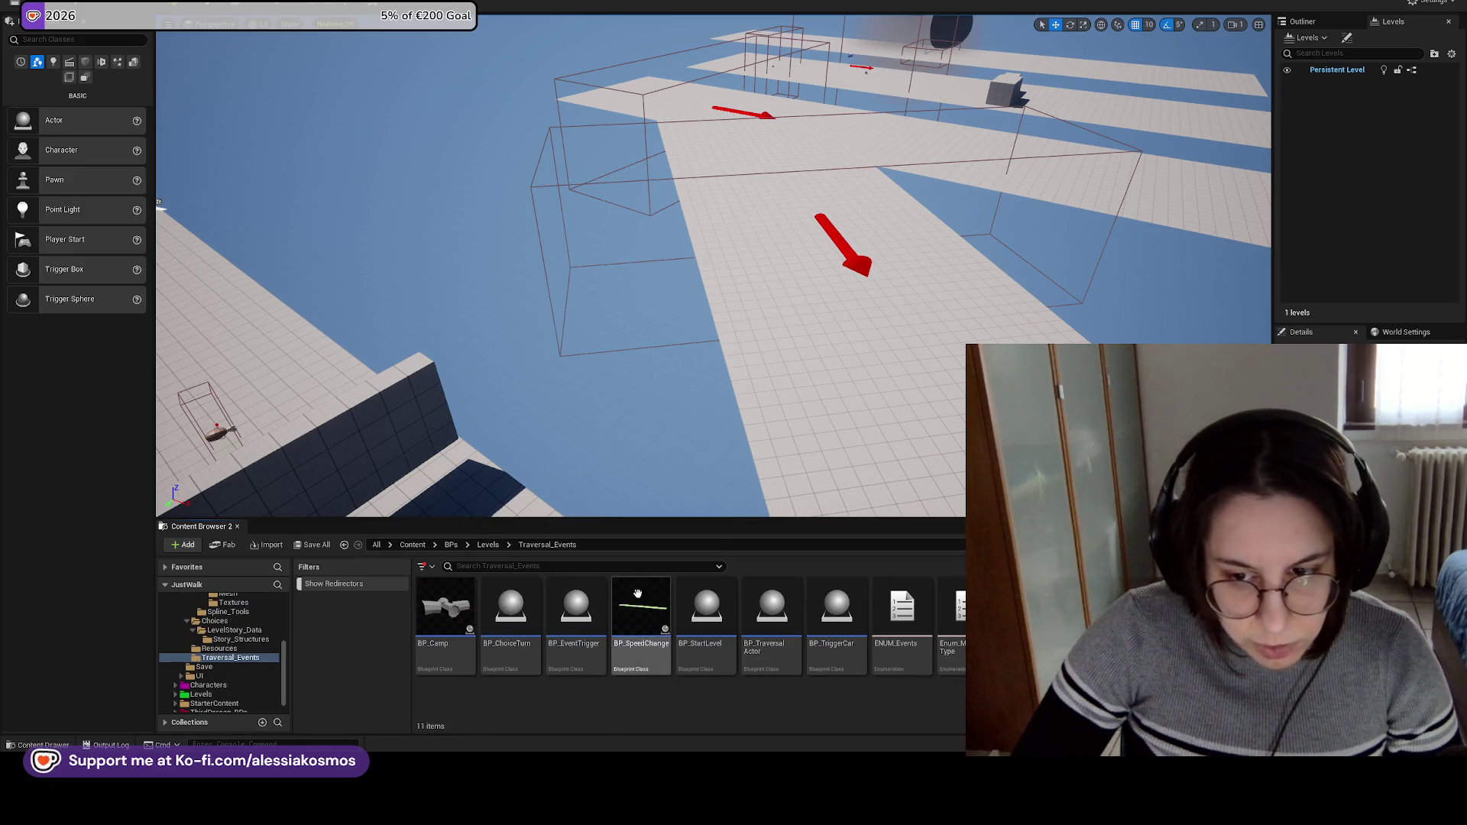
pyautogui.click(450, 545)
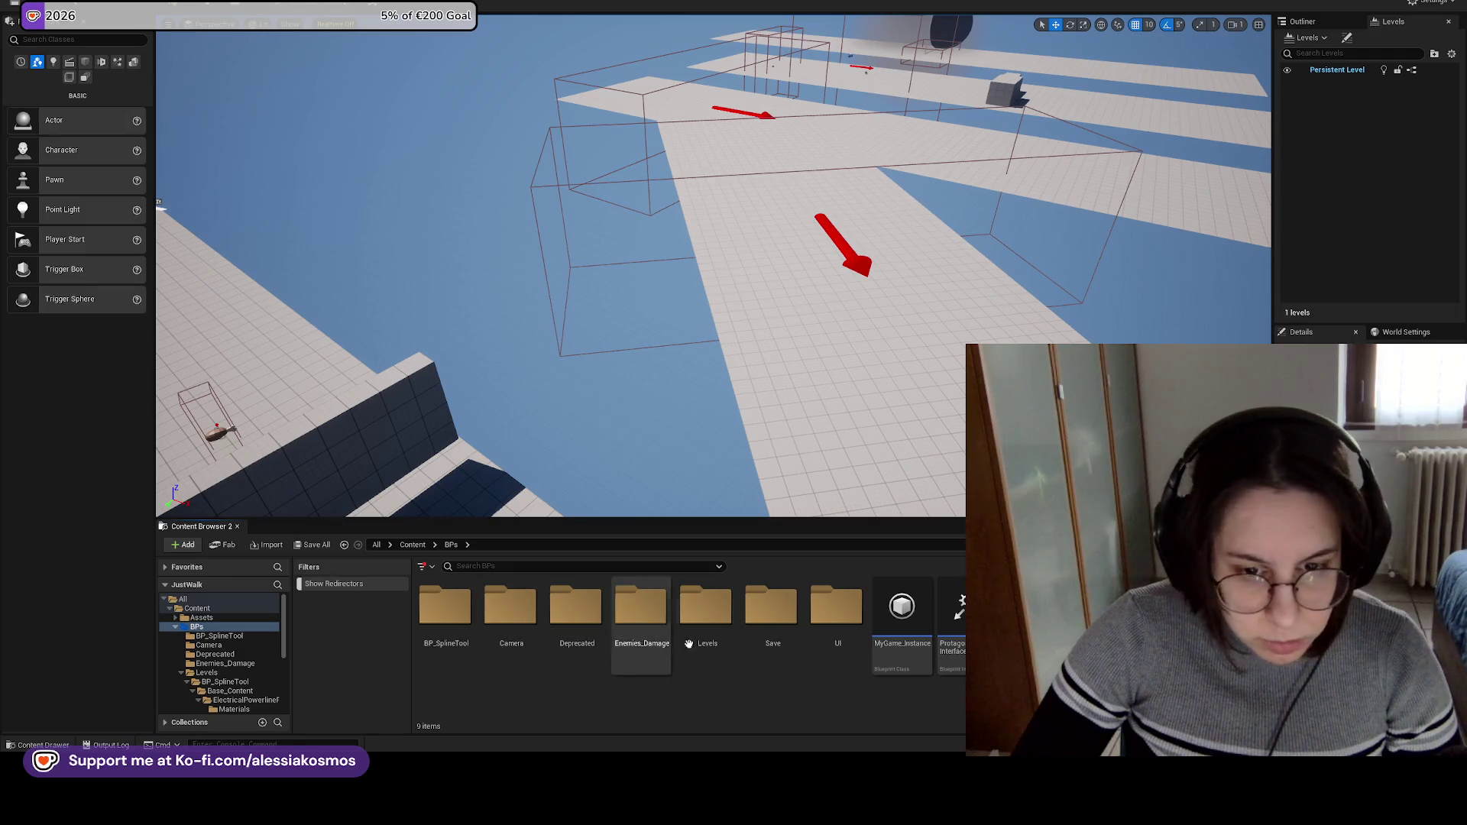
pyautogui.doubleClick(701, 623)
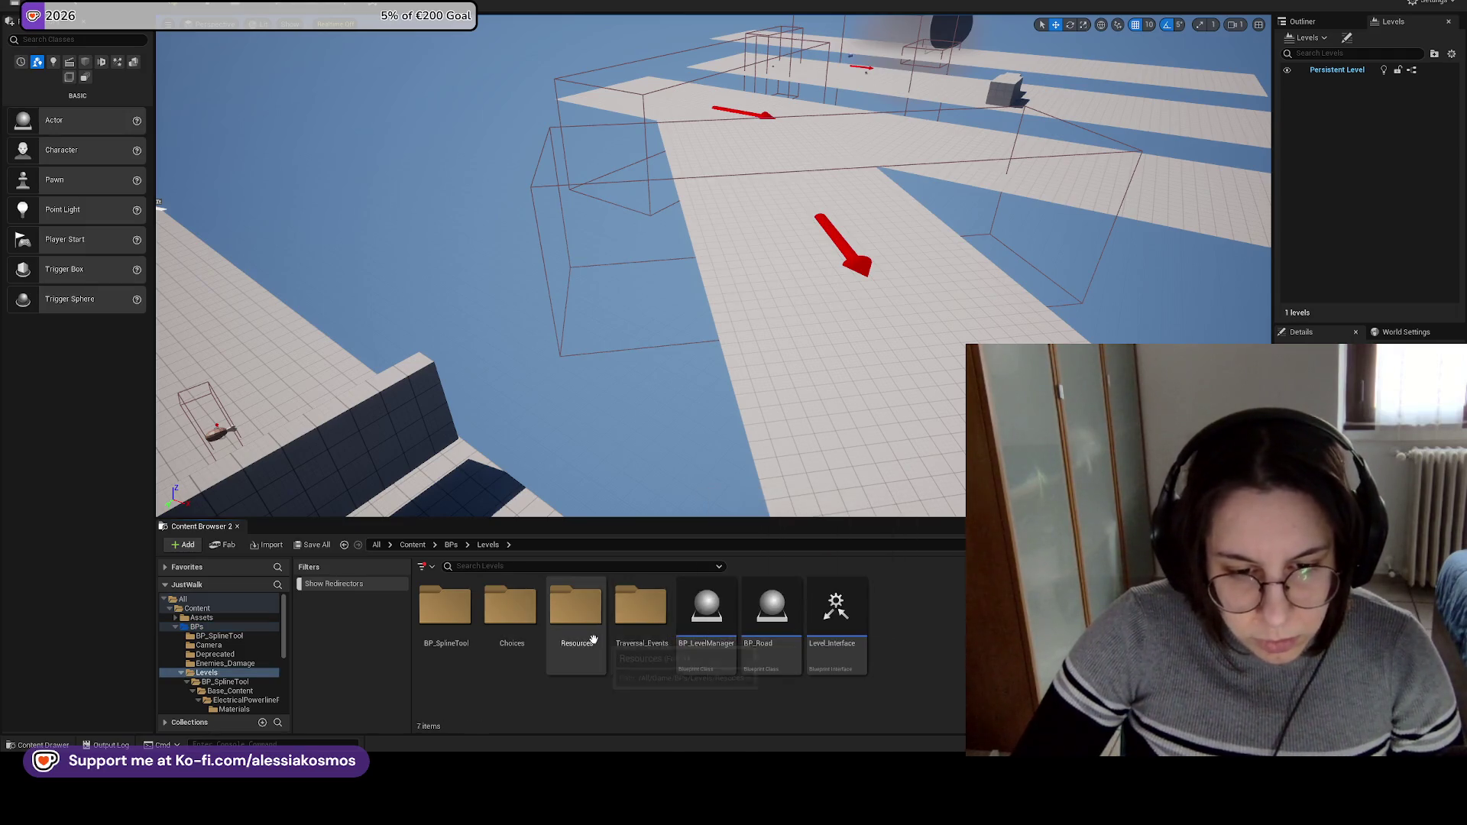
pyautogui.click(516, 612)
pyautogui.doubleClick(518, 614)
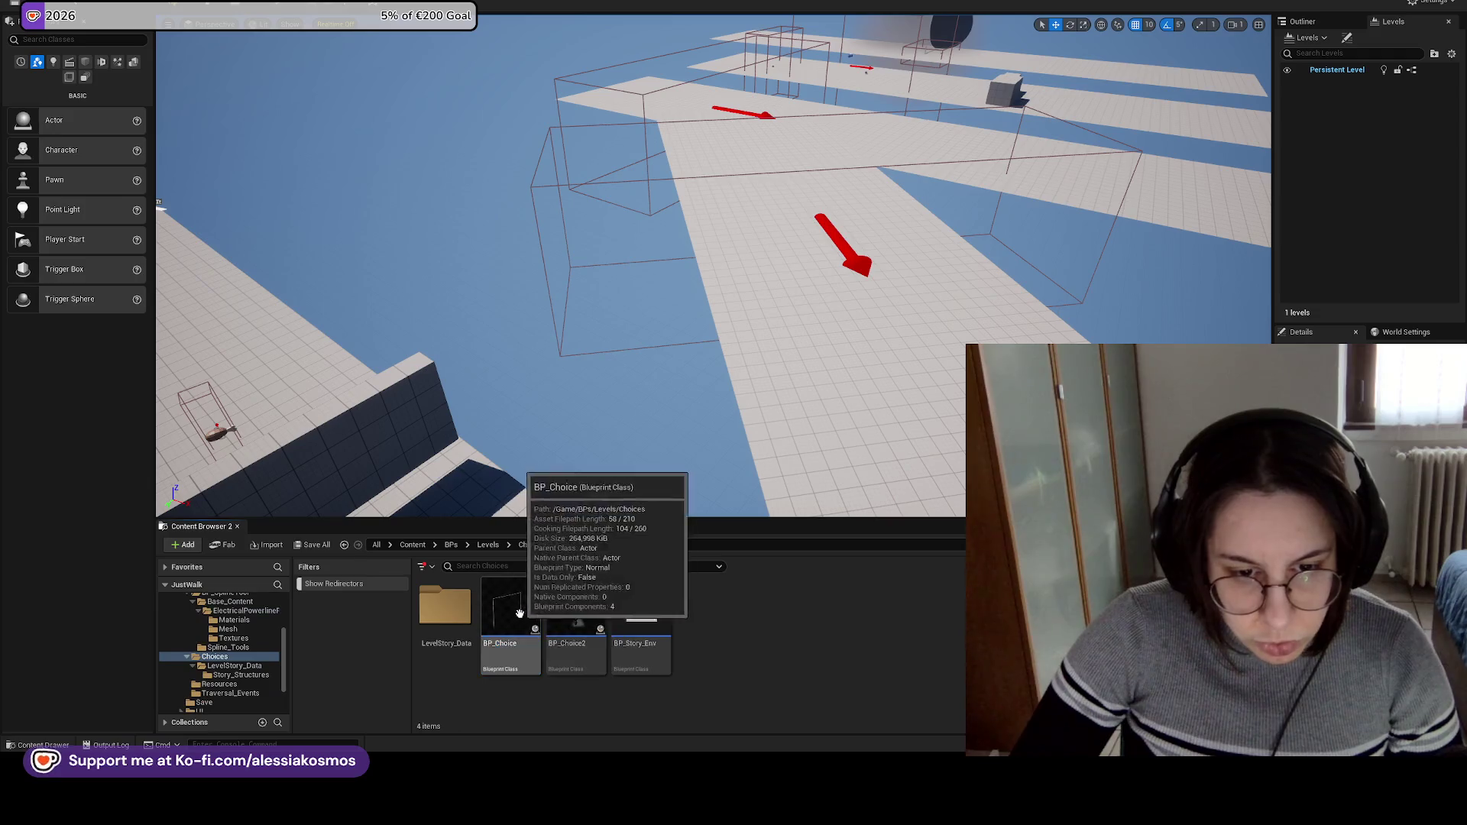
pyautogui.doubleClick(444, 608)
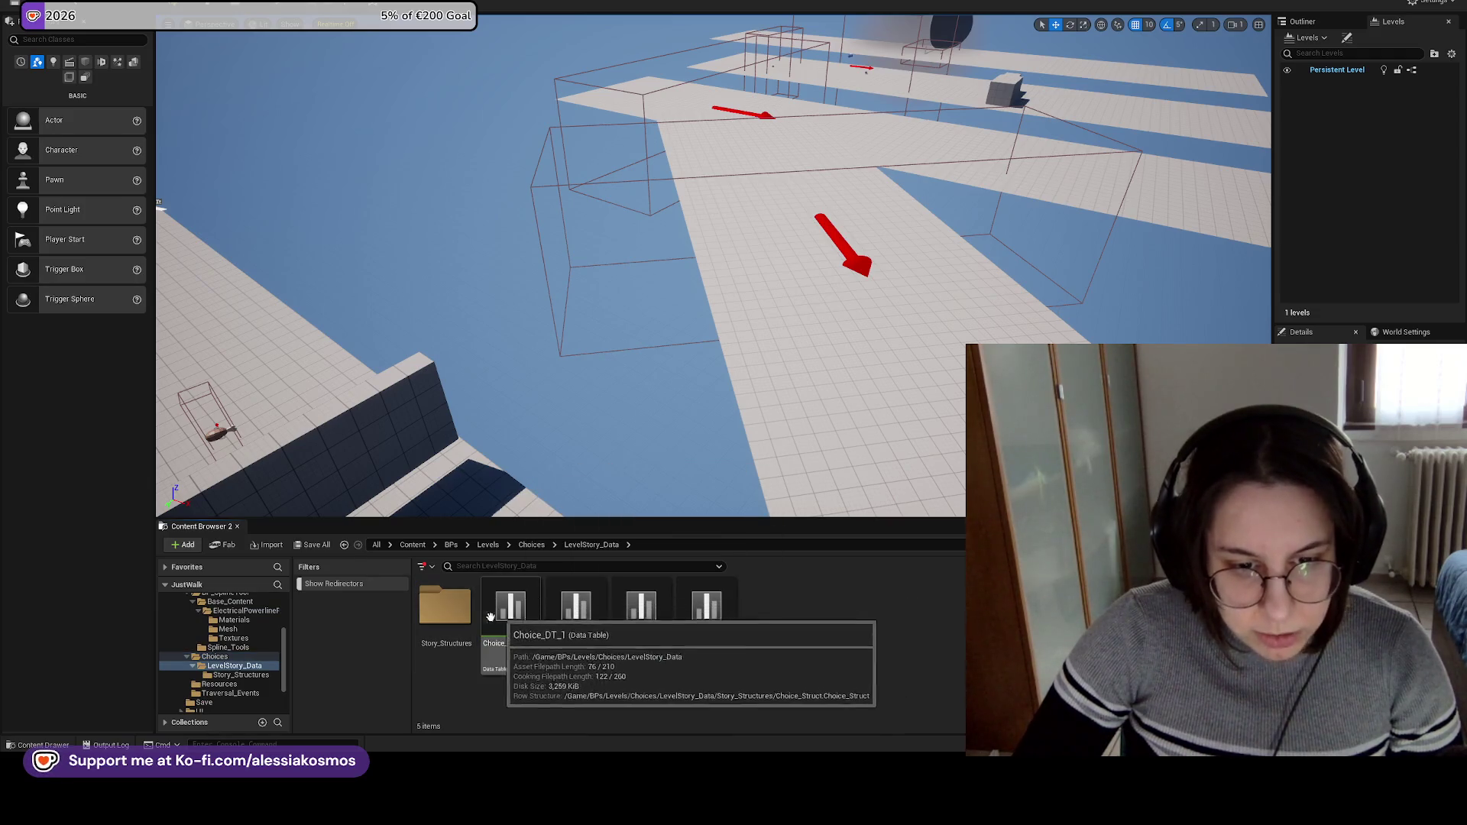
pyautogui.doubleClick(445, 608)
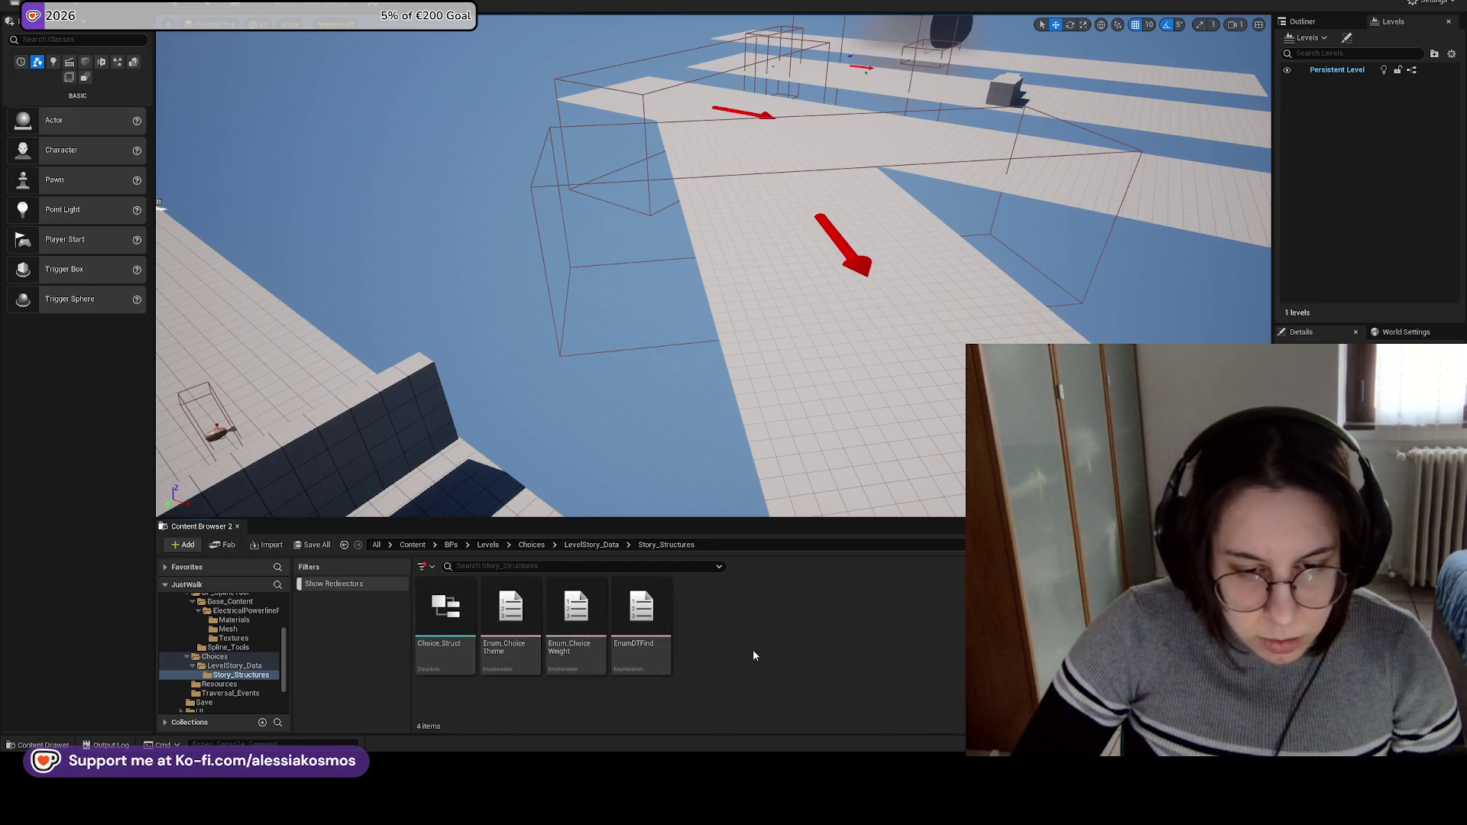
pyautogui.click(591, 545)
pyautogui.doubleClick(514, 611)
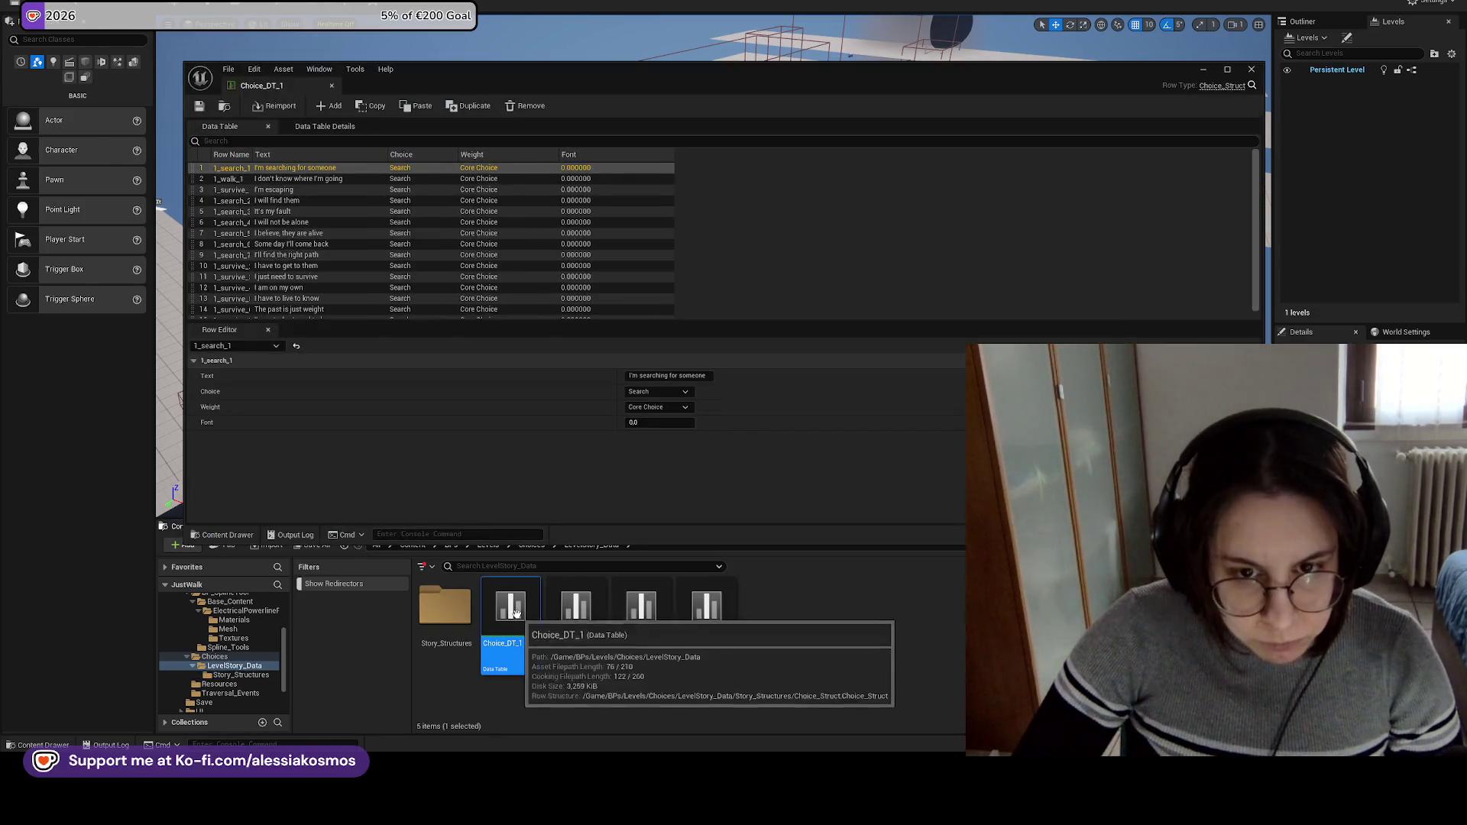
pyautogui.doubleClick(250, 157)
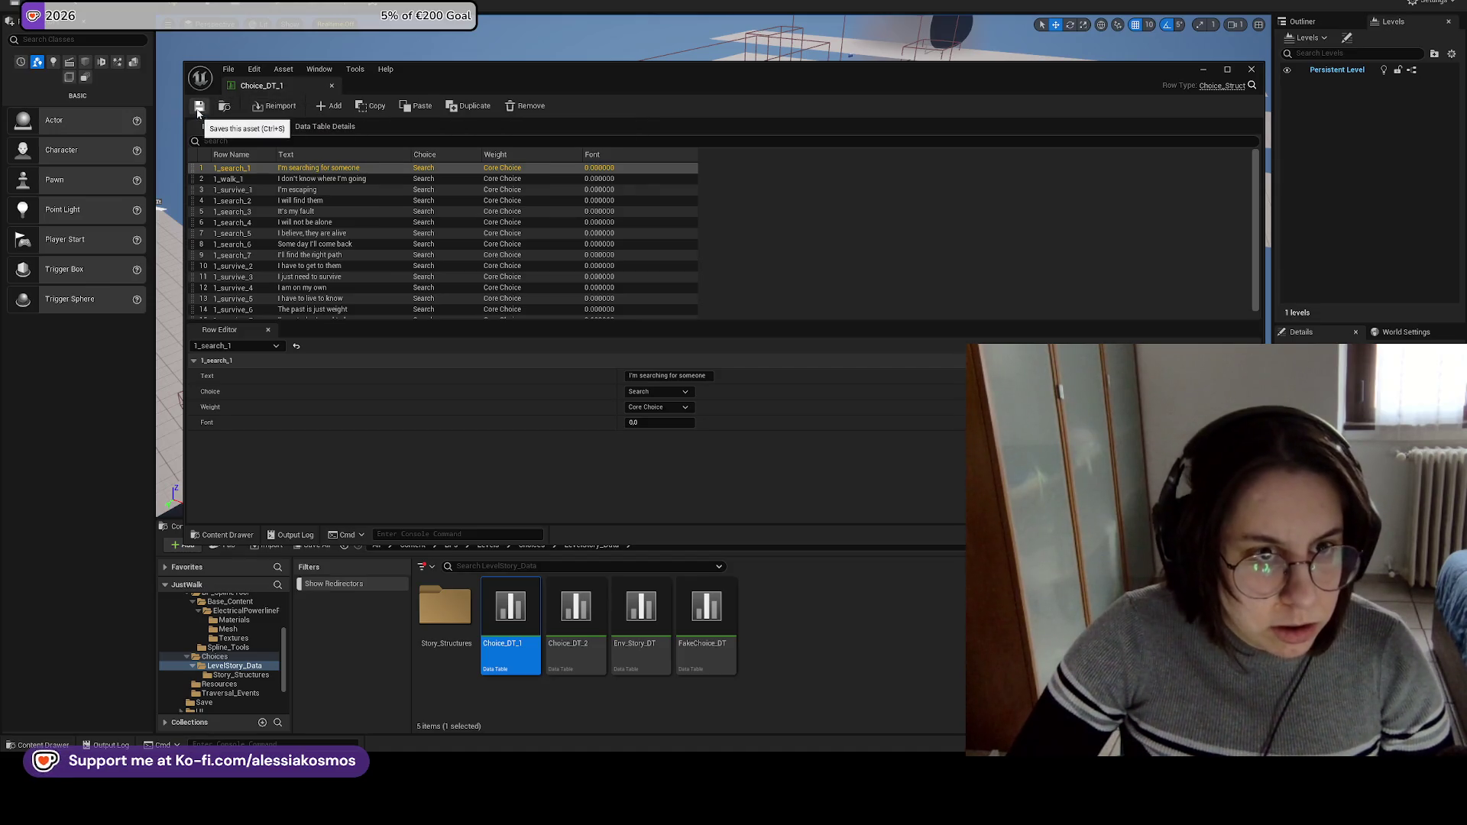
pyautogui.click(227, 71)
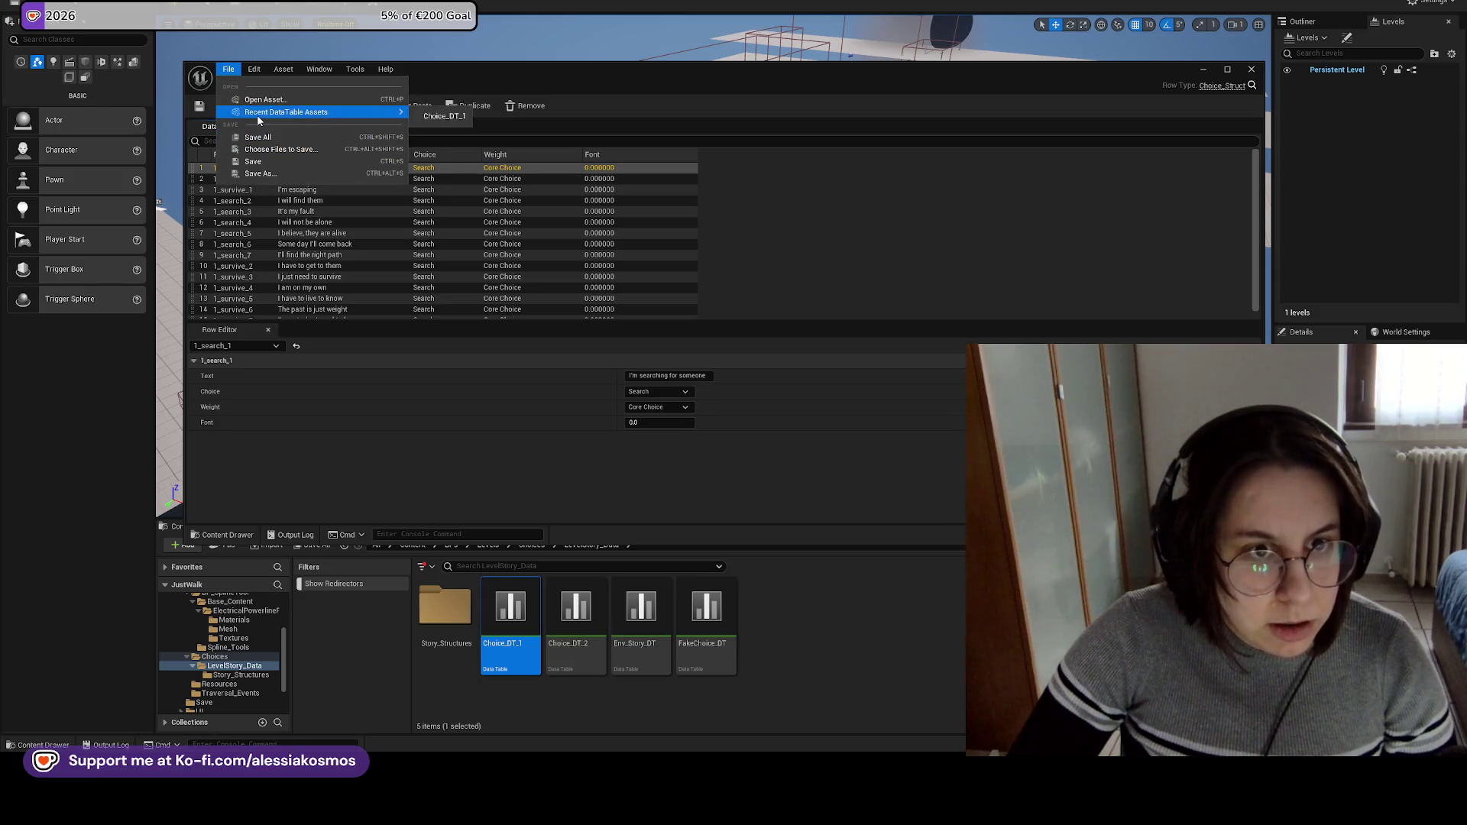
pyautogui.click(361, 162)
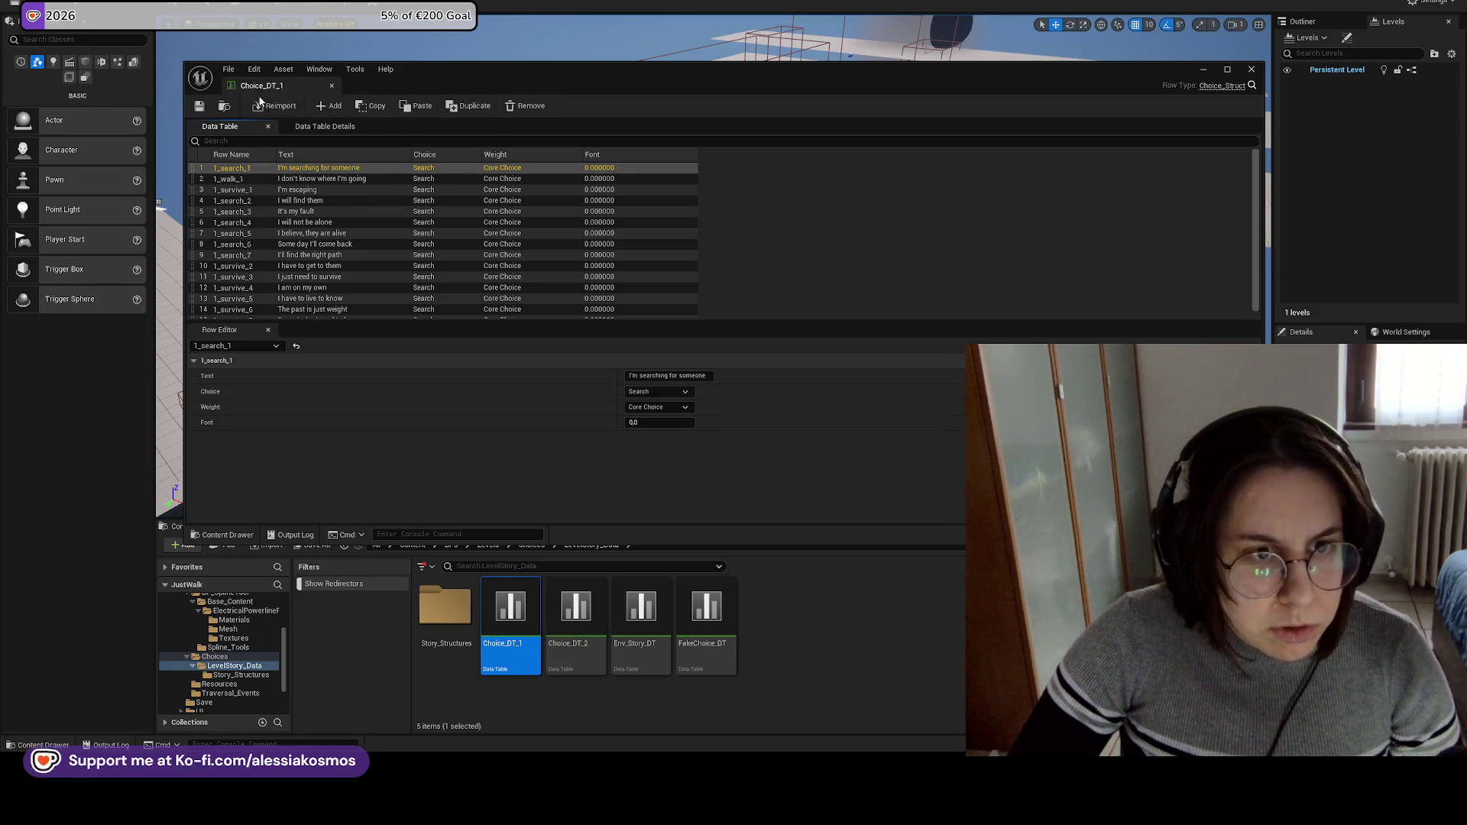
pyautogui.click(227, 70)
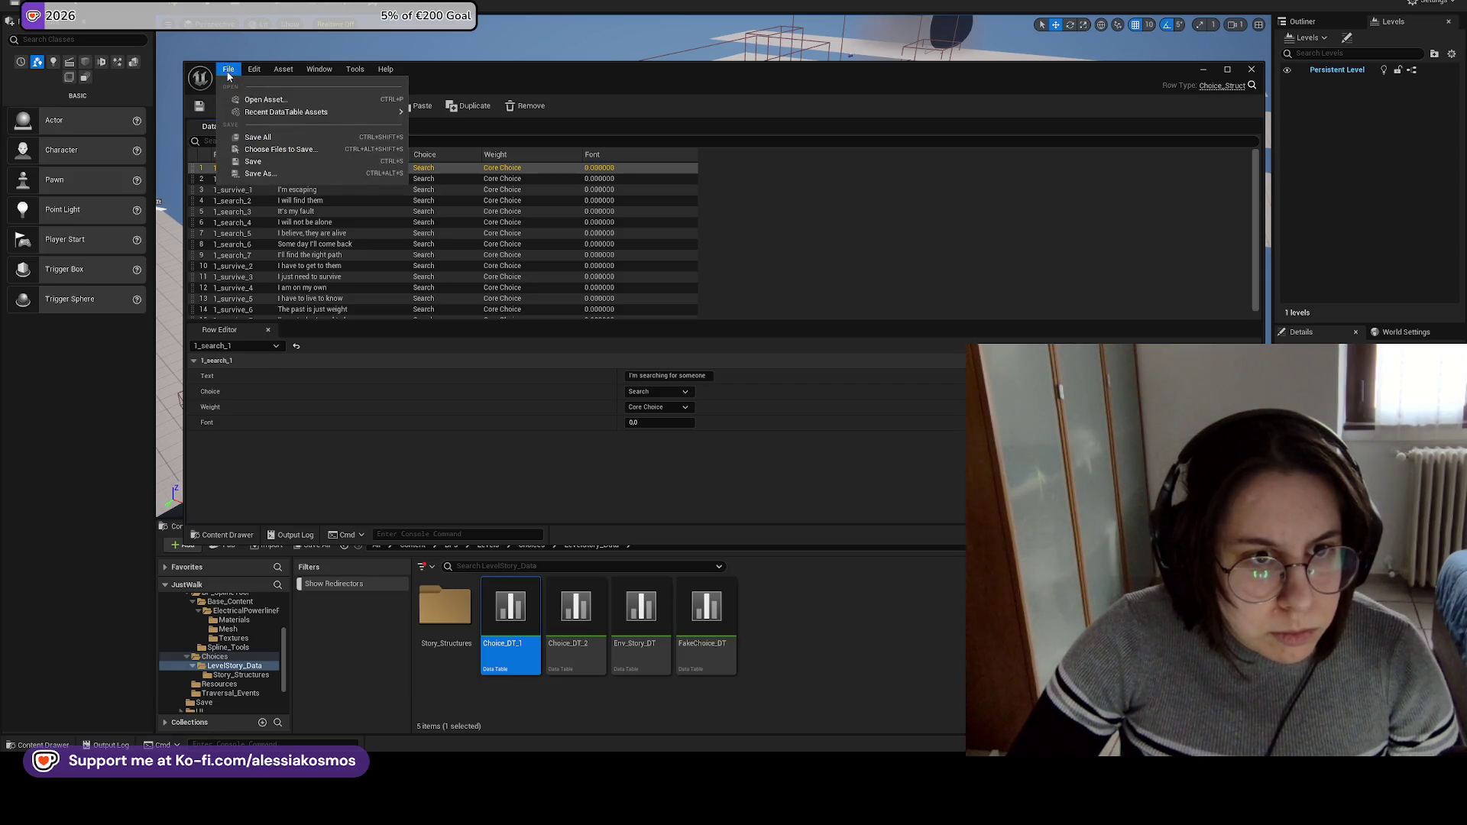
pyautogui.click(494, 81)
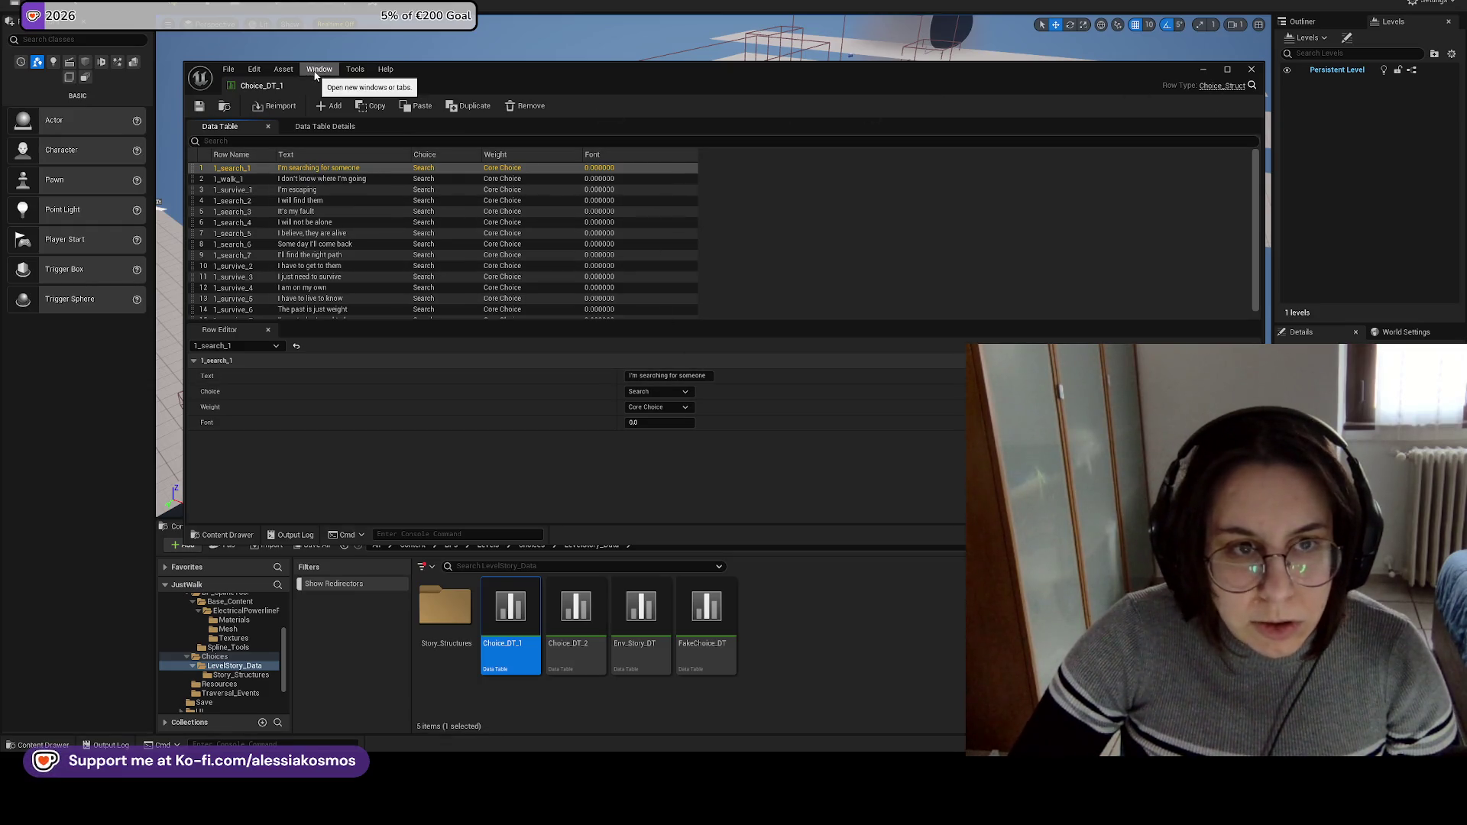
pyautogui.click(283, 70)
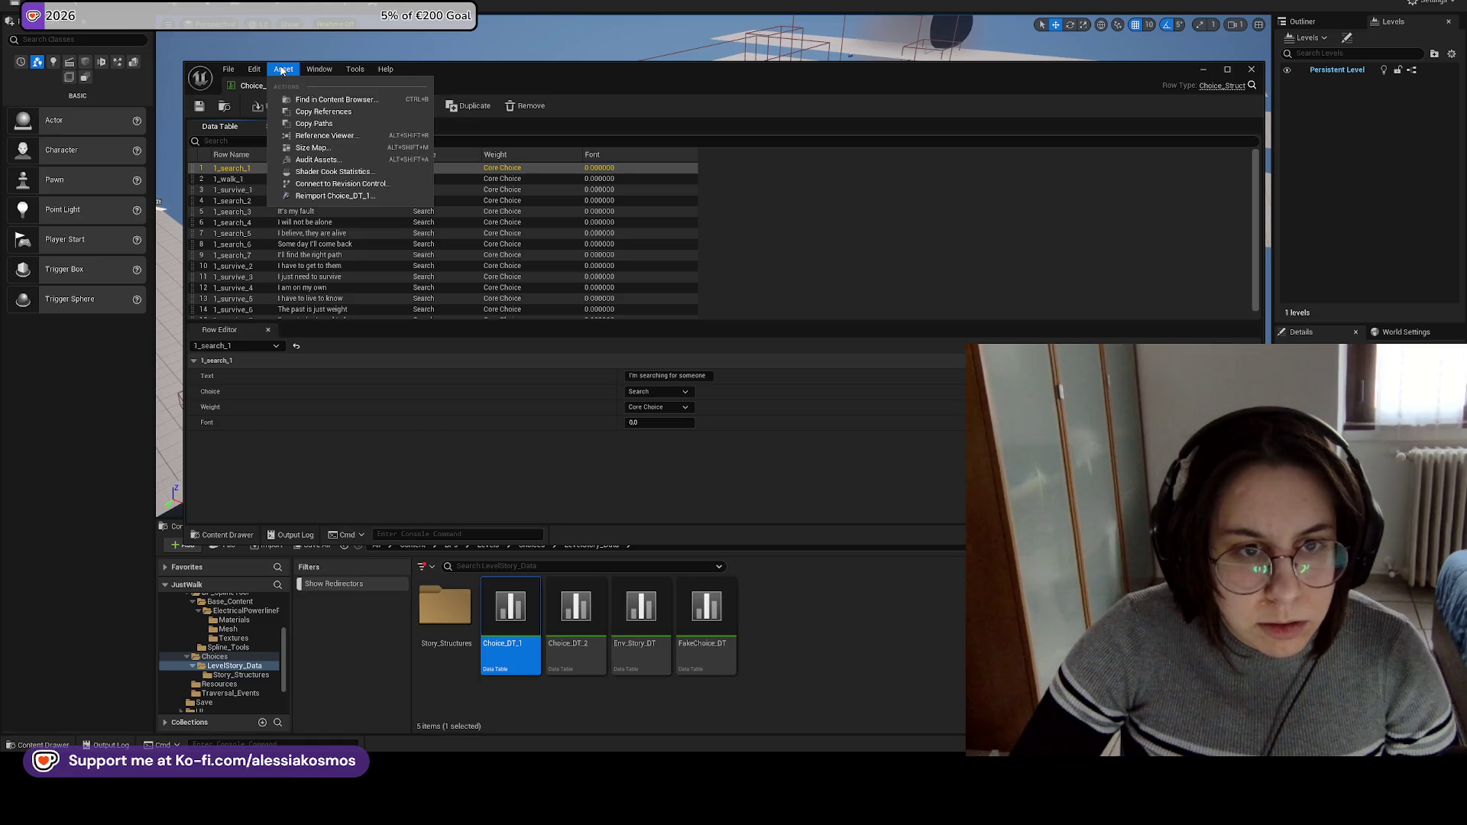
pyautogui.moveTo(309, 72)
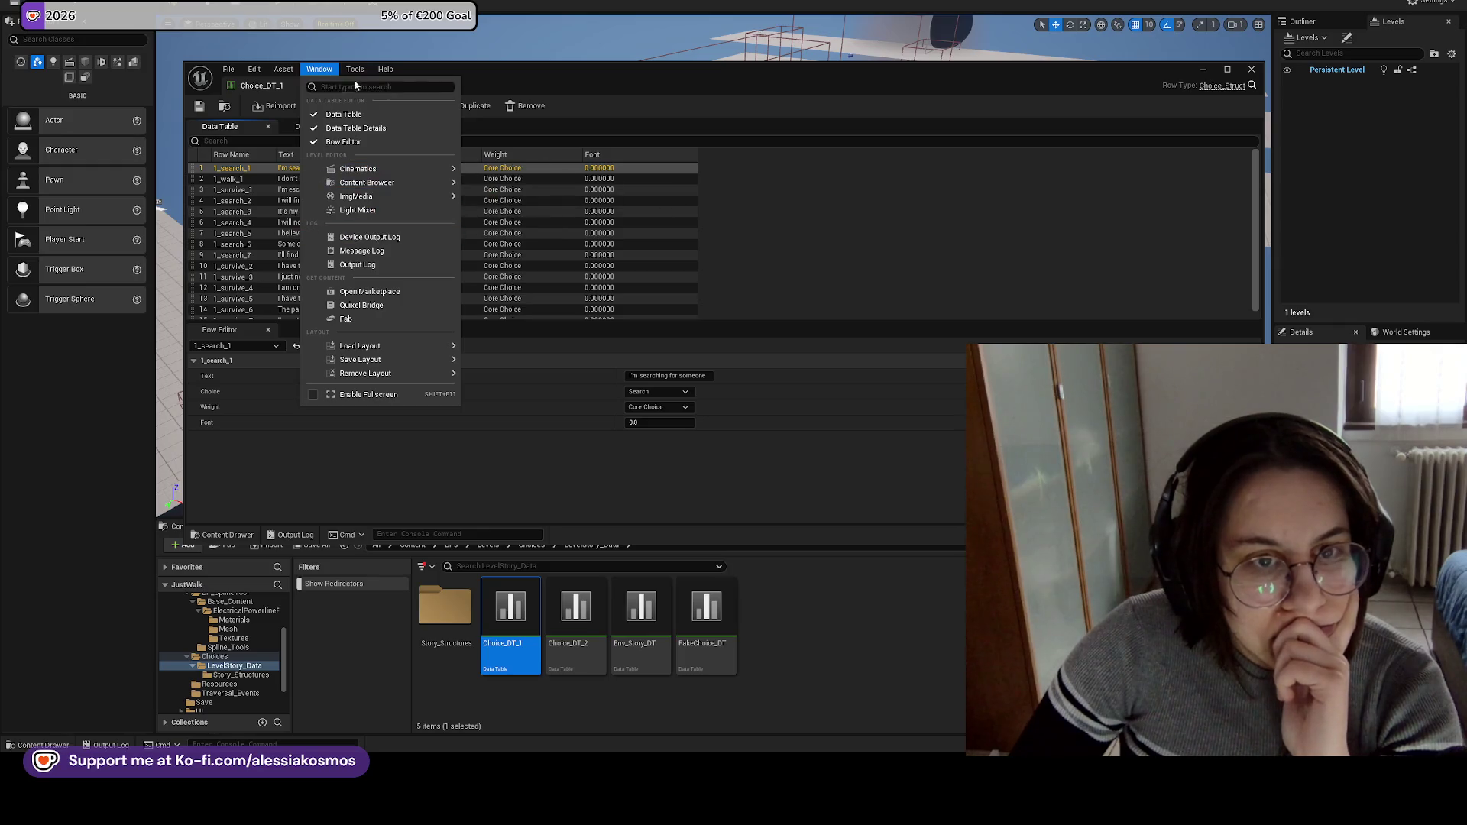
pyautogui.moveTo(357, 73)
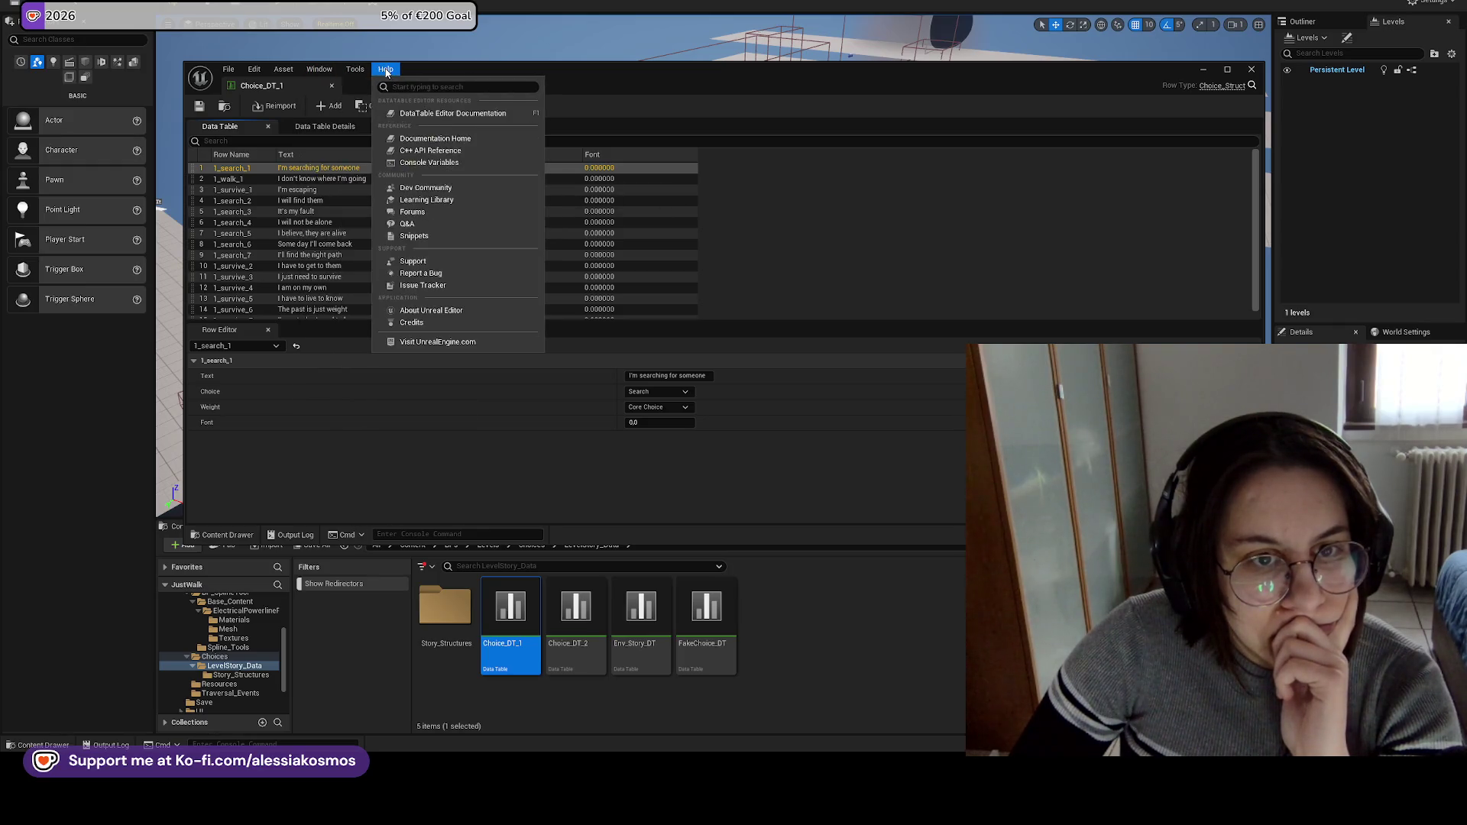
pyautogui.moveTo(258, 68)
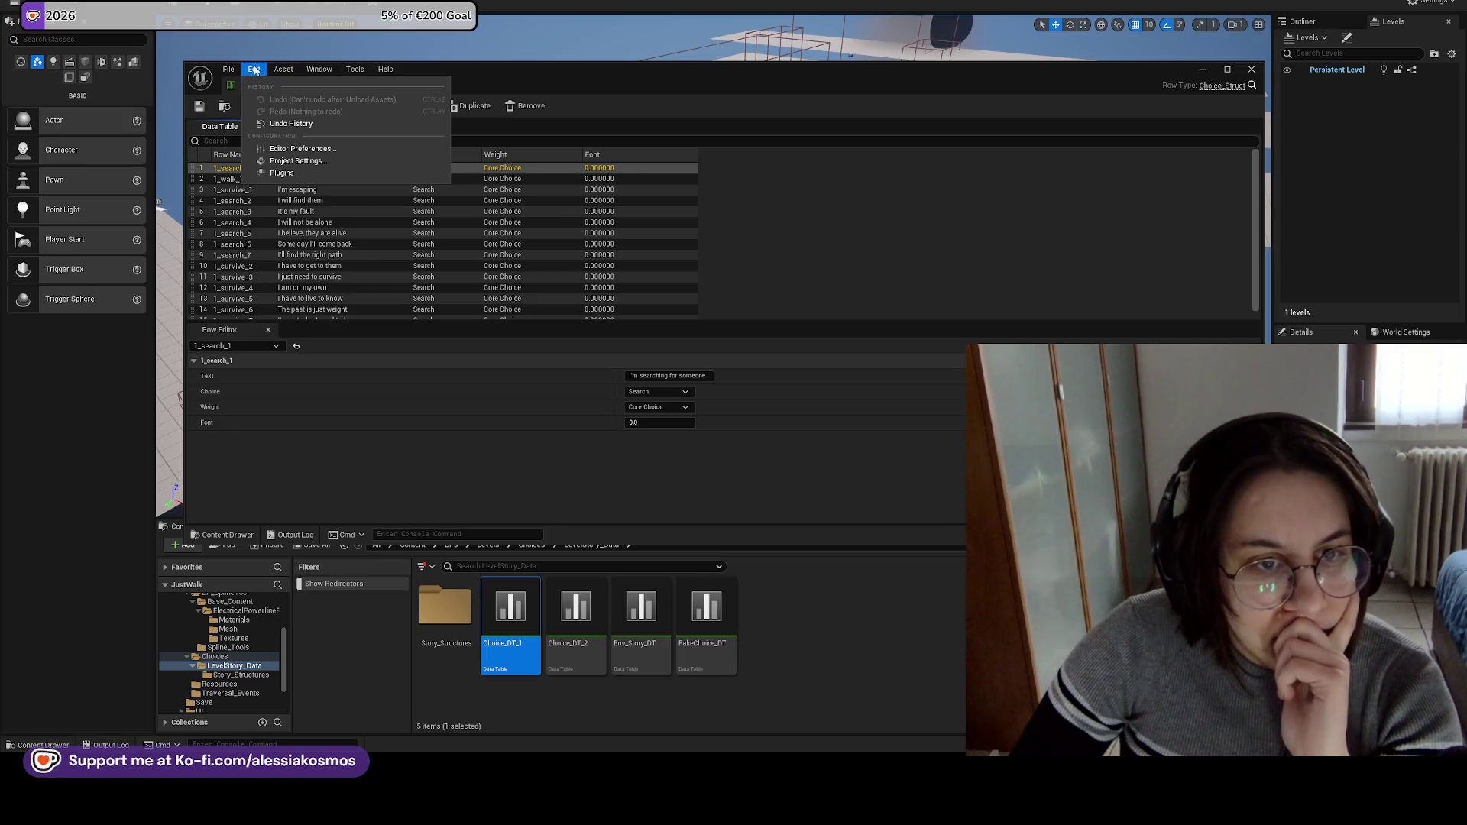
pyautogui.click(552, 85)
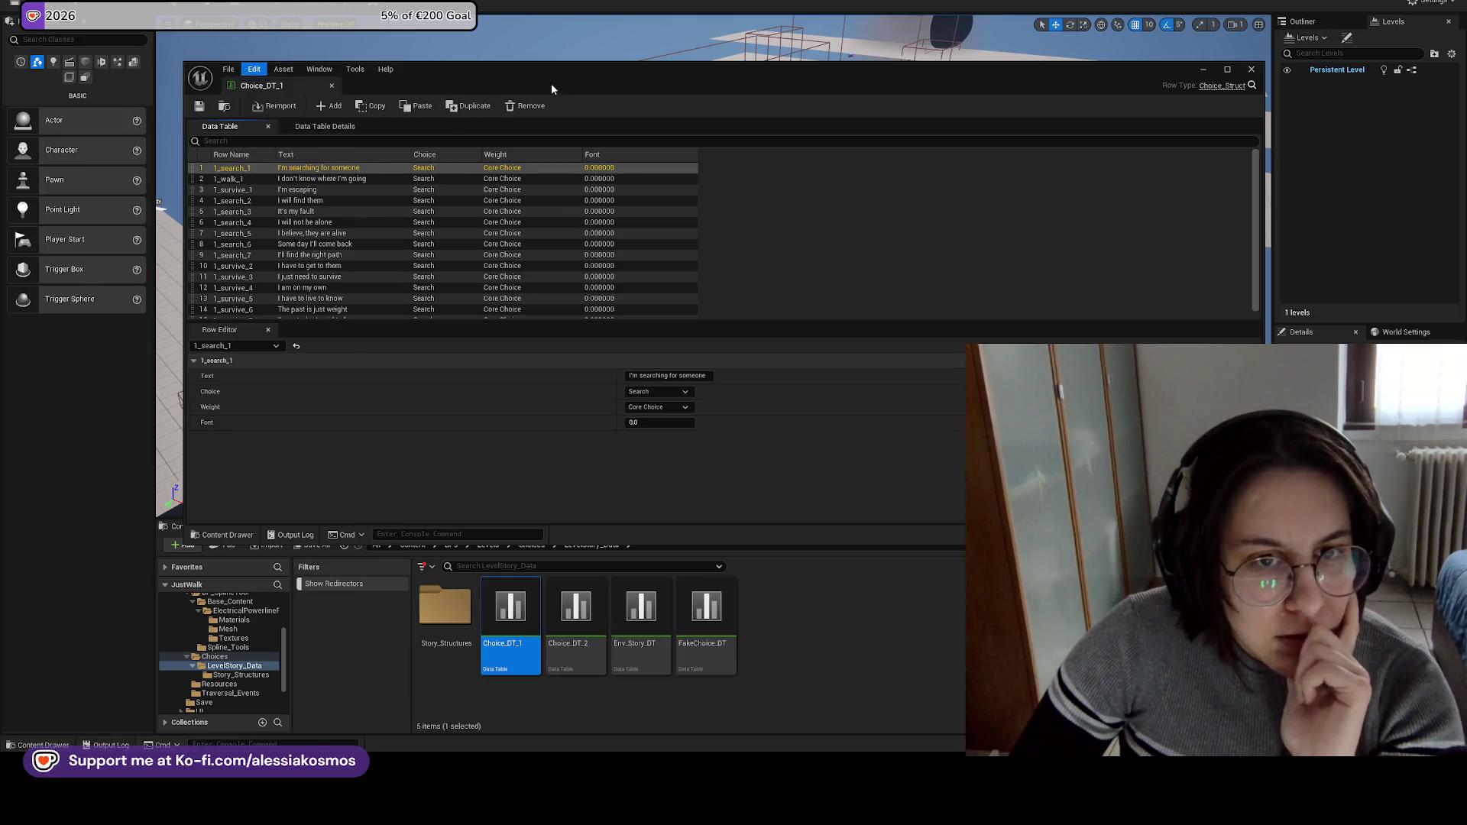
# Add an empty NewRow to Choice_DT_1 and save the table.
pyautogui.click(325, 108)
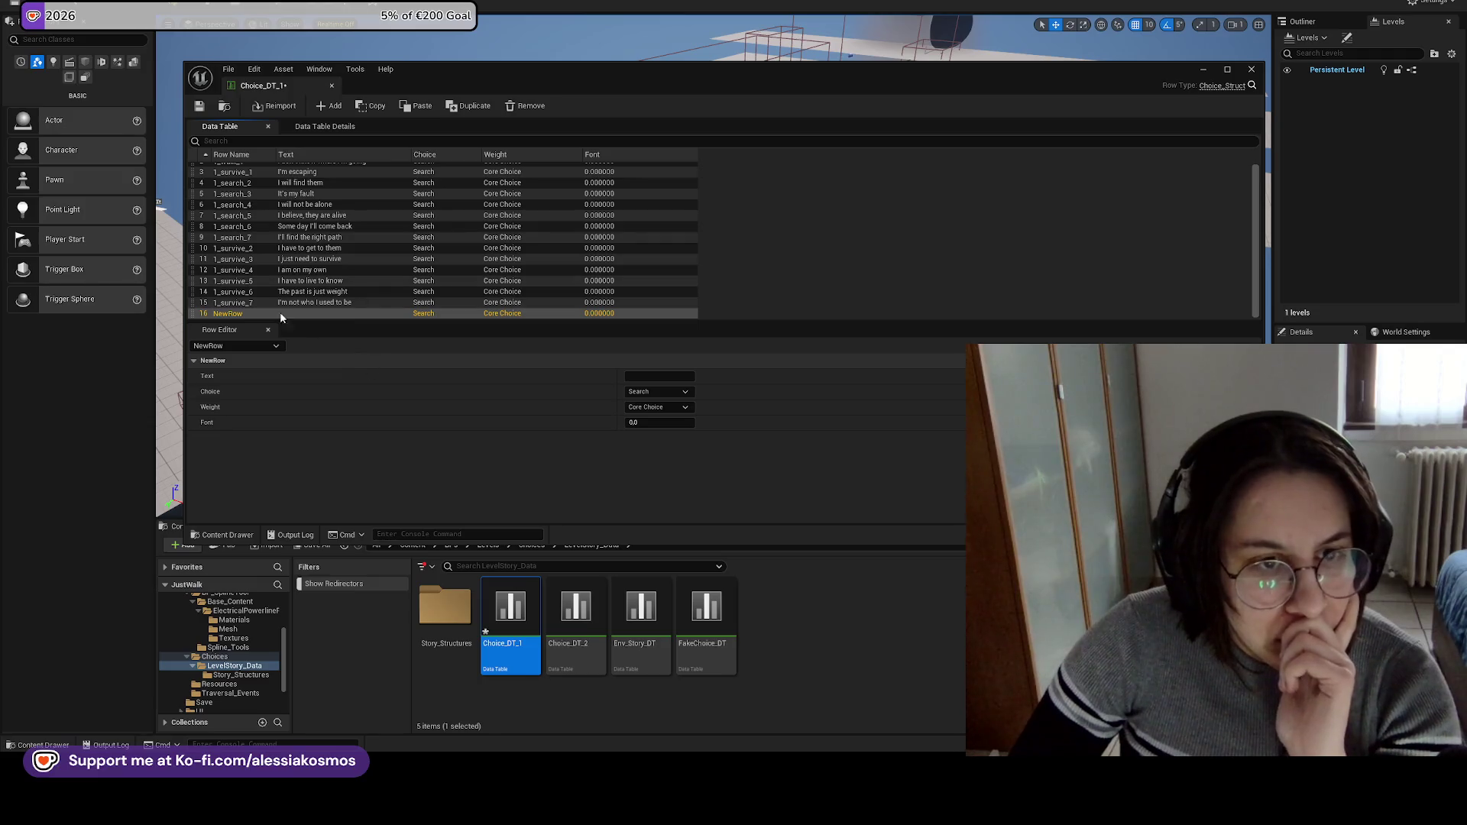
pyautogui.click(200, 106)
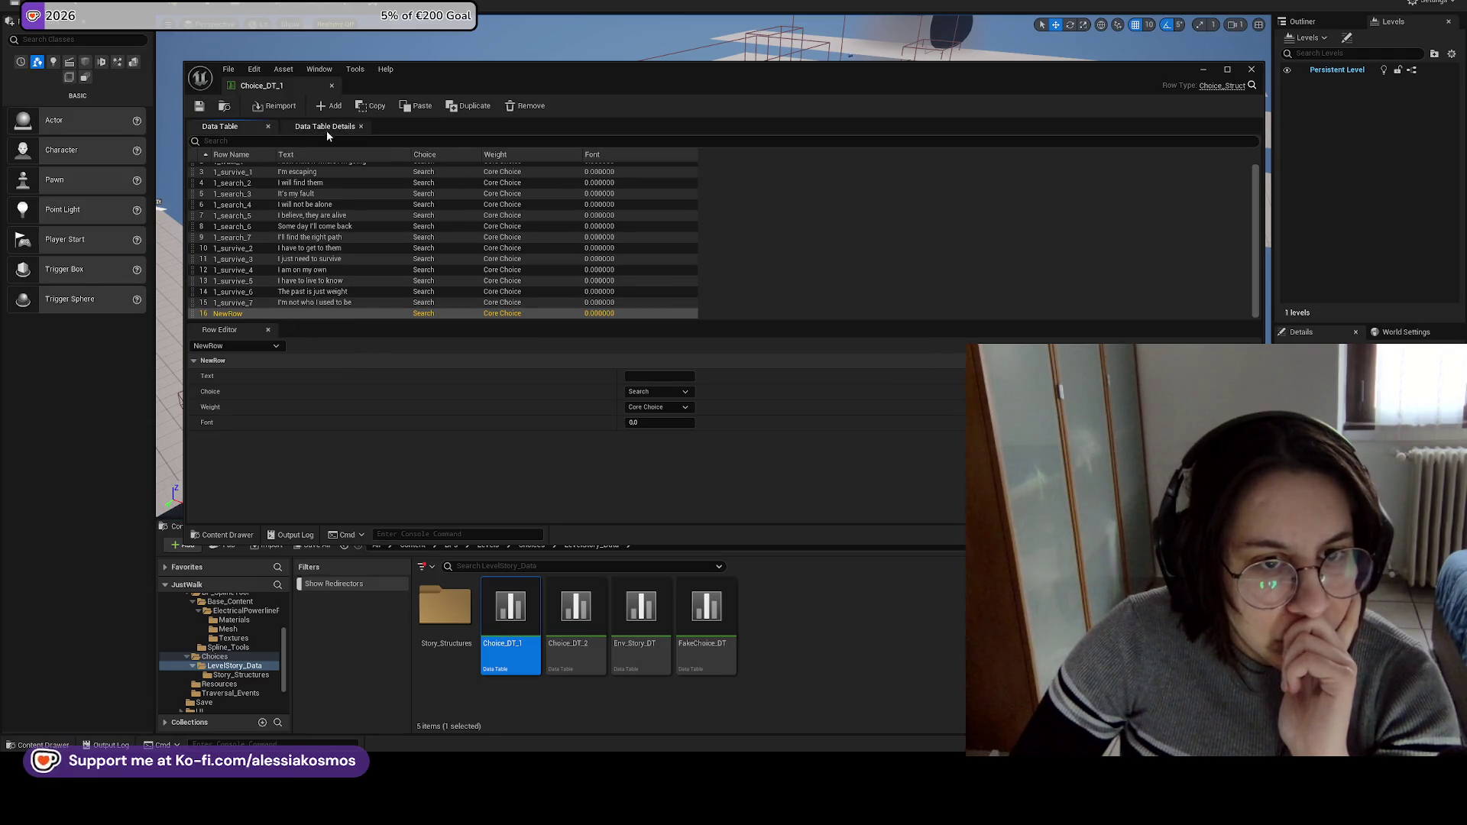
pyautogui.click(327, 131)
pyautogui.click(230, 128)
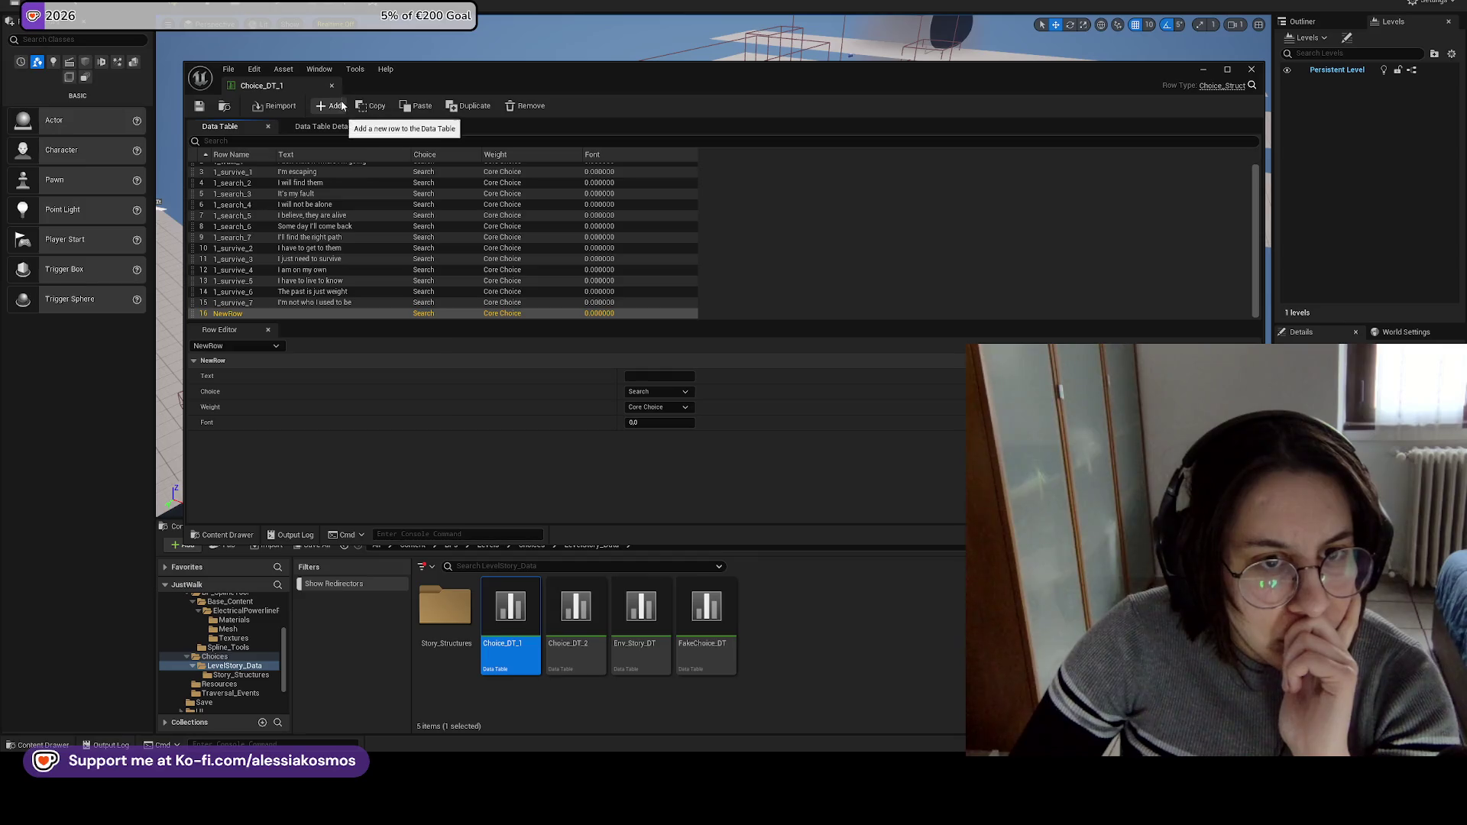
# Look through the Window, Edit and File menus, dismissing the Open Asset picker.
pyautogui.click(323, 73)
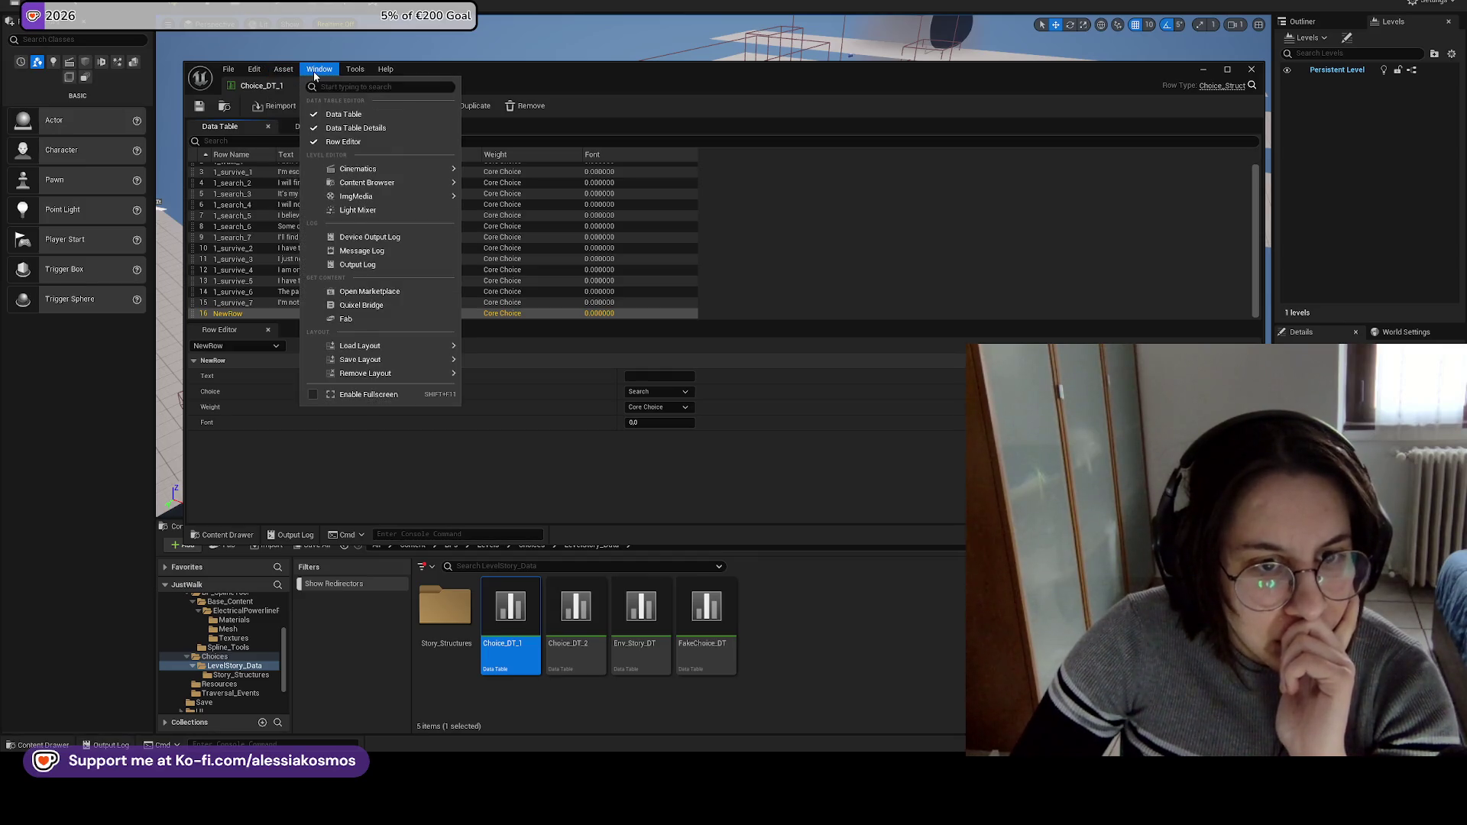
pyautogui.moveTo(293, 74)
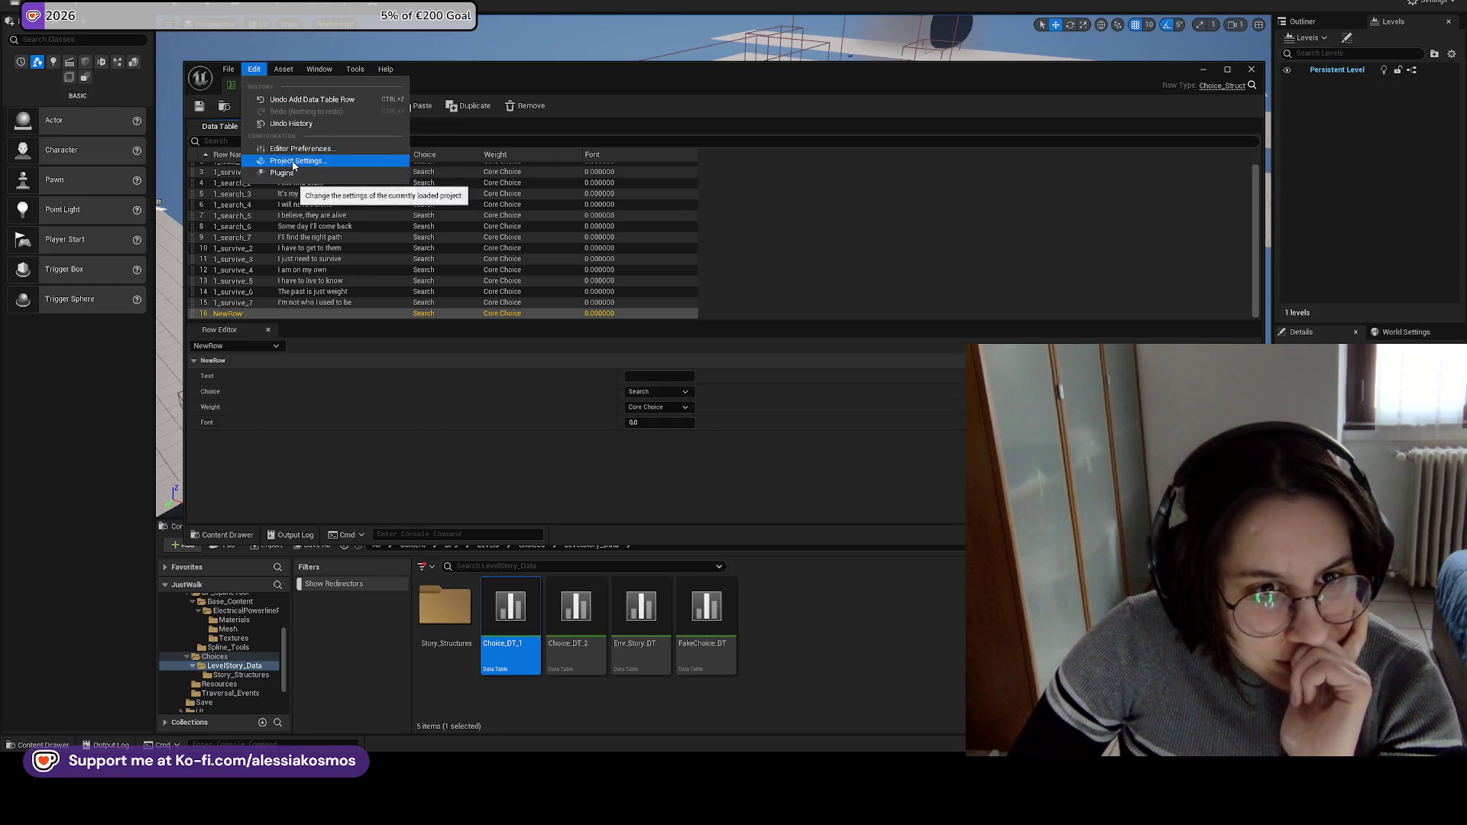
pyautogui.click(451, 76)
pyautogui.click(227, 70)
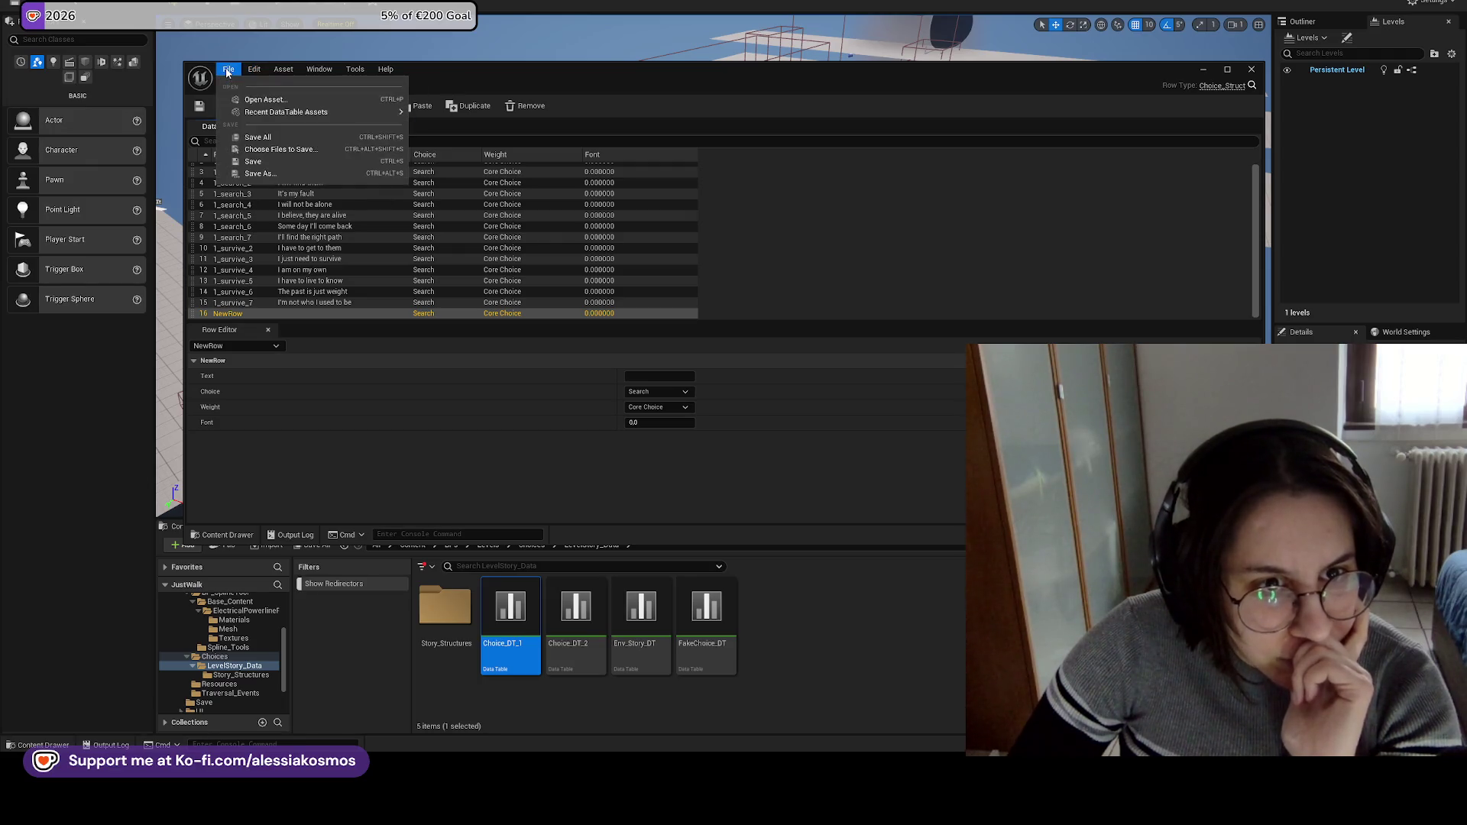
pyautogui.click(265, 100)
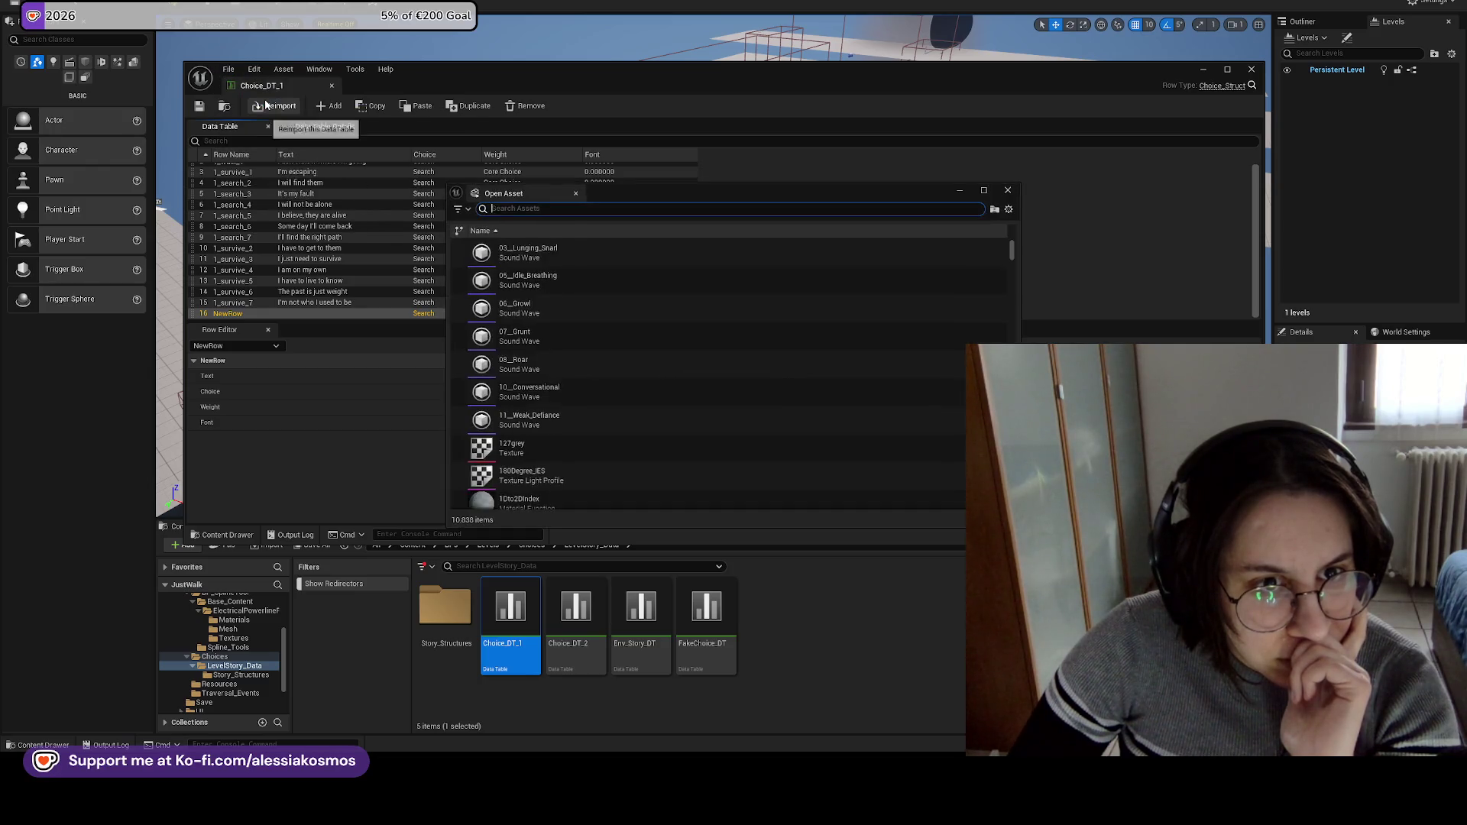
pyautogui.click(1010, 191)
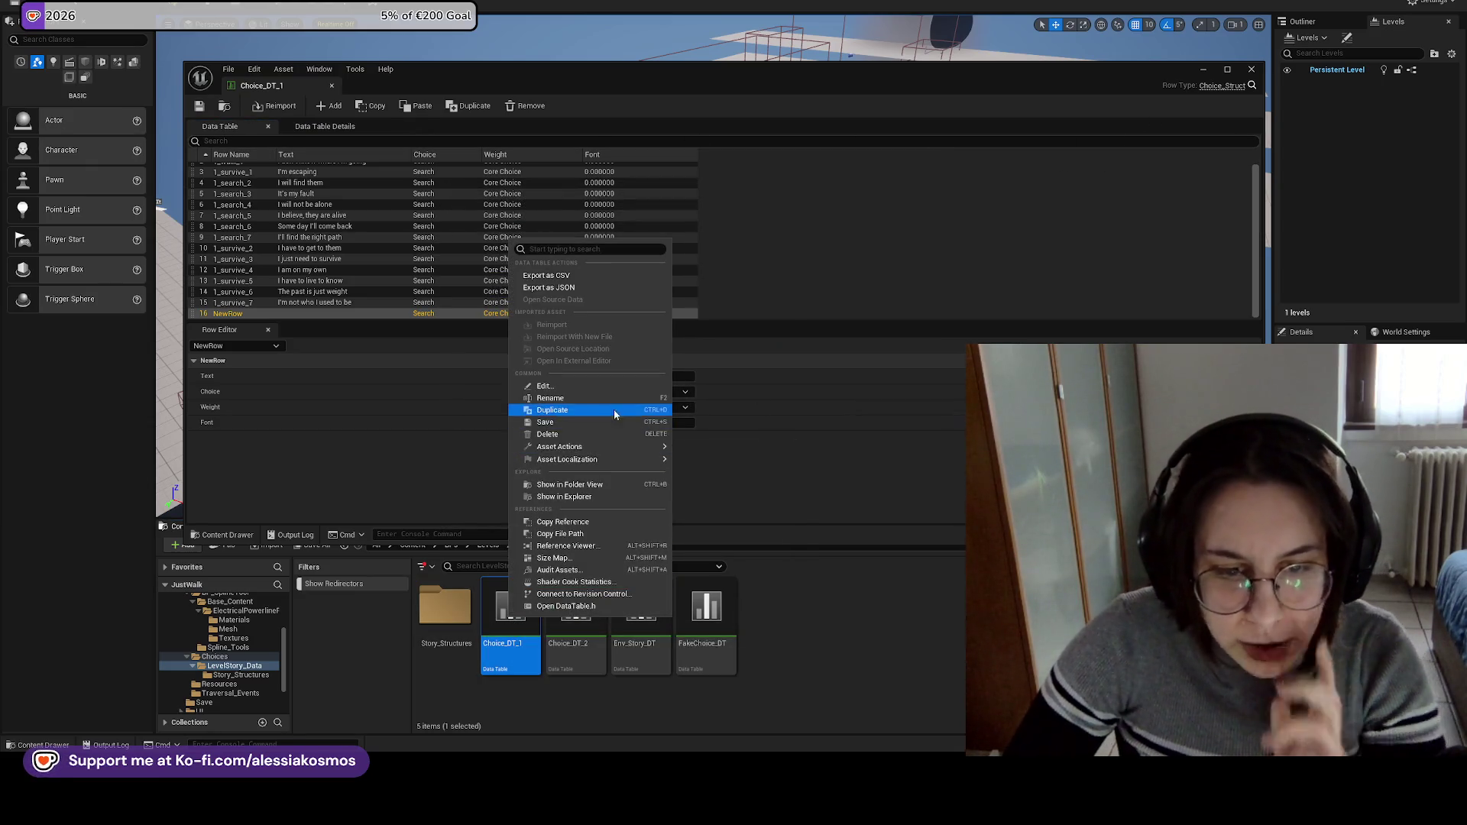
# Export Choice_DT_1 as the CSV file DT_1 in the Download folder.
pyautogui.click(570, 276)
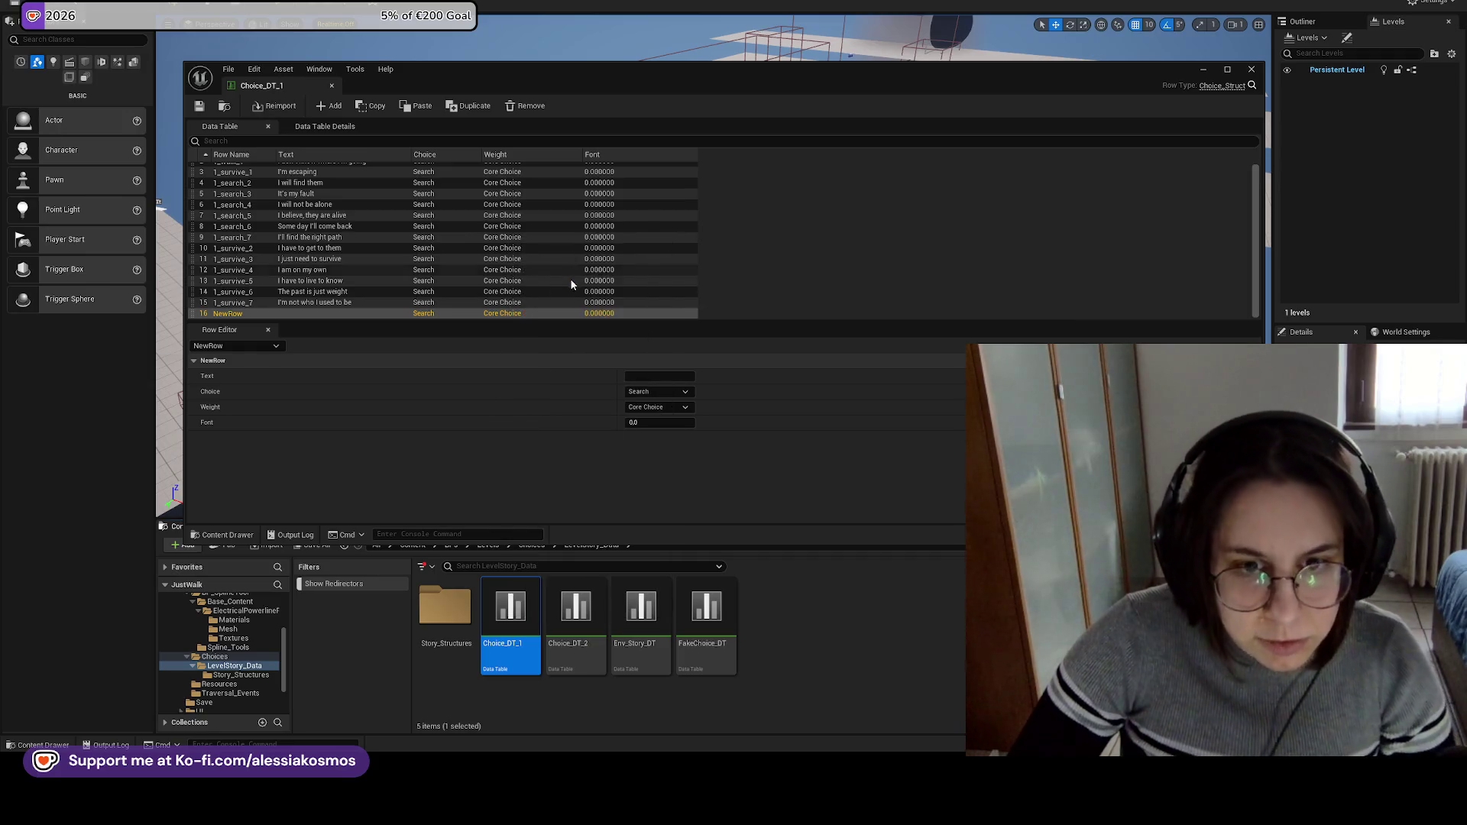
pyautogui.click(60, 93)
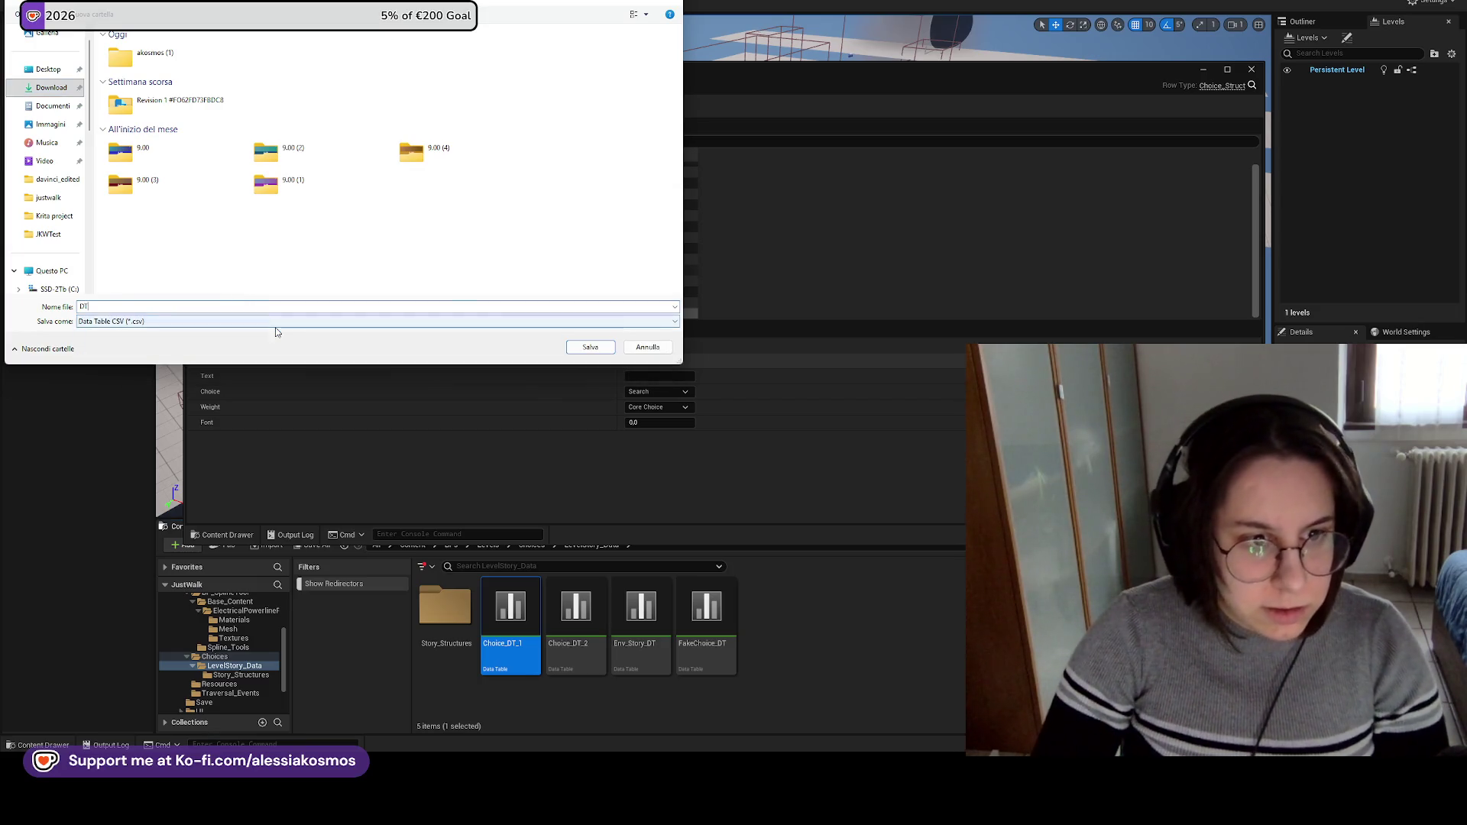
pyautogui.write('DT-')
pyautogui.press('BackSpace')
pyautogui.write('_')
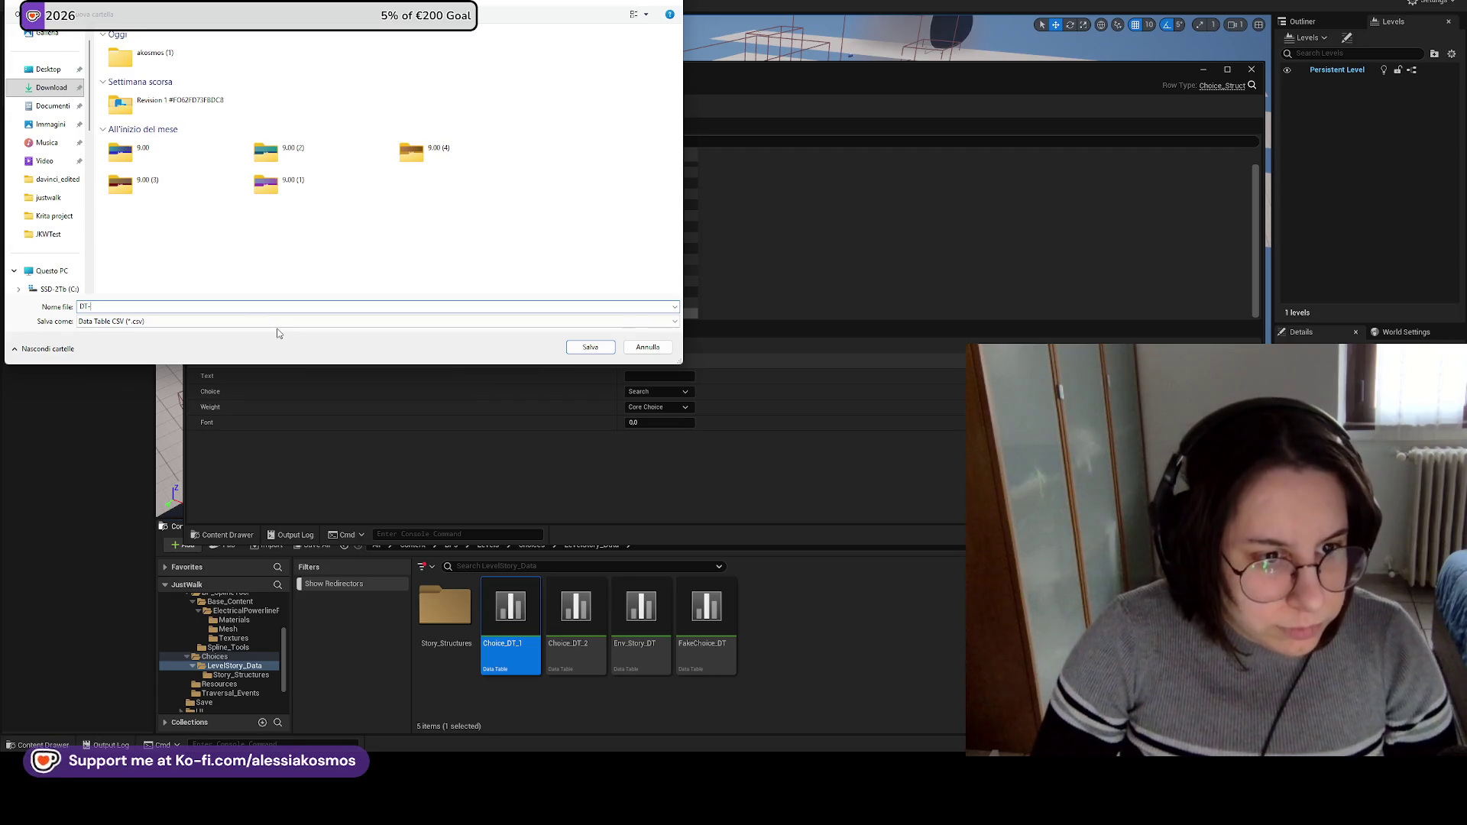
pyautogui.press('Return')
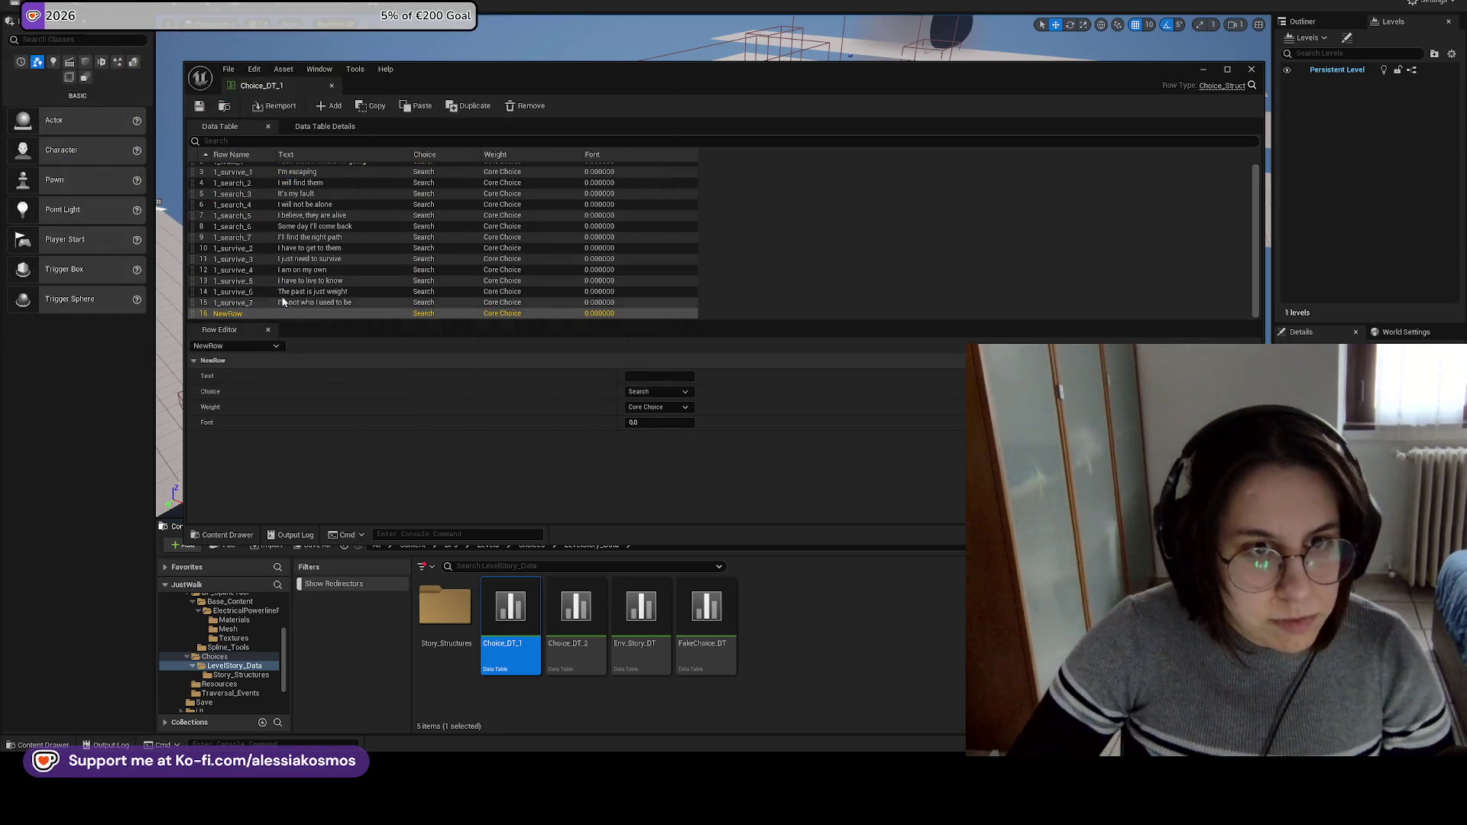
# Close the data table editor and switch to Google Drive in the browser.
pyautogui.scroll(5, 268, 301)
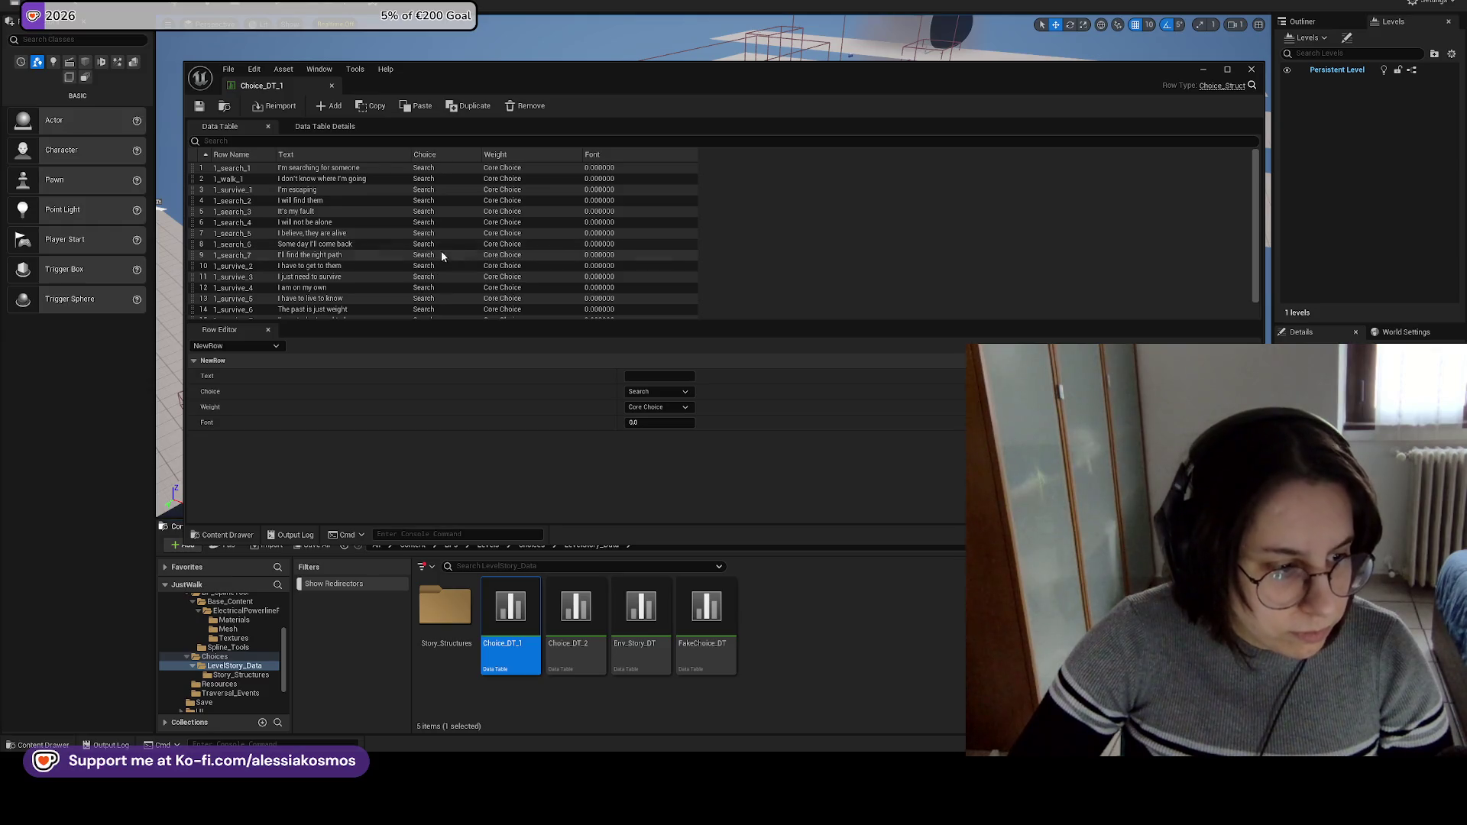
pyautogui.scroll(-2, 479, 233)
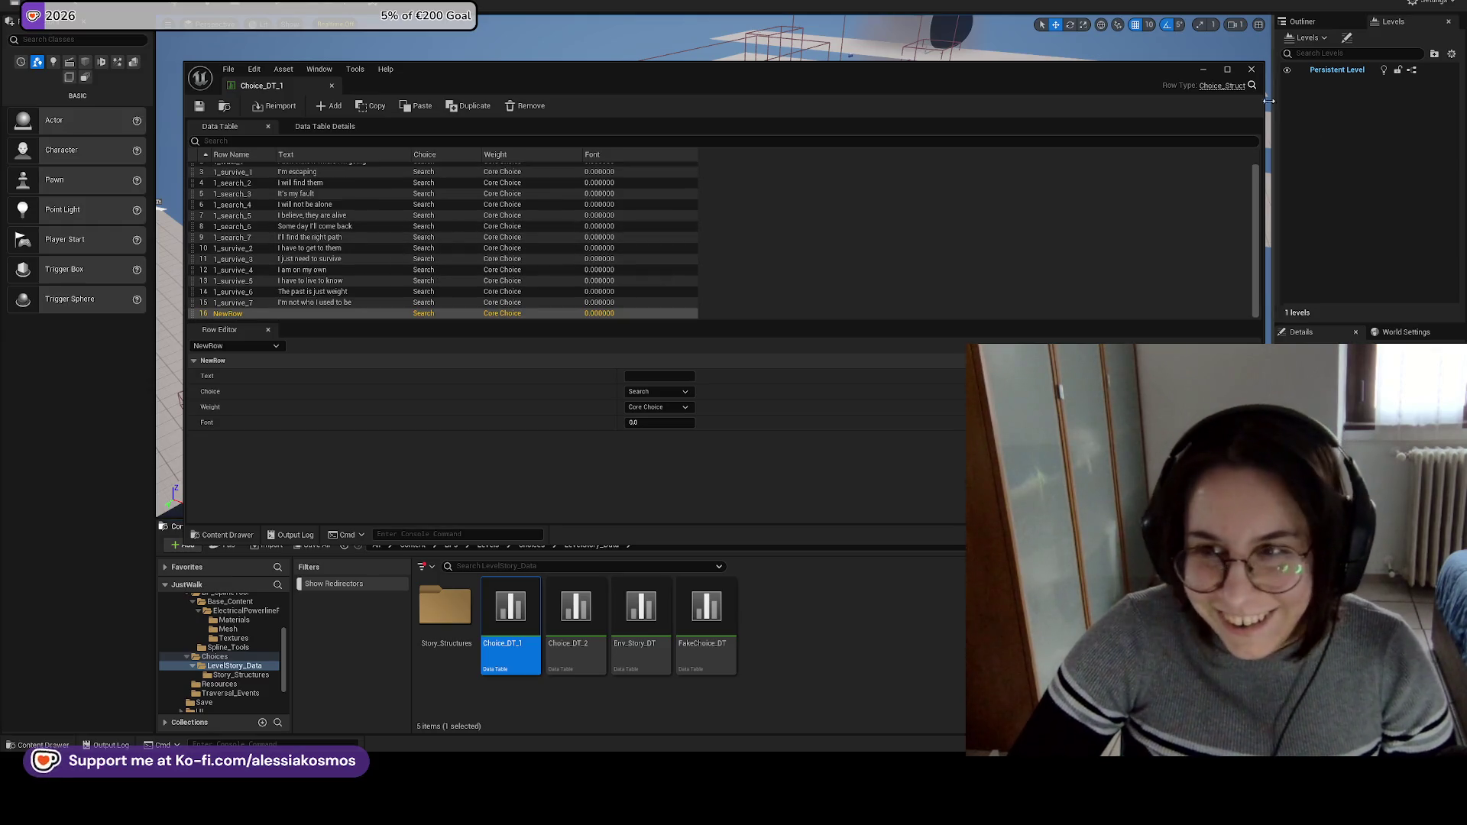
pyautogui.click(1251, 68)
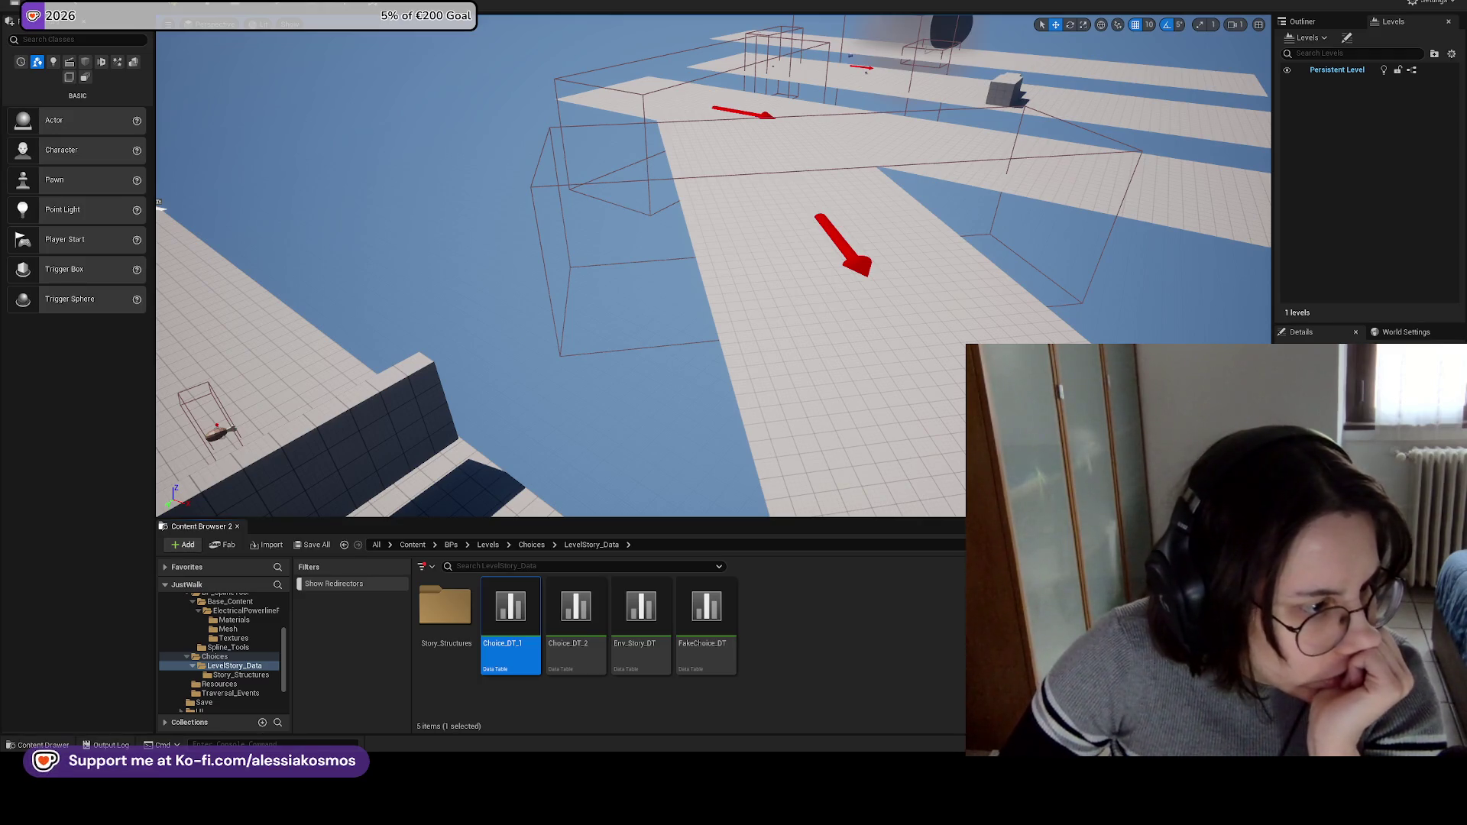
pyautogui.hotkey('alt', 'Tab')
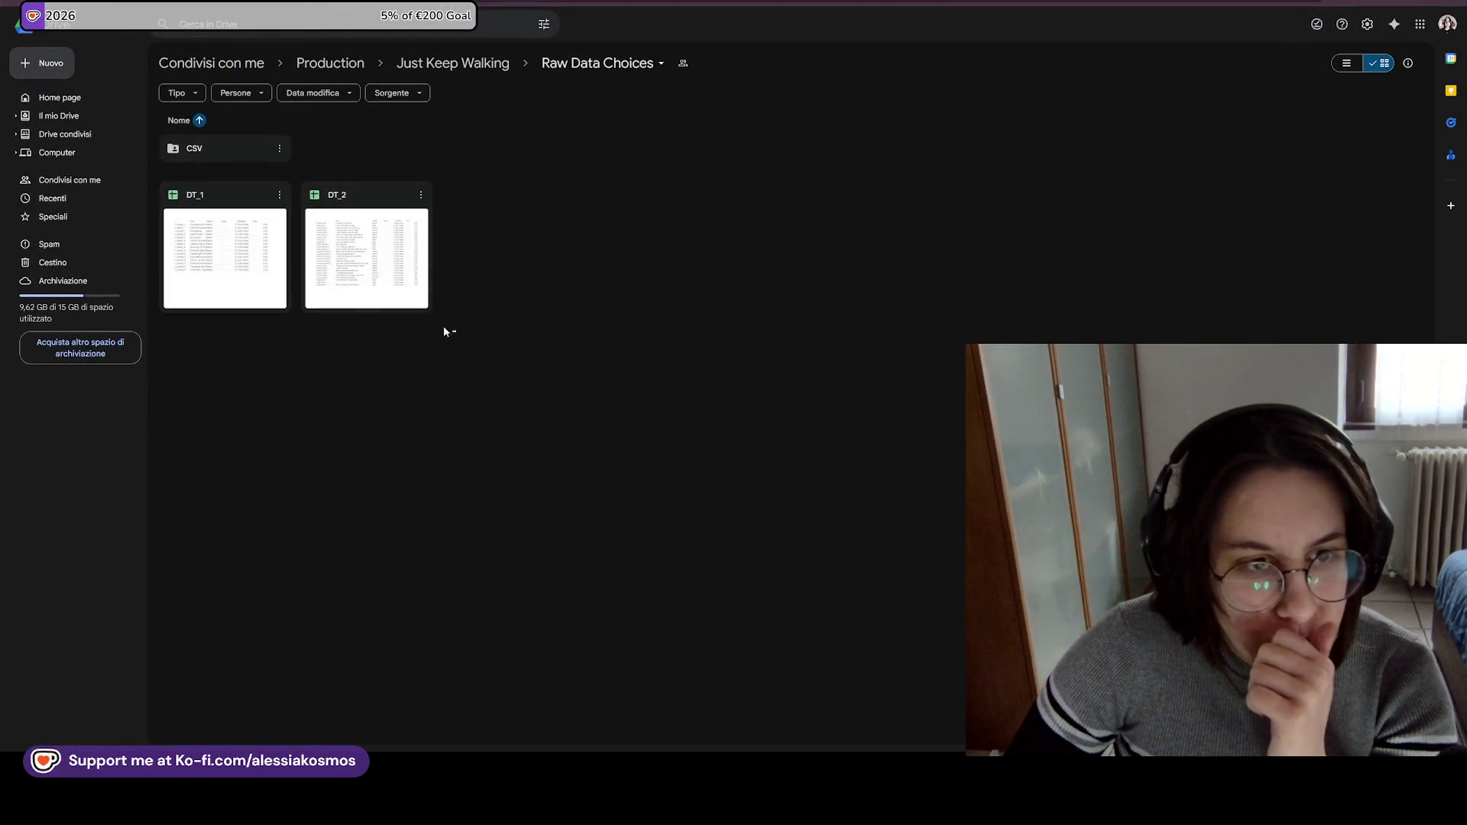
# Move the old DT_1 and DT_2 sheets in Raw Data Choices to the trash.
pyautogui.moveTo(454, 336); pyautogui.dragTo(165, 188)
pyautogui.rightClick(228, 229)
pyautogui.click(313, 419)
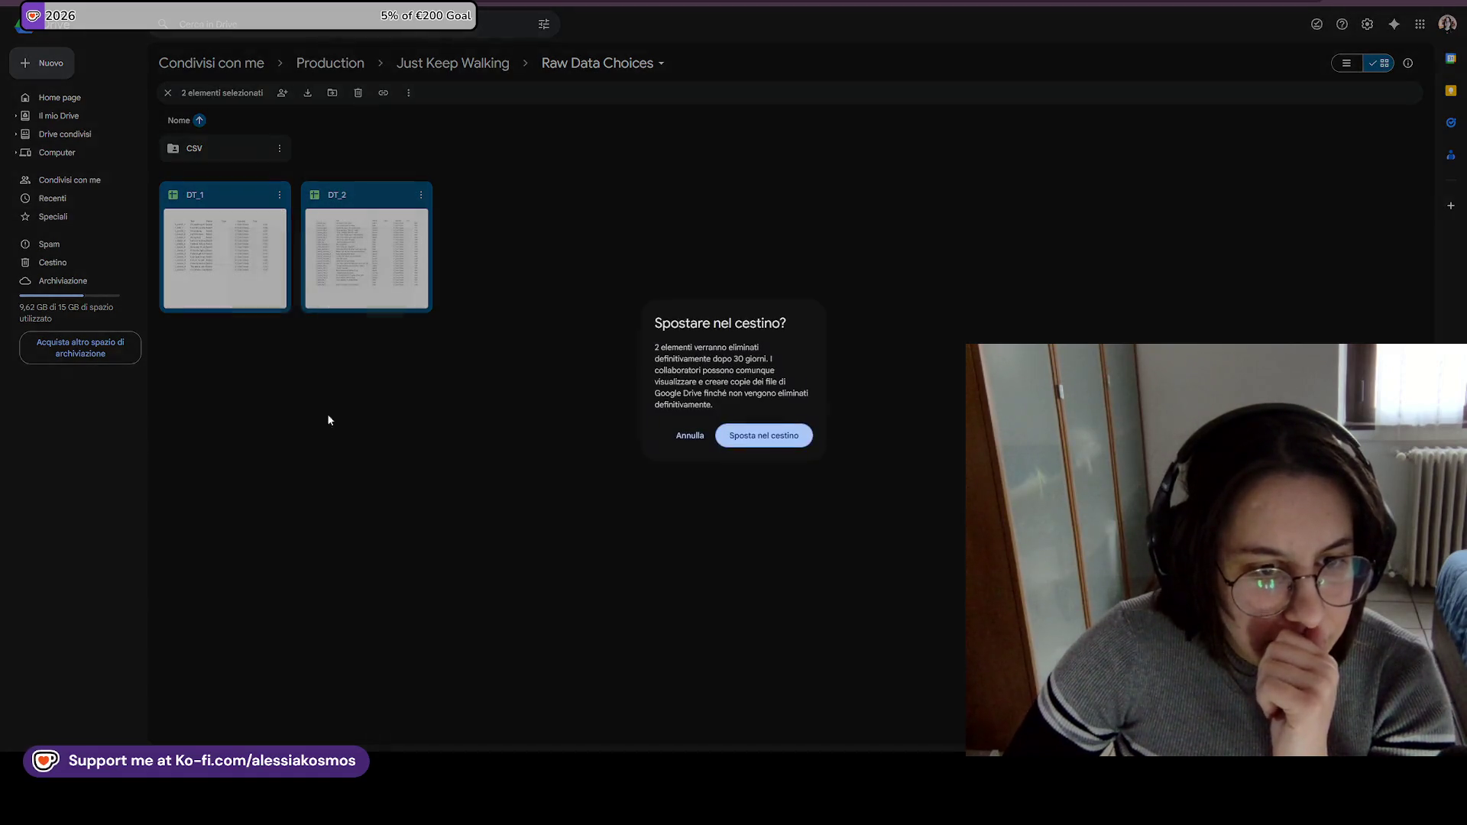
pyautogui.click(771, 439)
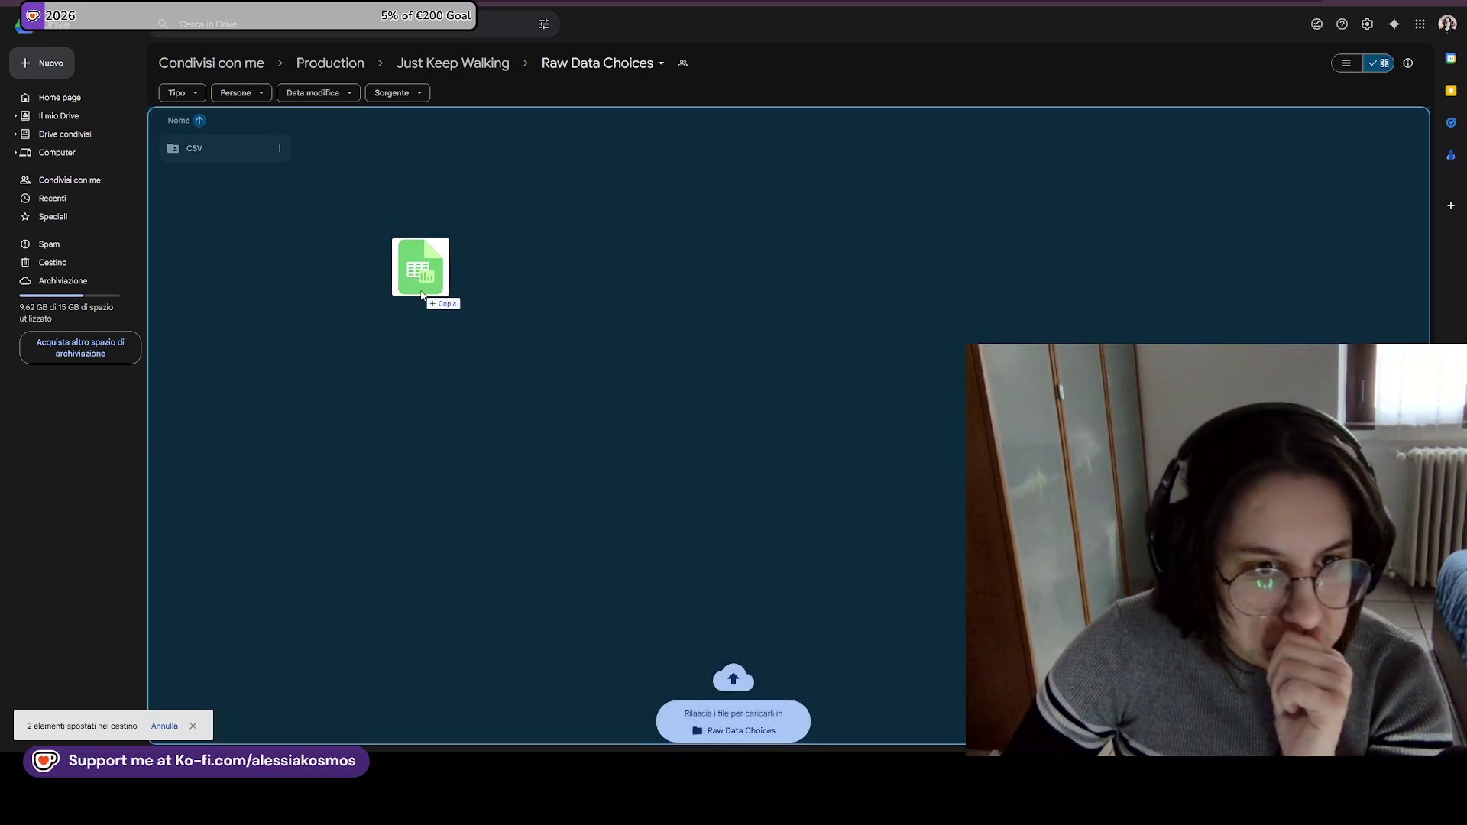
# Upload the exported DT_1.csv into the folder and open it in Google Sheets.
pyautogui.moveTo(425, 288); pyautogui.dragTo(393, 301)
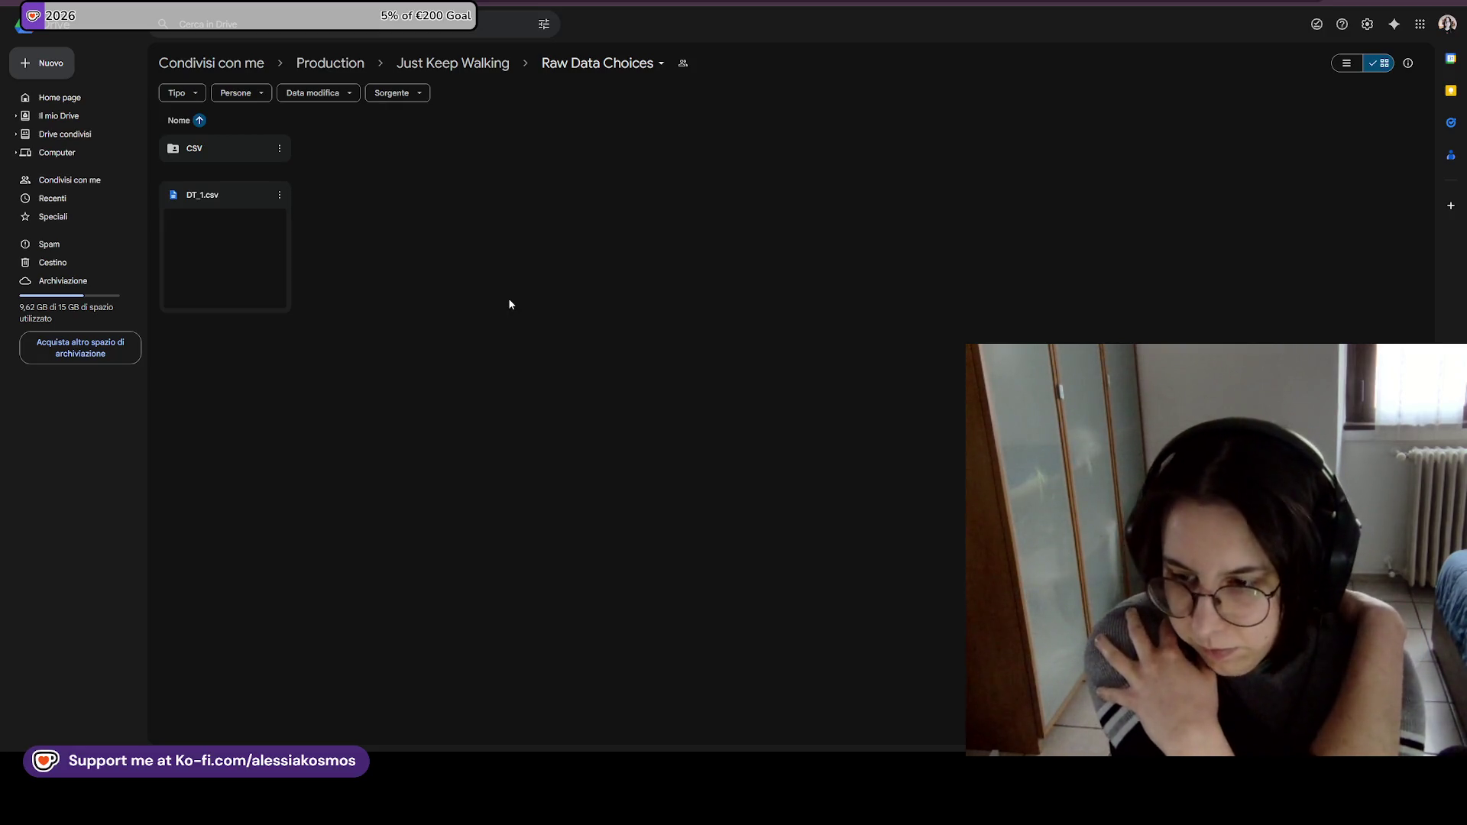
pyautogui.click(269, 265)
pyautogui.rightClick(269, 264)
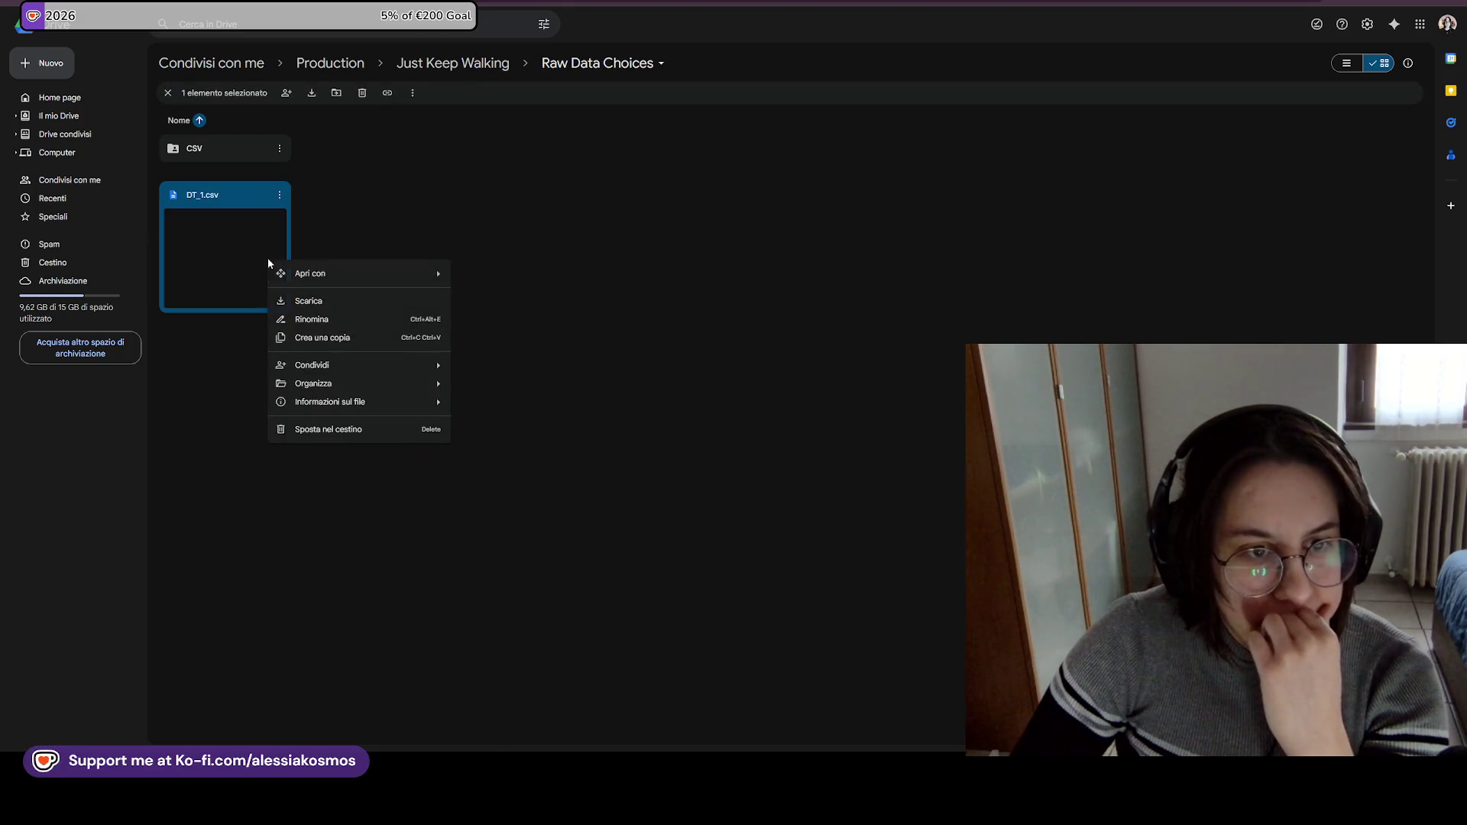
pyautogui.moveTo(324, 274)
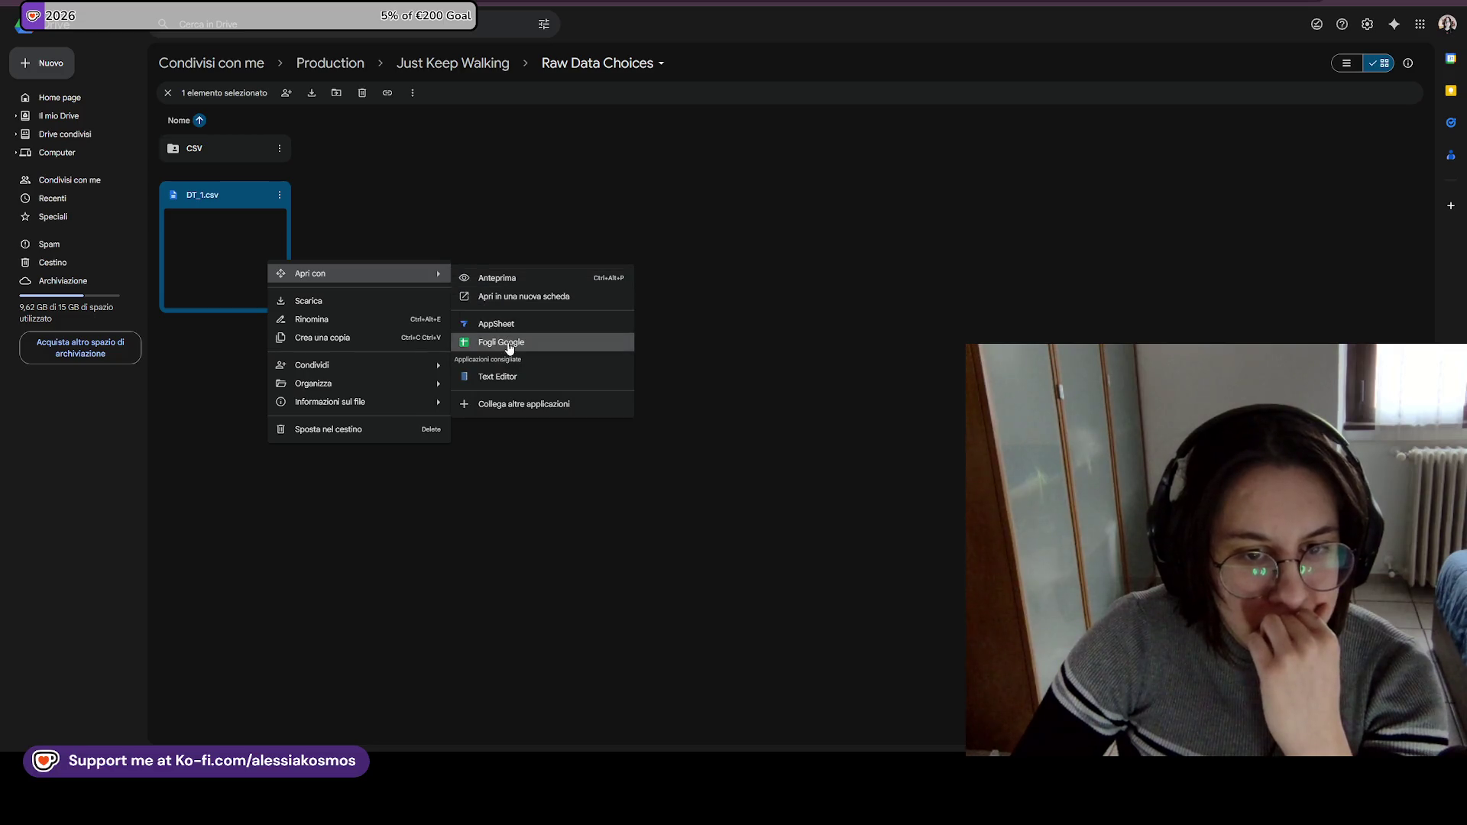
pyautogui.click(511, 341)
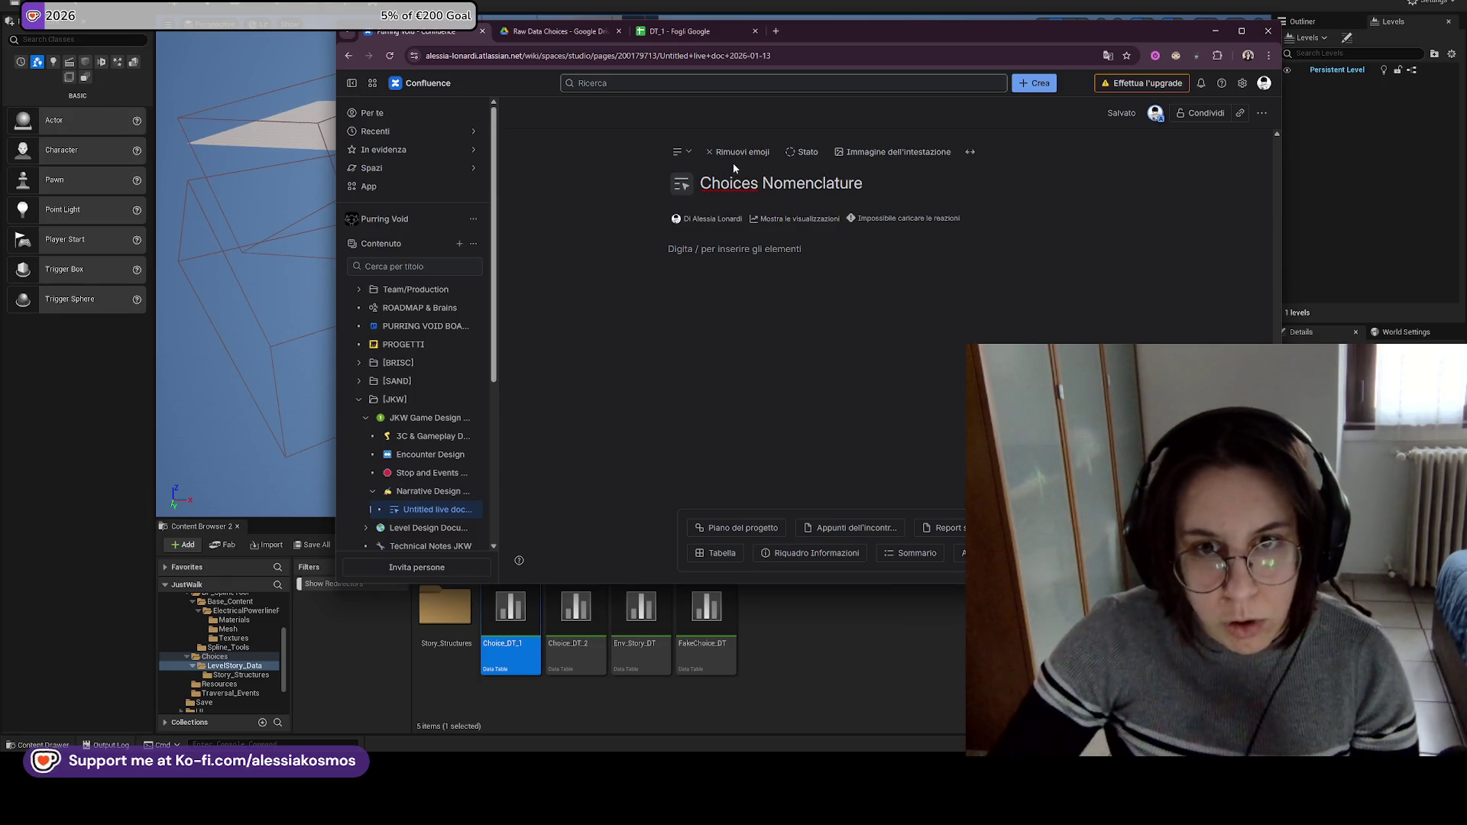
# Glance at the DT_1 spreadsheet, then return to the Choices Nomenclature page.
pyautogui.click(684, 30)
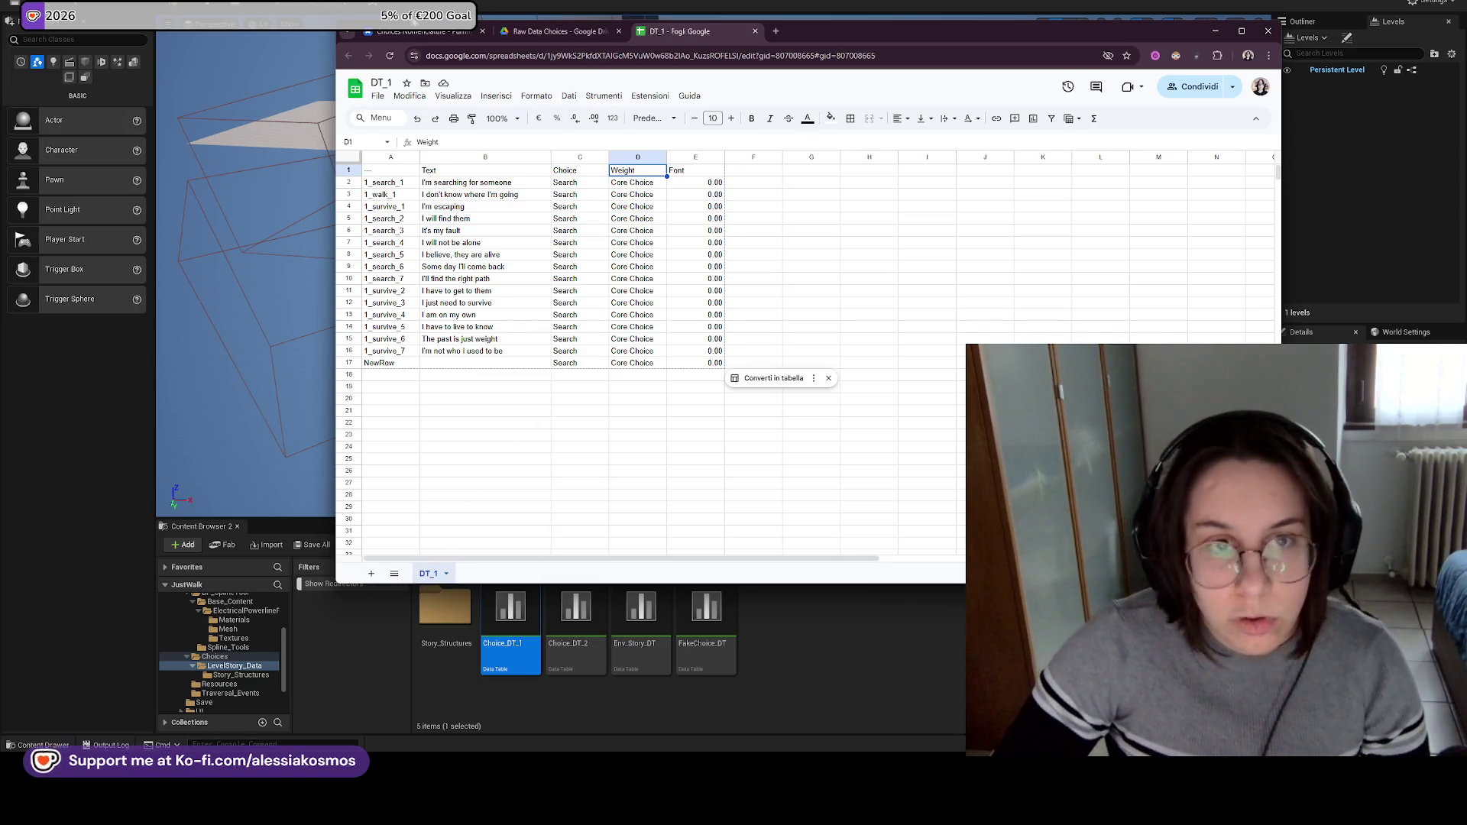
pyautogui.click(420, 31)
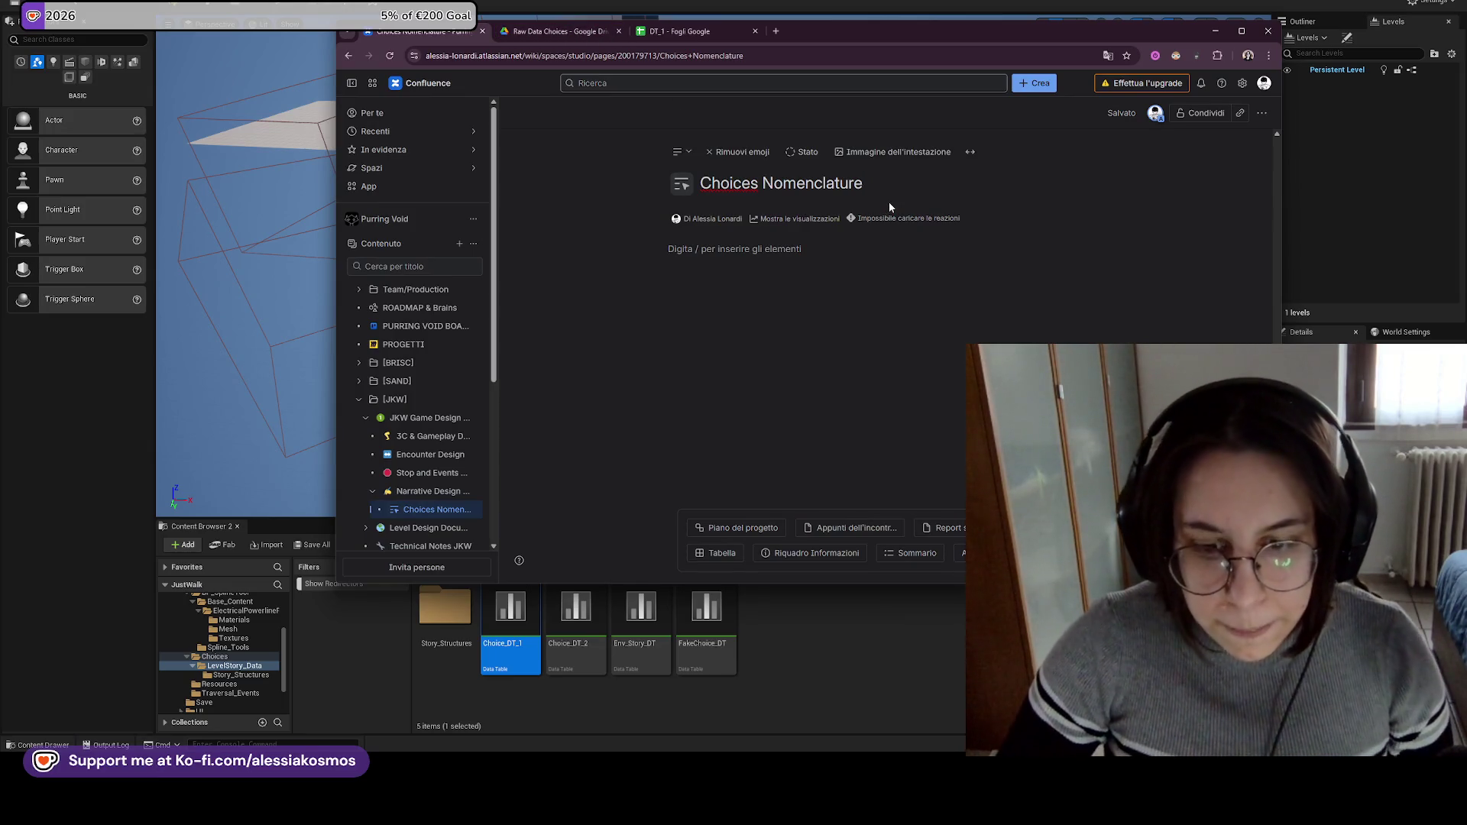
# Open the Enum_ChoiceTheme enumeration and place the Confluence page beside the Unreal editor.
pyautogui.doubleClick(457, 633)
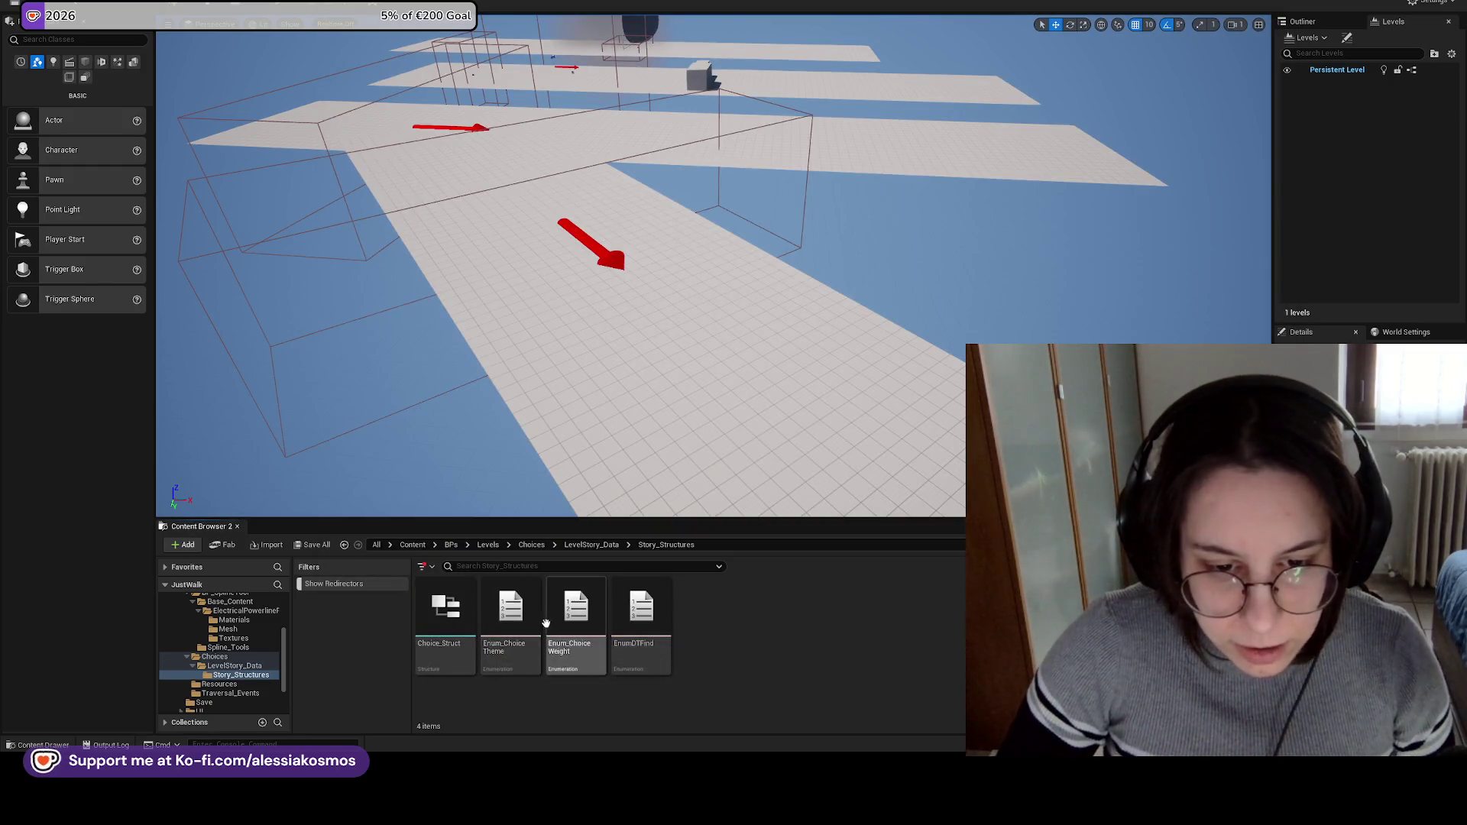
pyautogui.doubleClick(511, 619)
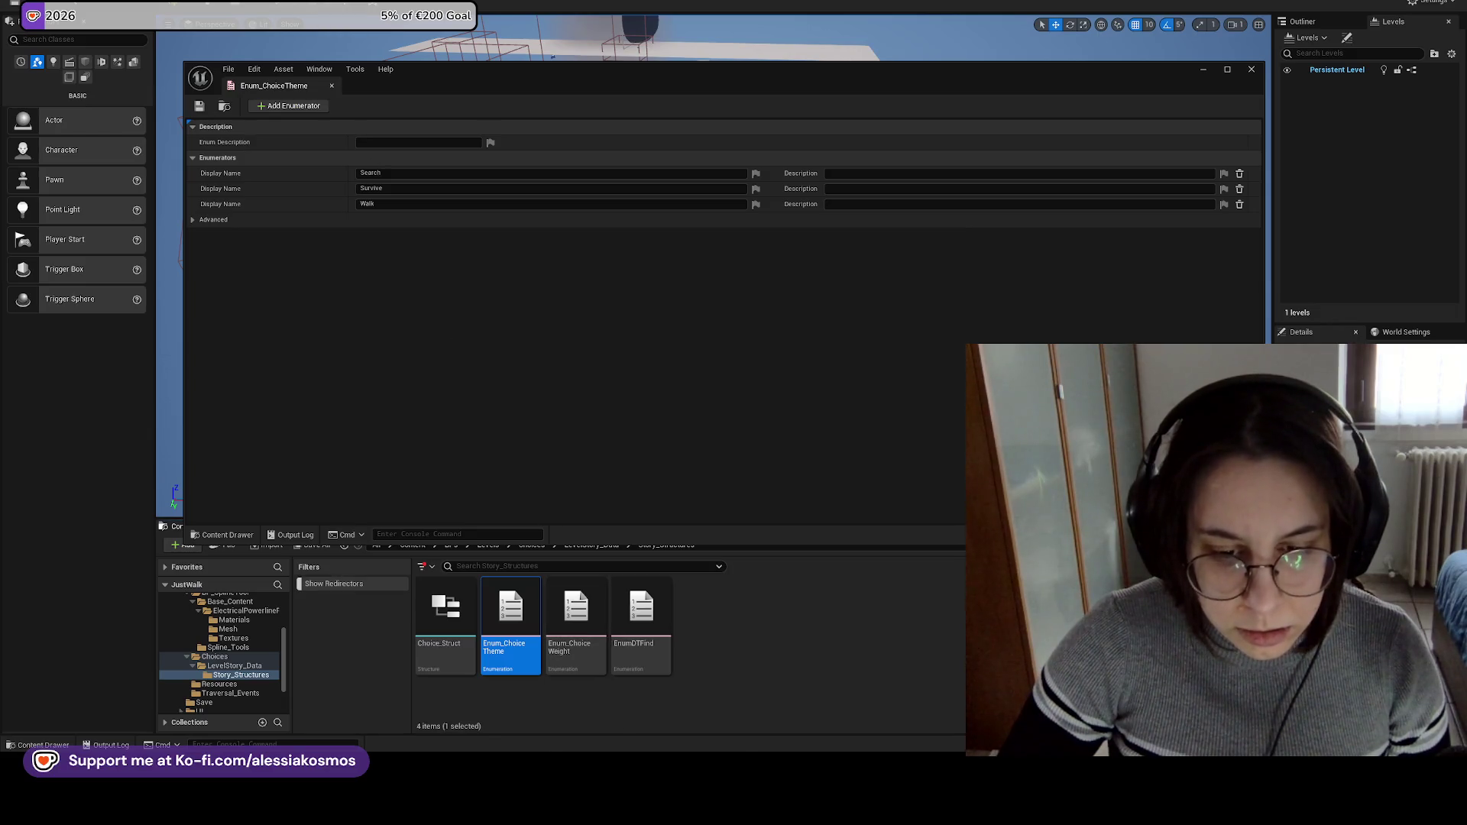
pyautogui.moveTo(660, 810)
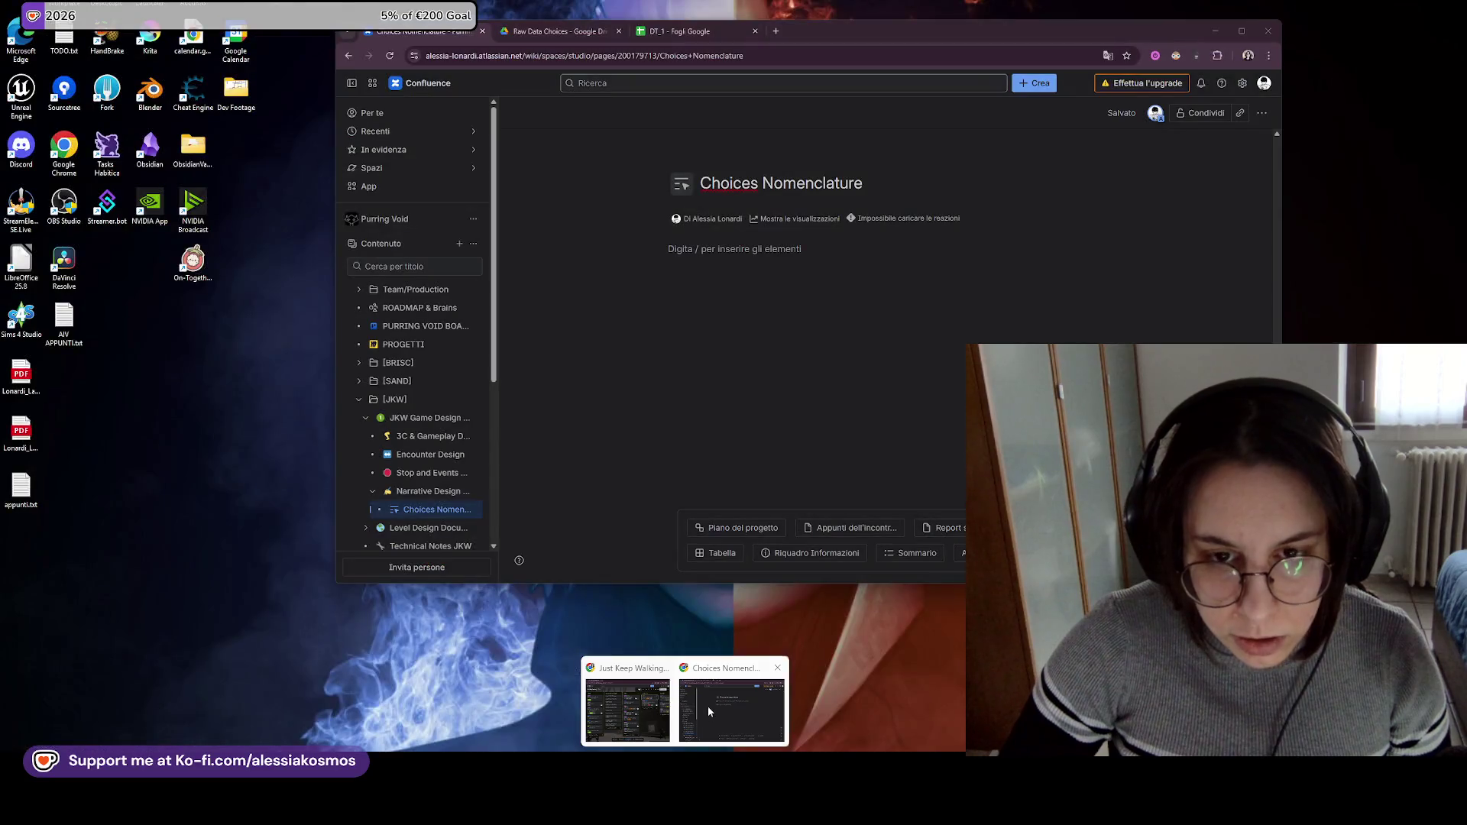
pyautogui.click(707, 706)
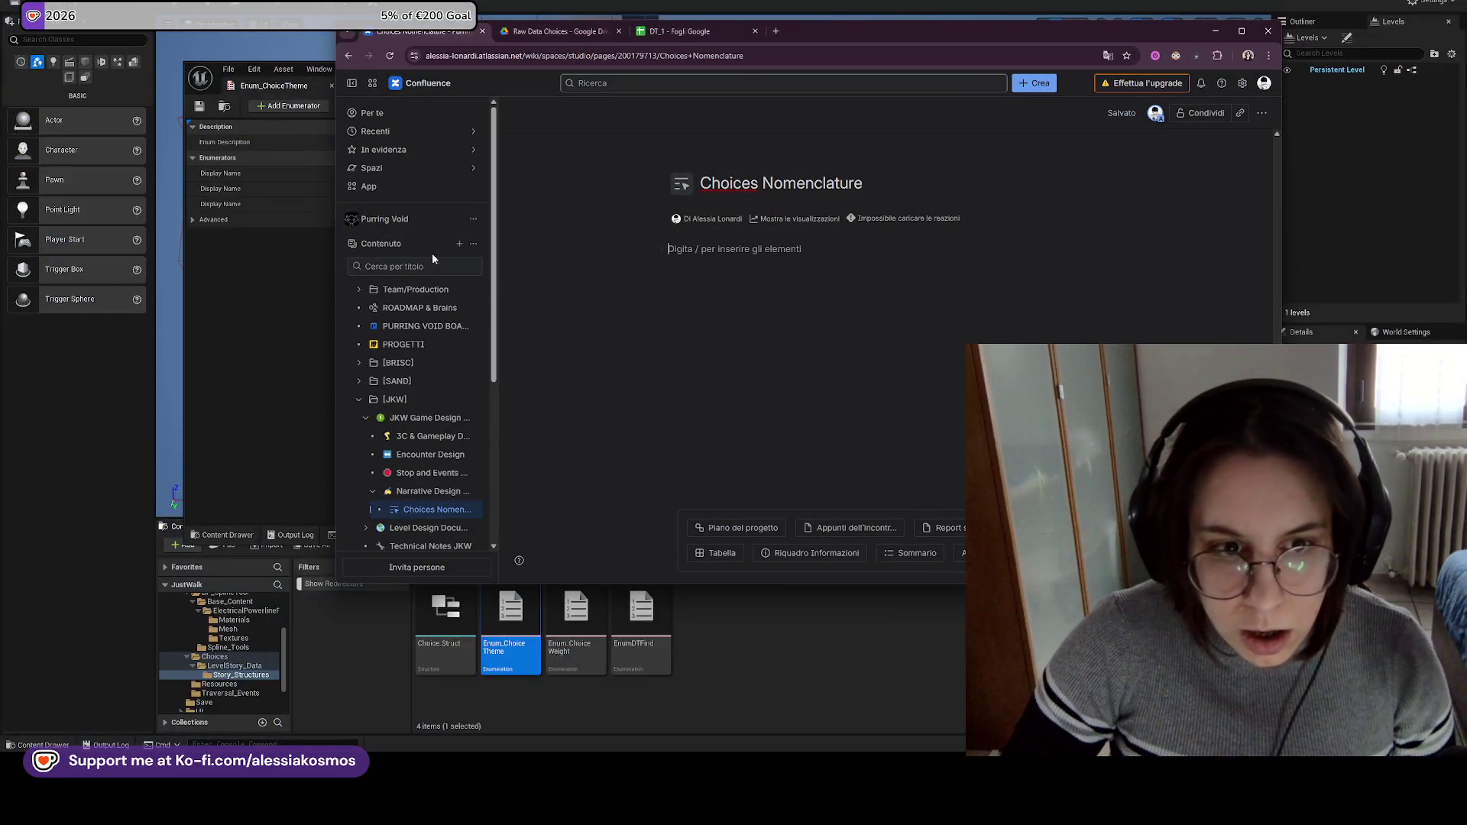
pyautogui.moveTo(334, 241)
pyautogui.mouseDown()
pyautogui.moveTo(897, 274)
pyautogui.moveTo(704, 264)
pyautogui.mouseUp()
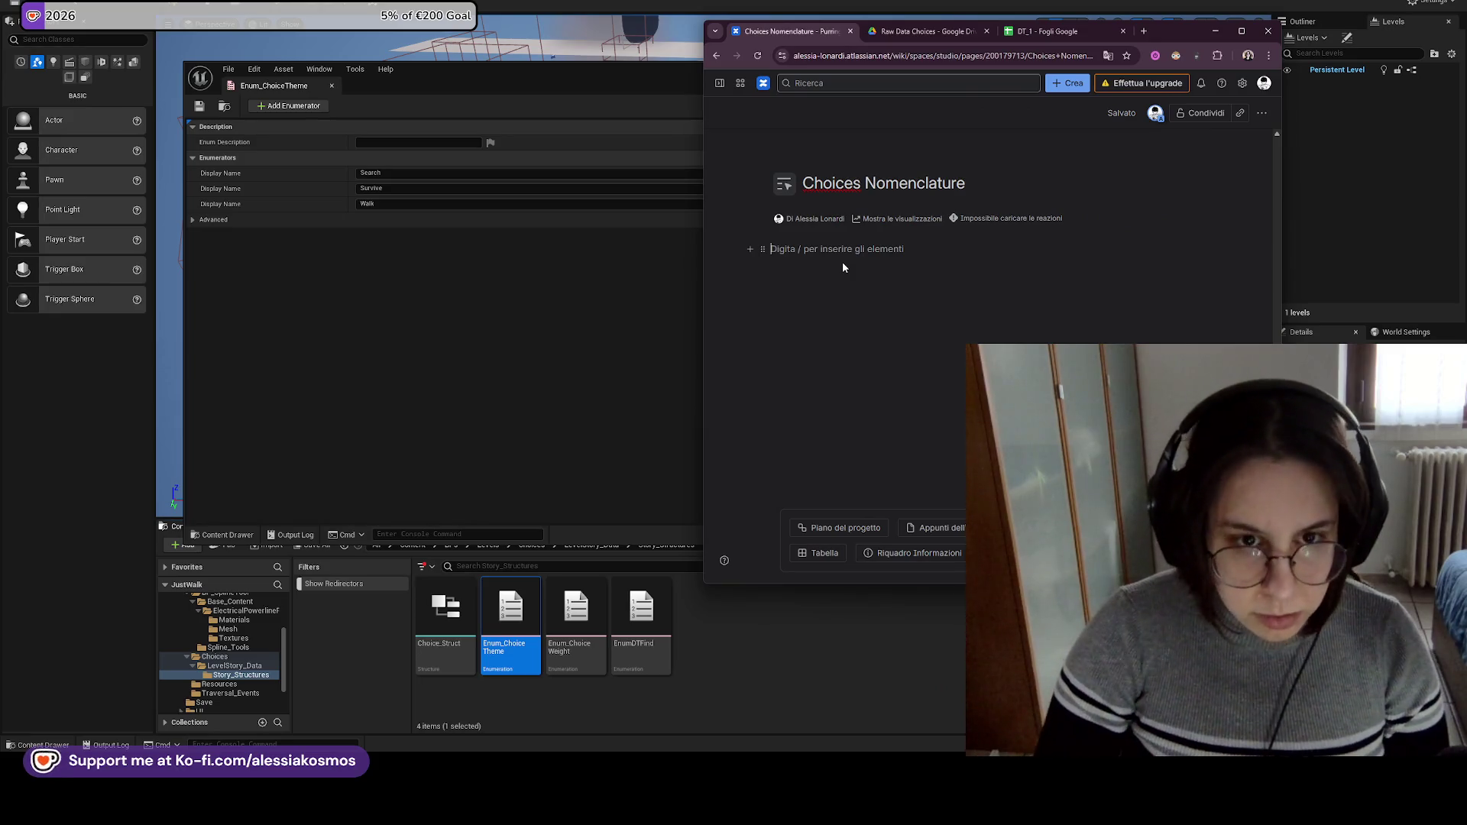
# Write the first page line 'Datatable Elements'.
pyautogui.write('Datab')
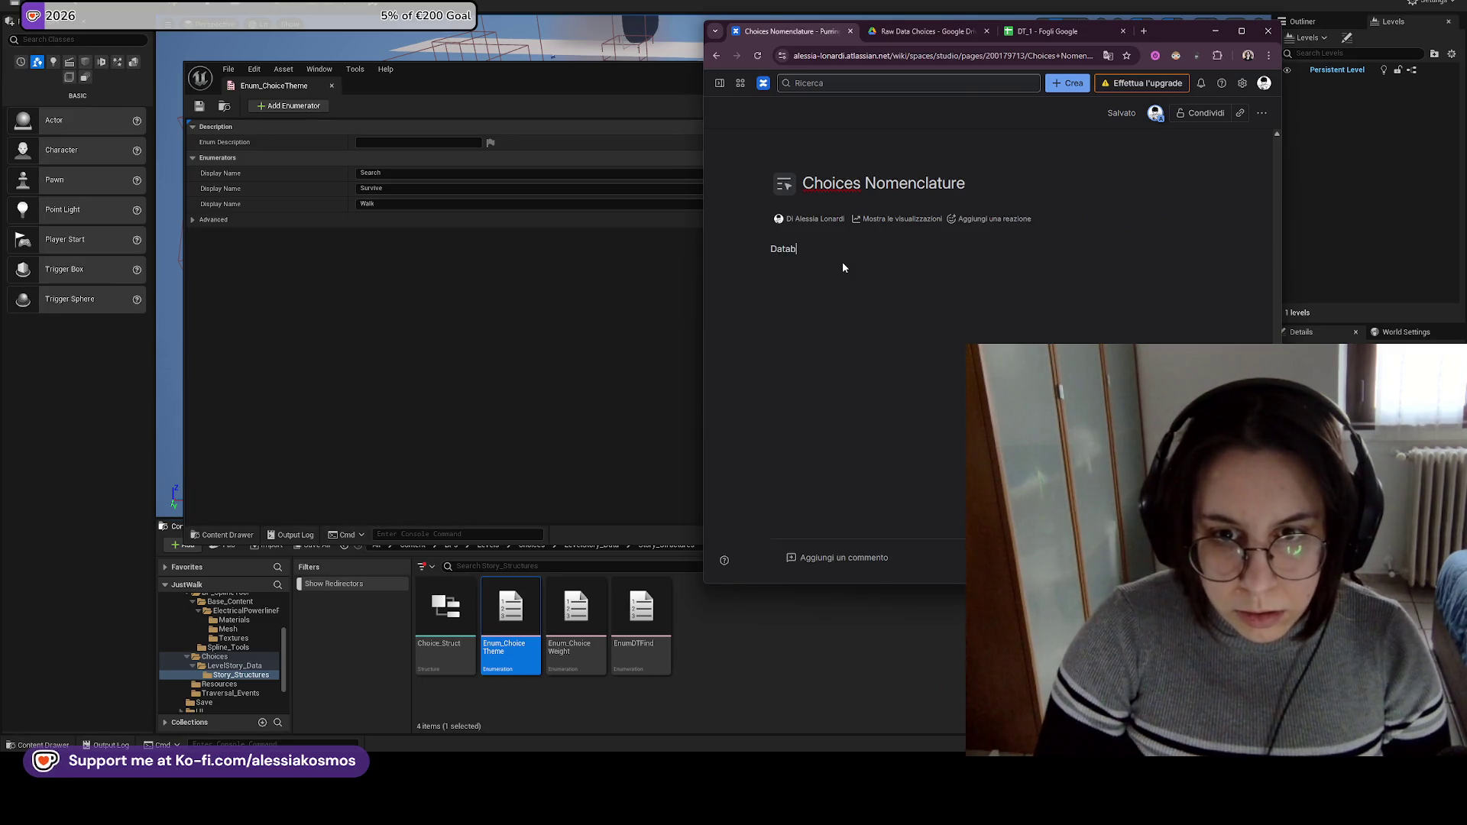
pyautogui.press('BackSpace')
pyautogui.write('table E')
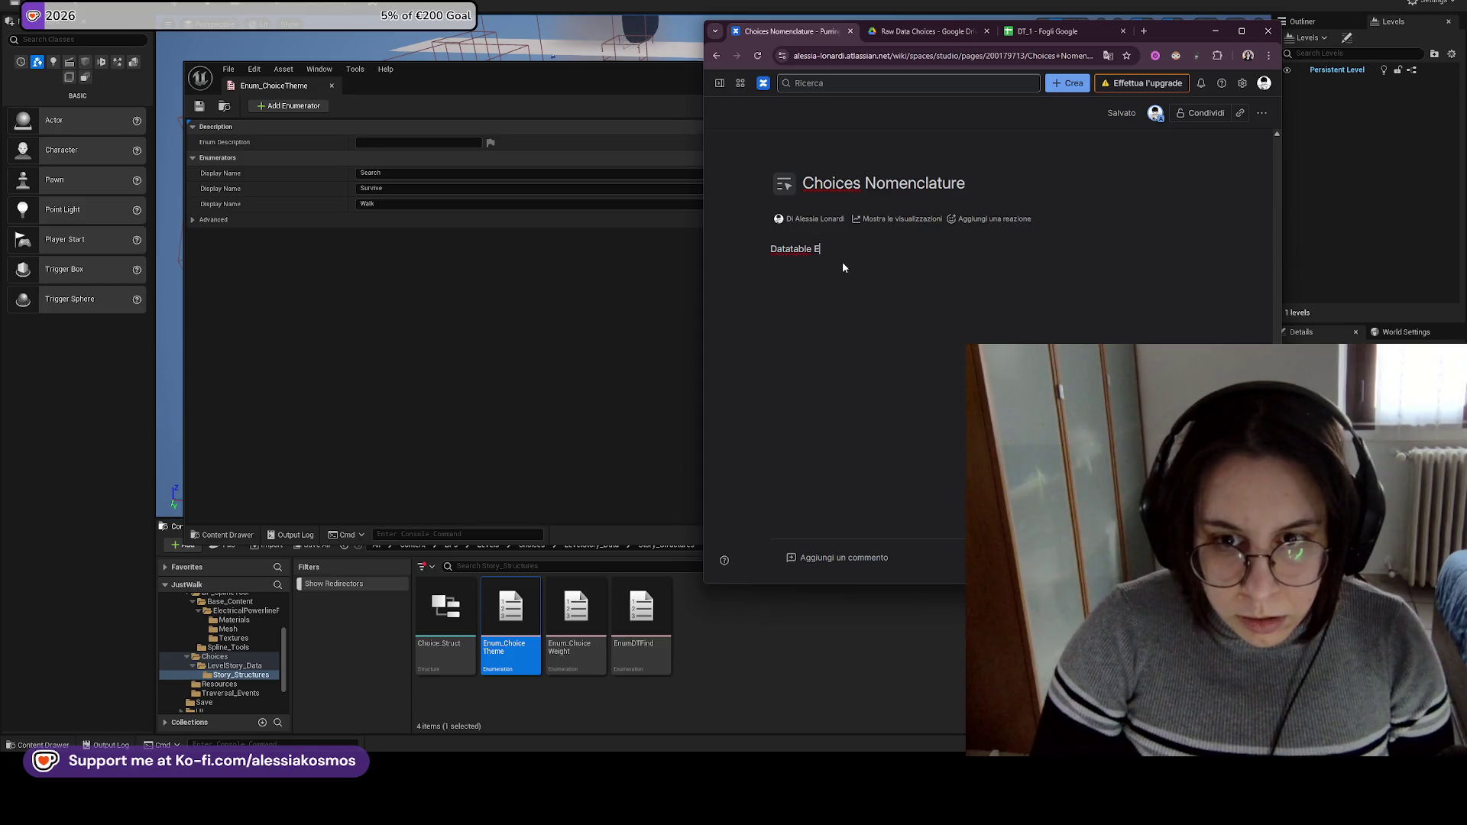
pyautogui.write('lements')
pyautogui.press('Return')
# Add a 'Choice Theme:' line with a '-' bullet, checking the enum values in Unreal.
pyautogui.write('Choice T')
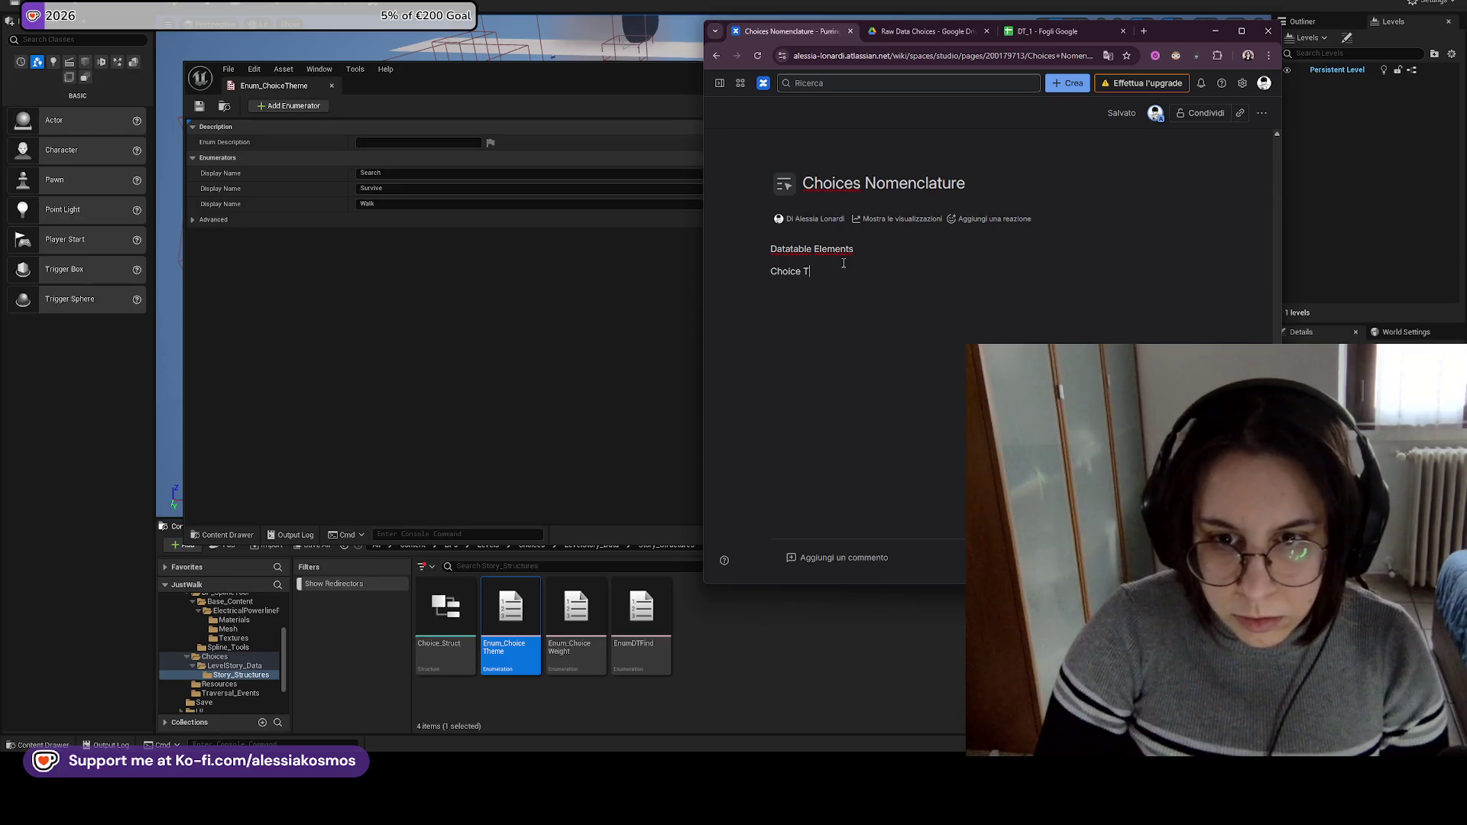
pyautogui.write('heme: Se')
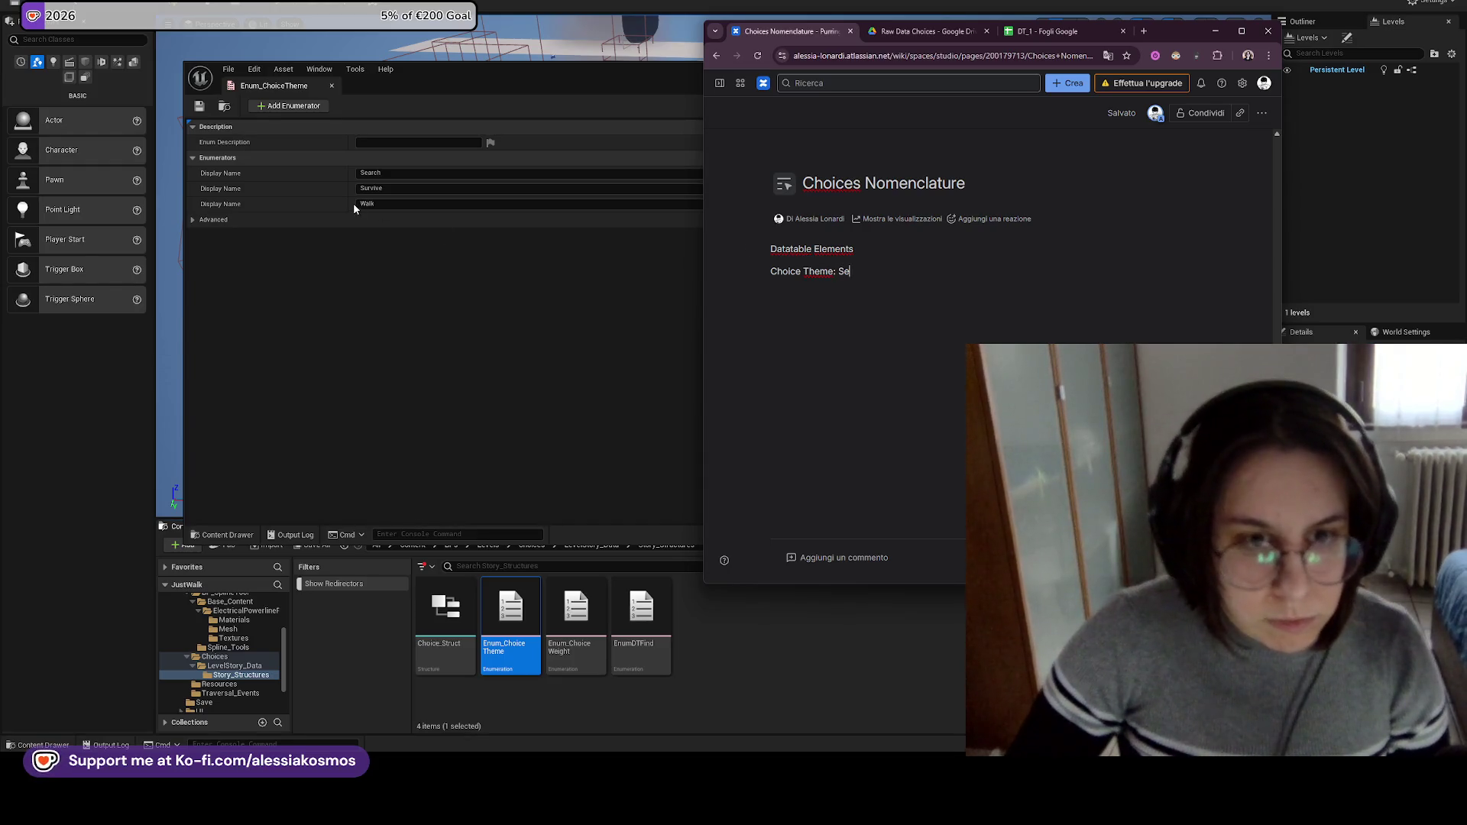
pyautogui.click(328, 188)
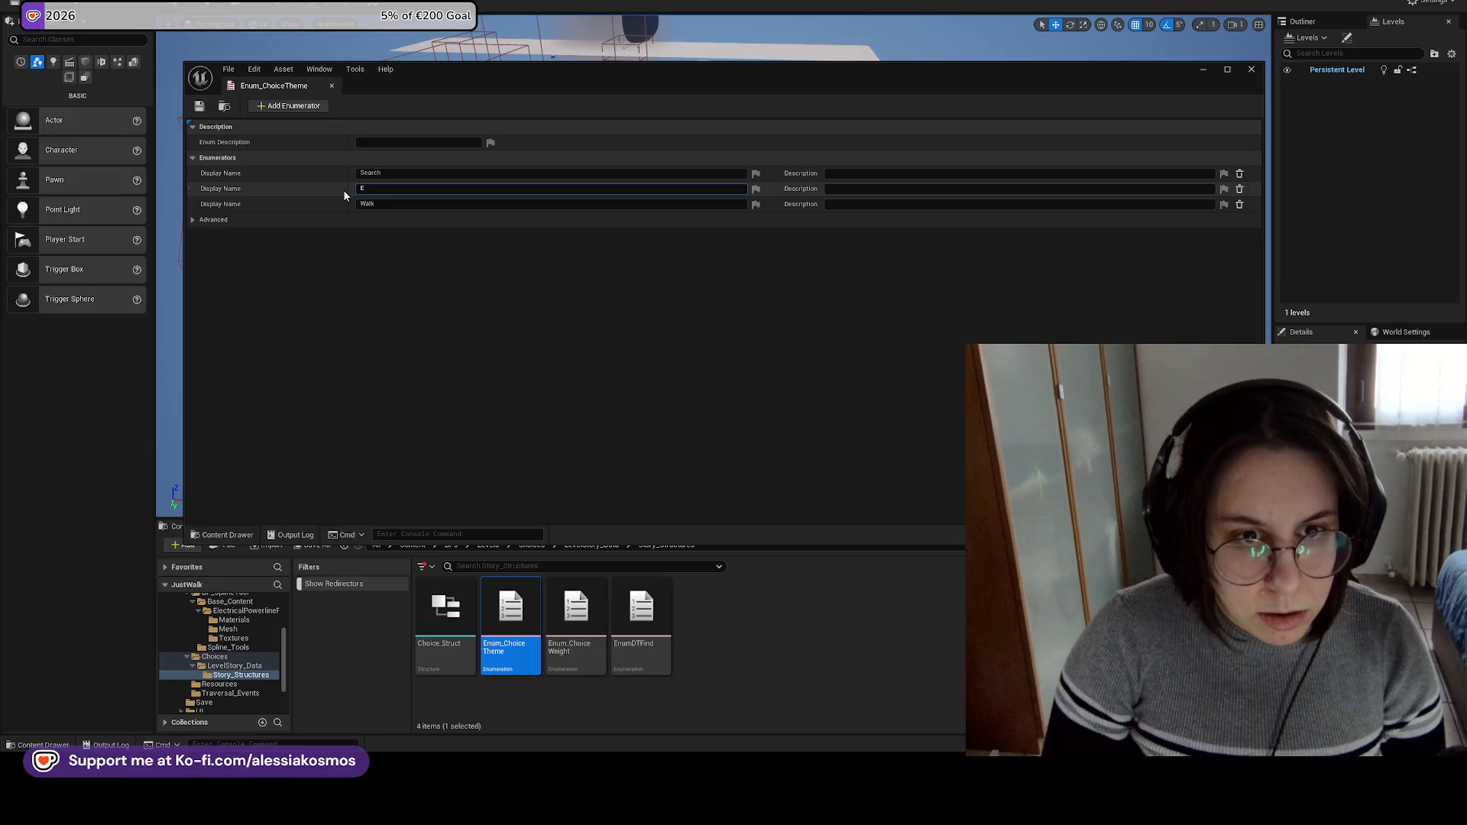
pyautogui.press('Escape')
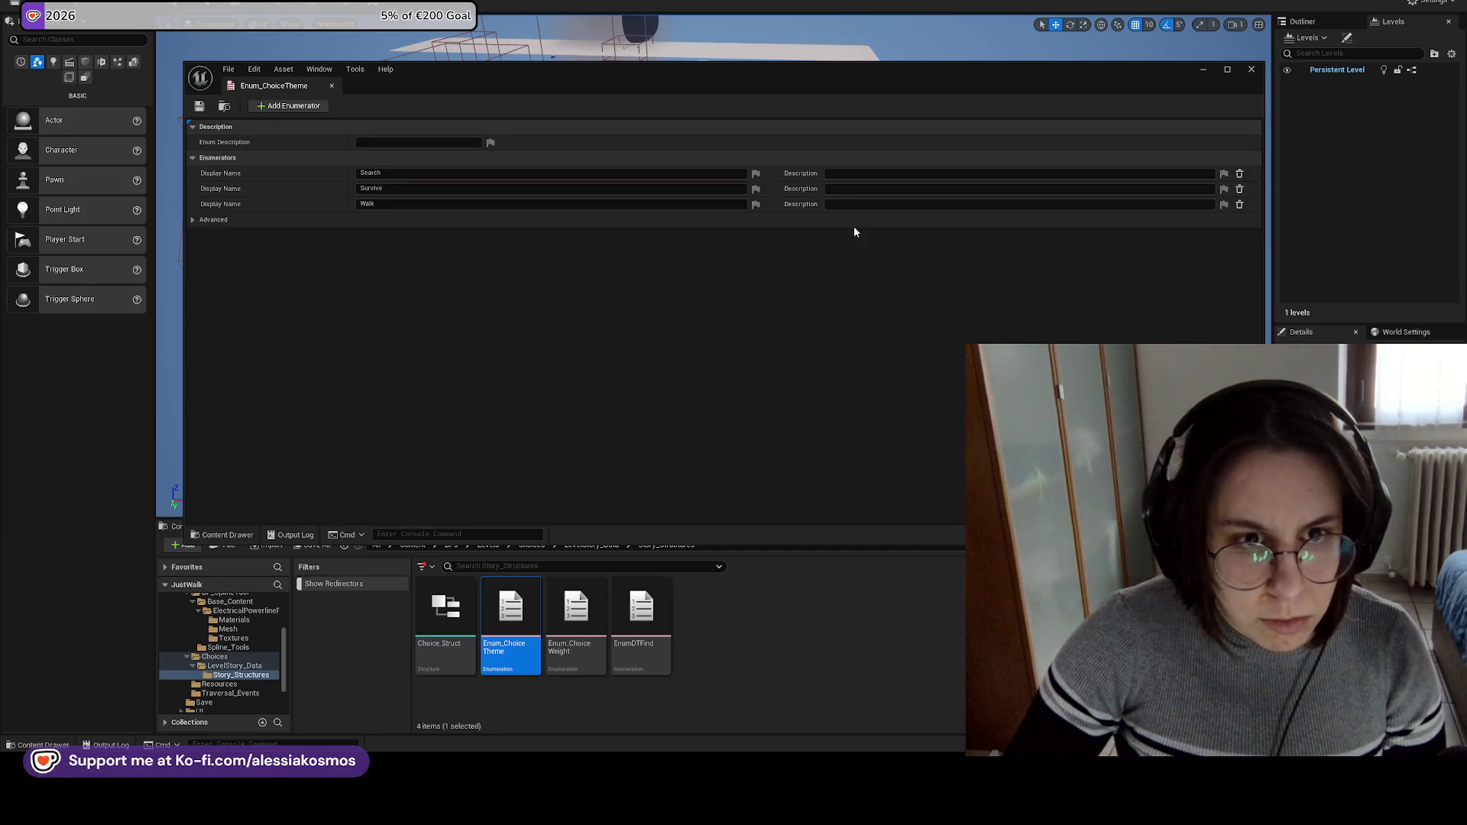
pyautogui.moveTo(686, 772)
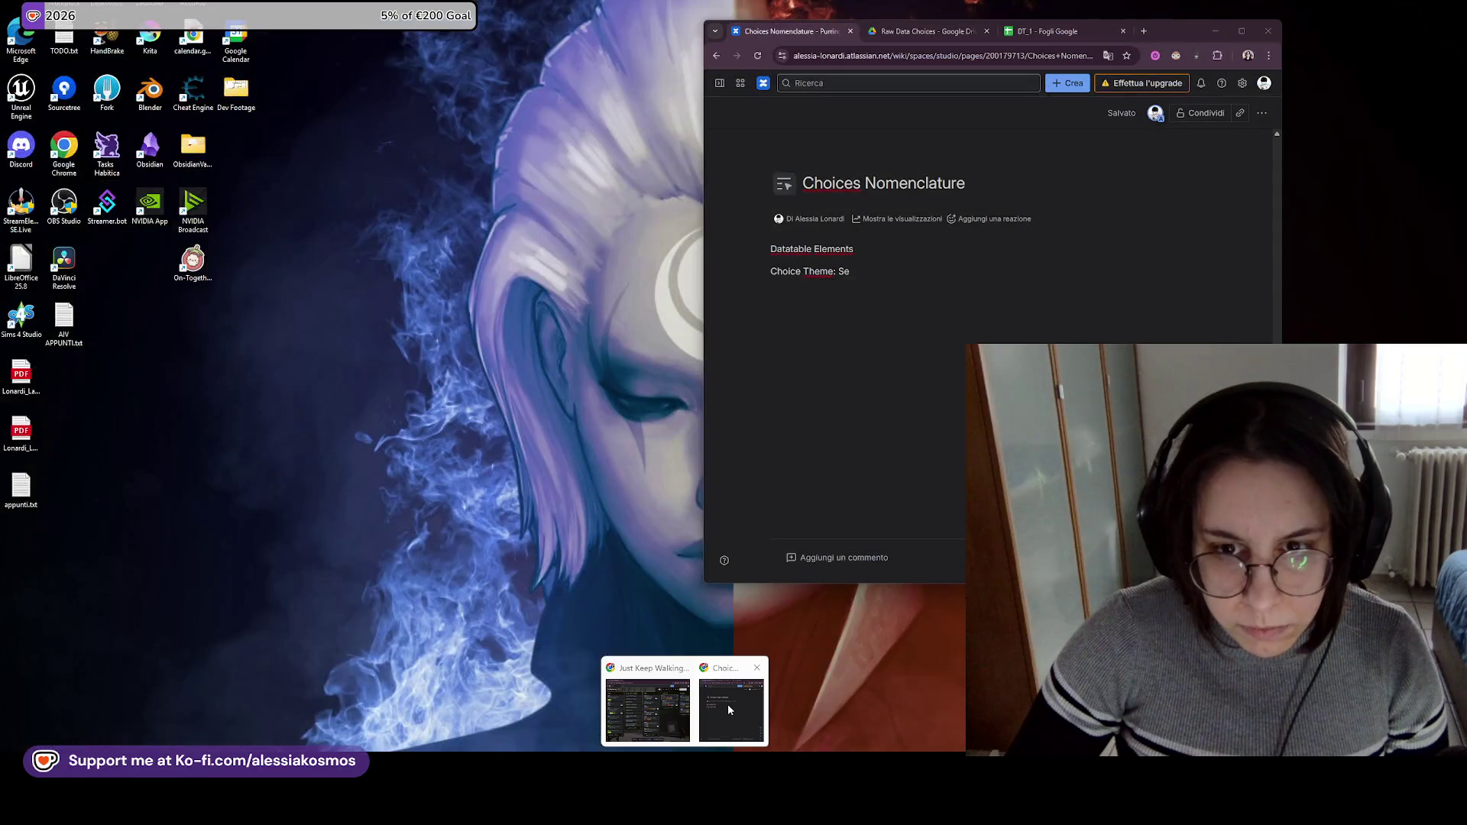
pyautogui.click(729, 697)
pyautogui.press('BackSpace')
pyautogui.press('BackSpace')
pyautogui.press('BackSpace')
pyautogui.press('Return')
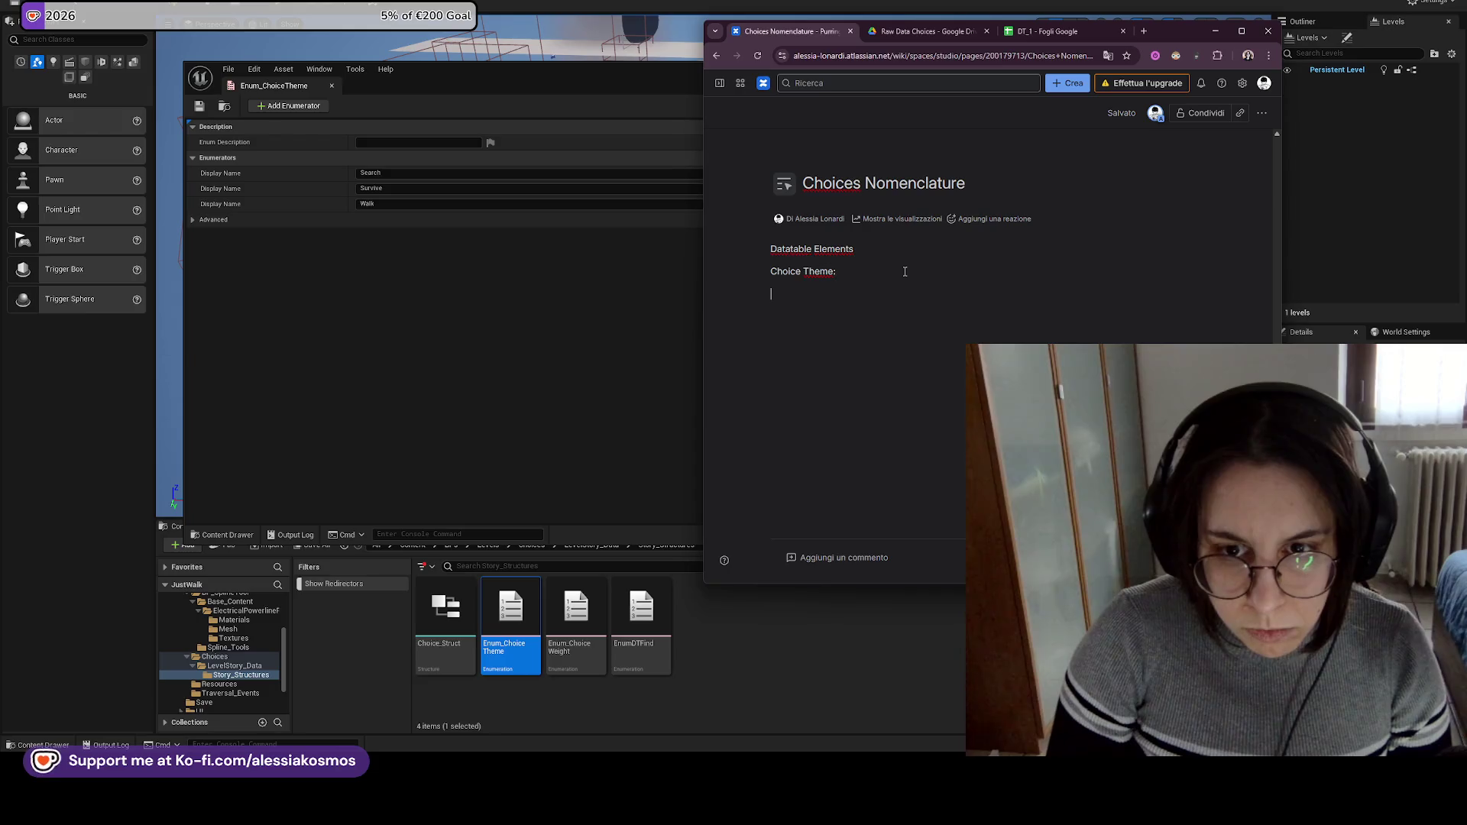
pyautogui.write('-')
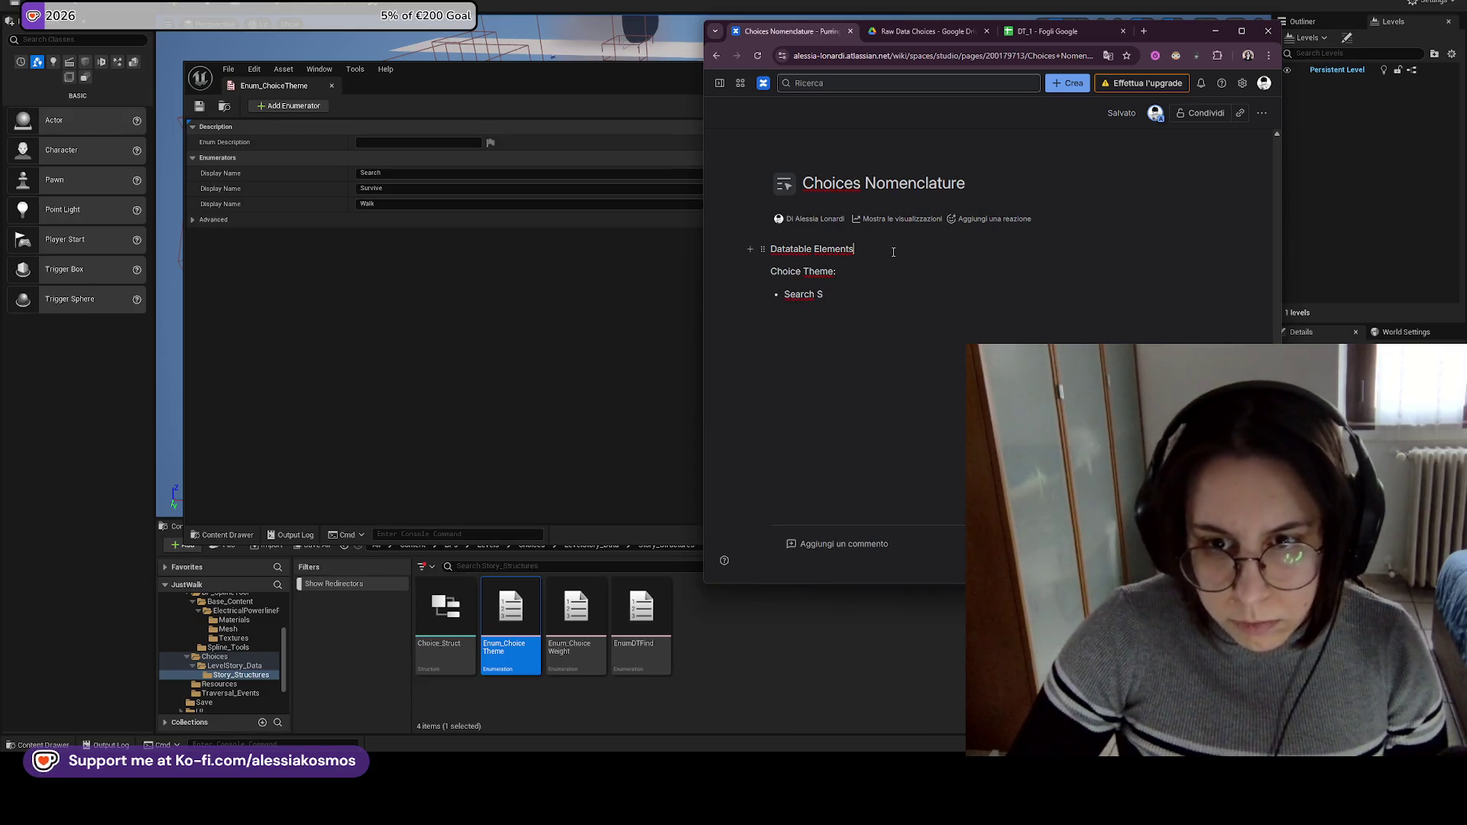
pyautogui.press('Return')
pyautogui.press('Return')
# Insert a table below Datatable Elements with /table and start its Choice Theme header.
pyautogui.write('/table')
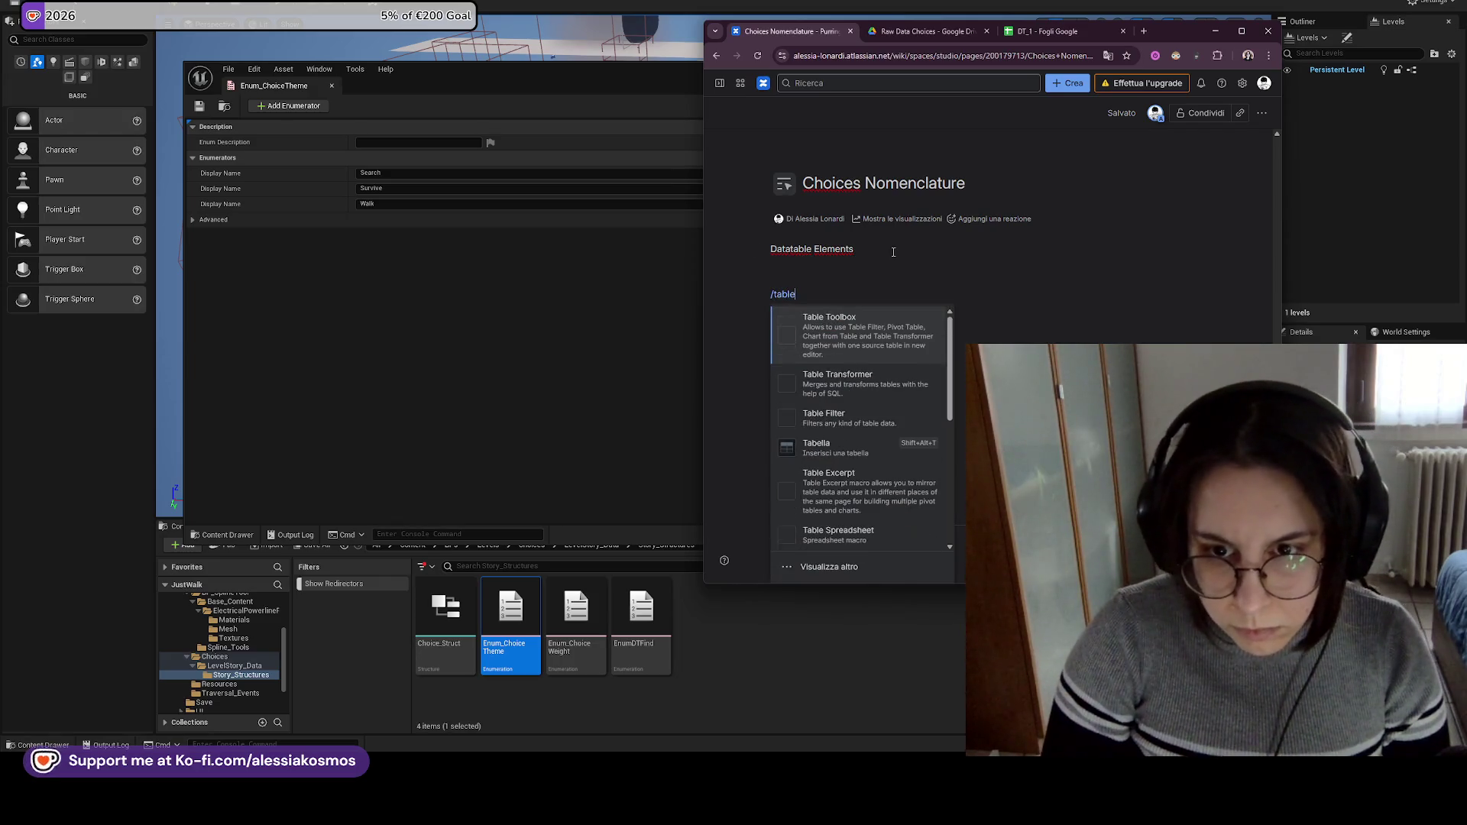
pyautogui.press('Down')
pyautogui.press('Down')
pyautogui.press('Down')
pyautogui.press('Return')
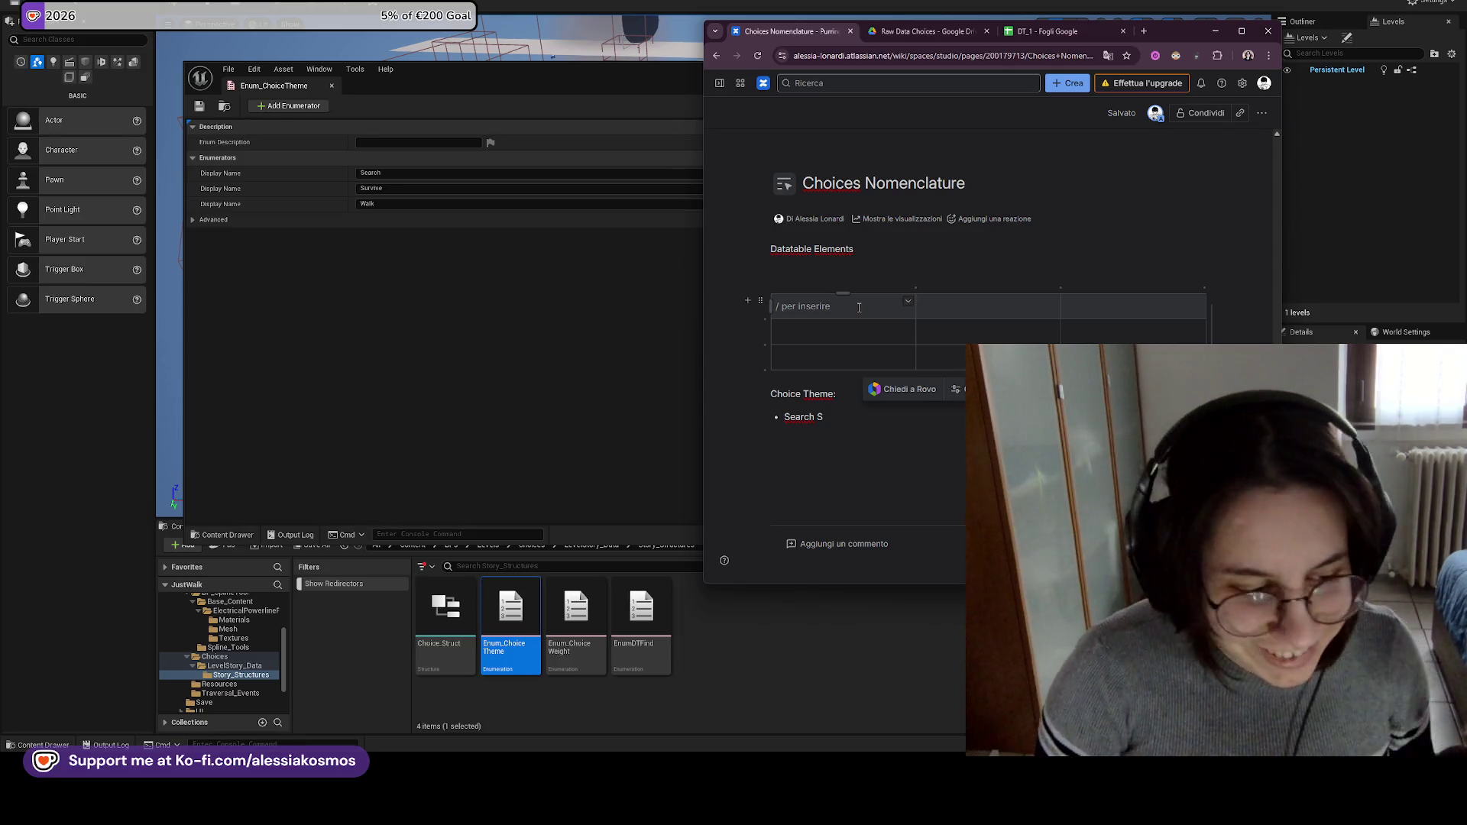
pyautogui.write('E')
pyautogui.press('BackSpace')
pyautogui.press('BackSpace')
pyautogui.write('Choice Theme')
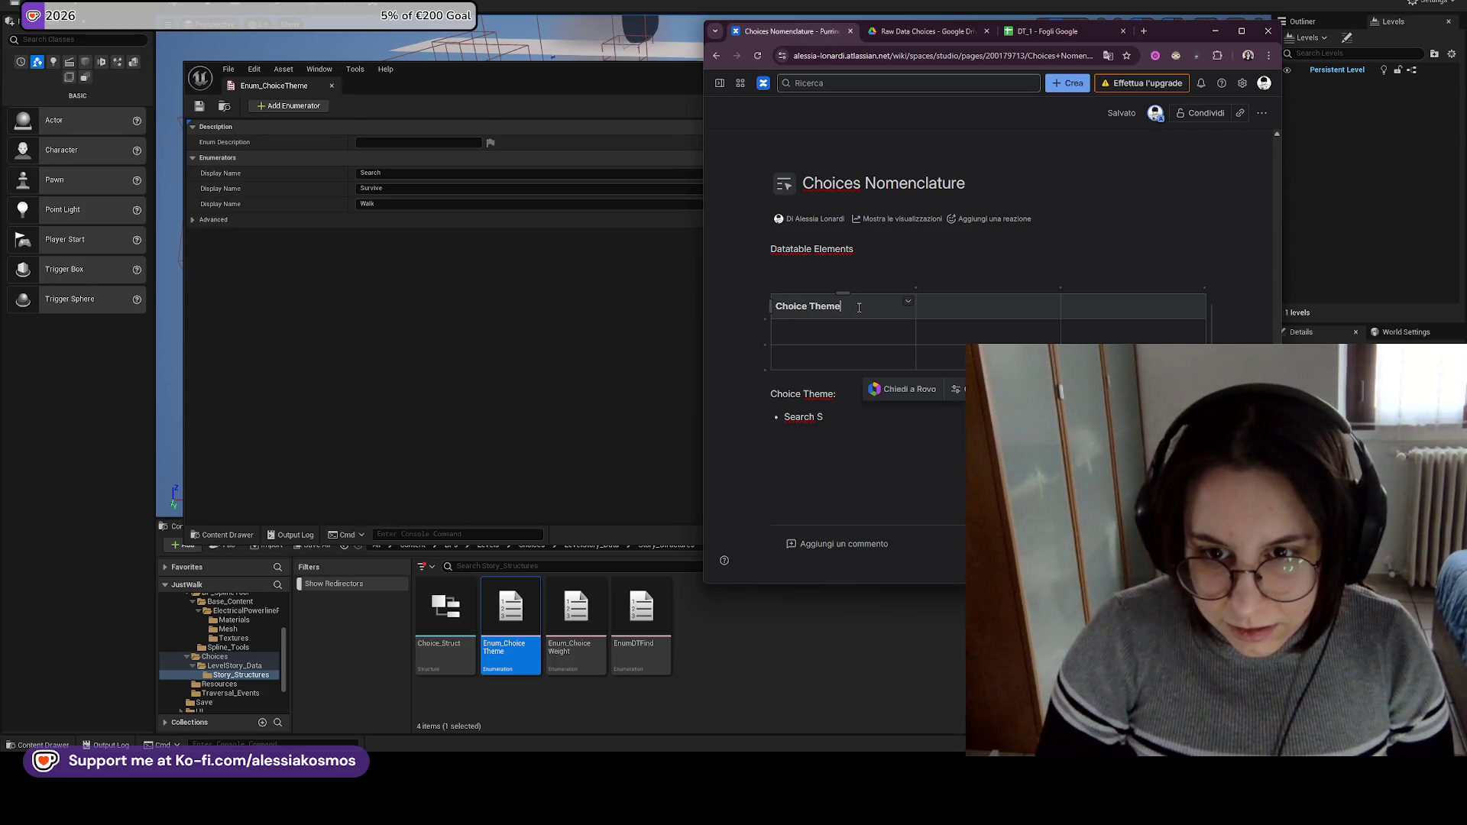
pyautogui.moveTo(836, 422); pyautogui.dragTo(764, 403)
# Try adding a narrow empty first column to the table, then undo it.
pyautogui.click(836, 343)
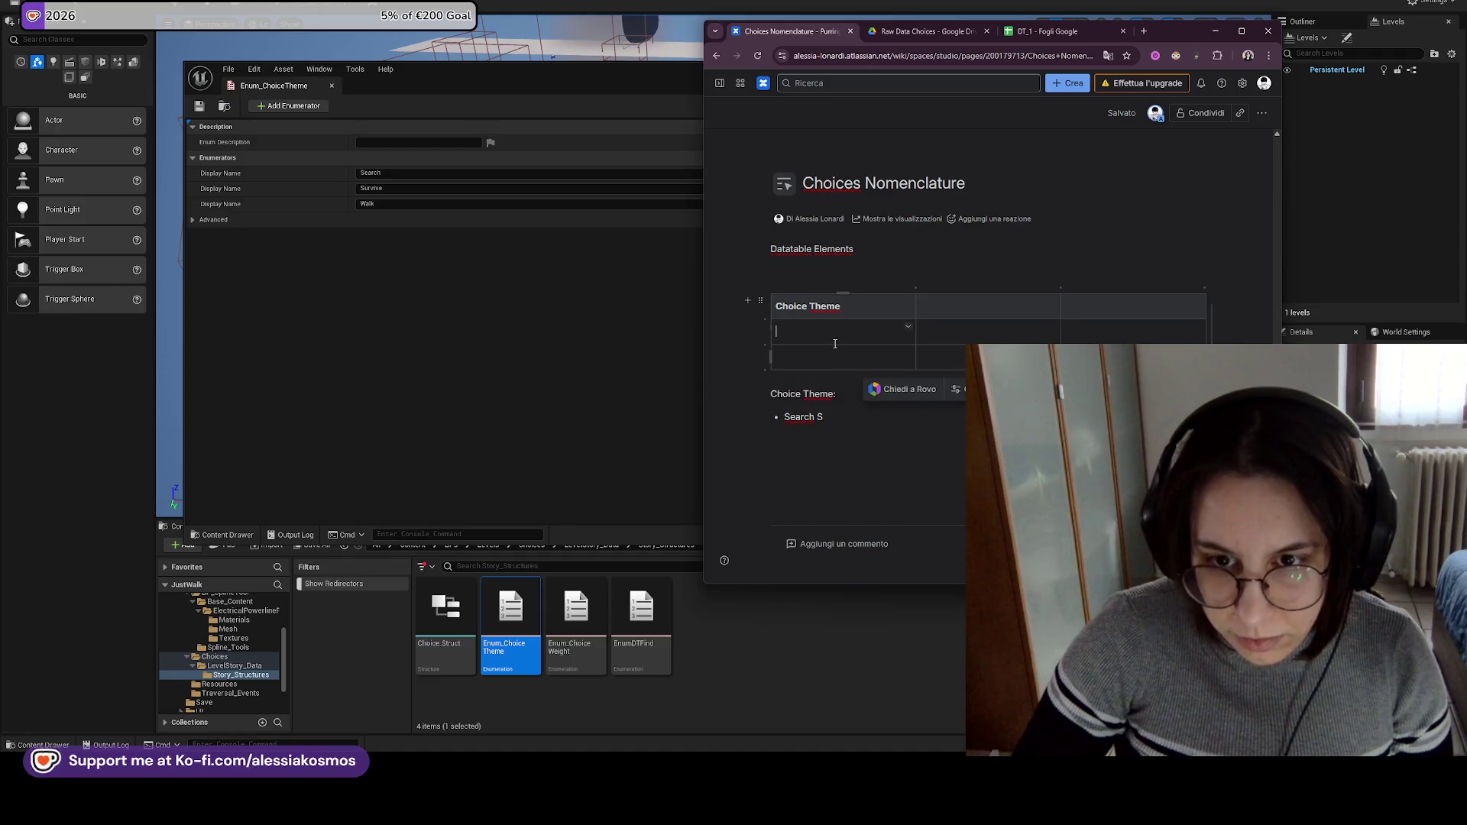
pyautogui.click(815, 308)
pyautogui.hotkey('ctrl', 'alt', 'Left')
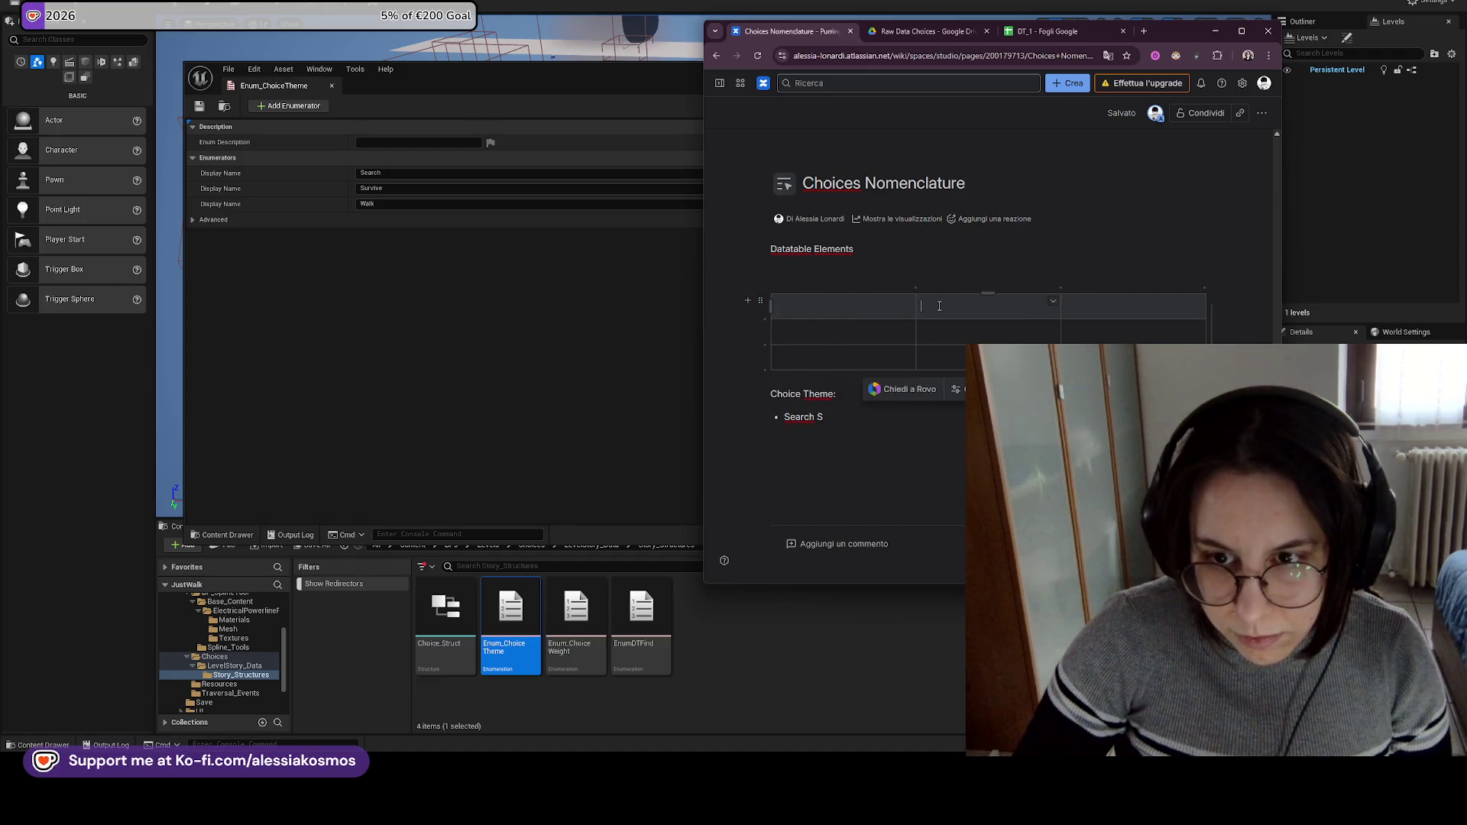
pyautogui.moveTo(916, 337); pyautogui.dragTo(837, 332)
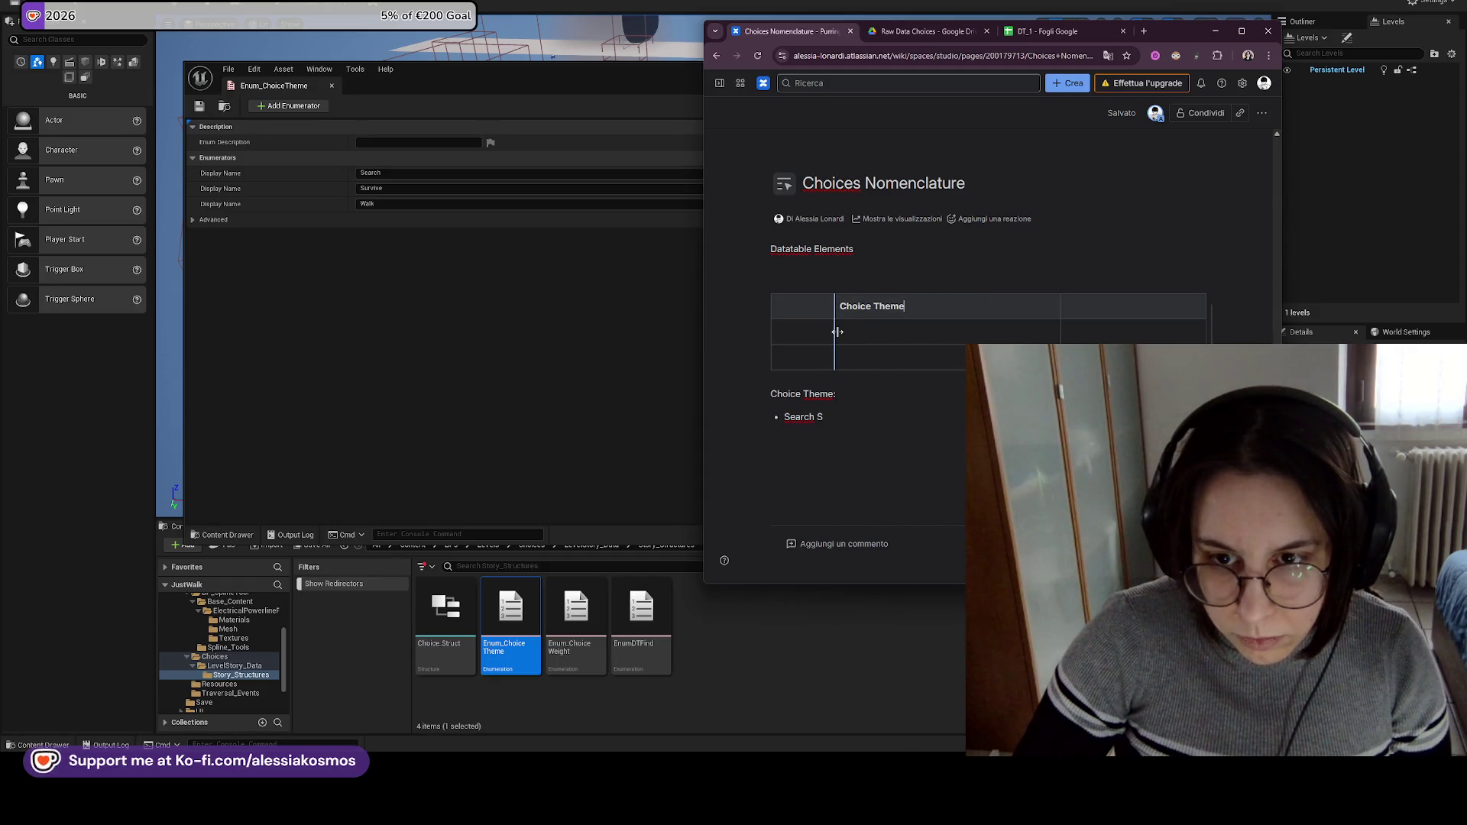
pyautogui.moveTo(837, 332); pyautogui.dragTo(844, 331)
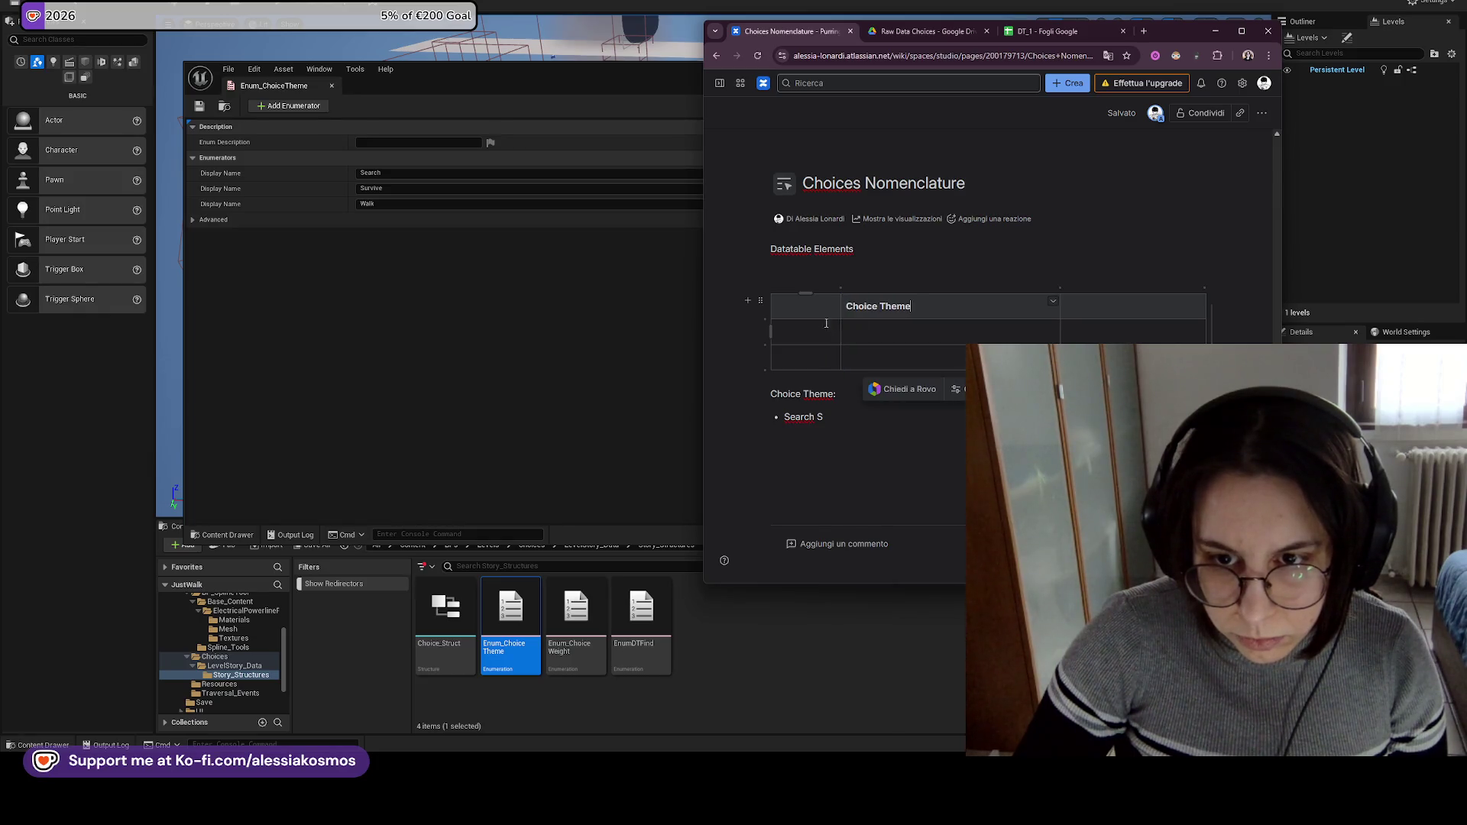
pyautogui.click(823, 315)
pyautogui.hotkey('ctrl', 'z')
pyautogui.hotkey('ctrl', 'z')
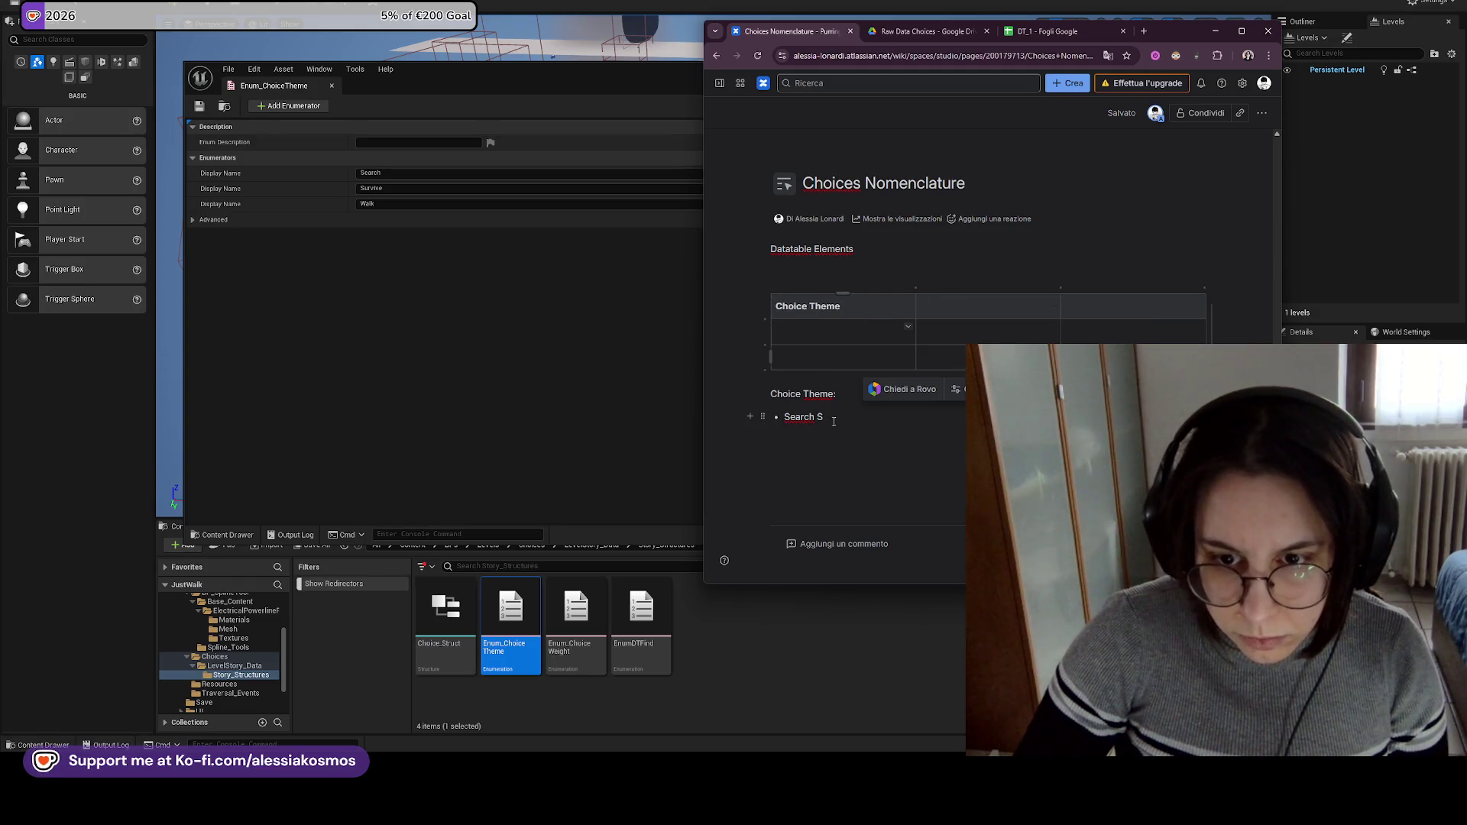
# Copy the Search bullet into the table's first body cell and trim it to 'Search'.
pyautogui.tripleClick(791, 416)
pyautogui.hotkey('ctrl', 'c')
pyautogui.click(819, 333)
pyautogui.hotkey('ctrl', 'v')
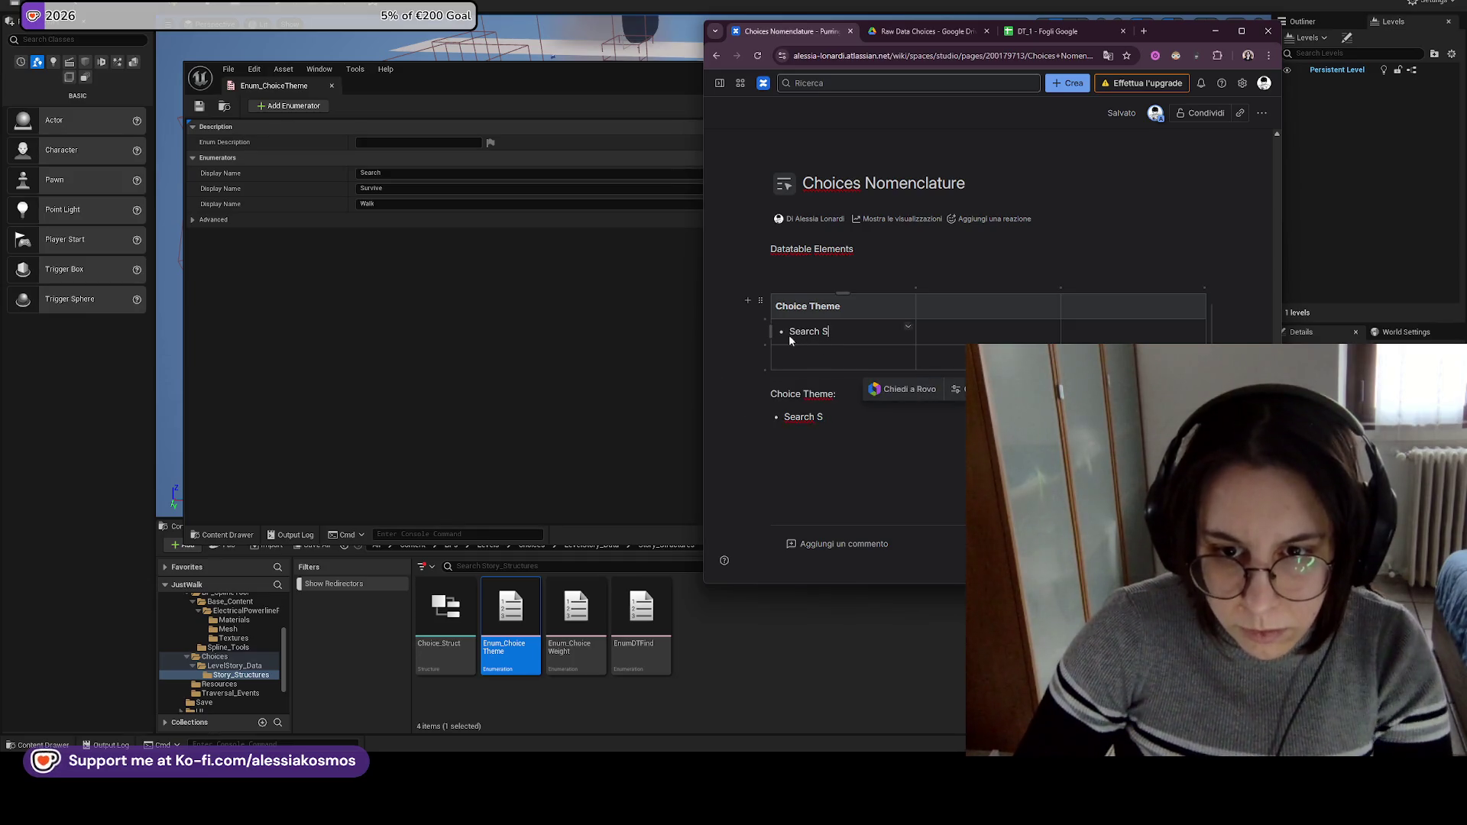
pyautogui.press('BackSpace')
pyautogui.press('Home')
pyautogui.press('BackSpace')
pyautogui.press('End')
pyautogui.press('BackSpace')
pyautogui.press('BackSpace')
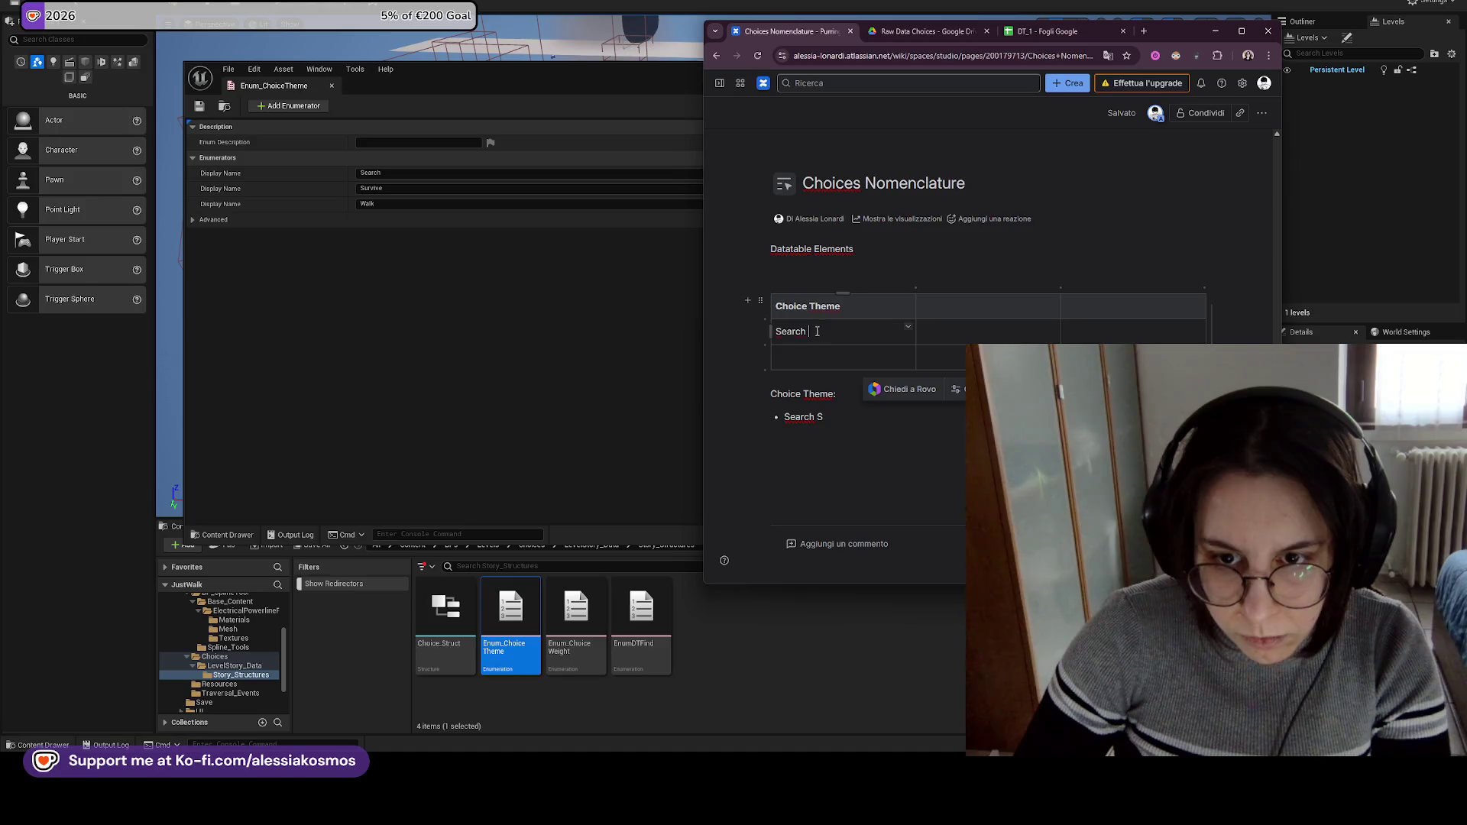
pyautogui.click(815, 354)
pyautogui.write('viv')
pyautogui.hotkey('shift', 'Up')
pyautogui.hotkey('ctrl', 'z')
# Retitle the header 'Datatable Elements', enter Theme below it, and open Choice_Struct in Unreal.
pyautogui.hotkey('shift', 'Home')
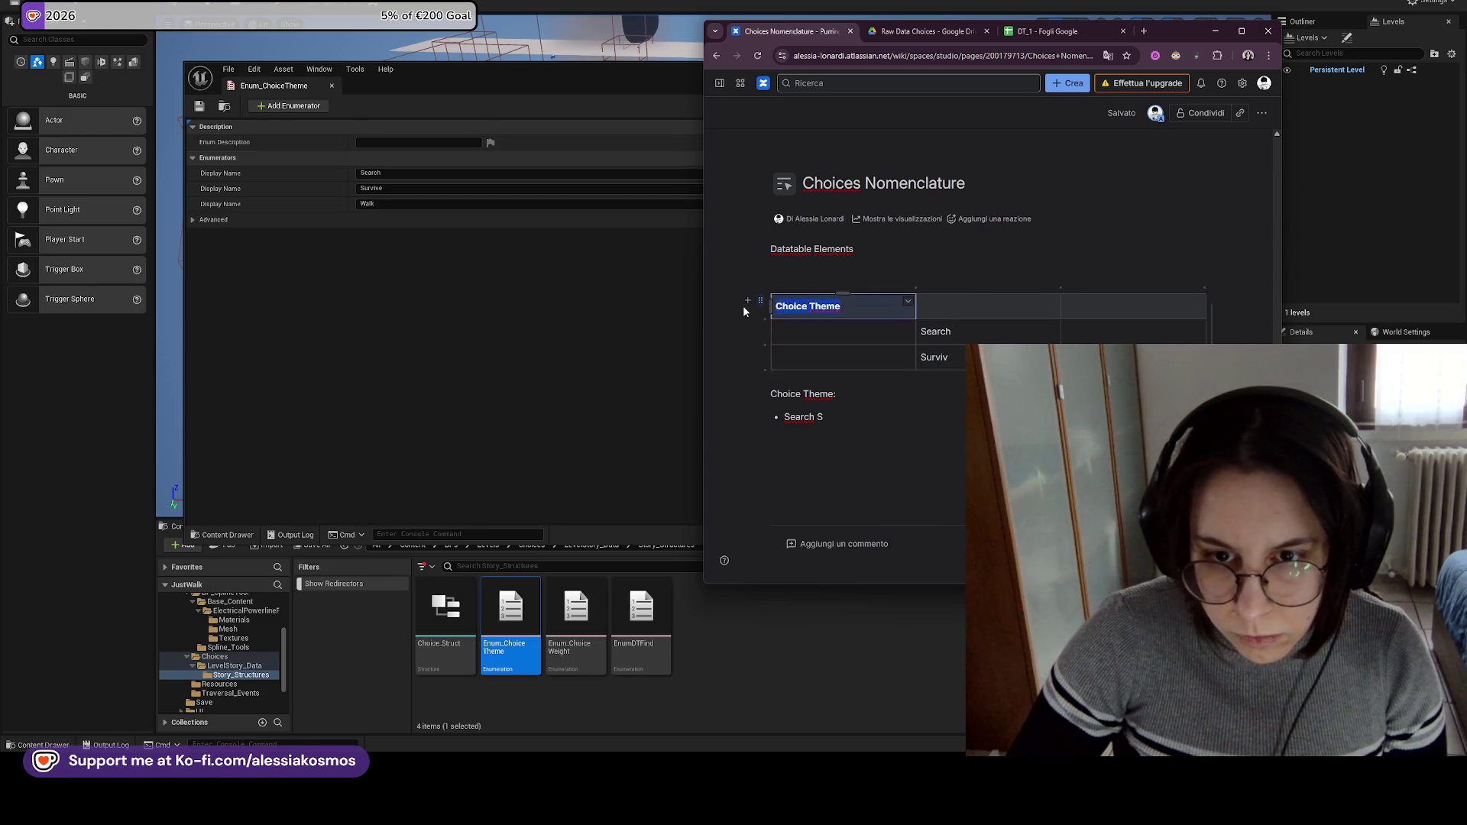
pyautogui.press('BackSpace')
pyautogui.write('Elemen')
pyautogui.hotkey('shift', 'Up')
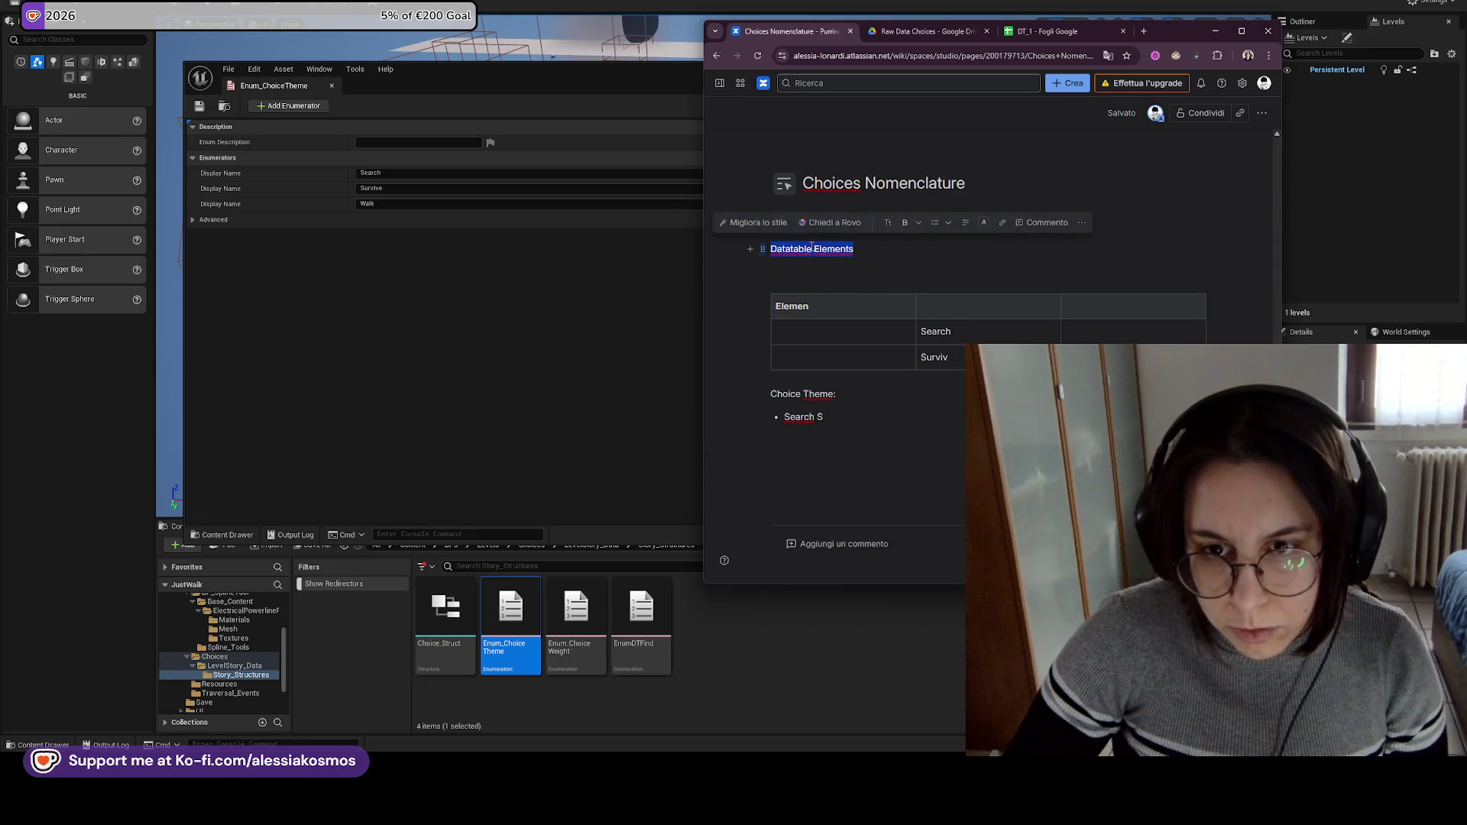
pyautogui.doubleClick(801, 305)
pyautogui.hotkey('ctrl', 'v')
pyautogui.click(810, 329)
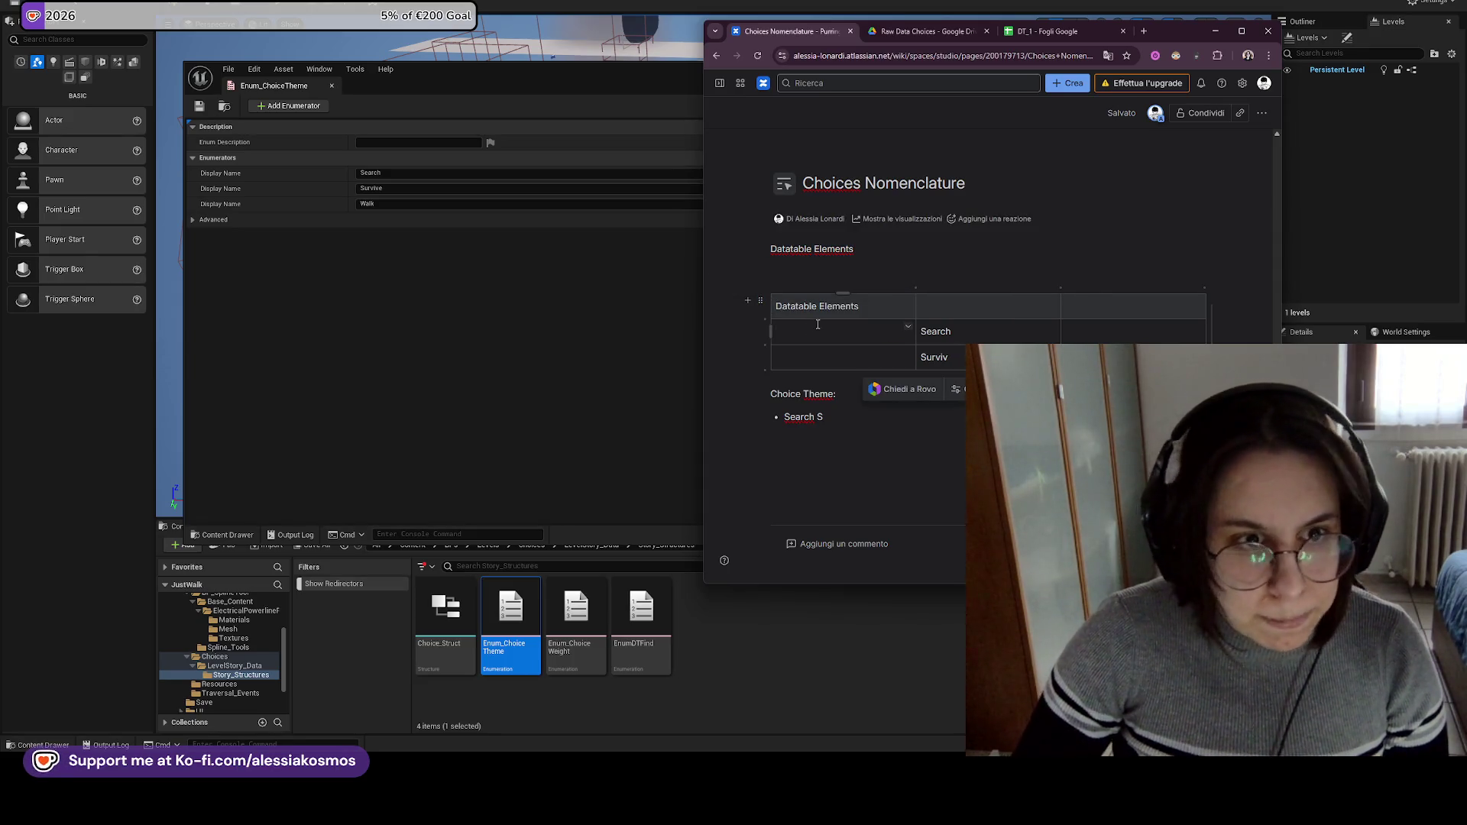
pyautogui.write('Theme')
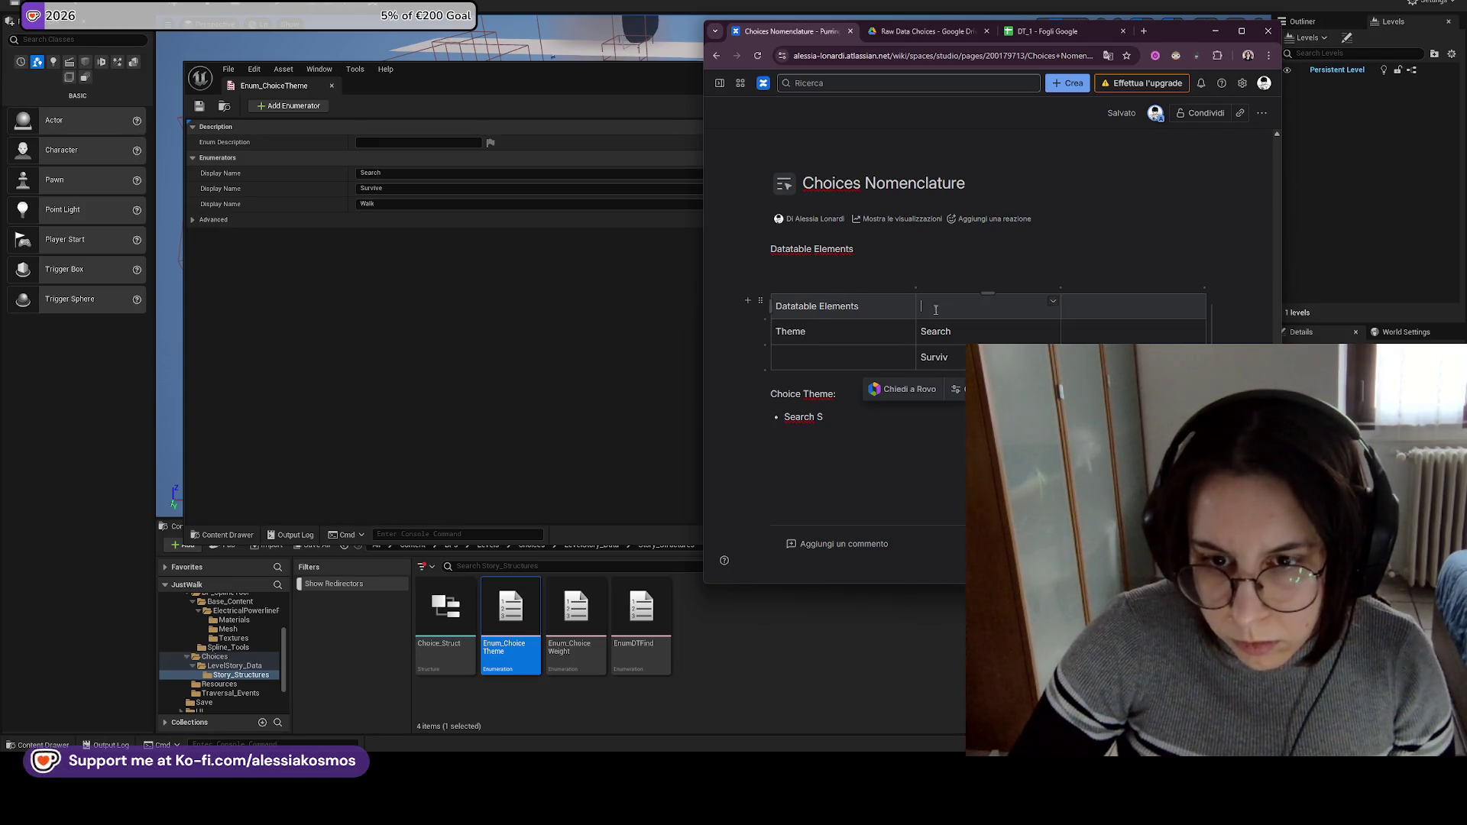
pyautogui.click(915, 291)
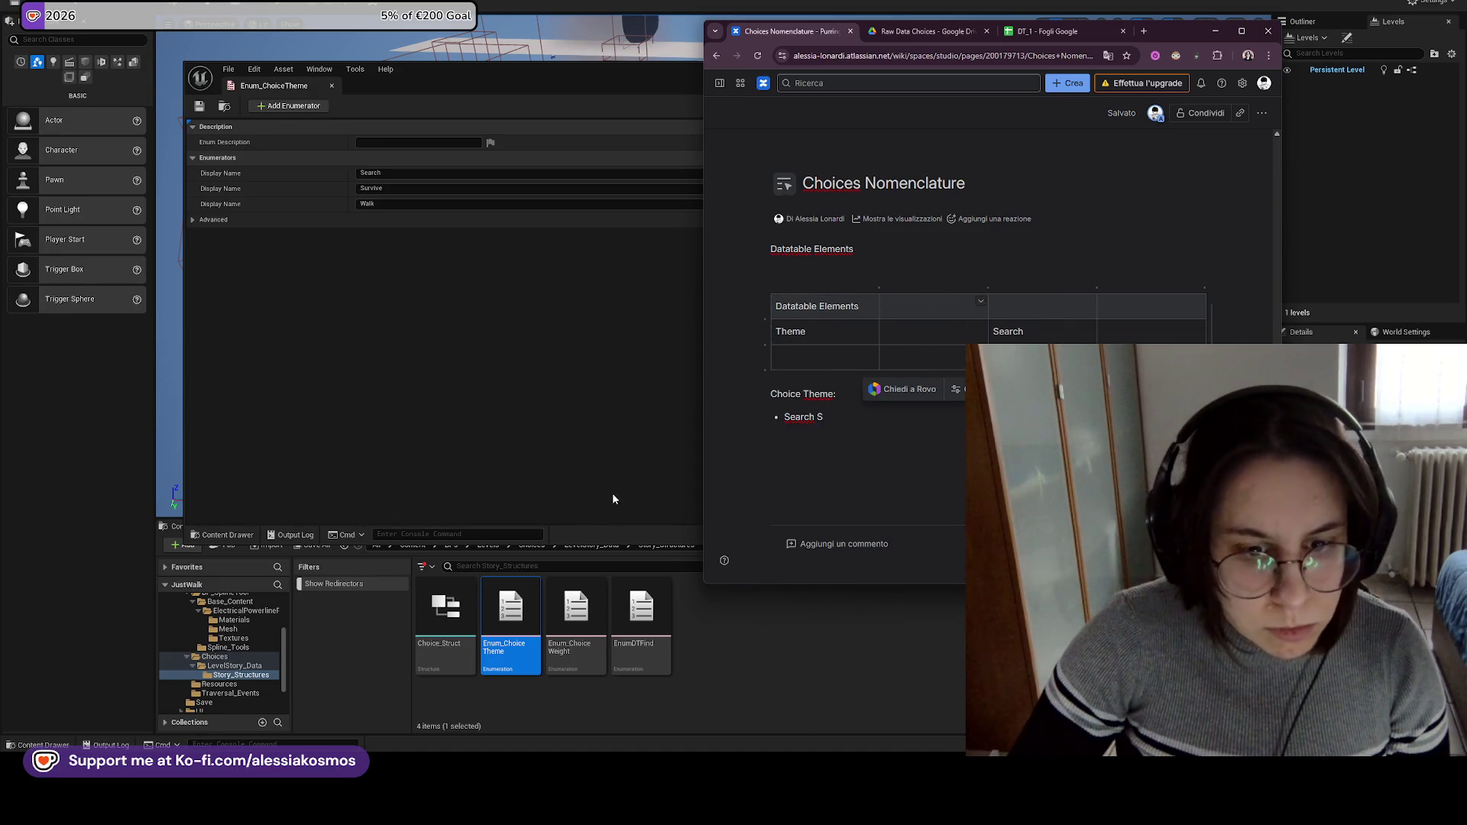
pyautogui.click(448, 600)
pyautogui.doubleClick(448, 596)
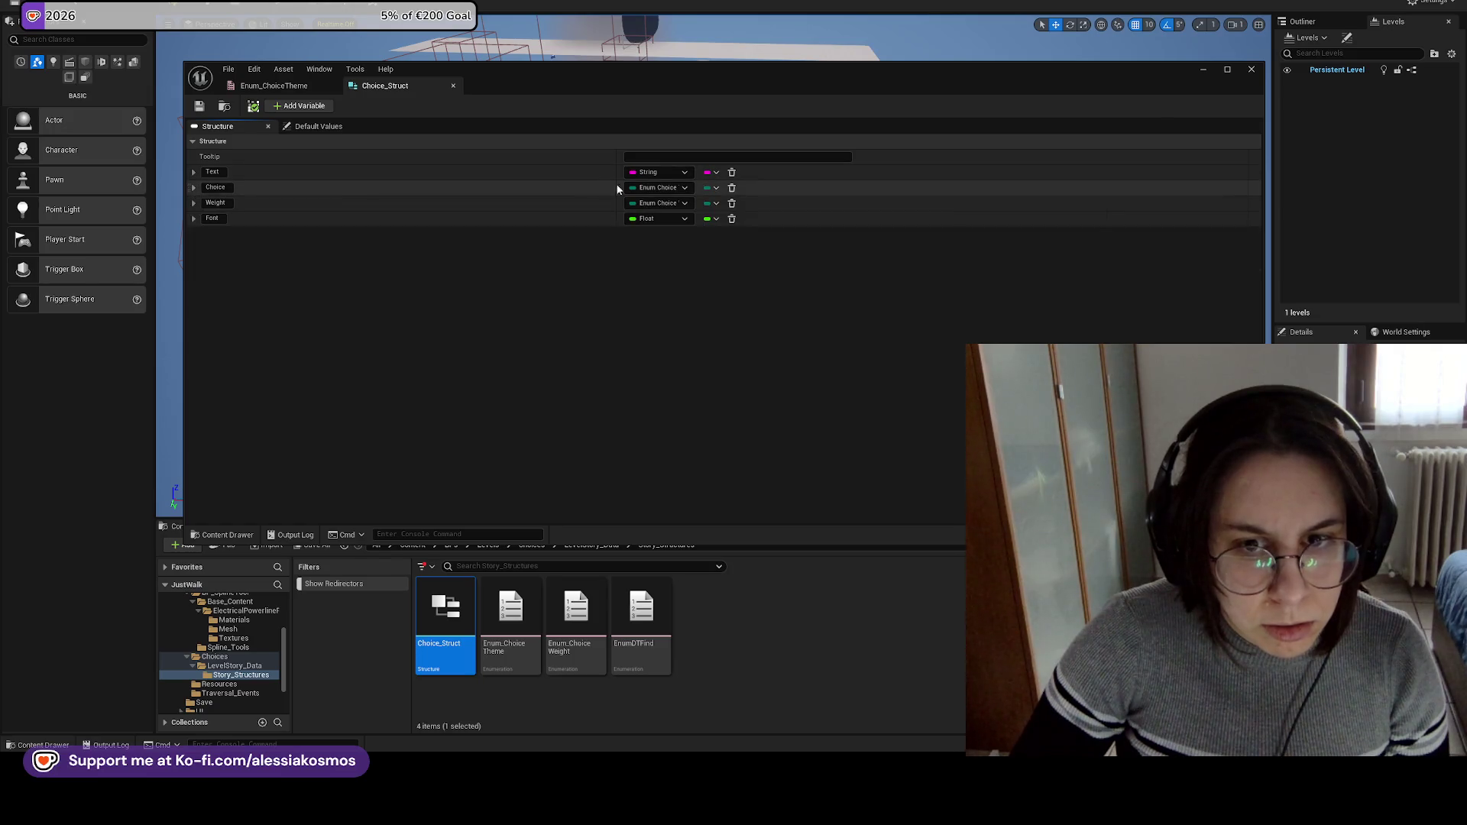
# Rename Choice_Struct's Choice field to Theme, save the struct and close its editor.
pyautogui.click(221, 188)
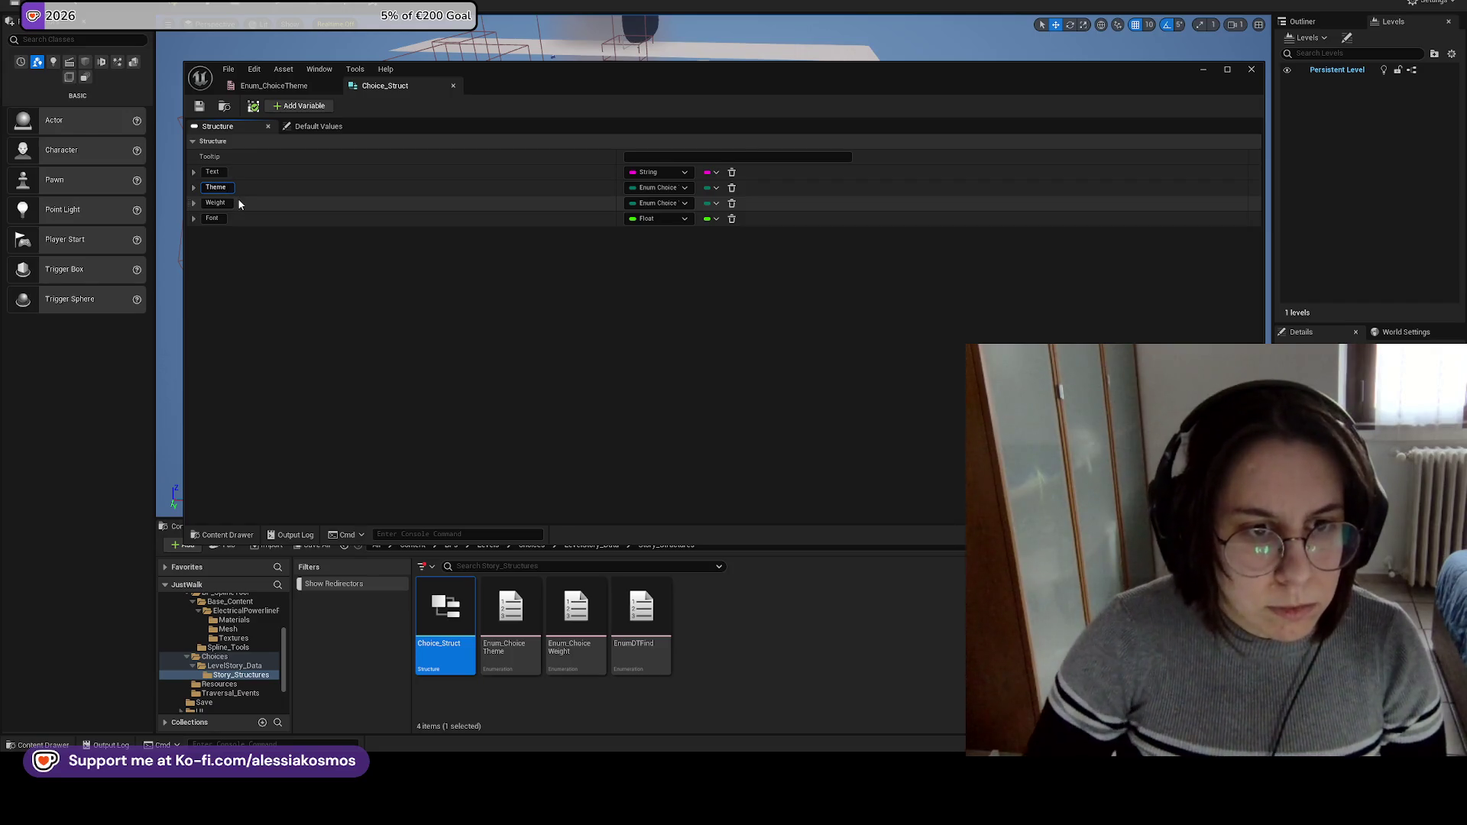
pyautogui.press('Return')
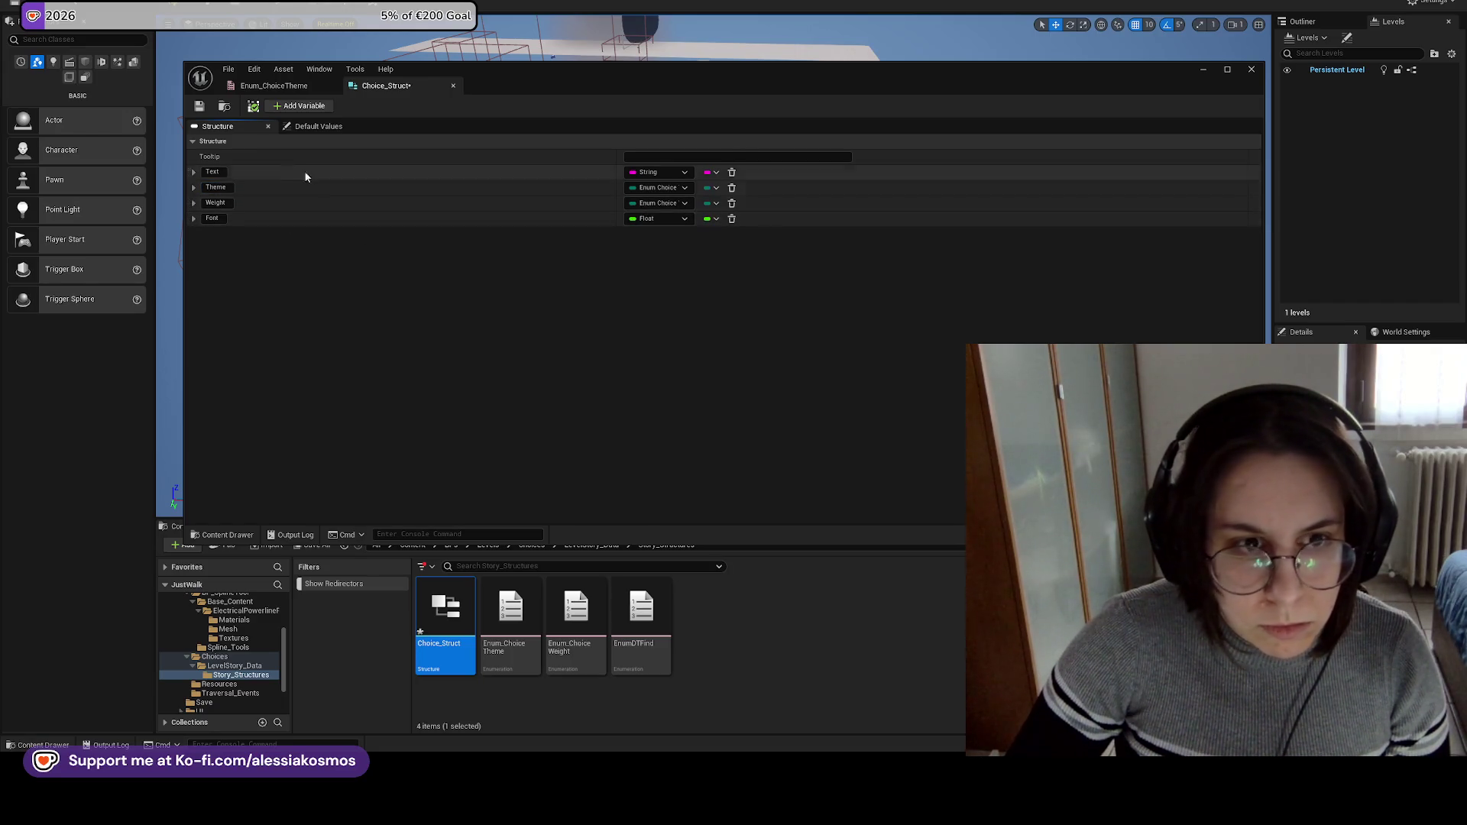
pyautogui.hotkey('ctrl', 's')
pyautogui.click(1205, 70)
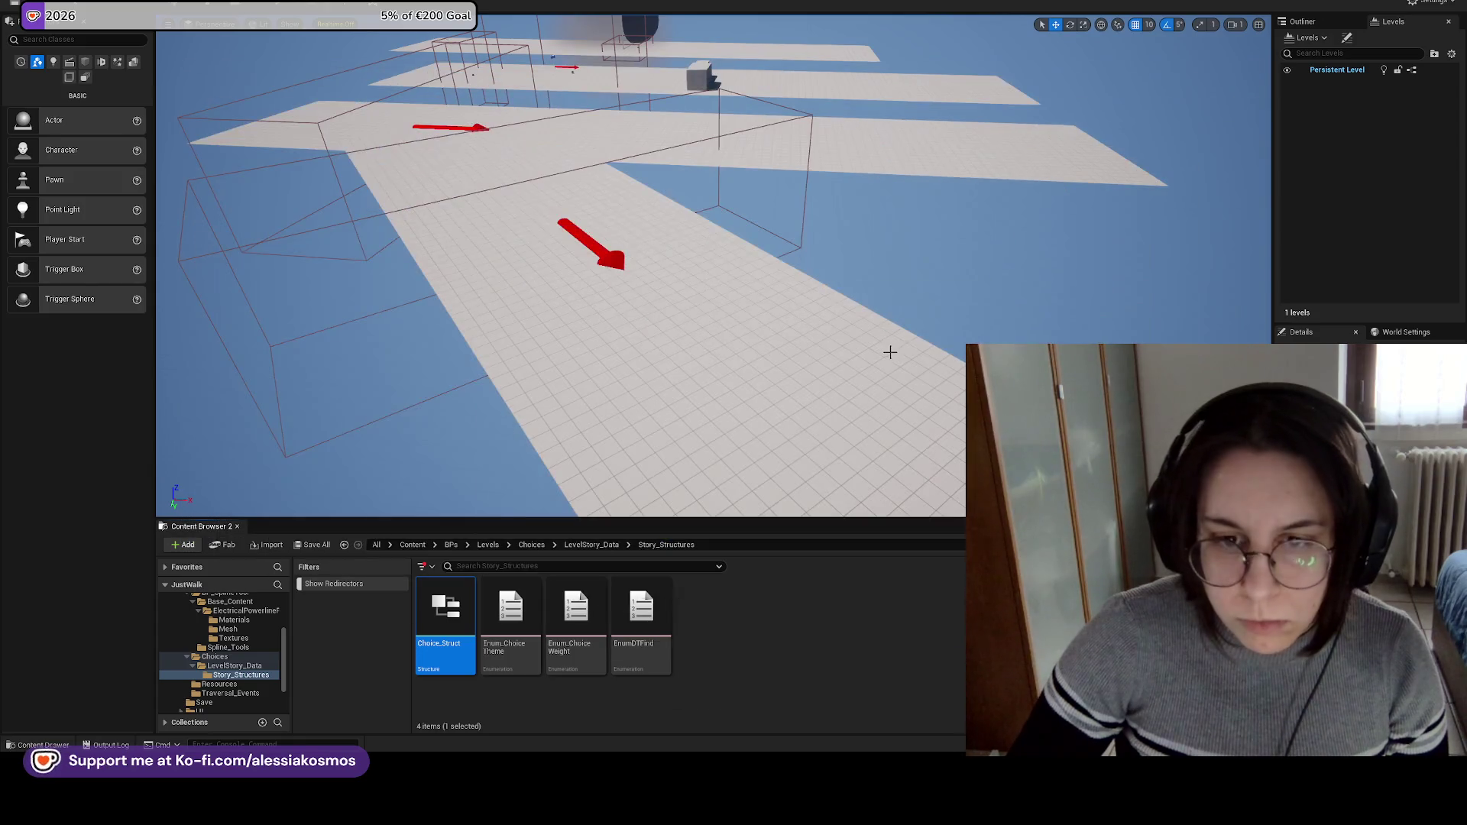
# Add a 'Choice_Struct Variable Name' header with Theme below, and copy the Enum_ChoiceTheme name.
pyautogui.click(646, 700)
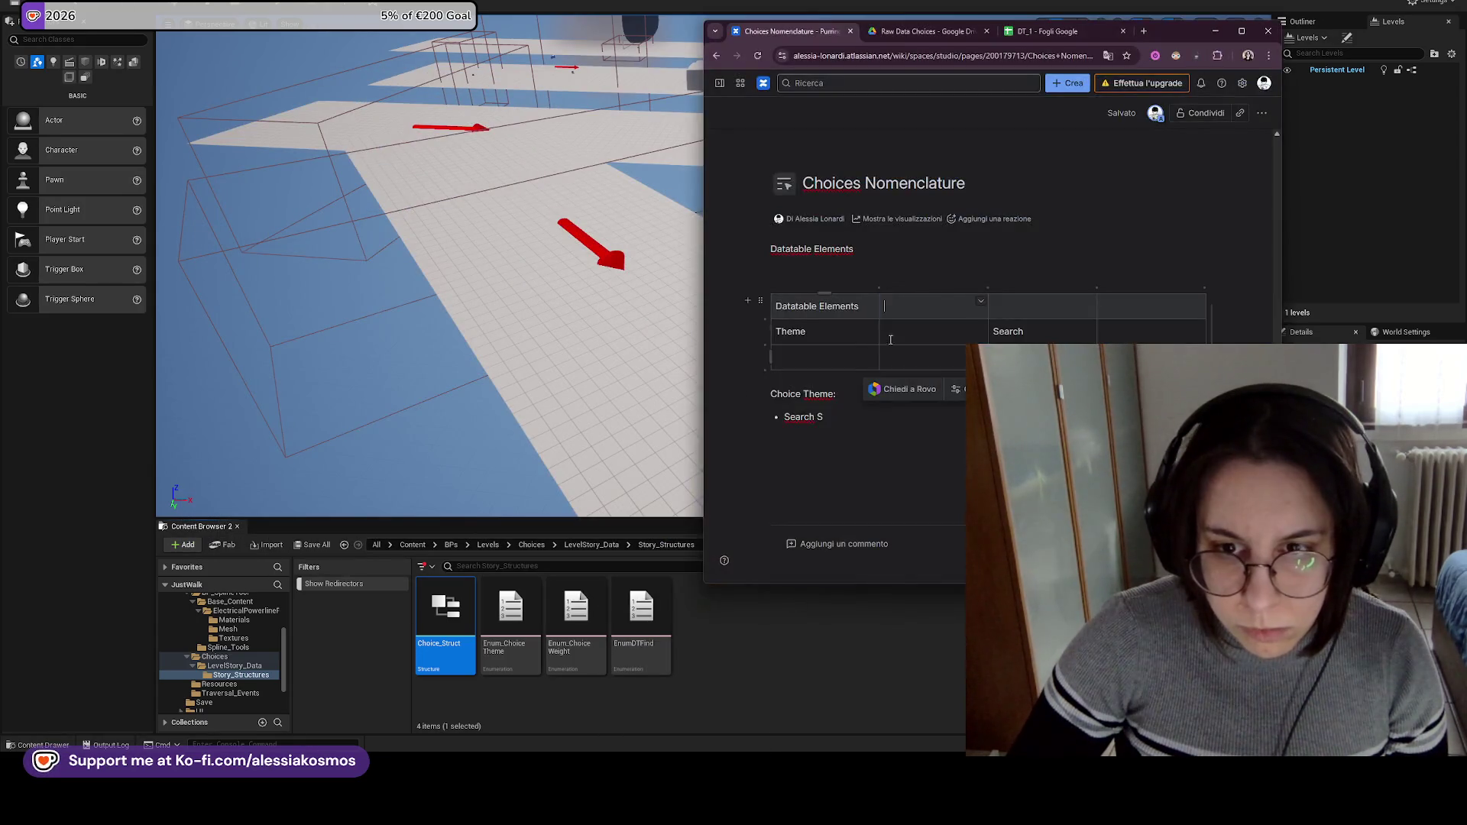
pyautogui.write('Choice_Struct Varia')
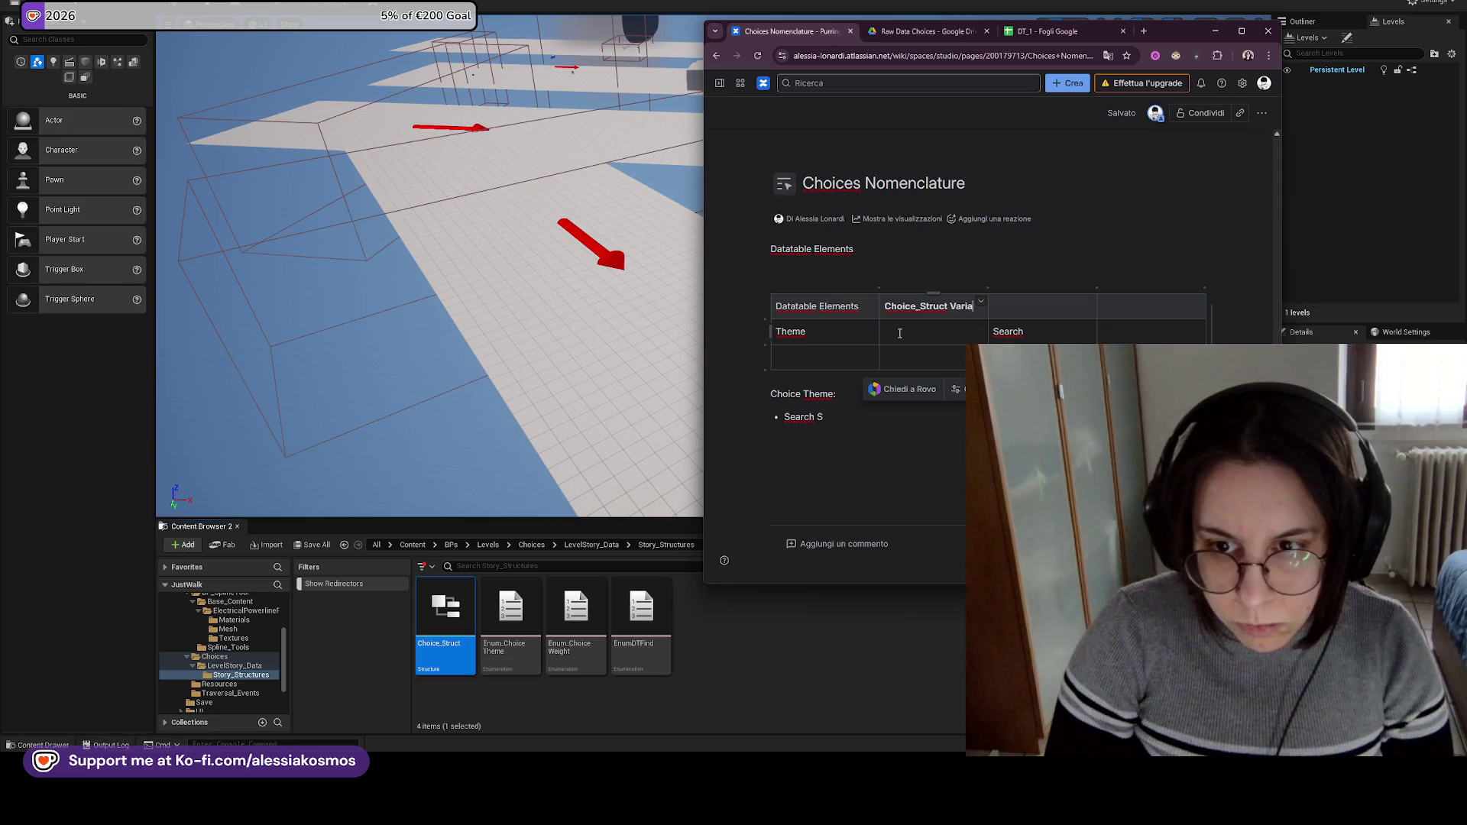
pyautogui.write('ble')
pyautogui.write('Te')
pyautogui.write('heme')
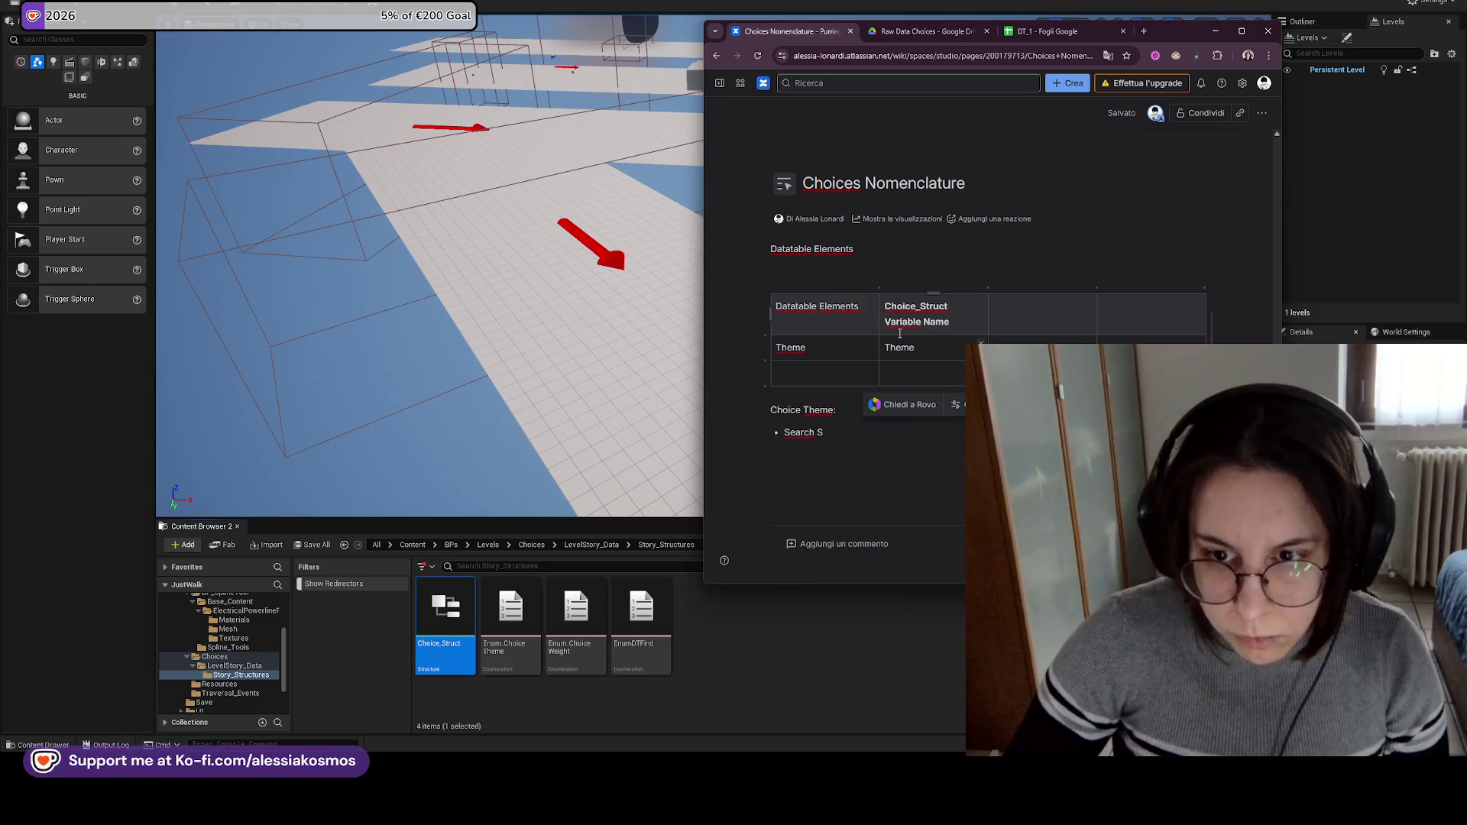
pyautogui.doubleClick(451, 587)
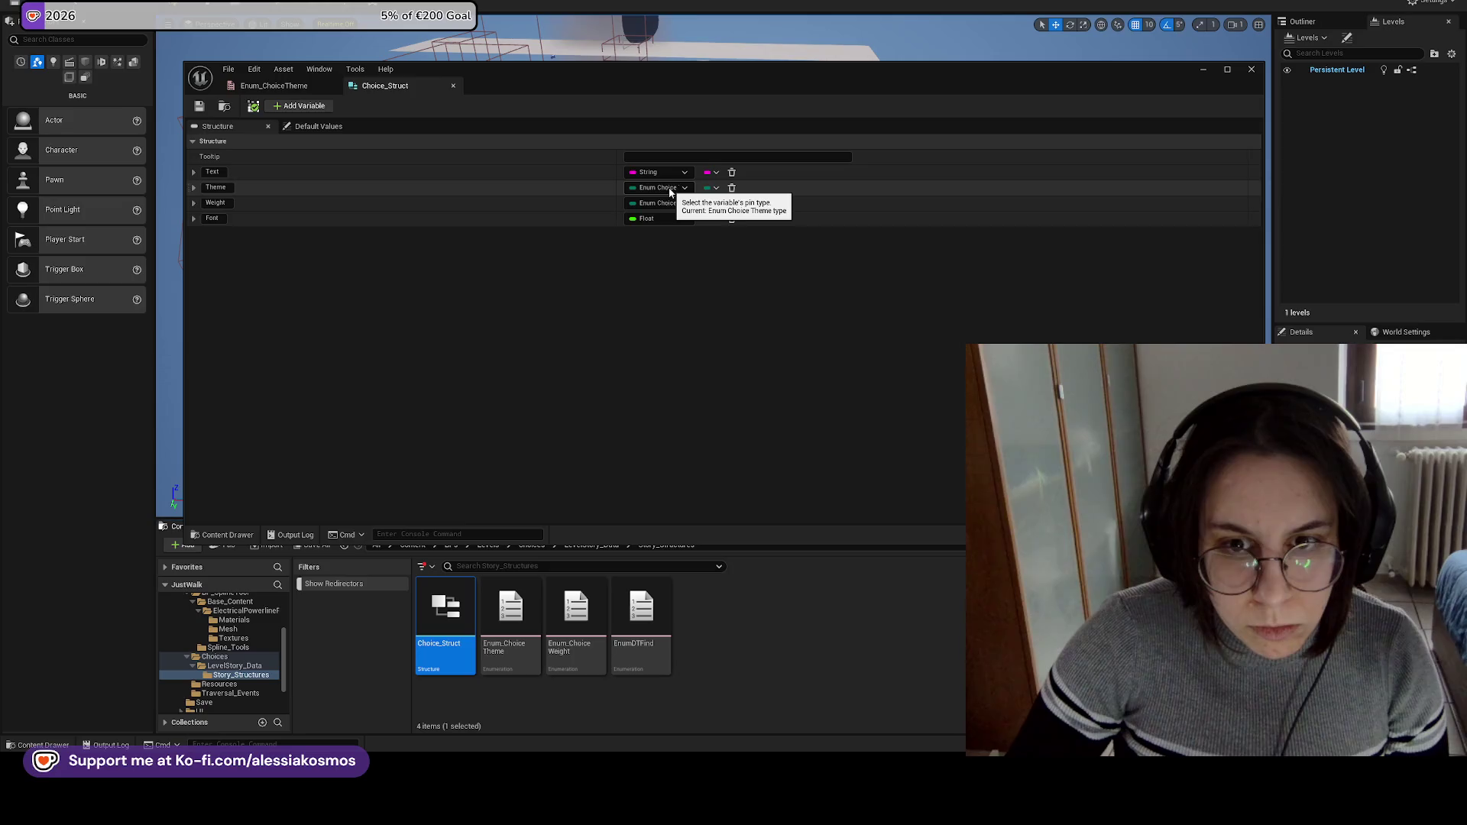
pyautogui.click(497, 643)
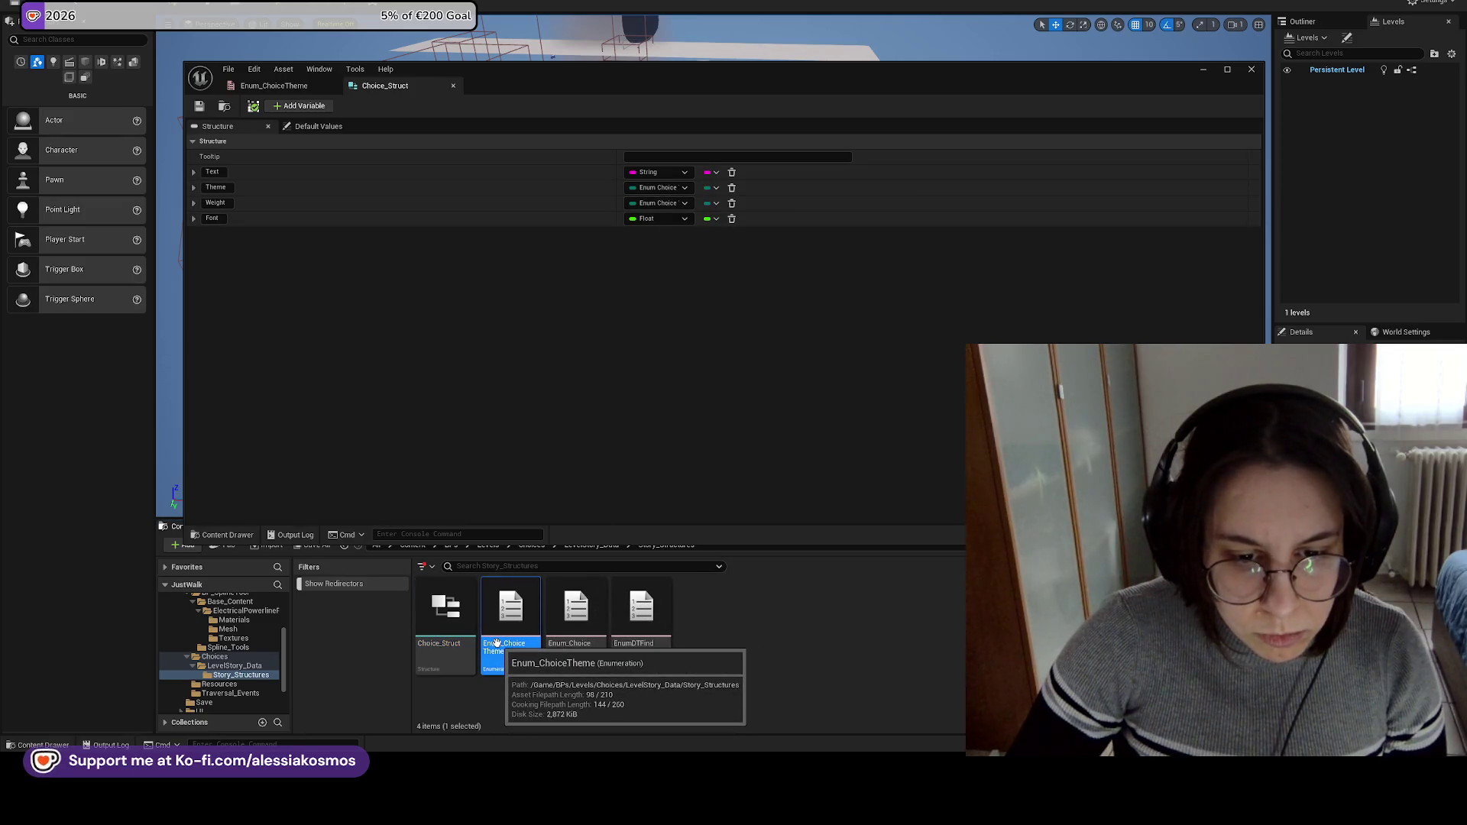
pyautogui.click(497, 643)
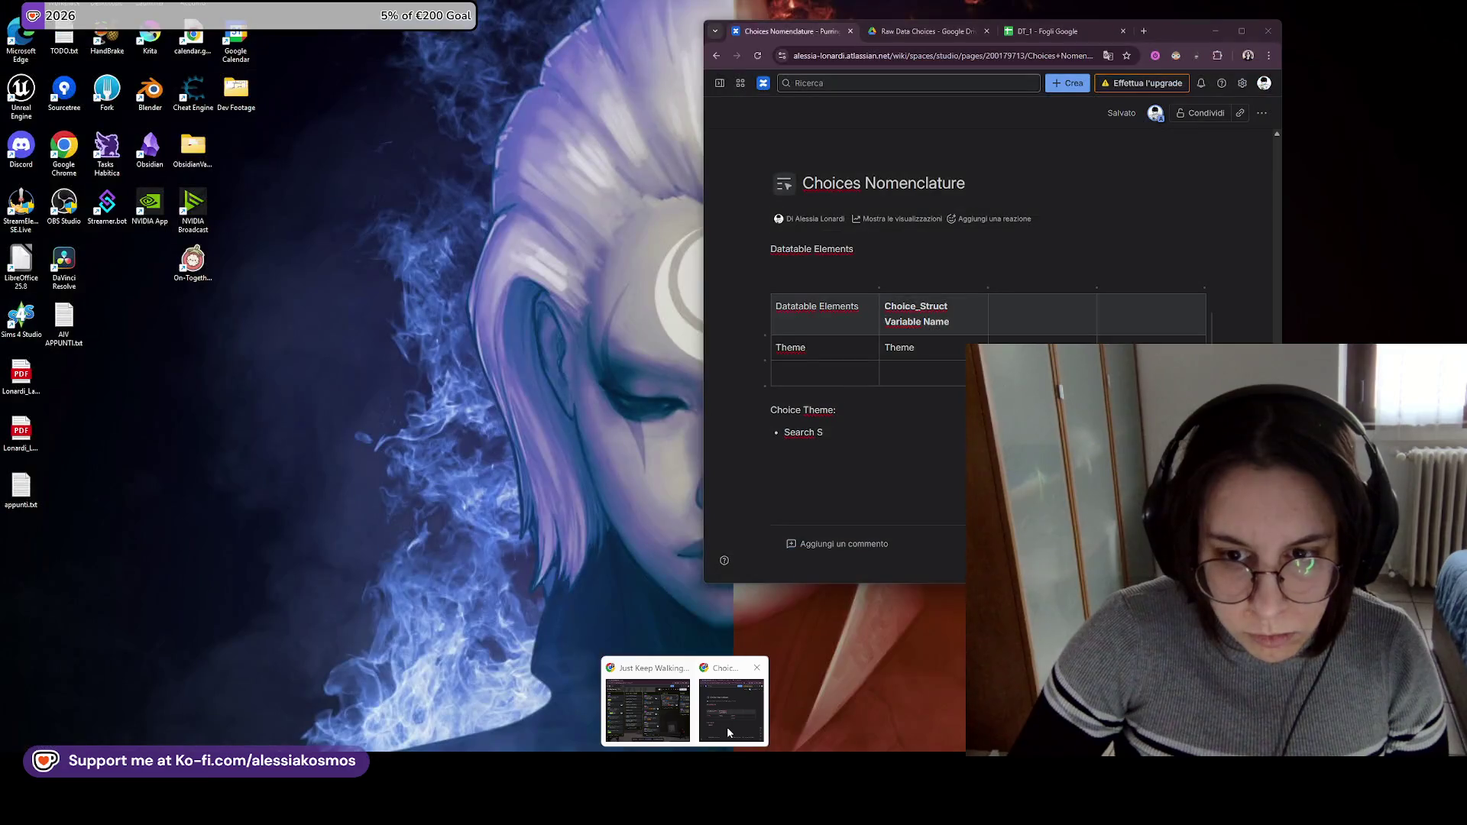
# Insert an Enum column holding Enum_ChoiceTheme in the Theme row and narrow the columns.
pyautogui.click(727, 727)
pyautogui.click(881, 287)
pyautogui.write('num')
pyautogui.click(903, 347)
pyautogui.write('Enum_ChoiceTheme')
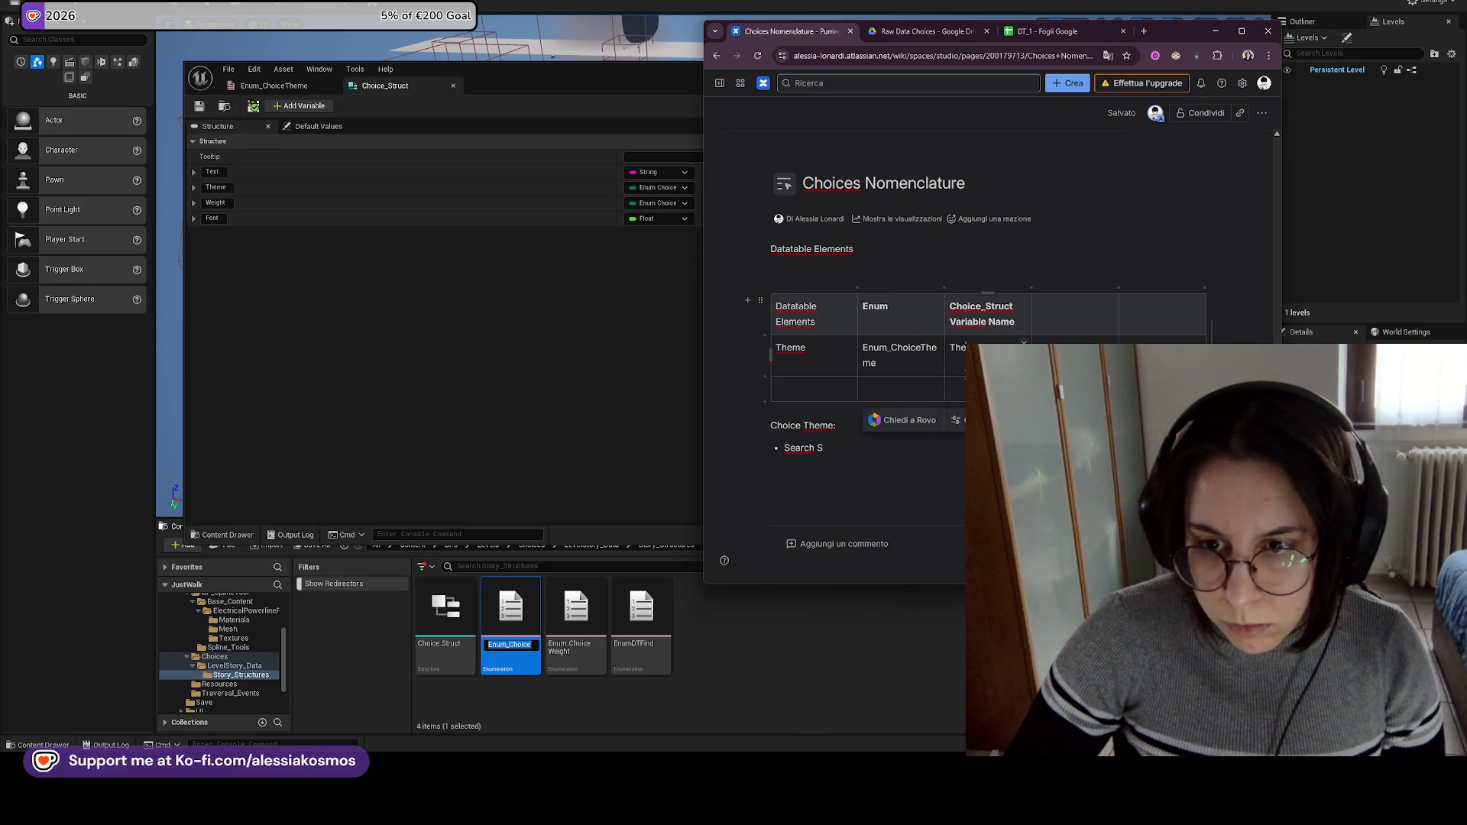
pyautogui.click(1161, 293)
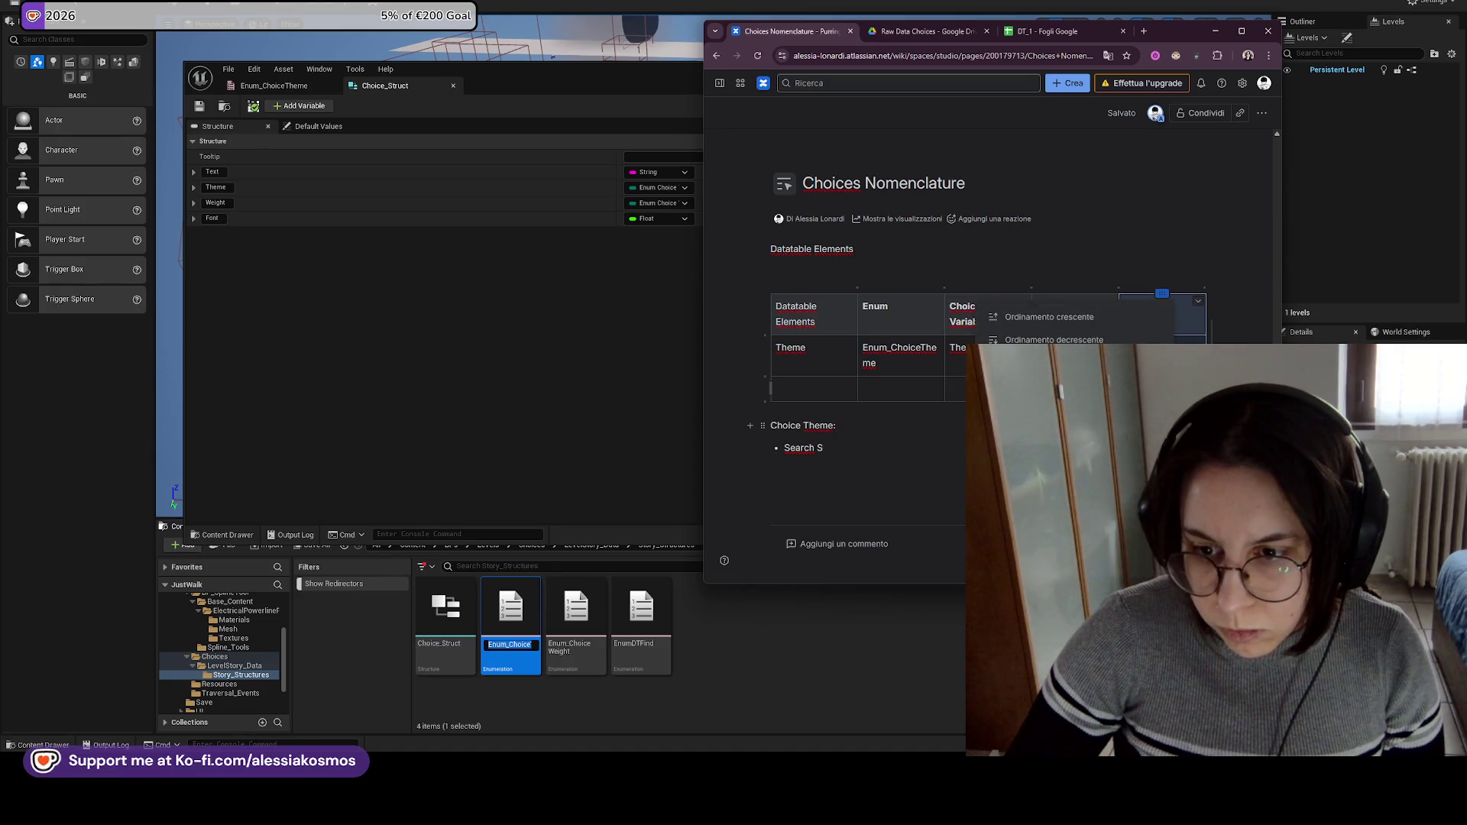
pyautogui.click(1102, 306)
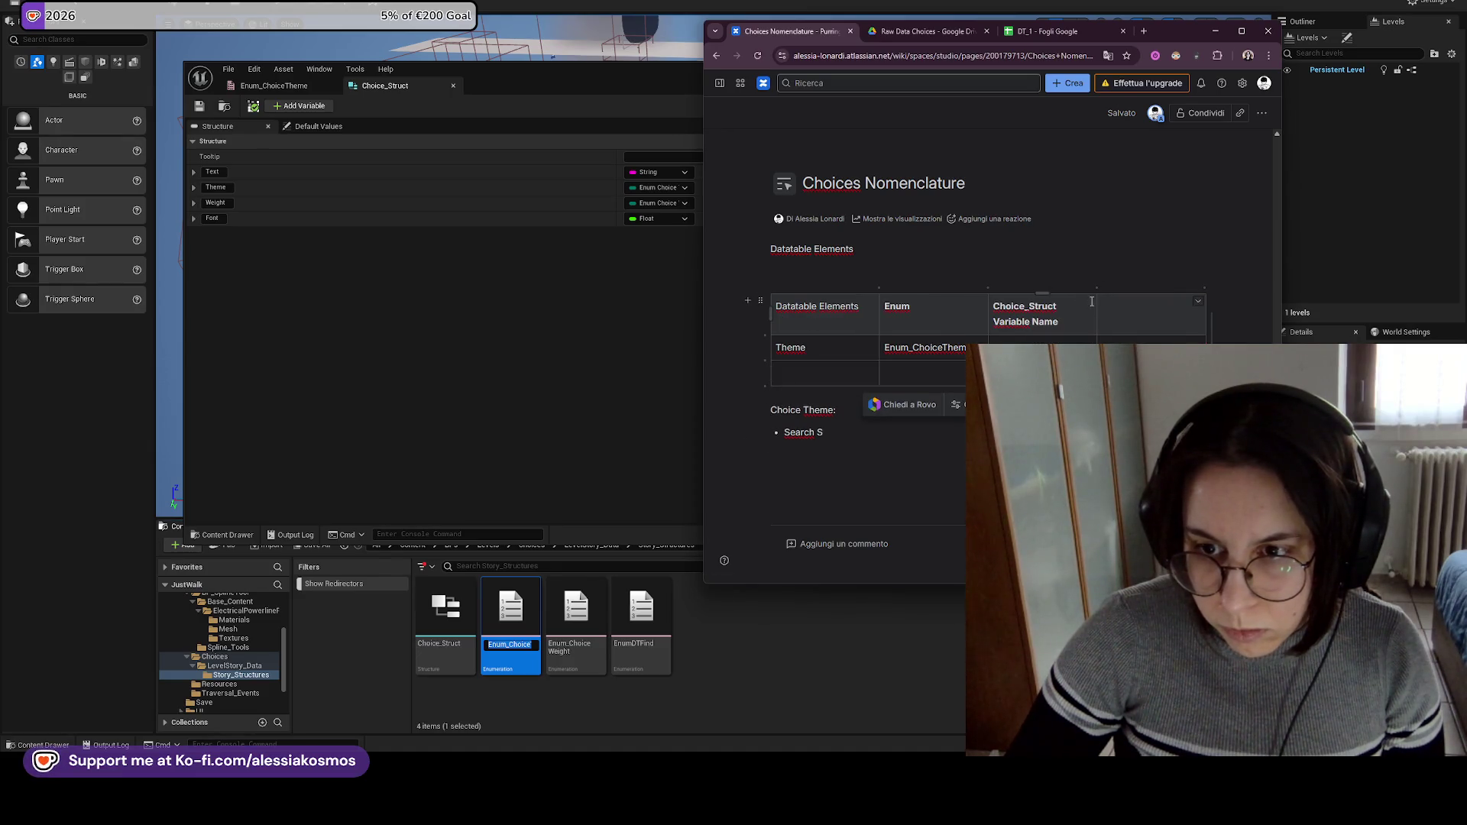
pyautogui.moveTo(1098, 306); pyautogui.dragTo(1073, 306)
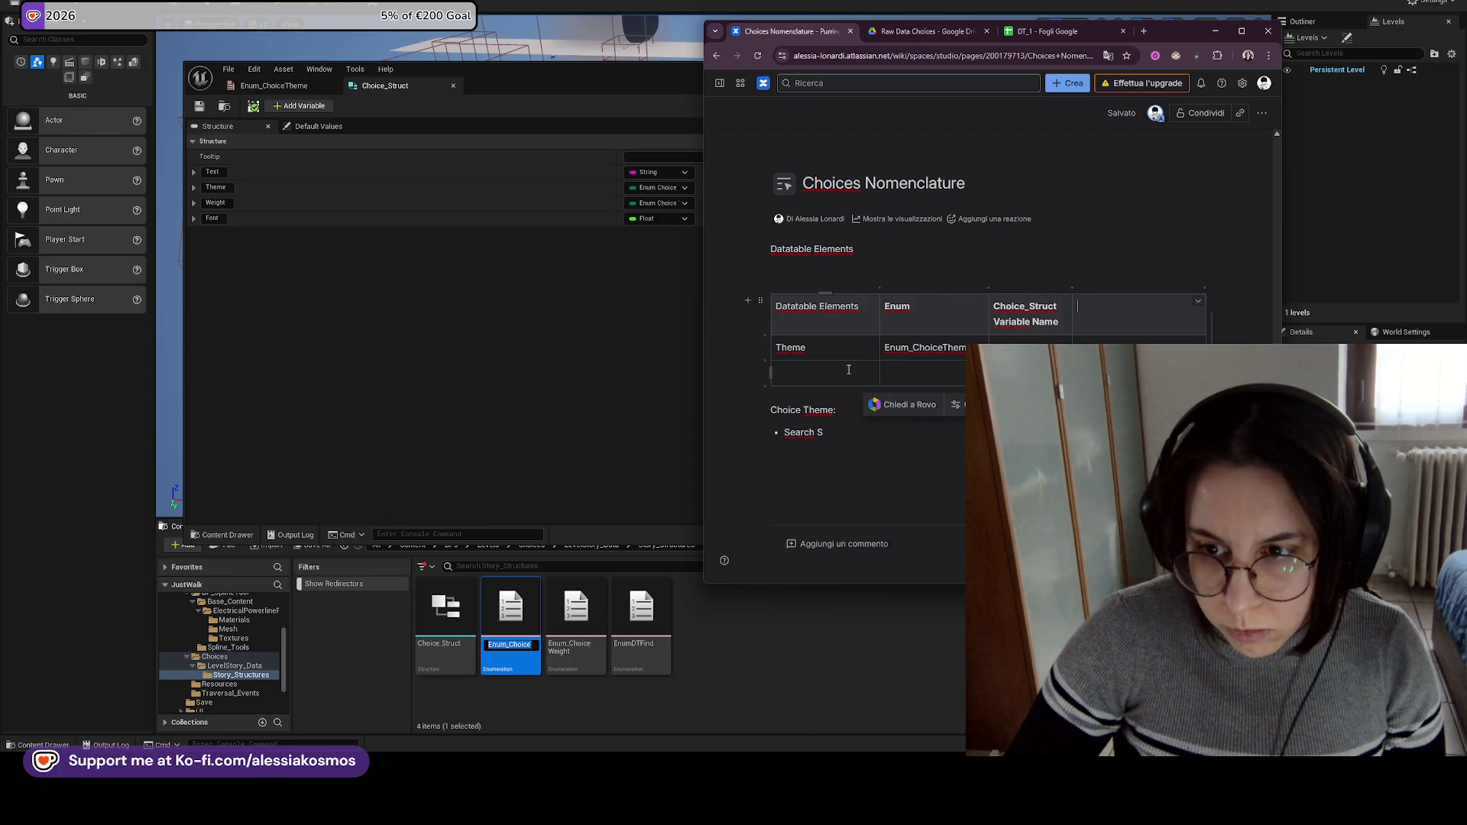
# Add four empty rows below Theme, an Options header, and move Choice_Struct Variable Name second.
pyautogui.click(764, 387)
pyautogui.click(764, 386)
pyautogui.click(764, 387)
pyautogui.click(764, 386)
pyautogui.click(764, 387)
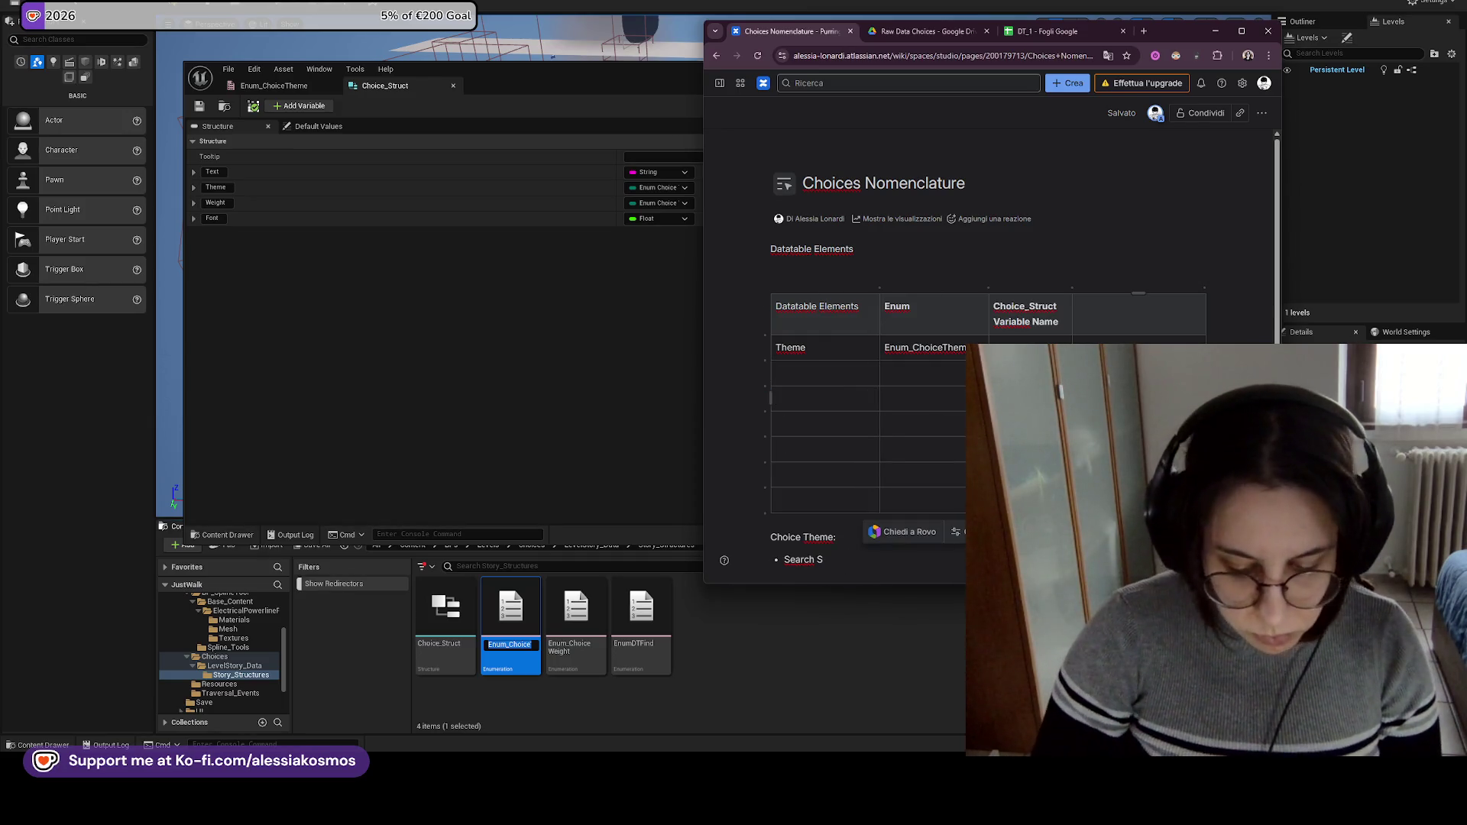
pyautogui.click(1137, 315)
pyautogui.write('Options')
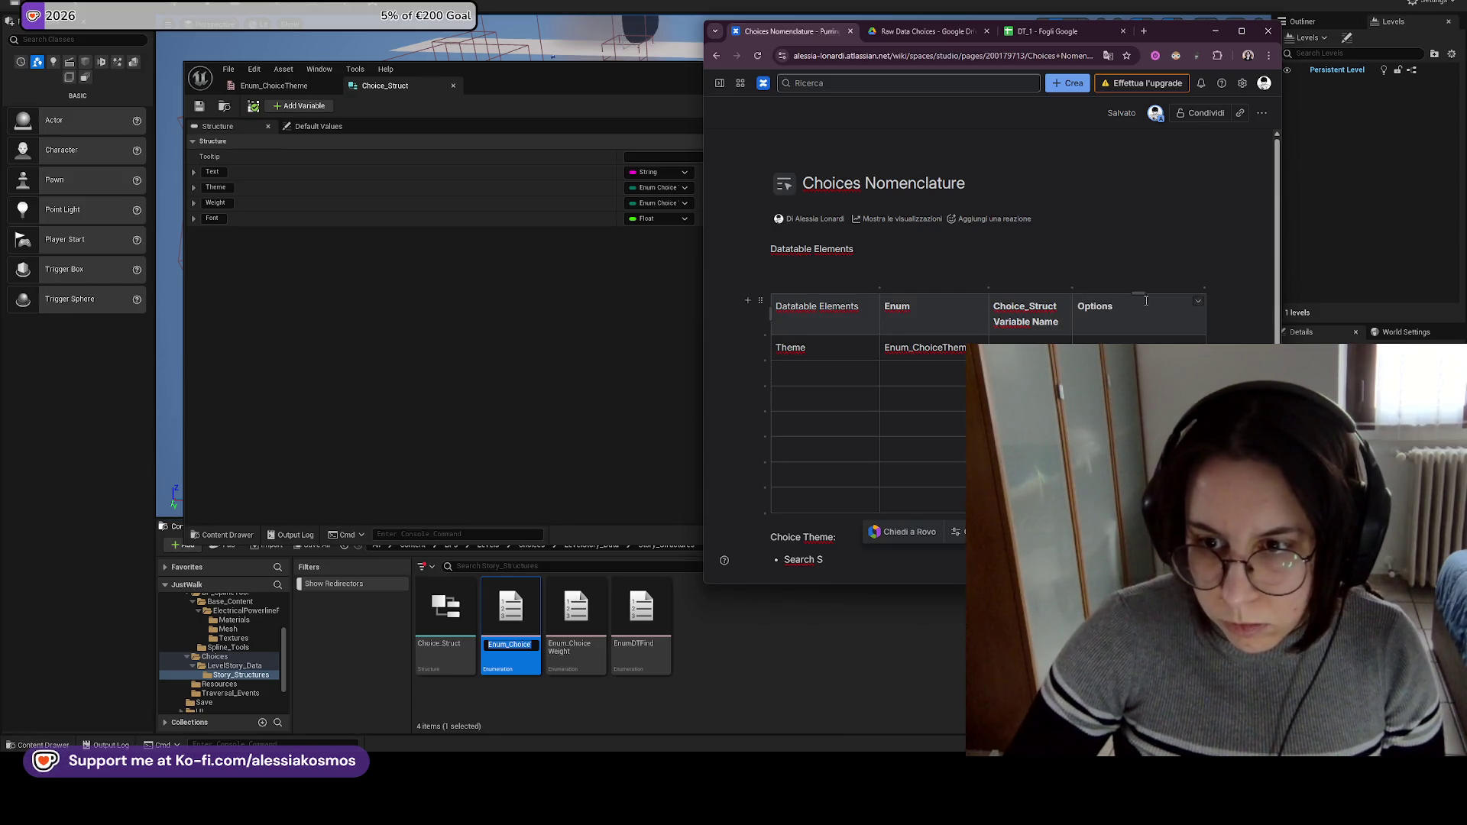
pyautogui.moveTo(1024, 294); pyautogui.dragTo(871, 306)
# Merge the first-column Theme cells down across the option rows.
pyautogui.click(859, 307)
pyautogui.click(872, 302)
pyautogui.click(863, 306)
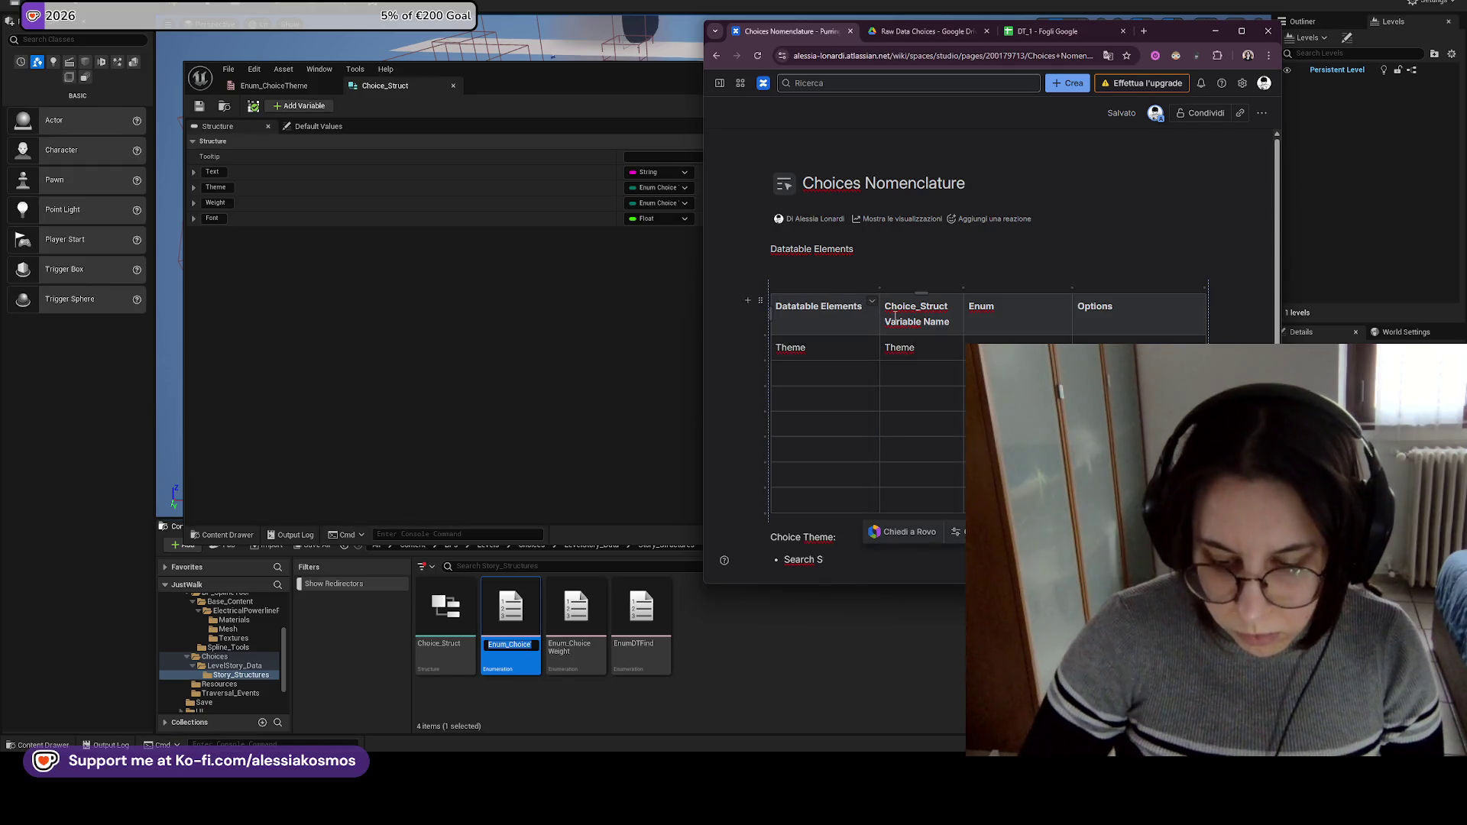
pyautogui.moveTo(856, 350)
pyautogui.mouseDown()
pyautogui.moveTo(869, 398)
pyautogui.moveTo(874, 349)
pyautogui.mouseUp()
pyautogui.click(869, 396)
pyautogui.click(873, 347)
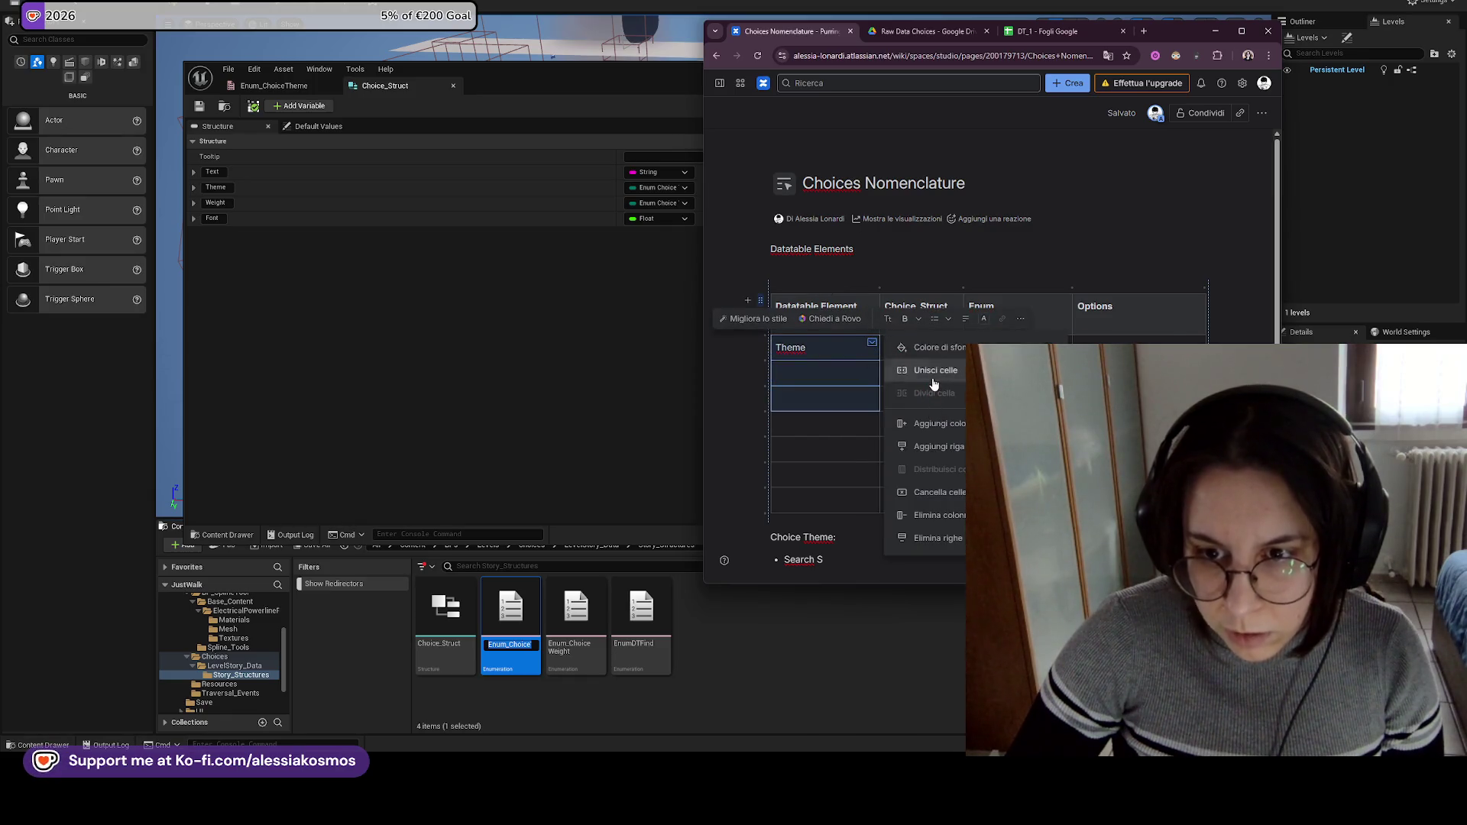
pyautogui.click(933, 373)
pyautogui.click(928, 380)
# Merge the Theme row's Choice_Struct and Enum cells down across the option rows too.
pyautogui.moveTo(927, 380); pyautogui.dragTo(949, 388)
pyautogui.click(956, 392)
pyautogui.click(1016, 428)
pyautogui.click(1016, 367)
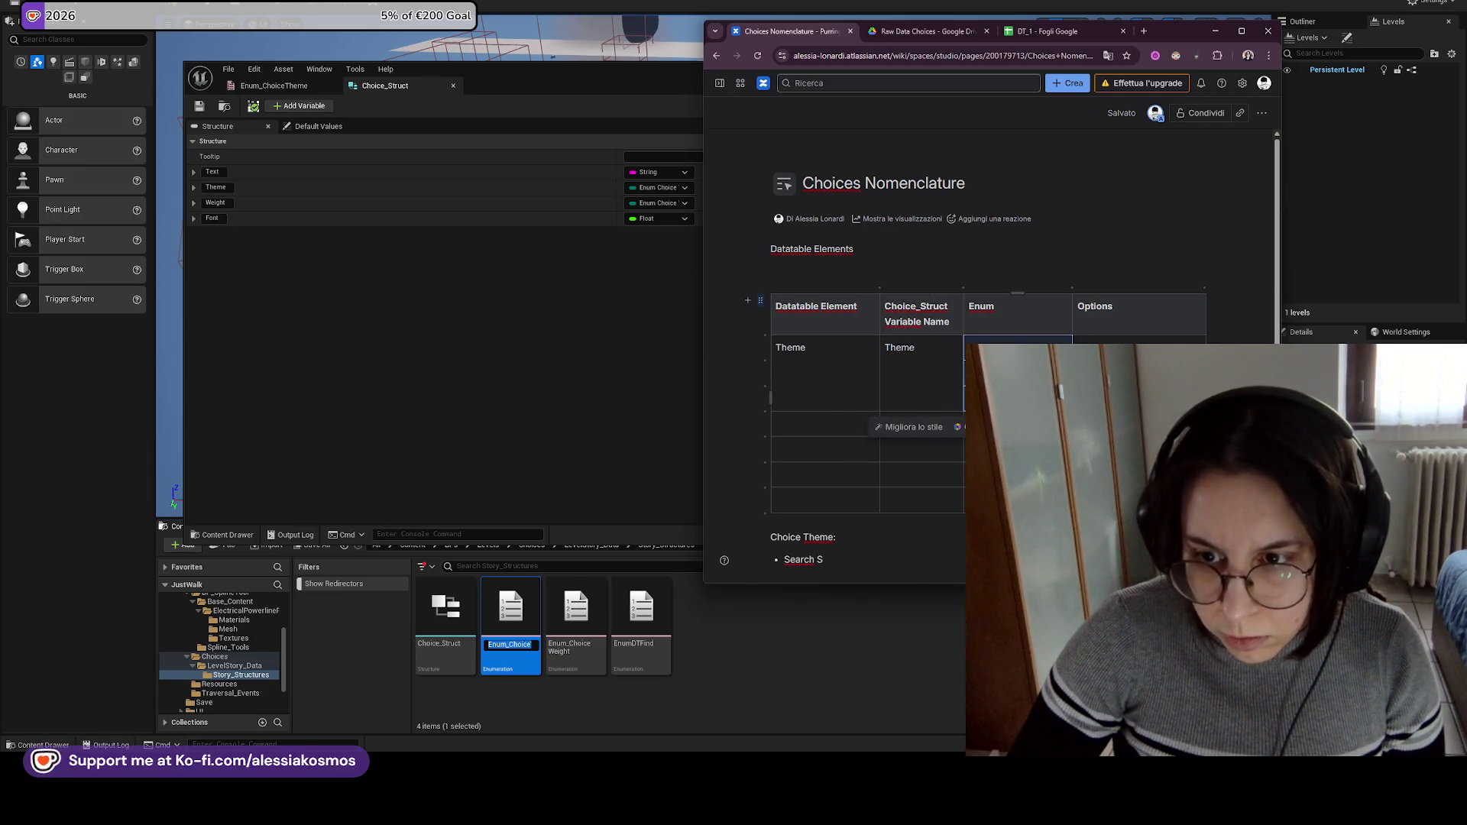
pyautogui.click(1131, 375)
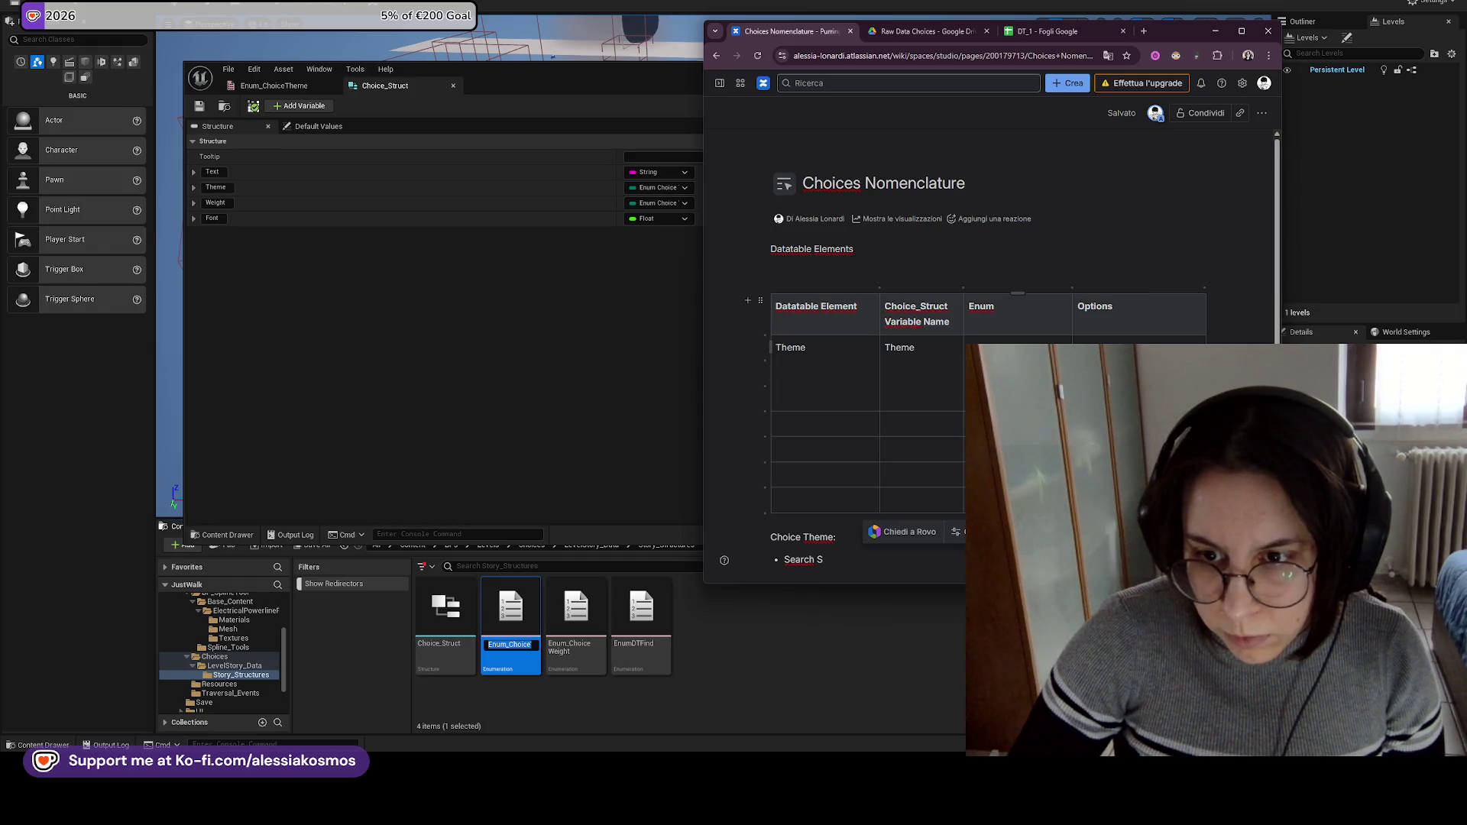
pyautogui.click(843, 382)
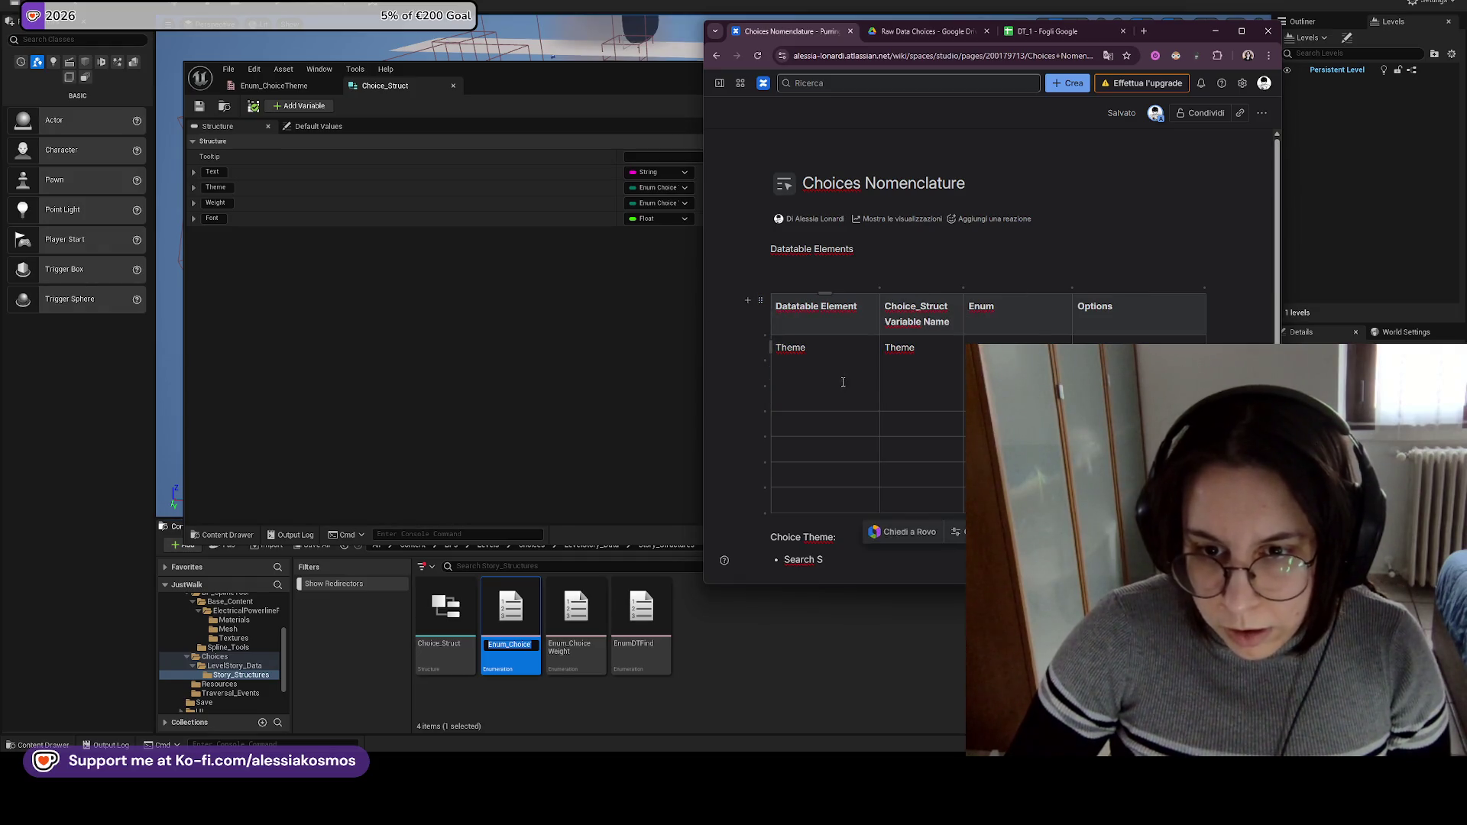
pyautogui.click(836, 425)
pyautogui.scroll(-1, 836, 426)
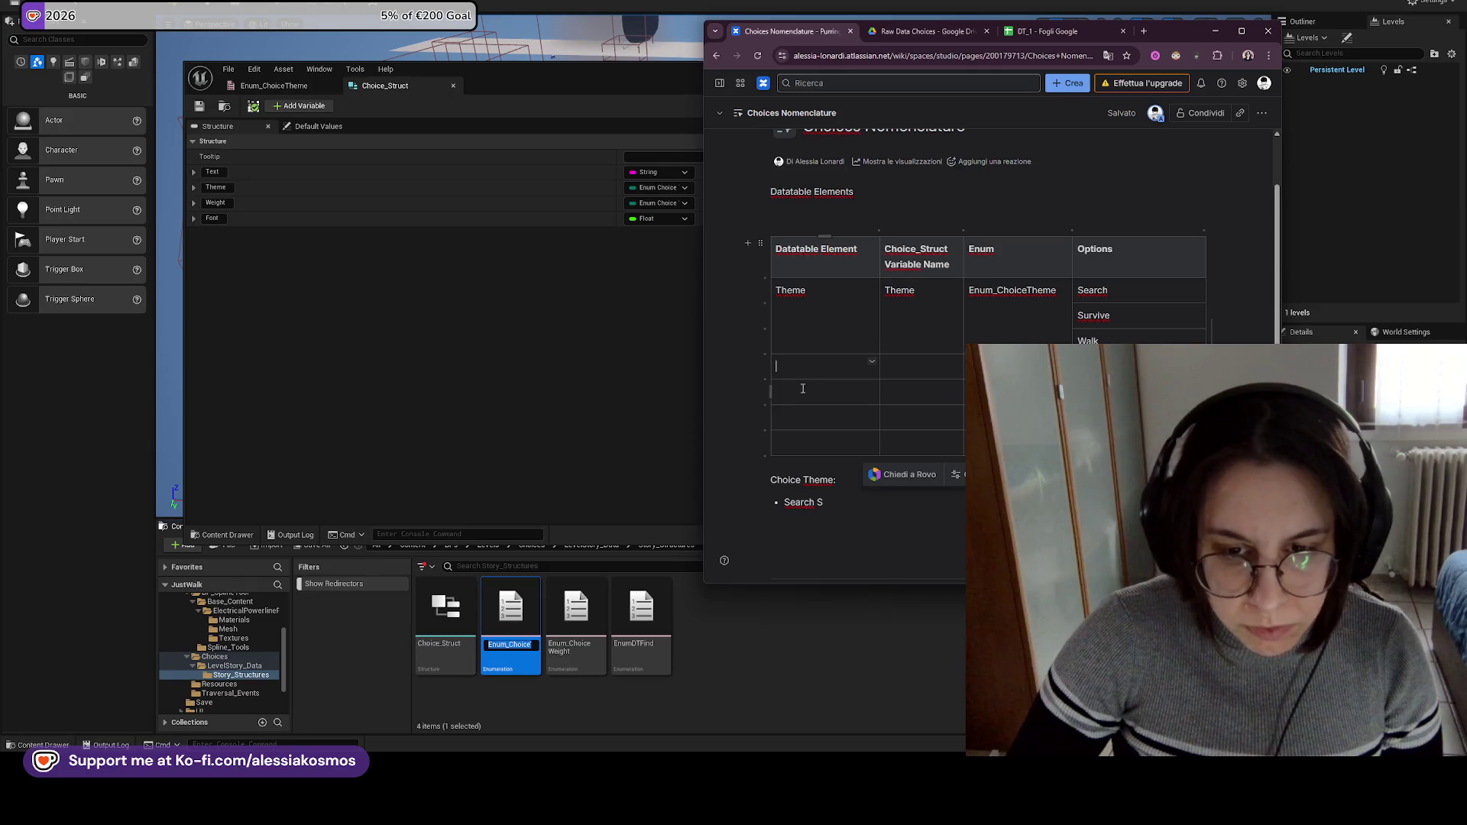
# Type Weight in the cell below Theme and open Enum_ChoiceWeight in Unreal to check its entries.
pyautogui.write('Weight')
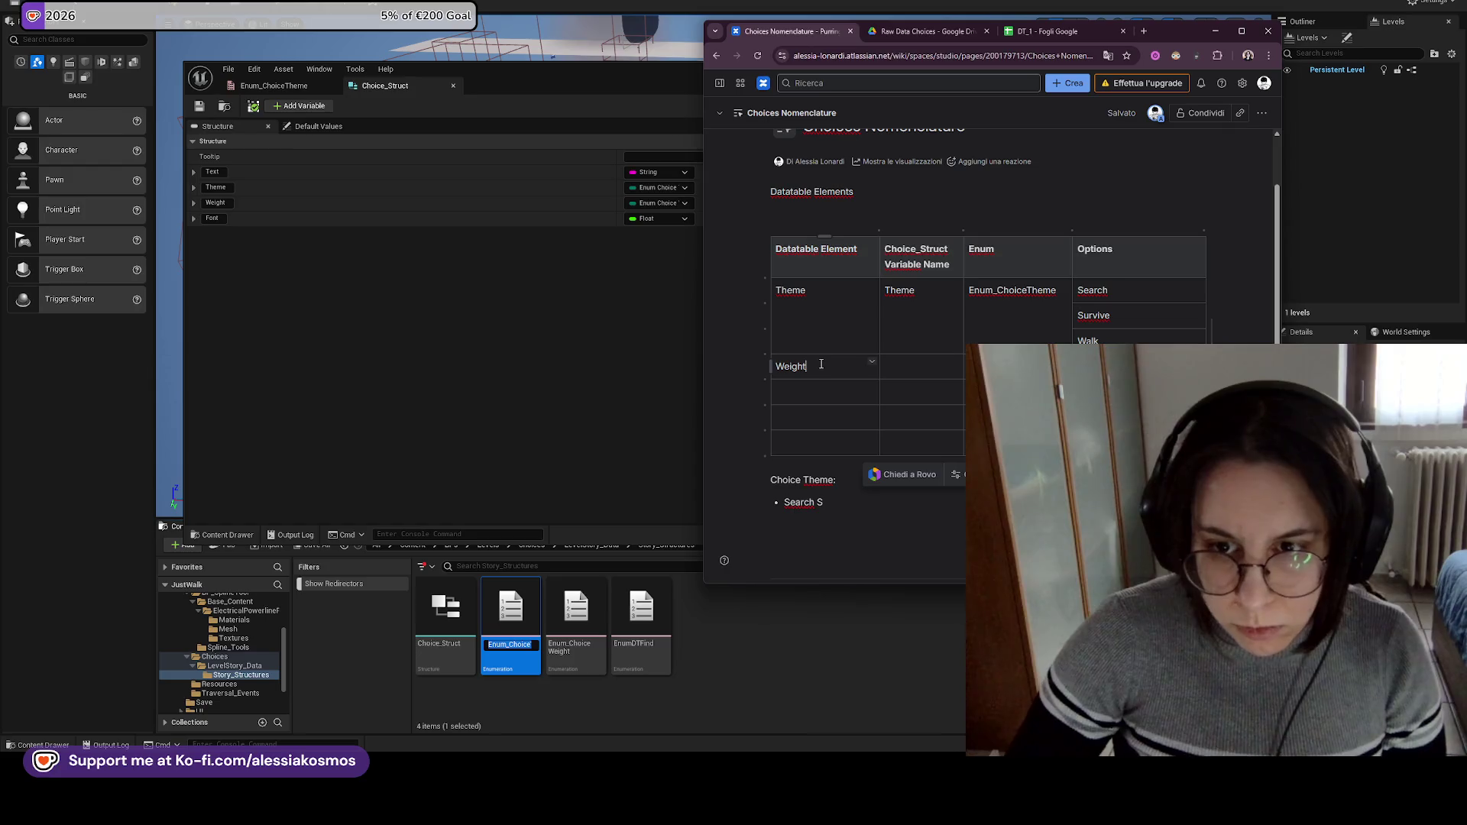
pyautogui.doubleClick(577, 611)
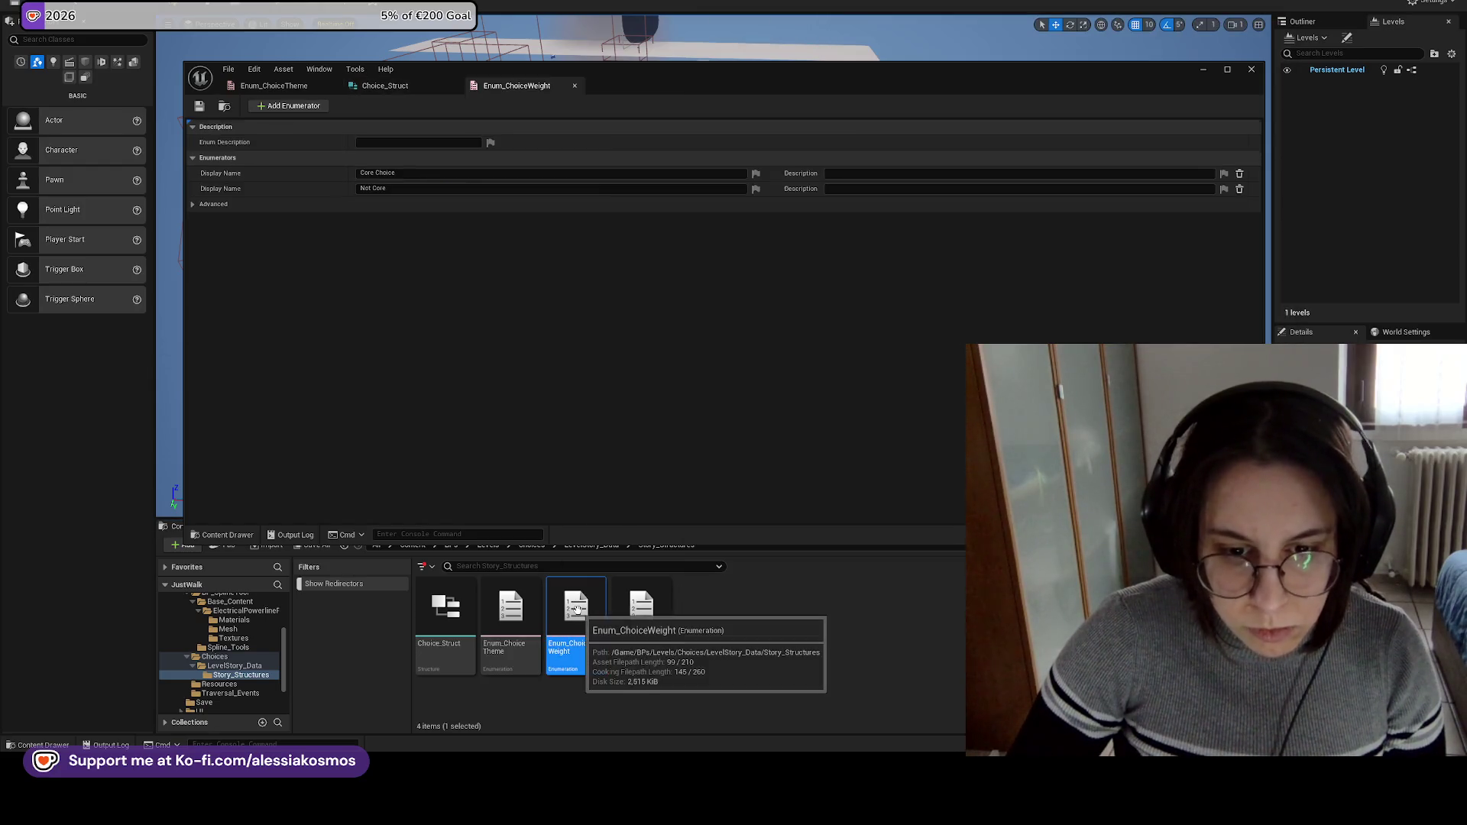
pyautogui.moveTo(685, 771)
pyautogui.click(731, 740)
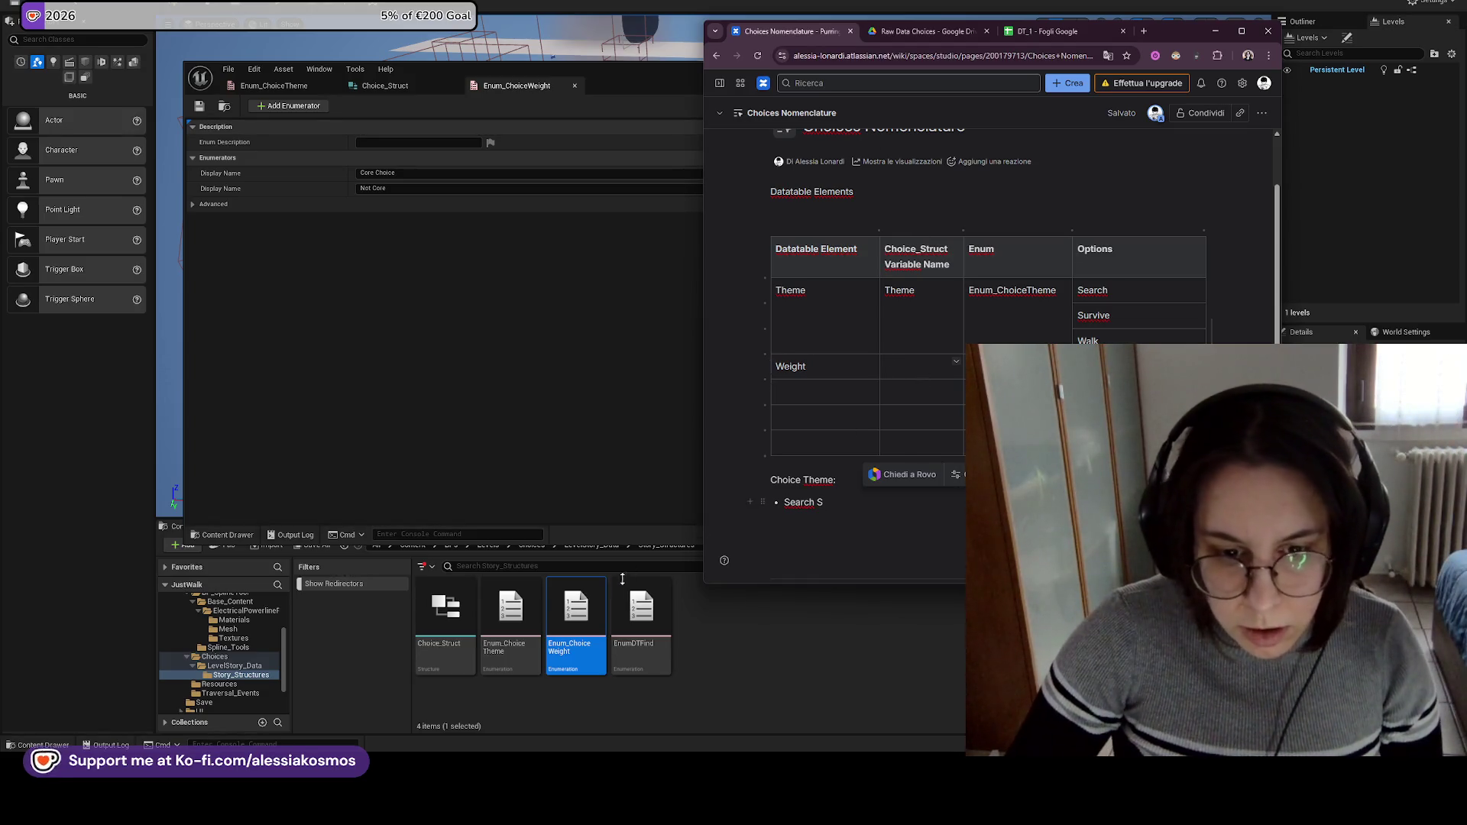
pyautogui.click(585, 642)
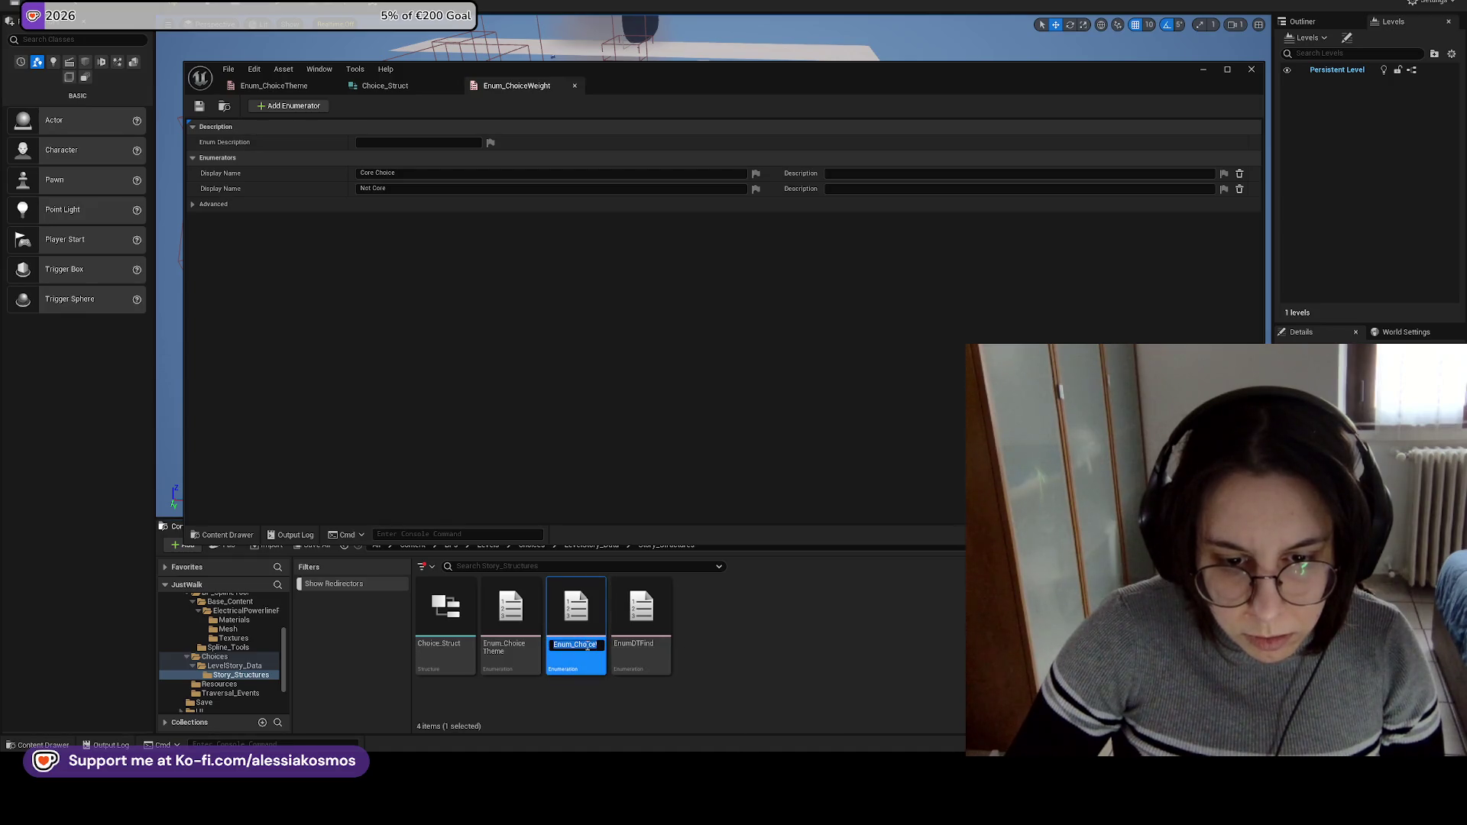
# Put Weight in the Weight row's Choice_Struct cell, replacing the misplaced Enum_ChoiceWeight text.
pyautogui.press('F2')
pyautogui.moveTo(686, 810)
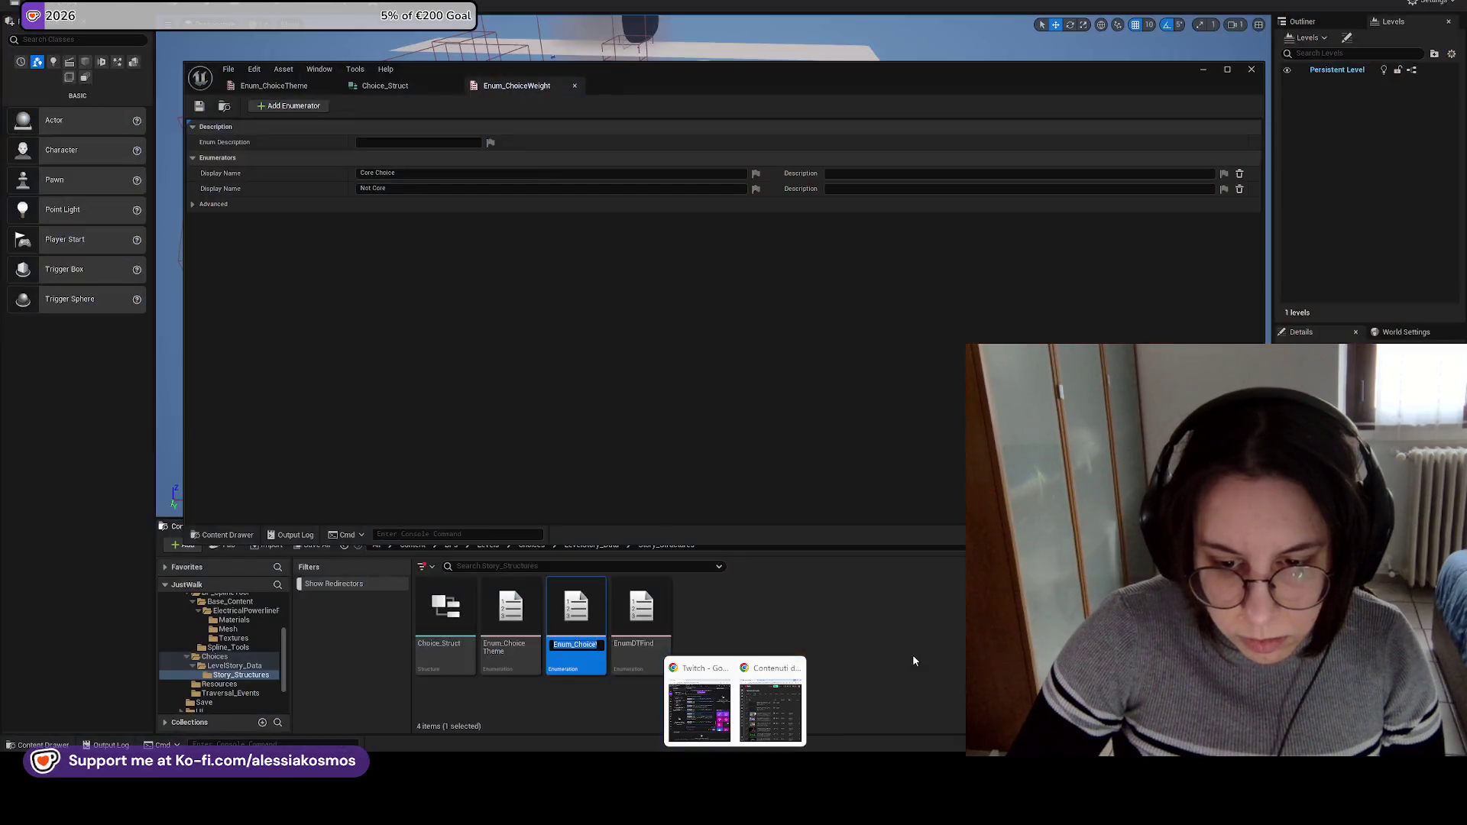
pyautogui.click(909, 655)
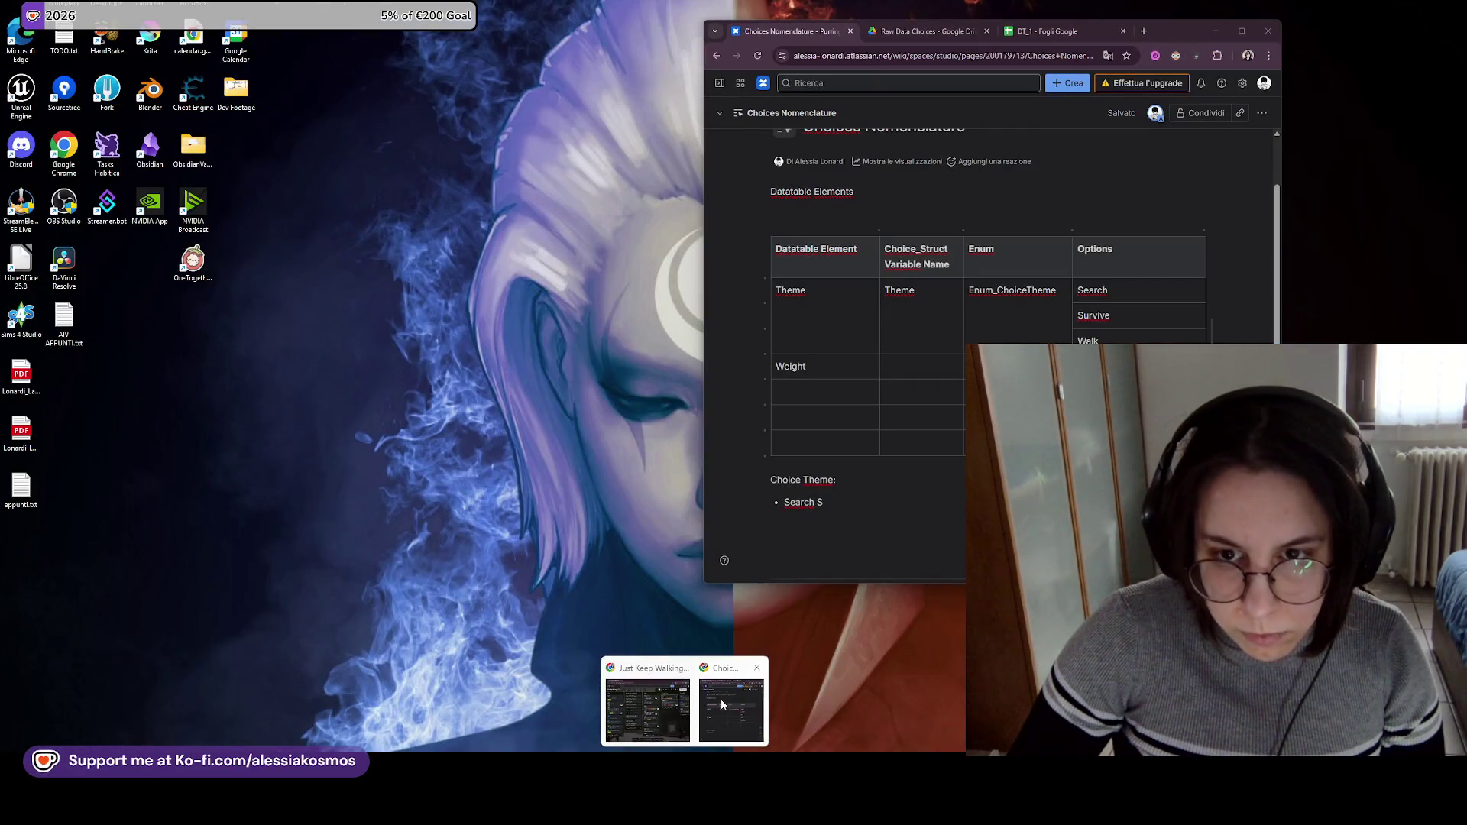
pyautogui.click(721, 699)
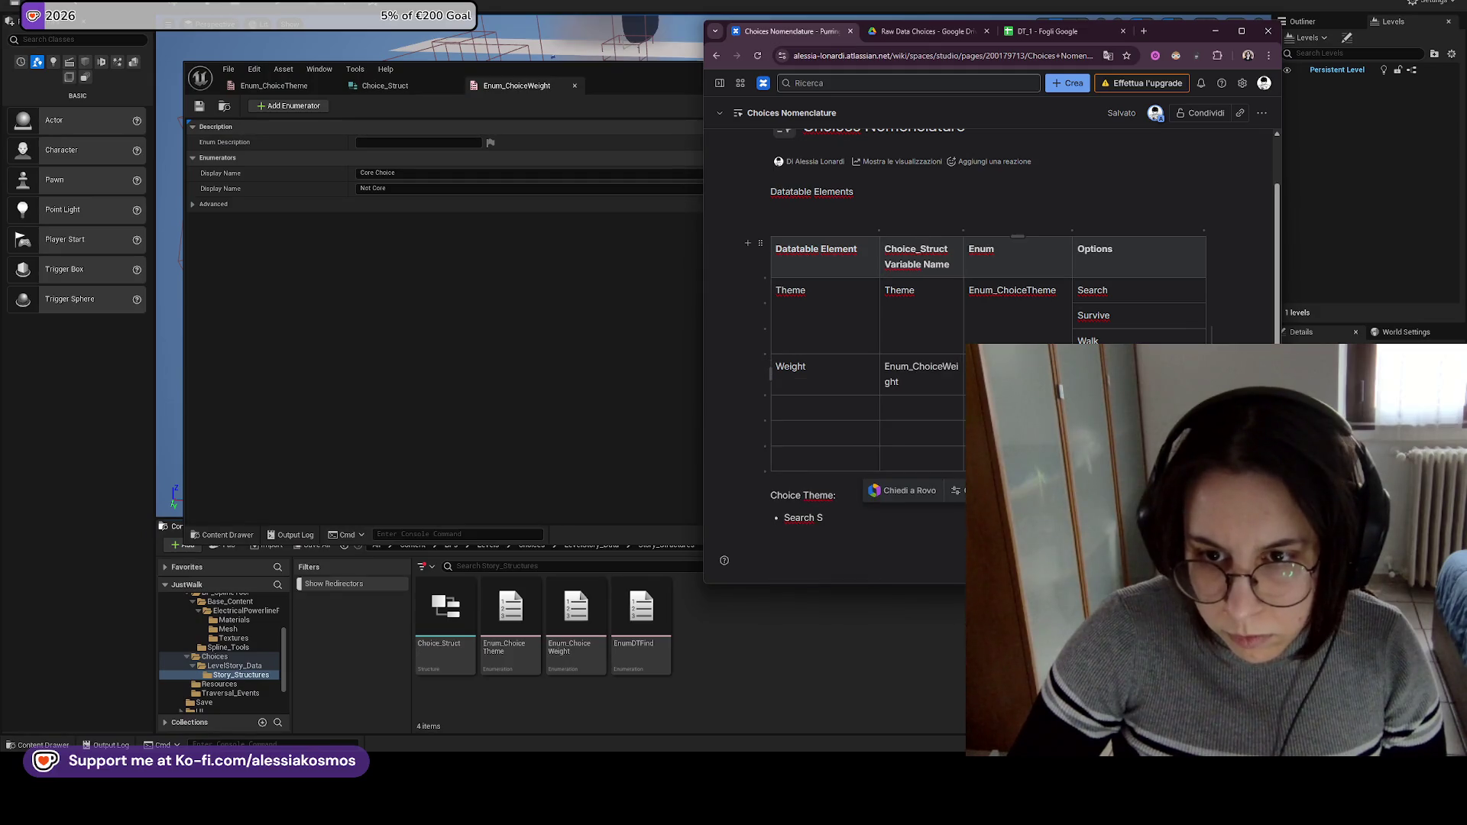
pyautogui.hotkey('ctrl', 'BackSpace')
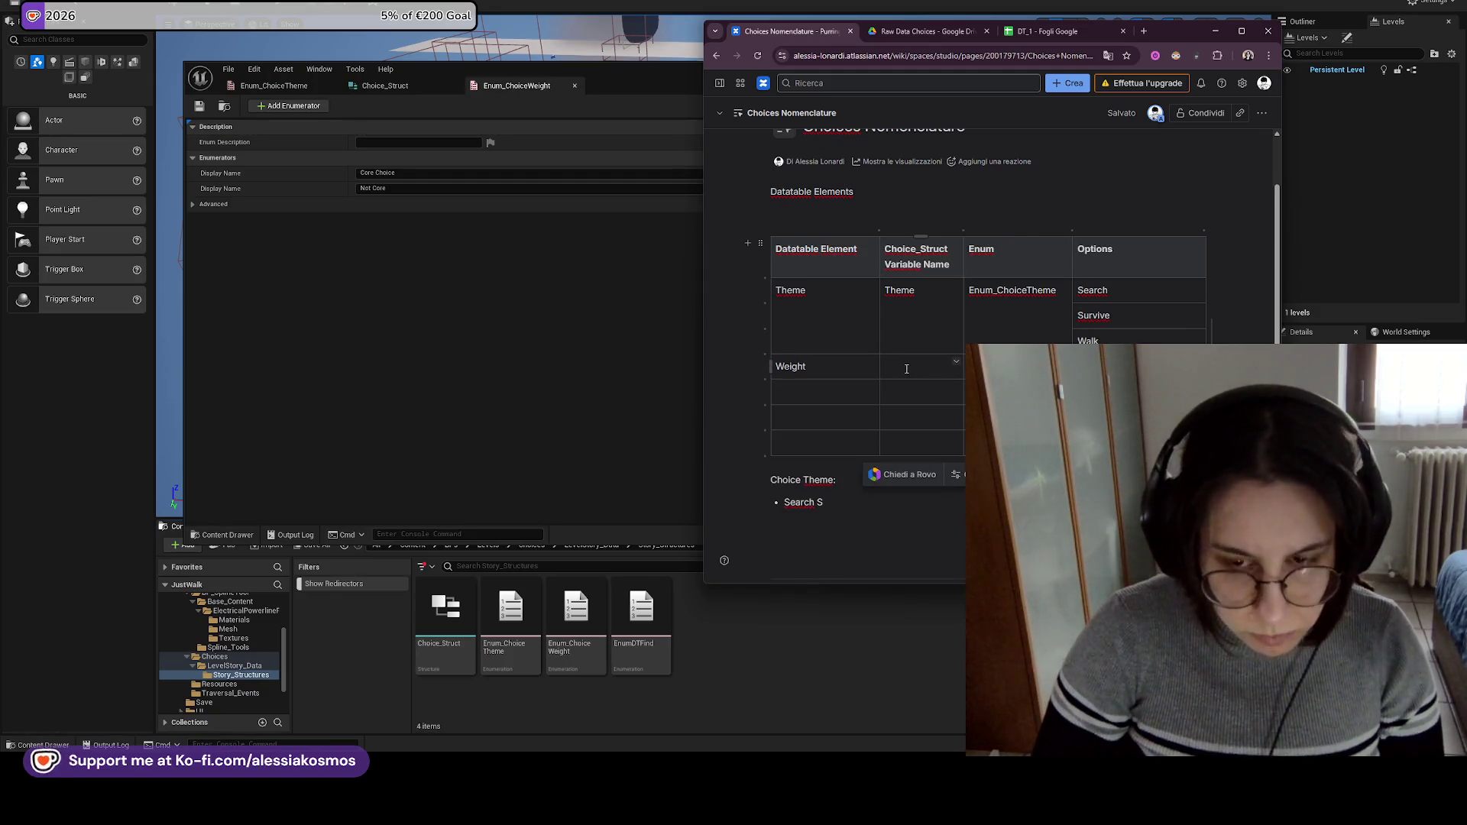
pyautogui.doubleClick(800, 367)
pyautogui.hotkey('ctrl', 'c')
pyautogui.click(890, 372)
pyautogui.hotkey('ctrl', 'v')
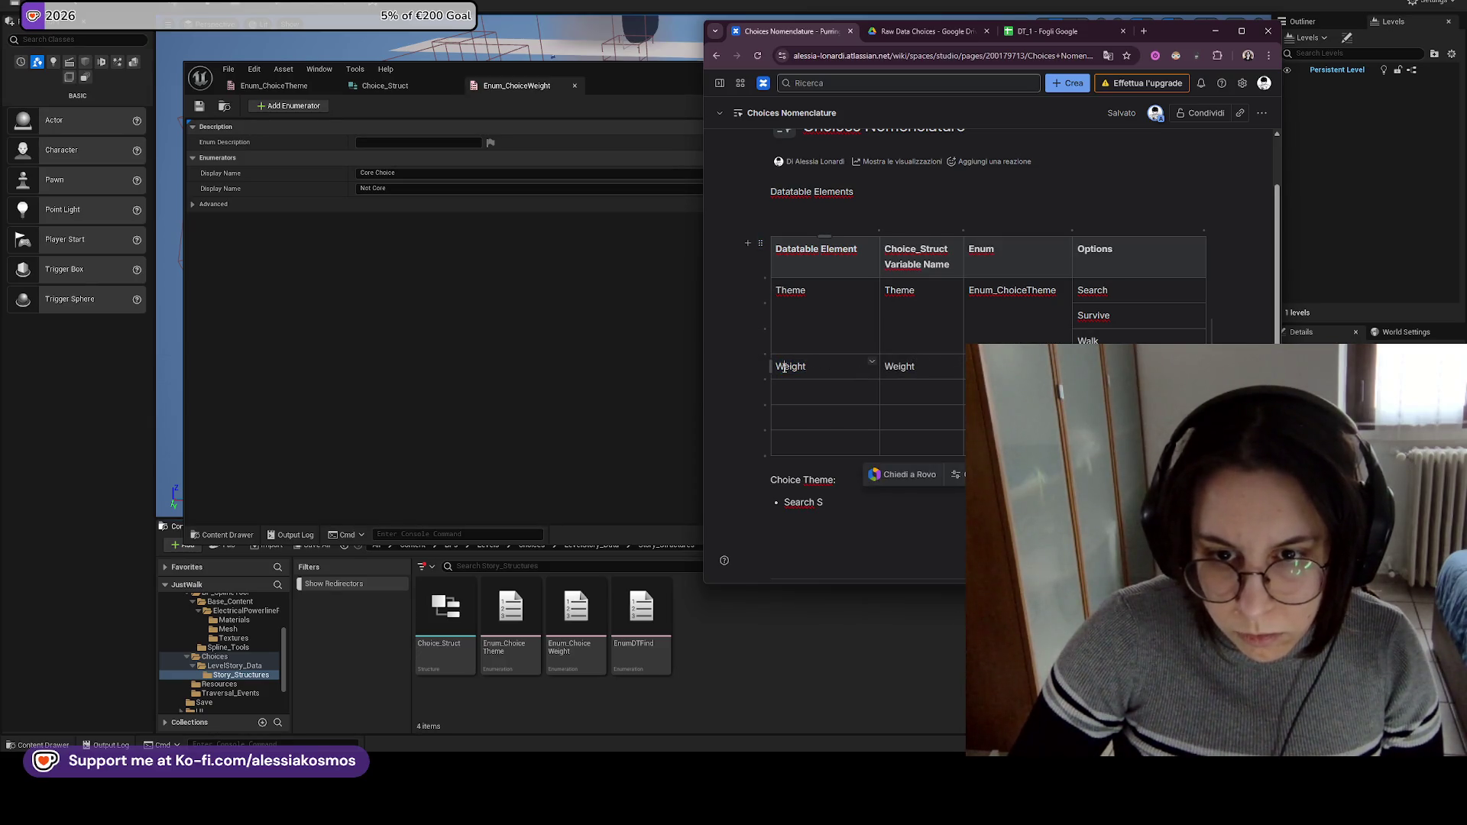
# Complete the labels 'Narrative Impact/Weight' and 'Theme/Archetype' in the table.
pyautogui.write('n')
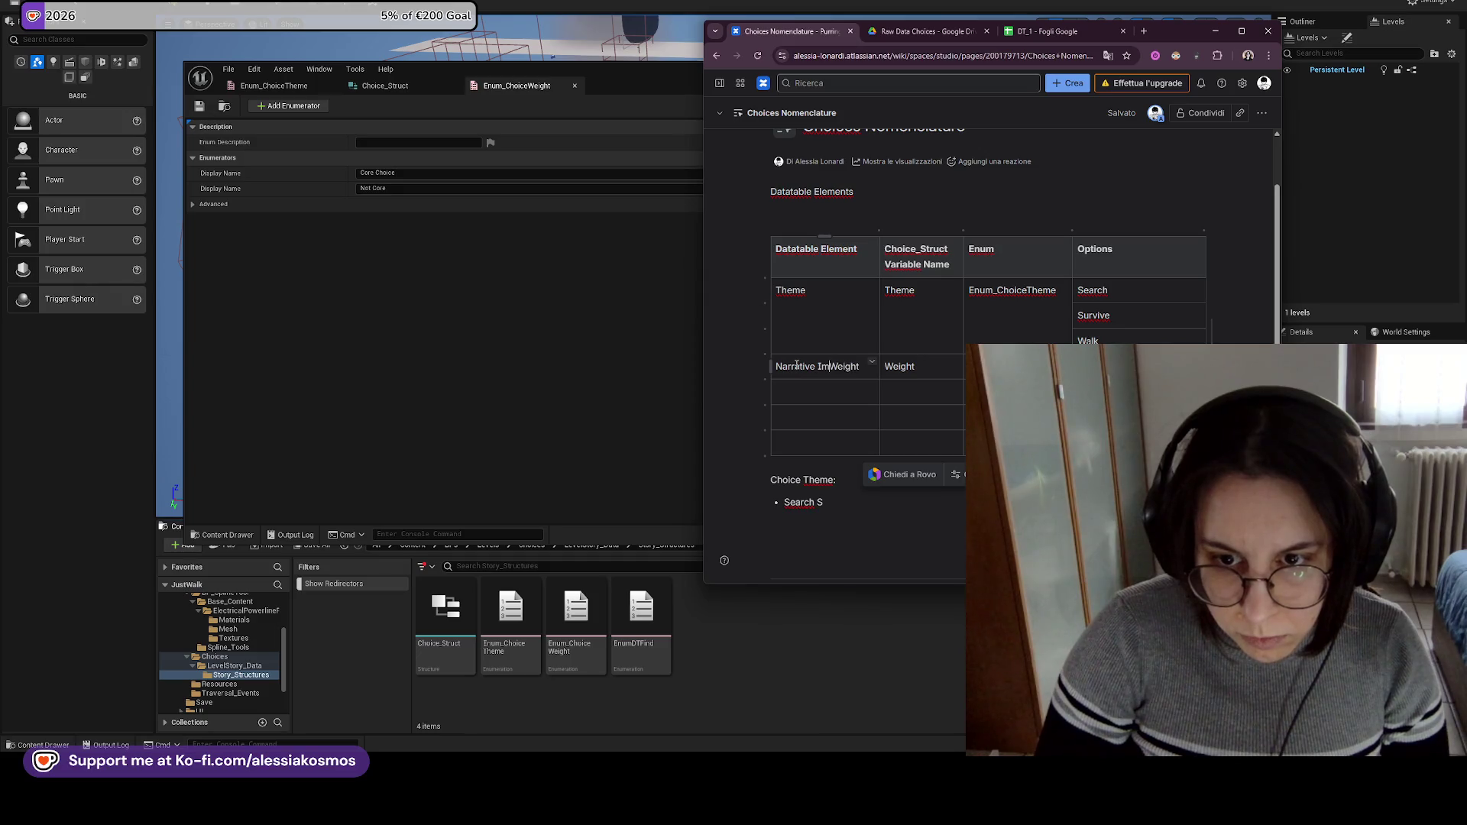
pyautogui.write('pact/')
pyautogui.click(824, 298)
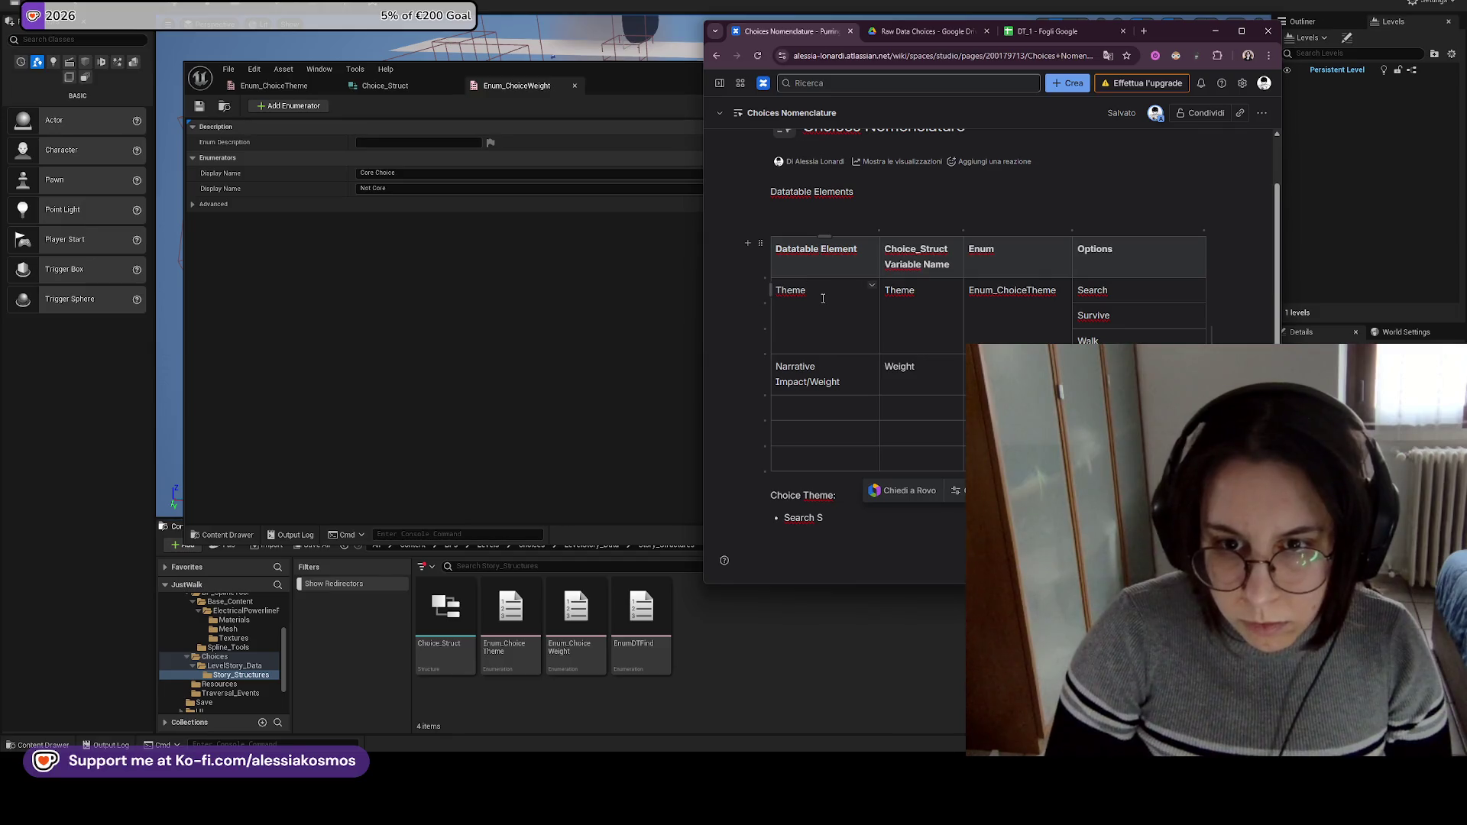
pyautogui.write('/Archetype')
pyautogui.press('Tab')
pyautogui.write('Enum_ChoiceWeight')
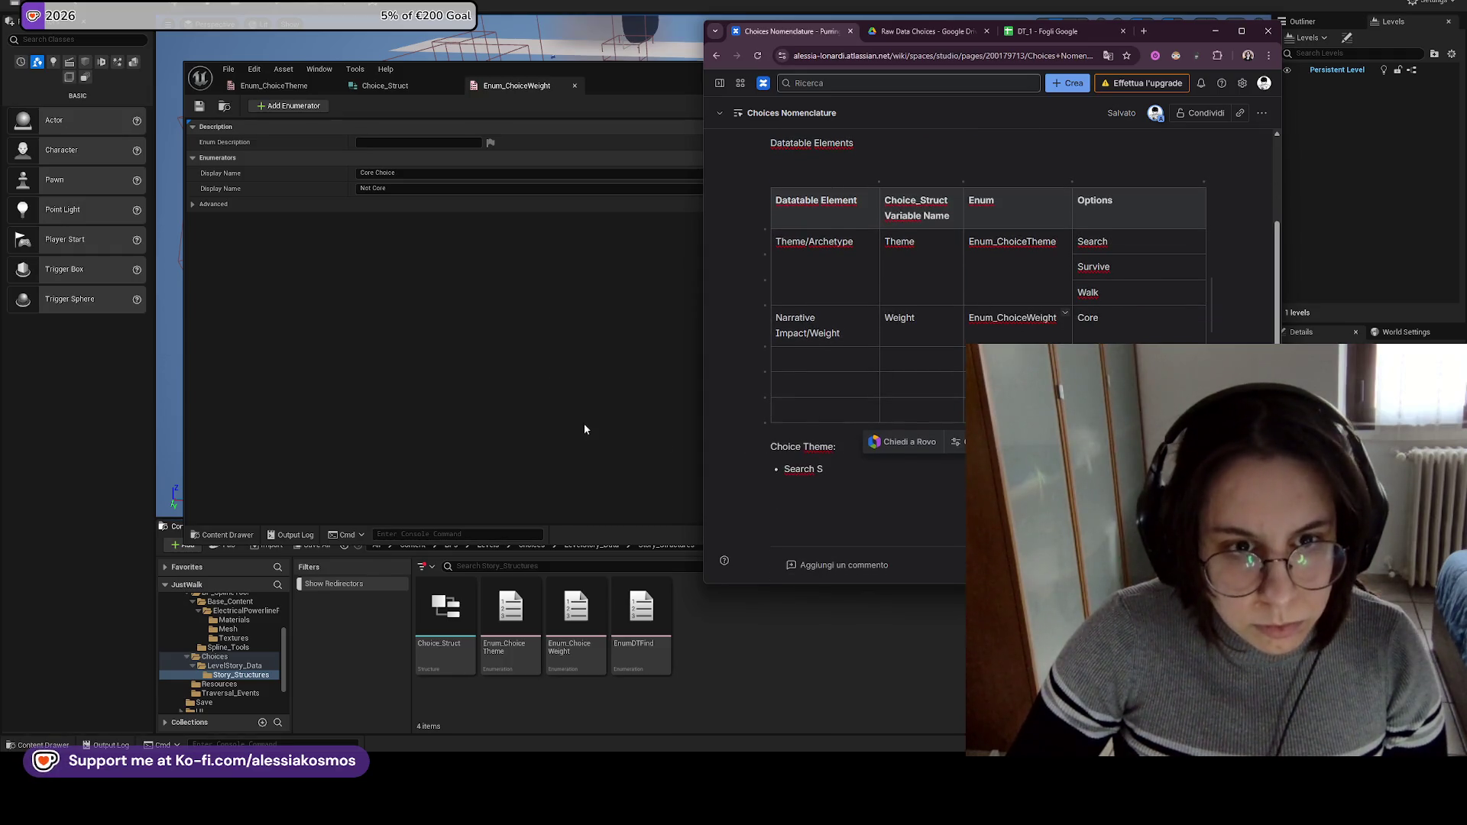
pyautogui.click(650, 605)
# Open EnumDTFind to review its three enumerators, then close the enum editor.
pyautogui.click(655, 607)
pyautogui.doubleClick(655, 607)
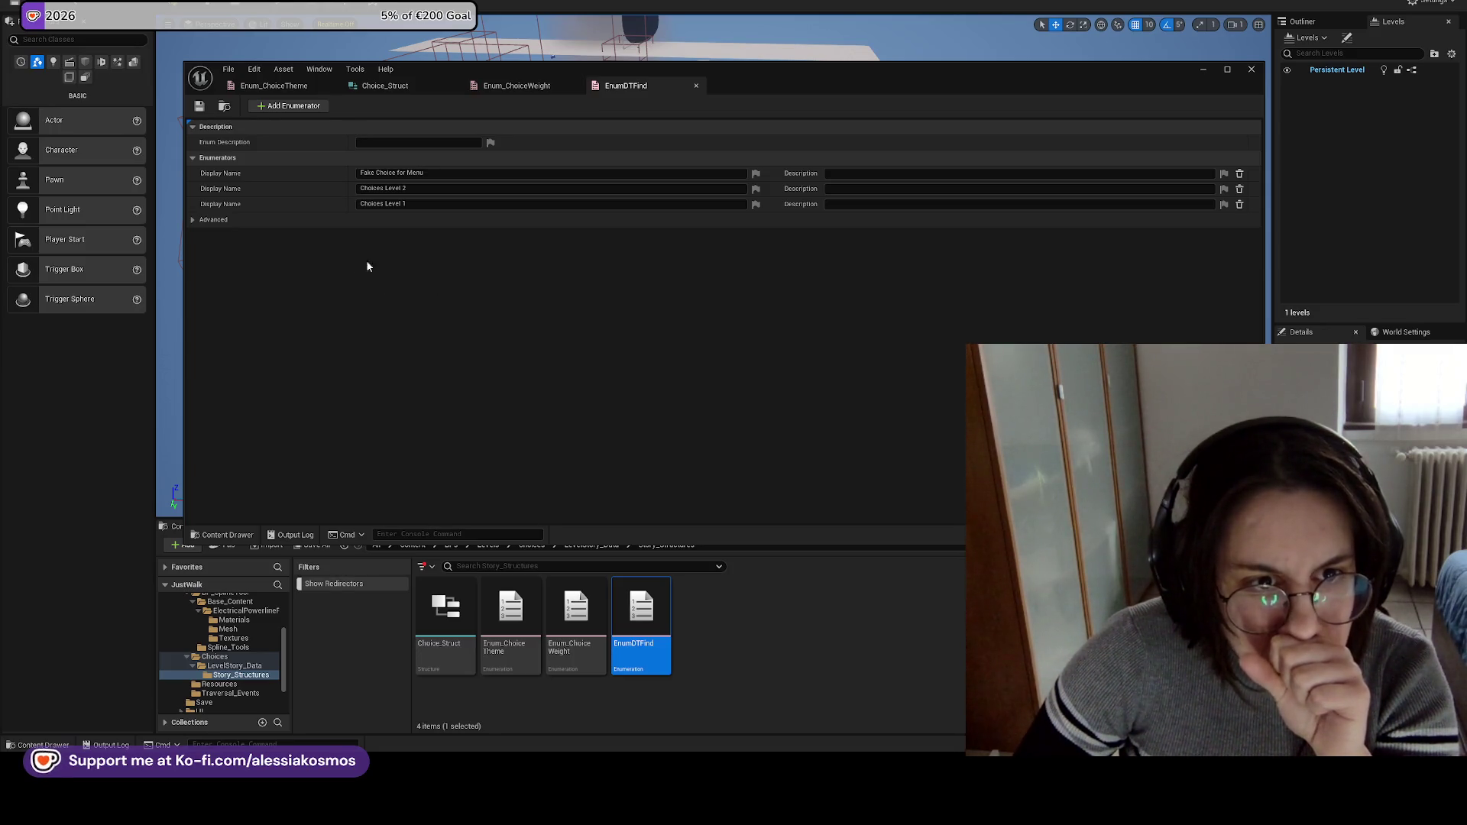
pyautogui.rightClick(617, 621)
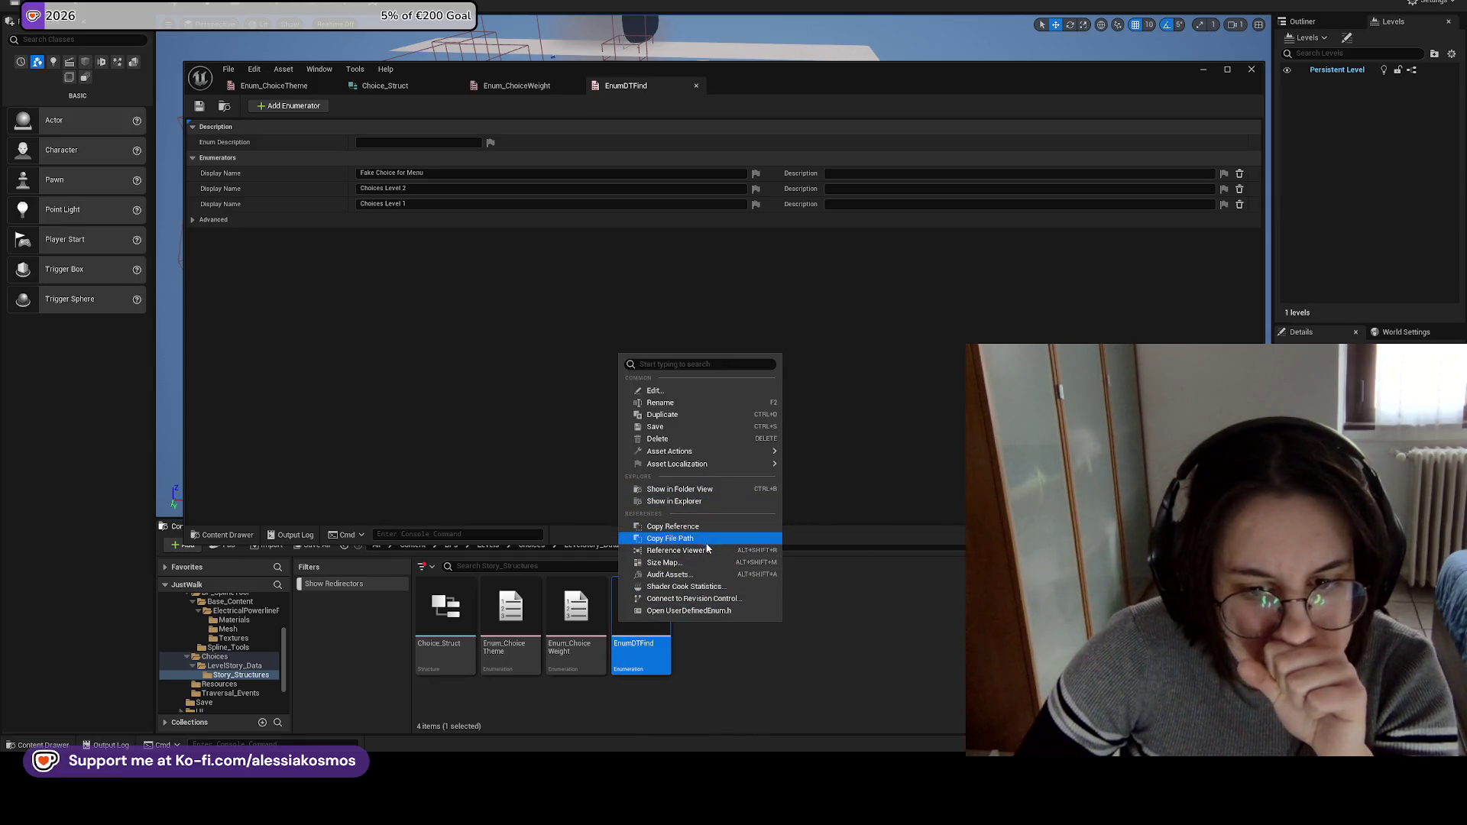
pyautogui.moveTo(694, 453)
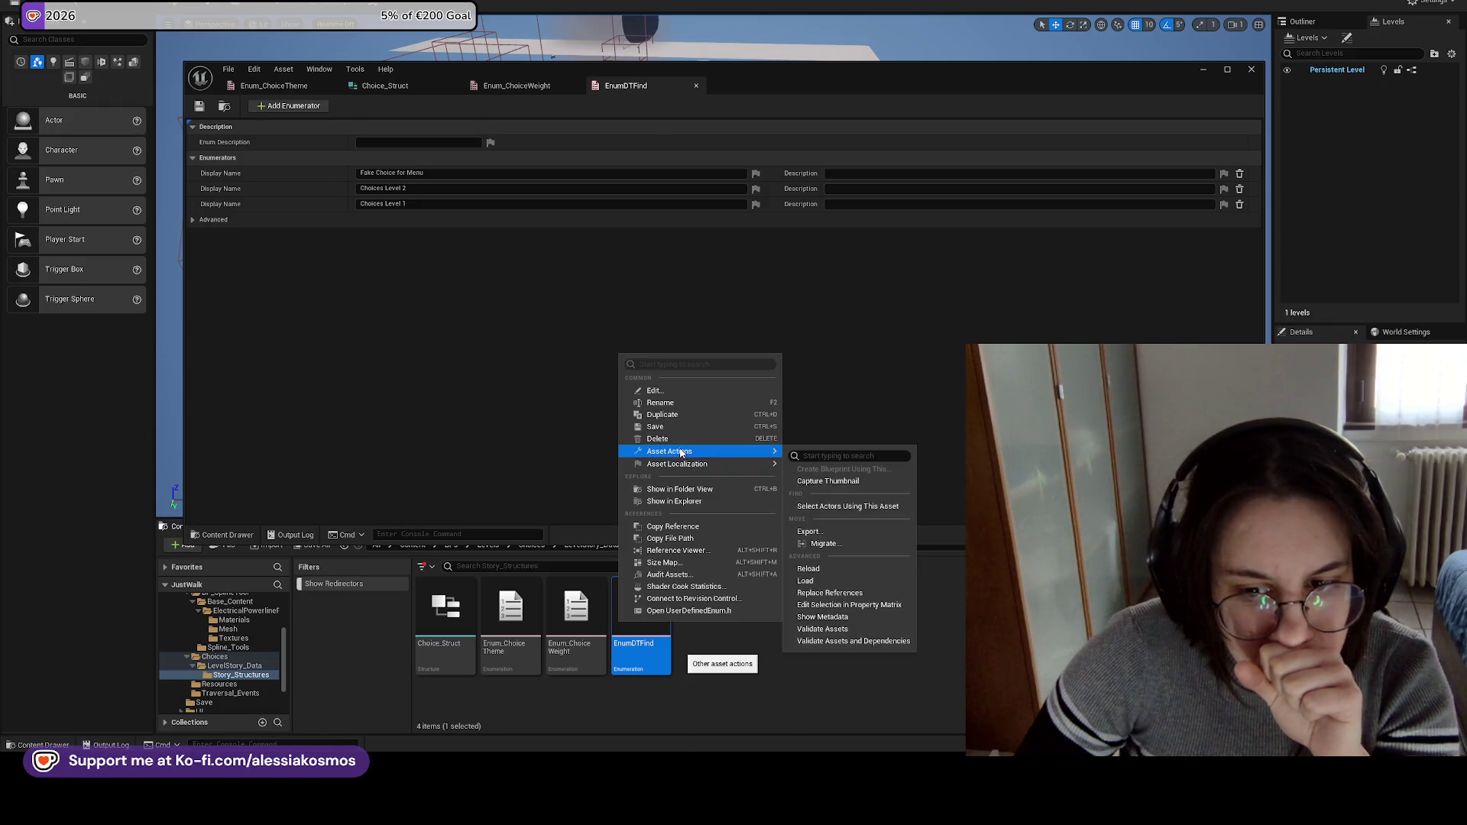
pyautogui.click(1202, 70)
pyautogui.click(1202, 70)
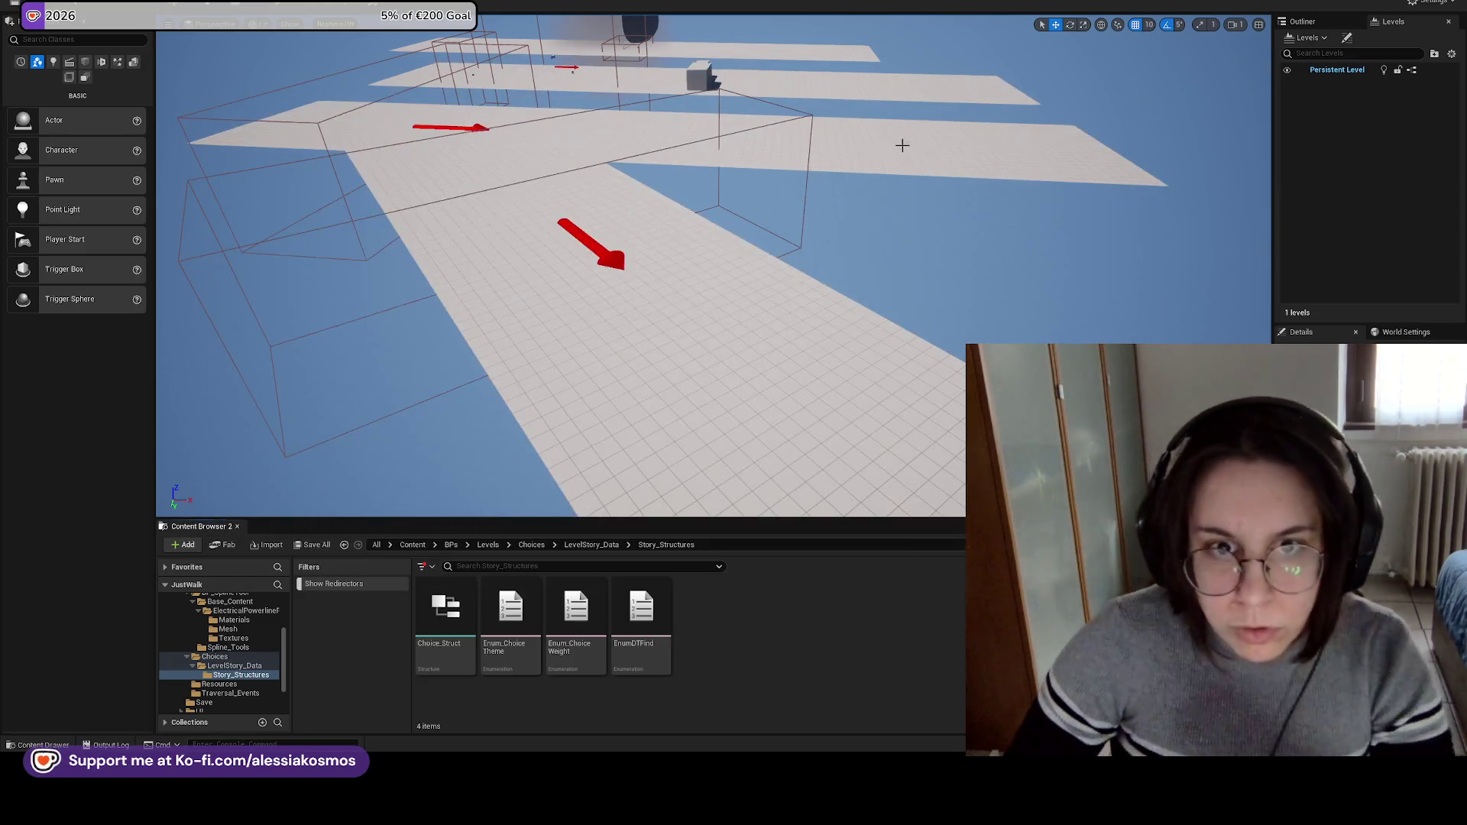
pyautogui.scroll(-2, 906, 143)
pyautogui.click(669, 58)
pyautogui.press('f')
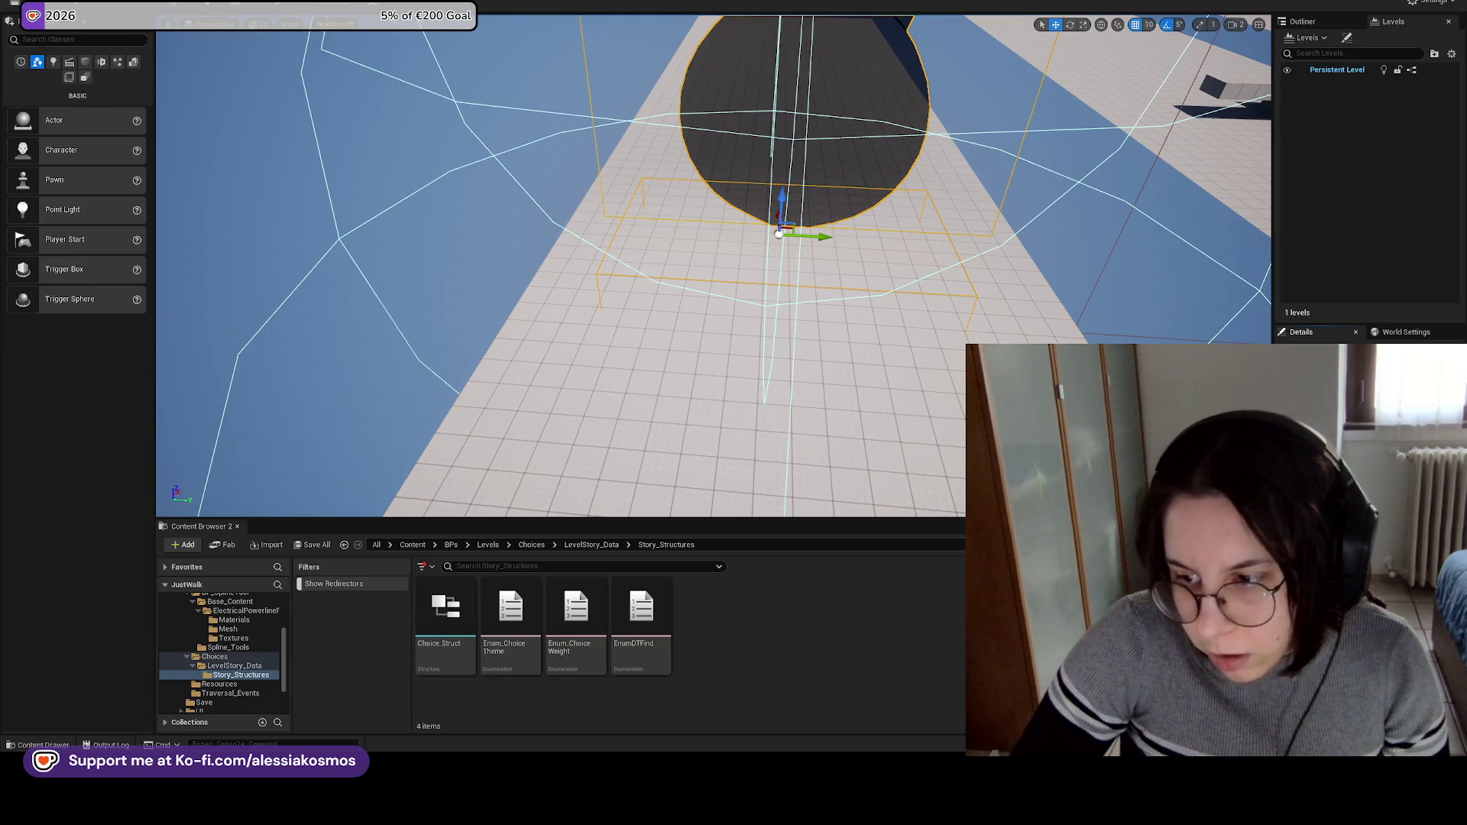
# Start deleting EnumDTFind to see which assets reference it, then cancel the deletion.
pyautogui.rightClick(639, 608)
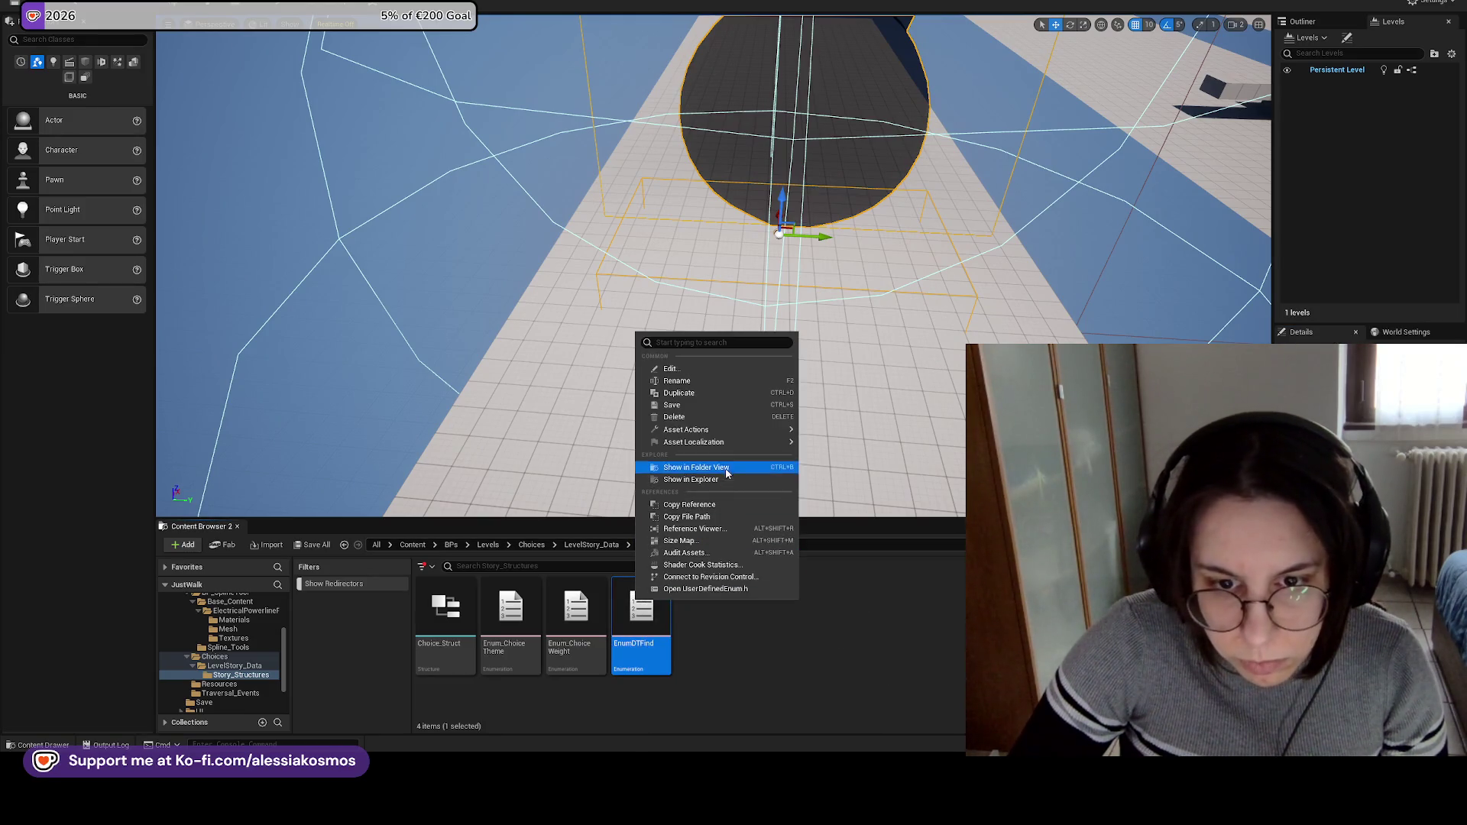
pyautogui.click(711, 417)
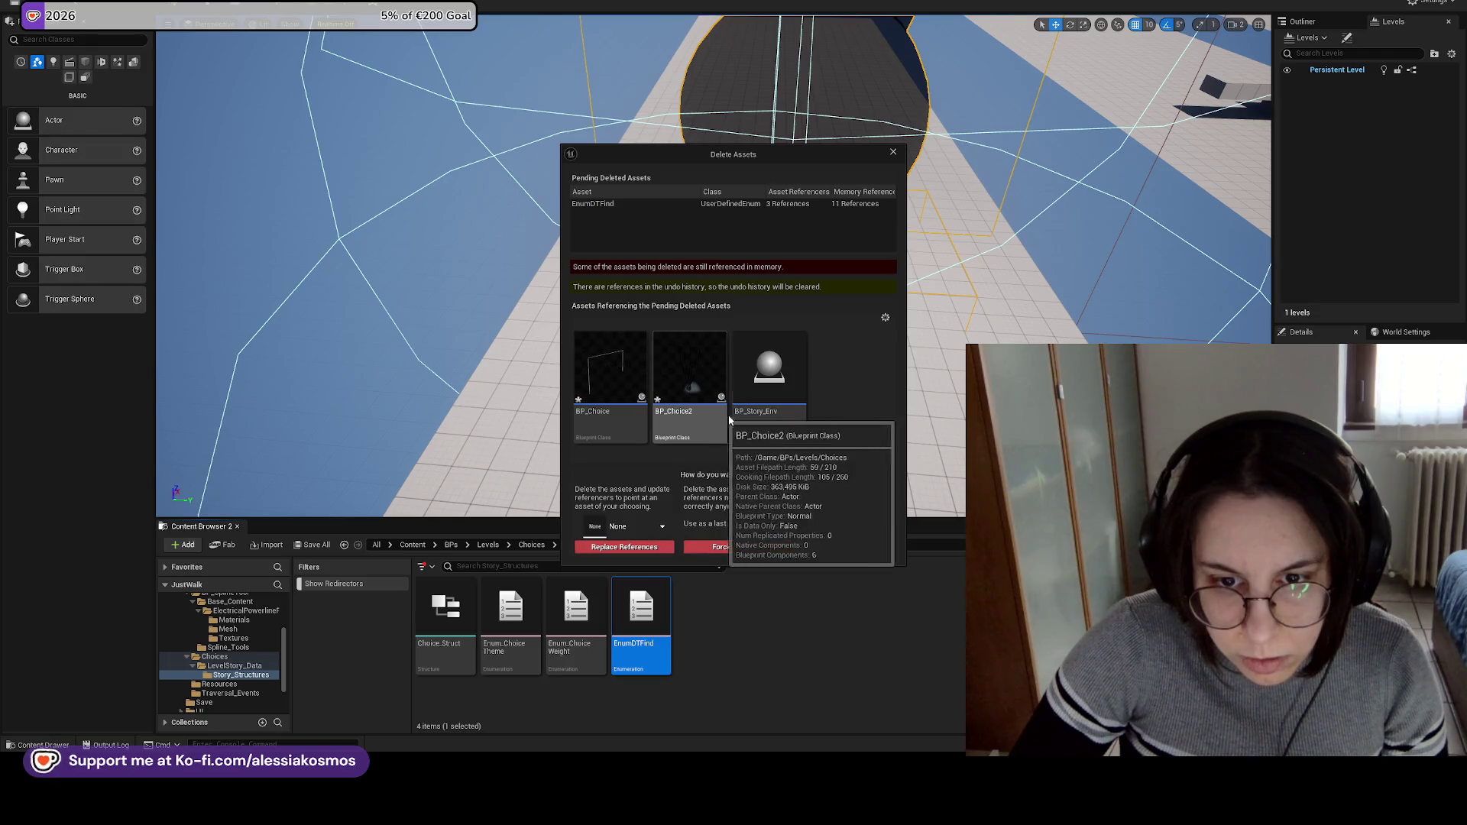
pyautogui.click(893, 152)
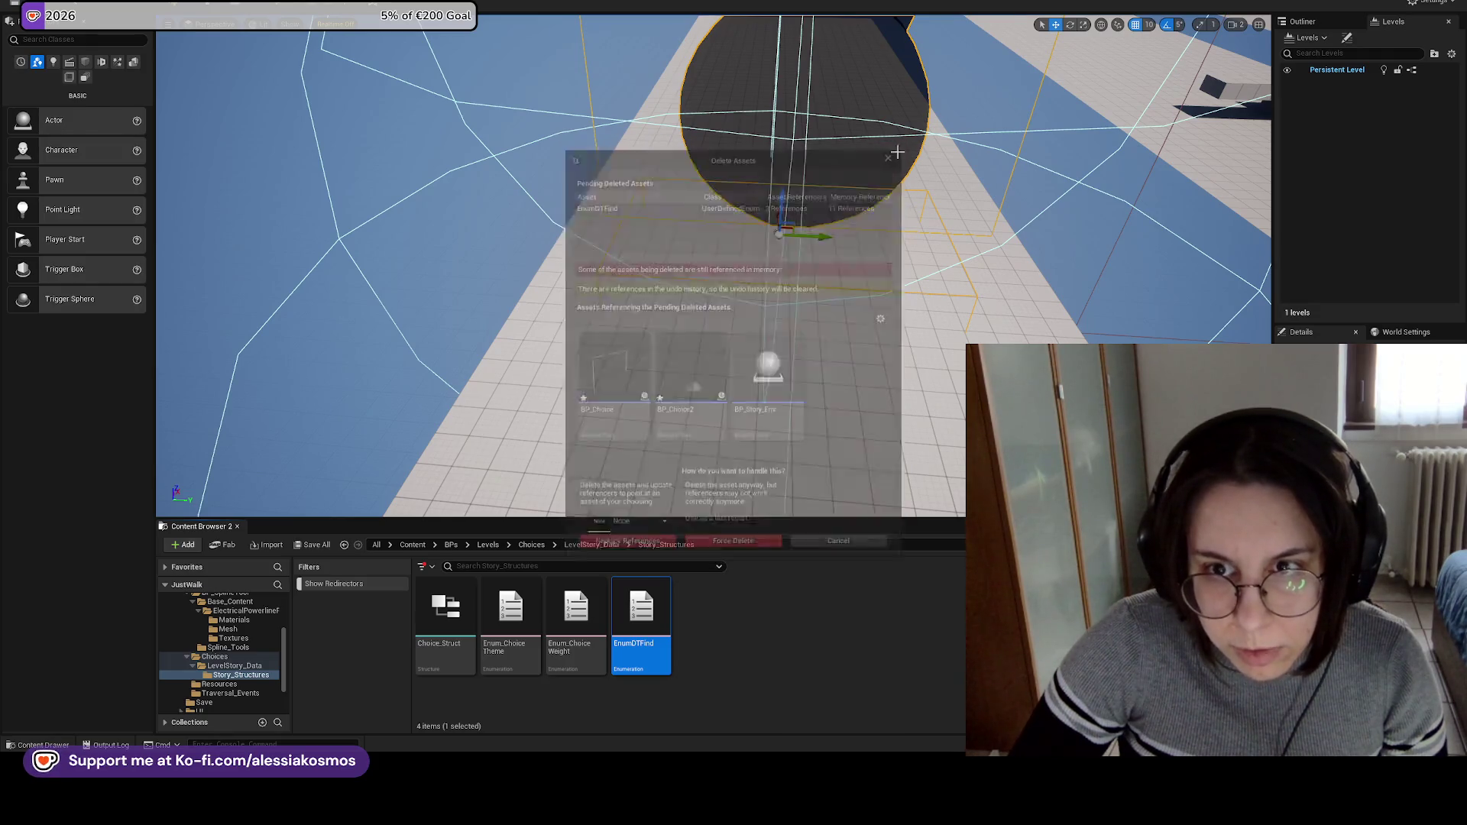
pyautogui.press('f')
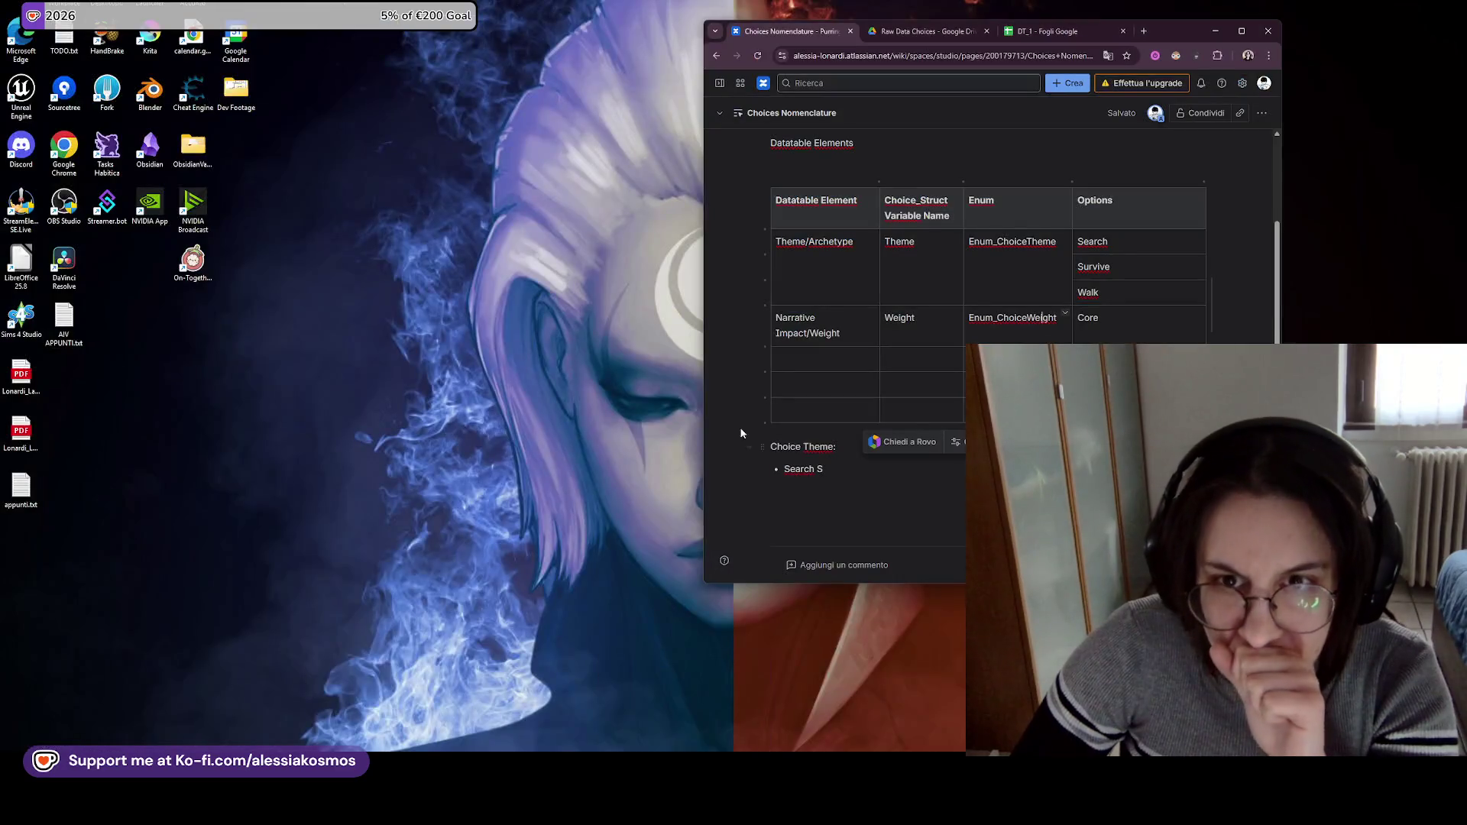
pyautogui.click(718, 726)
# Change the DT_1 sheet's C1 header from Choice to Type.
pyautogui.click(1055, 30)
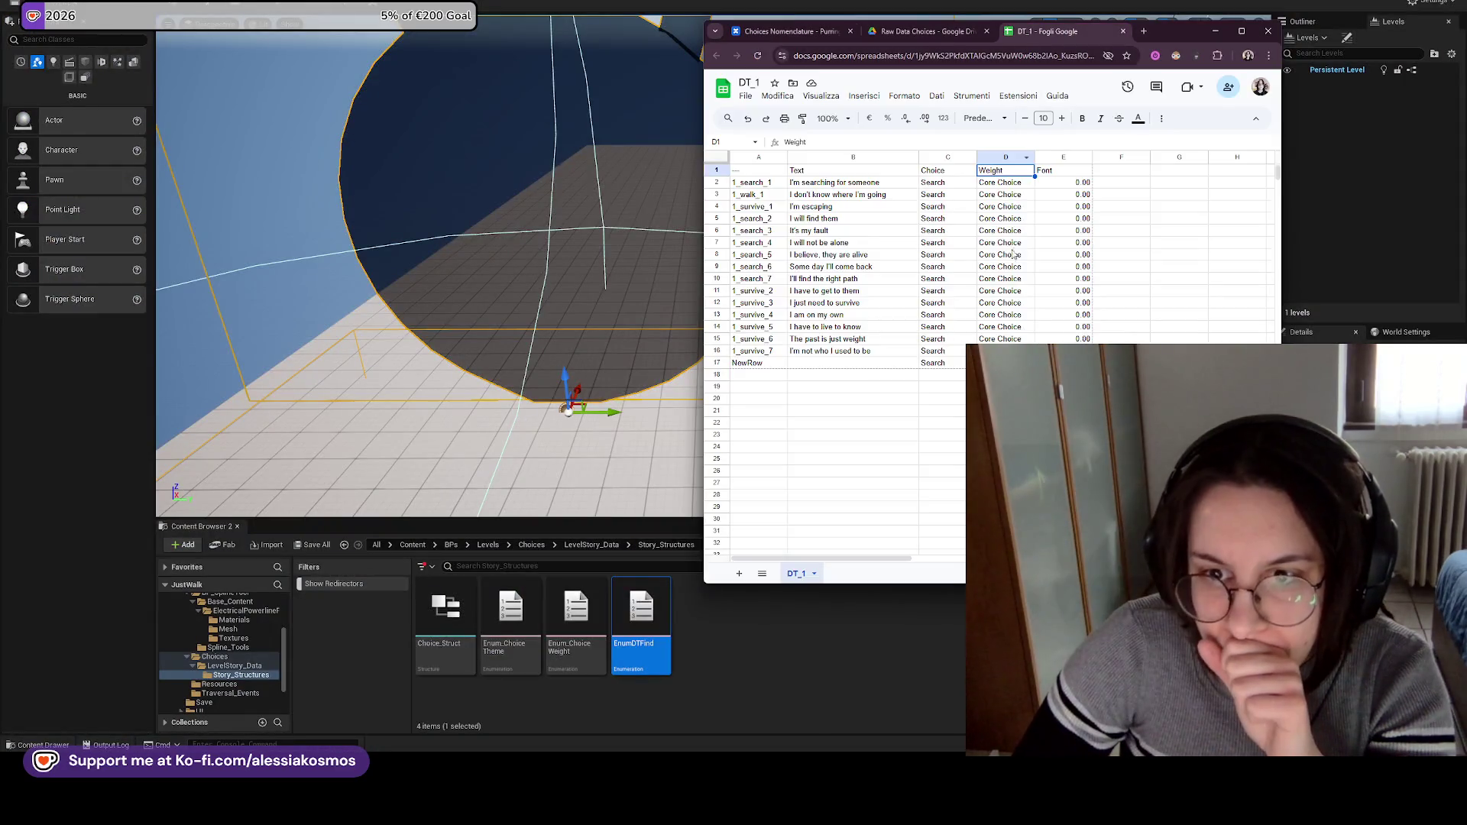
pyautogui.click(950, 175)
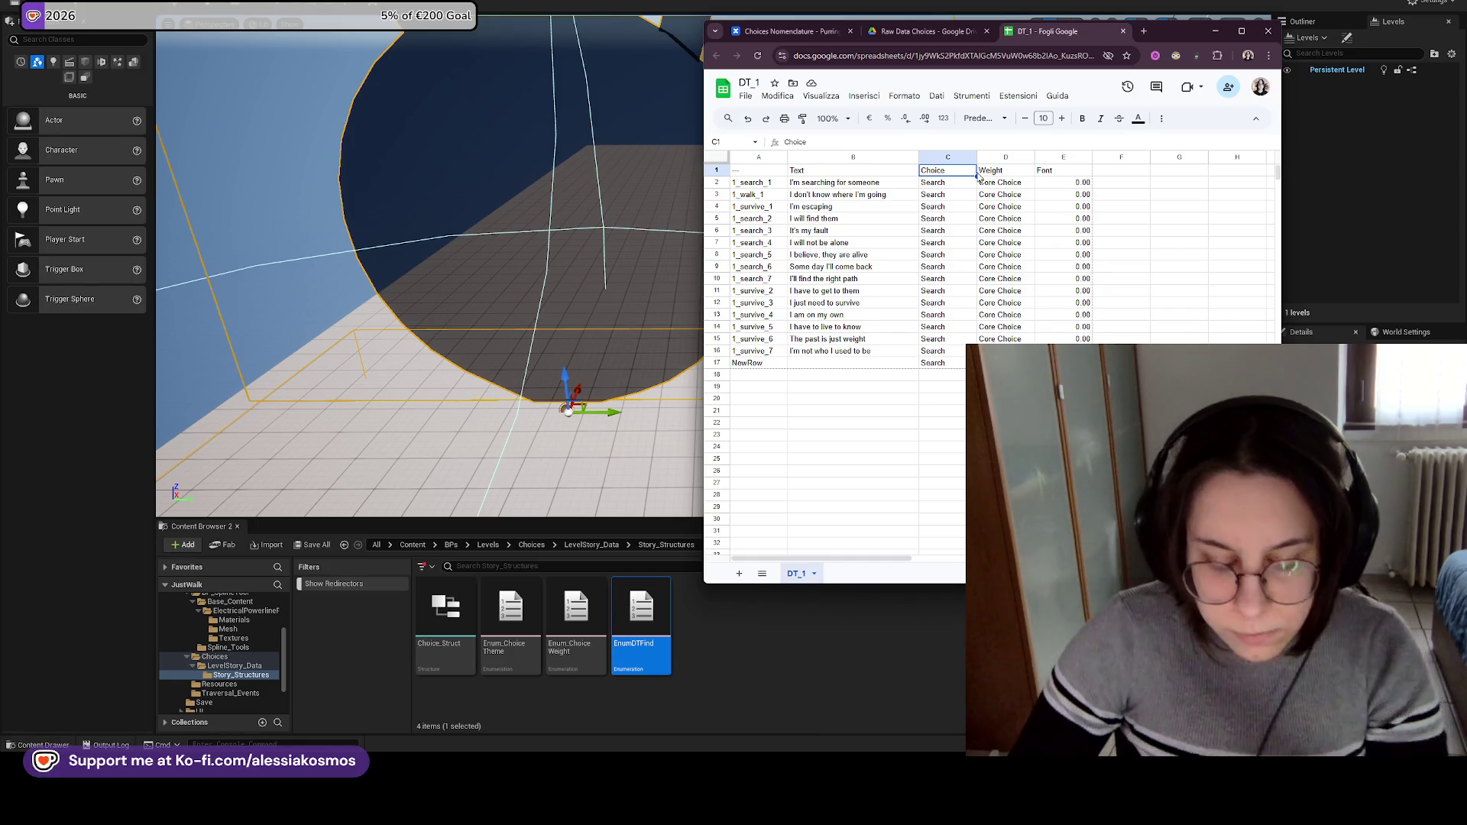
pyautogui.write('Ty')
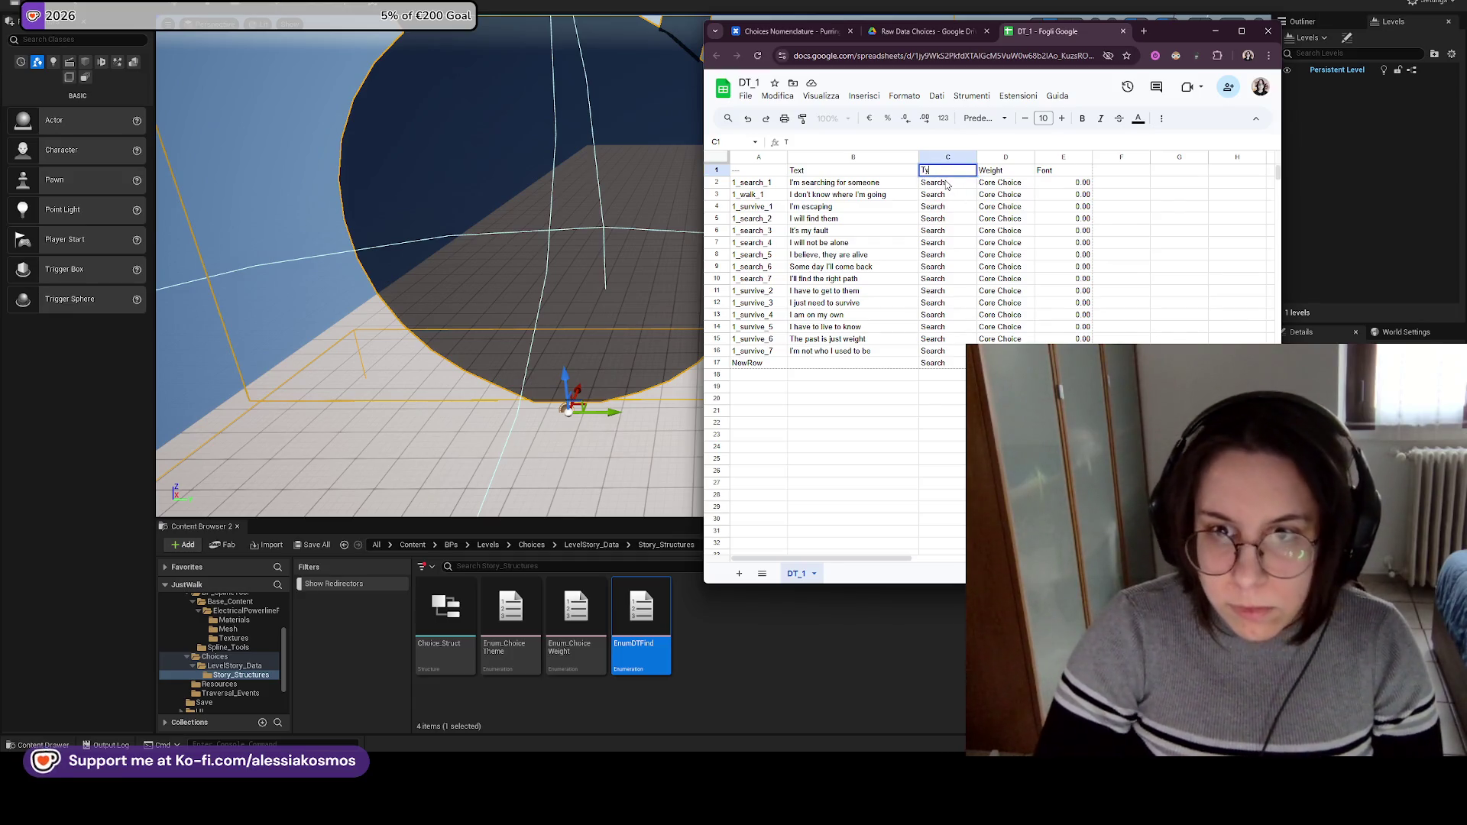
pyautogui.write('pe')
pyautogui.press('Return')
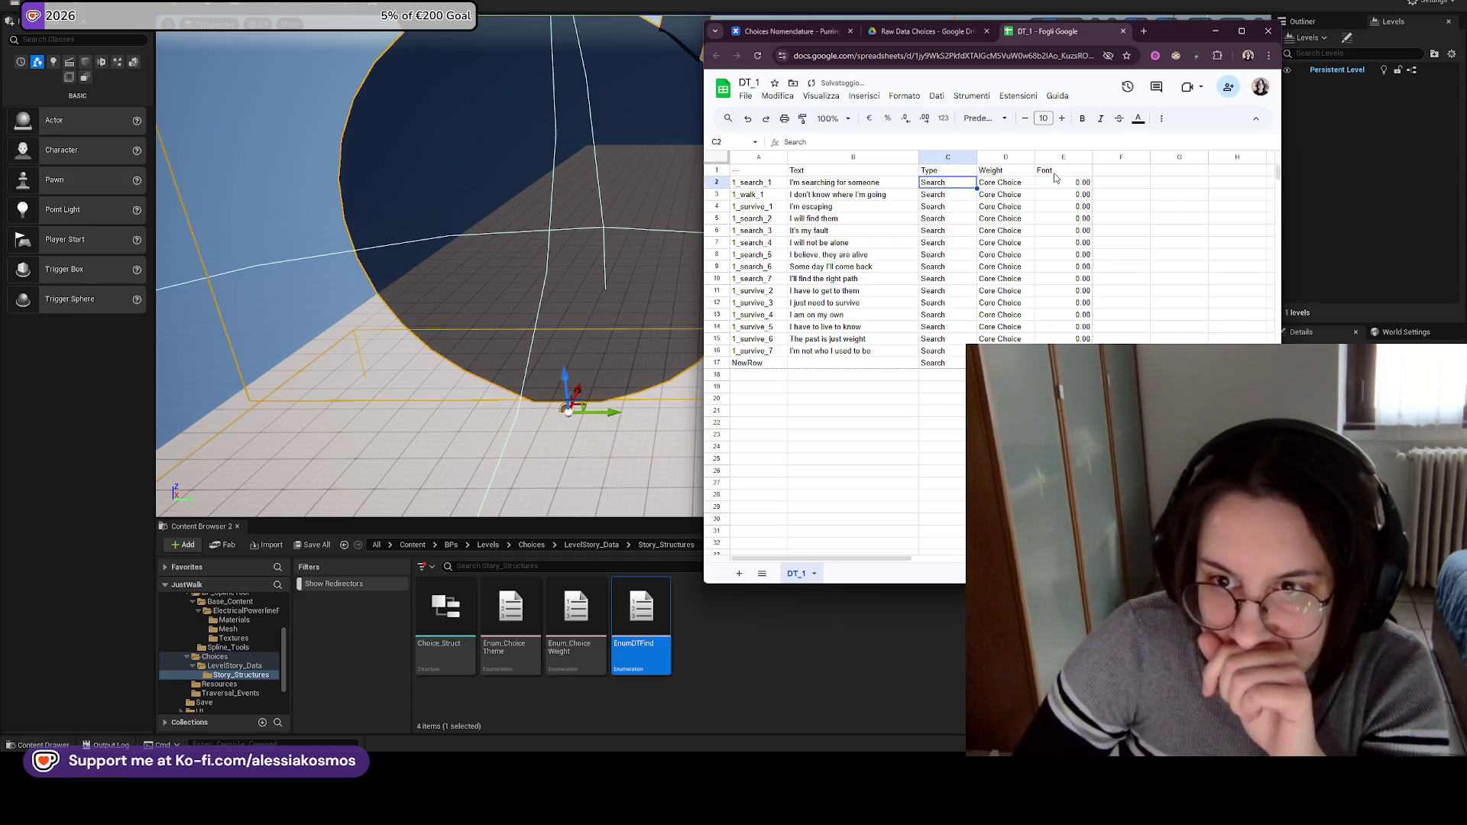
pyautogui.click(1055, 175)
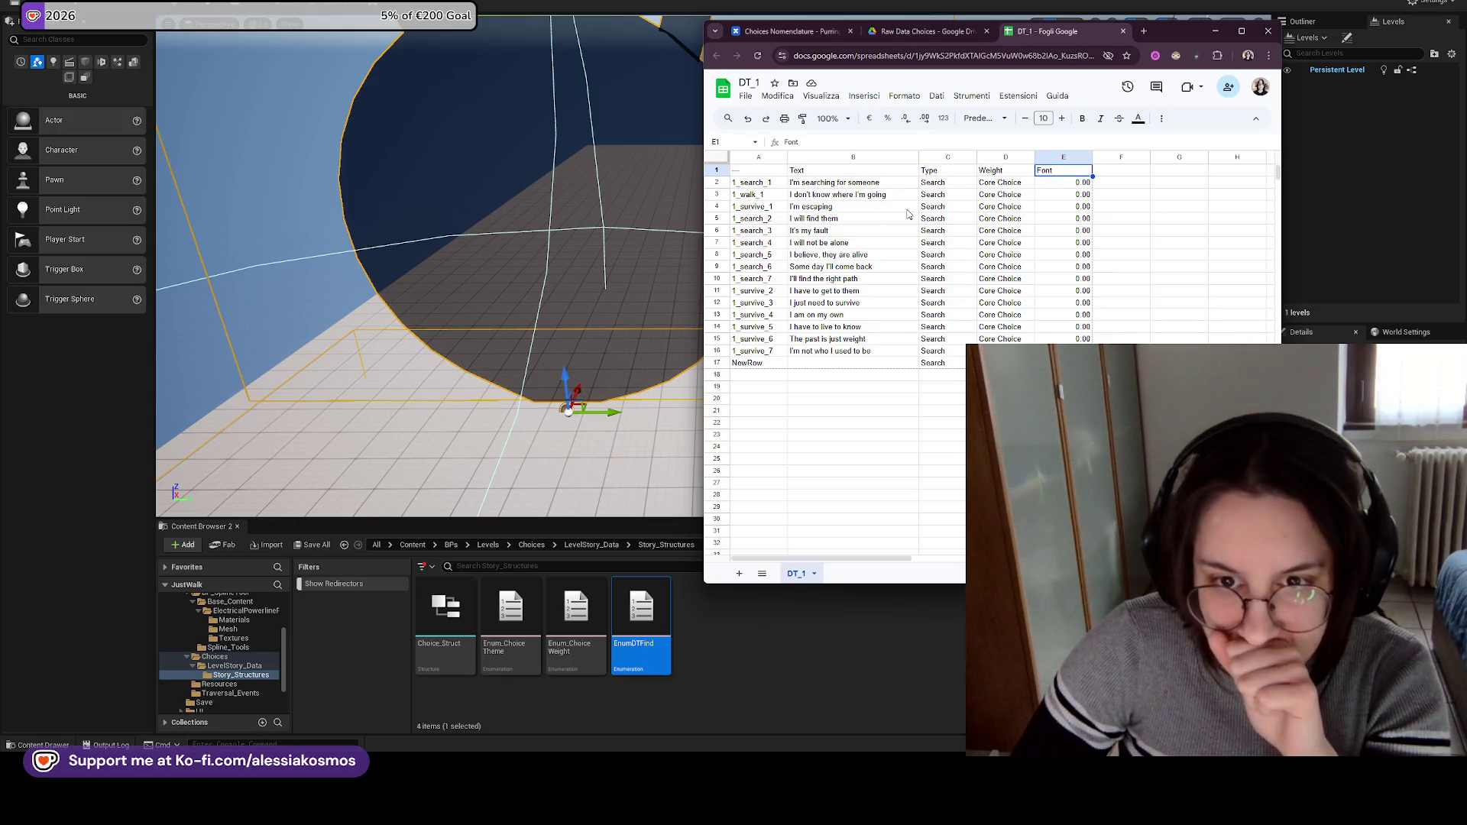
pyautogui.moveTo(924, 803)
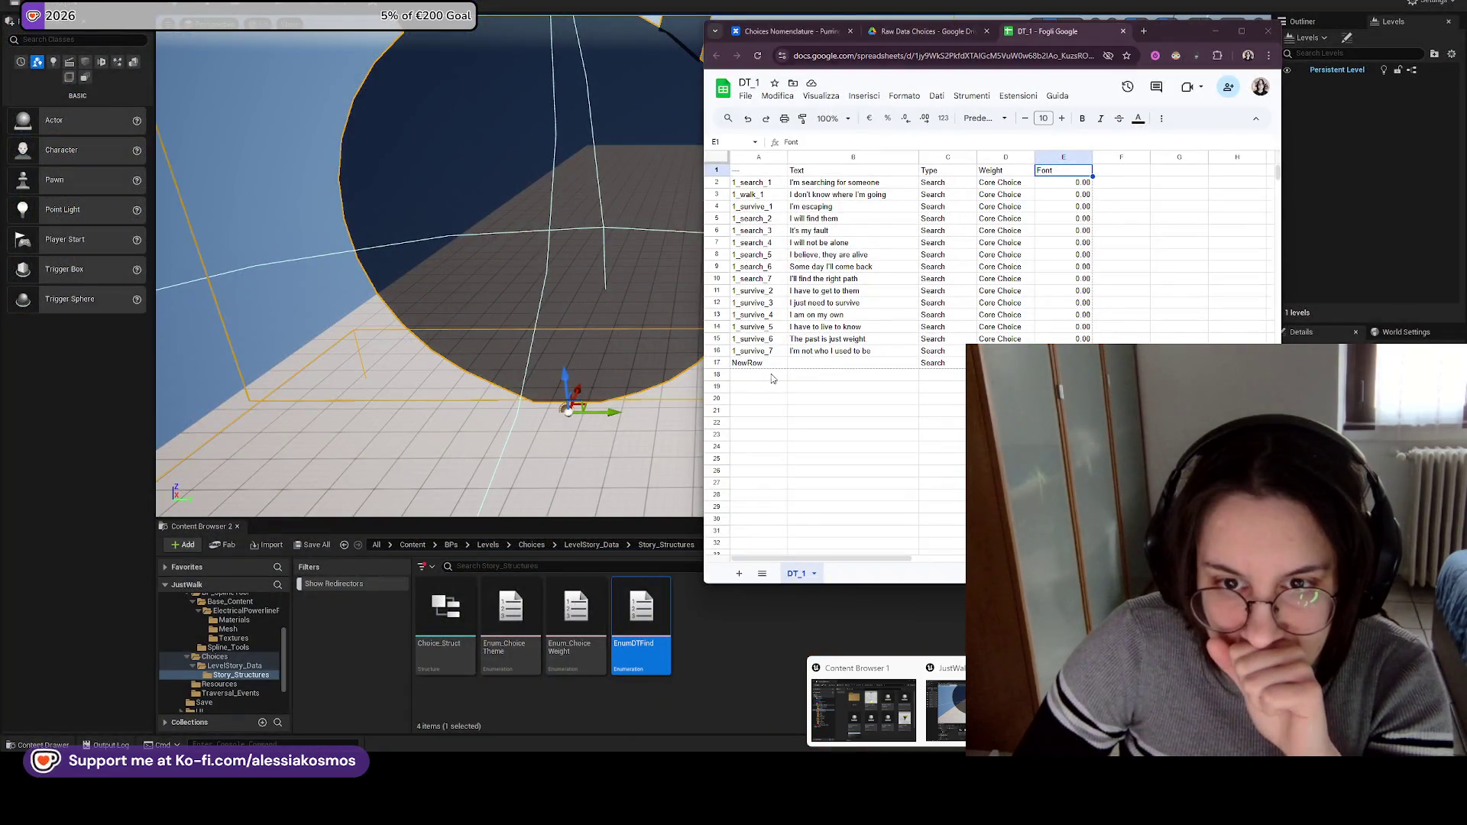
pyautogui.click(770, 185)
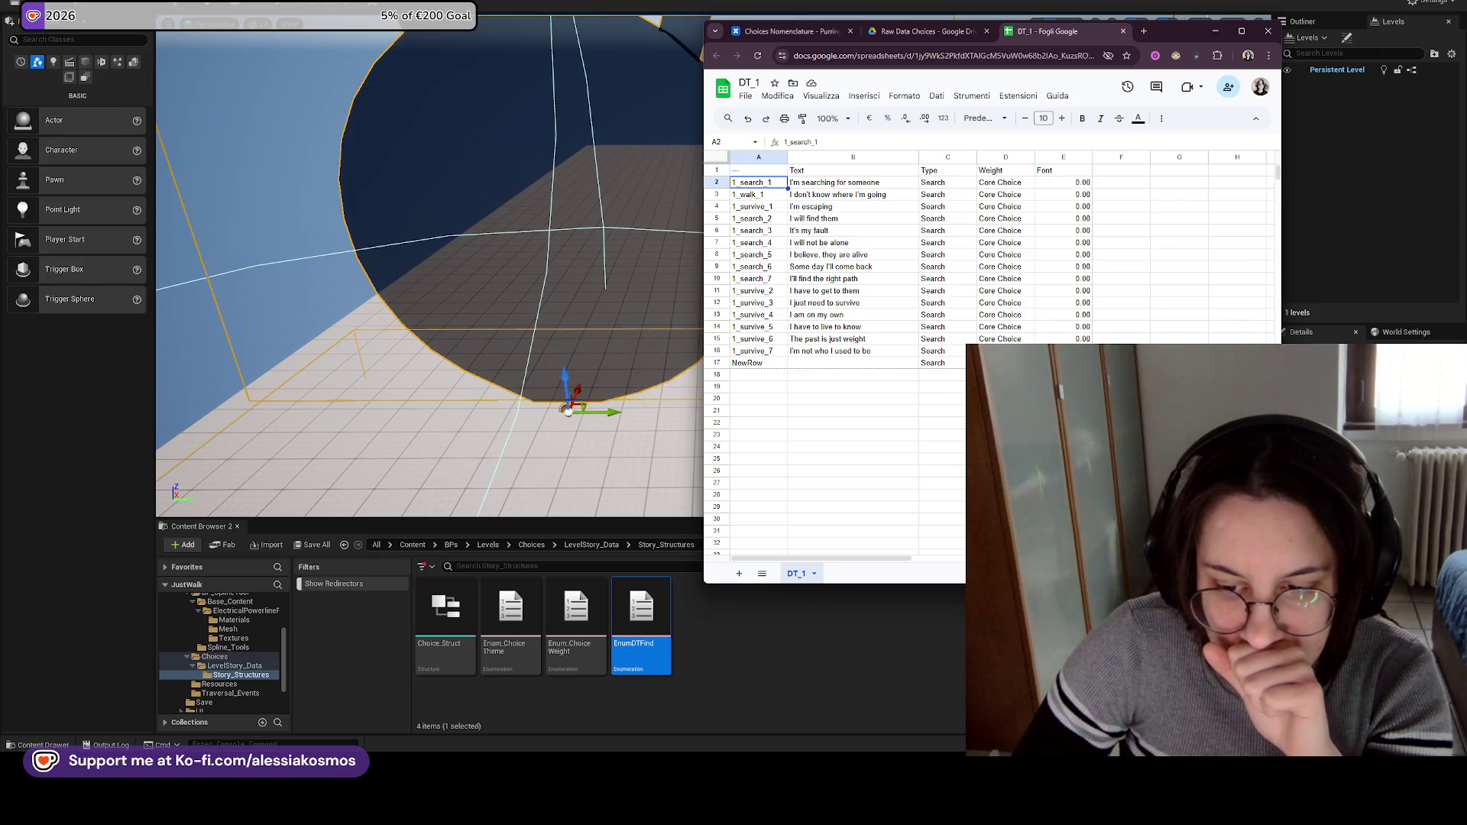
pyautogui.moveTo(925, 802)
# Close the EnumDTFind editor in Unreal and return to the Choices Nomenclature page.
pyautogui.click(1093, 710)
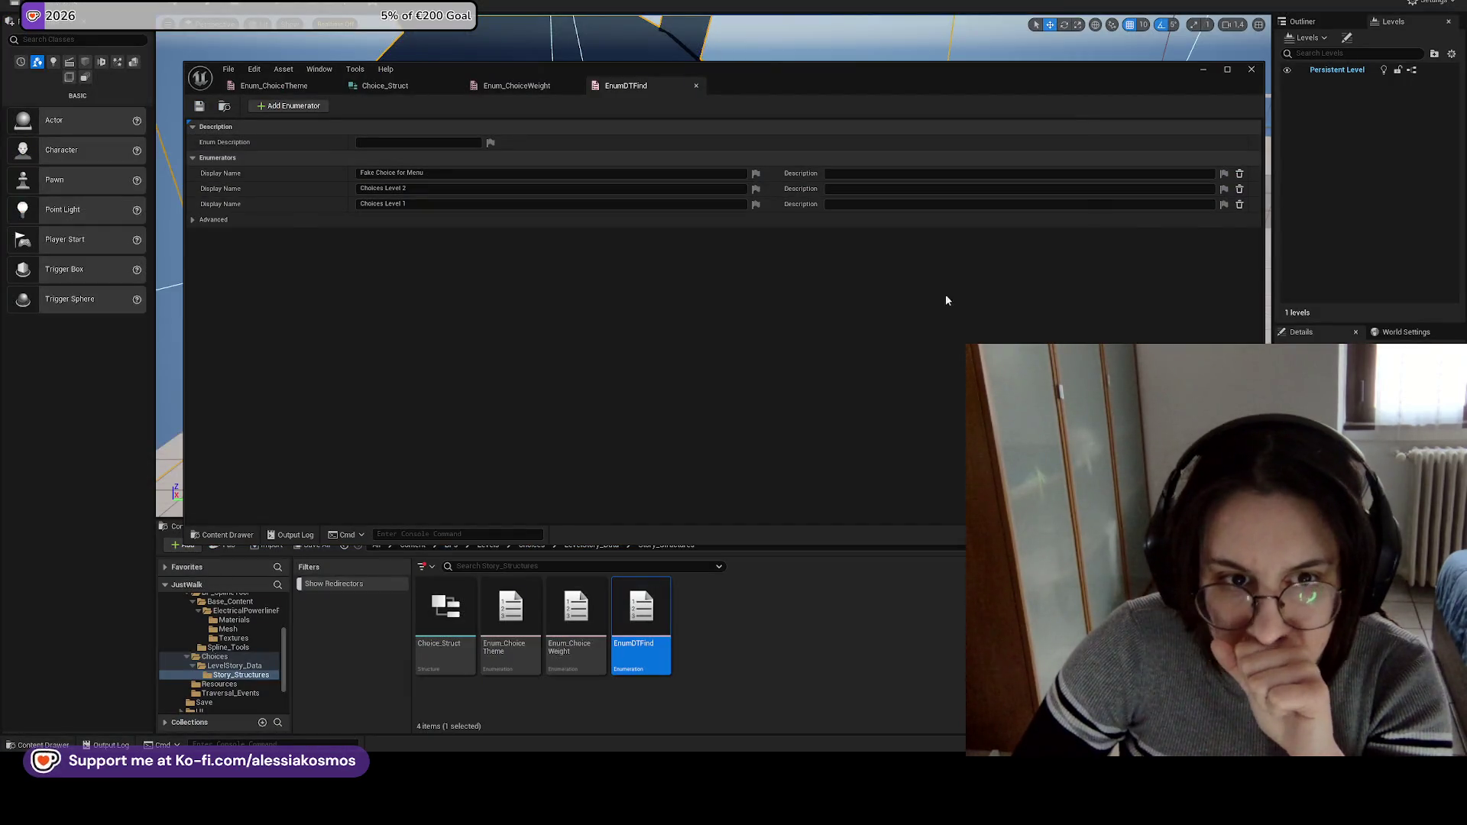
pyautogui.click(1251, 70)
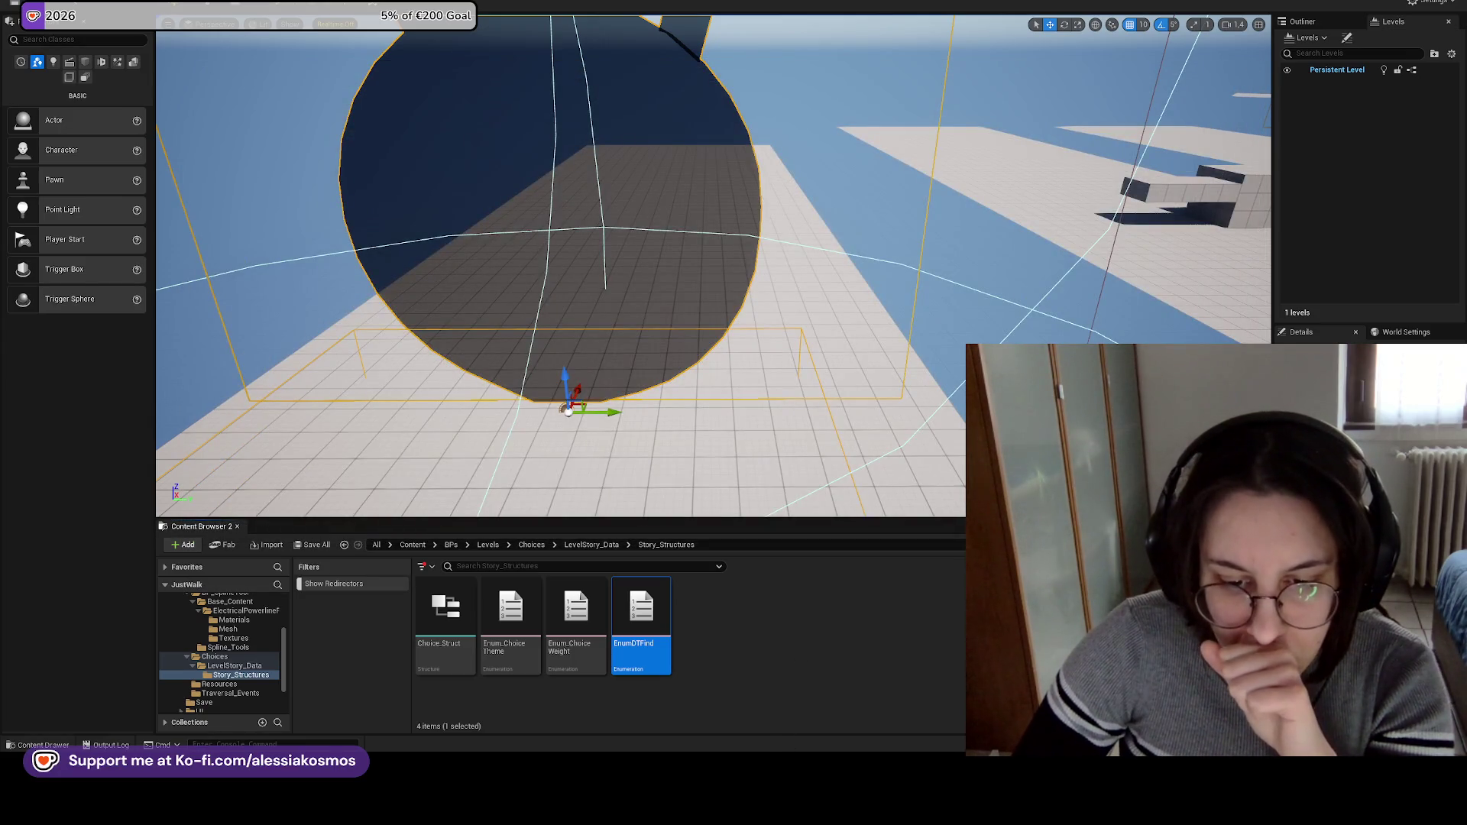
pyautogui.moveTo(684, 803)
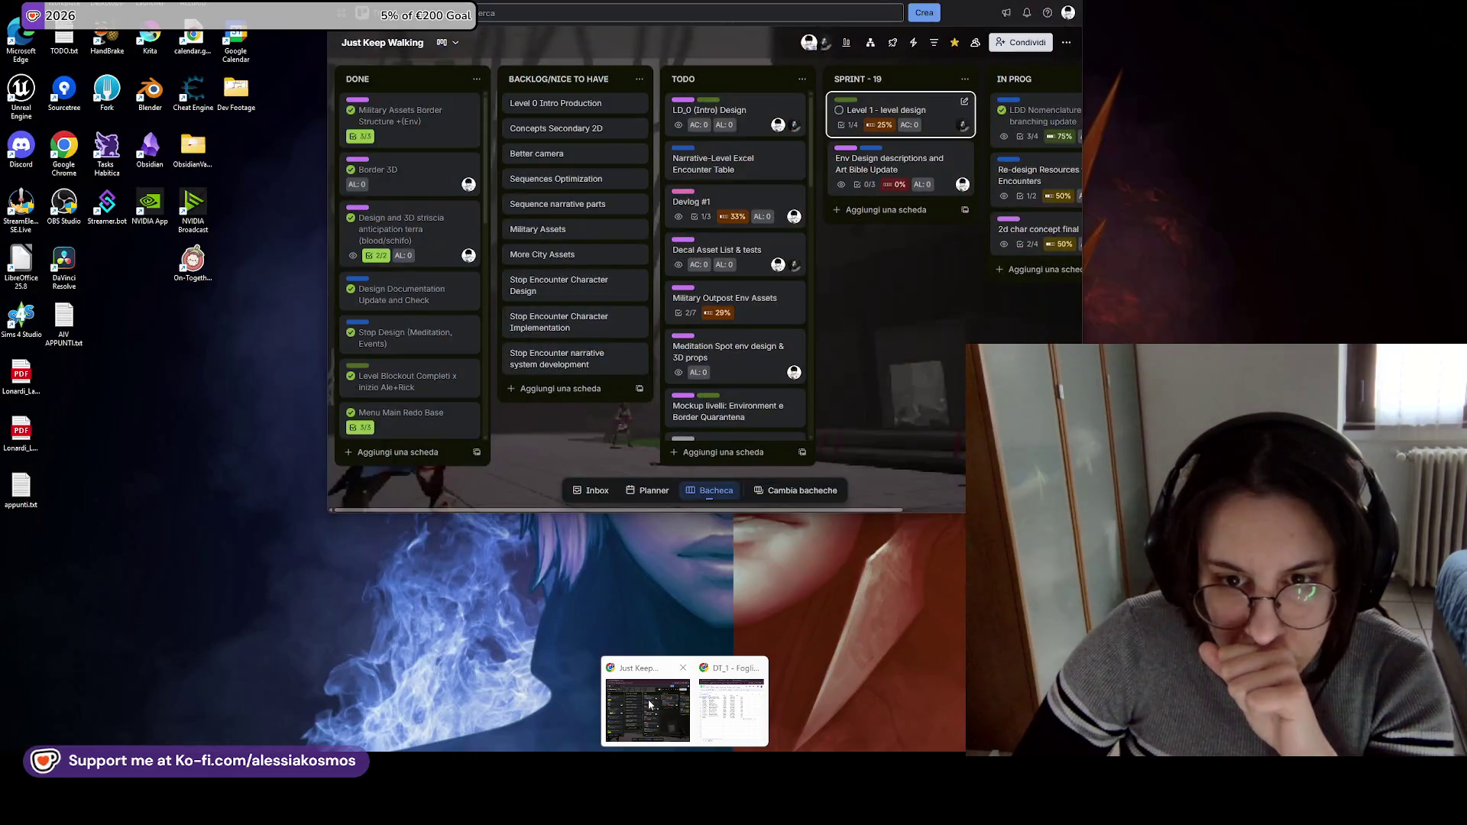
pyautogui.moveTo(723, 705)
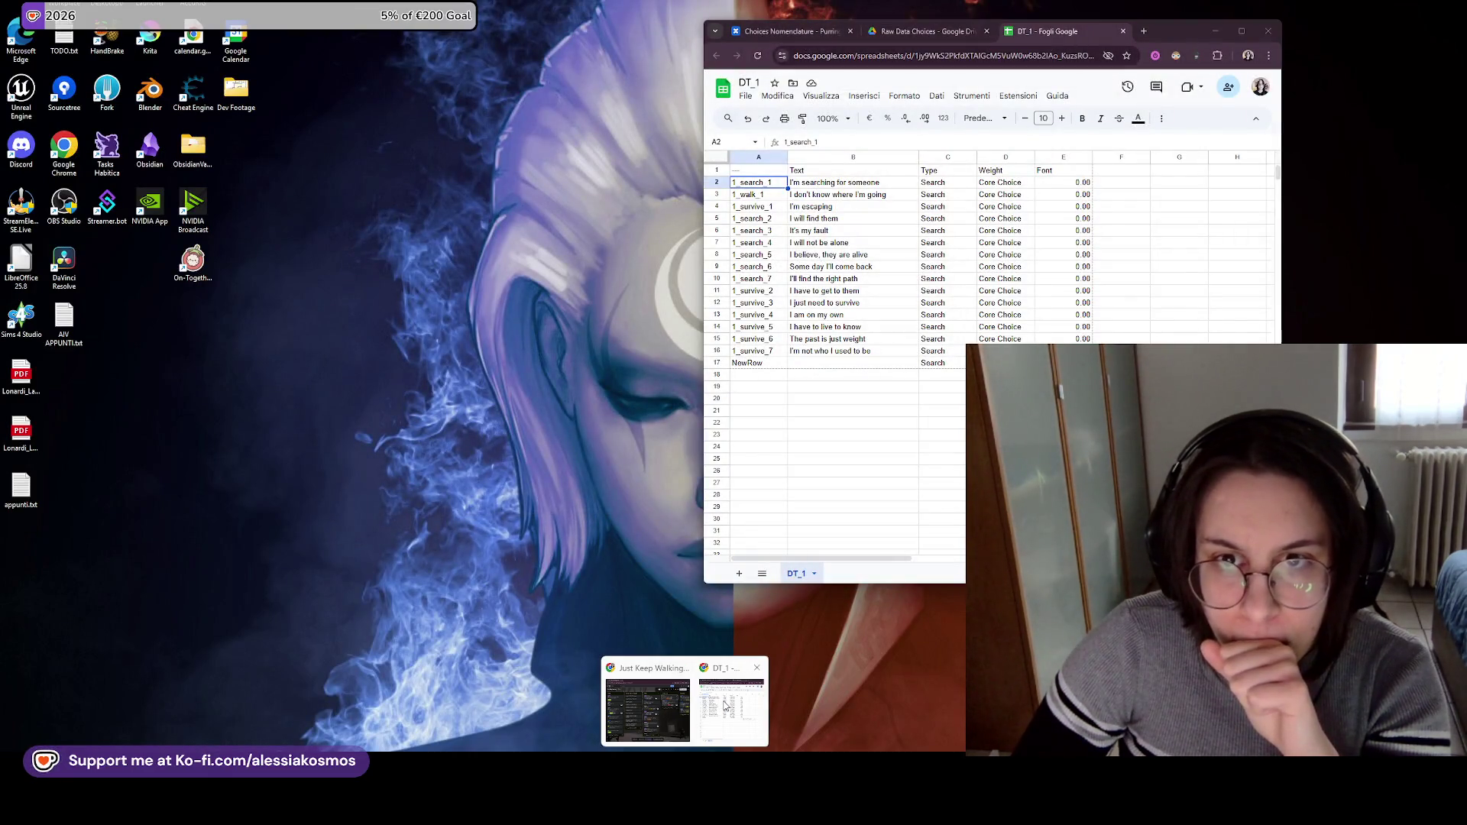
pyautogui.click(725, 705)
pyautogui.click(791, 31)
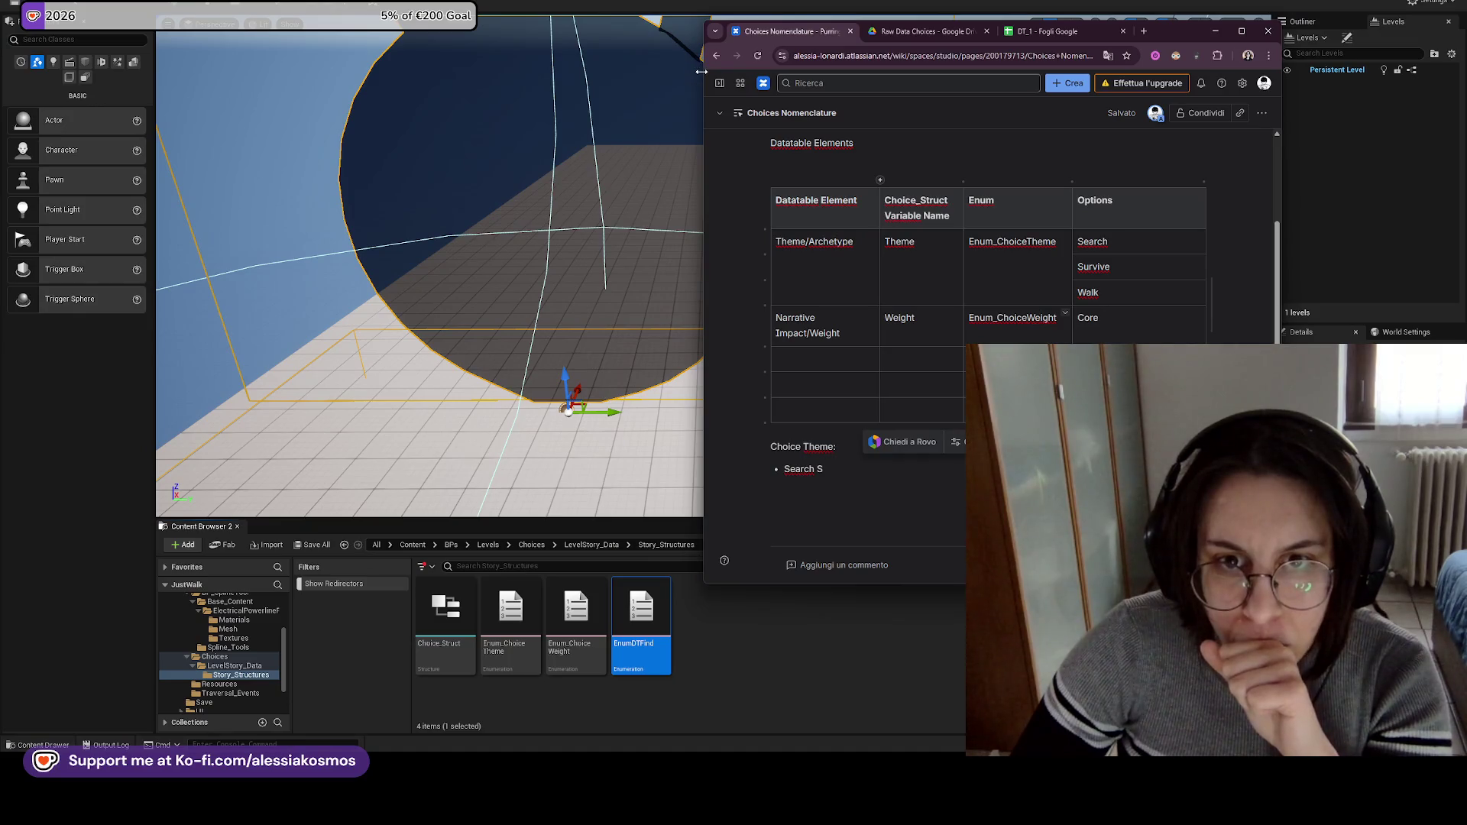
# Widen the browser and dismiss the Rovo AI popup that appeared over the table.
pyautogui.moveTo(701, 71); pyautogui.dragTo(497, 71)
pyautogui.click(899, 187)
pyautogui.click(802, 173)
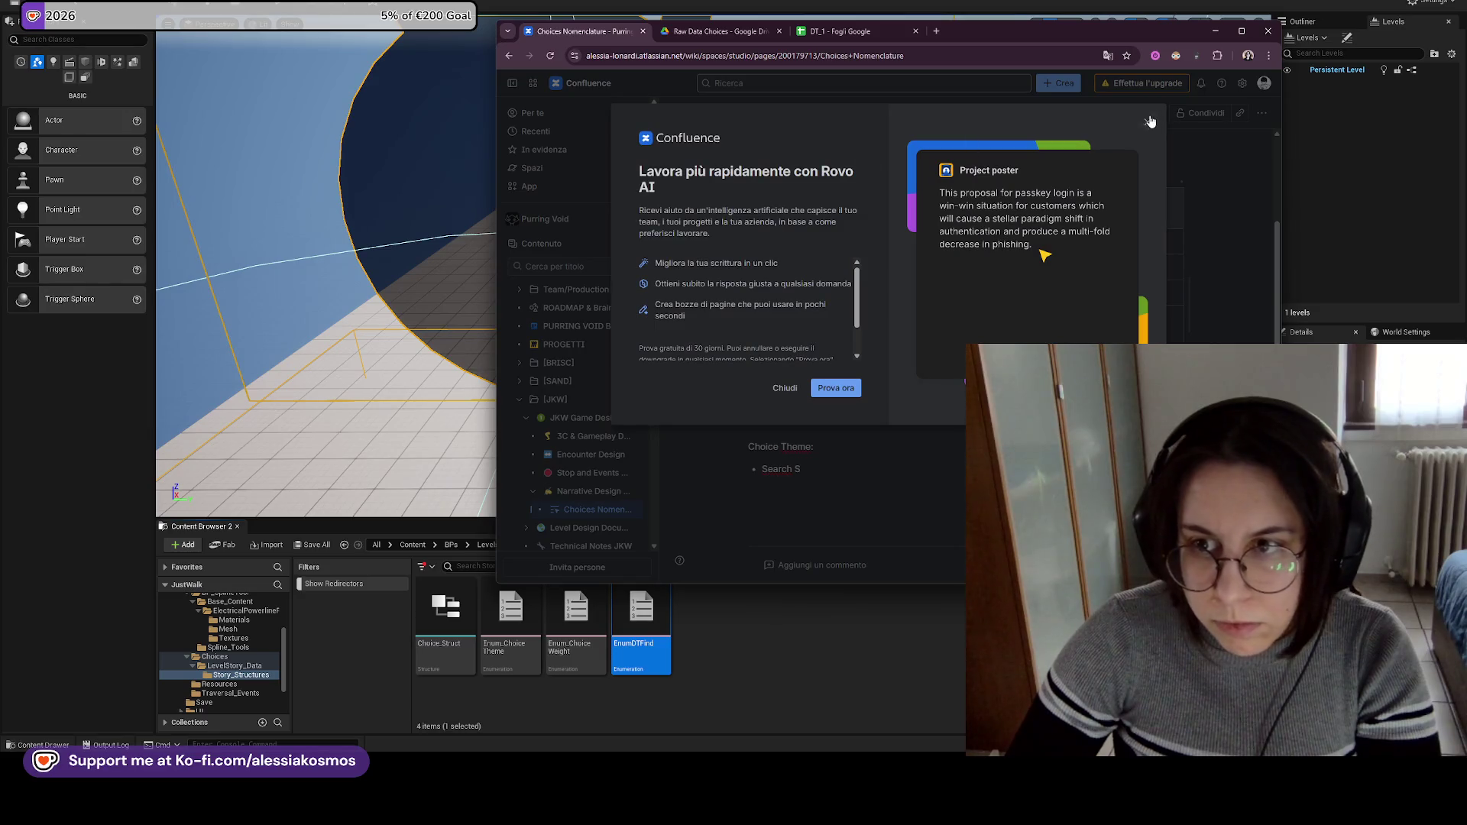
pyautogui.click(1150, 120)
pyautogui.moveTo(839, 145); pyautogui.dragTo(705, 145)
pyautogui.scroll(1, 840, 212)
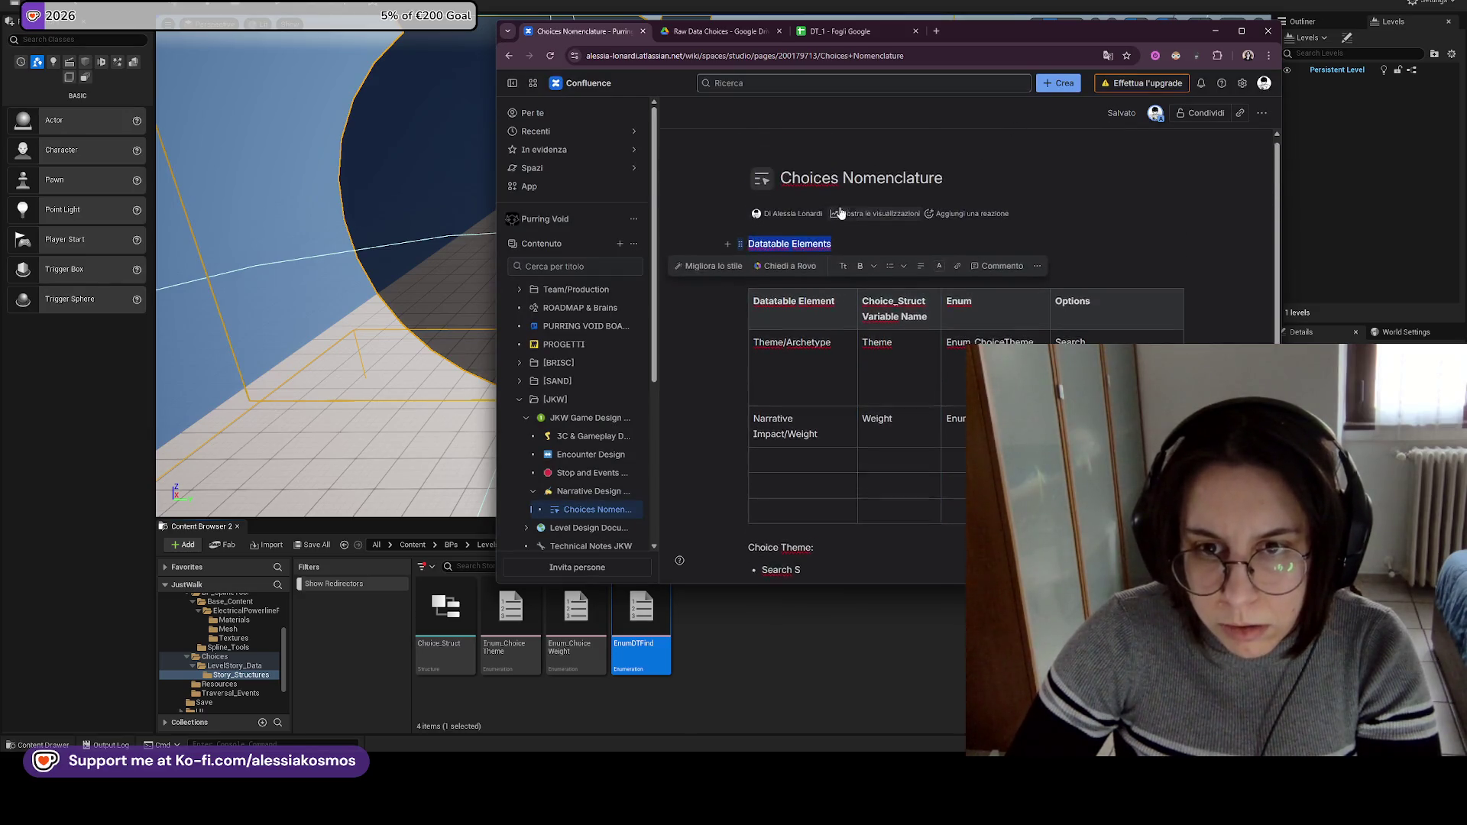
# Retitle the heading 'Datatable Setup' and add the bullet 'Every level has a narrative Datatable with choices'.
pyautogui.press('BackSpace')
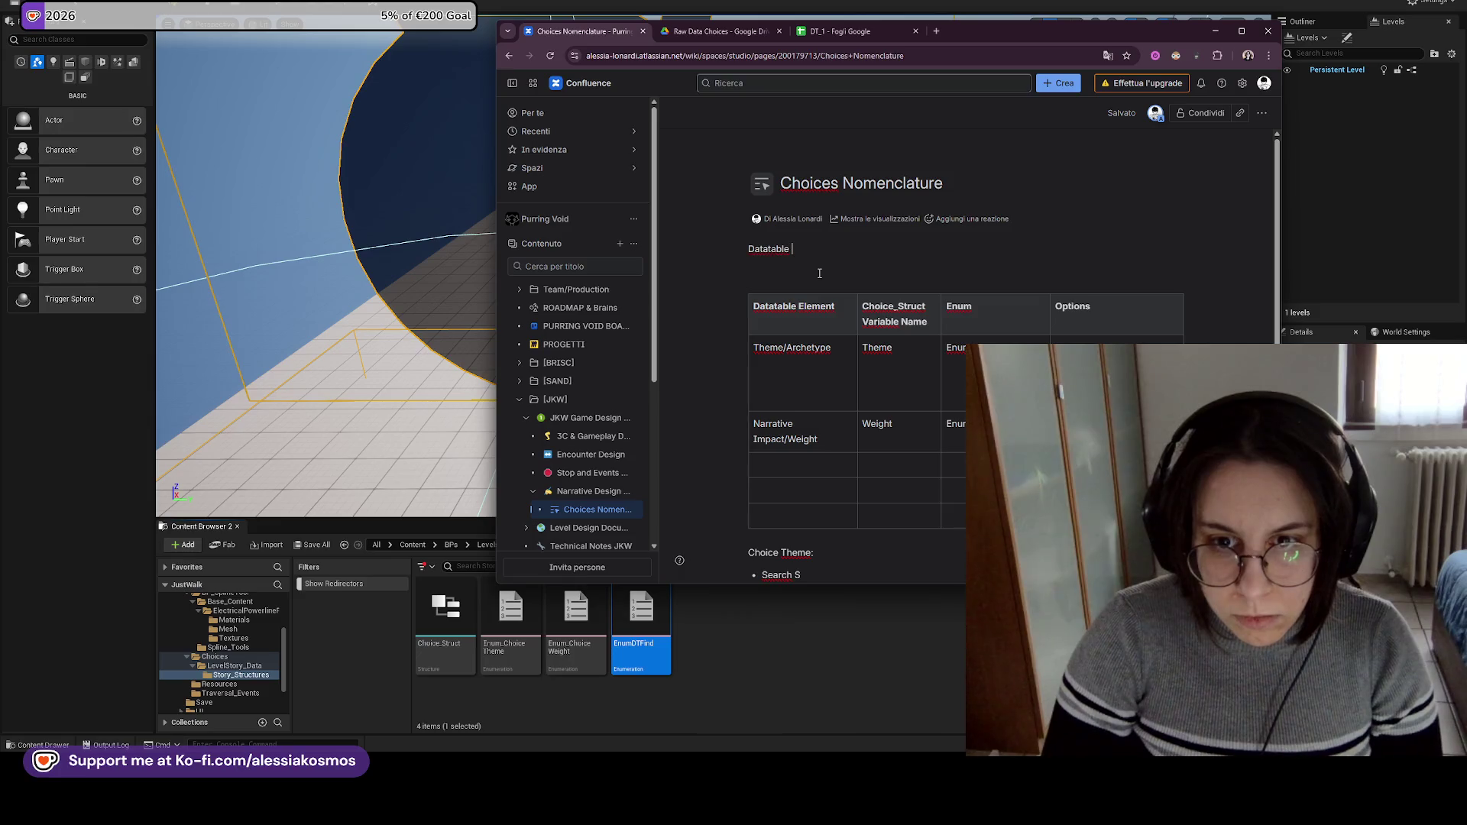
pyautogui.write('Setup')
pyautogui.press('Return')
pyautogui.write('Every')
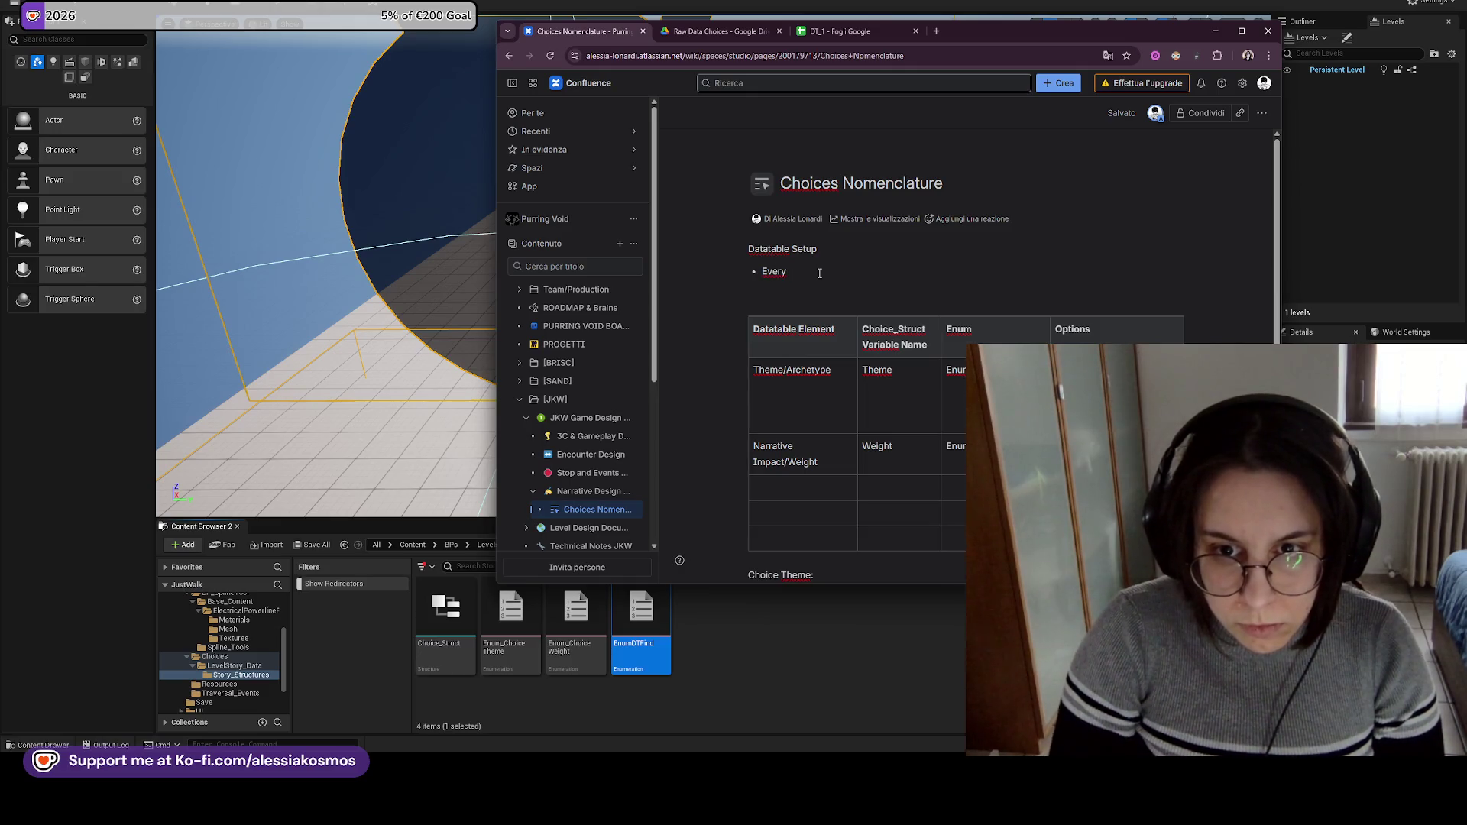
pyautogui.write('level has a narrative D')
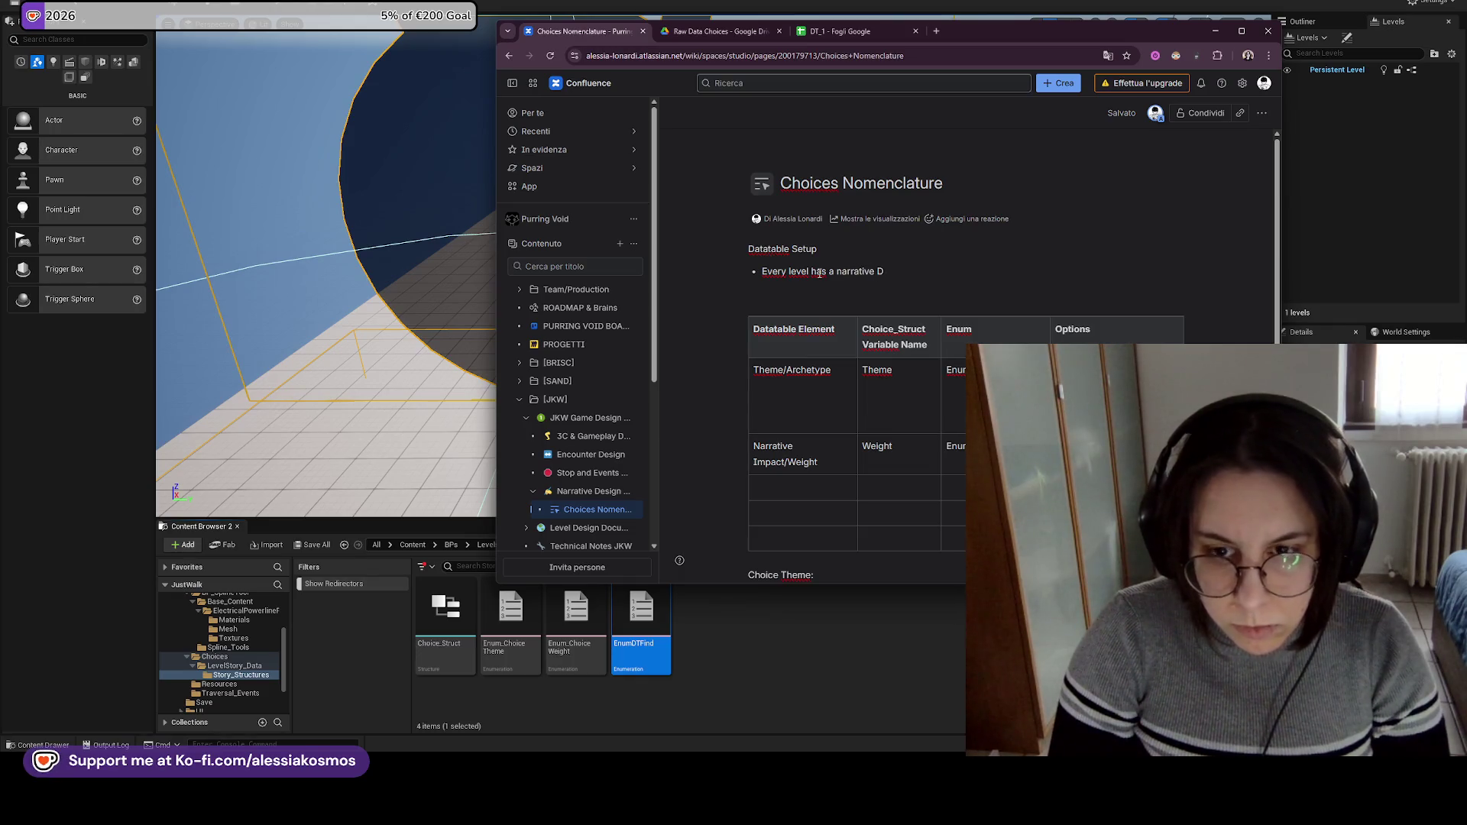
pyautogui.press('BackSpace')
pyautogui.press('BackSpace')
pyautogui.press('BackSpace')
pyautogui.write('able with')
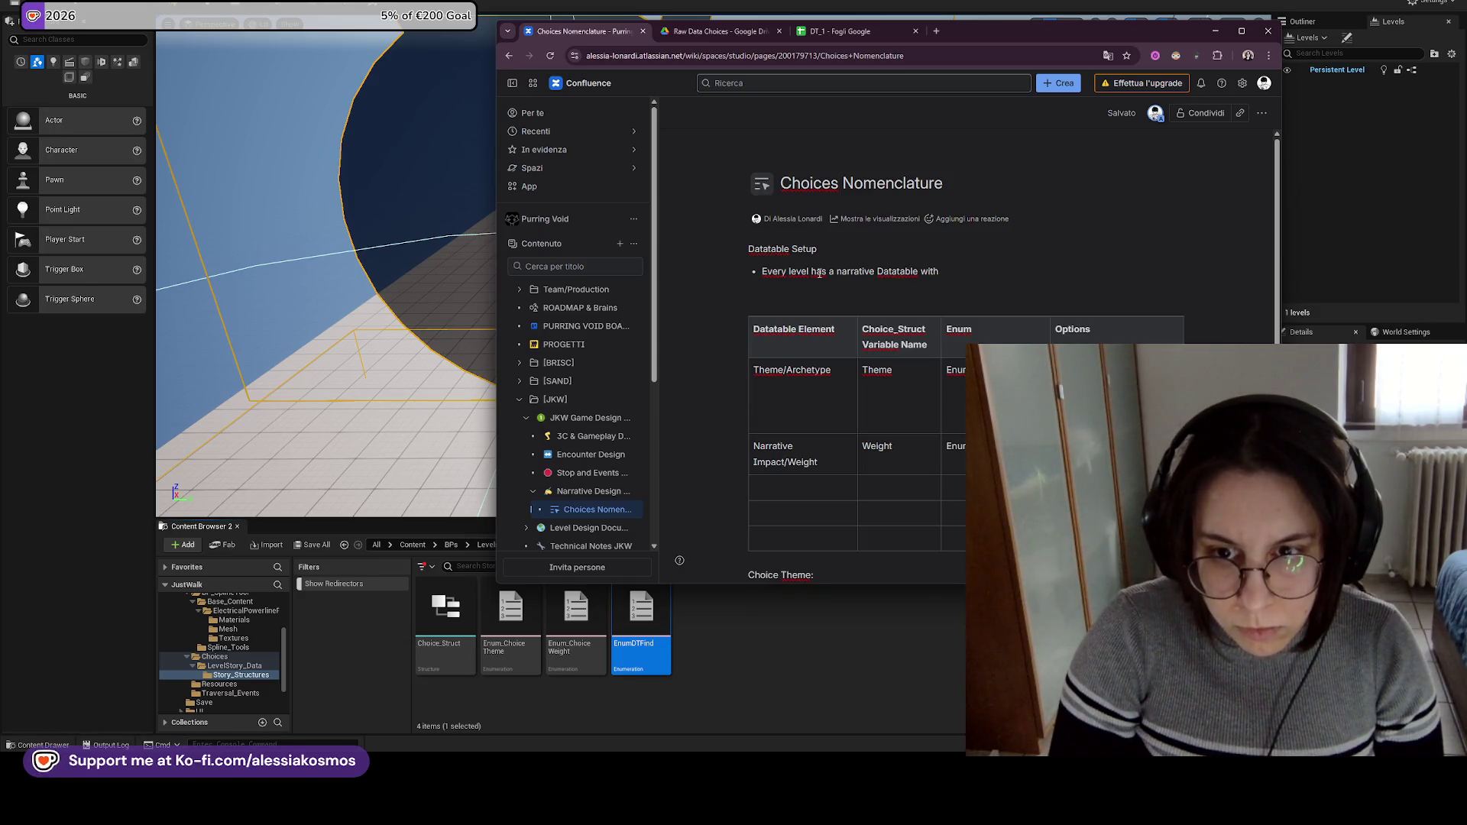
pyautogui.press('BackSpace')
pyautogui.write('choices')
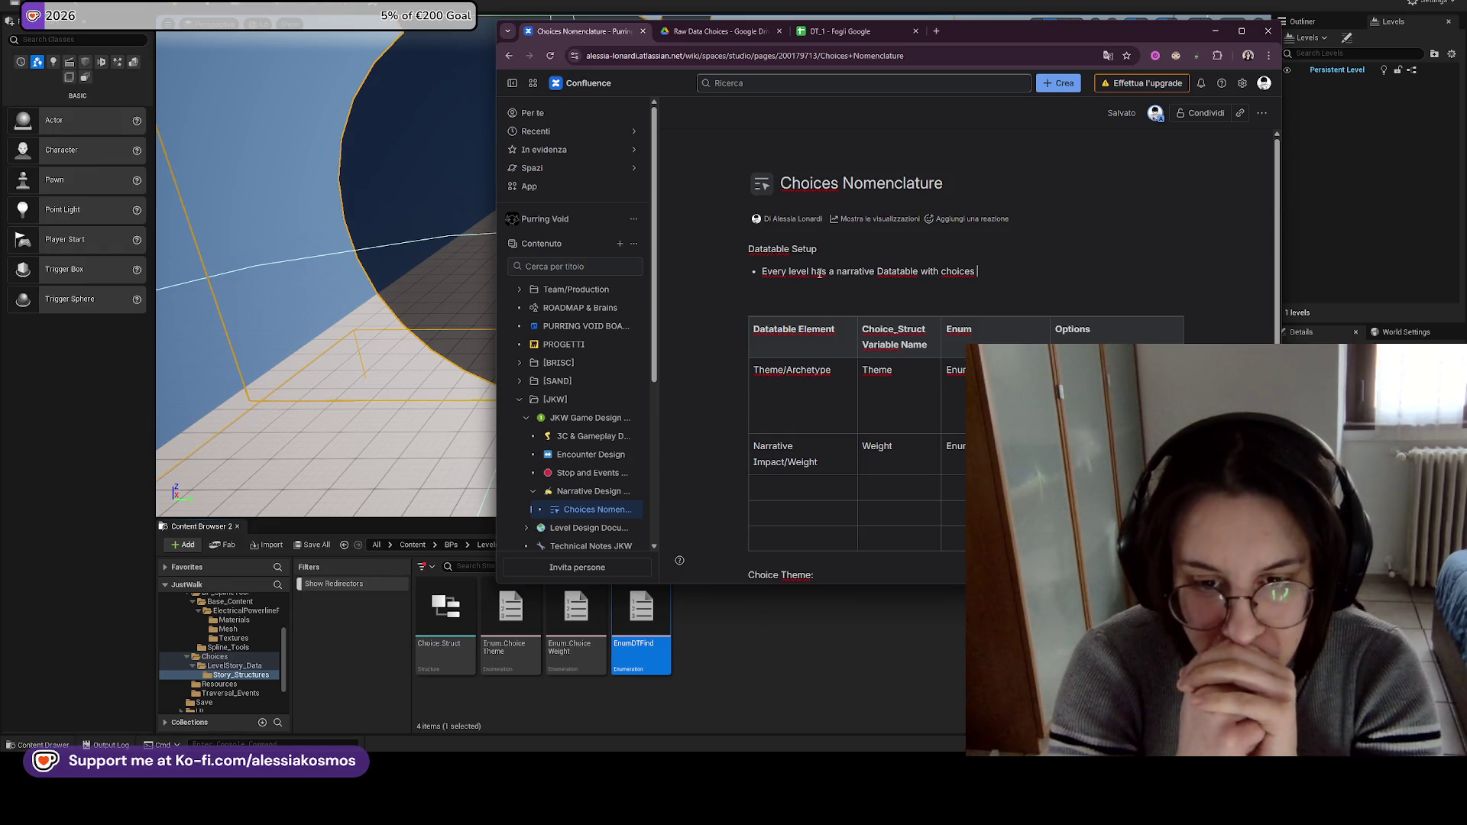
pyautogui.click(484, 532)
# Open Choice_DT_2, widen its Row Name column, scroll through its choice rows, then close it.
pyautogui.click(590, 544)
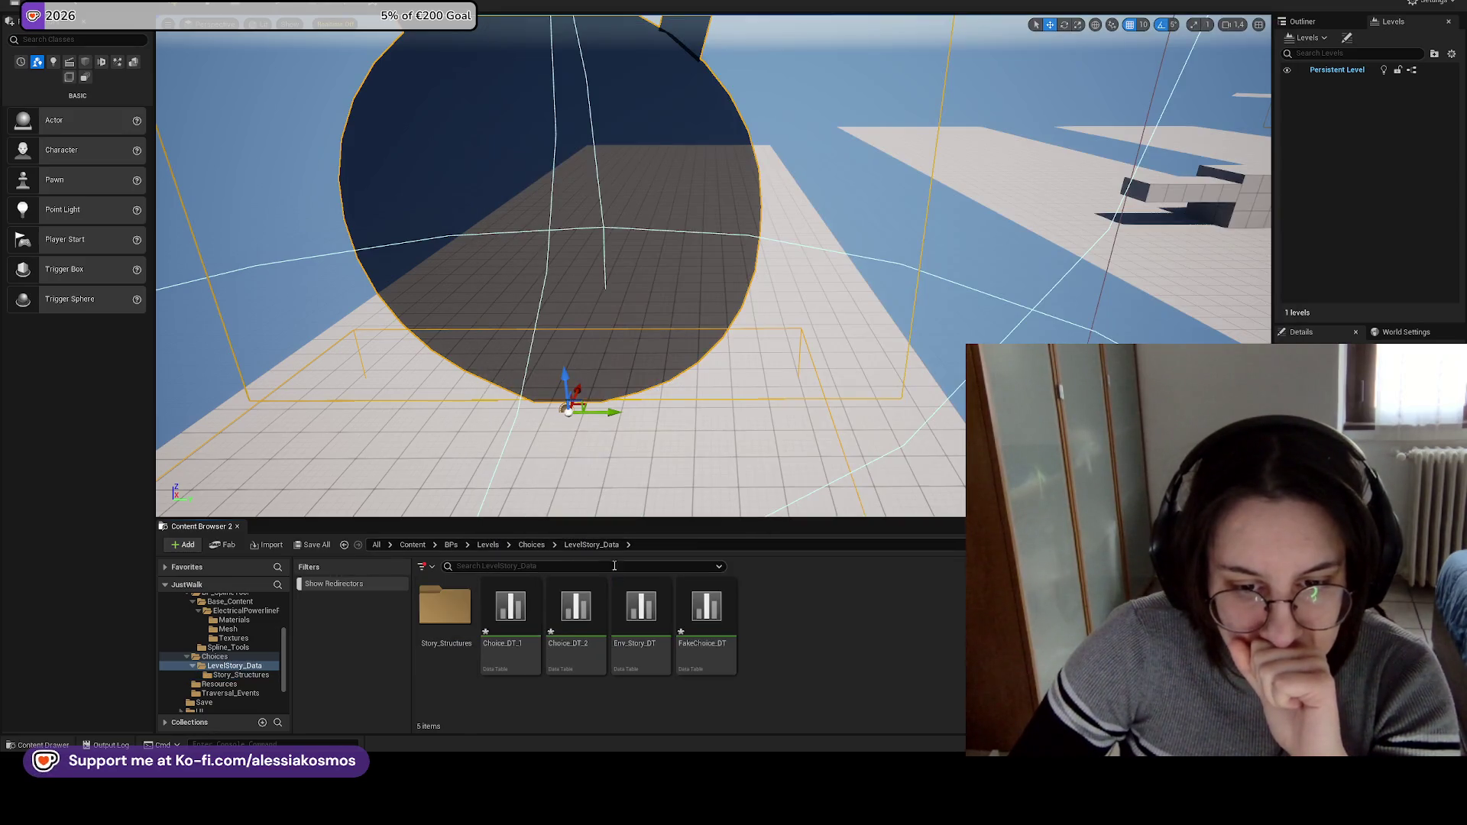
pyautogui.doubleClick(582, 609)
pyautogui.click(198, 106)
pyautogui.moveTo(291, 153)
pyautogui.mouseDown()
pyautogui.moveTo(327, 153)
pyautogui.moveTo(307, 153)
pyautogui.mouseUp()
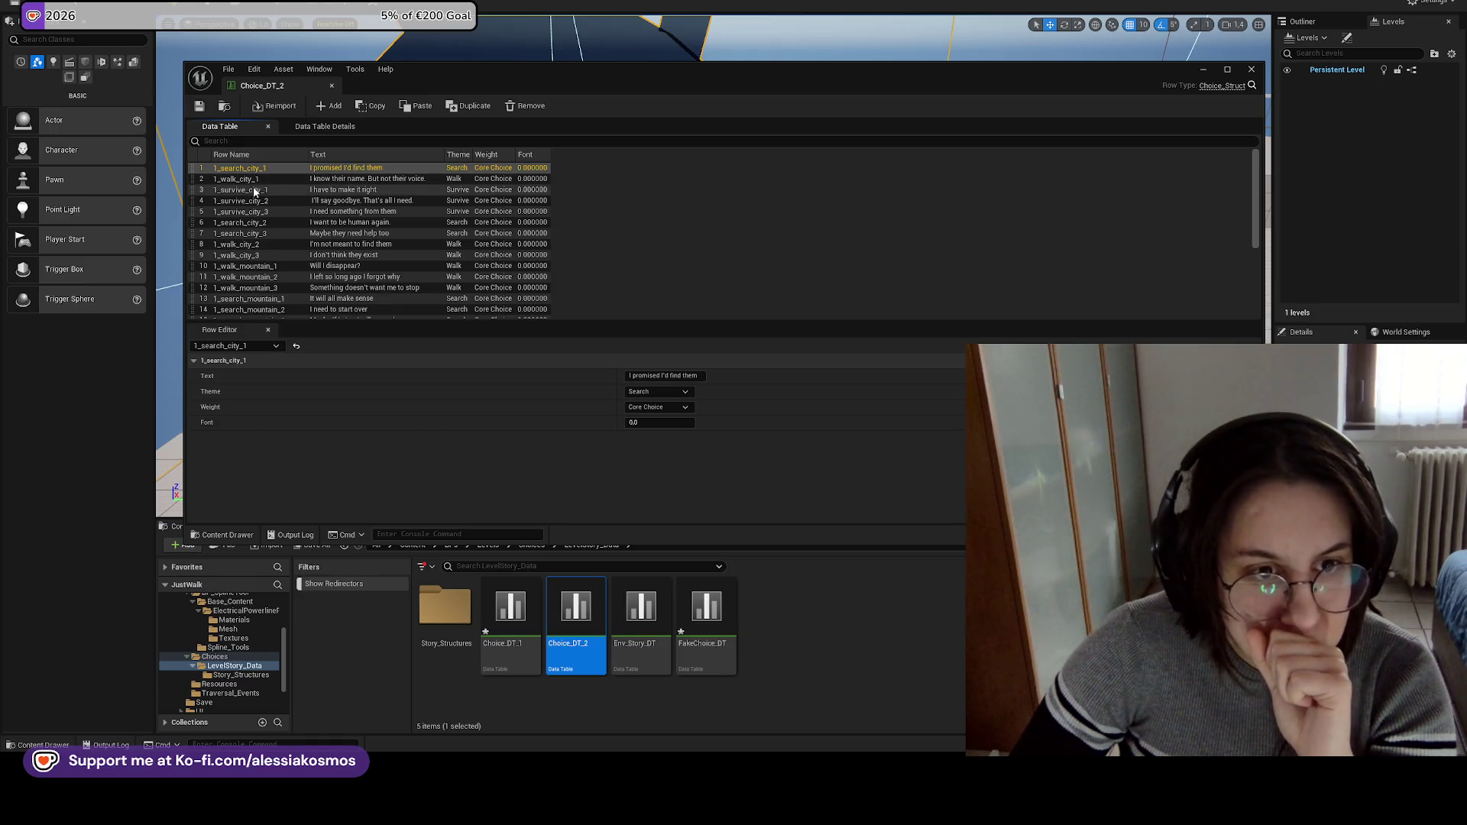
pyautogui.scroll(-2, 290, 216)
pyautogui.scroll(-5, 291, 221)
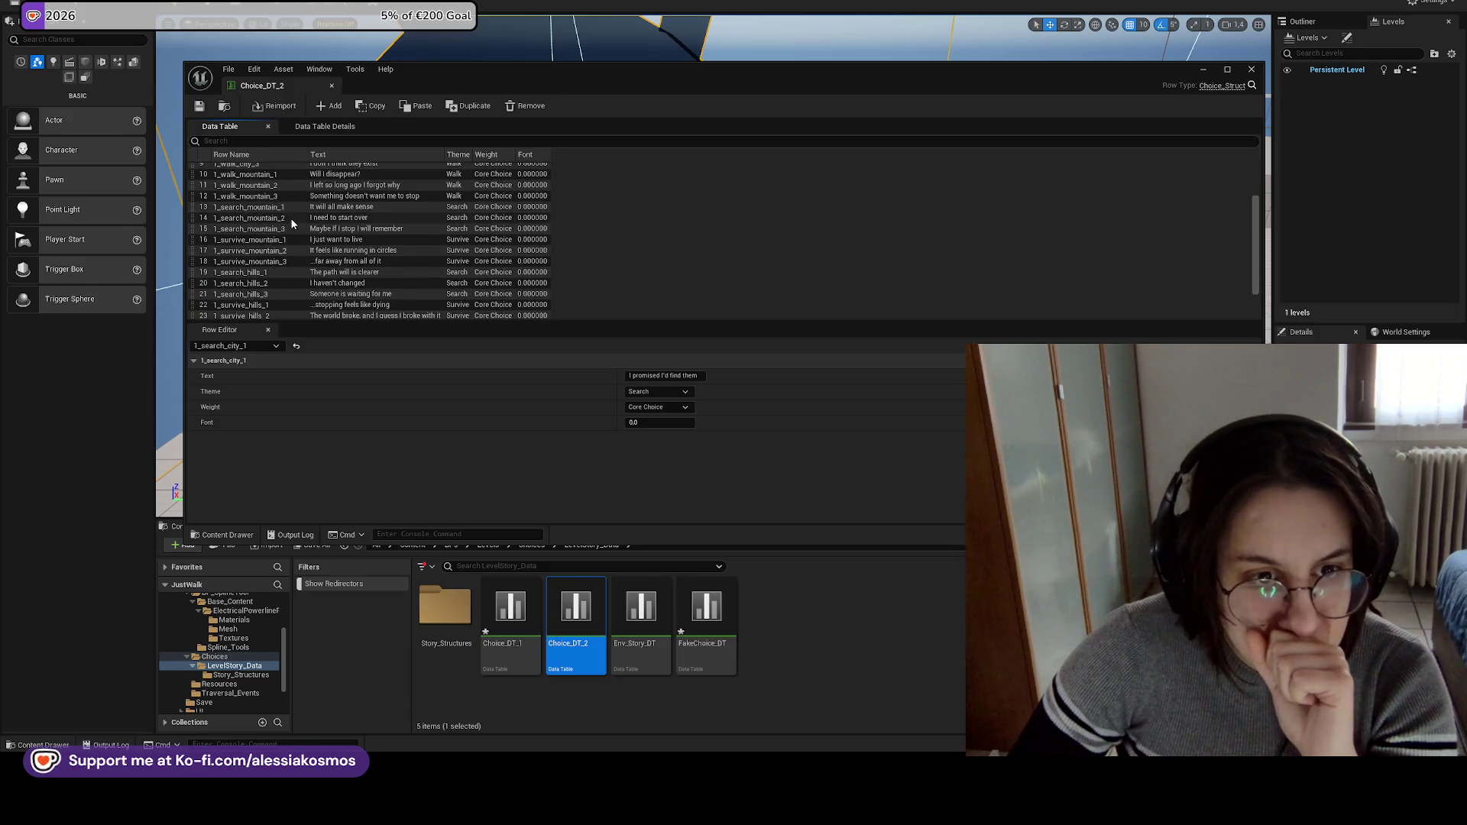
pyautogui.scroll(7, 291, 221)
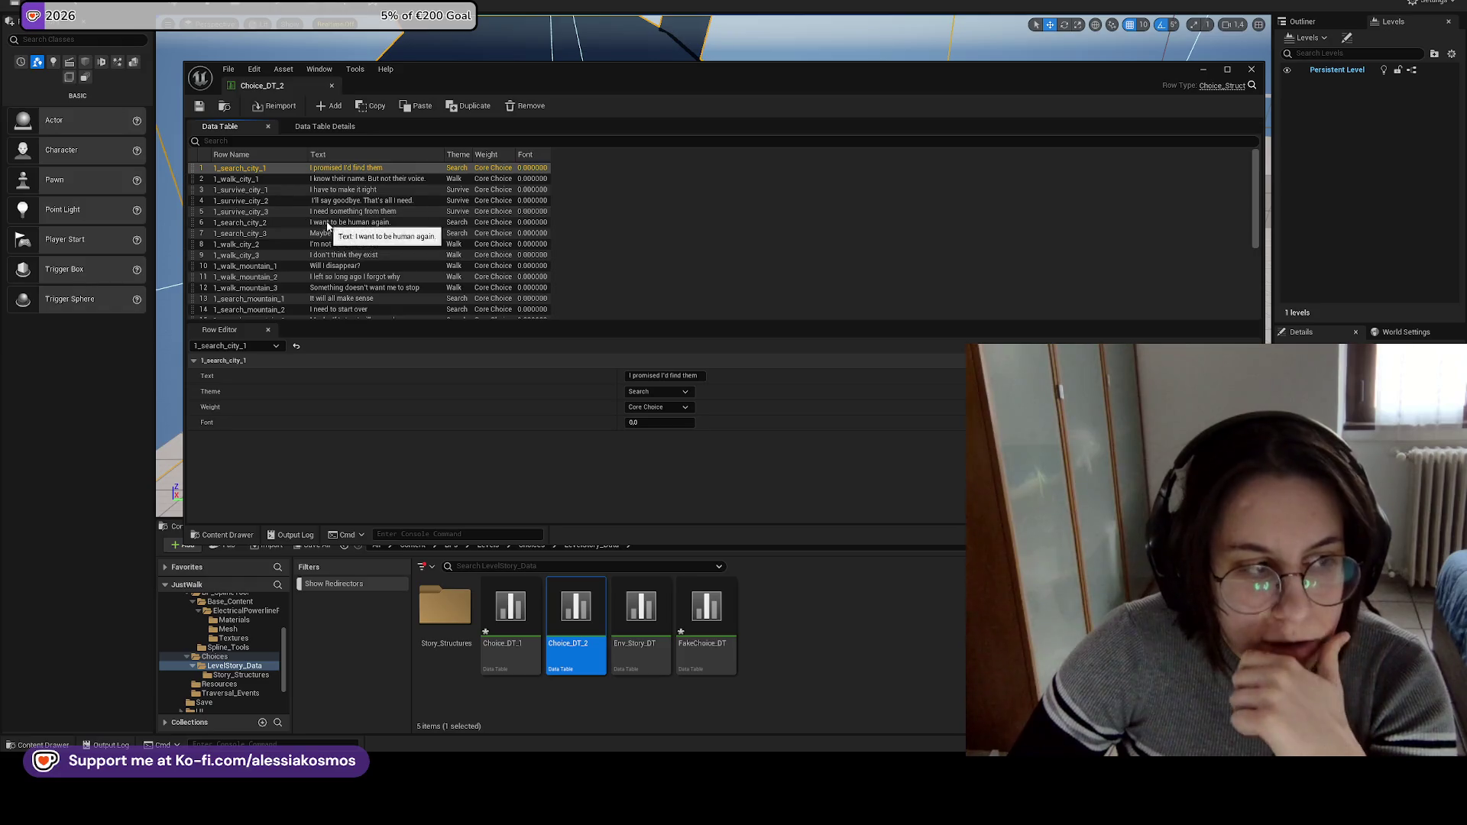
pyautogui.scroll(-6, 425, 238)
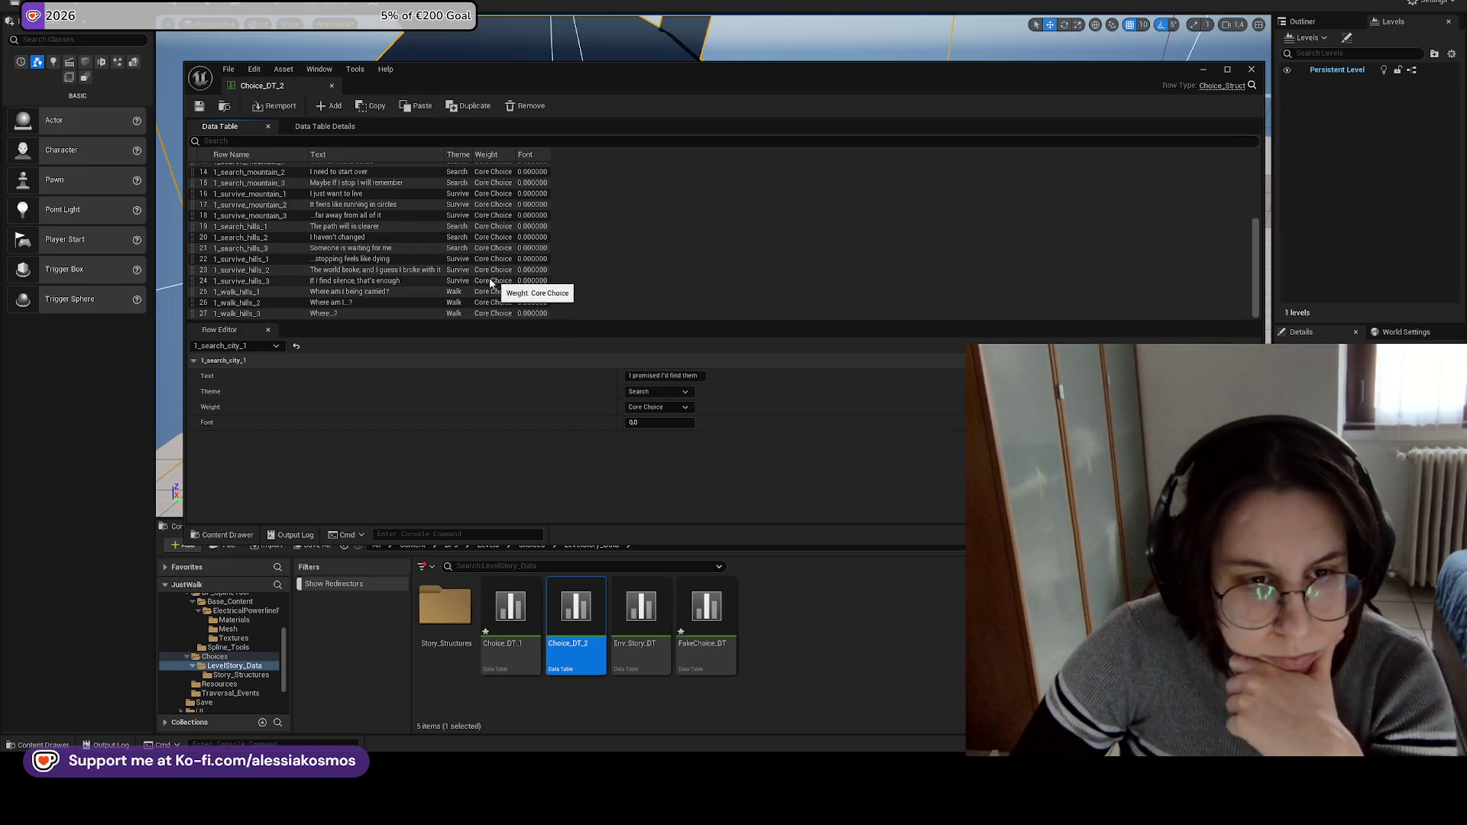
pyautogui.scroll(3, 359, 275)
pyautogui.scroll(3, 354, 269)
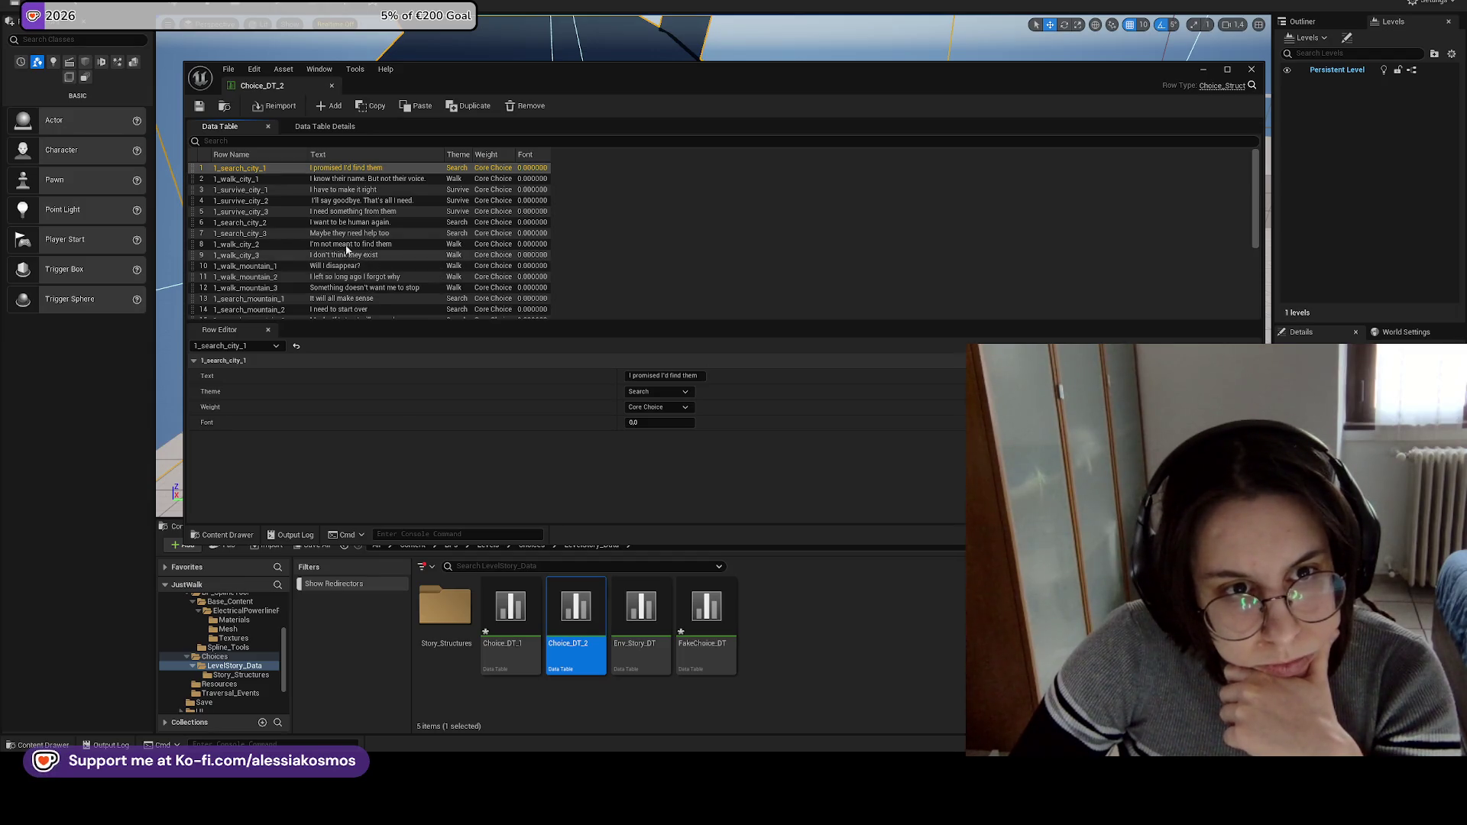
pyautogui.click(332, 86)
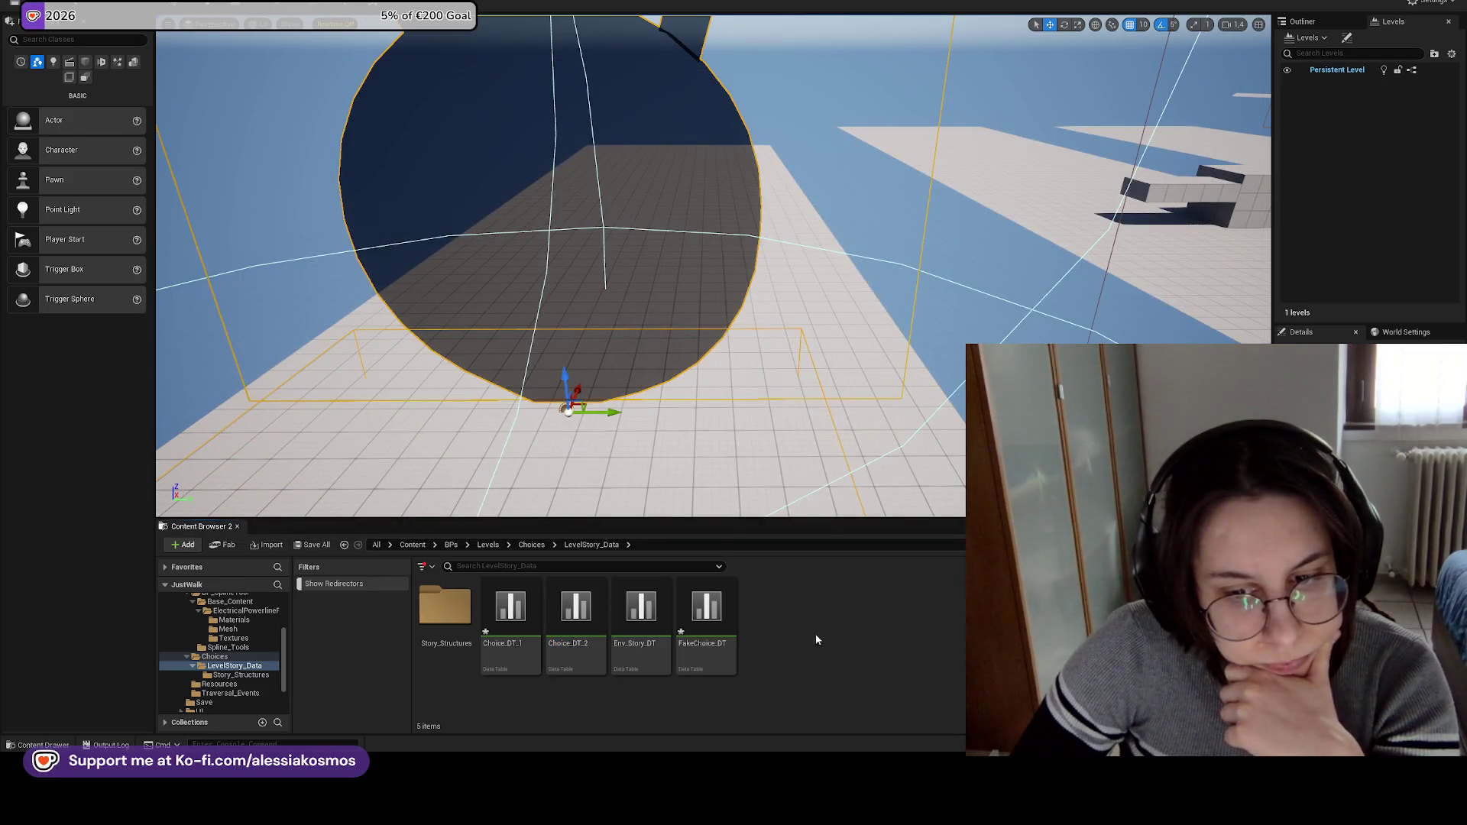
# Select FakeChoice_DT and Choice_DT_1, clear the selection, and return to the Confluence page.
pyautogui.click(694, 627)
pyautogui.click(510, 615)
pyautogui.click(773, 617)
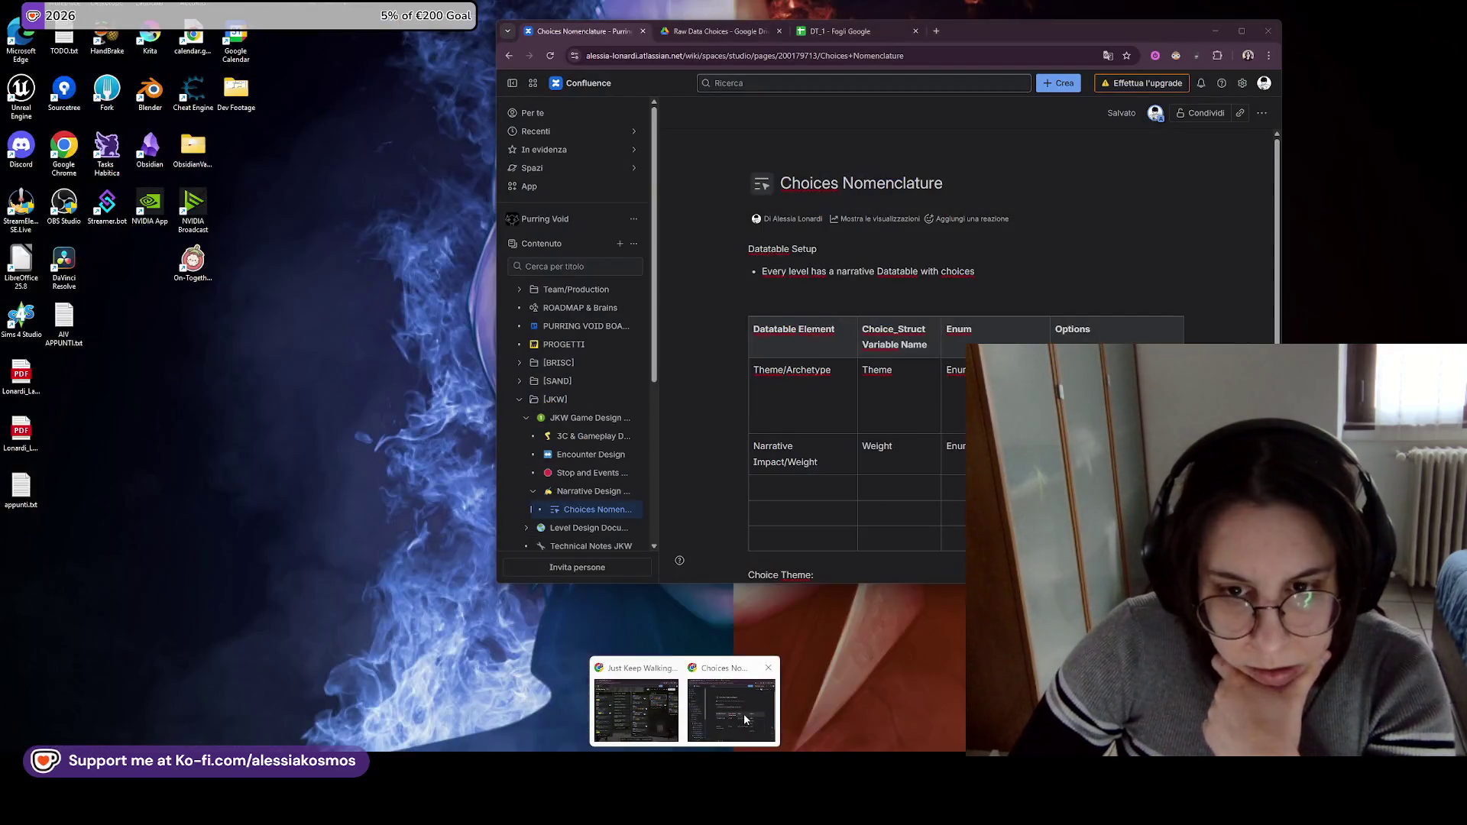
pyautogui.click(733, 699)
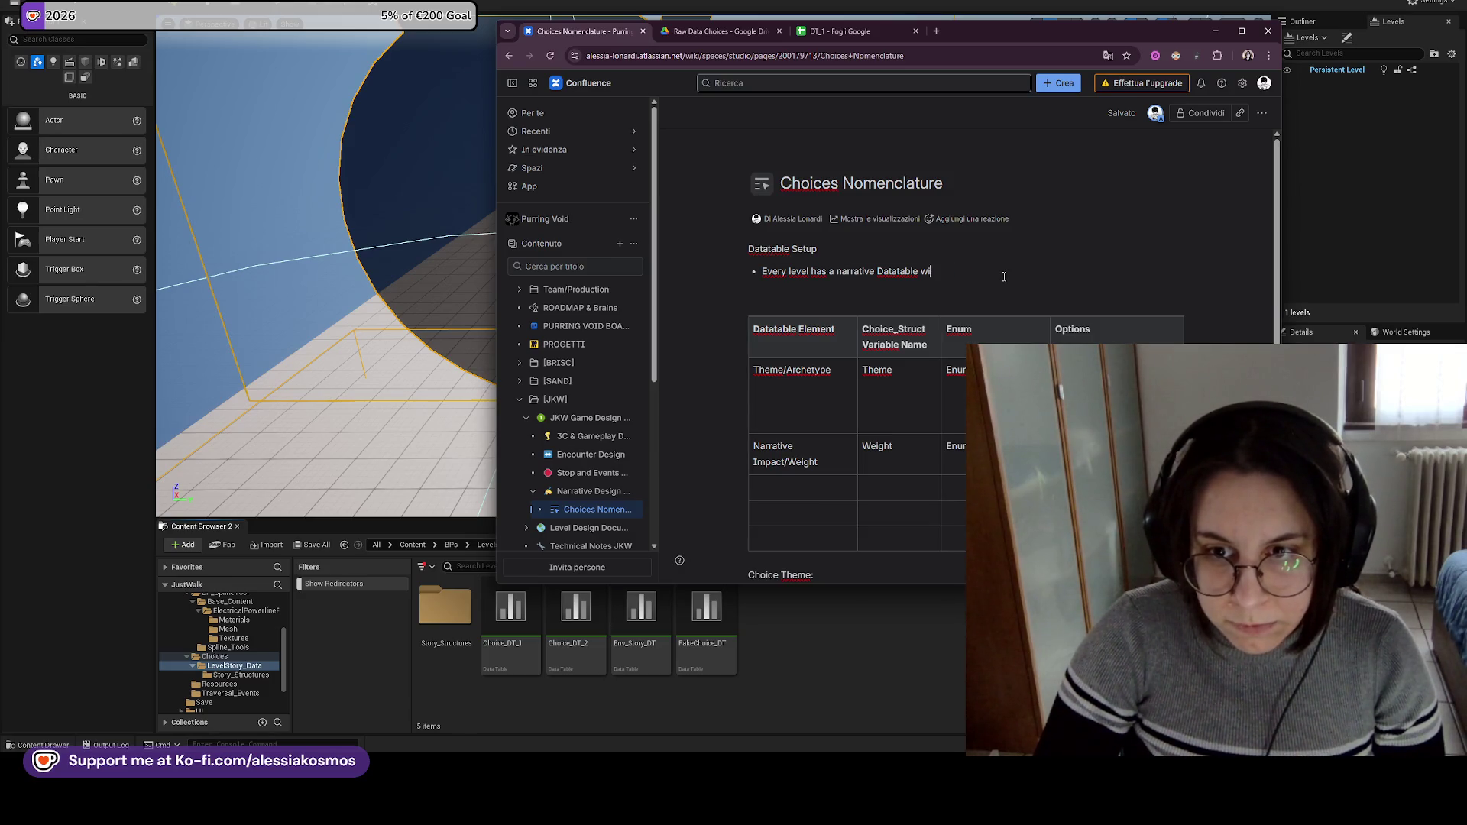
# Finish the first Datatable Setup bullet about the choices and level branching together.
pyautogui.write('th the choices')
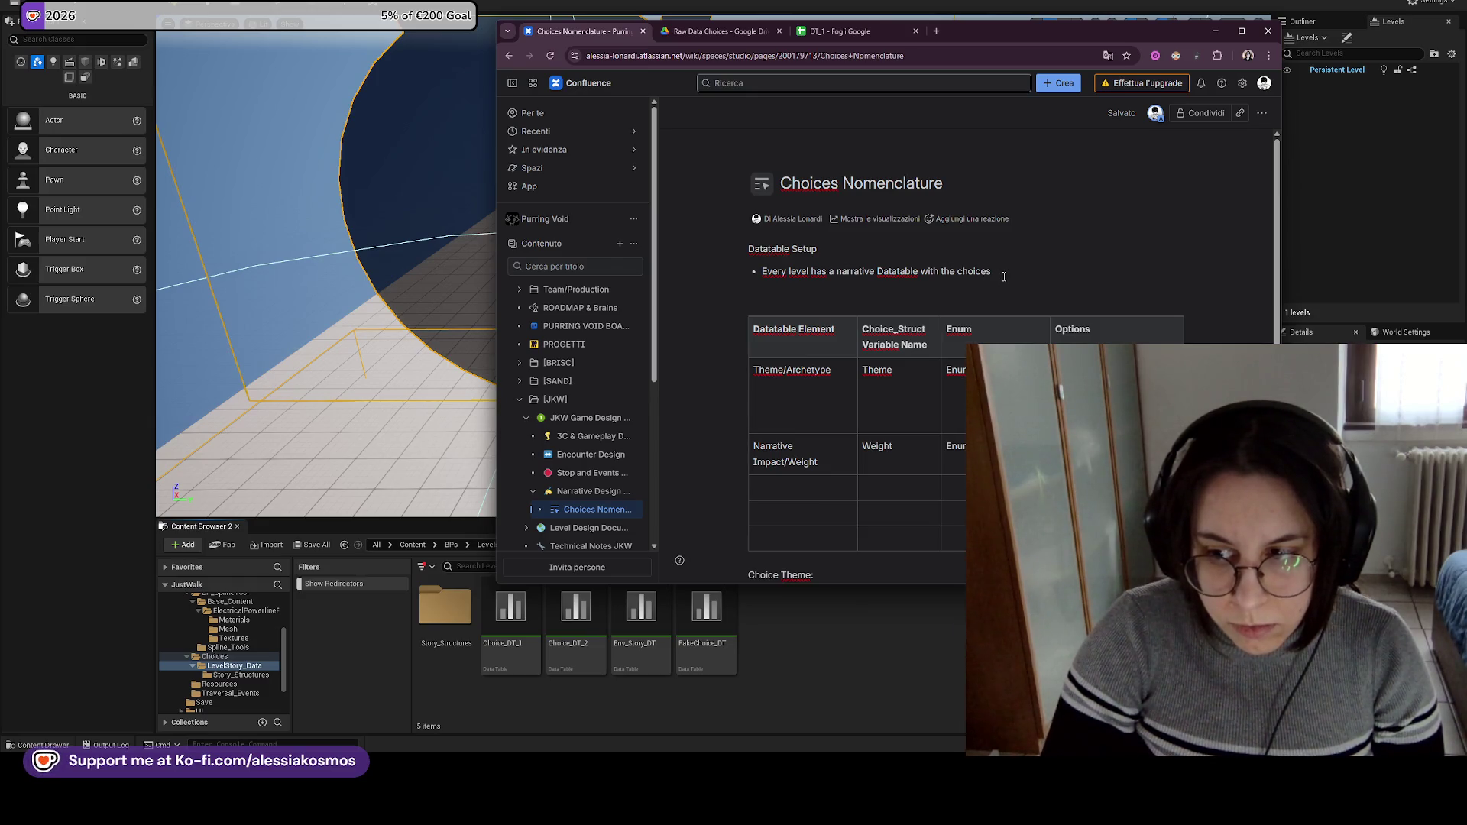
pyautogui.write(' - ')
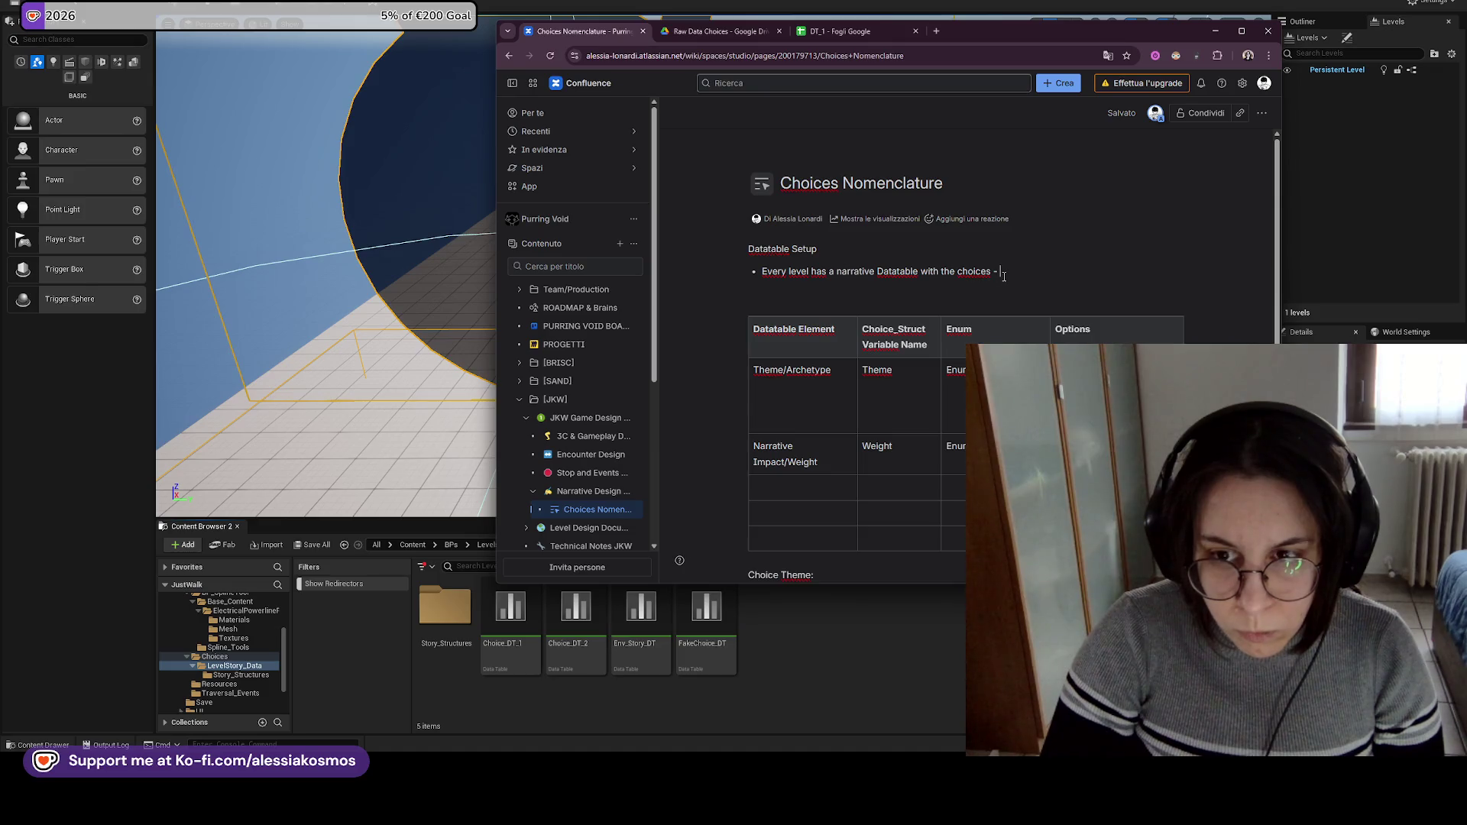
pyautogui.write('level branchings are no')
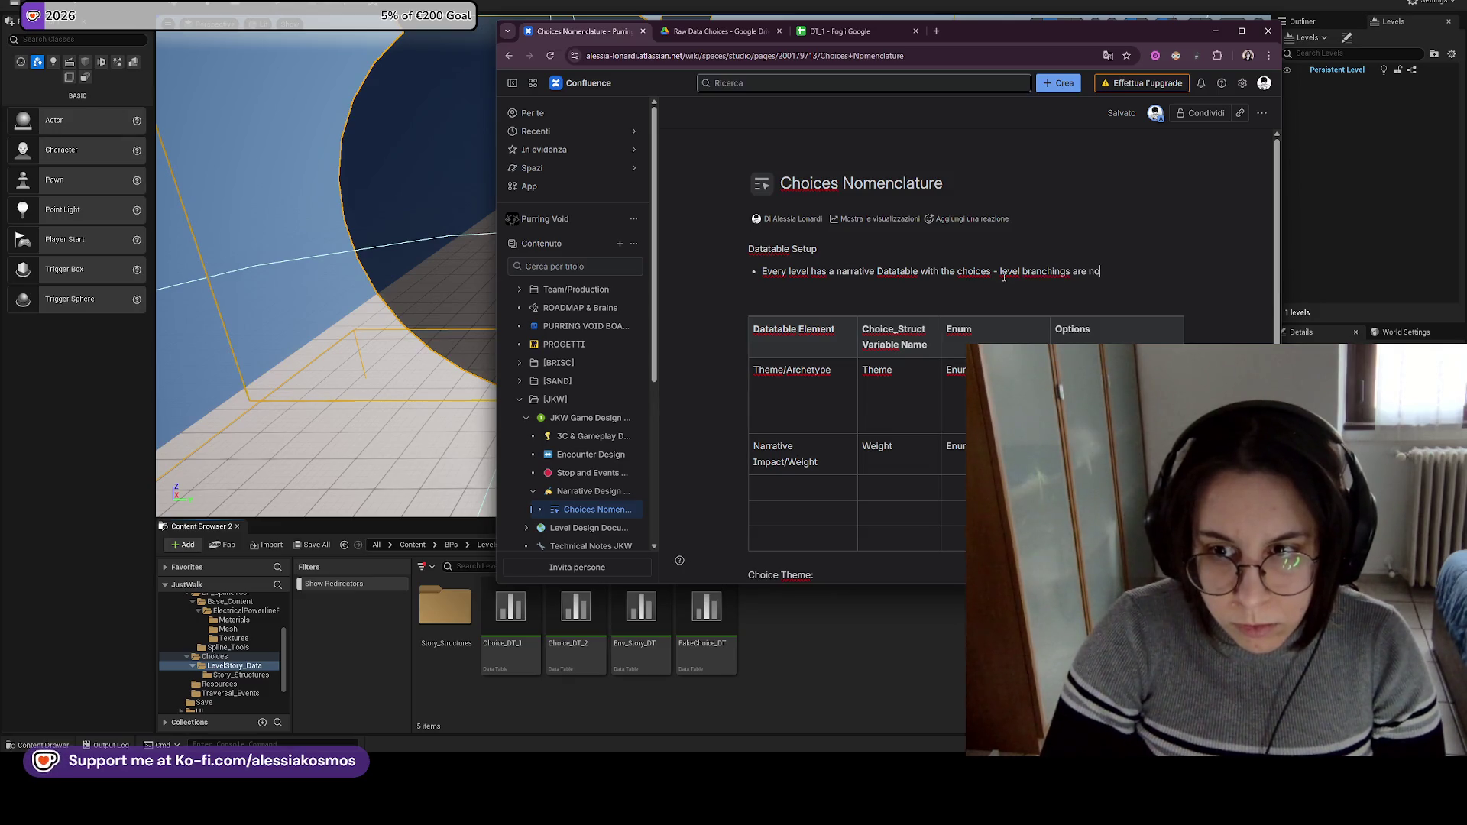
pyautogui.write('together')
pyautogui.press('Return')
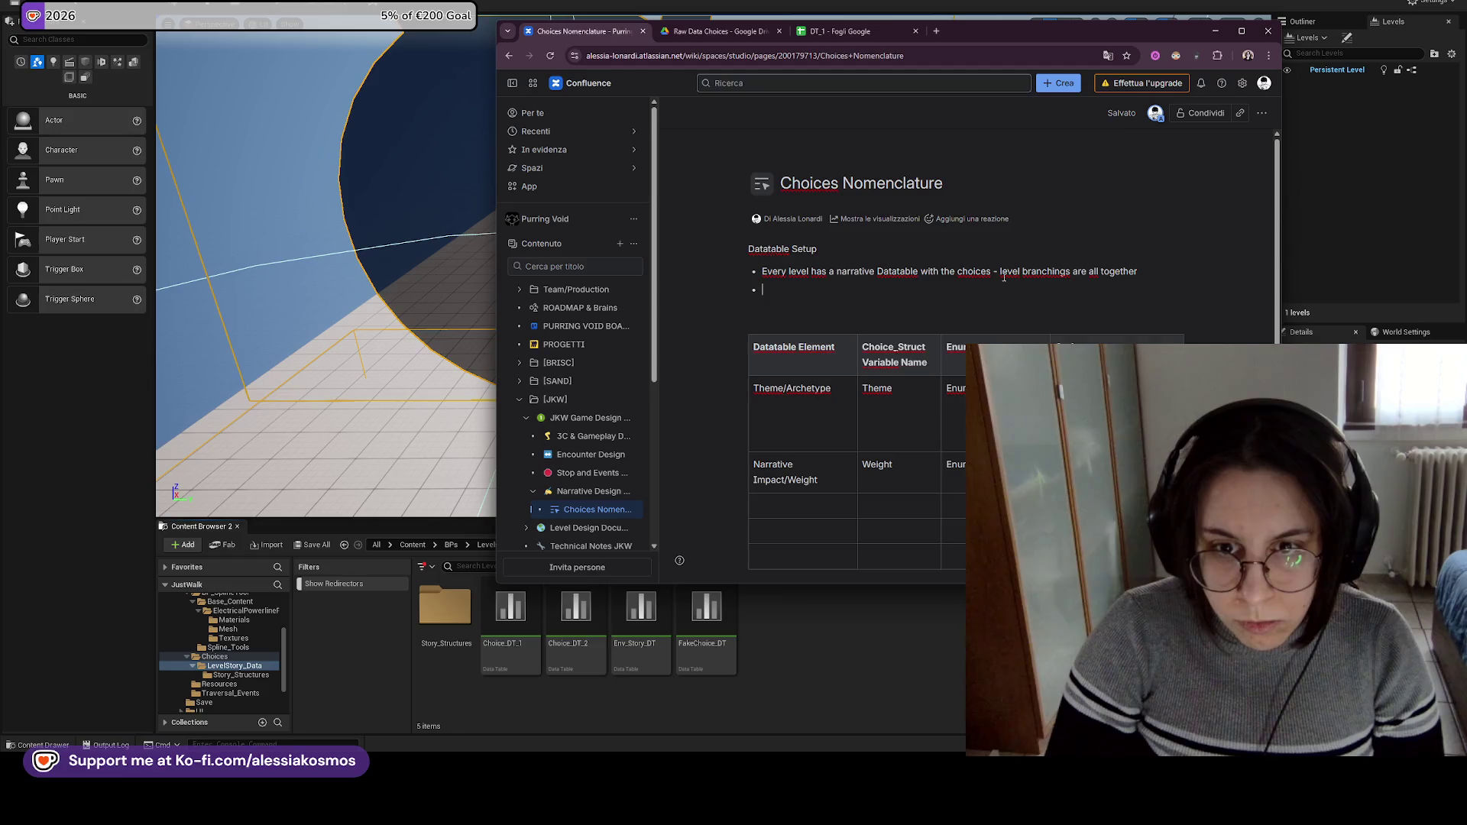
pyautogui.press('Return')
pyautogui.write('Daa')
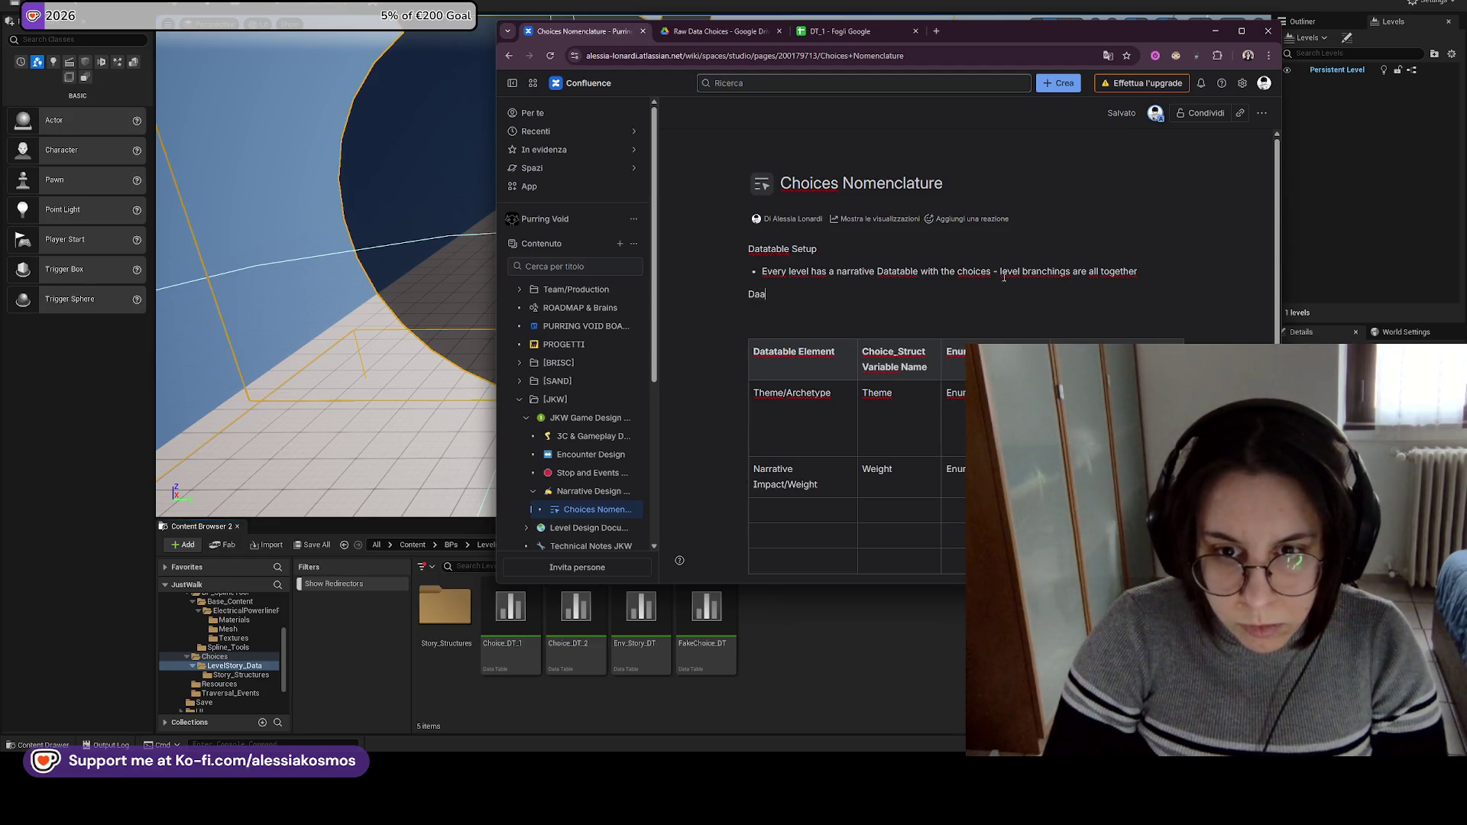
# Add the bullet 'Name structure: Choices_DT_<LevelNumber> / Example for Level 2: Choices_DT_2'.
pyautogui.write('tatable nam')
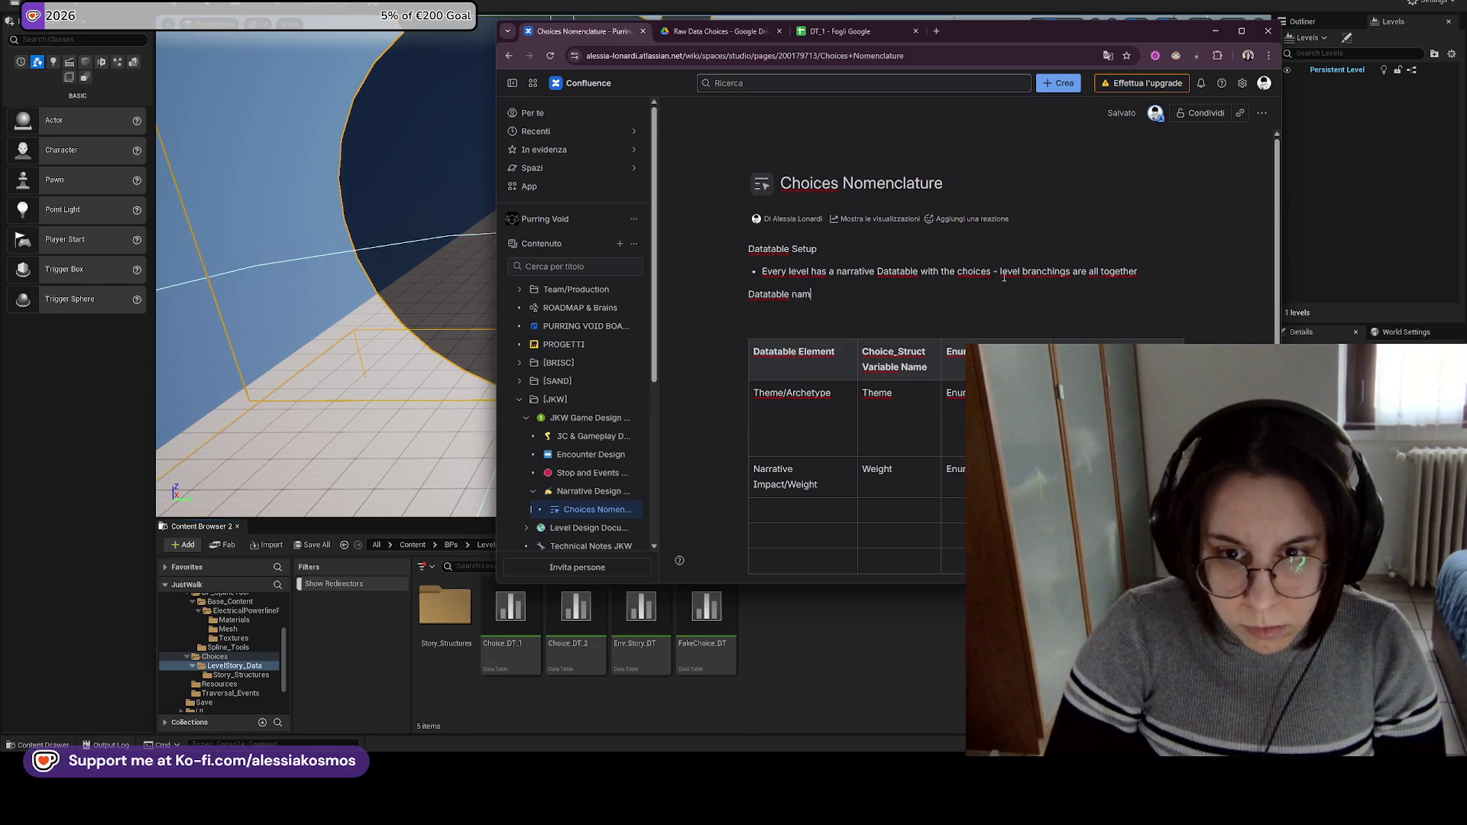
pyautogui.press('BackSpace')
pyautogui.press('BackSpace')
pyautogui.press('BackSpace')
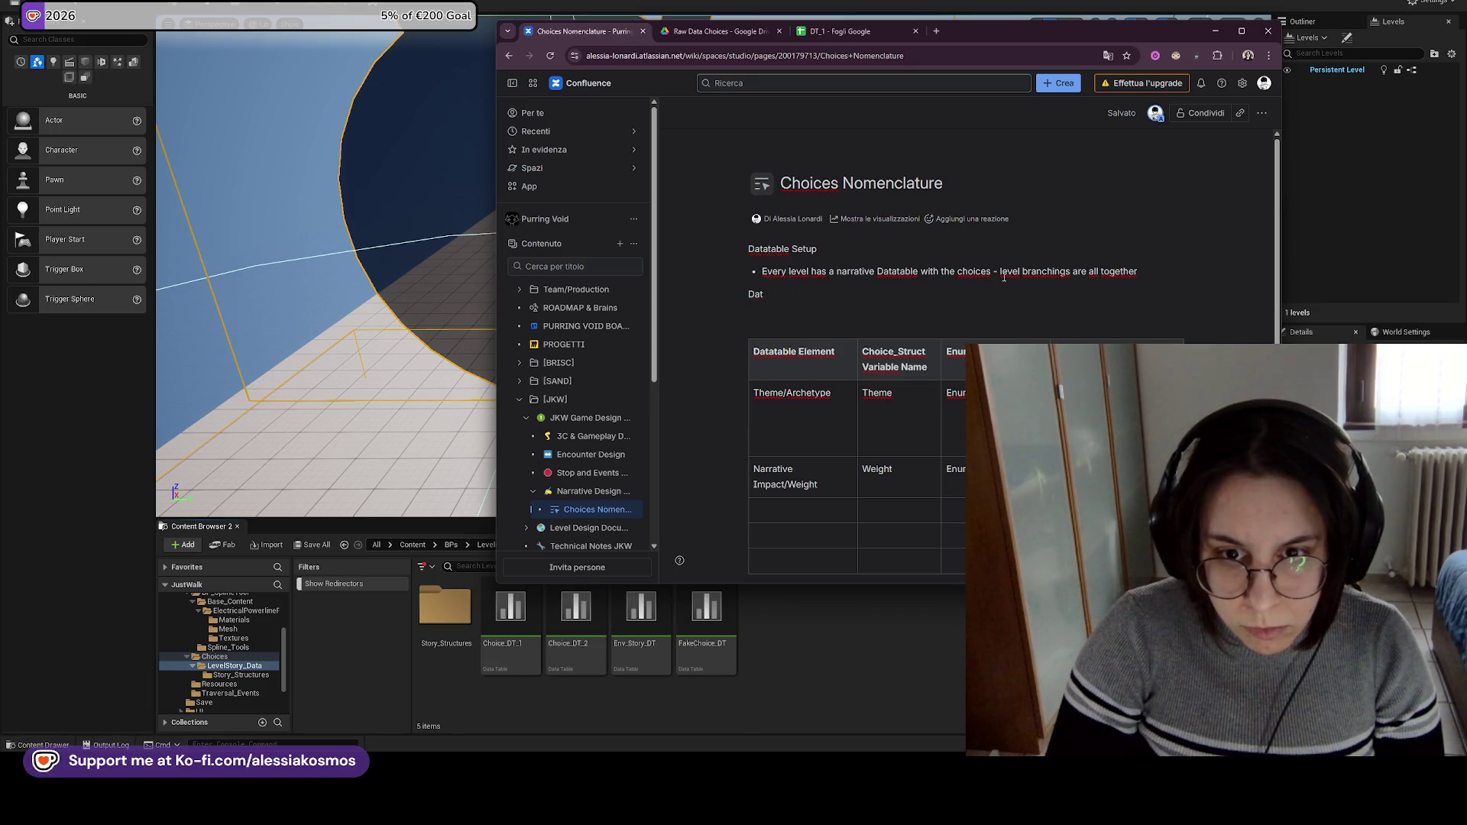
pyautogui.write('- M')
pyautogui.press('BackSpace')
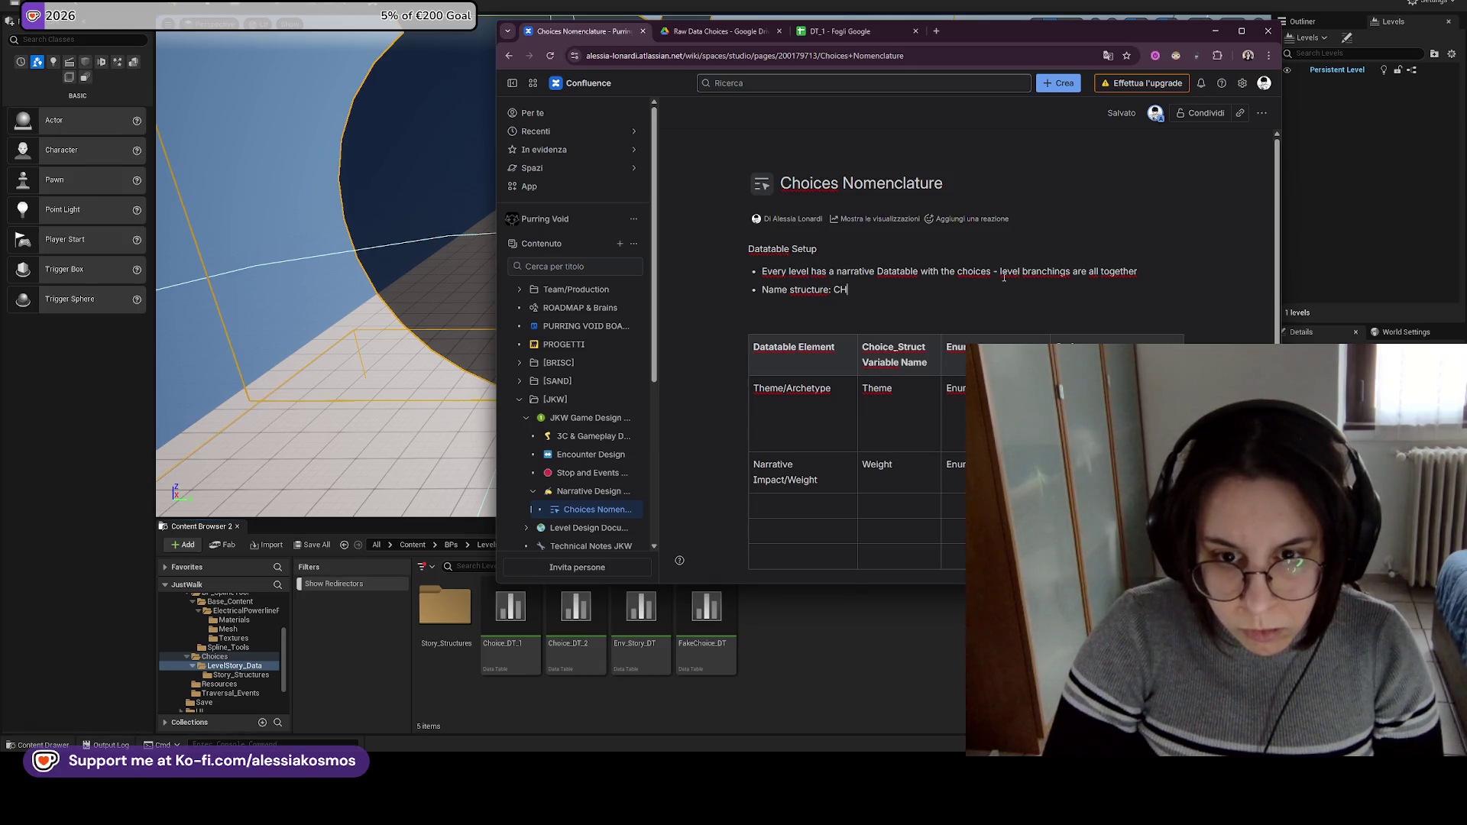
pyautogui.write('hoices_DT_')
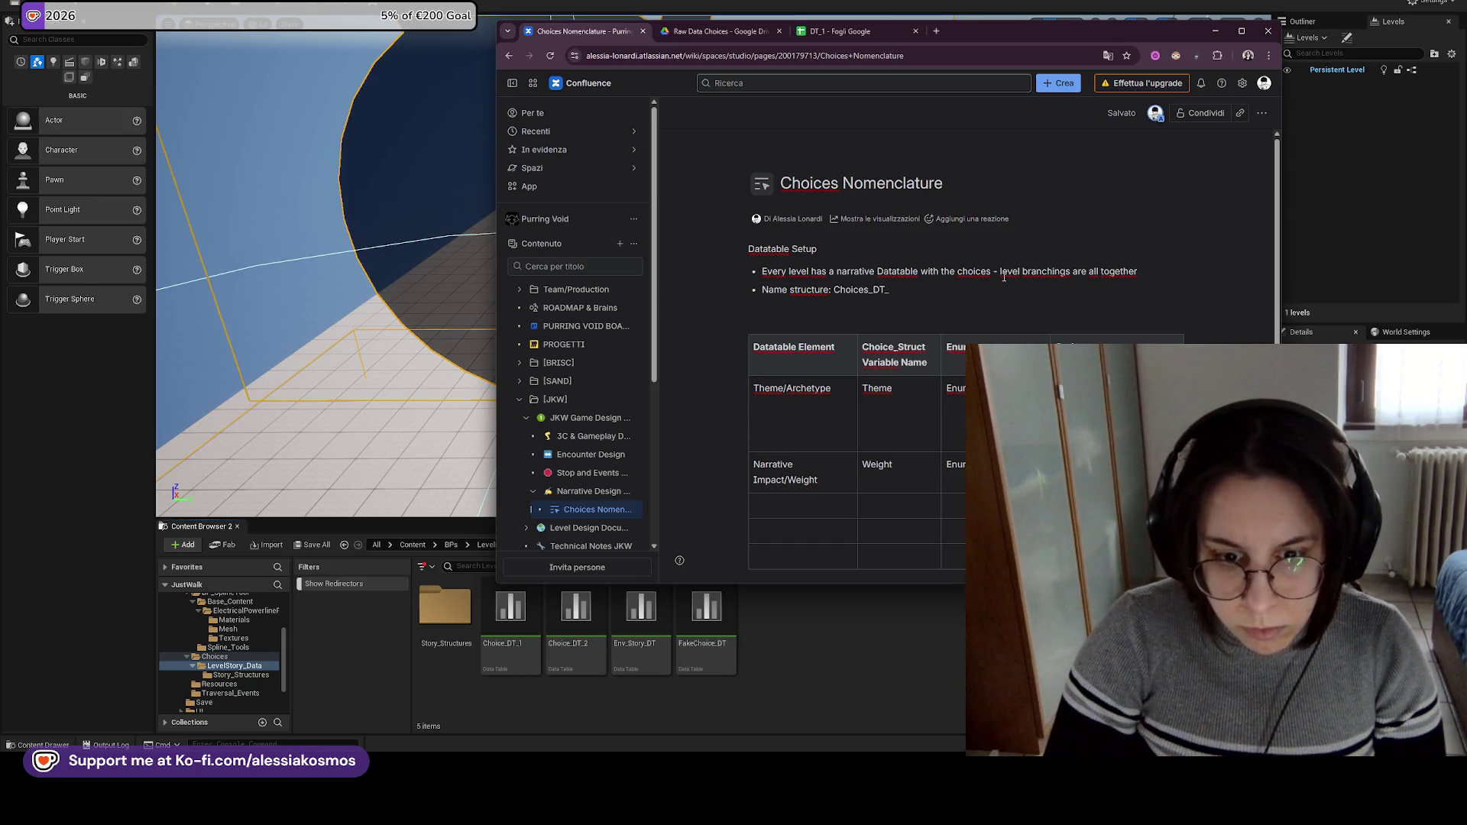
pyautogui.write('<LevelNumber>')
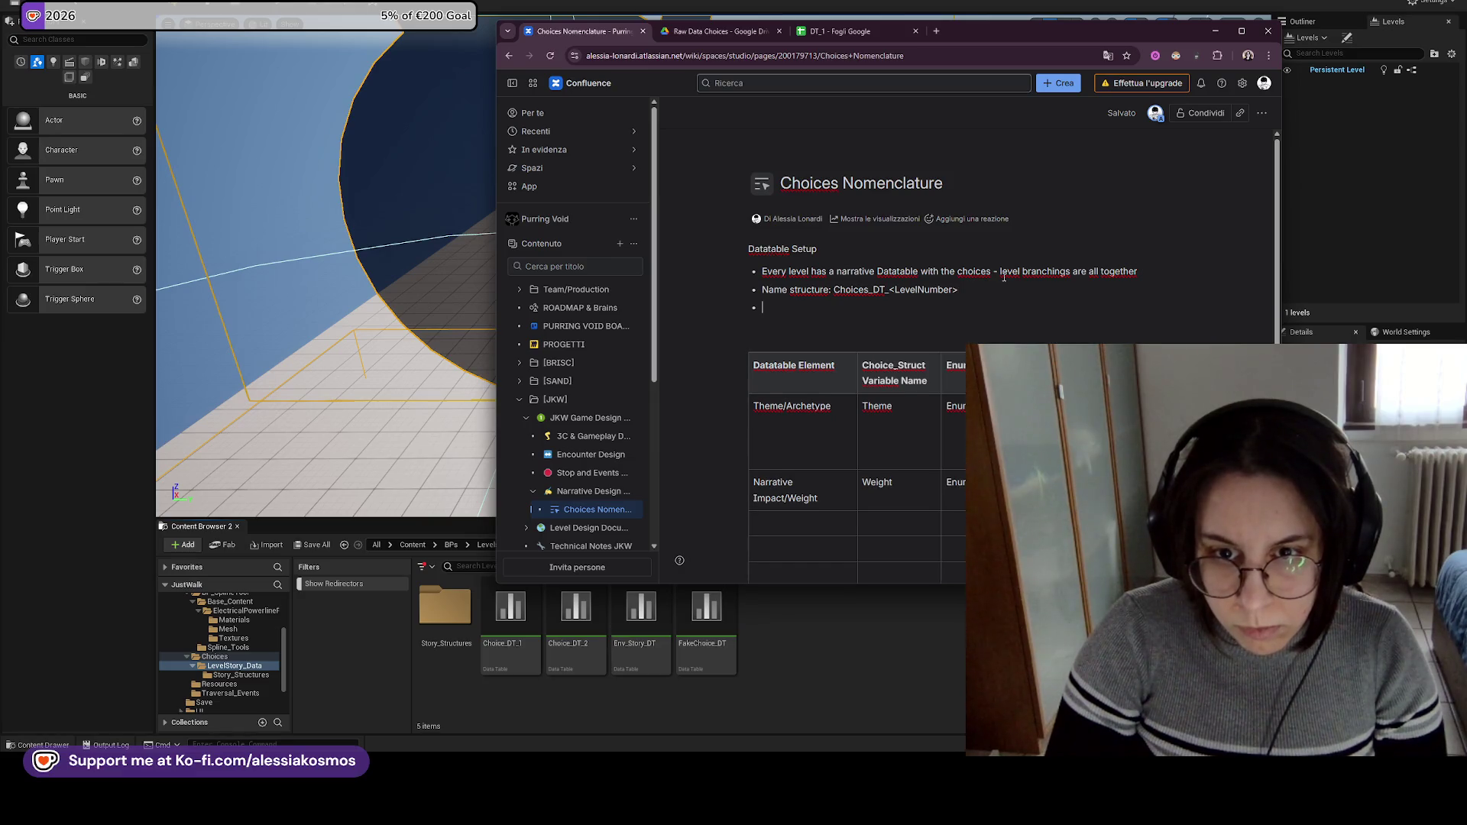
pyautogui.write(' / Exm')
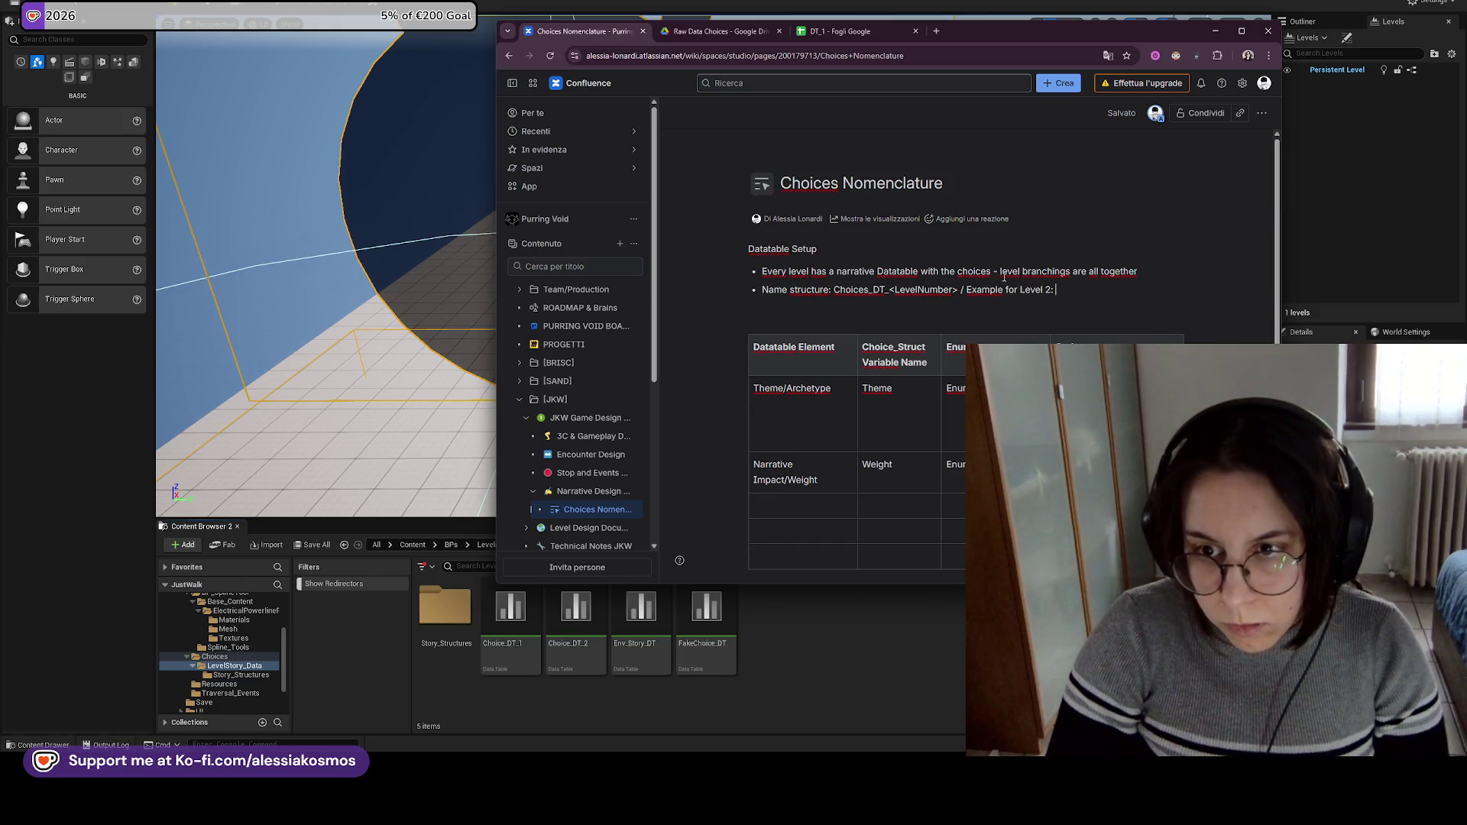
pyautogui.write('Choices_DT_2')
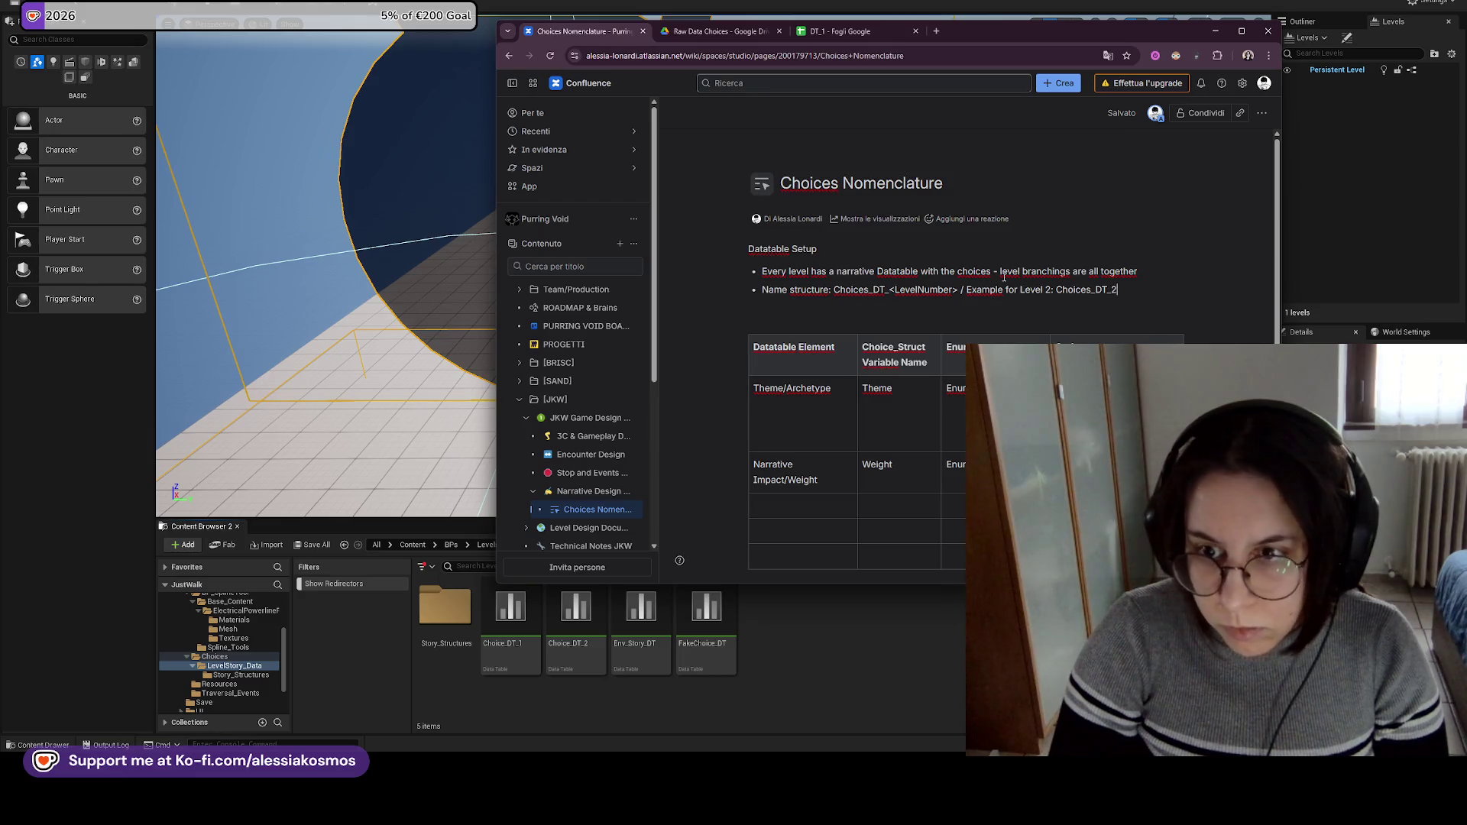
pyautogui.press('Return')
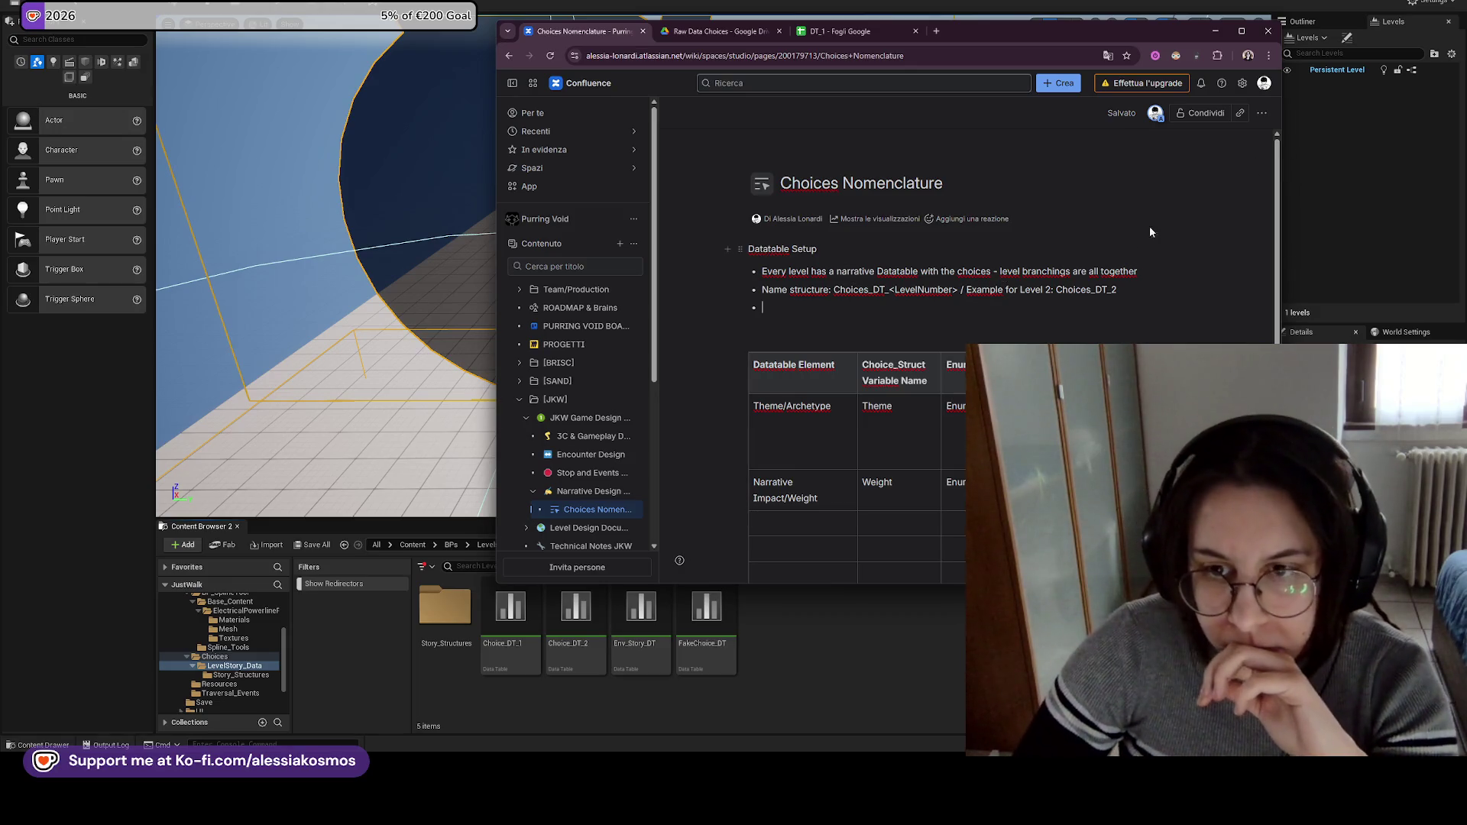
pyautogui.press('BackSpace')
pyautogui.press('BackSpace')
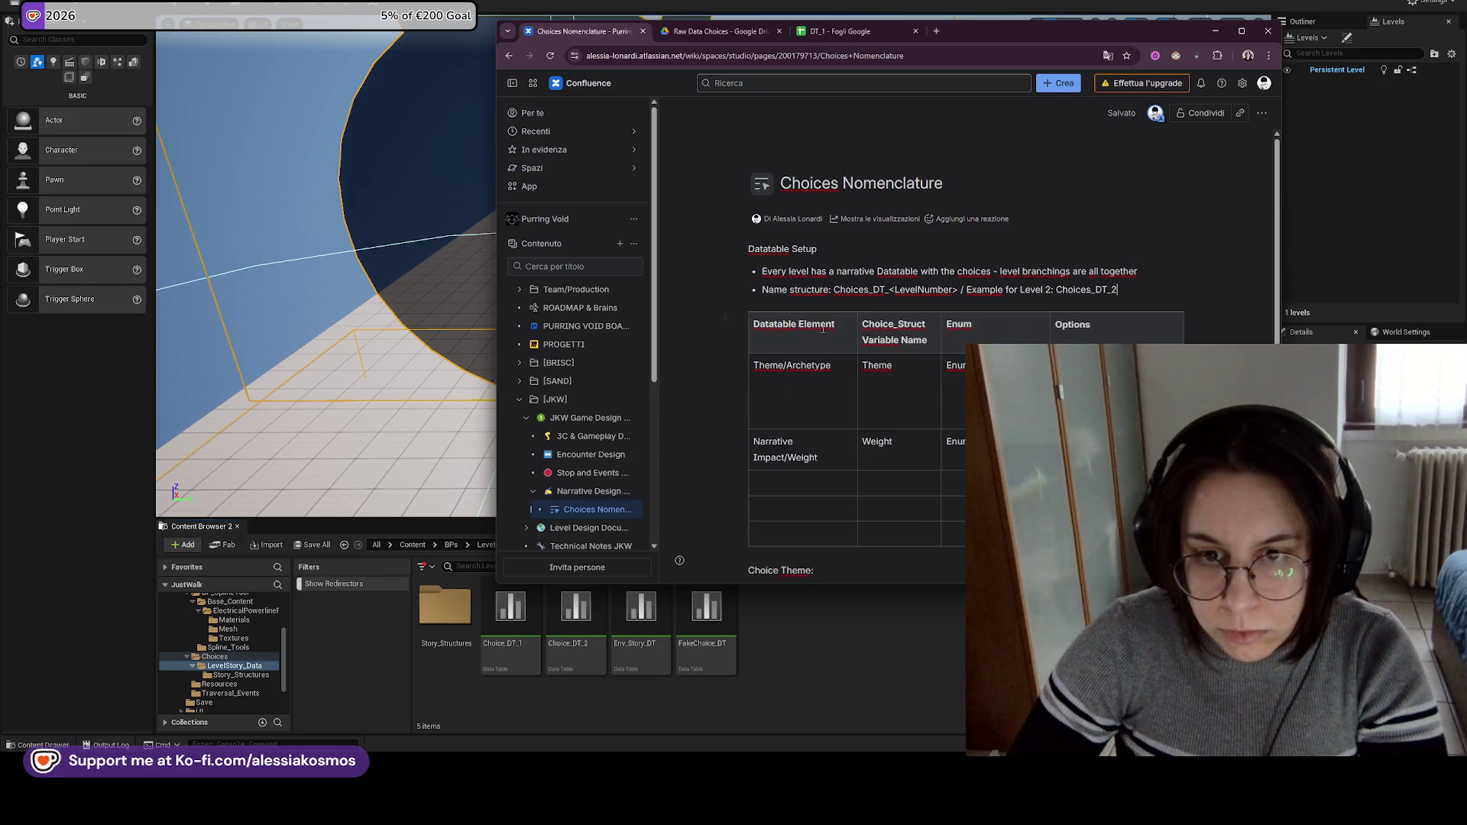
# Replace the Choice Theme heading and Search bullet with a 'Raw Names' heading.
pyautogui.scroll(-2, 904, 311)
pyautogui.hotkey('shift', 'Up')
pyautogui.hotkey('shift', 'Home')
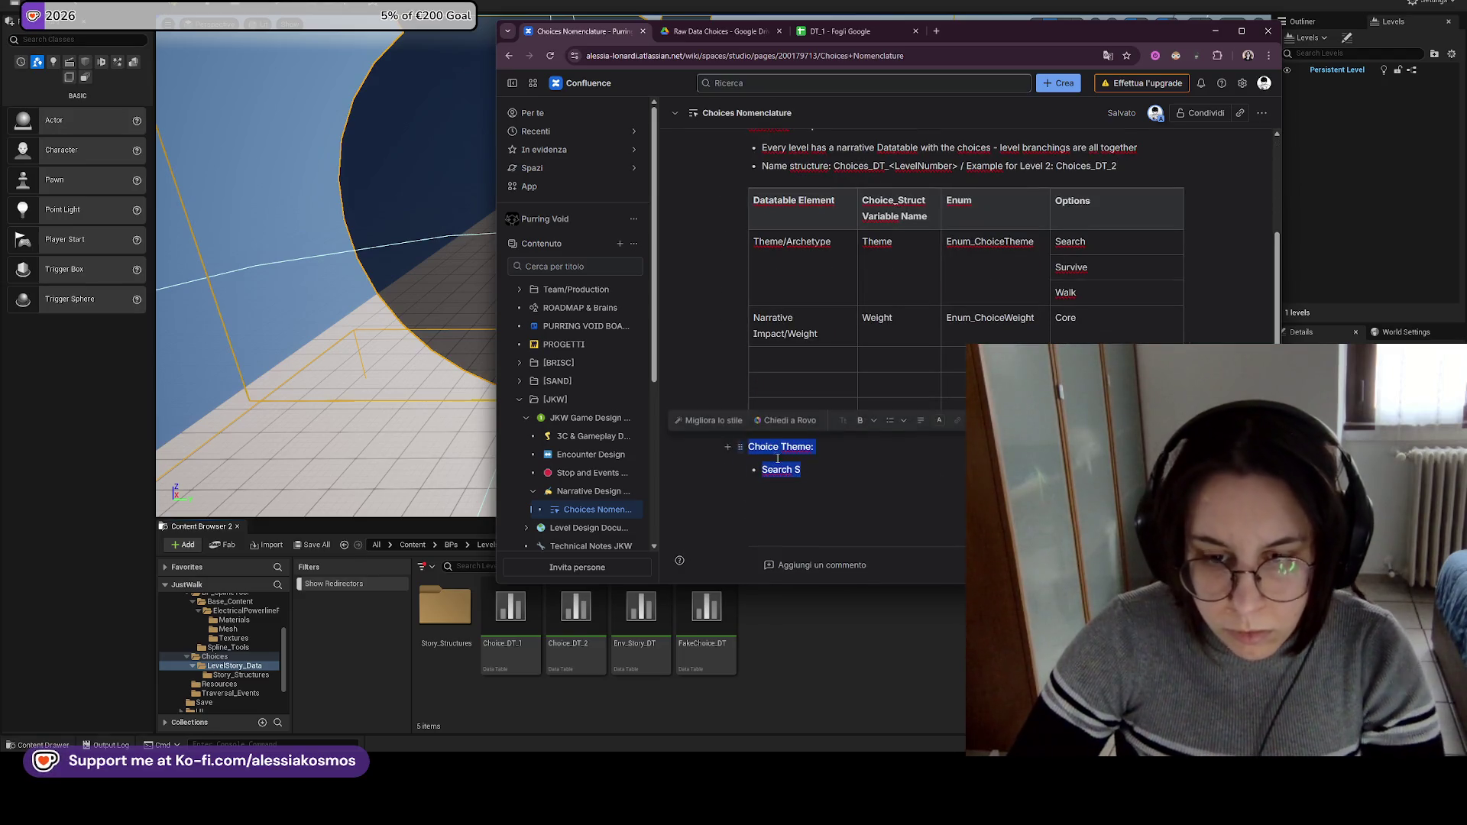
pyautogui.write('Raw N')
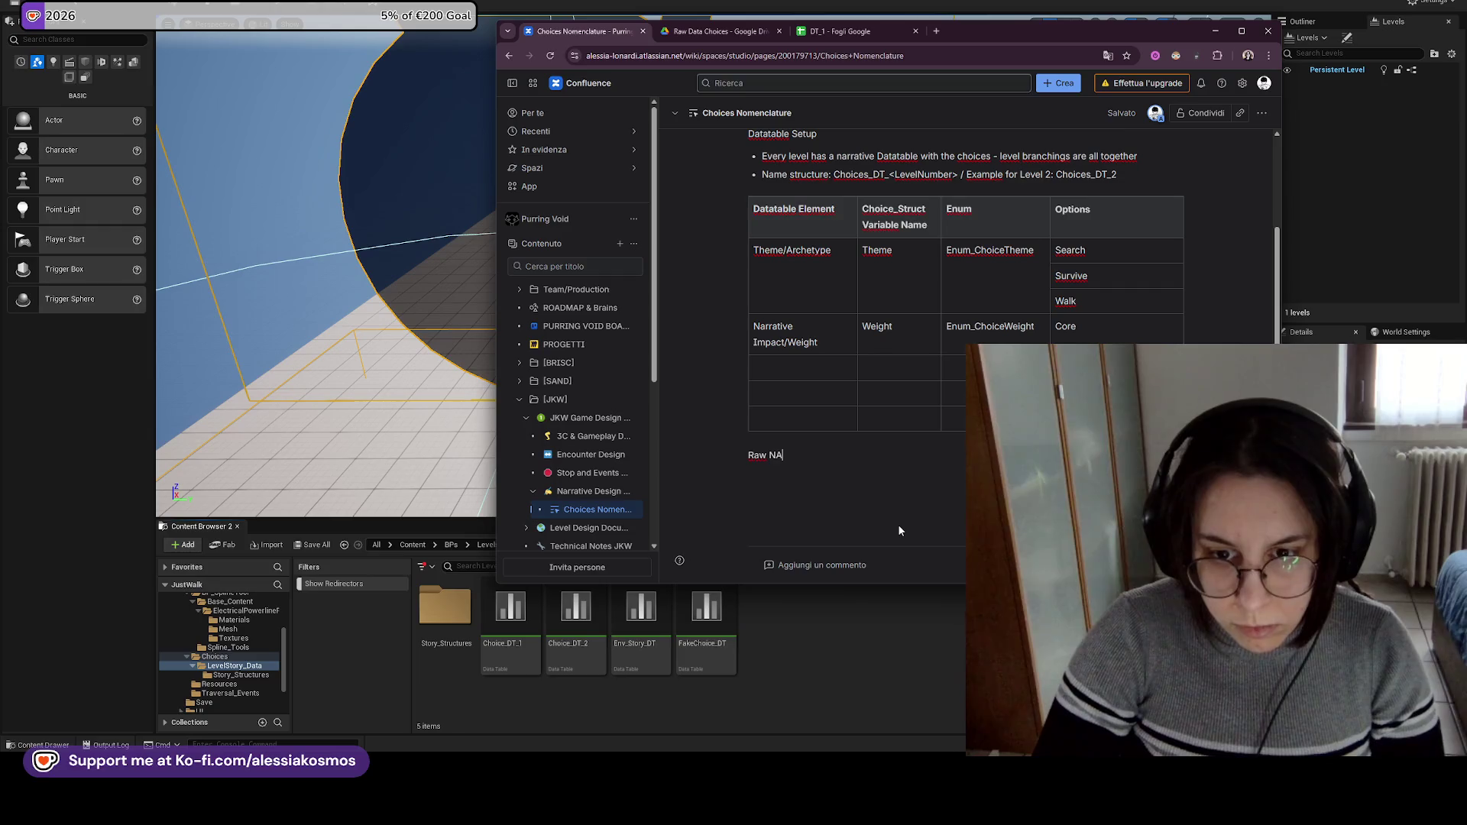
pyautogui.write('ames')
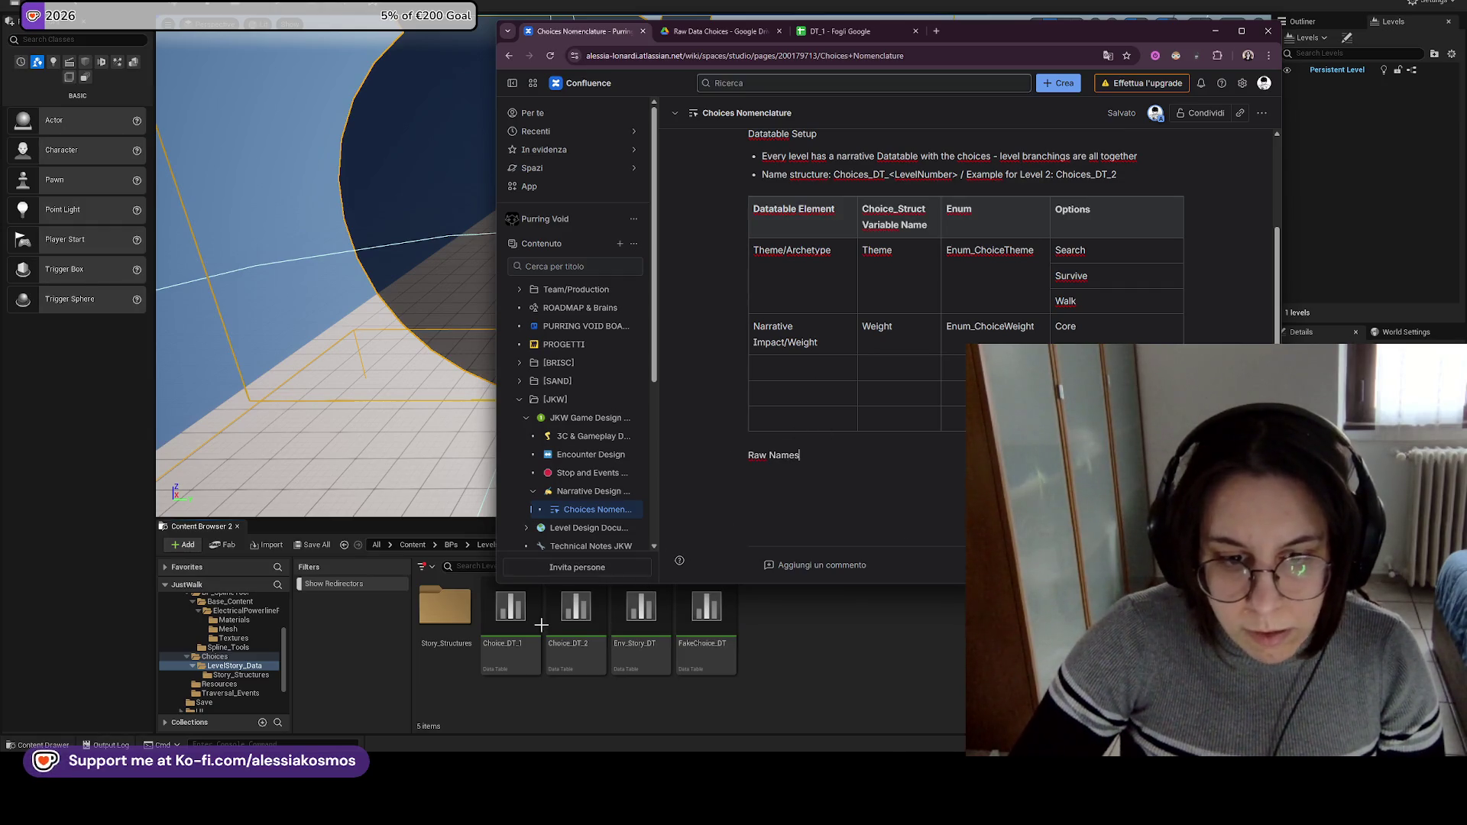
# Open Choice_DT_1 for reference, then insert a new top table row named Text in Confluence.
pyautogui.click(510, 611)
pyautogui.doubleClick(511, 612)
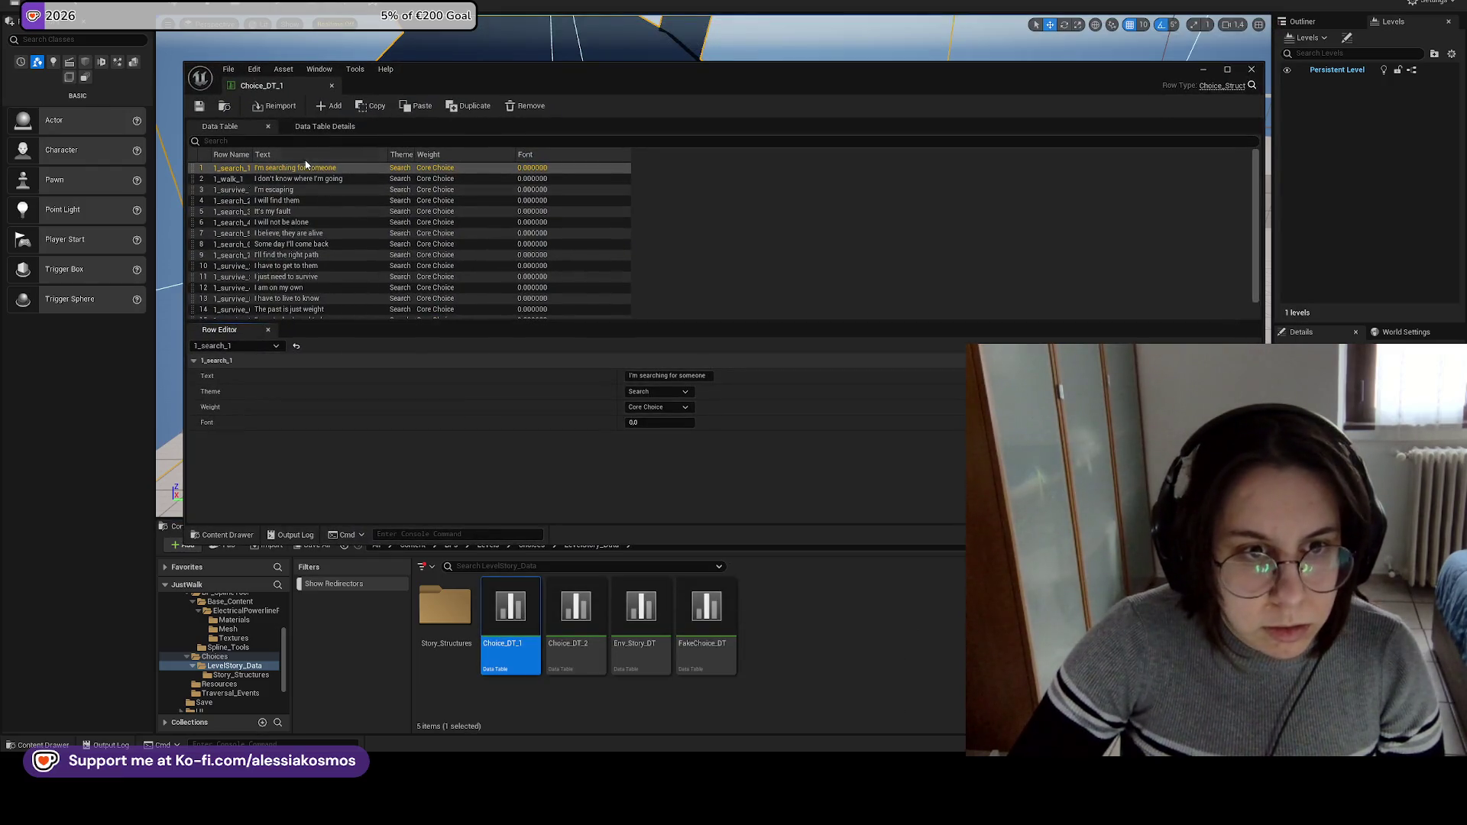
pyautogui.moveTo(685, 807)
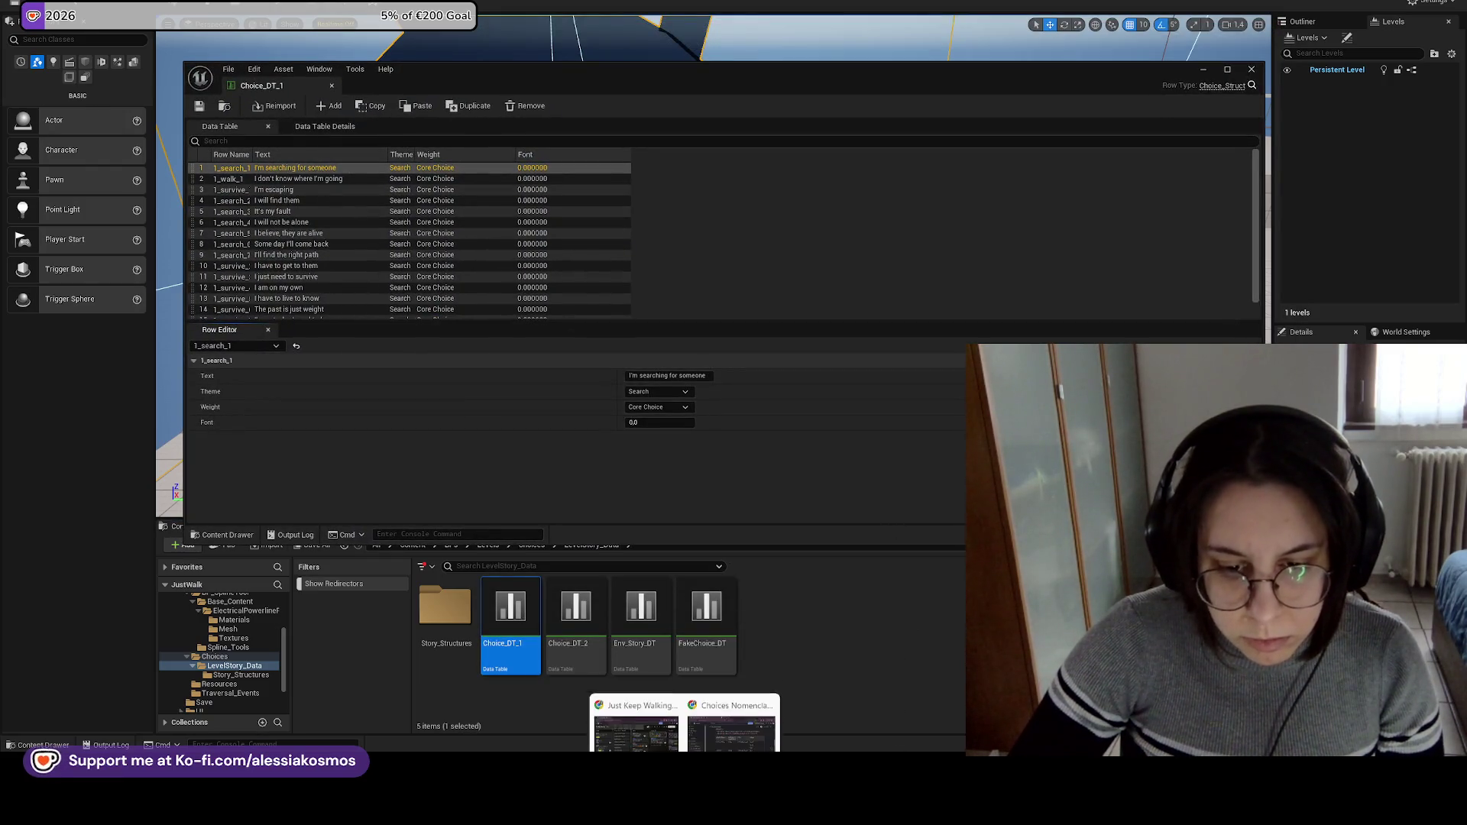
pyautogui.click(734, 726)
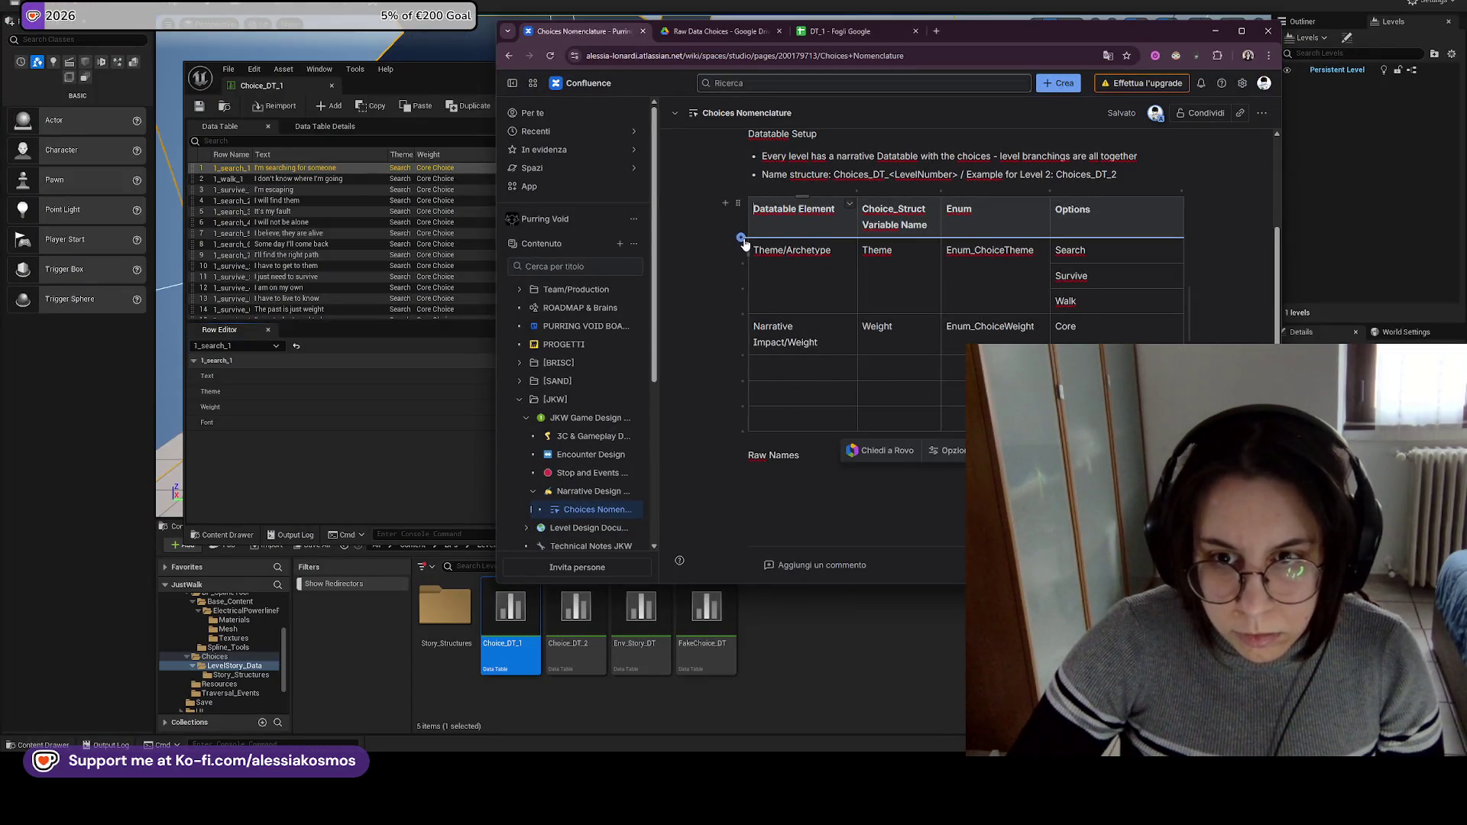
pyautogui.click(745, 238)
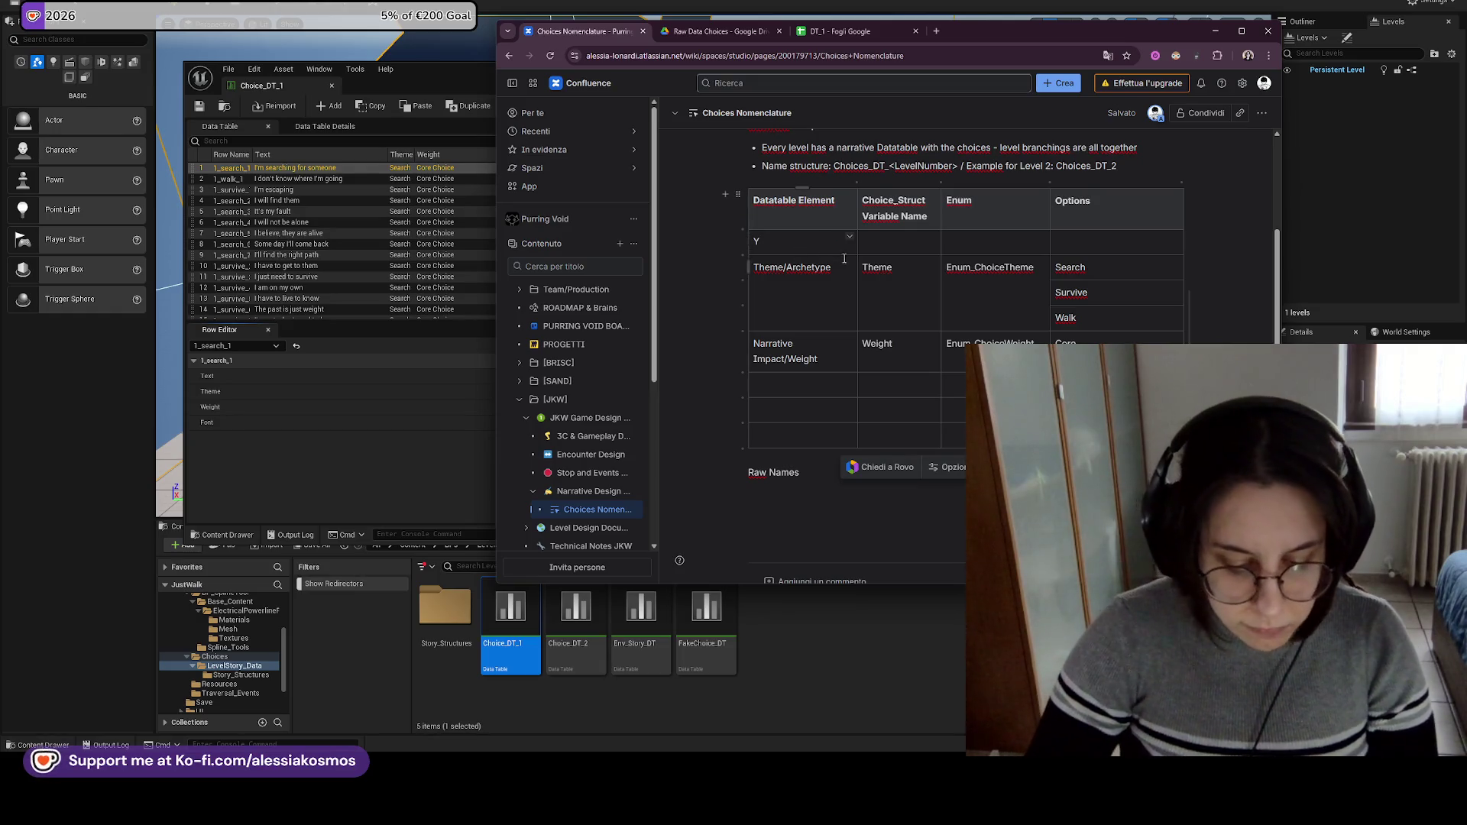
pyautogui.write('yt')
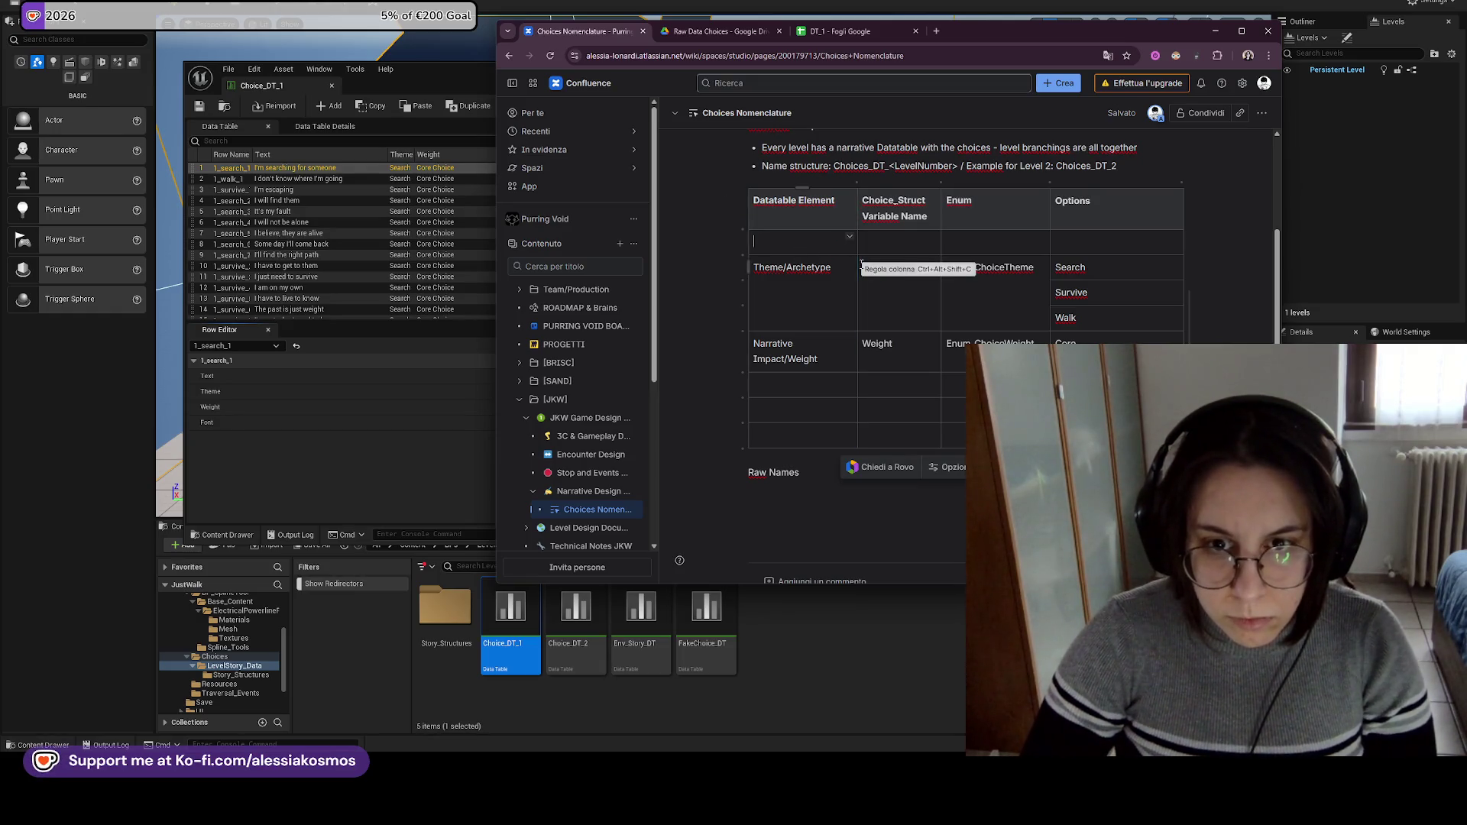
pyautogui.write('Texts')
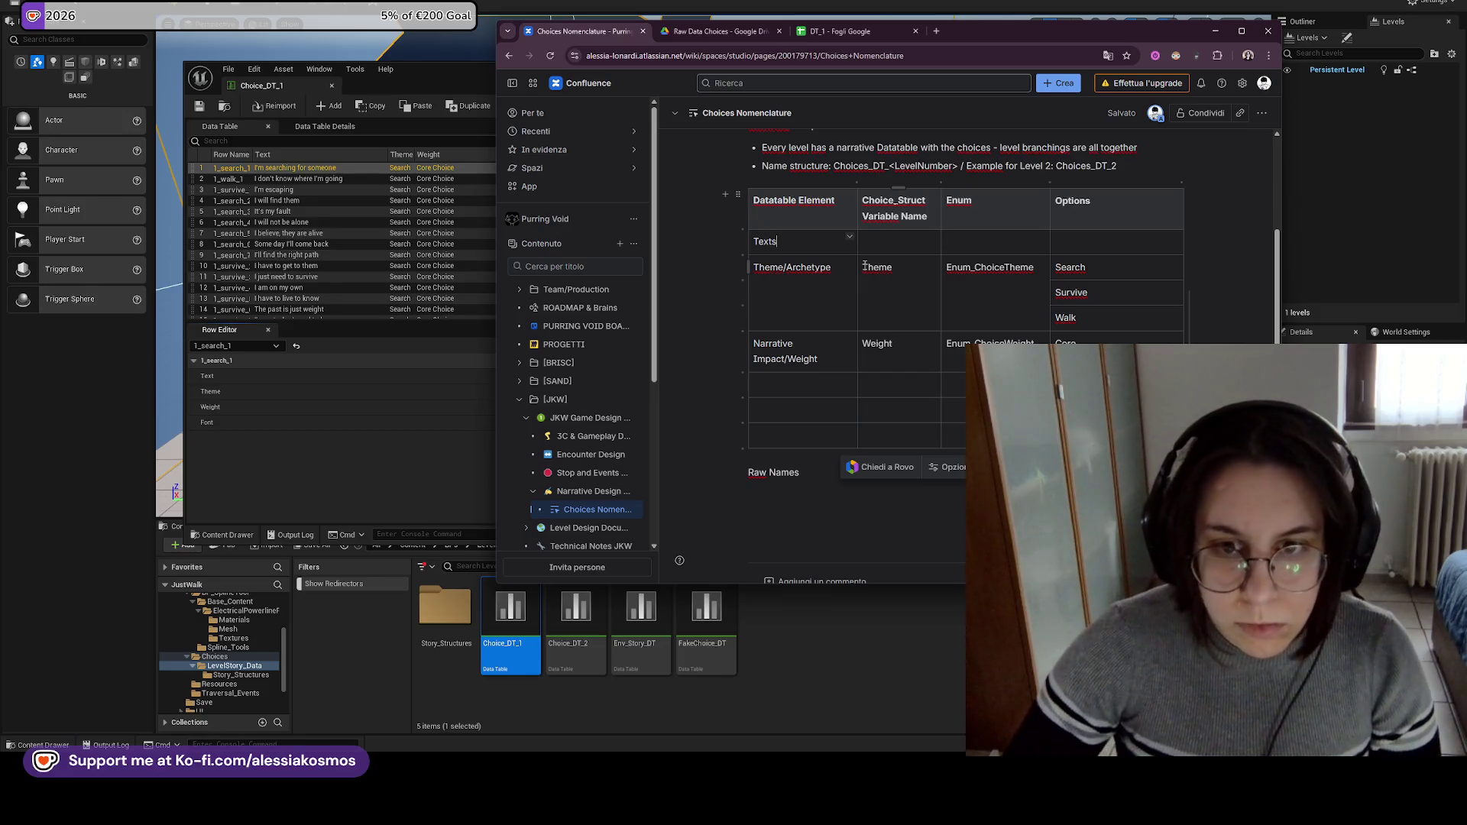
pyautogui.press('BackSpace')
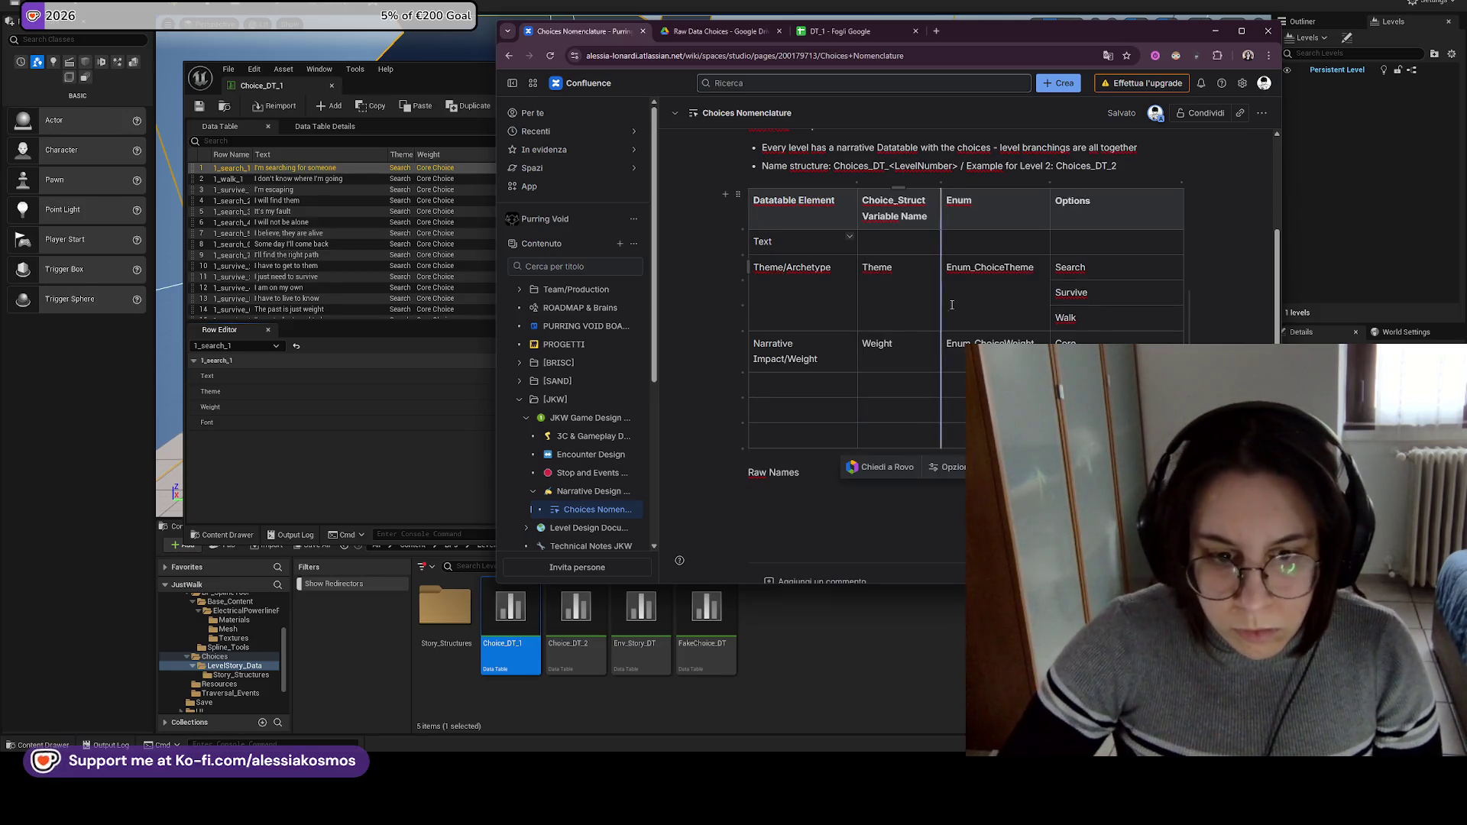
# Open Choice_Struct from the Story_Structures folder to check its variables.
pyautogui.click(774, 658)
pyautogui.doubleClick(444, 607)
pyautogui.click(451, 607)
pyautogui.doubleClick(468, 605)
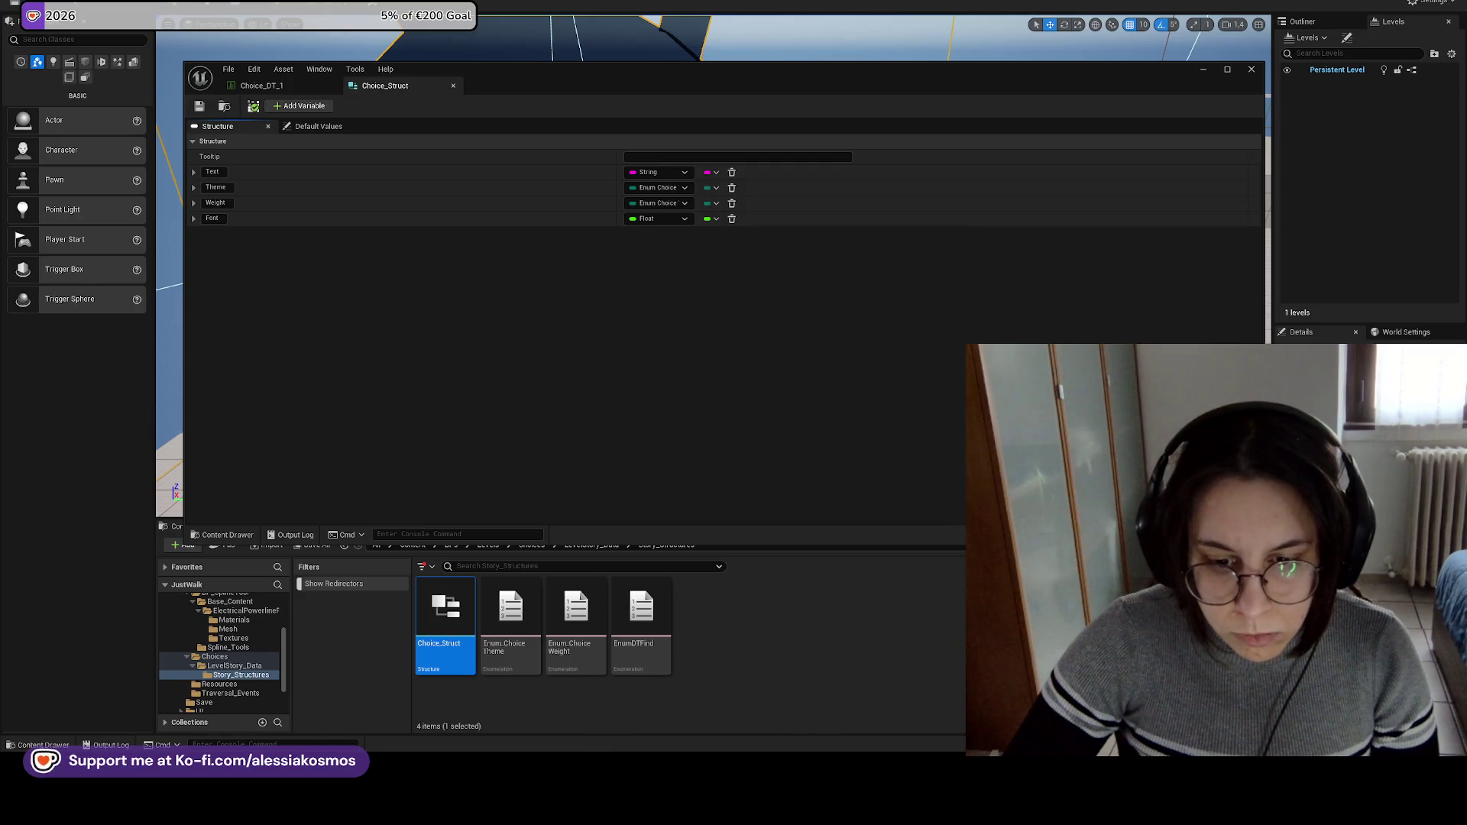
# Back in Confluence, enter '/' in the Text row's Enum cell.
pyautogui.moveTo(703, 708)
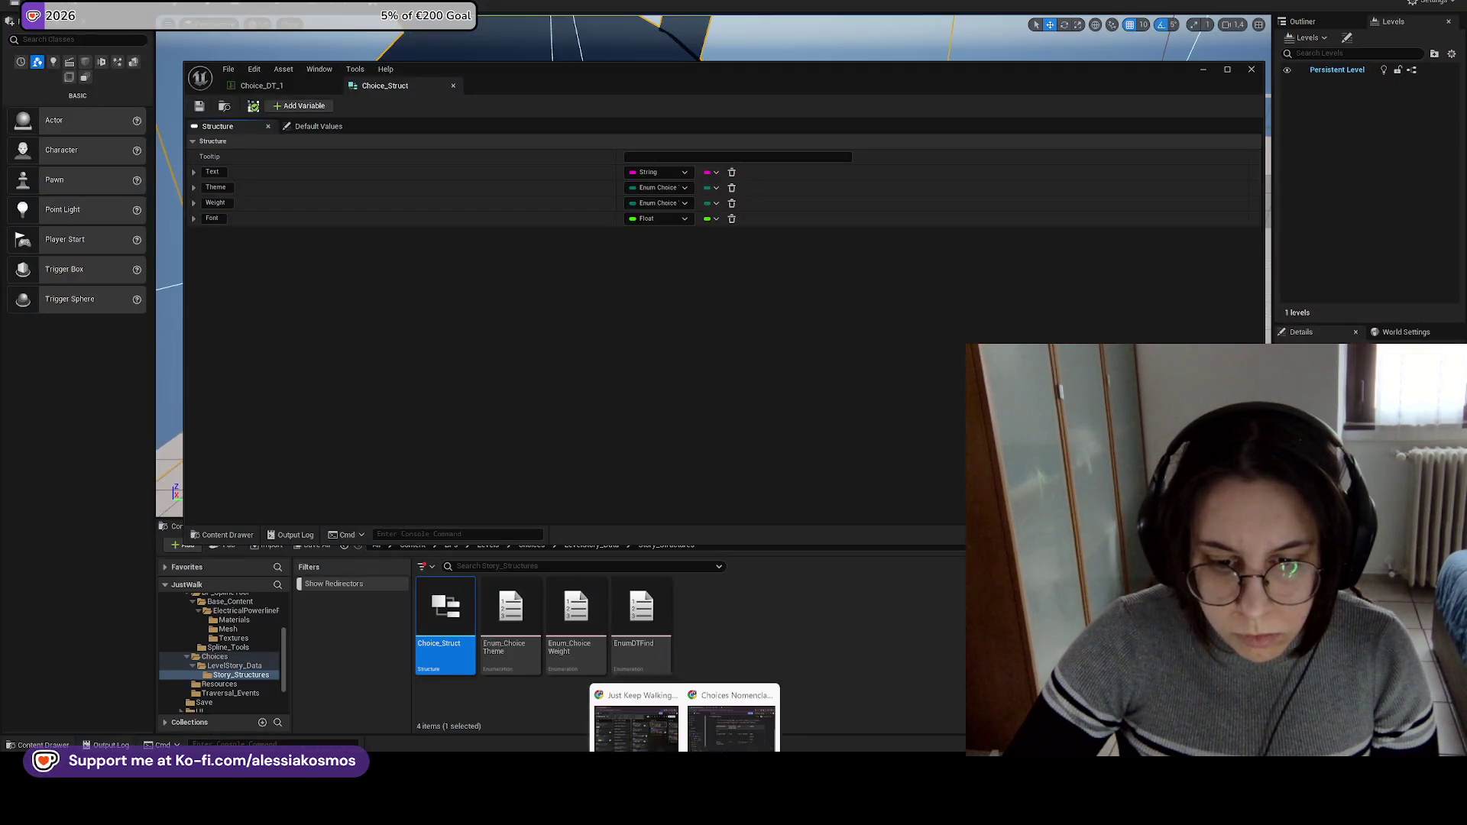
pyautogui.click(770, 707)
pyautogui.click(978, 239)
pyautogui.write('/')
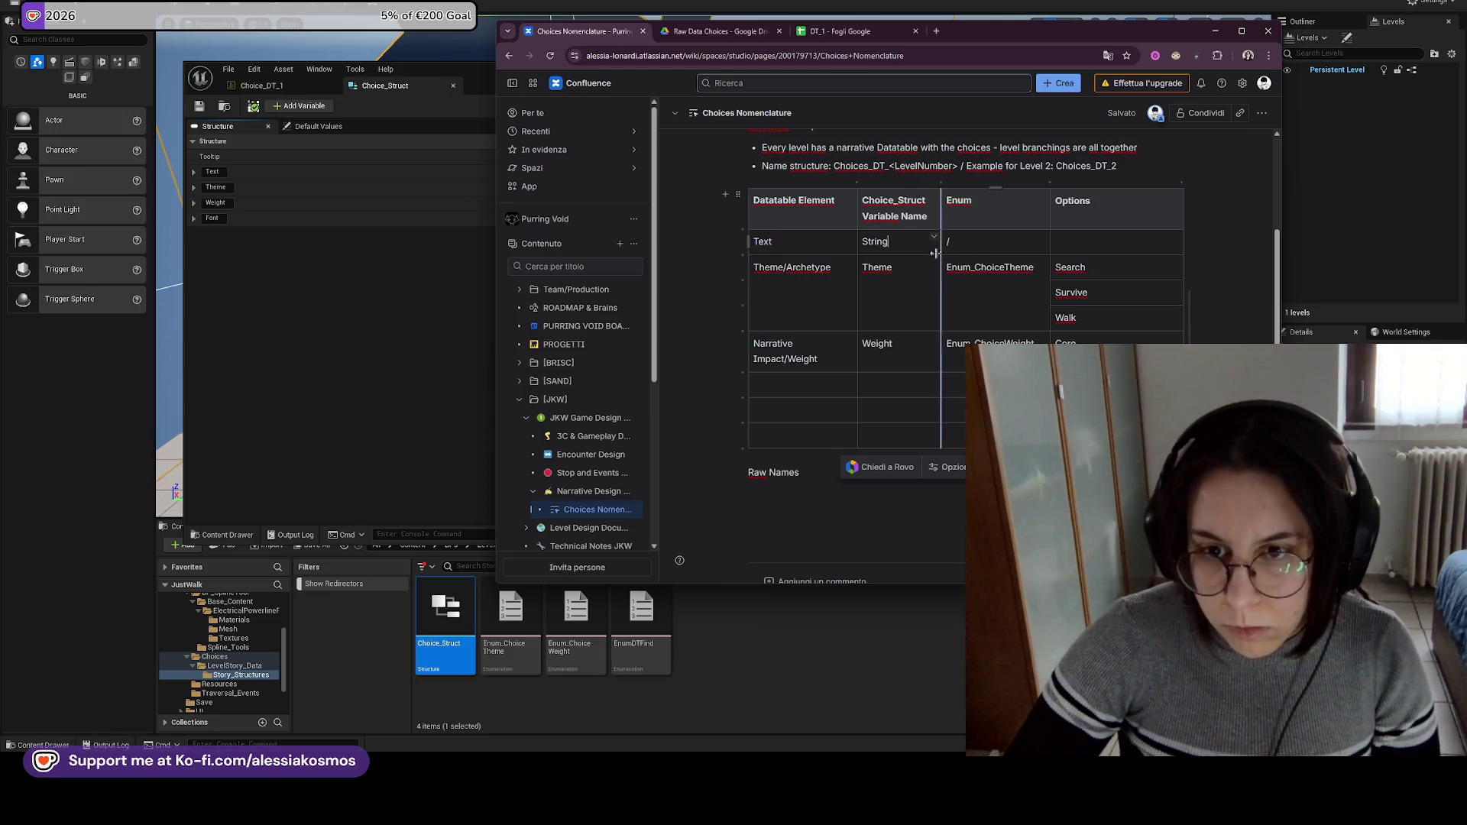
# Fill the Text row with Text and 'Not enum / Struct String'.
pyautogui.doubleClick(878, 241)
pyautogui.write('Text')
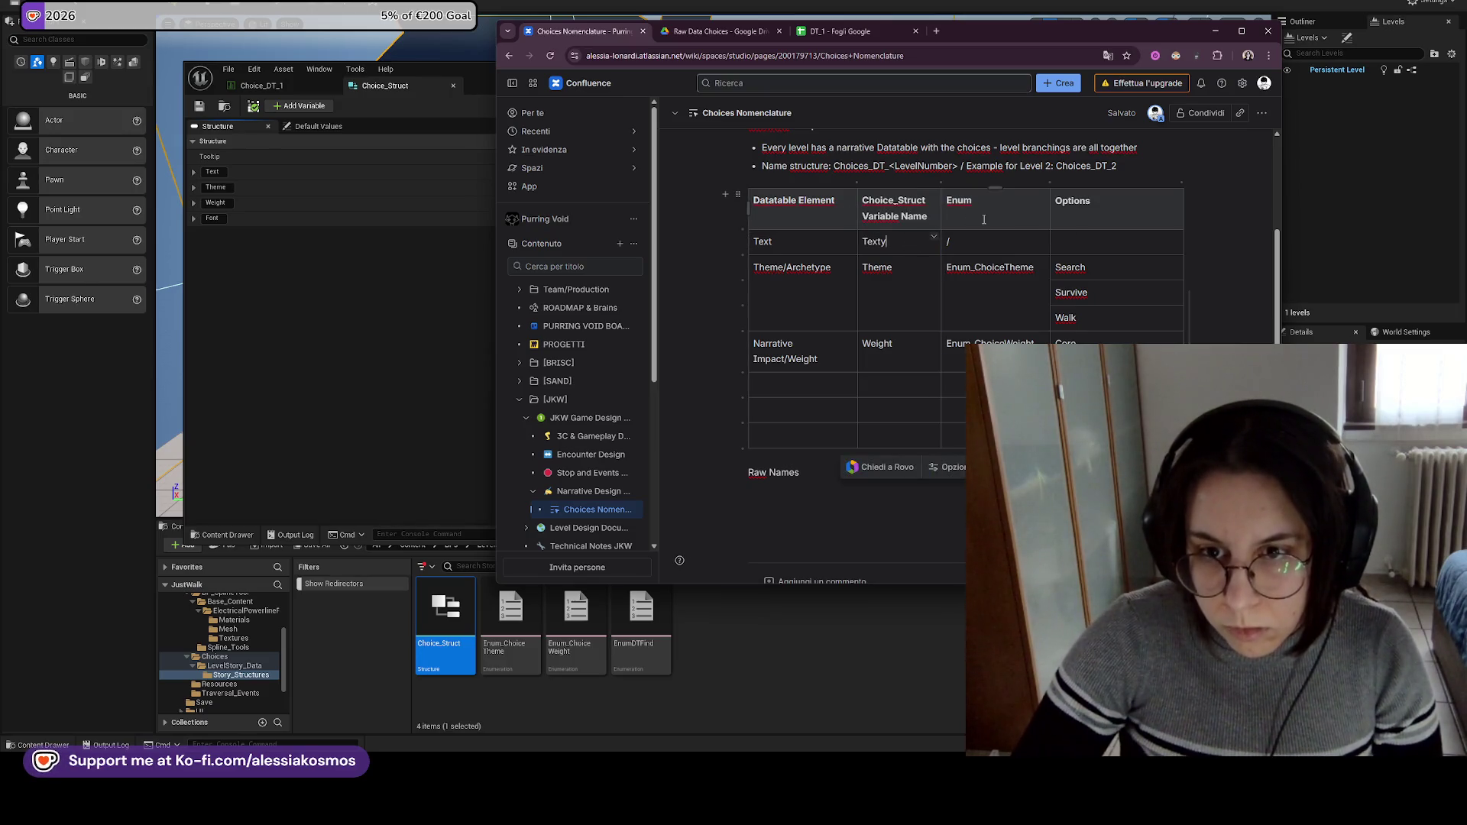
pyautogui.click(958, 246)
pyautogui.write('Not enum')
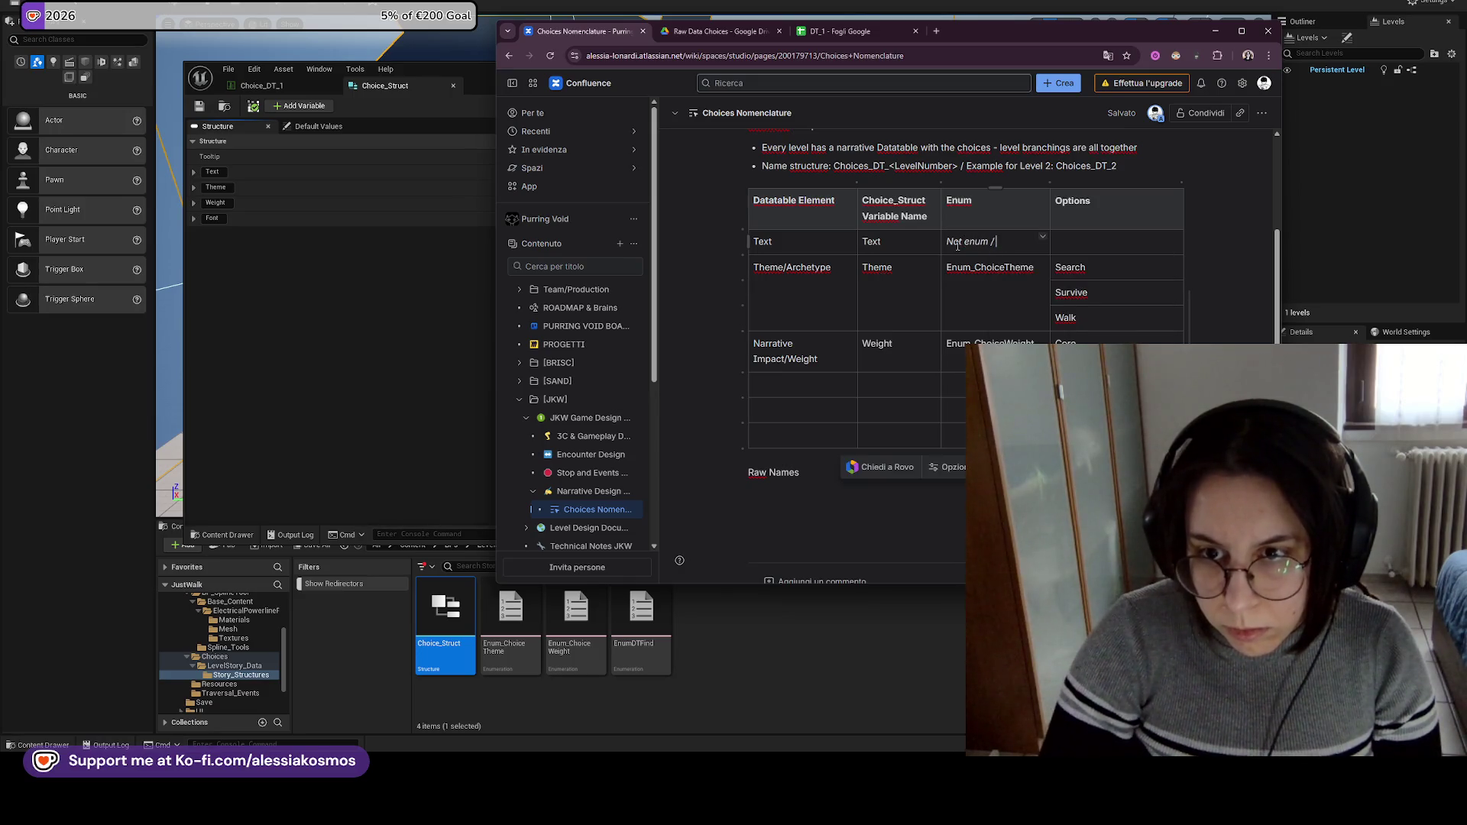
pyautogui.write('/ String')
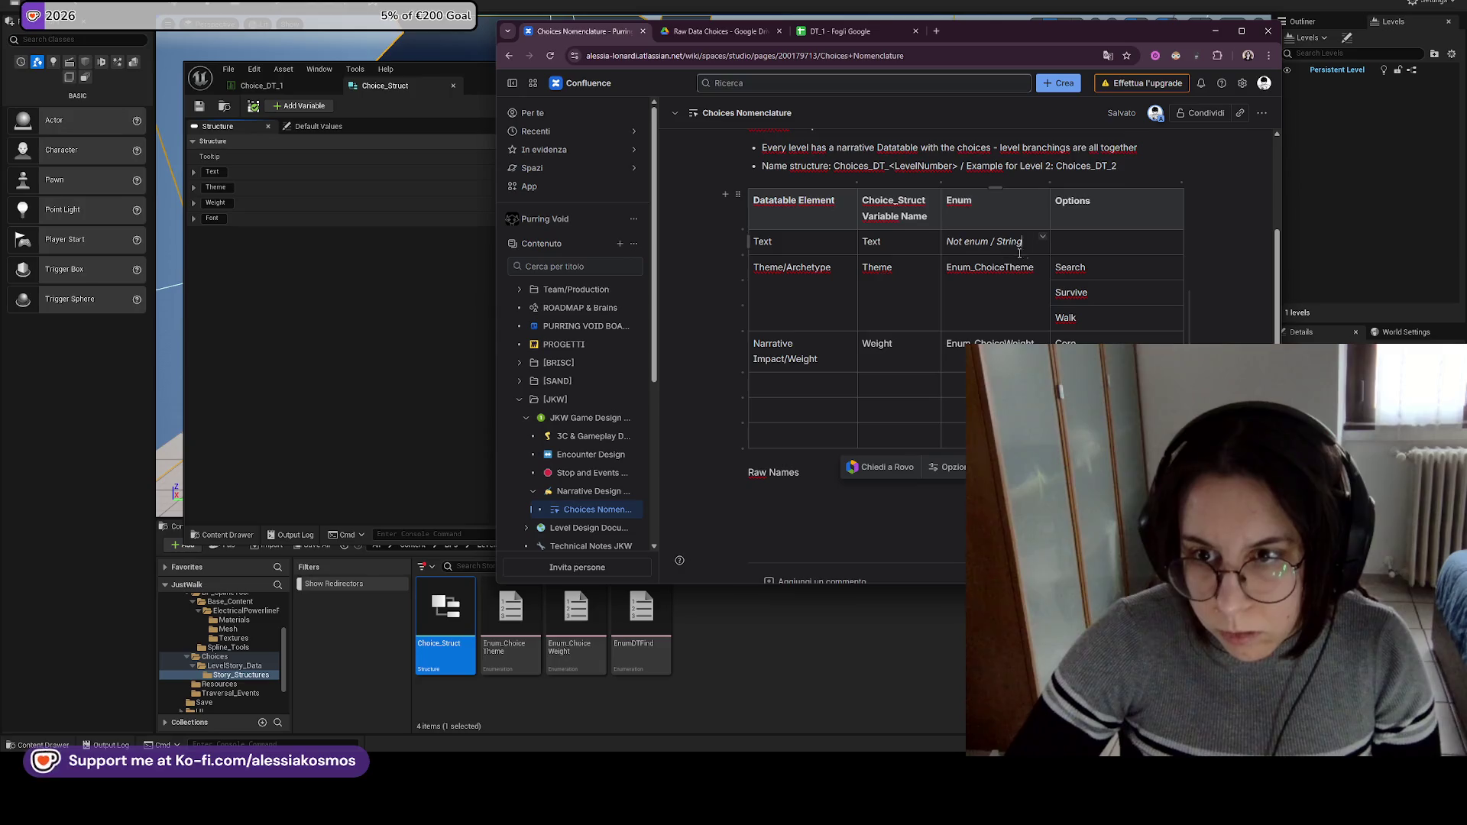
pyautogui.write('Struc')
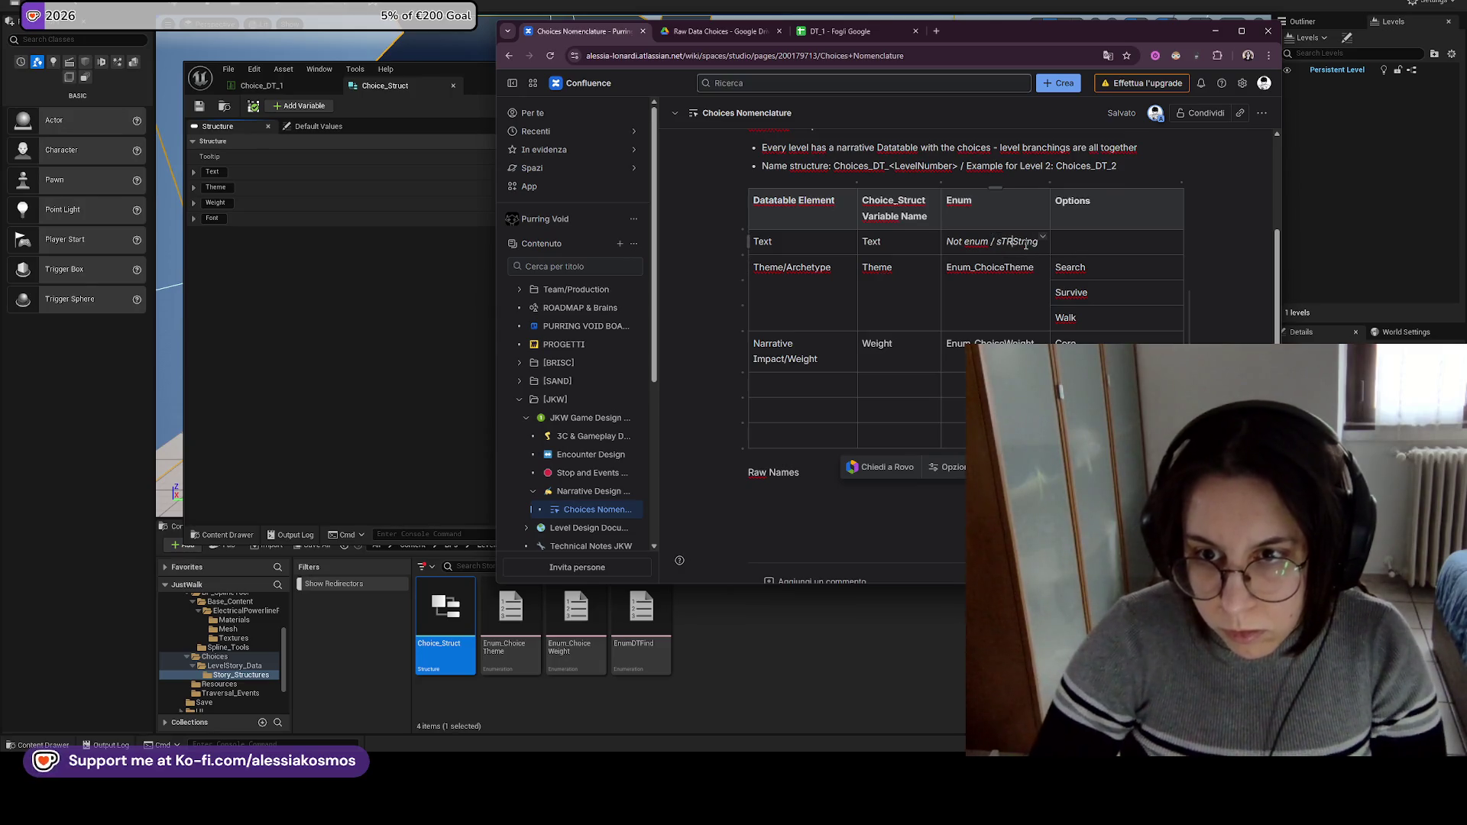
pyautogui.write('t')
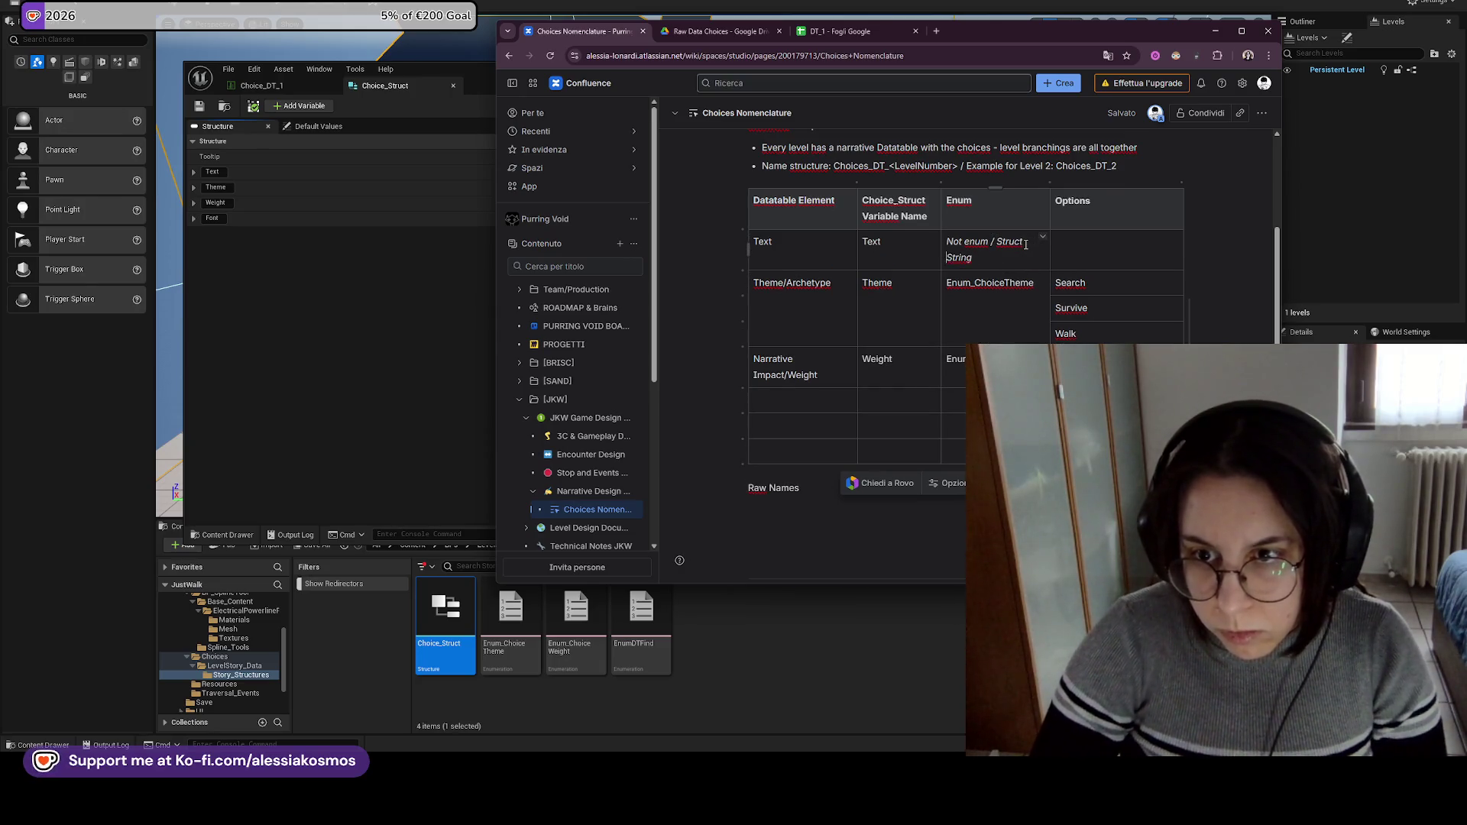
# Widen the Enum column and retitle its header Enum Name/Type.
pyautogui.moveTo(1050, 242); pyautogui.dragTo(1070, 242)
pyautogui.click(1108, 238)
pyautogui.write('Name')
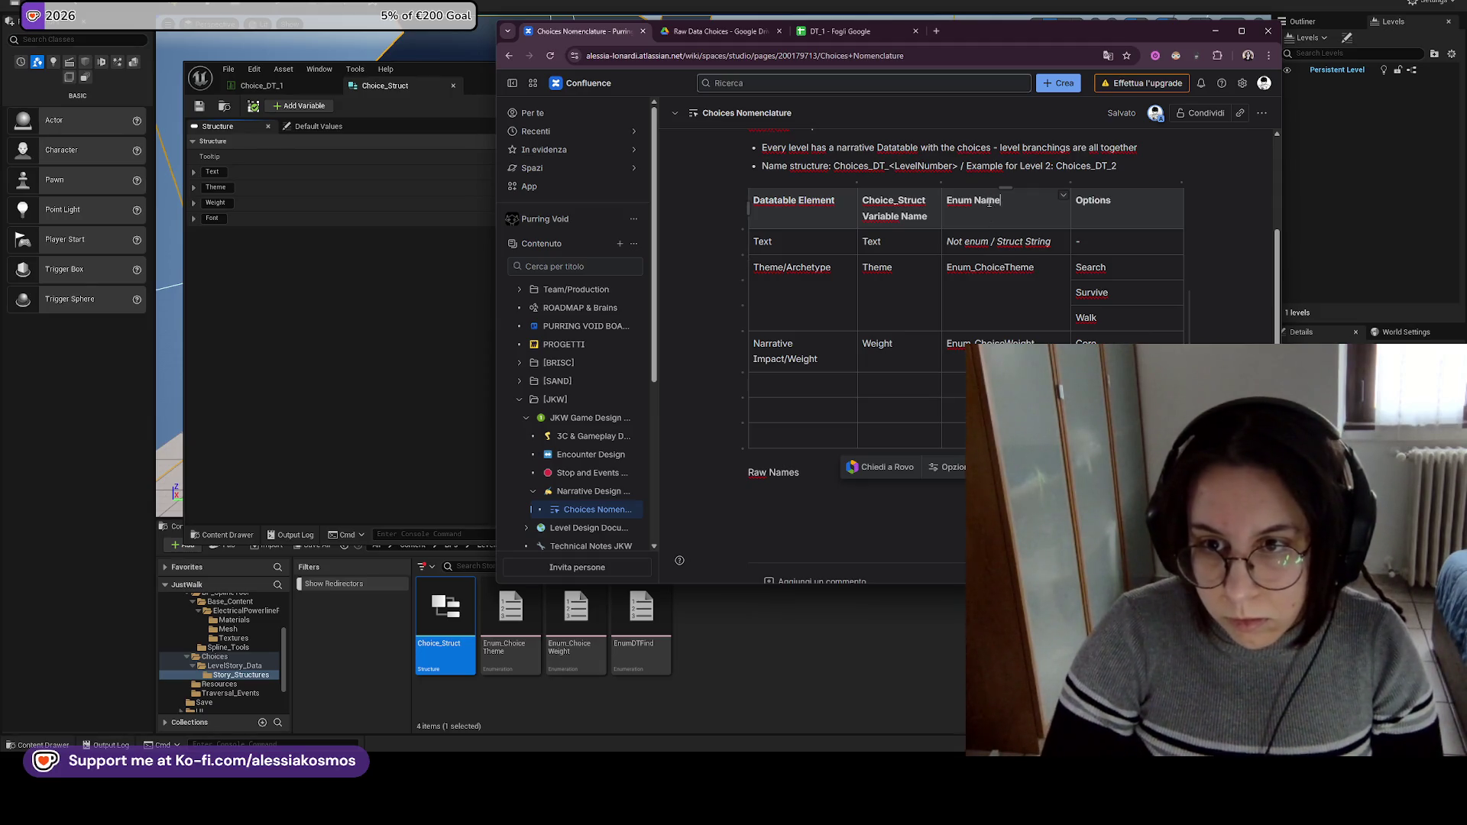
pyautogui.write('/Type')
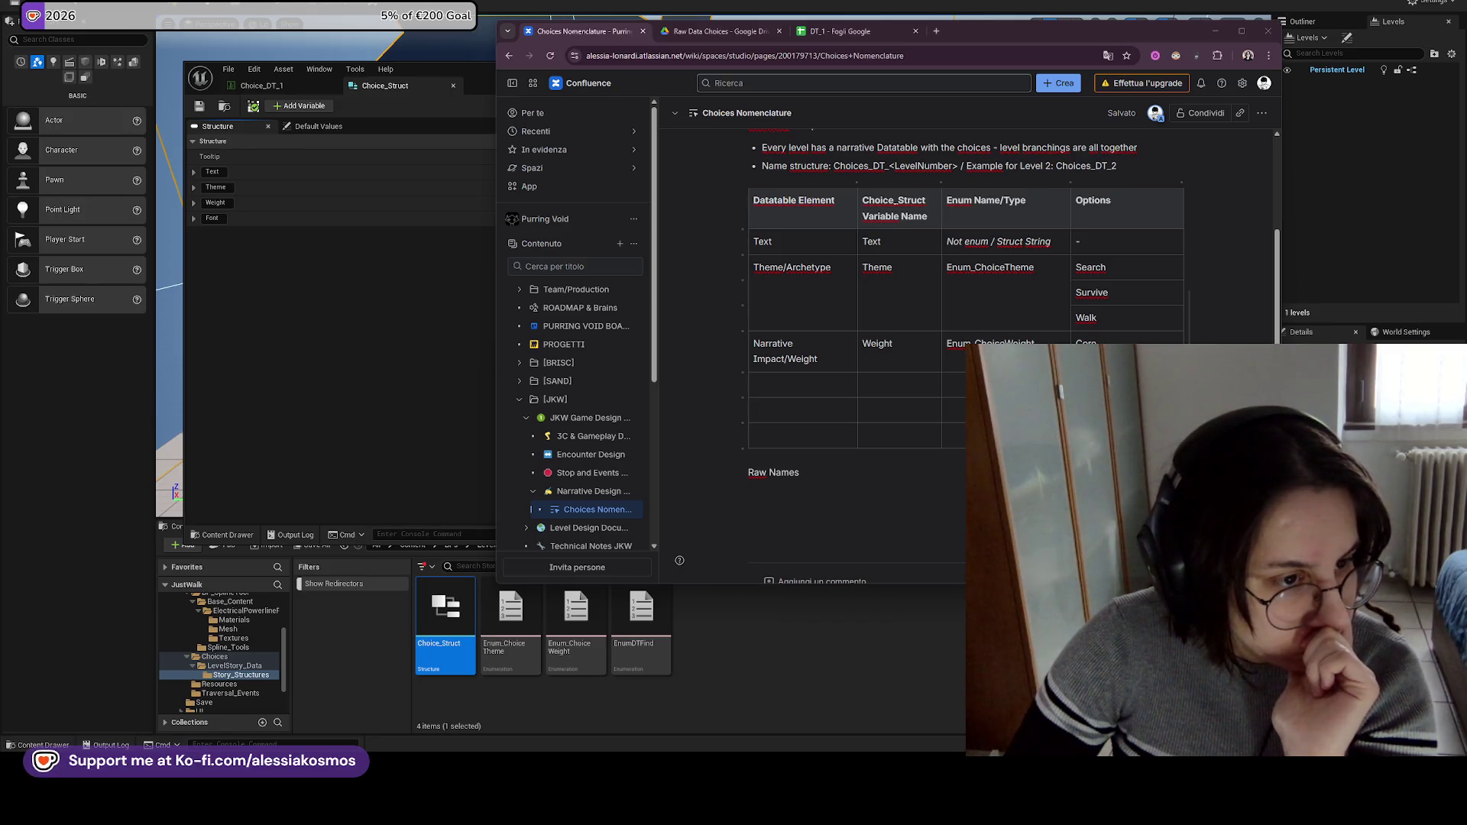
# Merge the Narrative Impact/Weight and Weight cells each with the empty cell below.
pyautogui.click(841, 376)
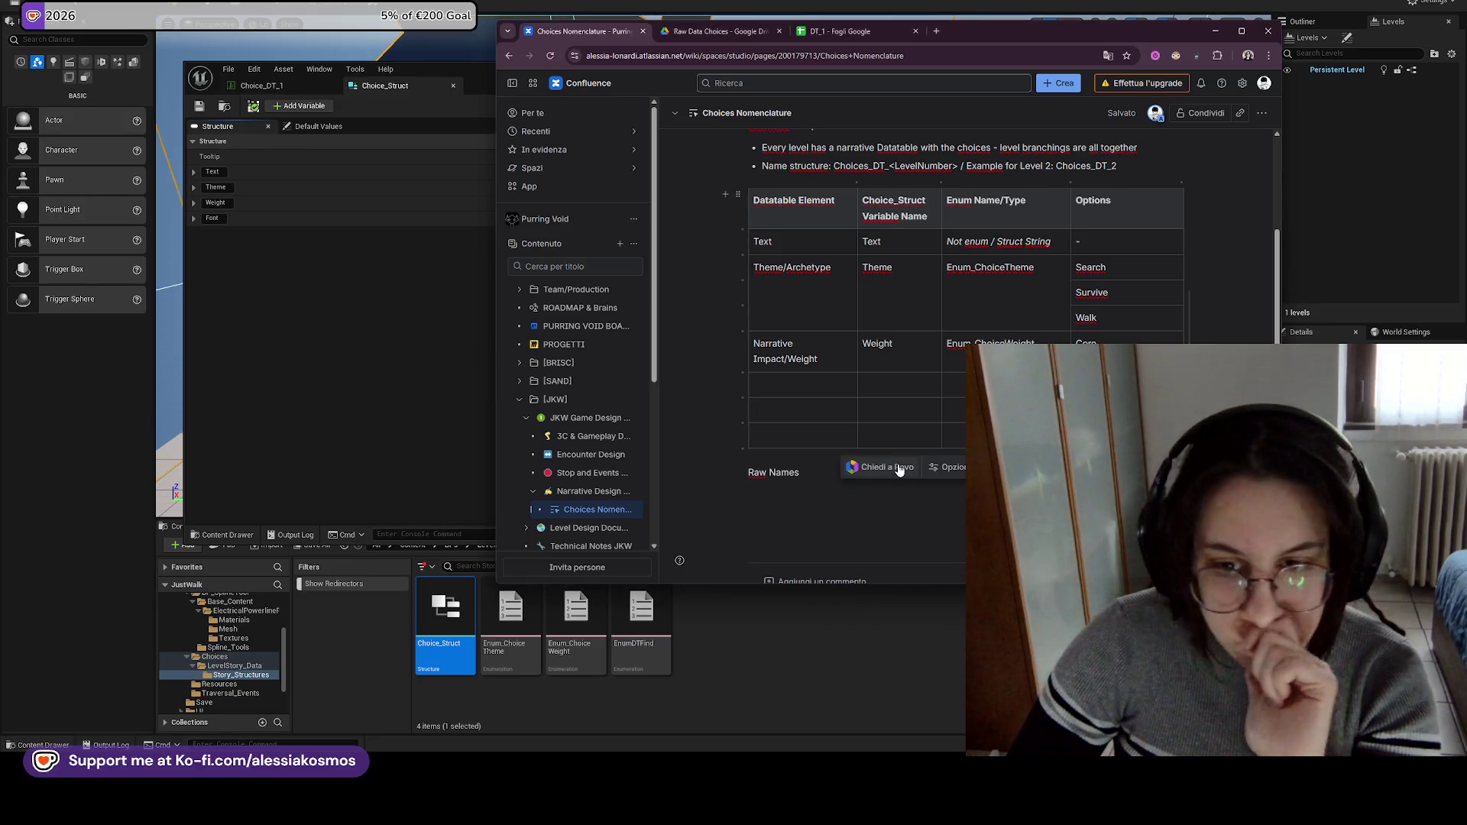
pyautogui.moveTo(833, 356)
pyautogui.mouseDown()
pyautogui.moveTo(854, 386)
pyautogui.moveTo(955, 375)
pyautogui.mouseUp()
pyautogui.click(849, 380)
pyautogui.click(910, 410)
pyautogui.click(936, 371)
pyautogui.click(917, 412)
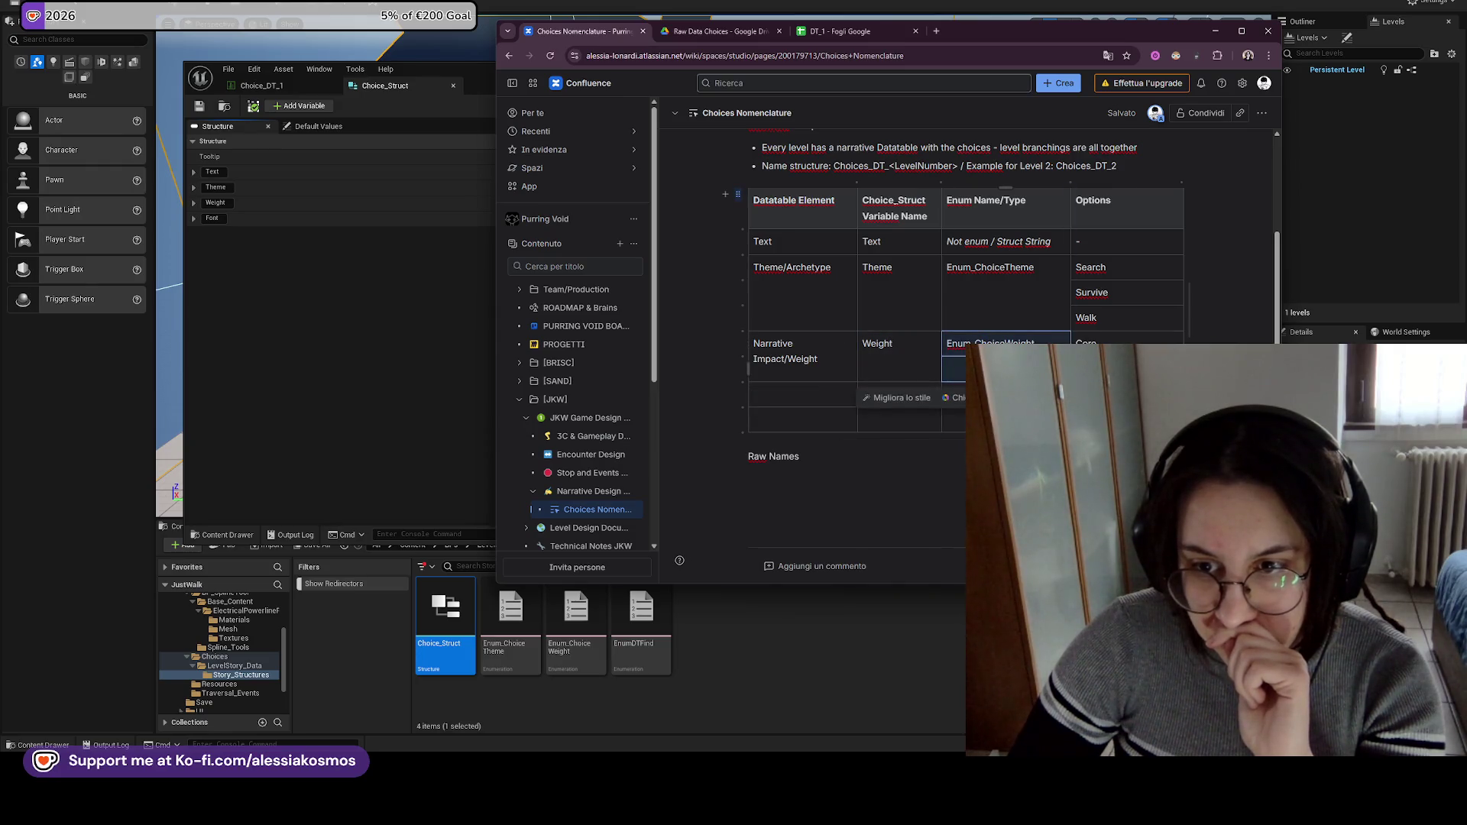
pyautogui.click(948, 343)
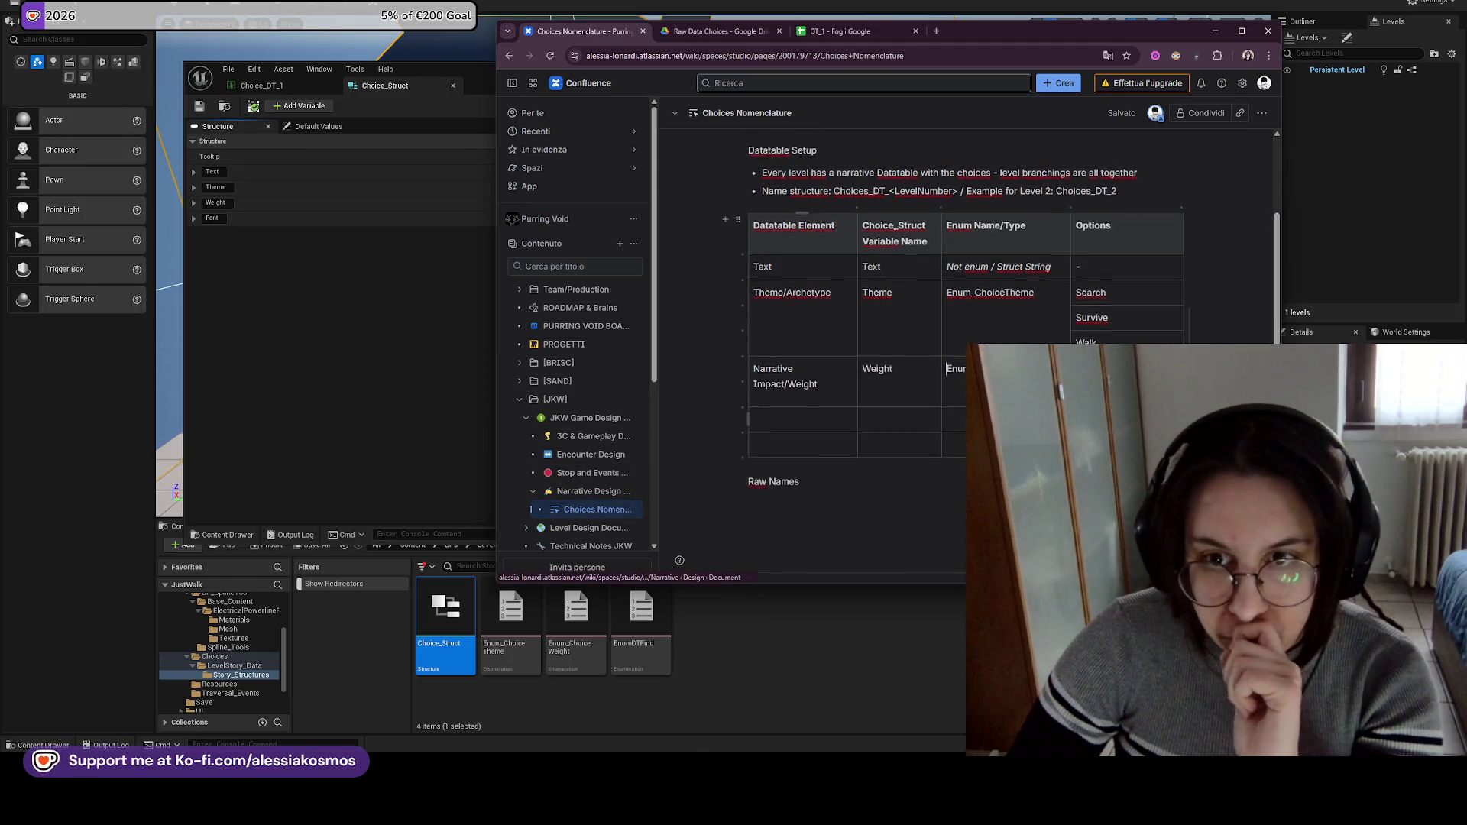
# Move the page under Technical Notes JKW in the sidebar tree.
pyautogui.scroll(2, 933, 400)
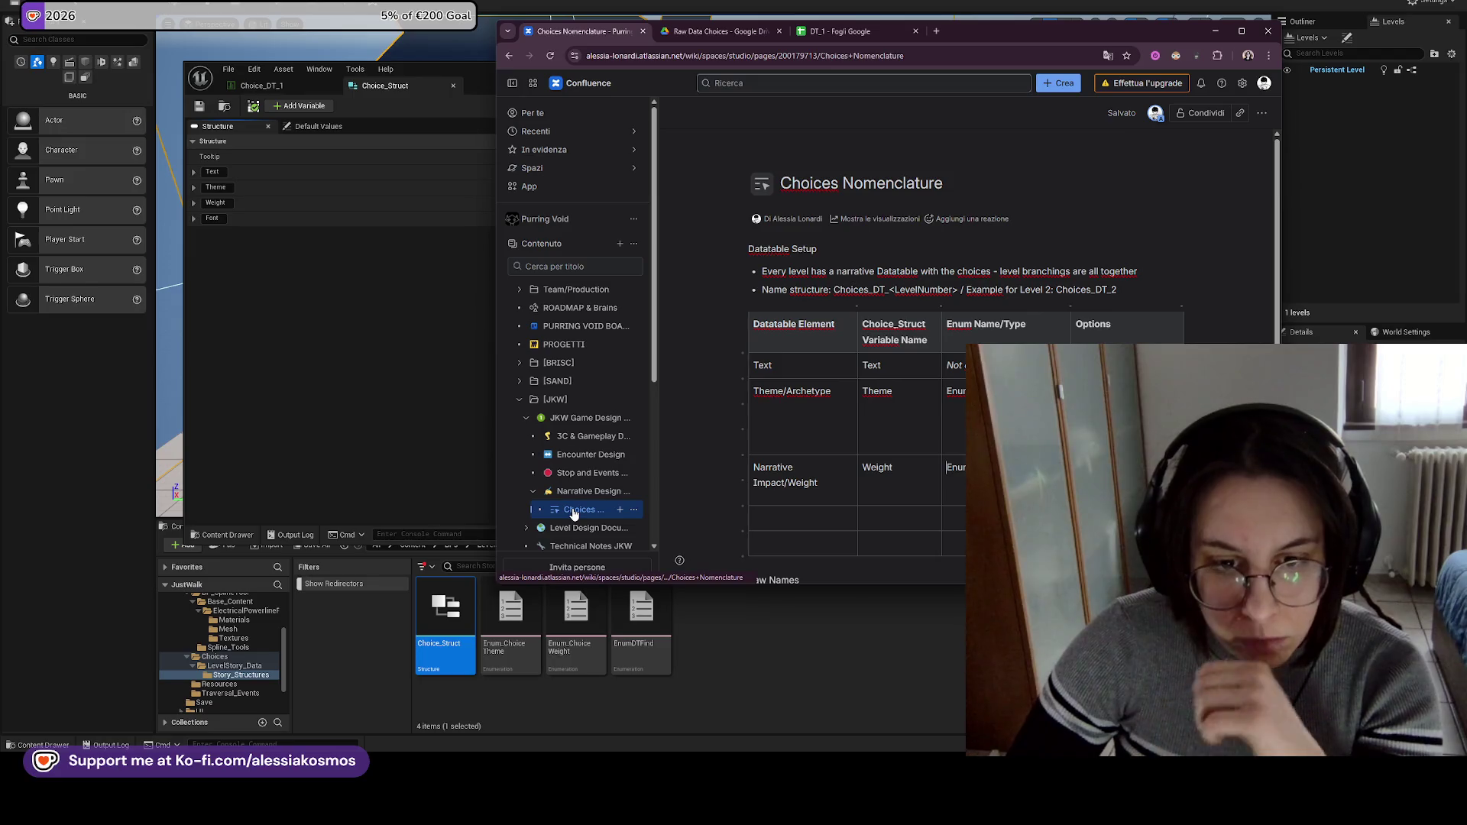
pyautogui.scroll(-3, 593, 434)
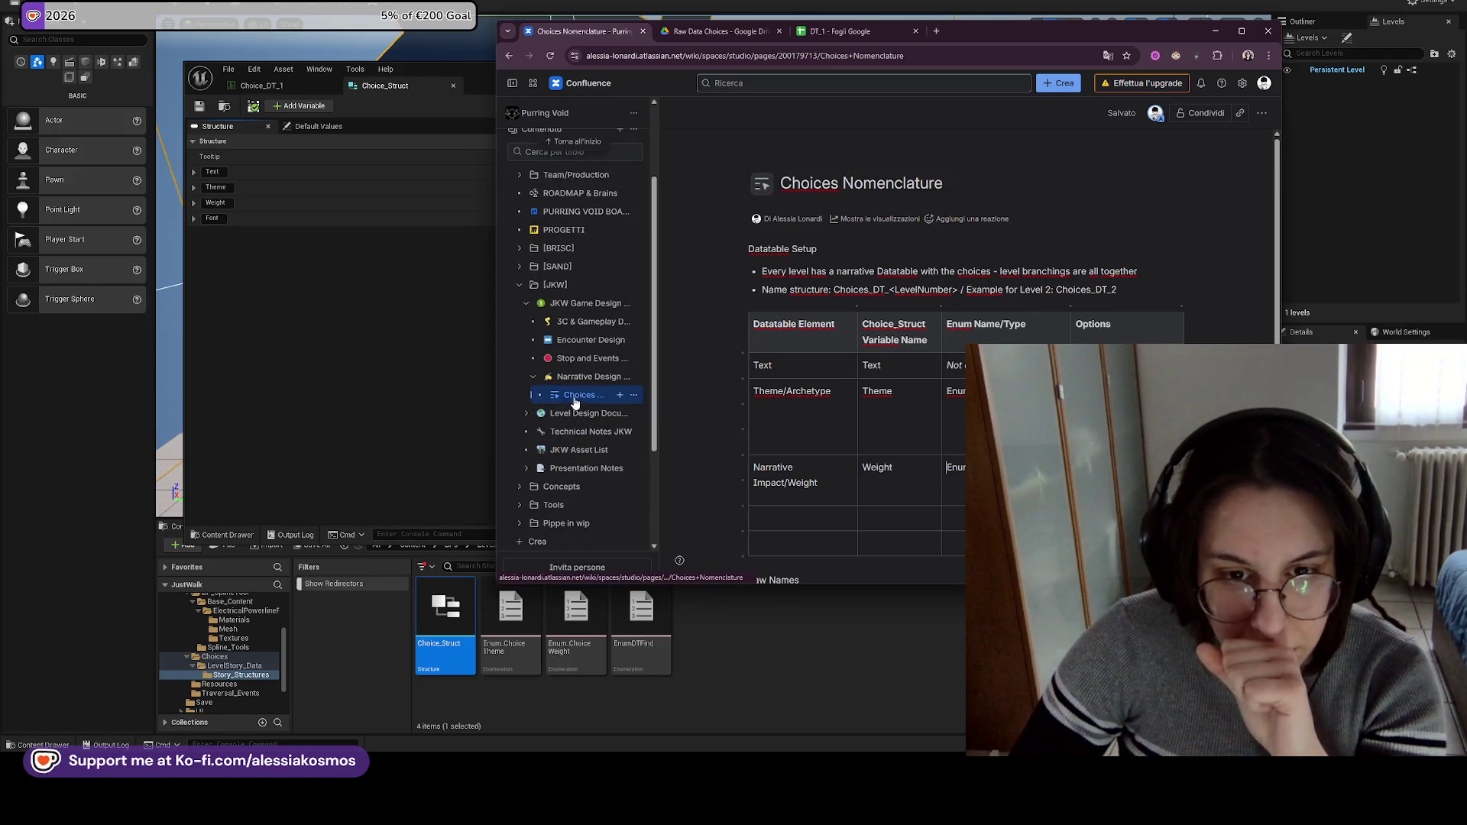
pyautogui.moveTo(589, 435); pyautogui.dragTo(589, 433)
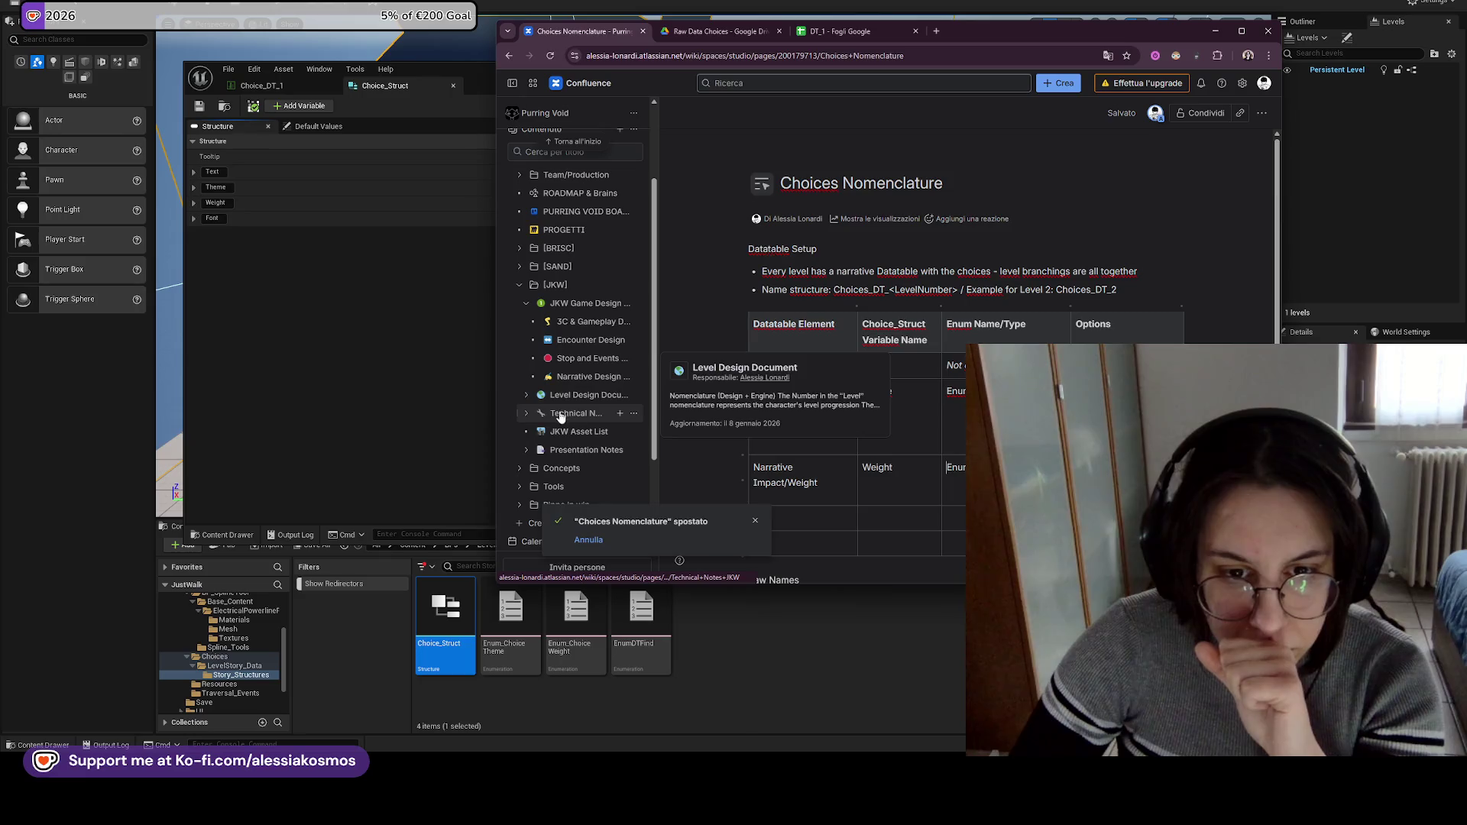
# Retitle the page 'Choices Nomenclature & Tech' and make Datatable Setup a heading.
pyautogui.click(947, 182)
pyautogui.write('& Tech')
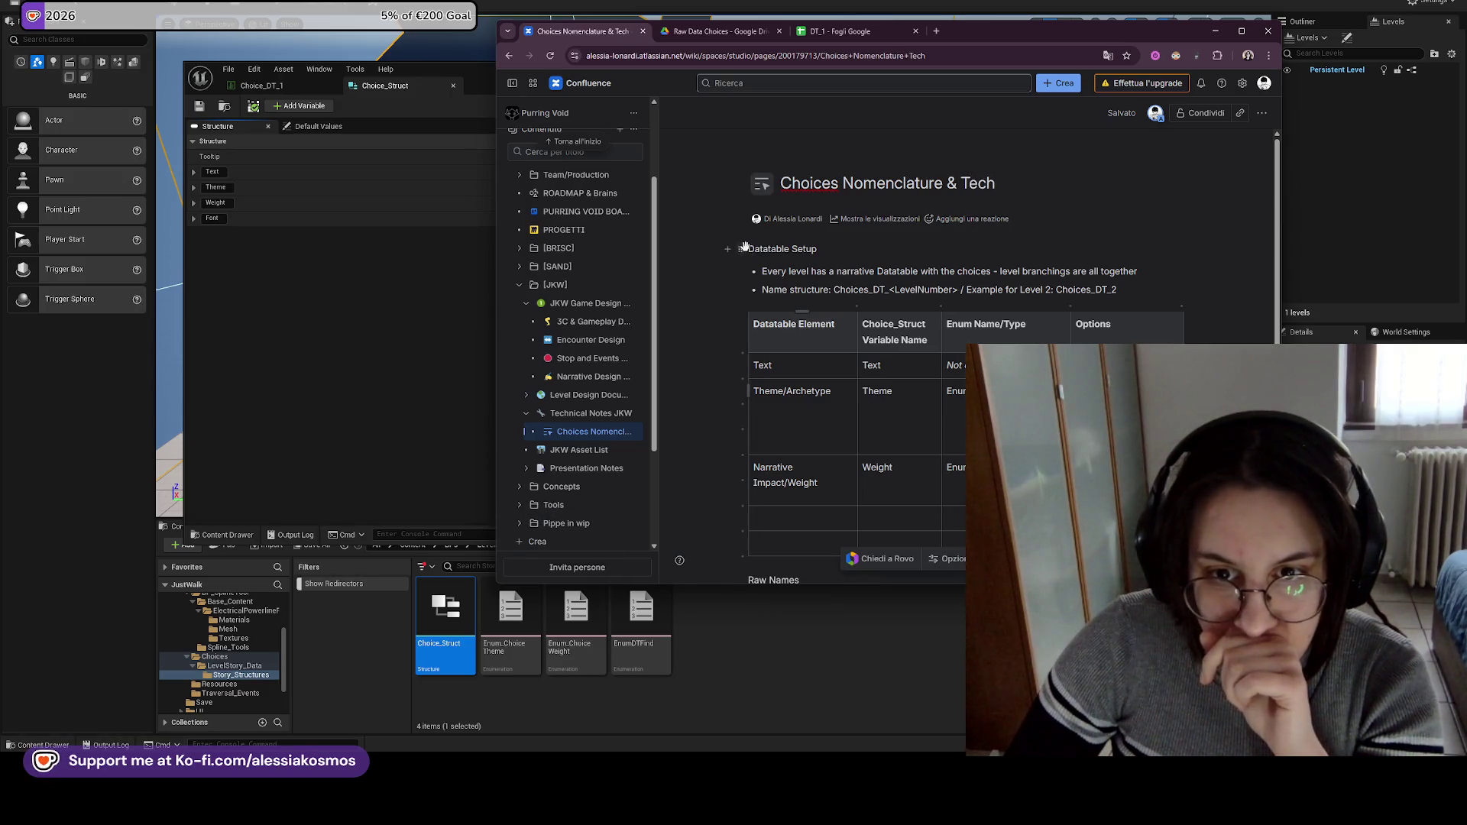
pyautogui.moveTo(747, 247); pyautogui.dragTo(817, 249)
pyautogui.click(843, 222)
pyautogui.click(886, 279)
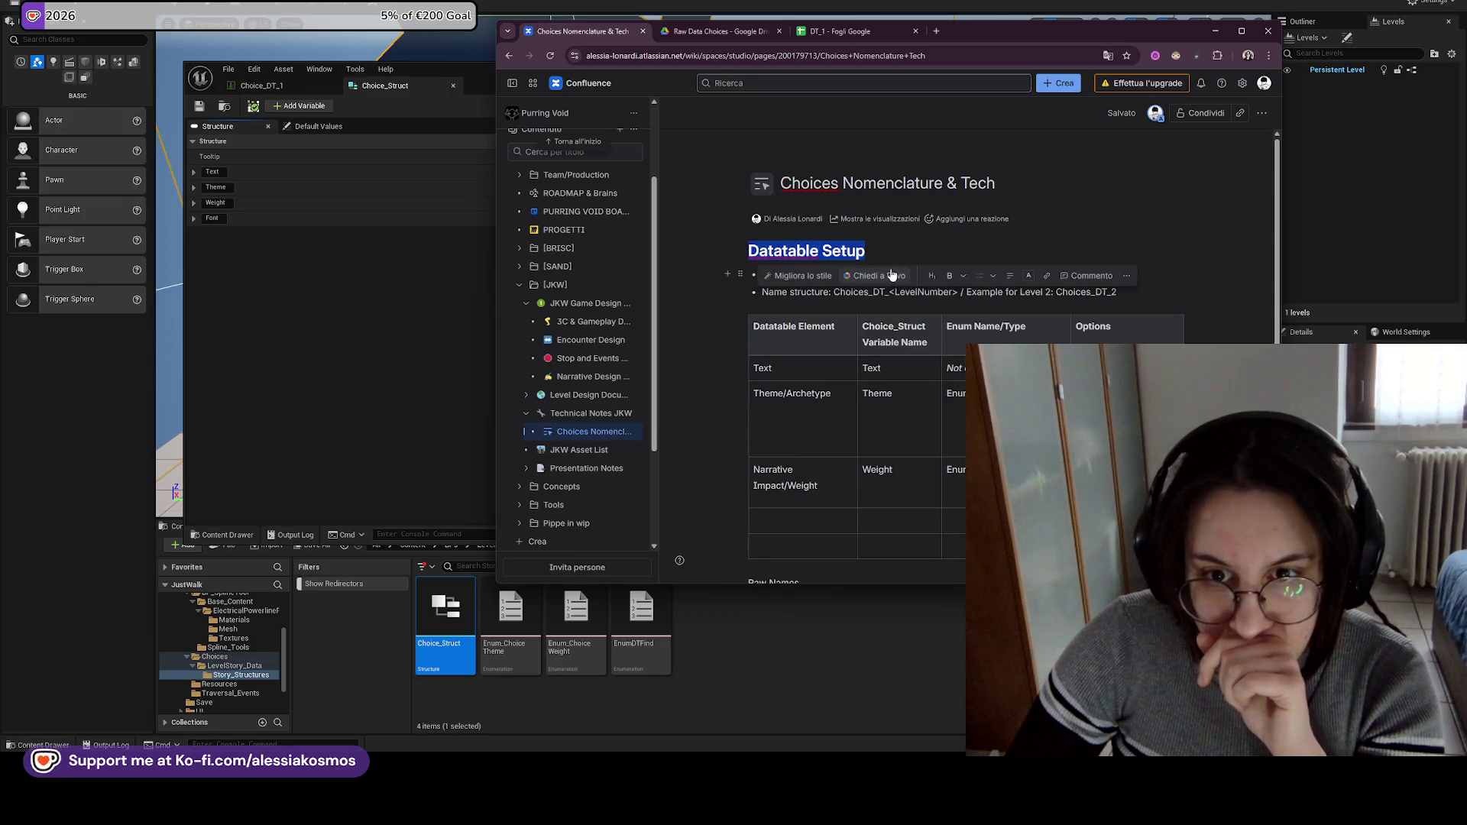
pyautogui.click(871, 275)
# Dismiss the Rovo dialog and add a 'Datatable Elements' line above the table.
pyautogui.click(1150, 124)
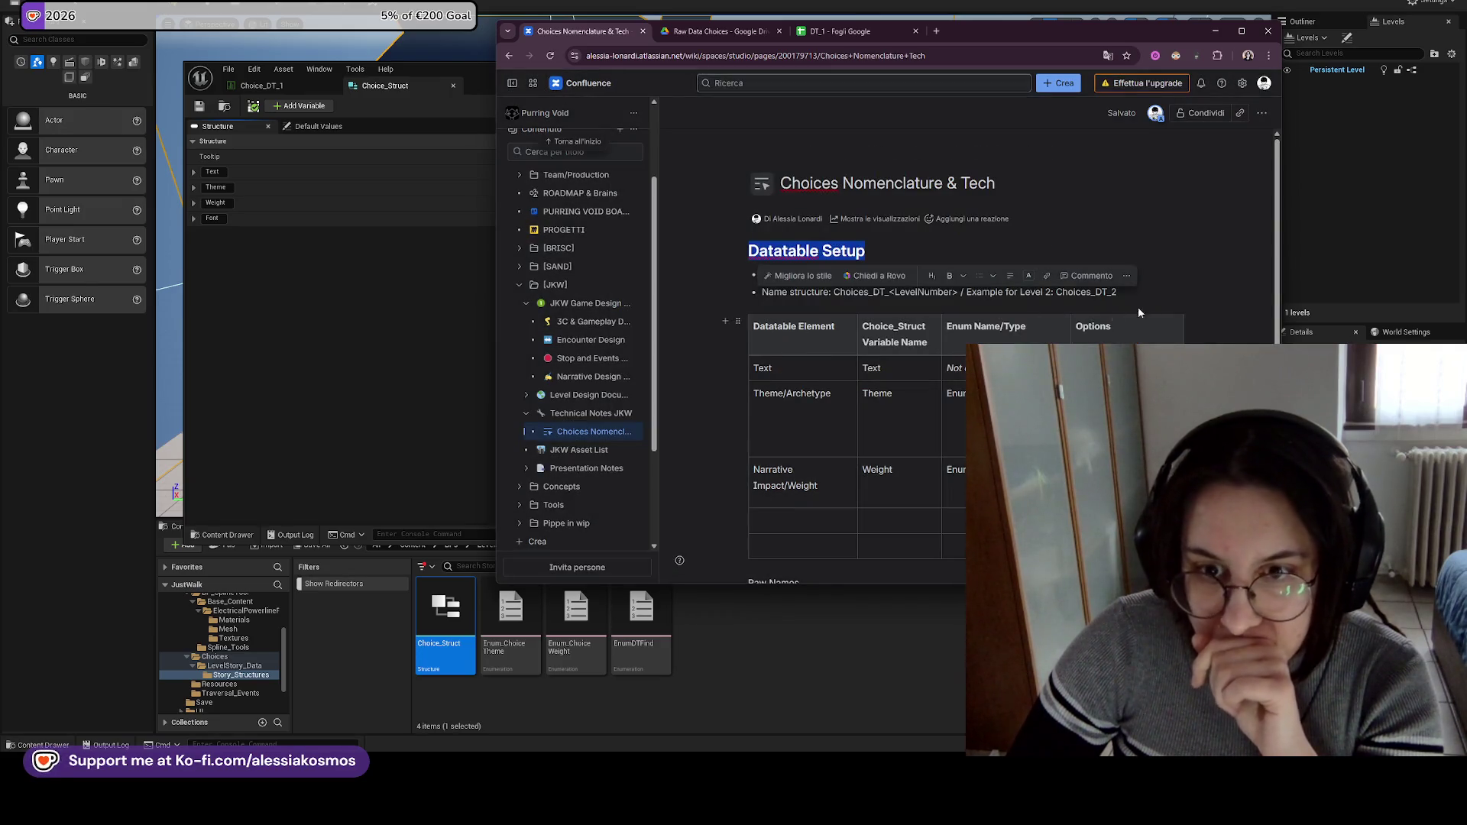
pyautogui.click(1152, 298)
pyautogui.write('tatable Elements')
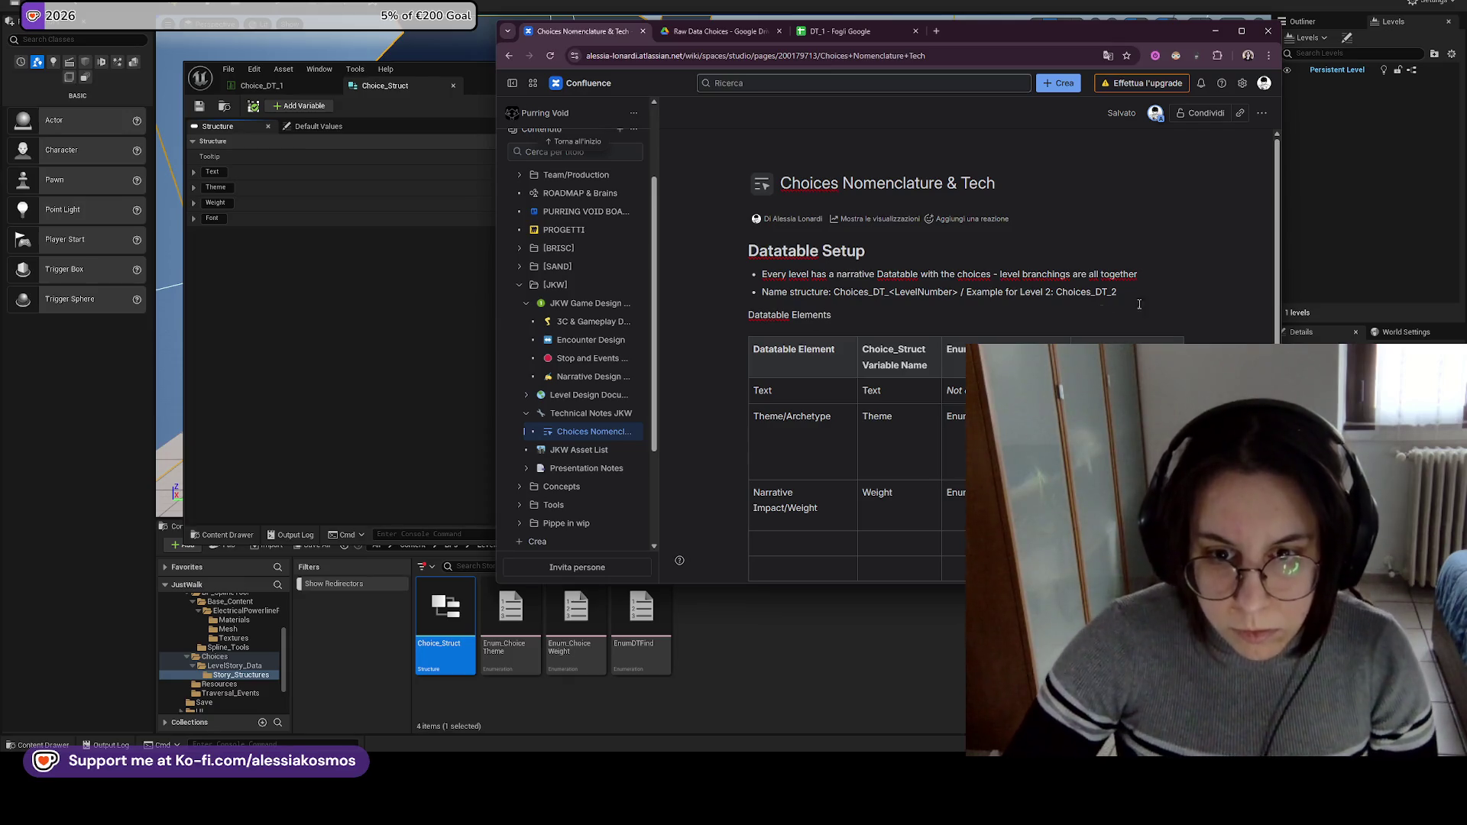
# Add a 'Struct: Choice_Struct' line below Datatable Elements and select the word Struct.
pyautogui.press('Return')
pyautogui.write('Struct')
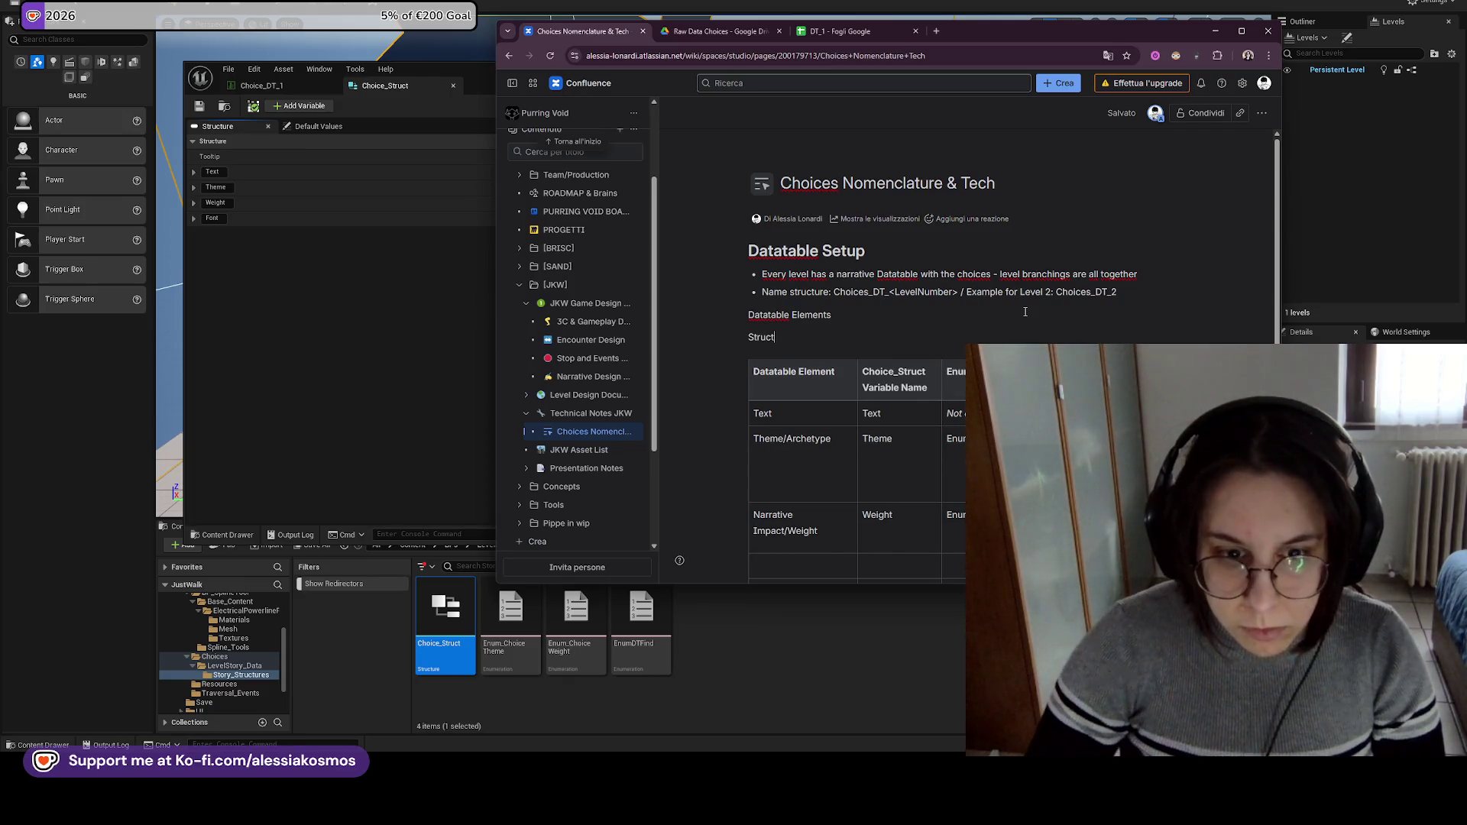
pyautogui.write(': C')
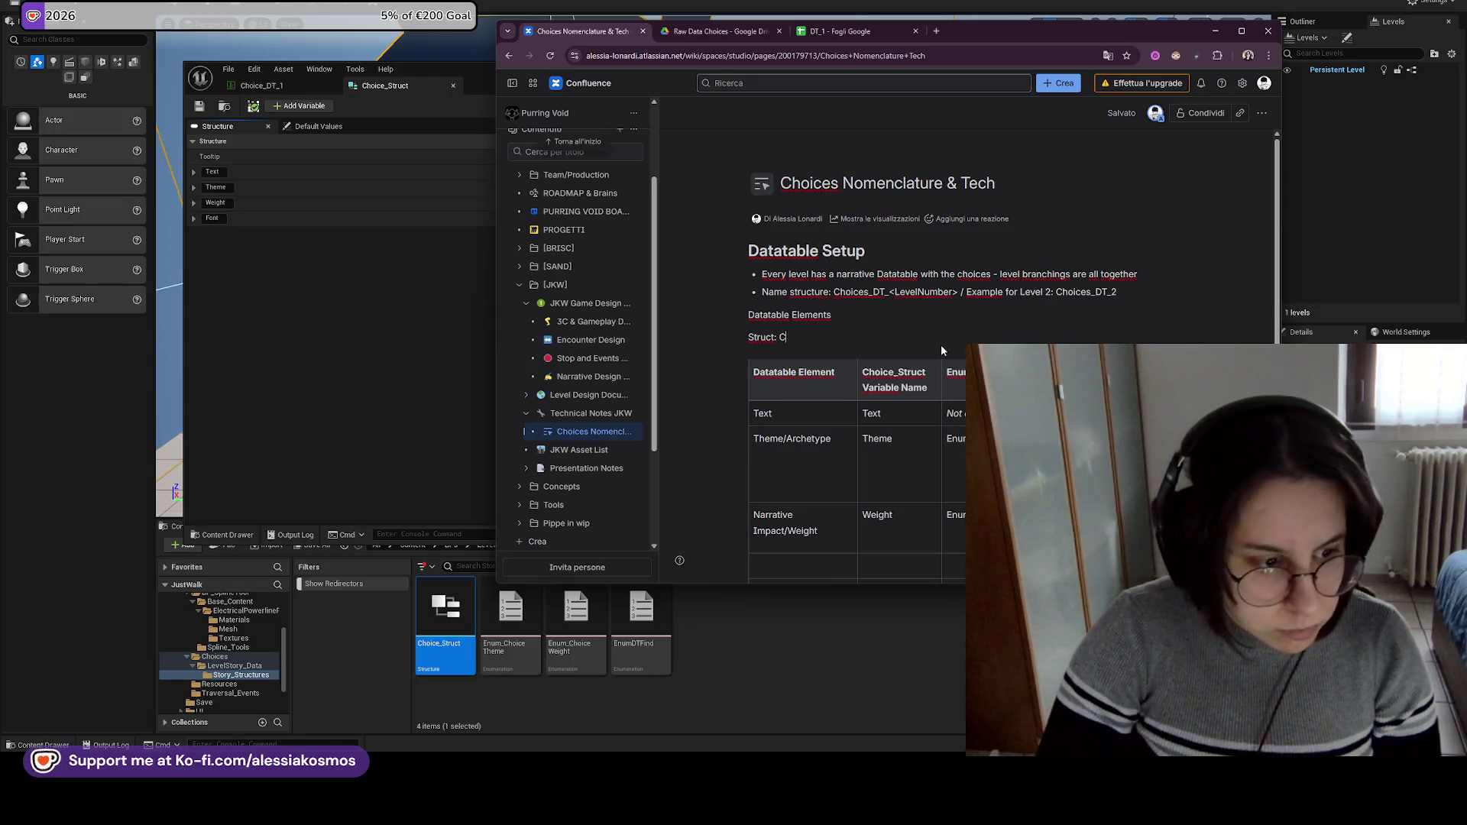
pyautogui.write('hoc')
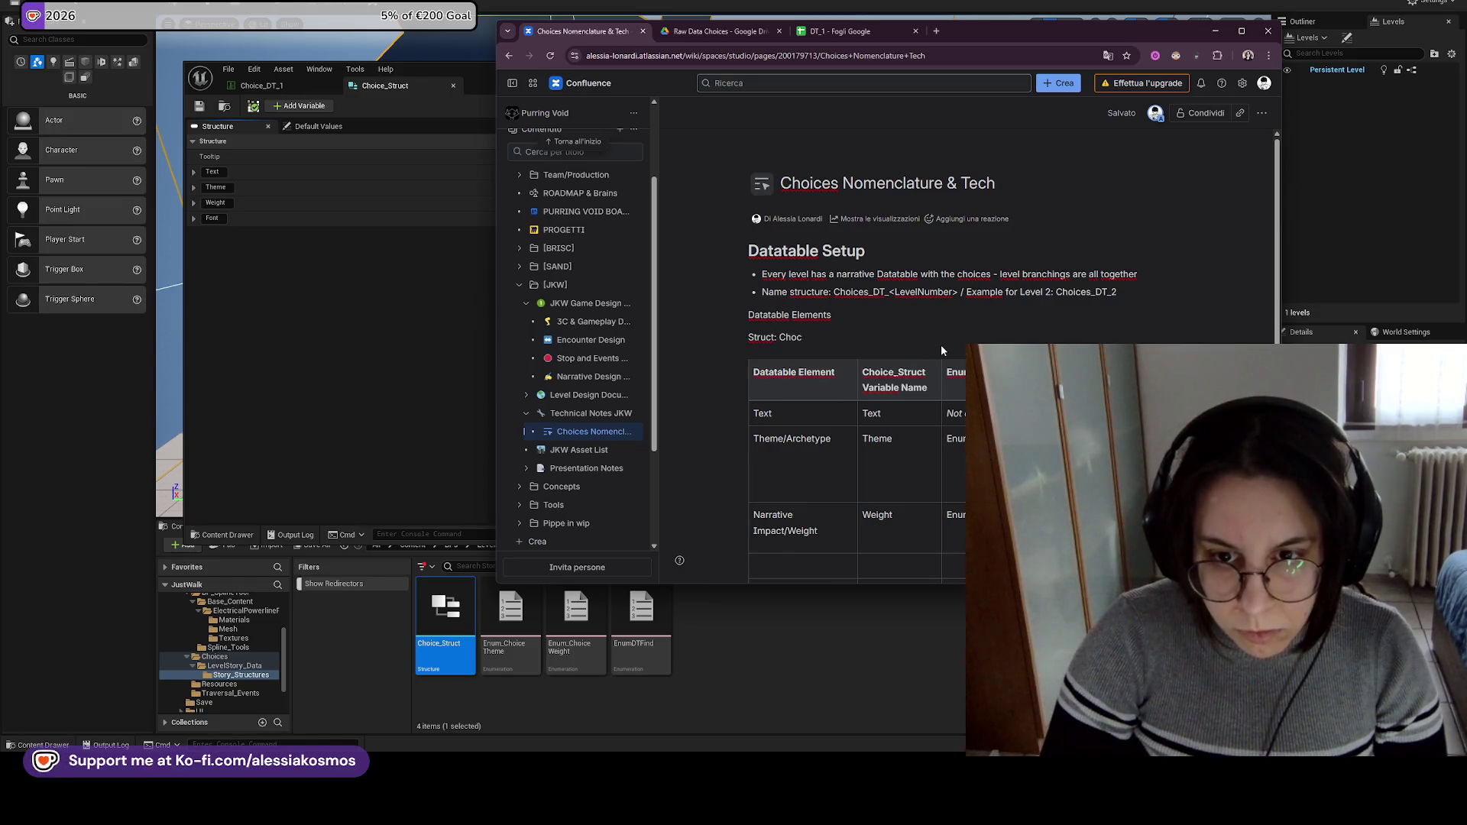
pyautogui.write('iice_')
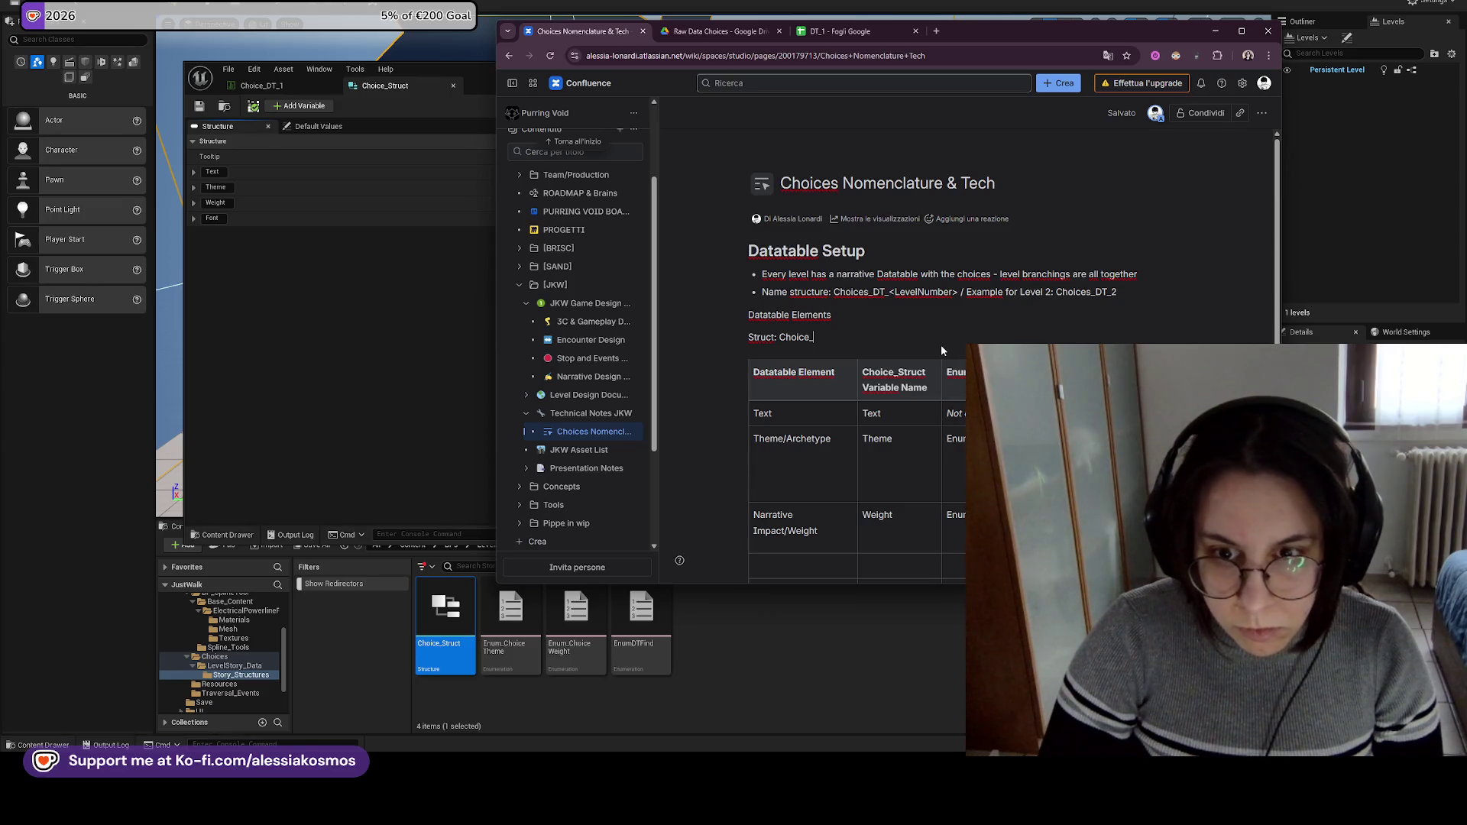
pyautogui.write('Struct')
pyautogui.doubleClick(763, 339)
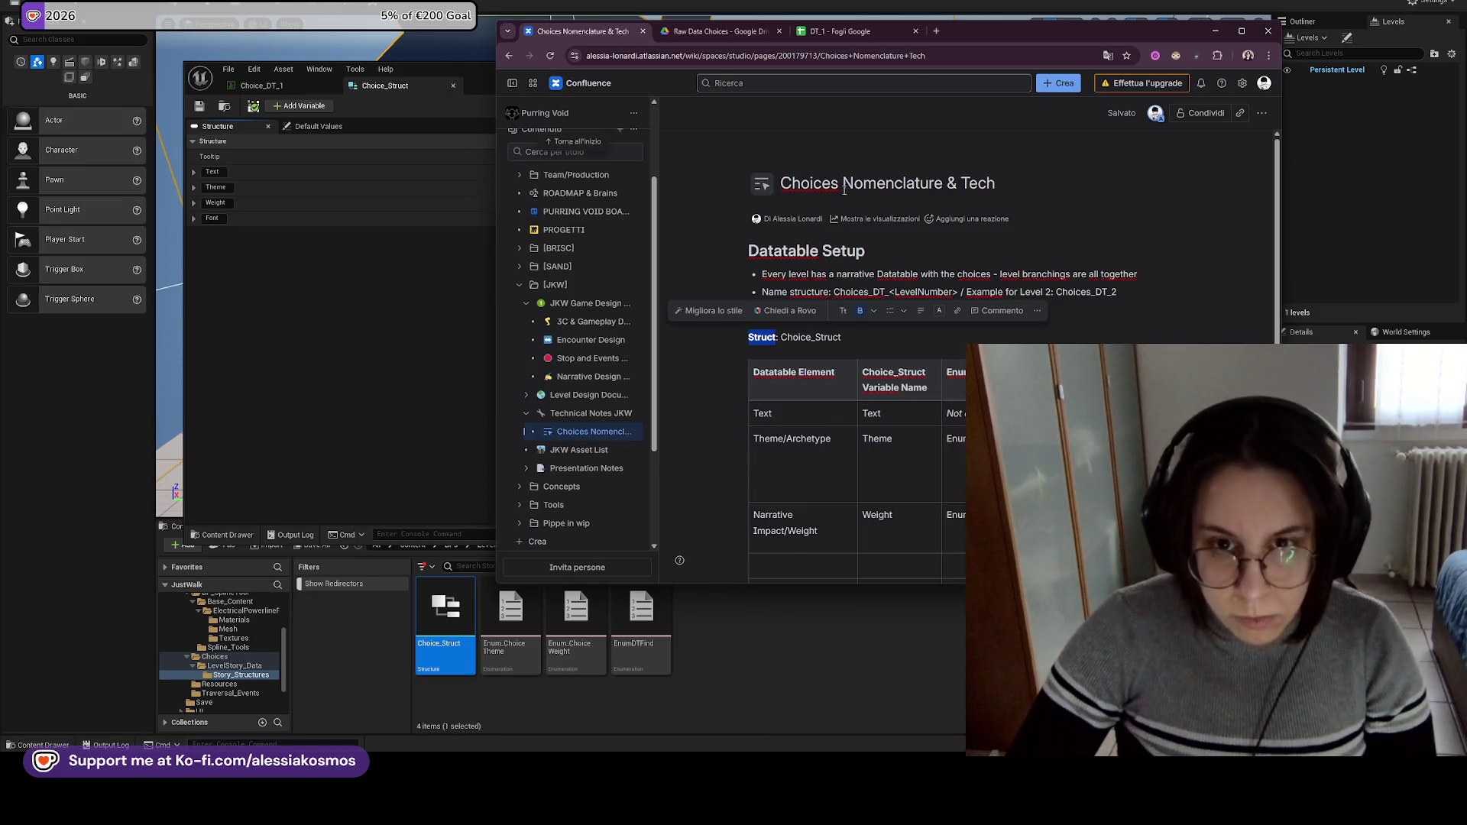
pyautogui.click(934, 32)
# Close the stray browser tab, view the DT_1 sheet, then minimise the Choice_Struct editor to reveal the level.
pyautogui.hotkey('ctrl', 'w')
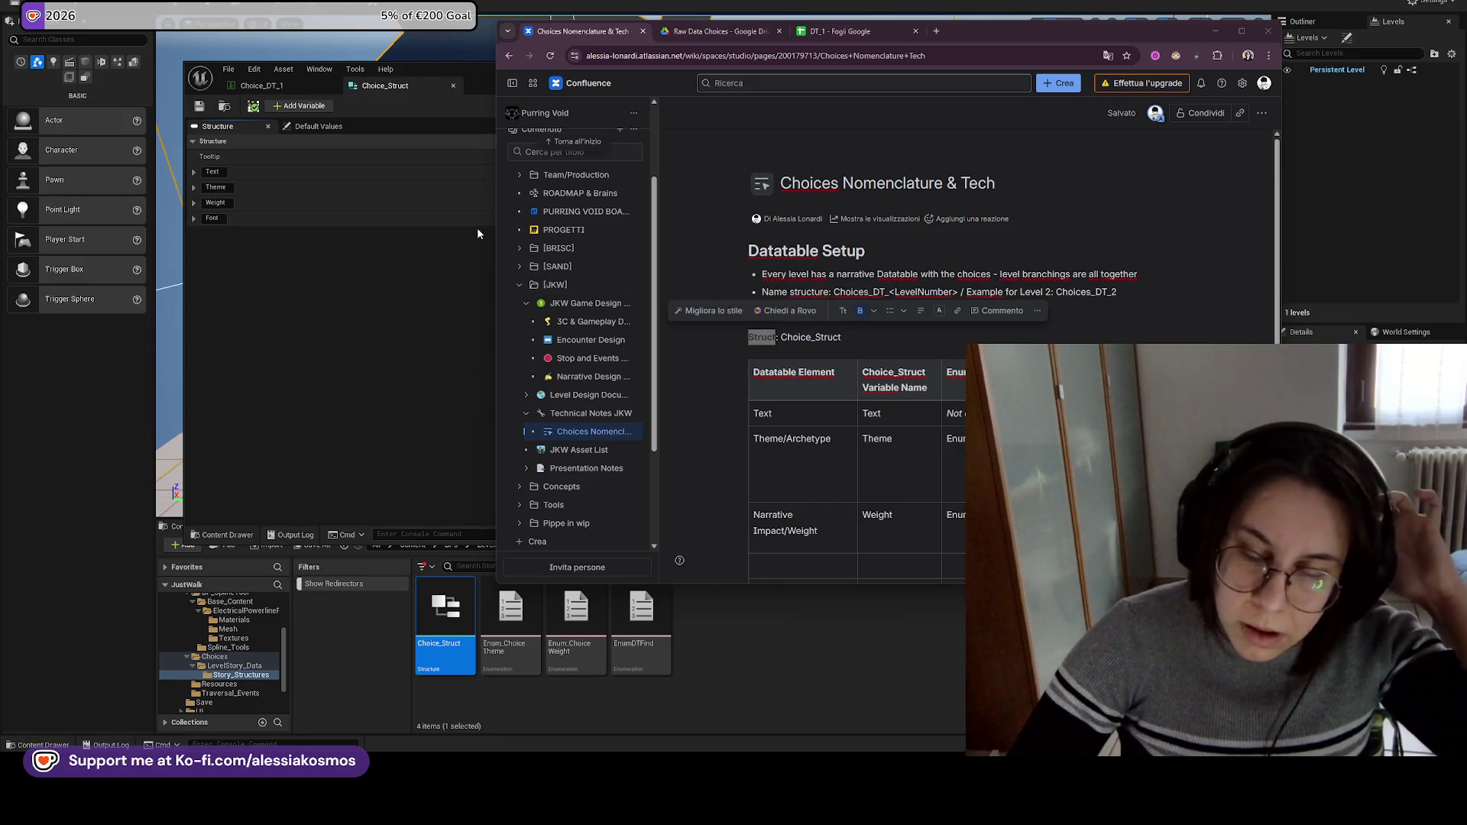
pyautogui.click(845, 35)
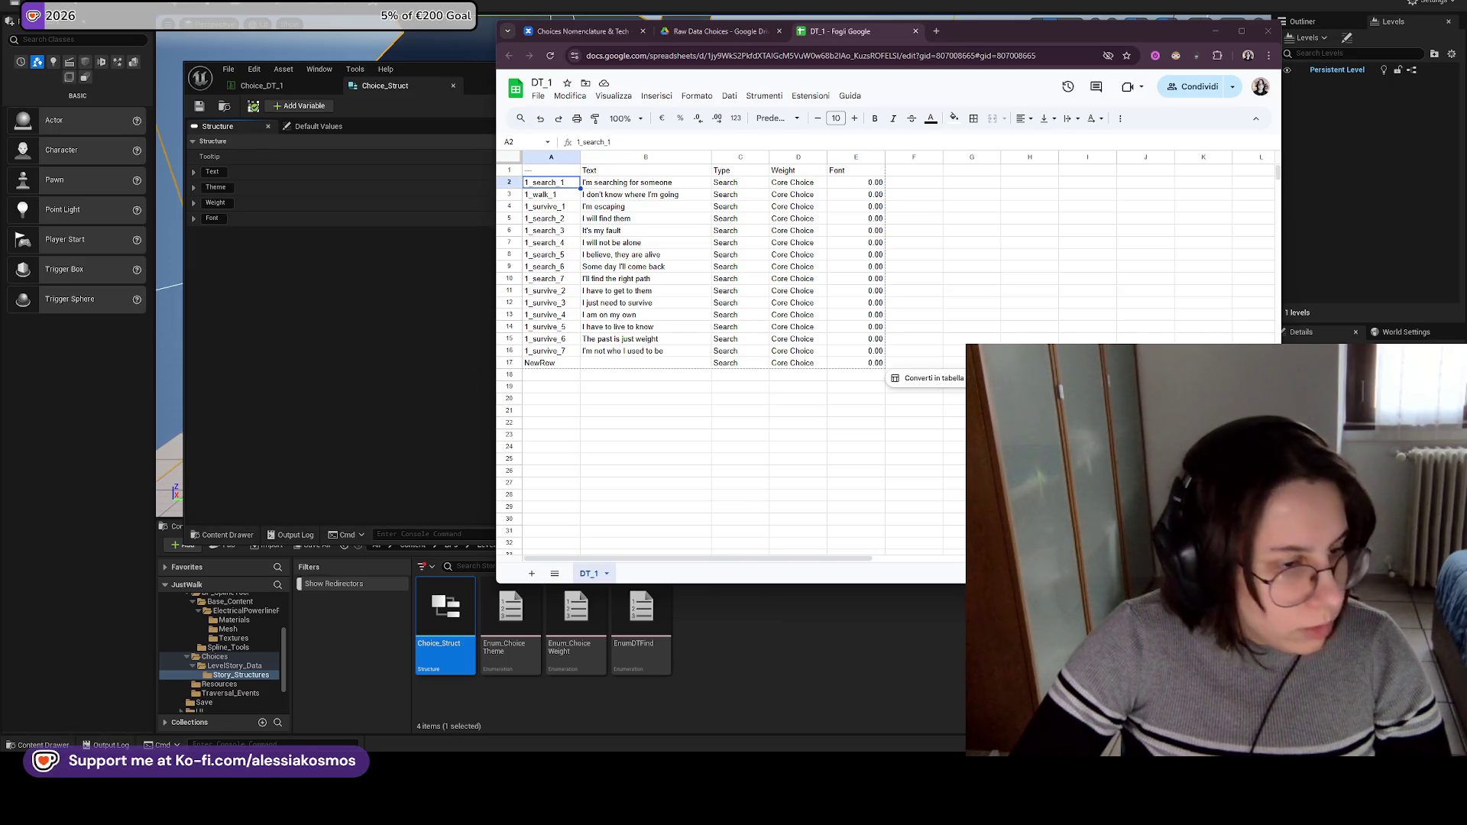
pyautogui.click(457, 407)
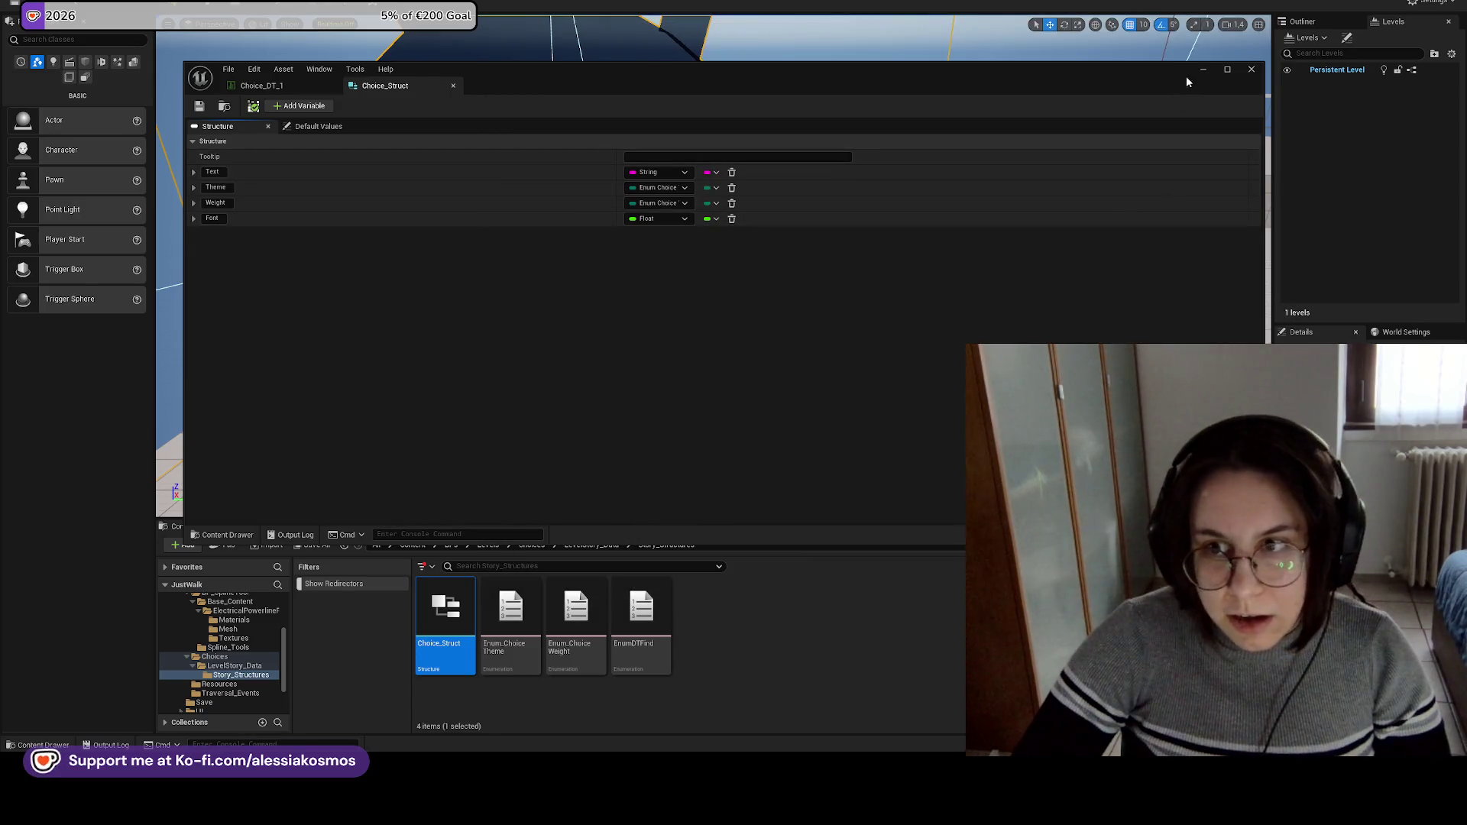
pyautogui.click(1213, 68)
pyautogui.moveTo(1166, 89); pyautogui.dragTo(1058, 164)
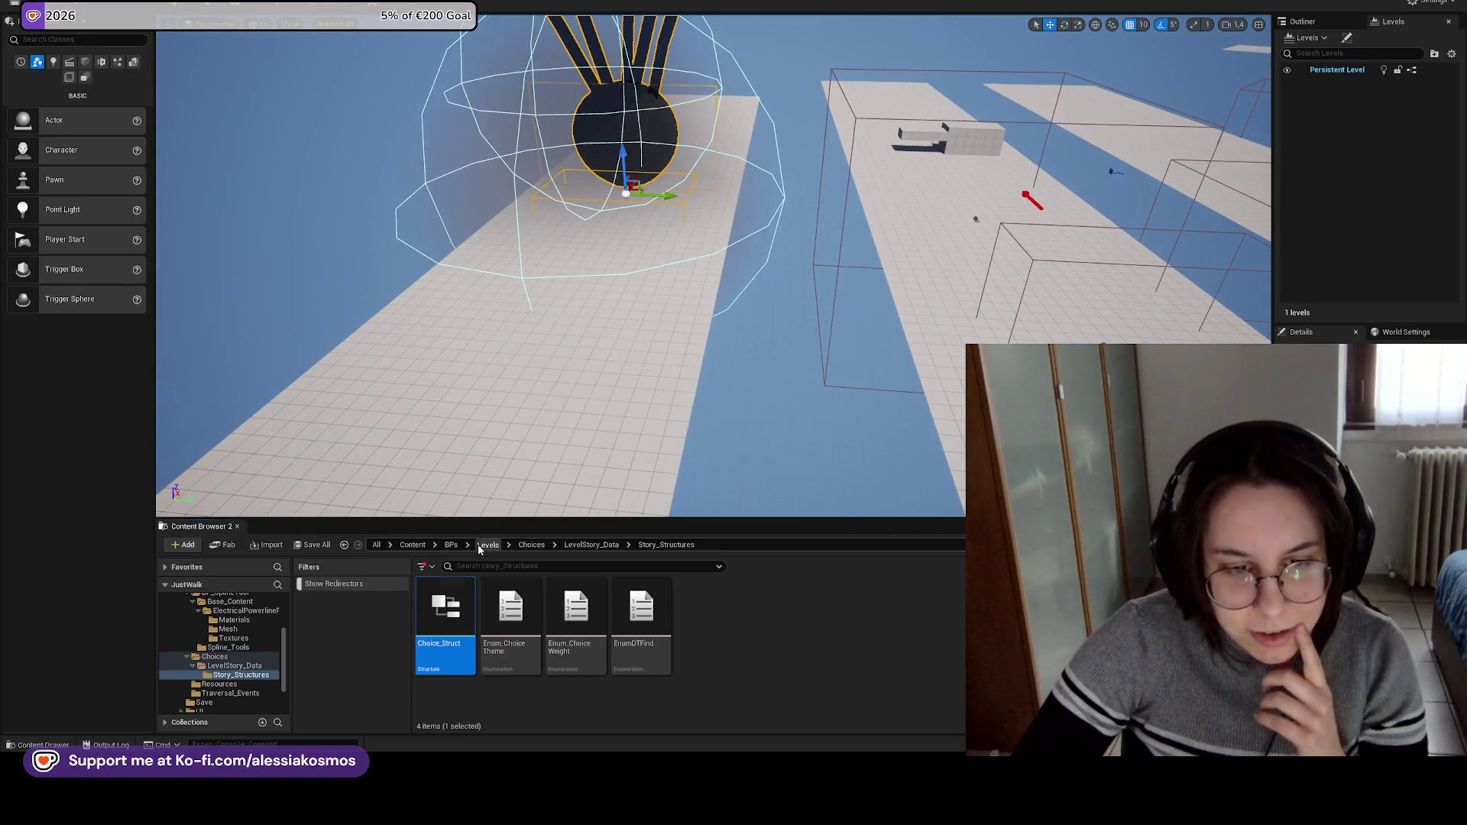
# Navigate the Content Browser up to Content and open the Levels folder.
pyautogui.click(486, 544)
pyautogui.click(413, 544)
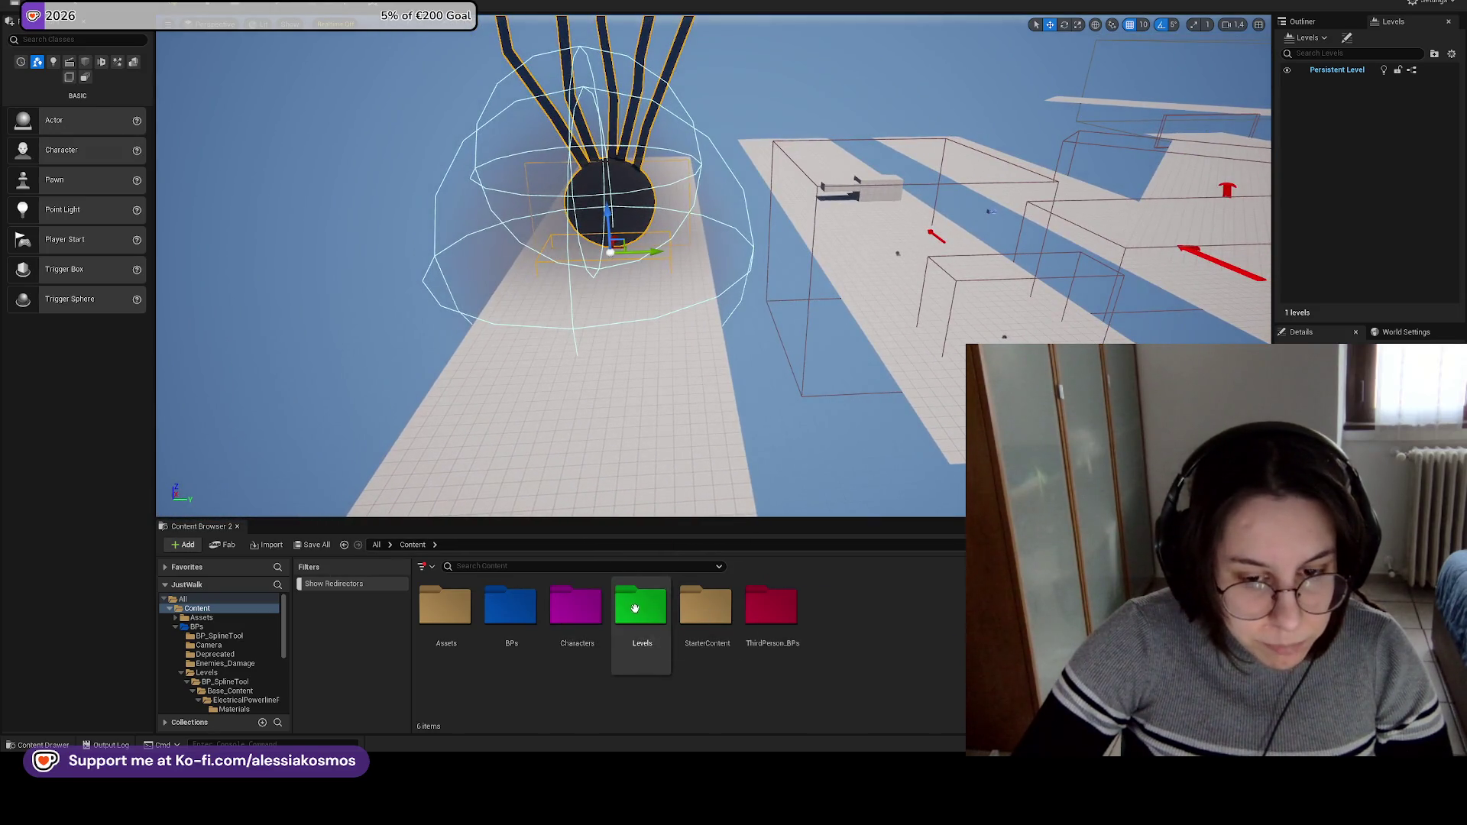
pyautogui.click(577, 607)
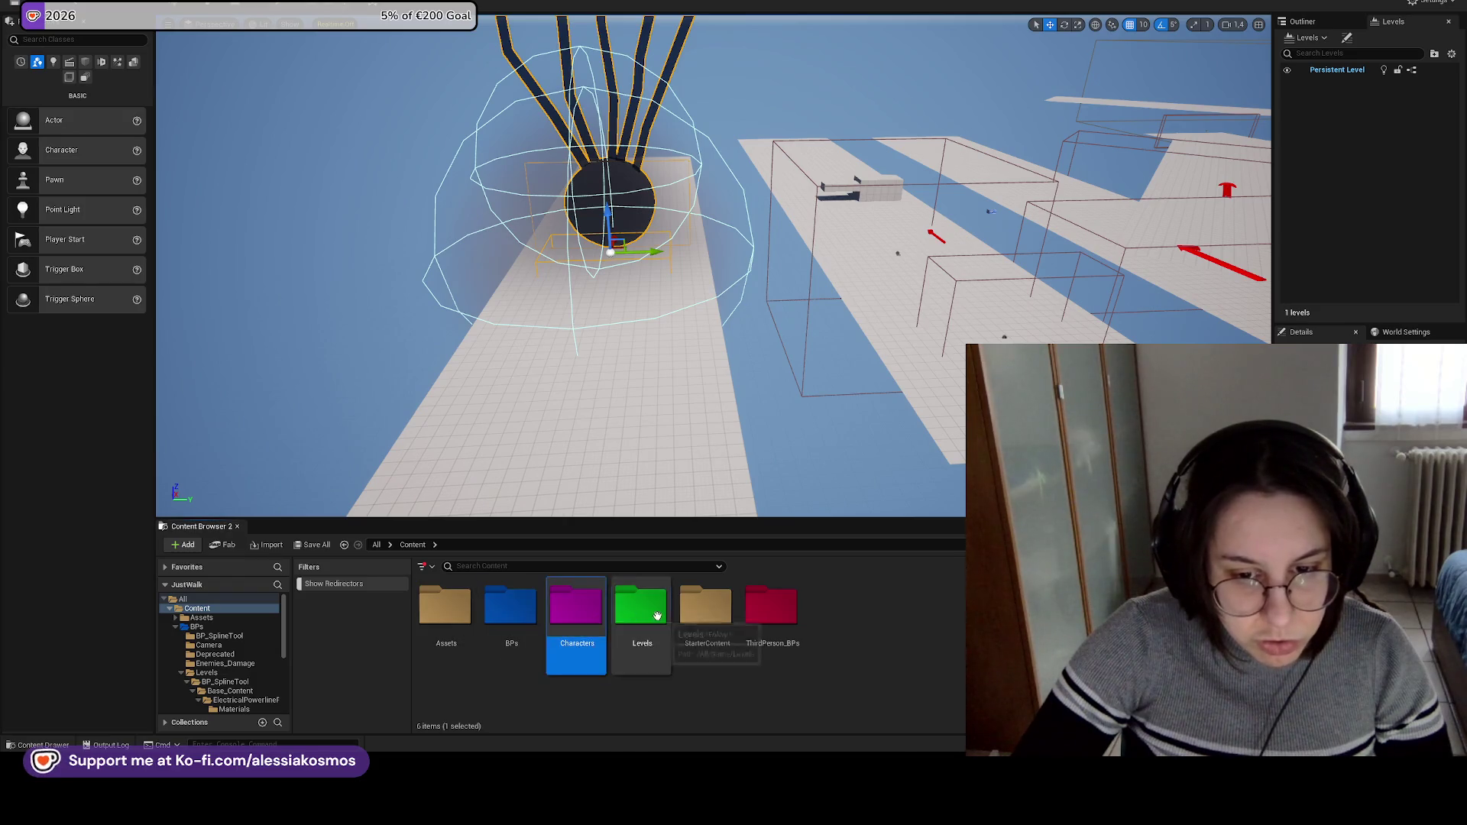
pyautogui.doubleClick(640, 609)
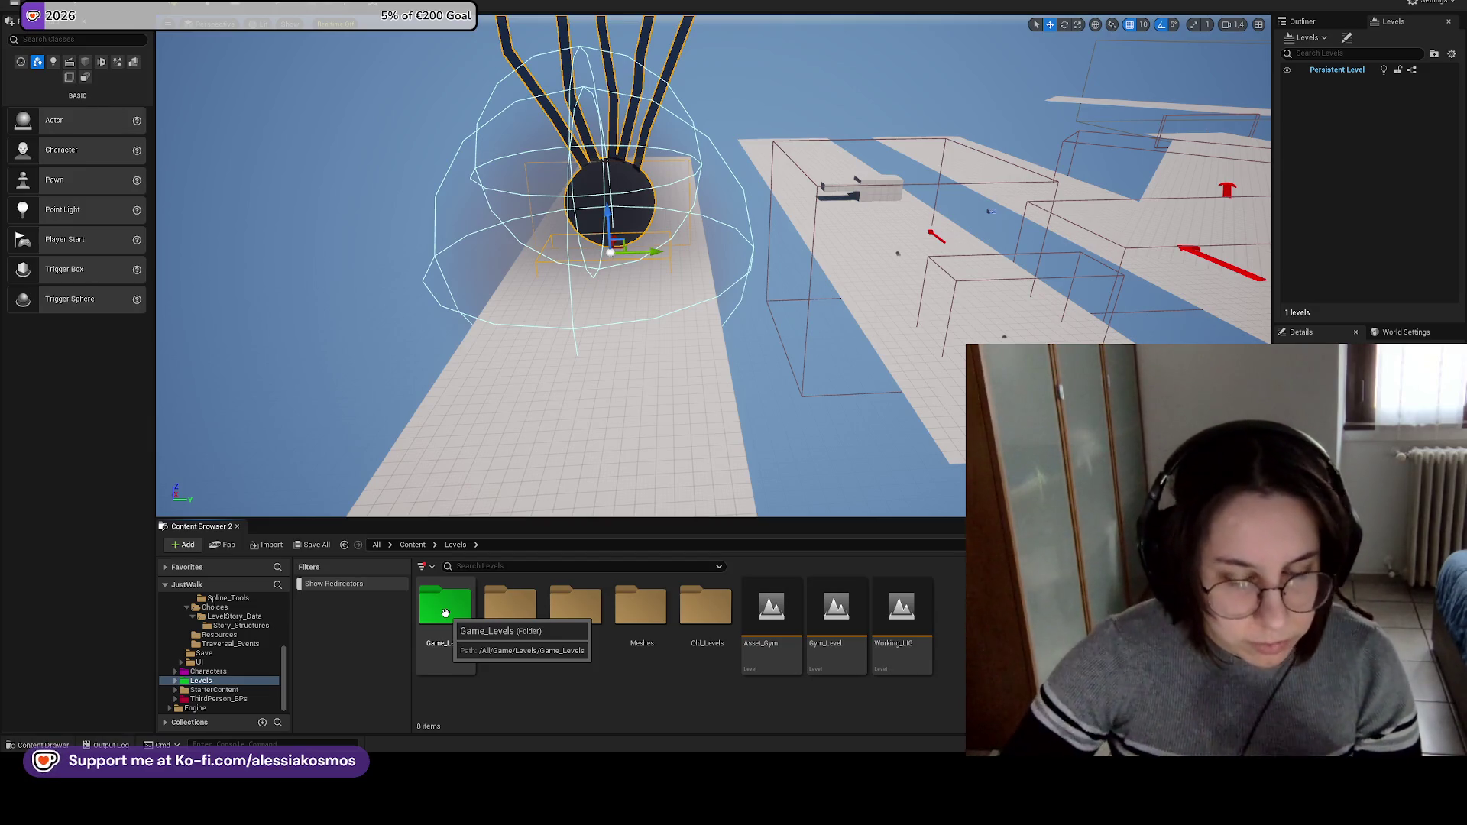
# Move the viewport closer to the sphere, then open Game_Levels and select the Level_1 folder.
pyautogui.moveTo(736, 411); pyautogui.dragTo(736, 275)
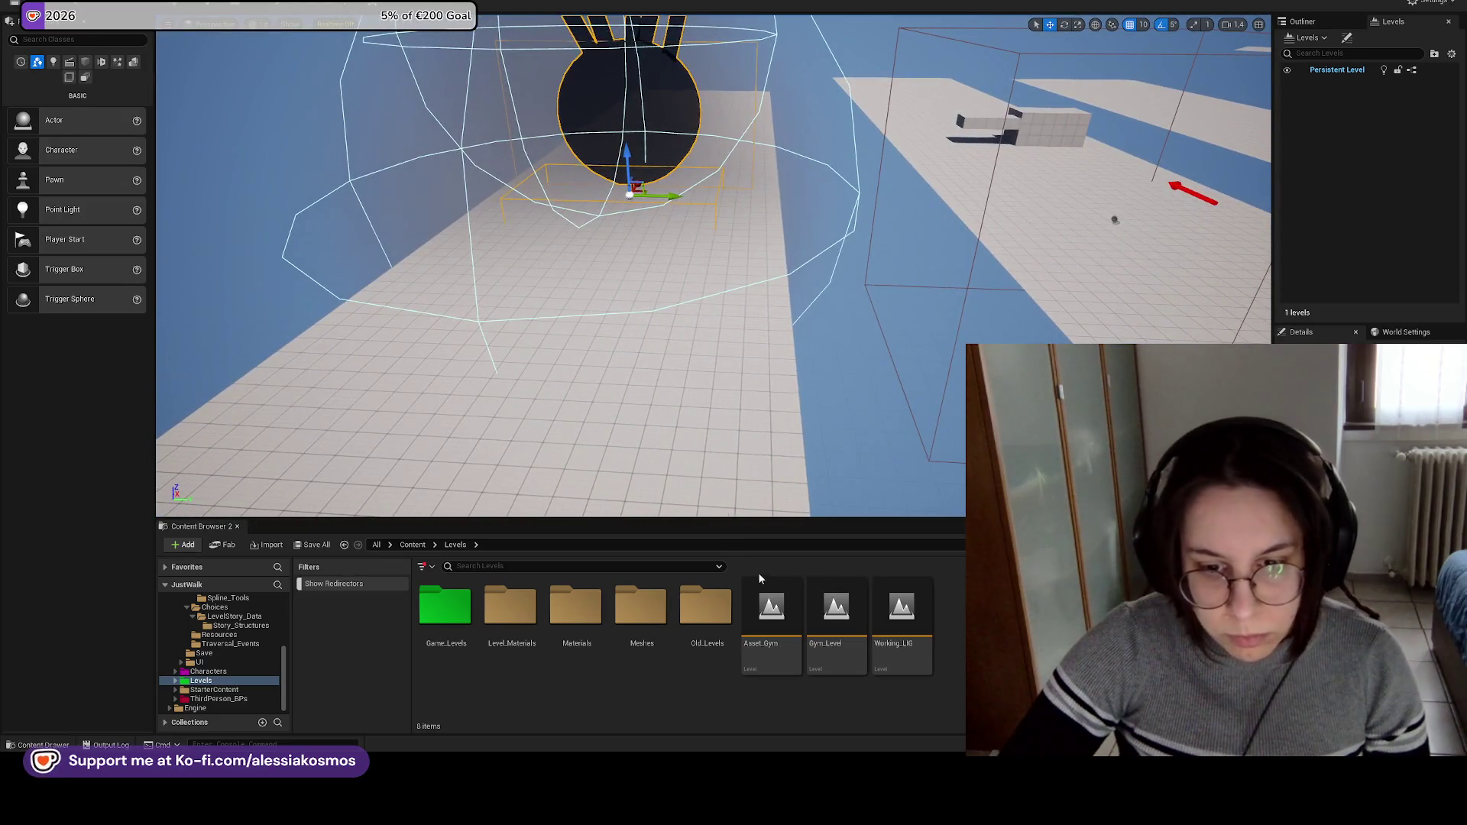
pyautogui.moveTo(620, 457); pyautogui.dragTo(619, 405)
pyautogui.click(455, 609)
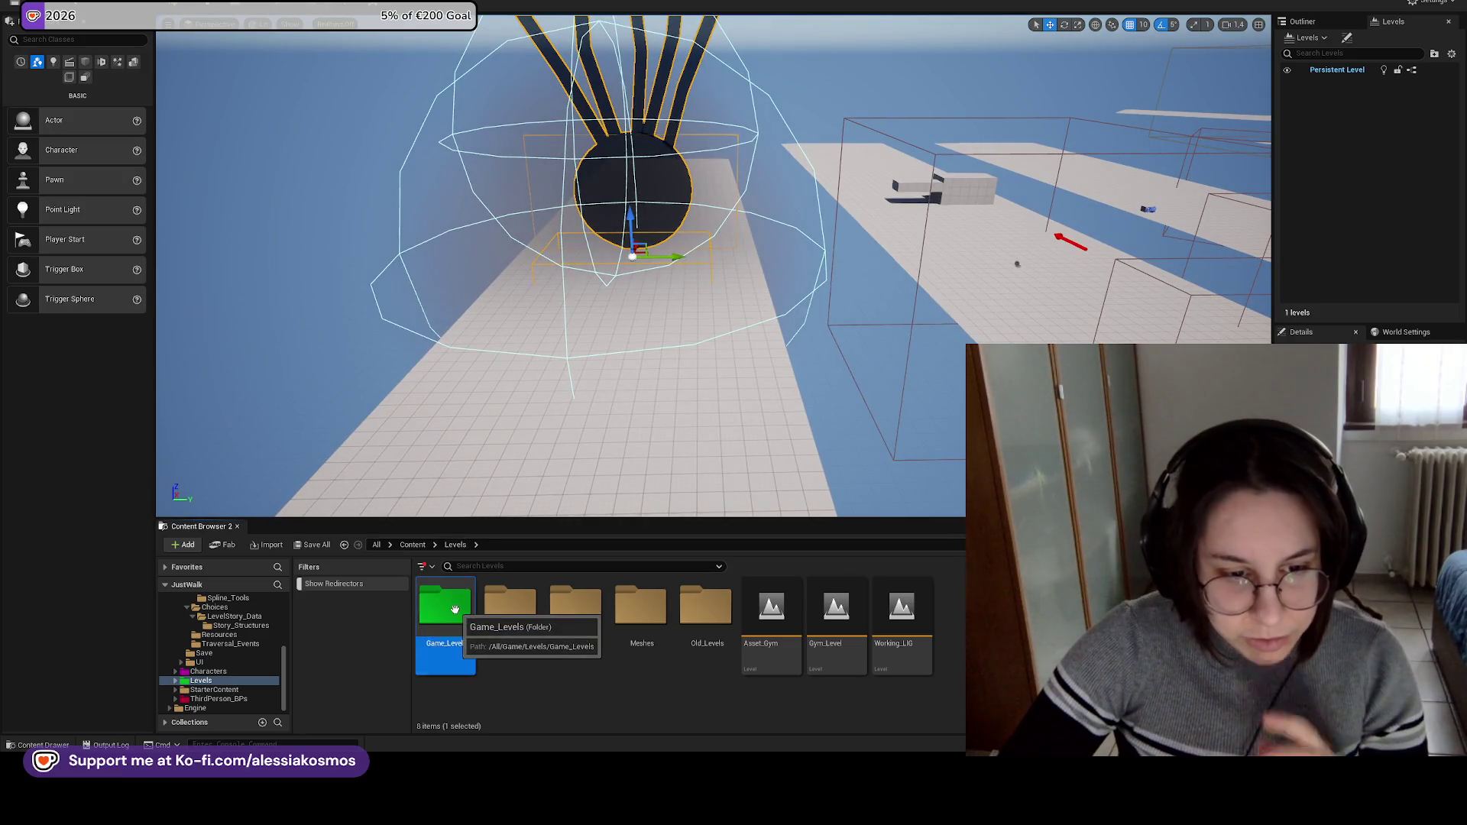
pyautogui.doubleClick(454, 609)
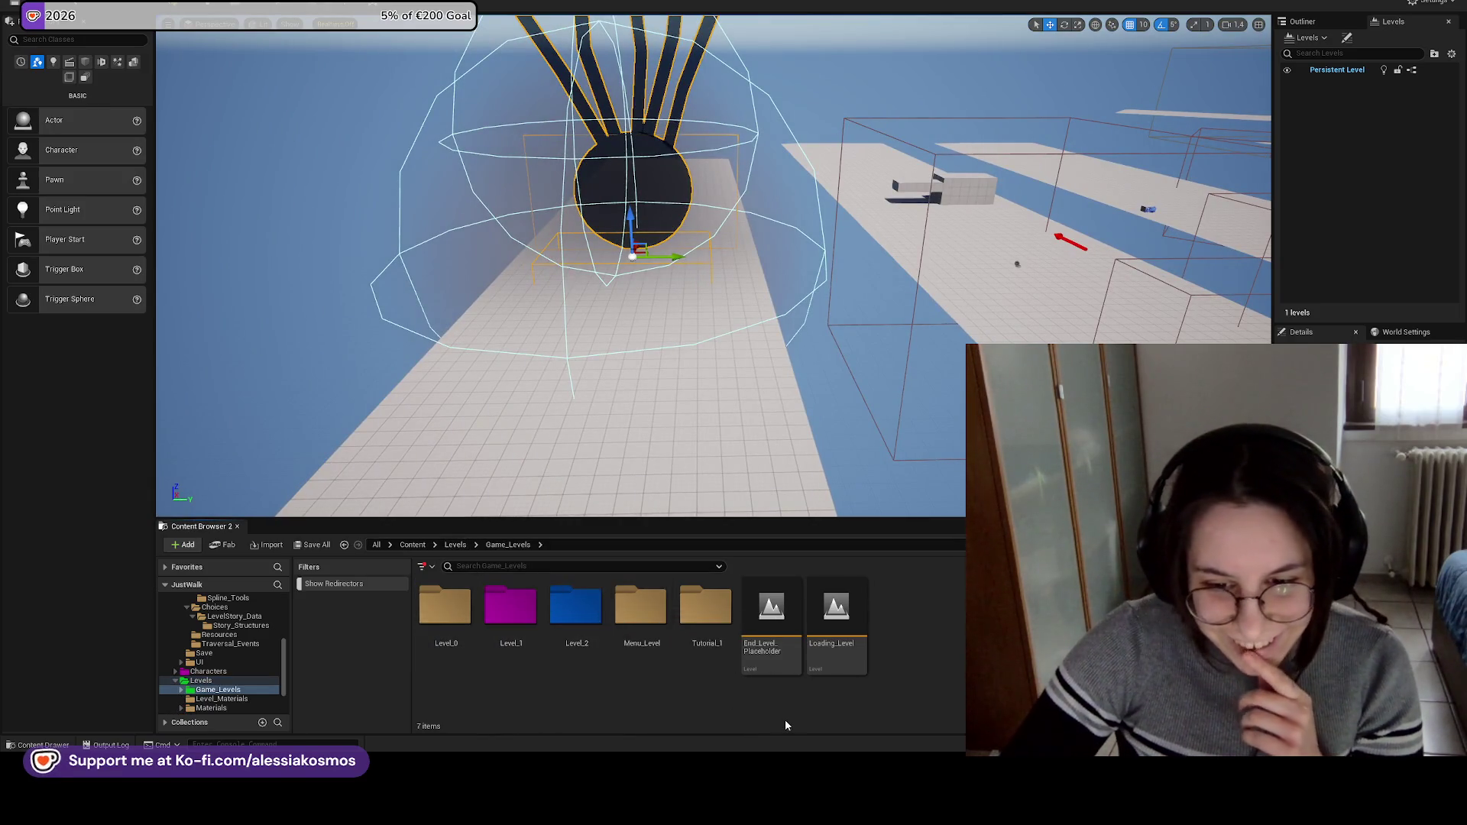
pyautogui.click(516, 617)
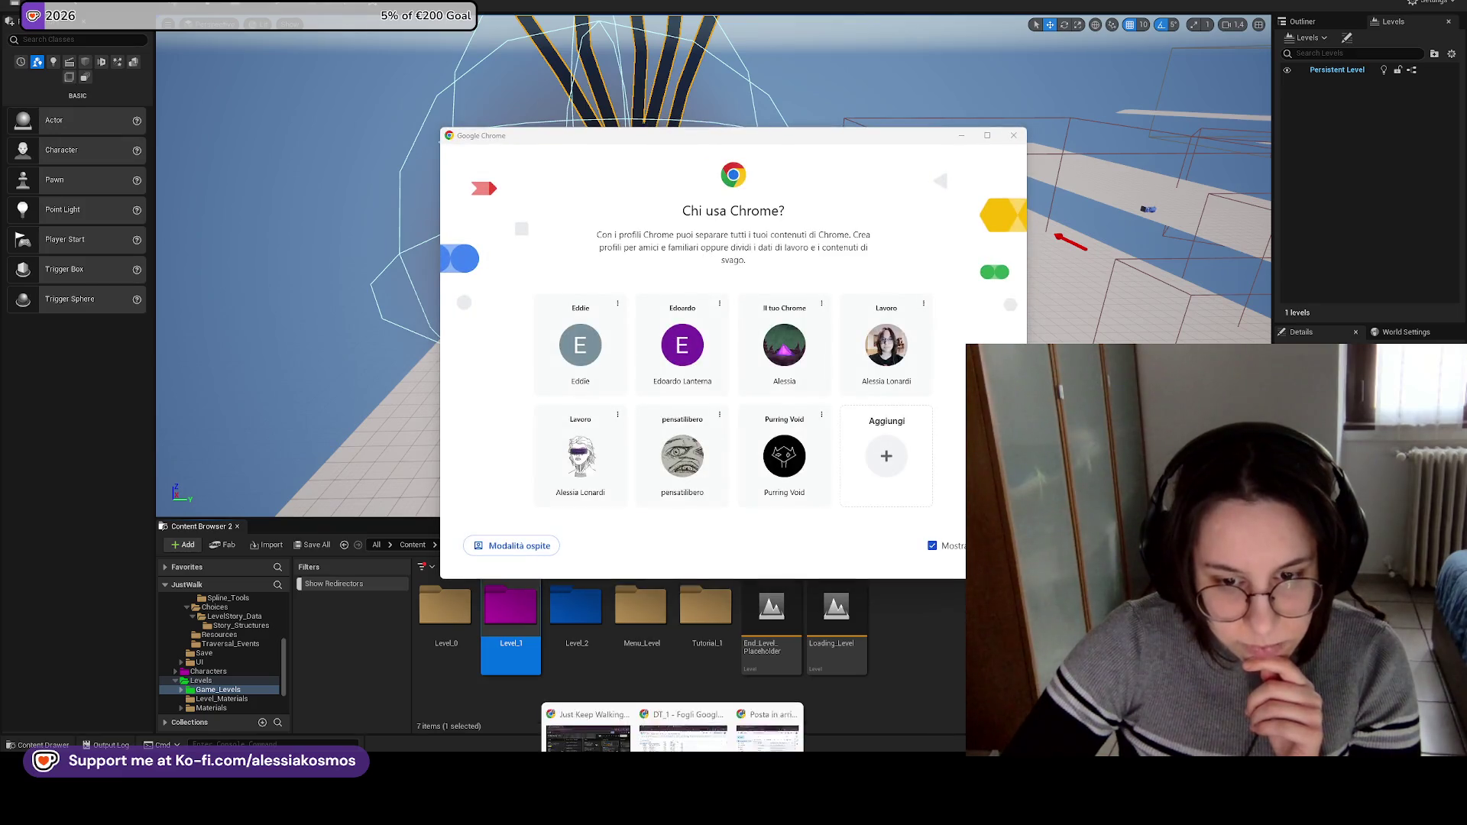
# Close the Chrome profile chooser and bring the DT_1 spreadsheet window to the front.
pyautogui.click(1014, 136)
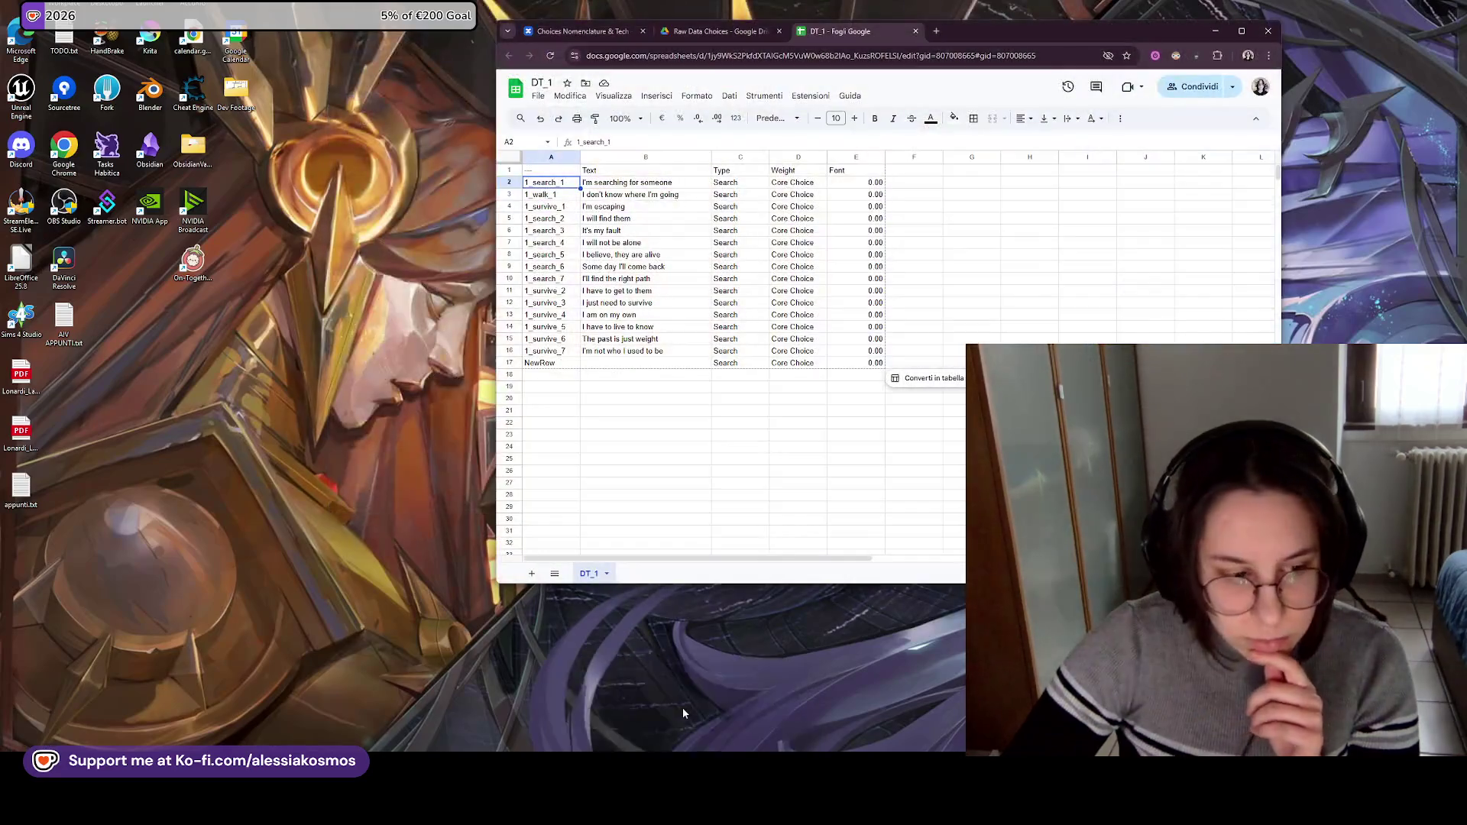
pyautogui.click(682, 708)
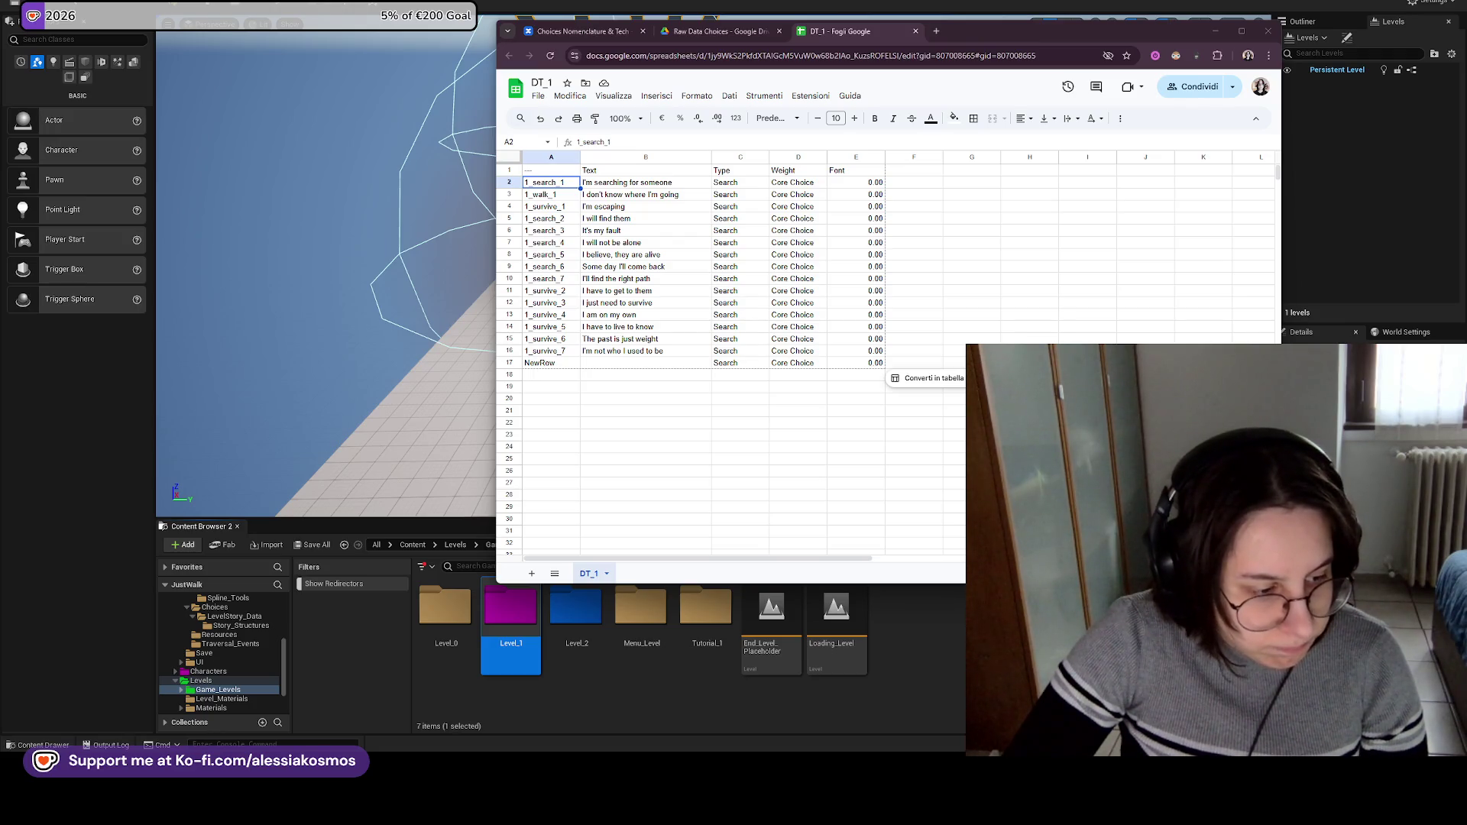
# Toggle the desktop view and cycle between the editor and spreadsheet windows.
pyautogui.press('super+d')
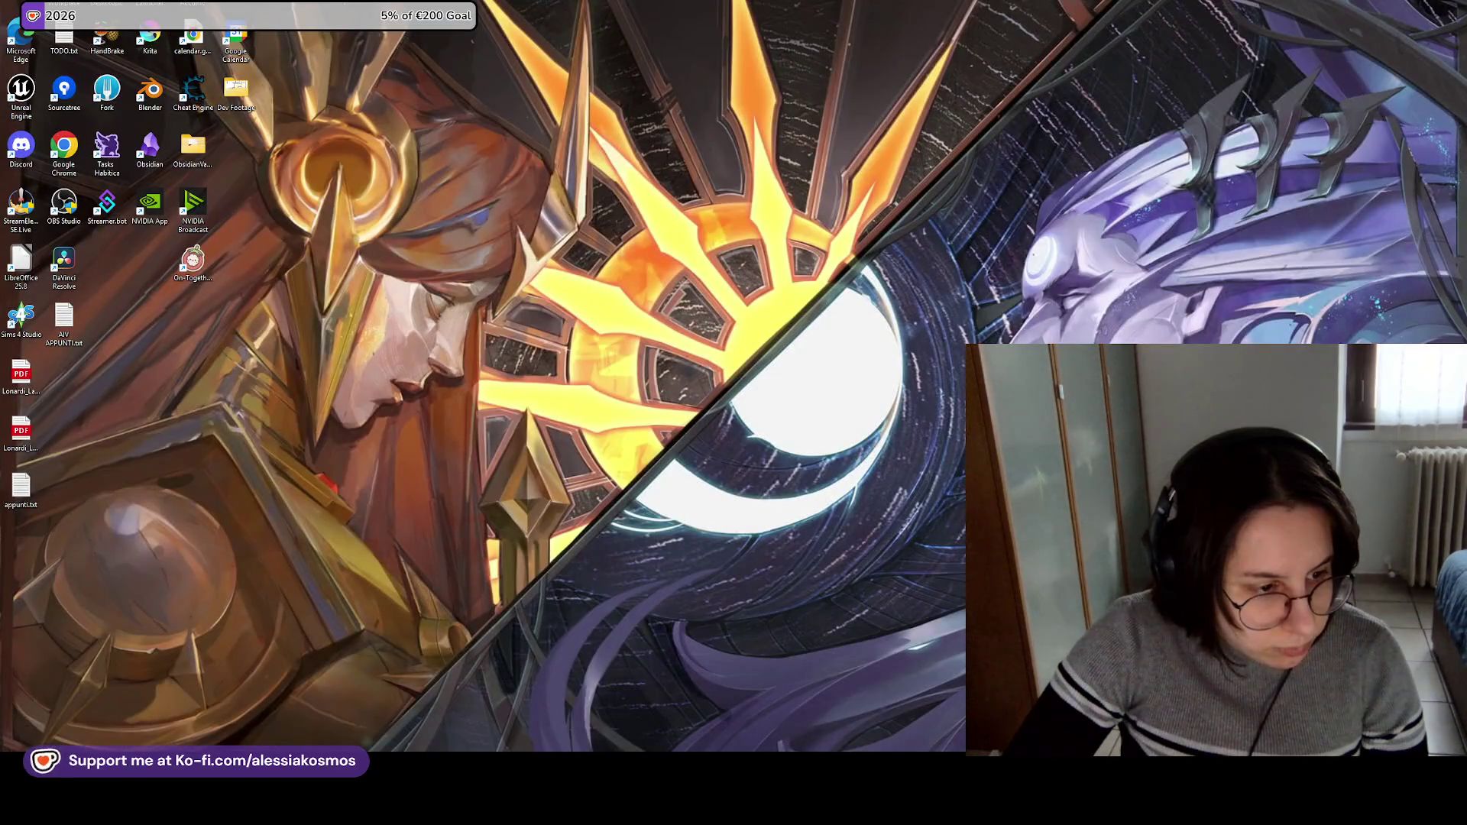
pyautogui.press('super+d')
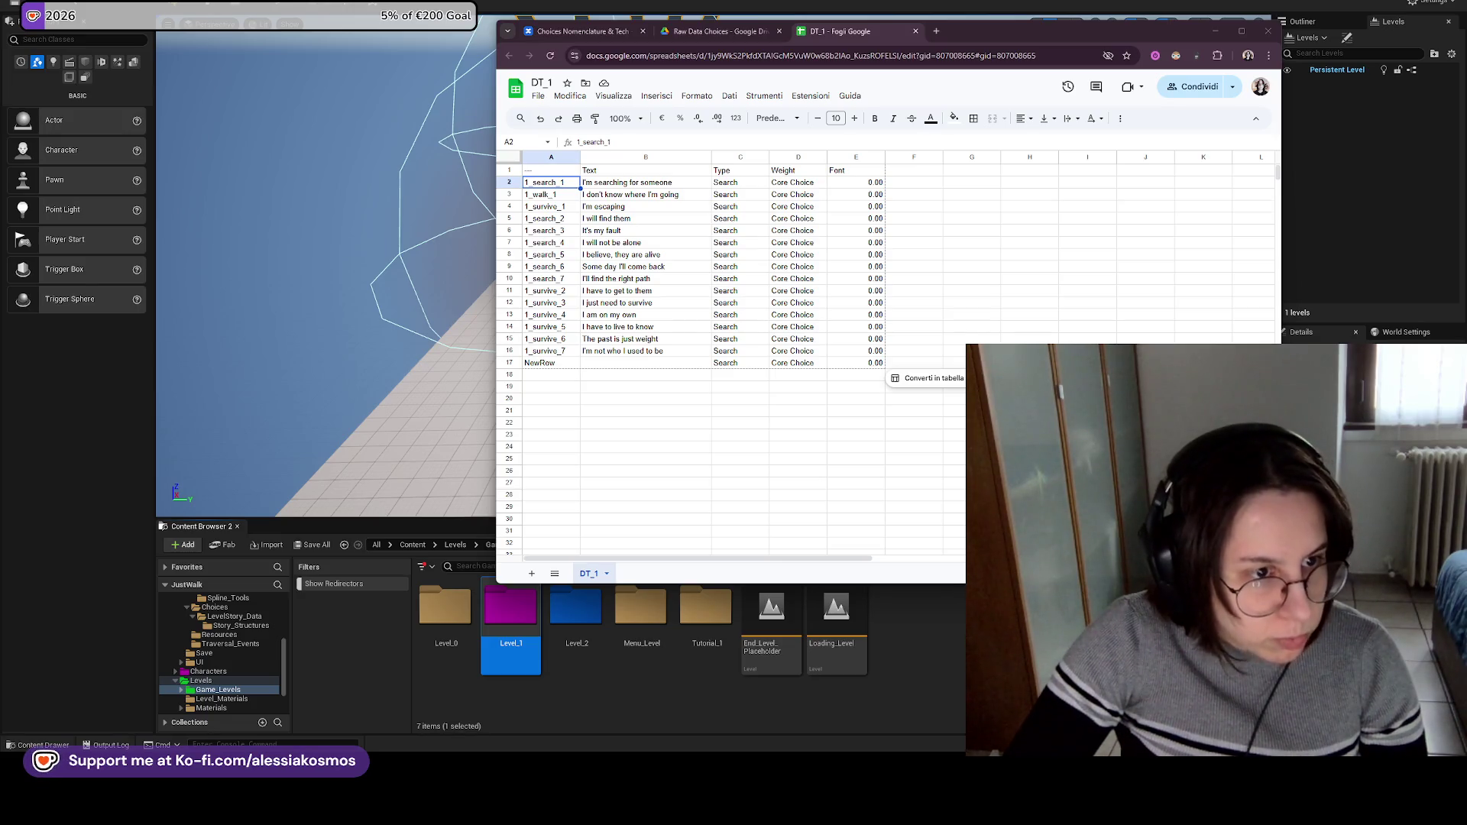
pyautogui.hotkey('alt', 'Tab')
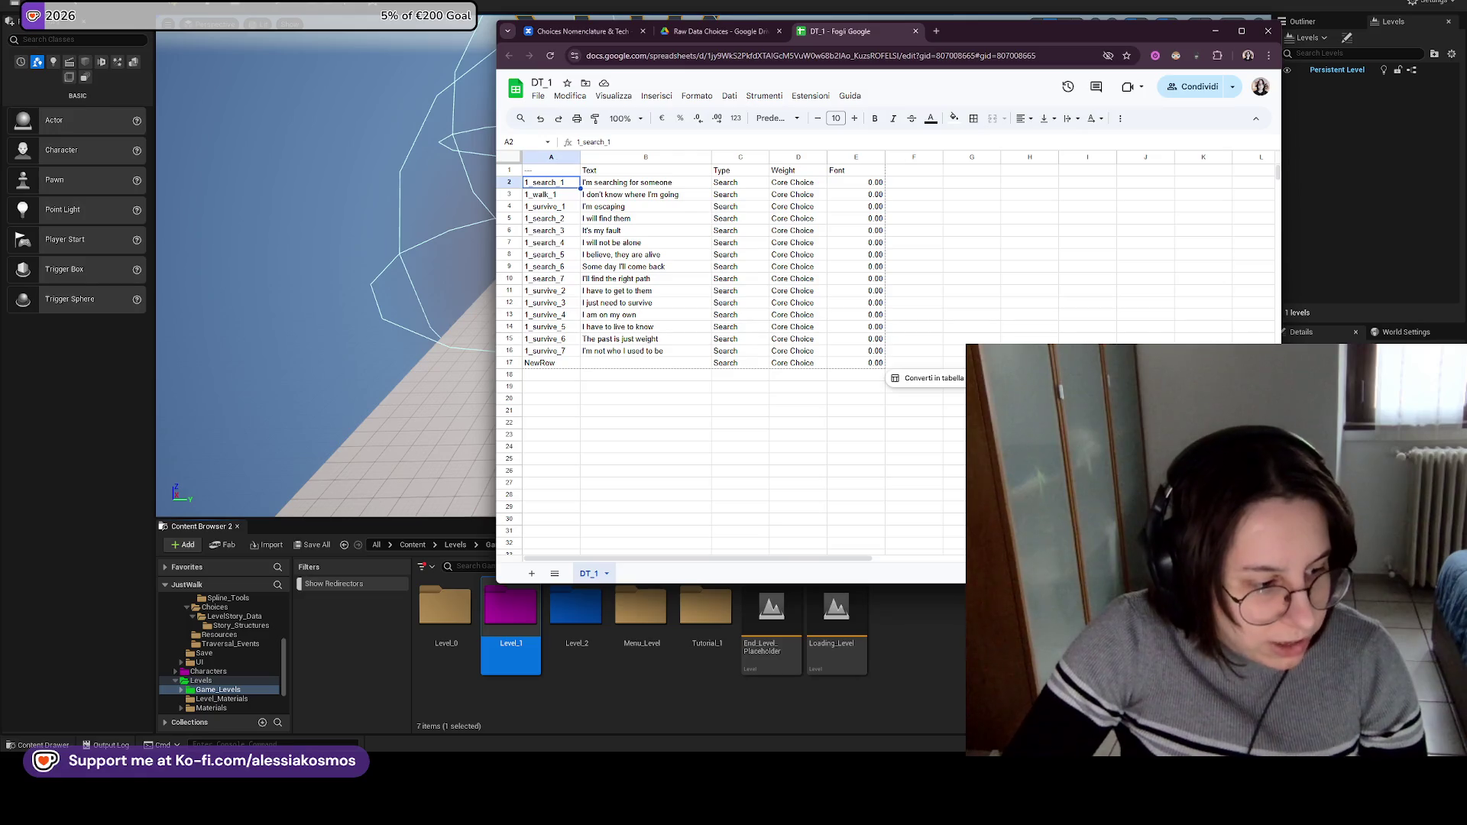
pyautogui.press('super+d')
pyautogui.press('super+d')
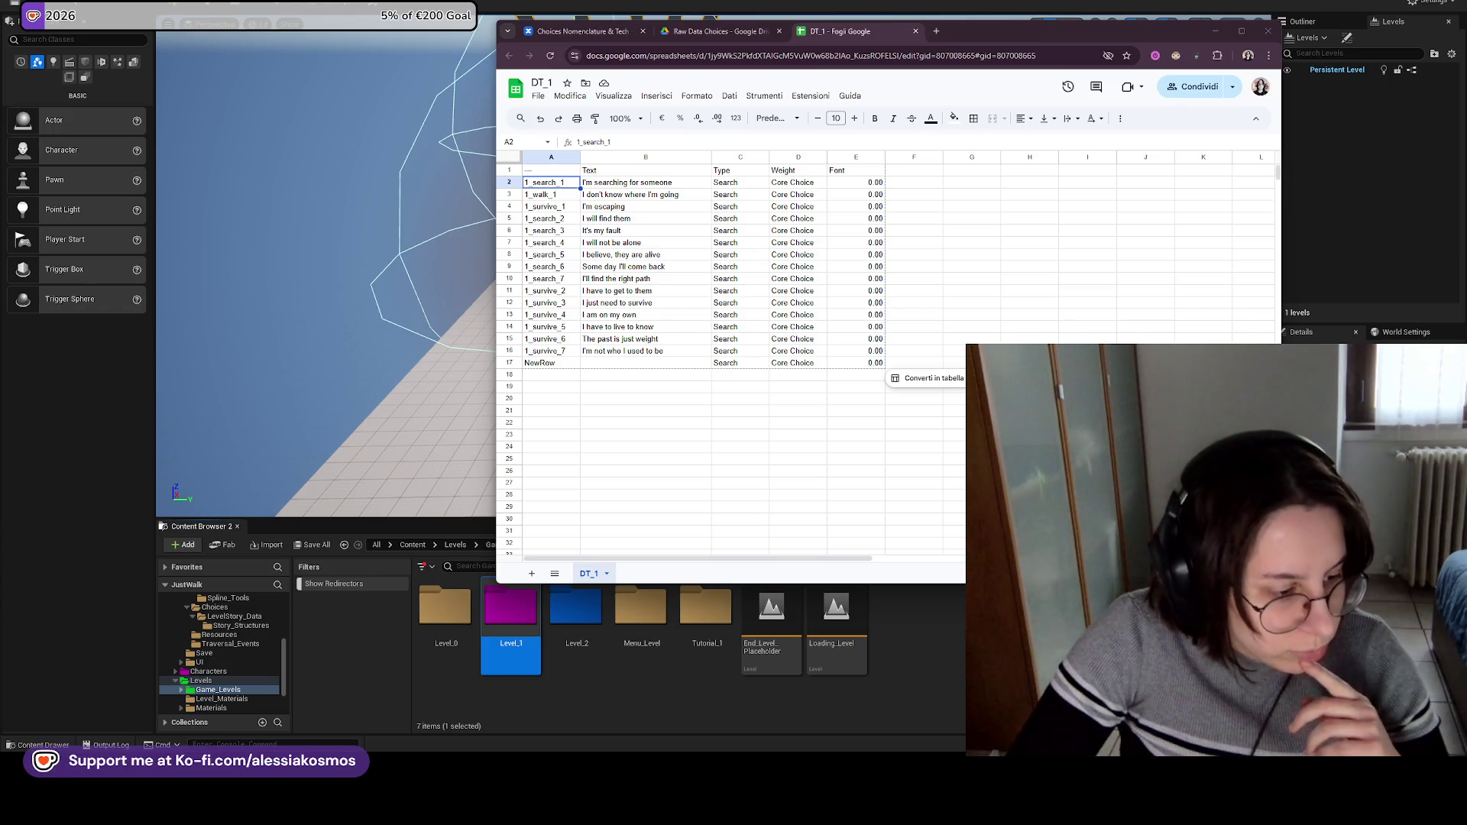
pyautogui.press('super+d')
pyautogui.press('super+d')
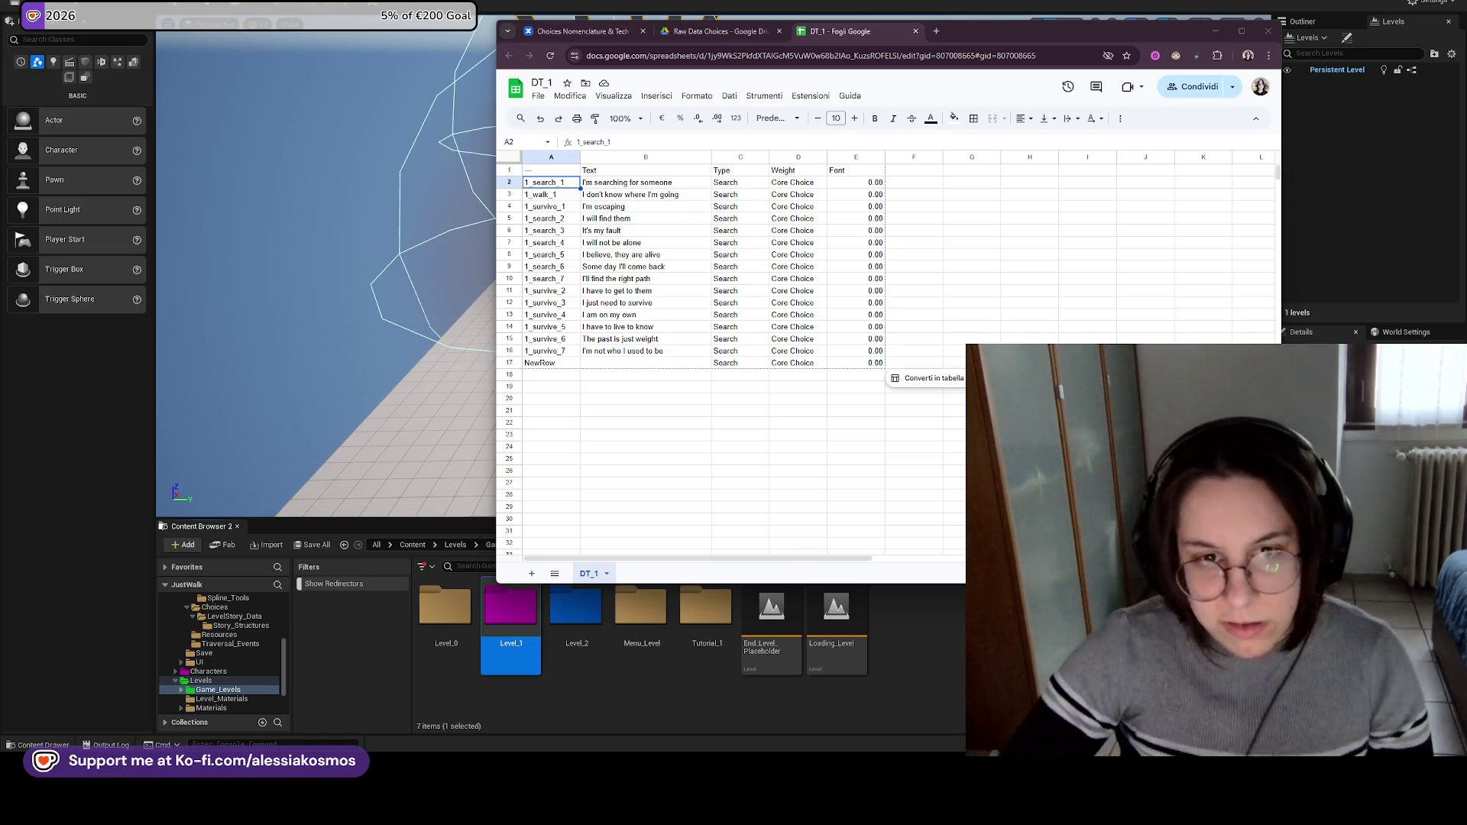
# Select the 'I'm searching for someone' cell, then switch to the Choices Nomenclature & Tech Confluence page.
pyautogui.click(600, 220)
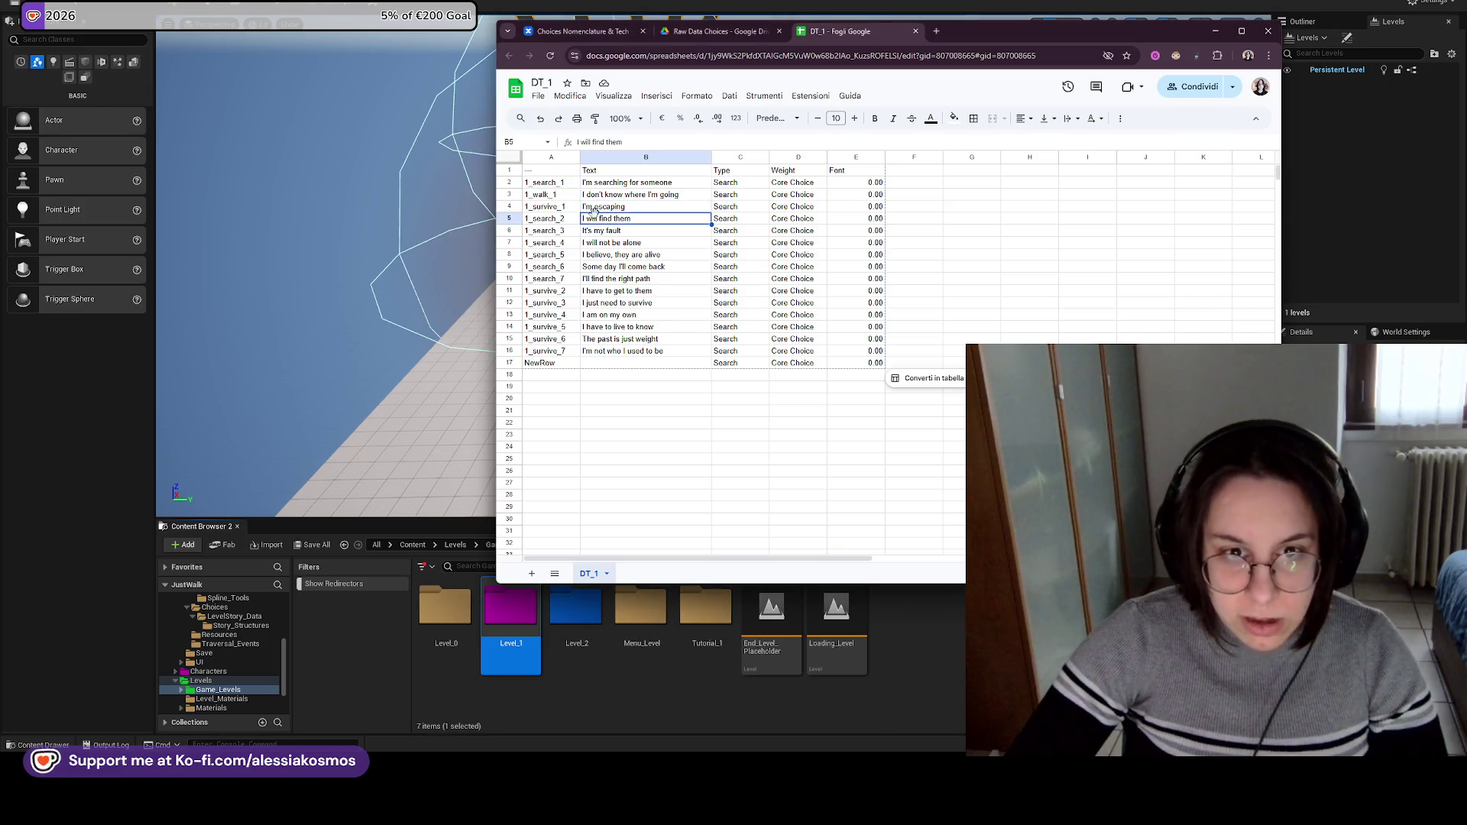
pyautogui.click(550, 182)
pyautogui.click(635, 182)
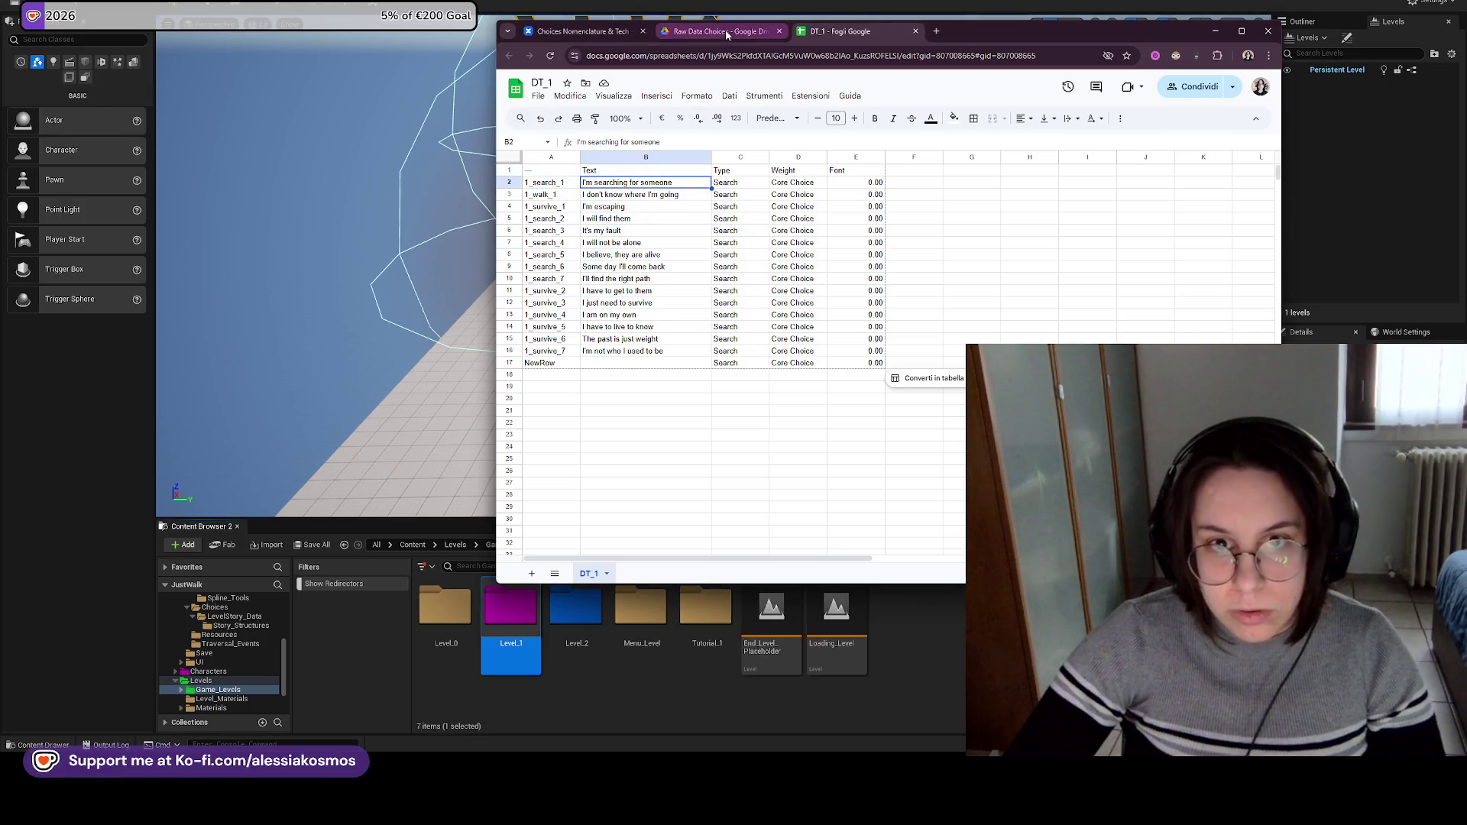
pyautogui.click(726, 30)
pyautogui.click(593, 32)
pyautogui.hotkey('ctrl', 'z')
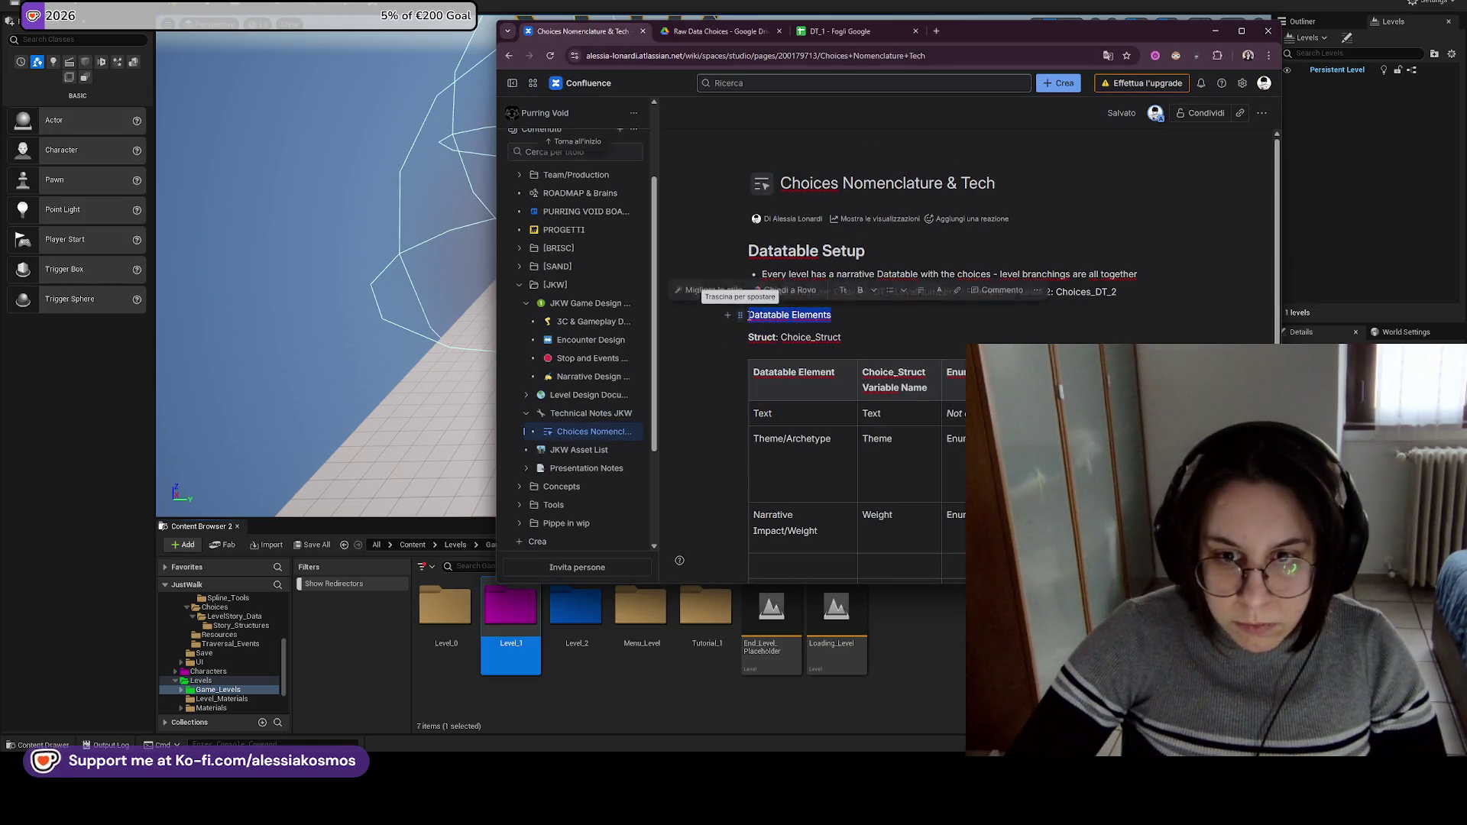
# Make the Datatable Elements line a Titolo 1 heading.
pyautogui.click(843, 288)
pyautogui.click(924, 337)
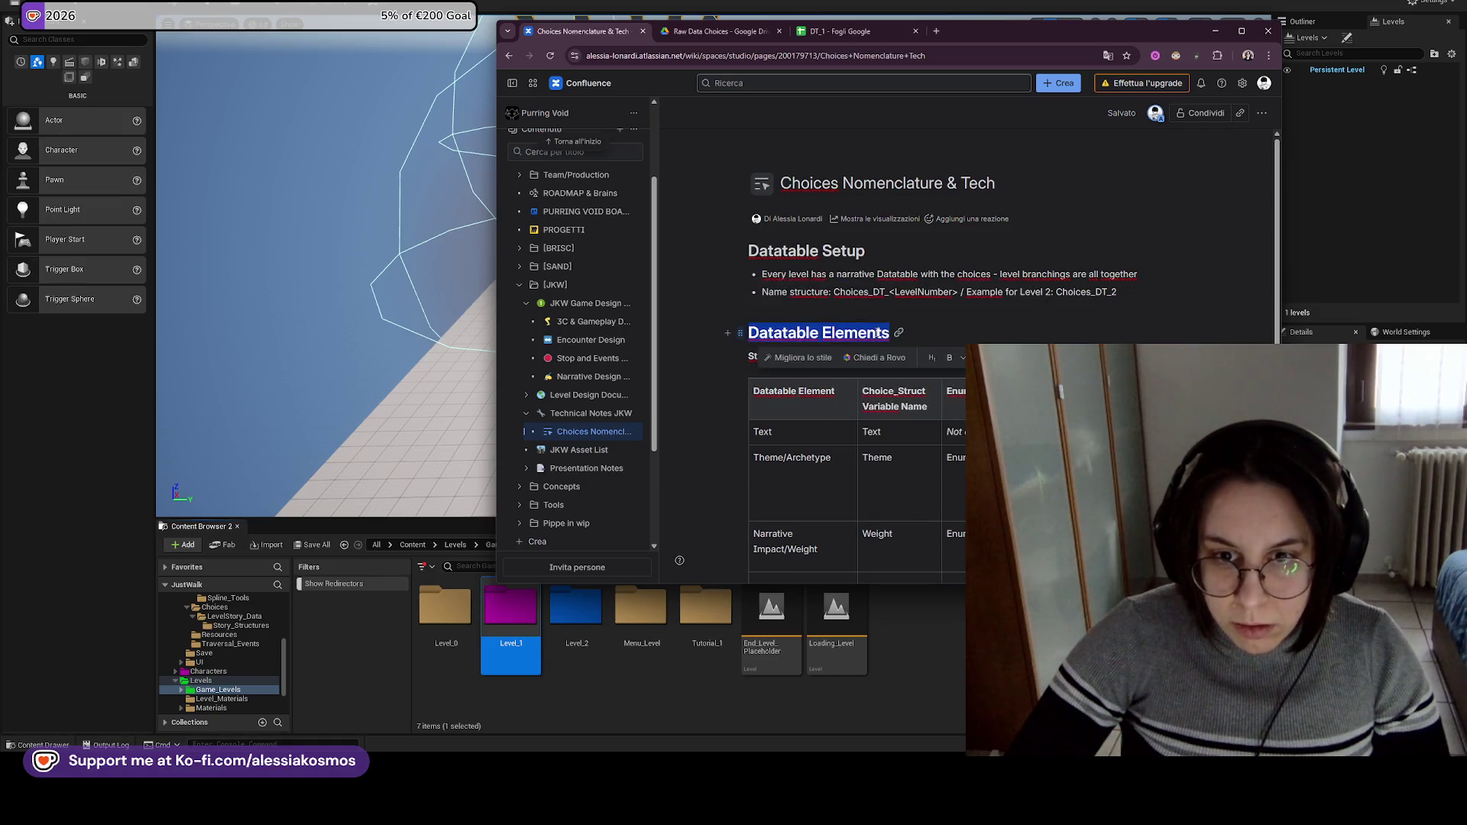
pyautogui.scroll(-1, 918, 347)
pyautogui.scroll(-2, 917, 347)
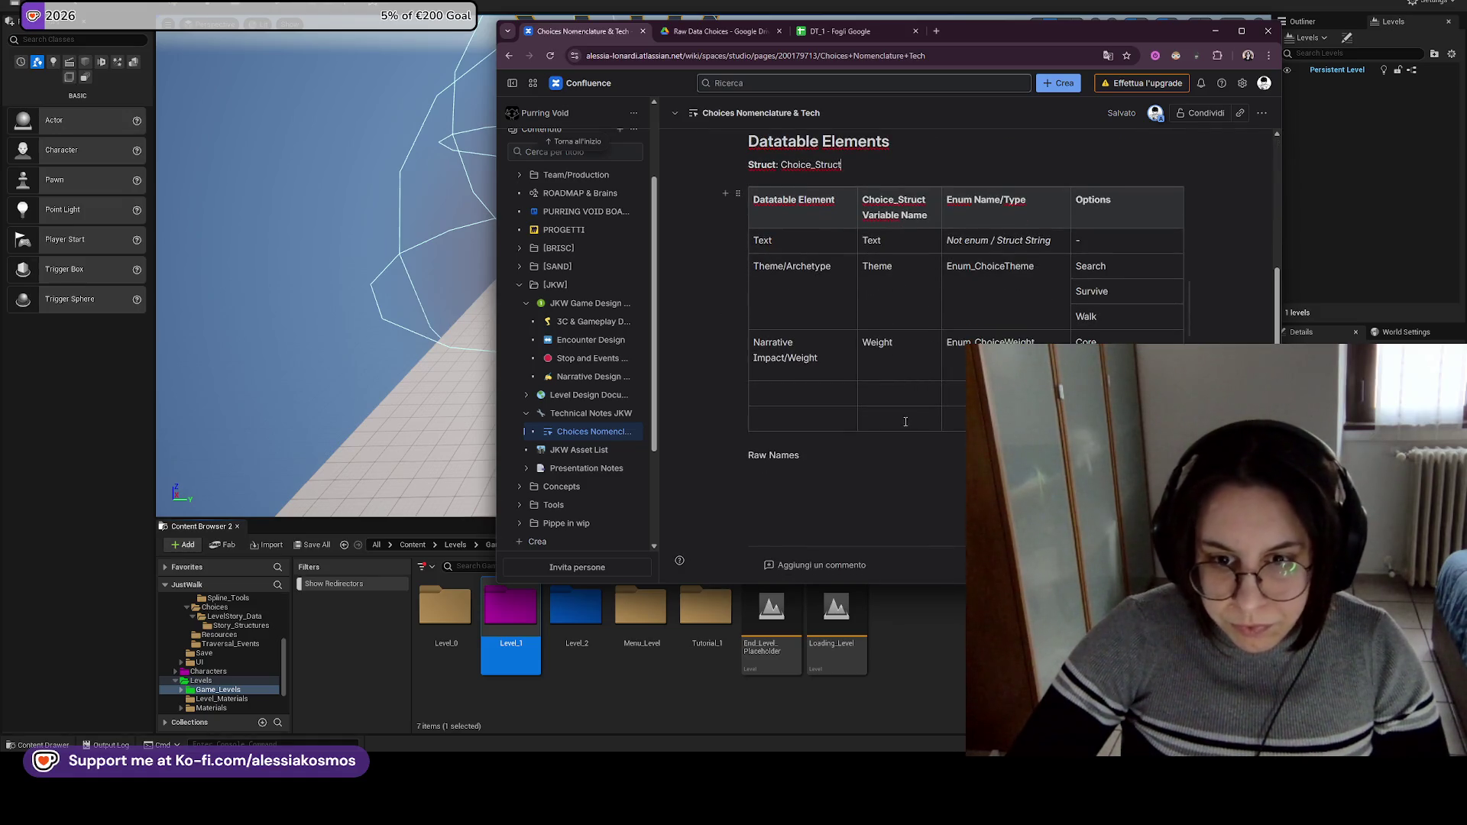
# Select the Raw Names line below the table and make it a Titolo 1 heading.
pyautogui.moveTo(749, 456); pyautogui.dragTo(822, 463)
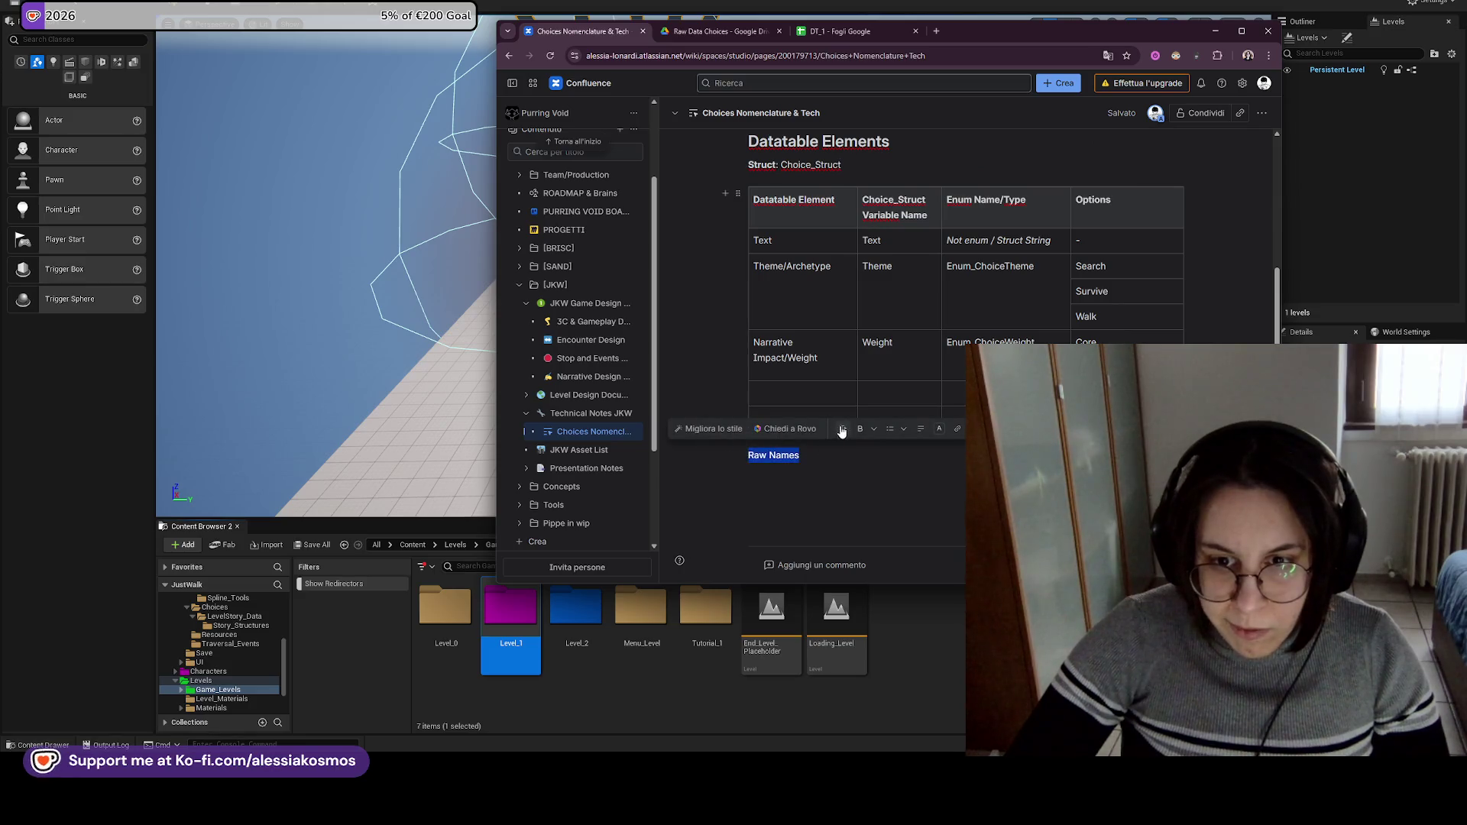
pyautogui.click(843, 429)
pyautogui.click(879, 288)
pyautogui.click(819, 453)
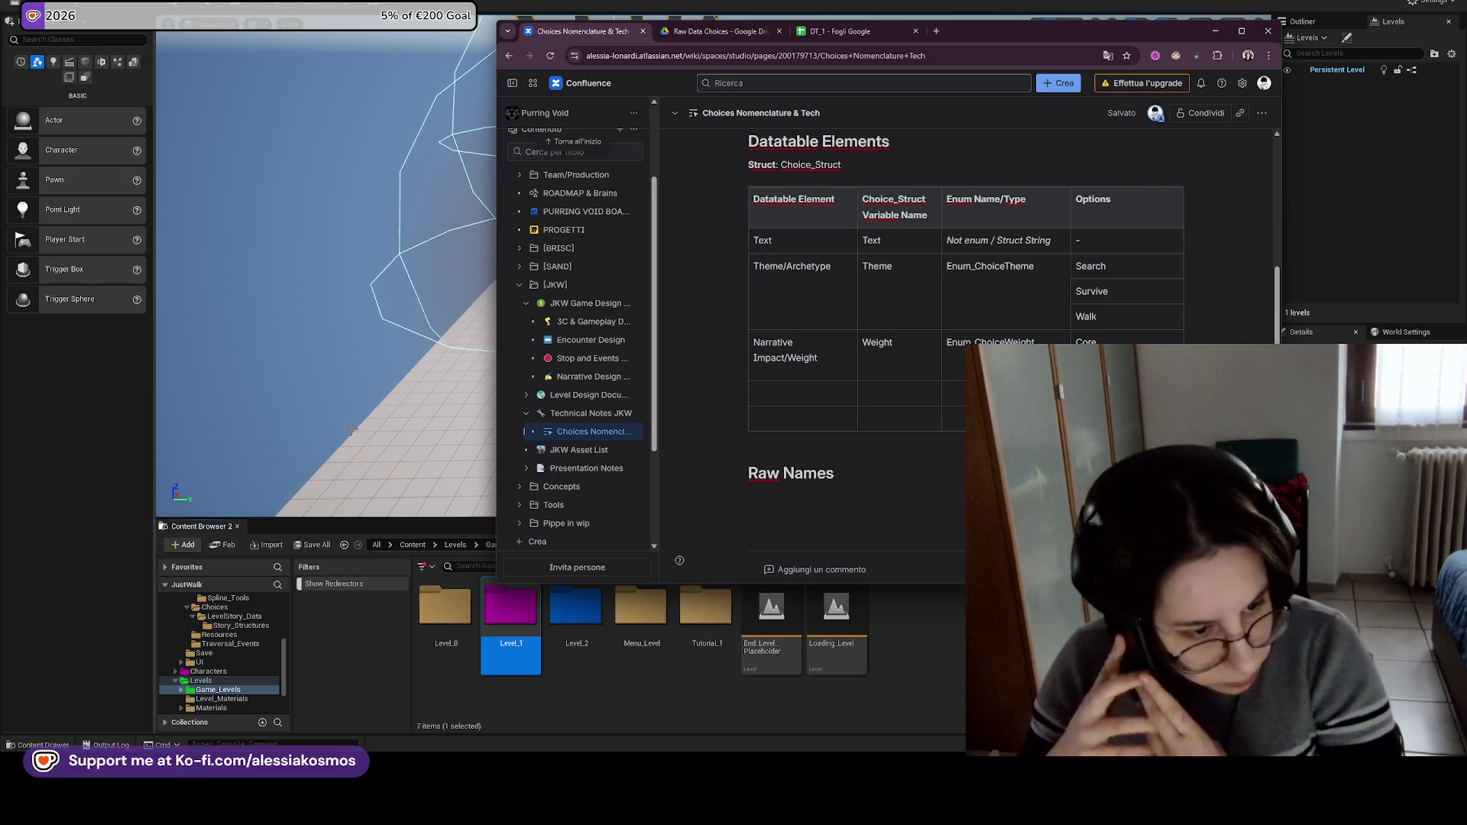
pyautogui.moveTo(886, 764)
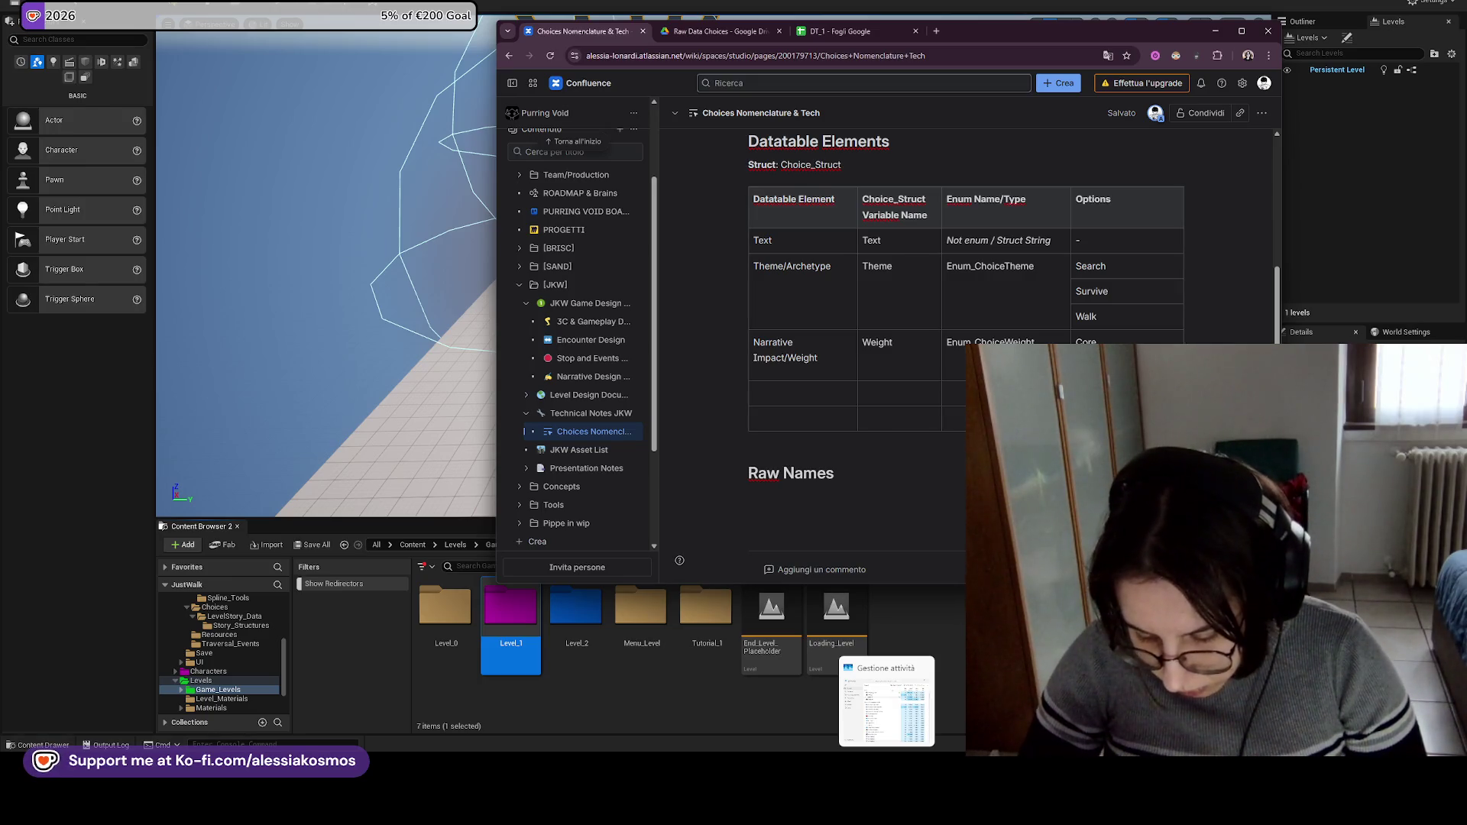
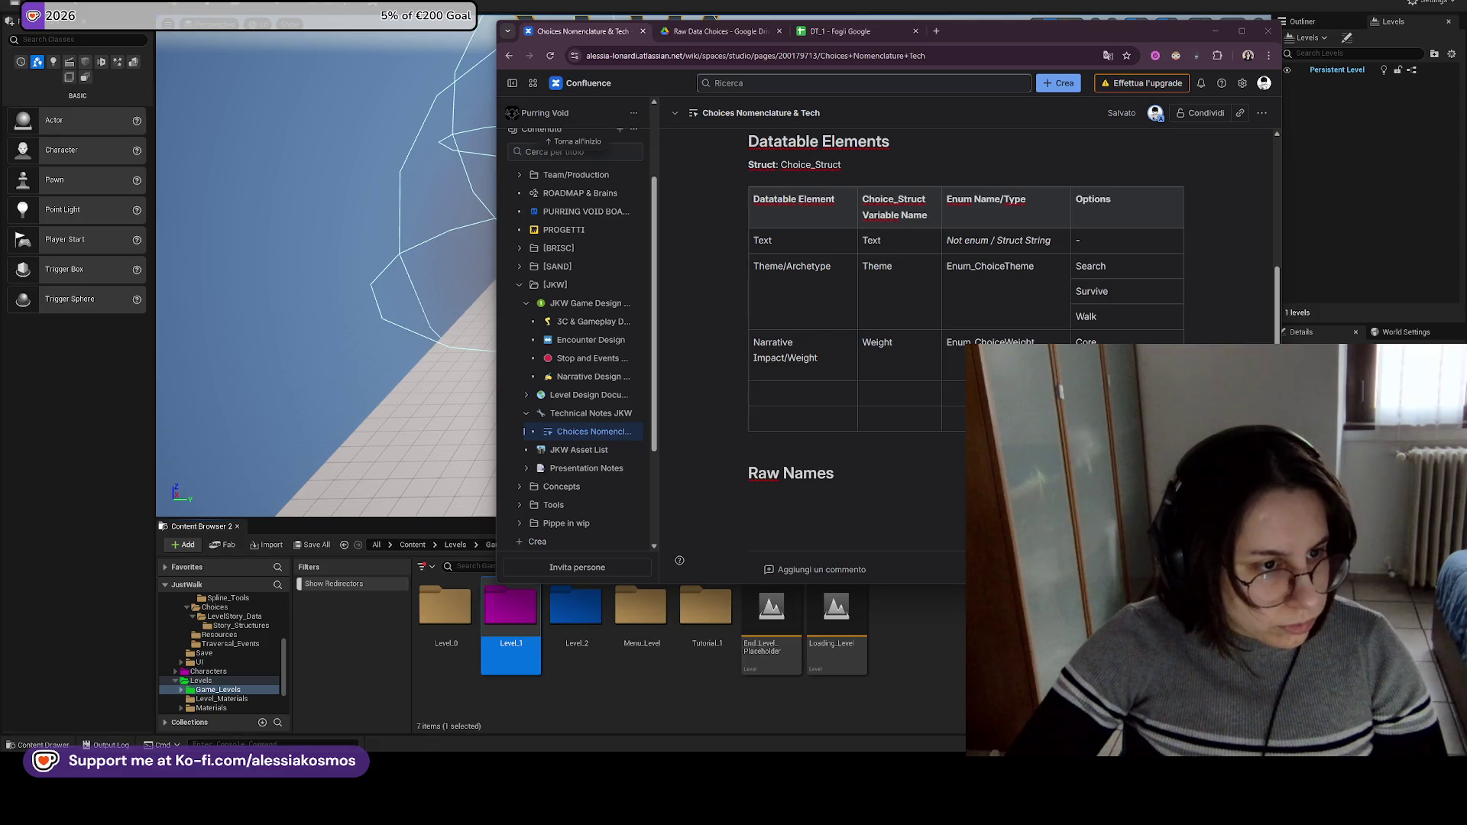
# Glance at the Confluence Raw Names heading, then return to the JustWalk editor.
pyautogui.hotkey('alt', 'Tab')
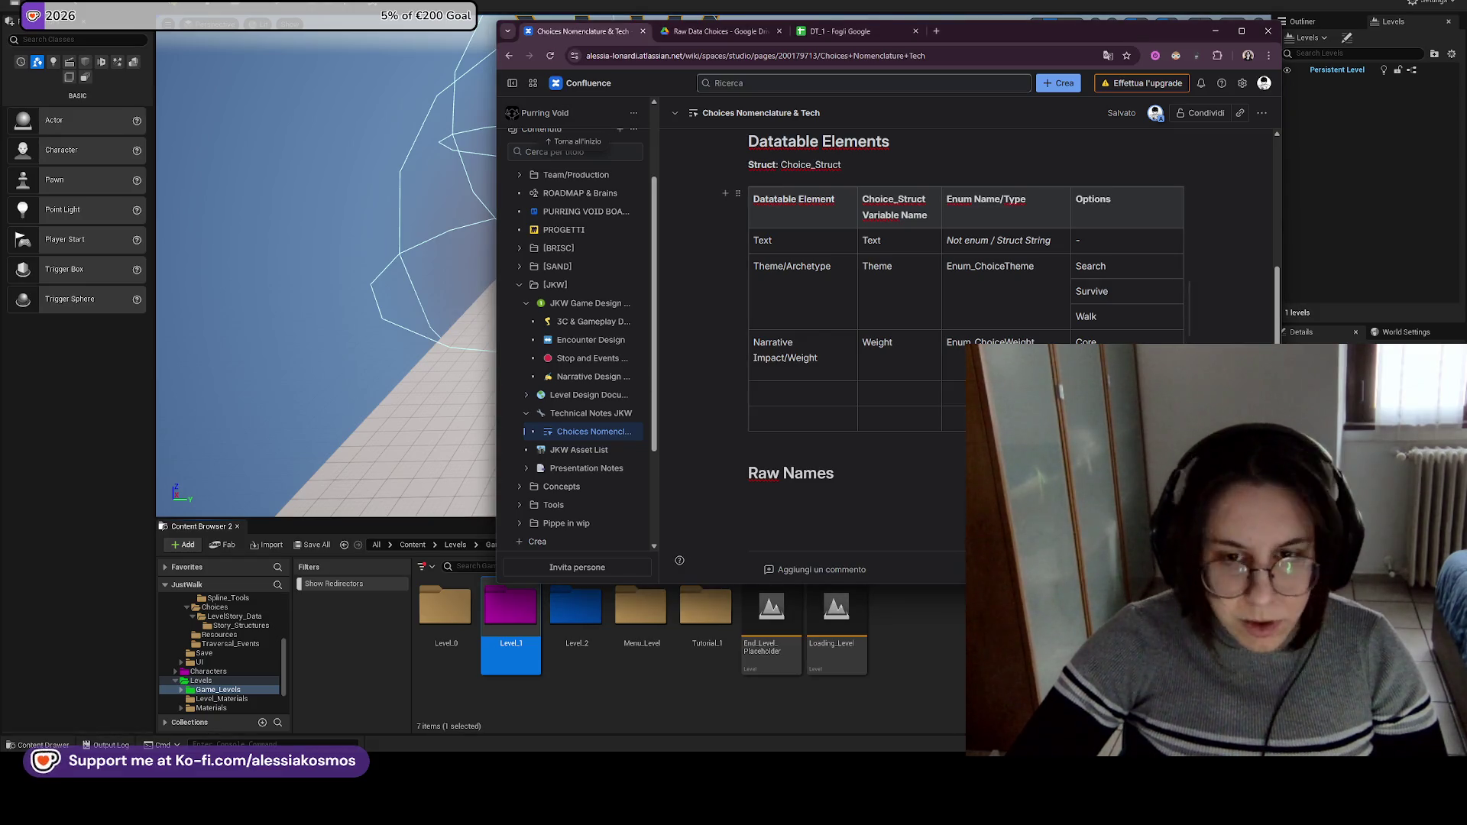
pyautogui.click(881, 475)
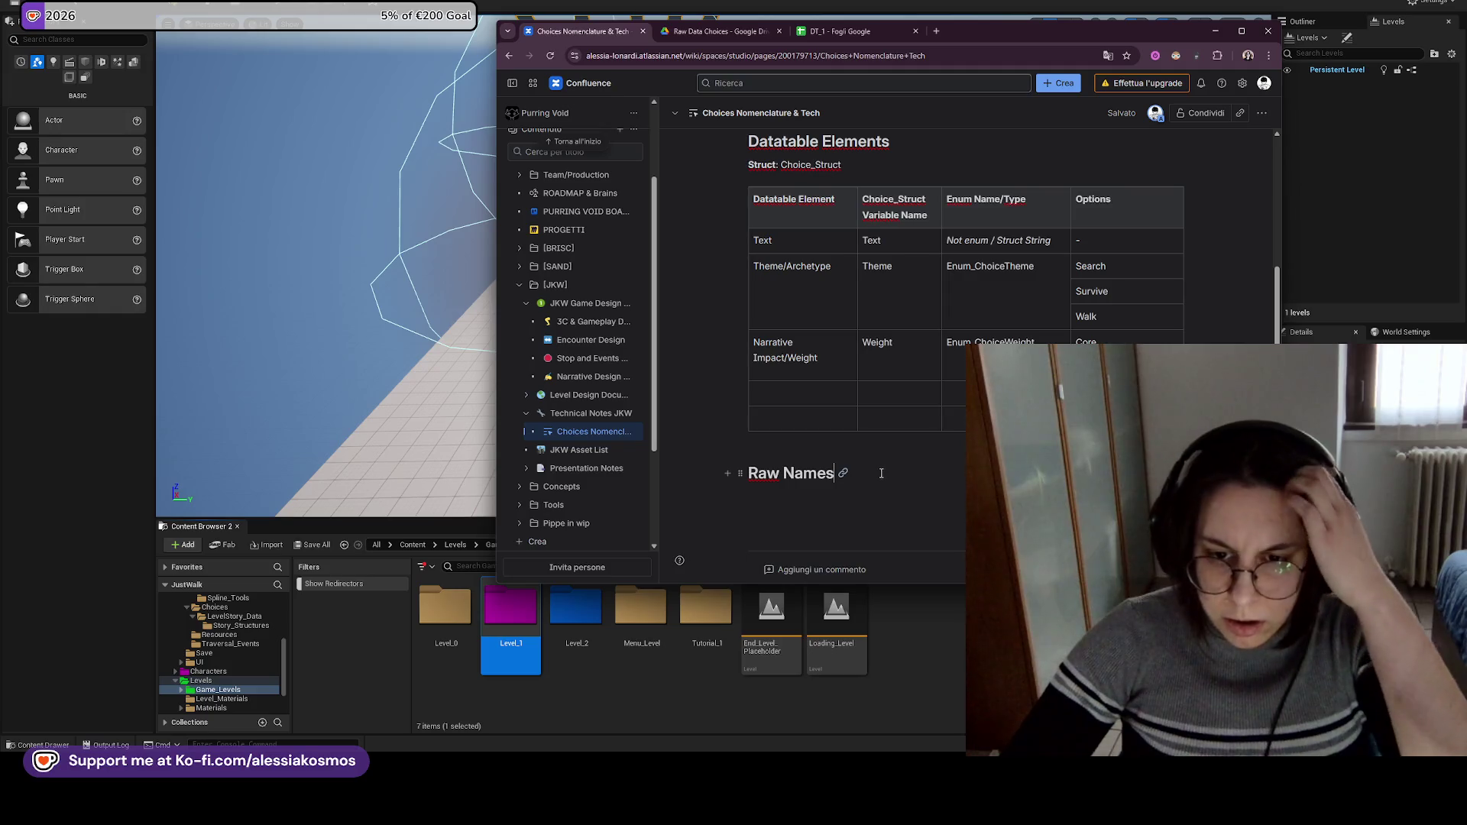
pyautogui.moveTo(986, 810)
pyautogui.moveTo(1062, 711)
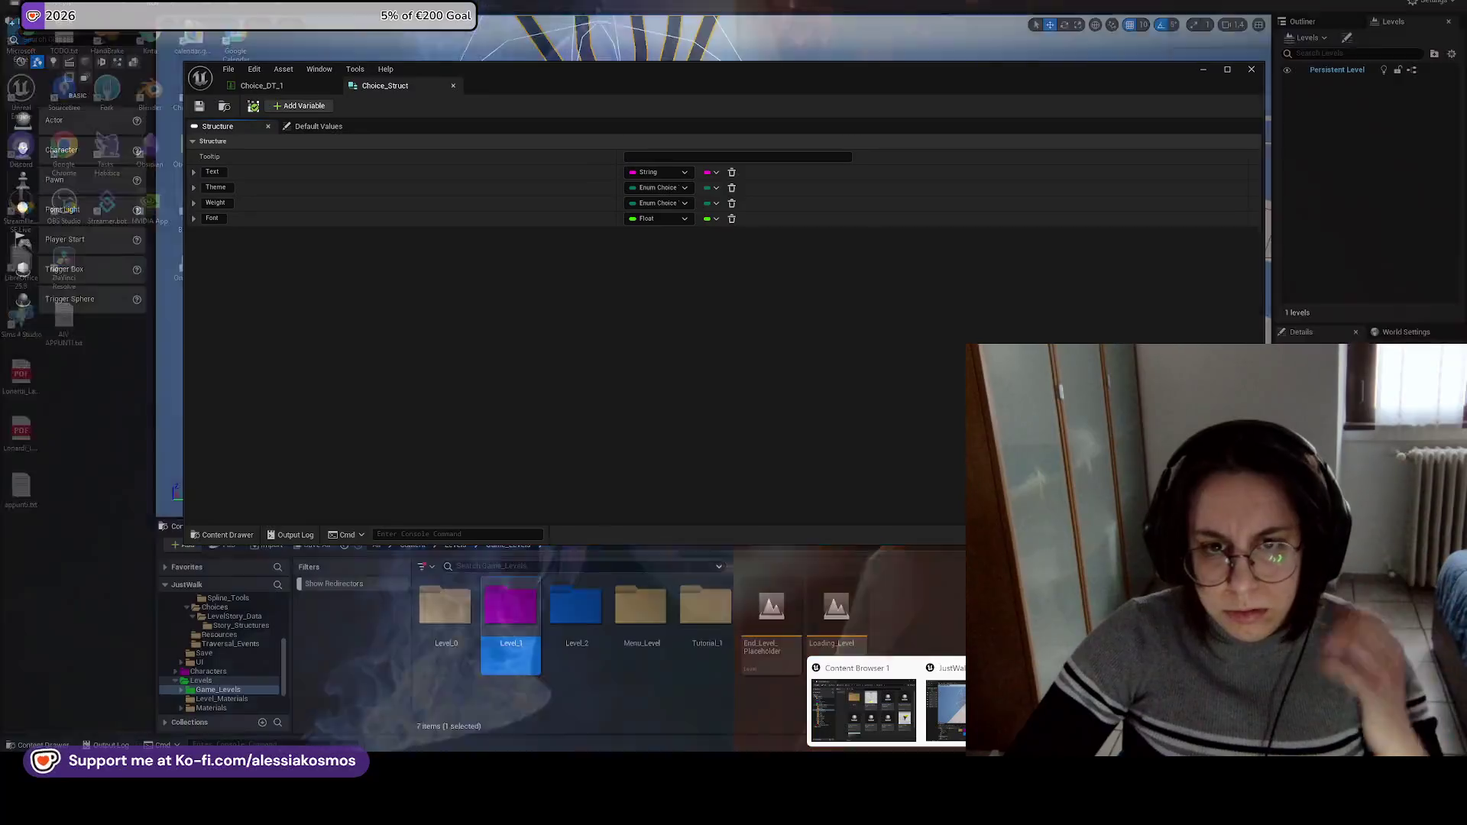
pyautogui.click(979, 711)
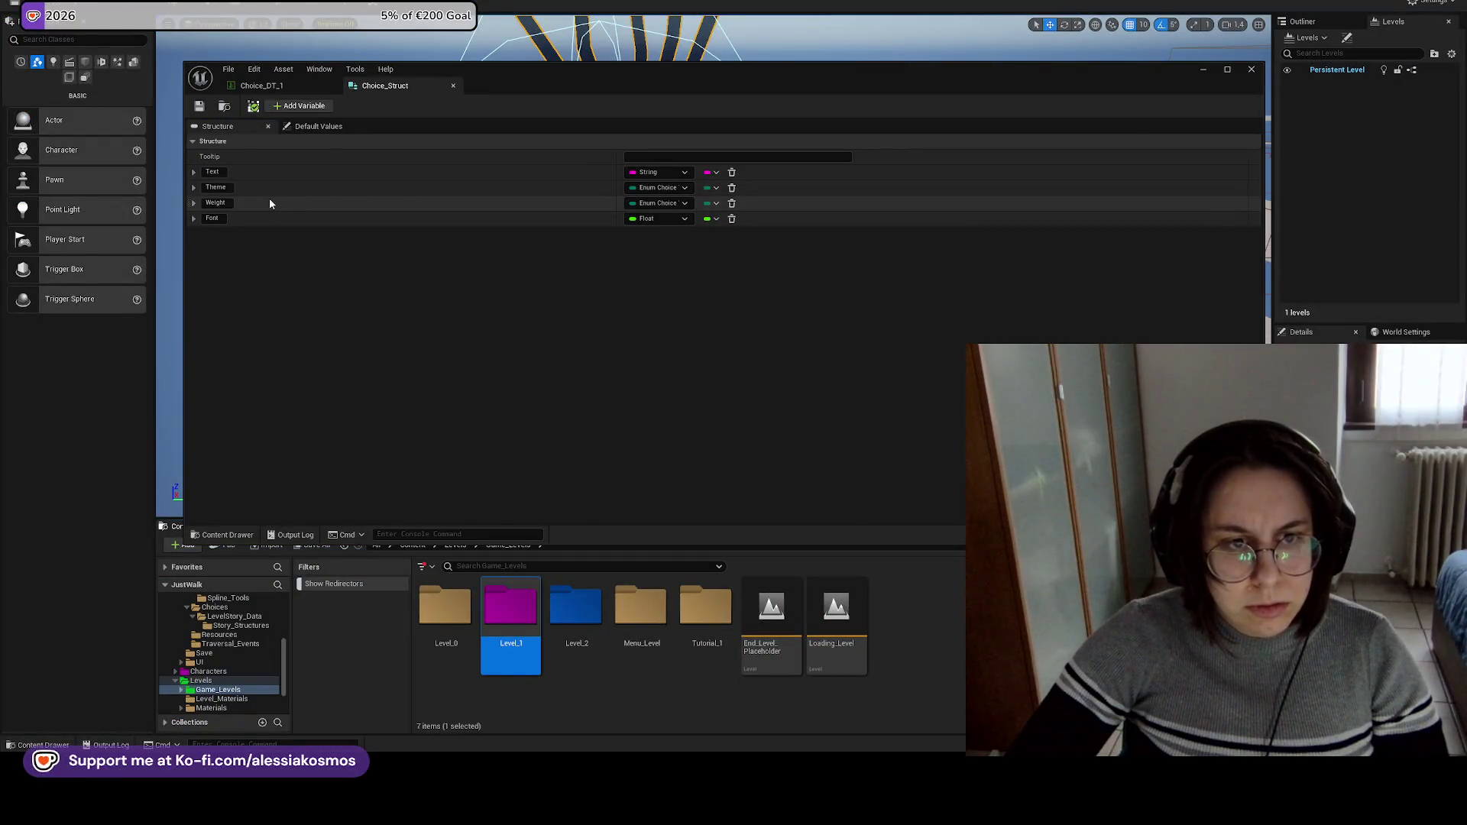
# Inspect the Font variable in Choice_Struct and compare it with the Choice_DT_1 table.
pyautogui.click(193, 220)
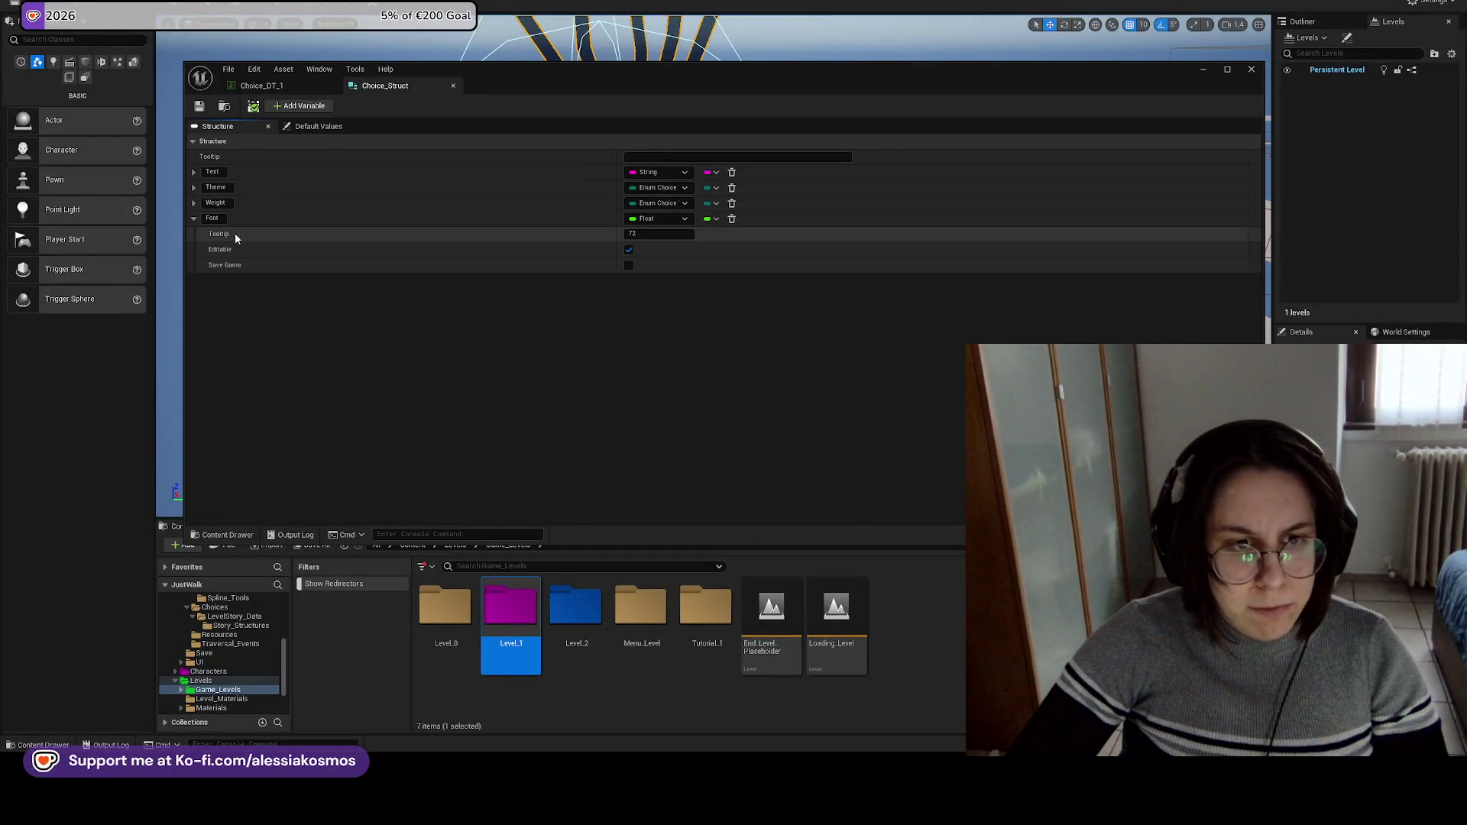
pyautogui.doubleClick(213, 218)
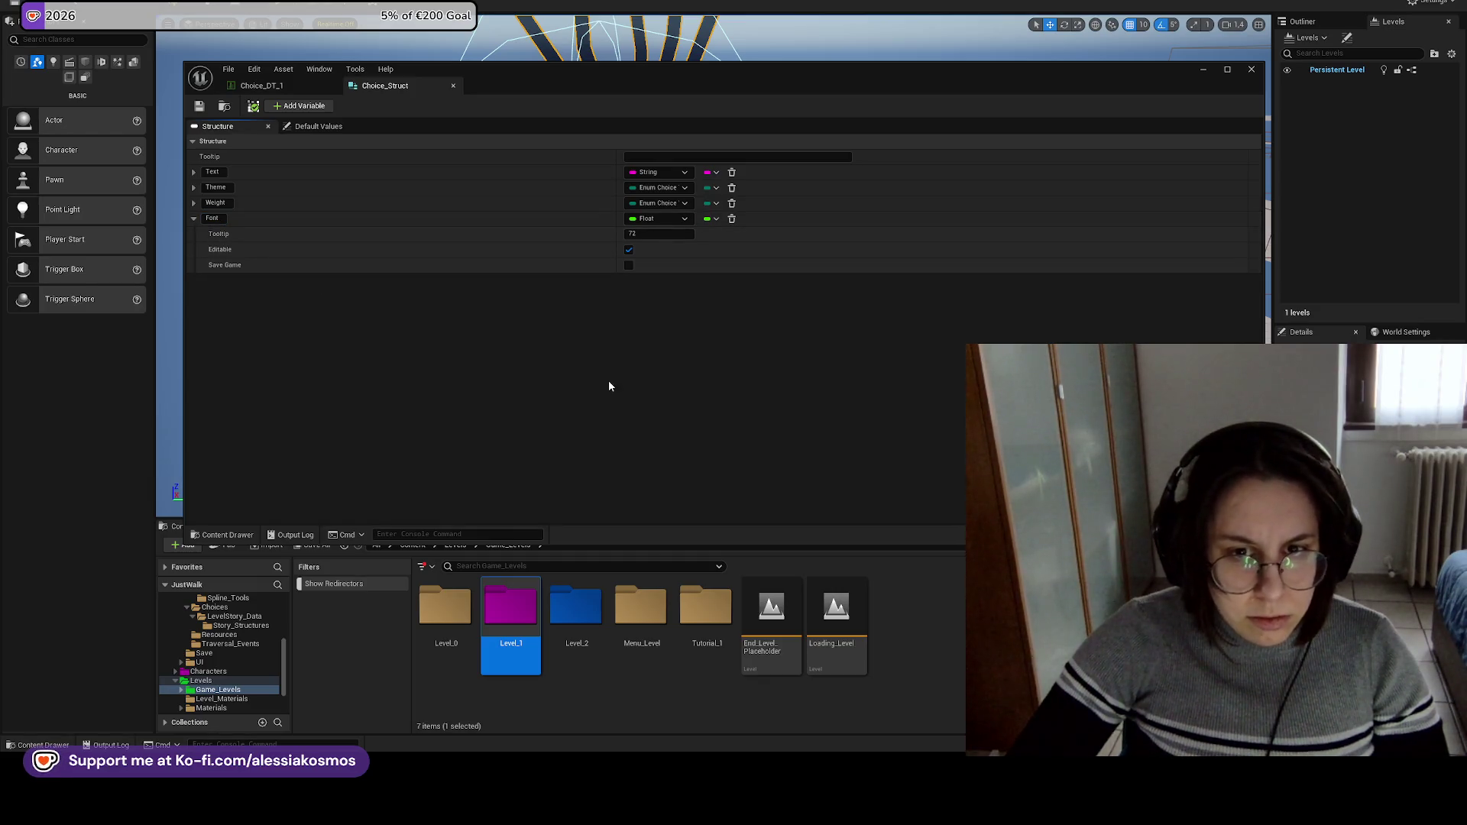
pyautogui.click(917, 696)
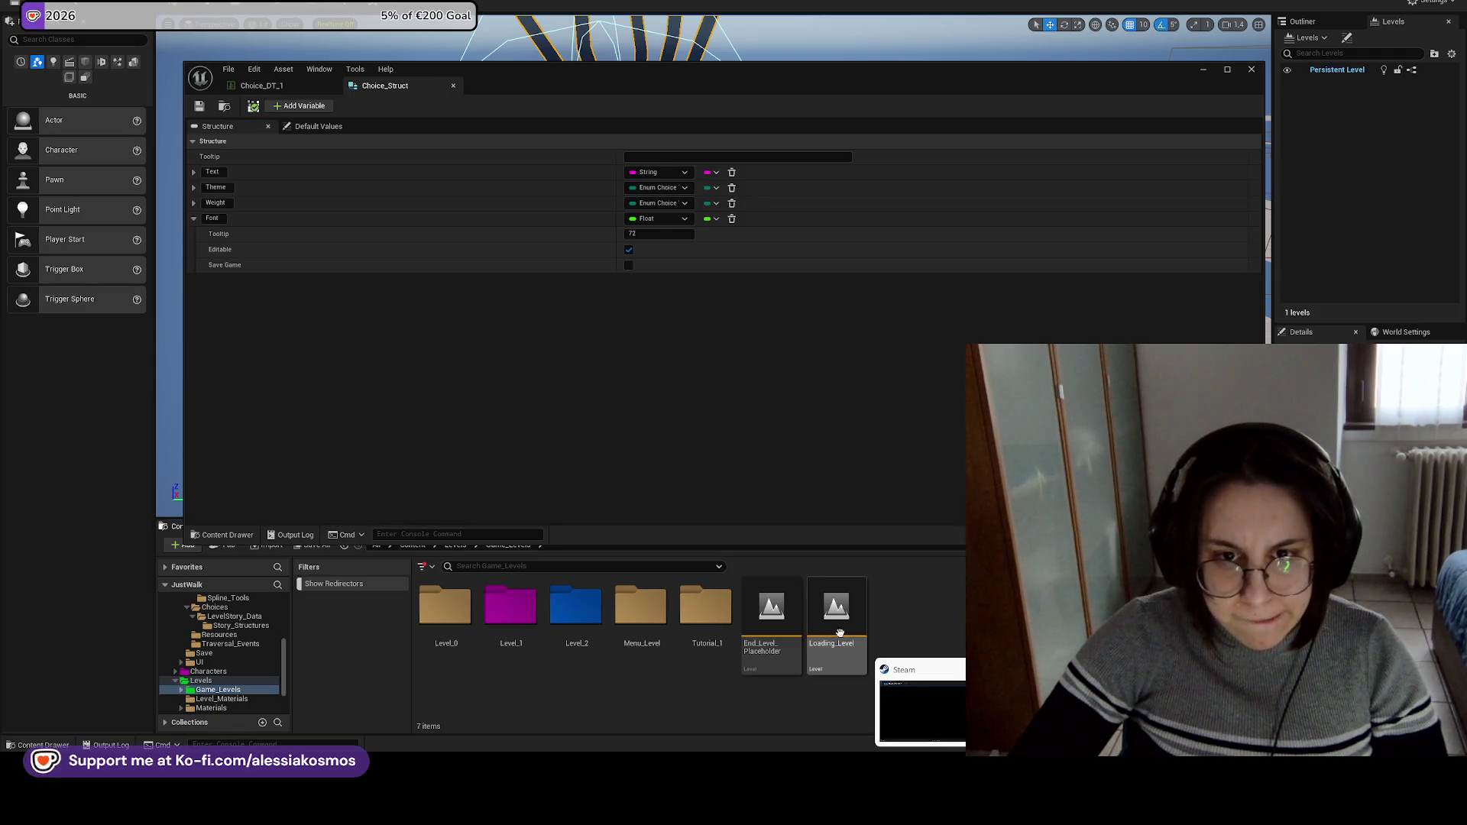
pyautogui.click(279, 85)
pyautogui.click(382, 86)
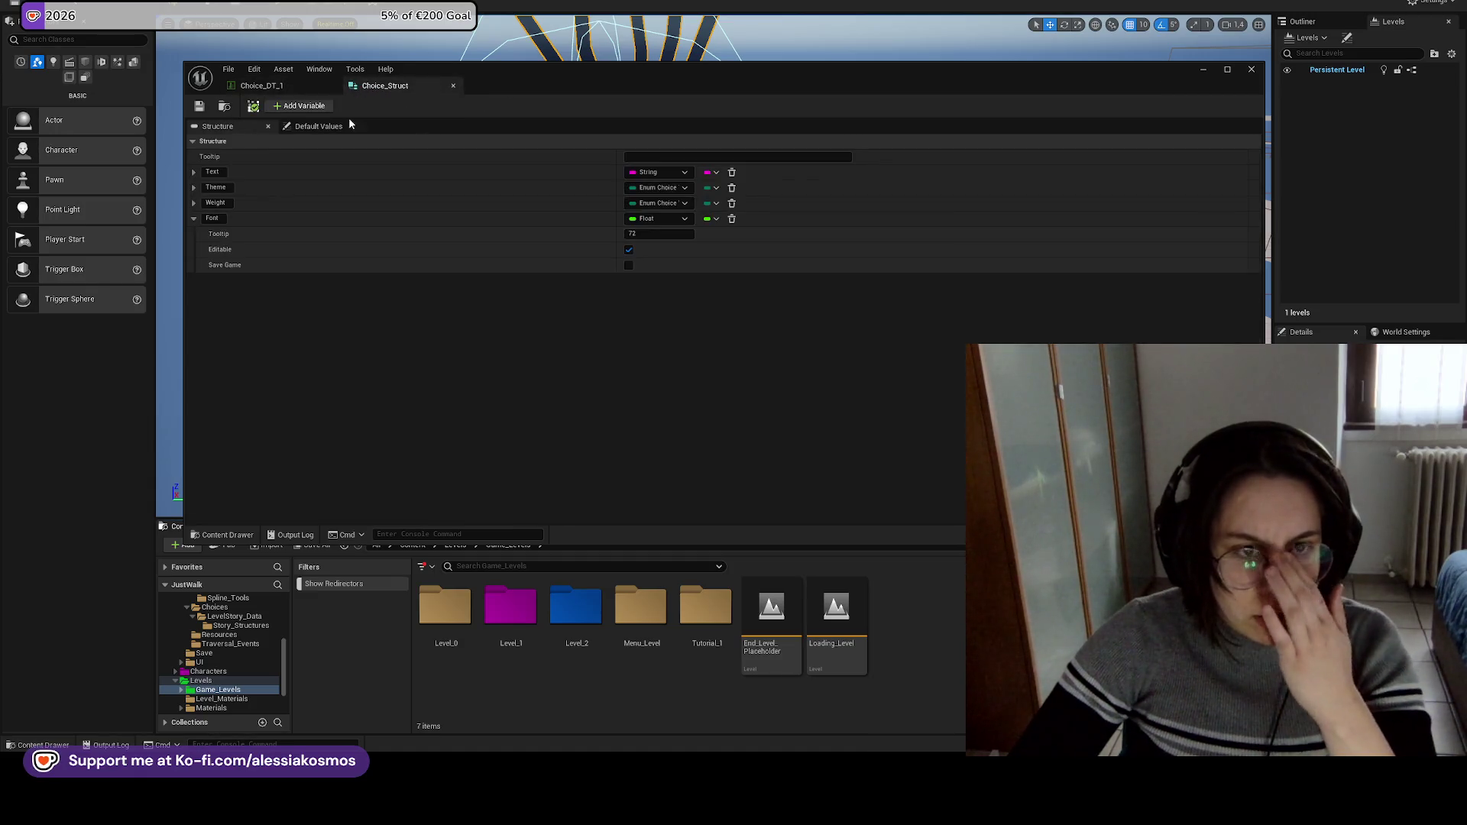
pyautogui.rightClick(257, 221)
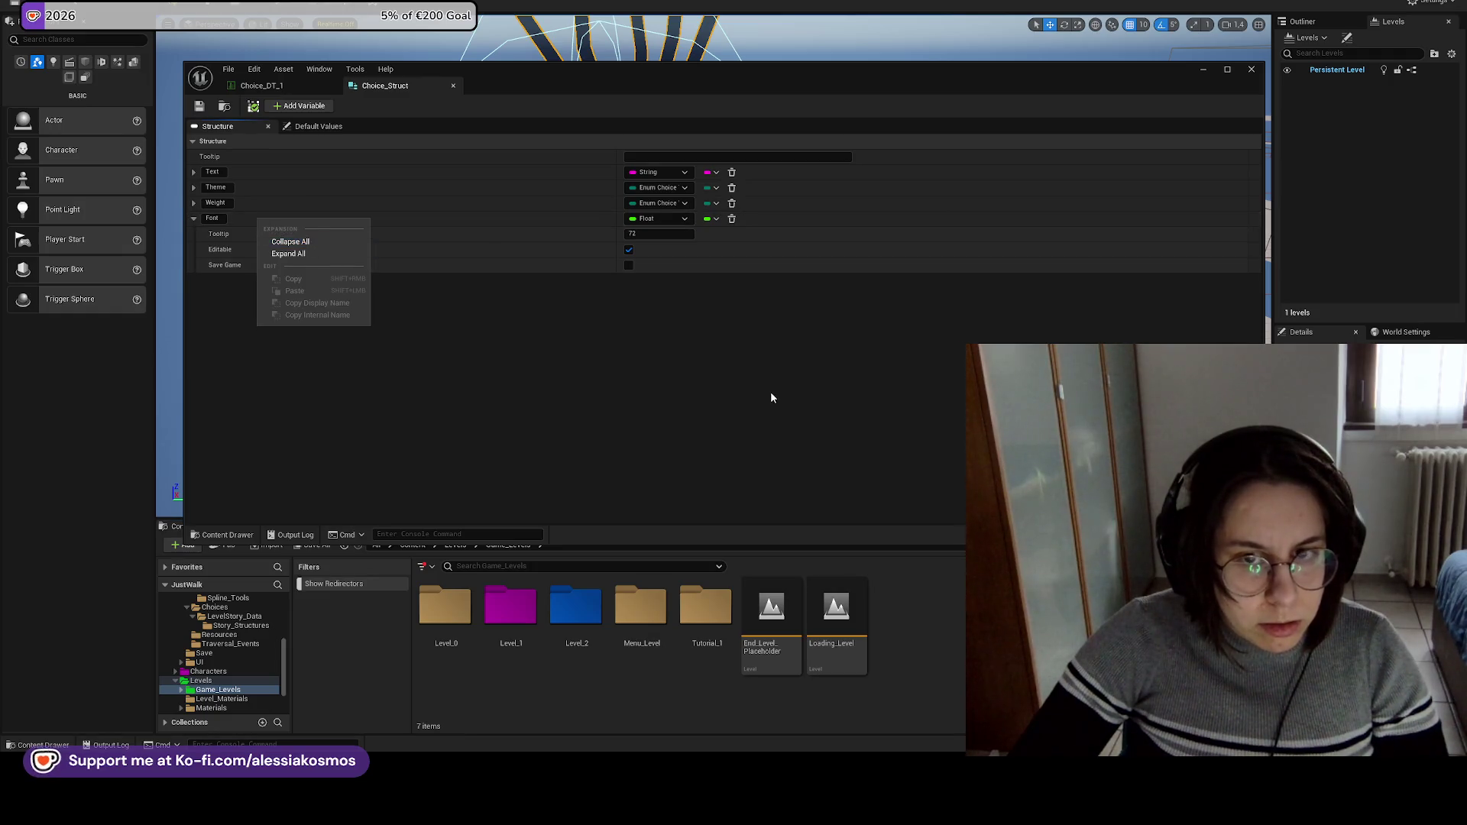
pyautogui.click(760, 373)
# Delete the Font variable from Choice_Struct and confirm Choice_DT_1 no longer shows a Font column.
pyautogui.click(283, 86)
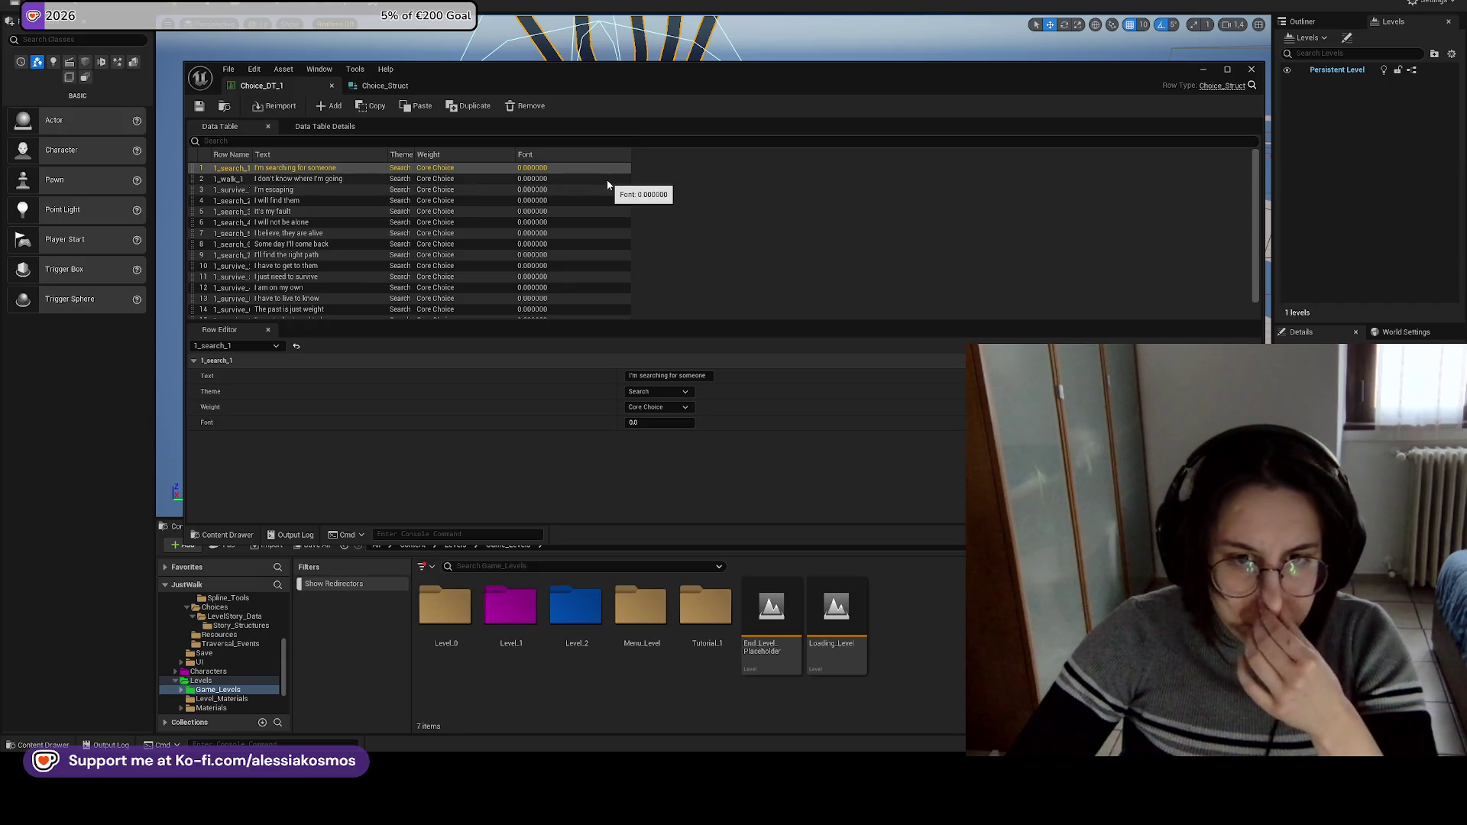
pyautogui.click(390, 86)
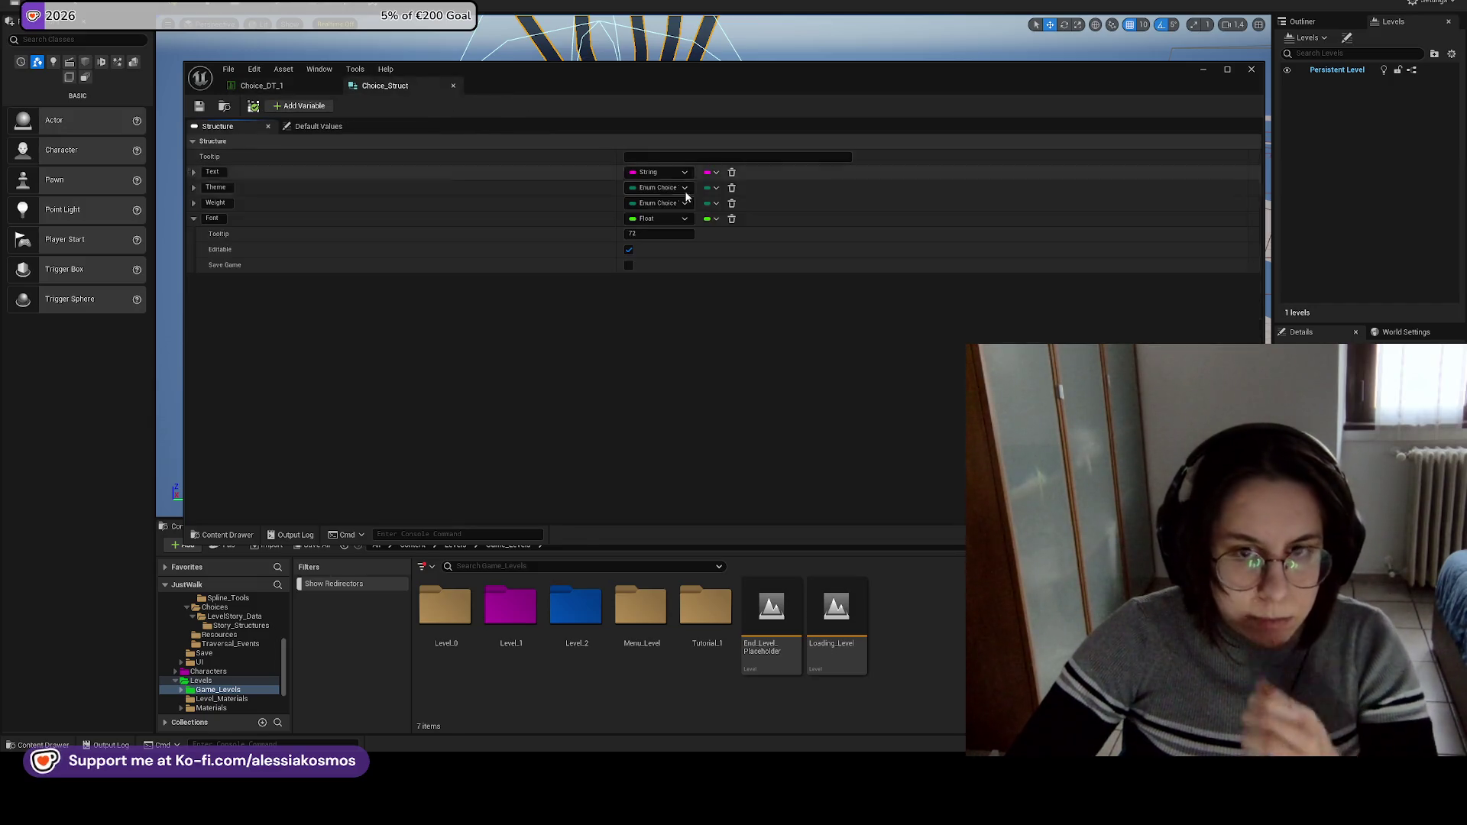
pyautogui.click(731, 219)
pyautogui.click(249, 88)
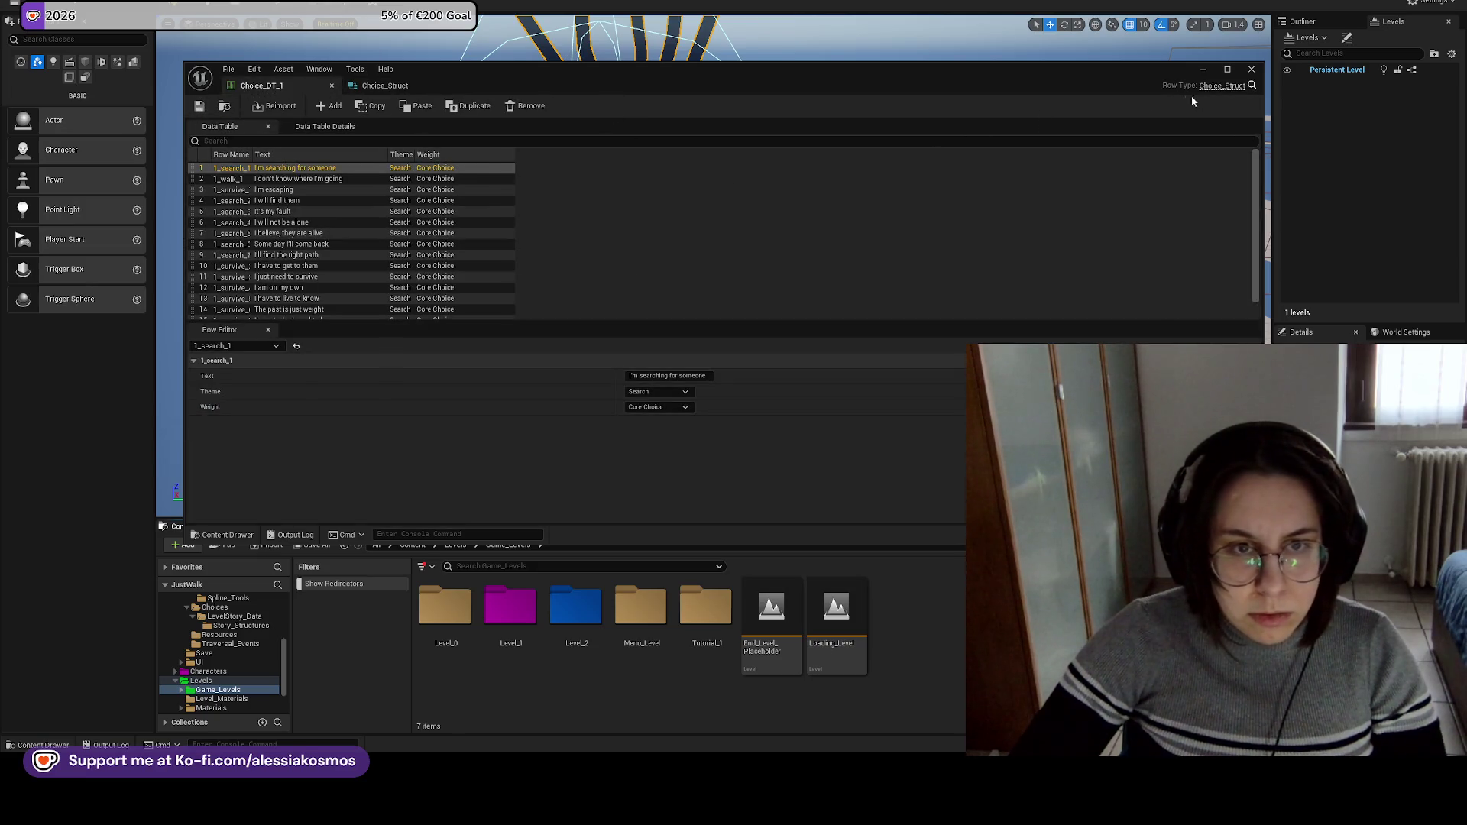
pyautogui.click(1204, 69)
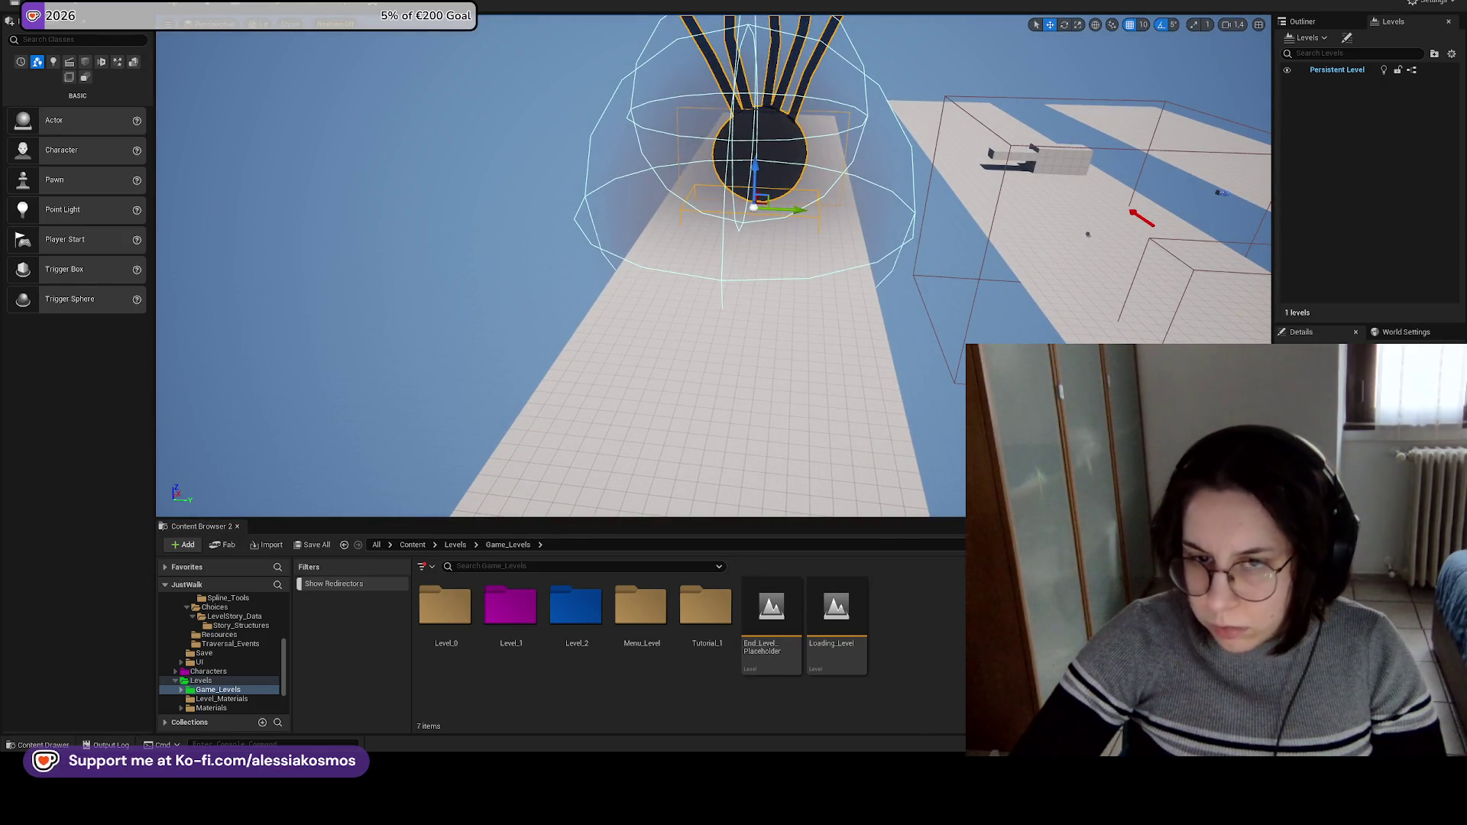
# Play-test the level and open BP_Choice at its broken Out Row Font node from the Message Log.
pyautogui.press('e')
pyautogui.moveTo(642, 282)
pyautogui.mouseDown()
pyautogui.moveTo(557, 272)
pyautogui.moveTo(688, 318)
pyautogui.moveTo(692, 403)
pyautogui.moveTo(645, 314)
pyautogui.mouseUp()
pyautogui.hotkey('alt', 'p')
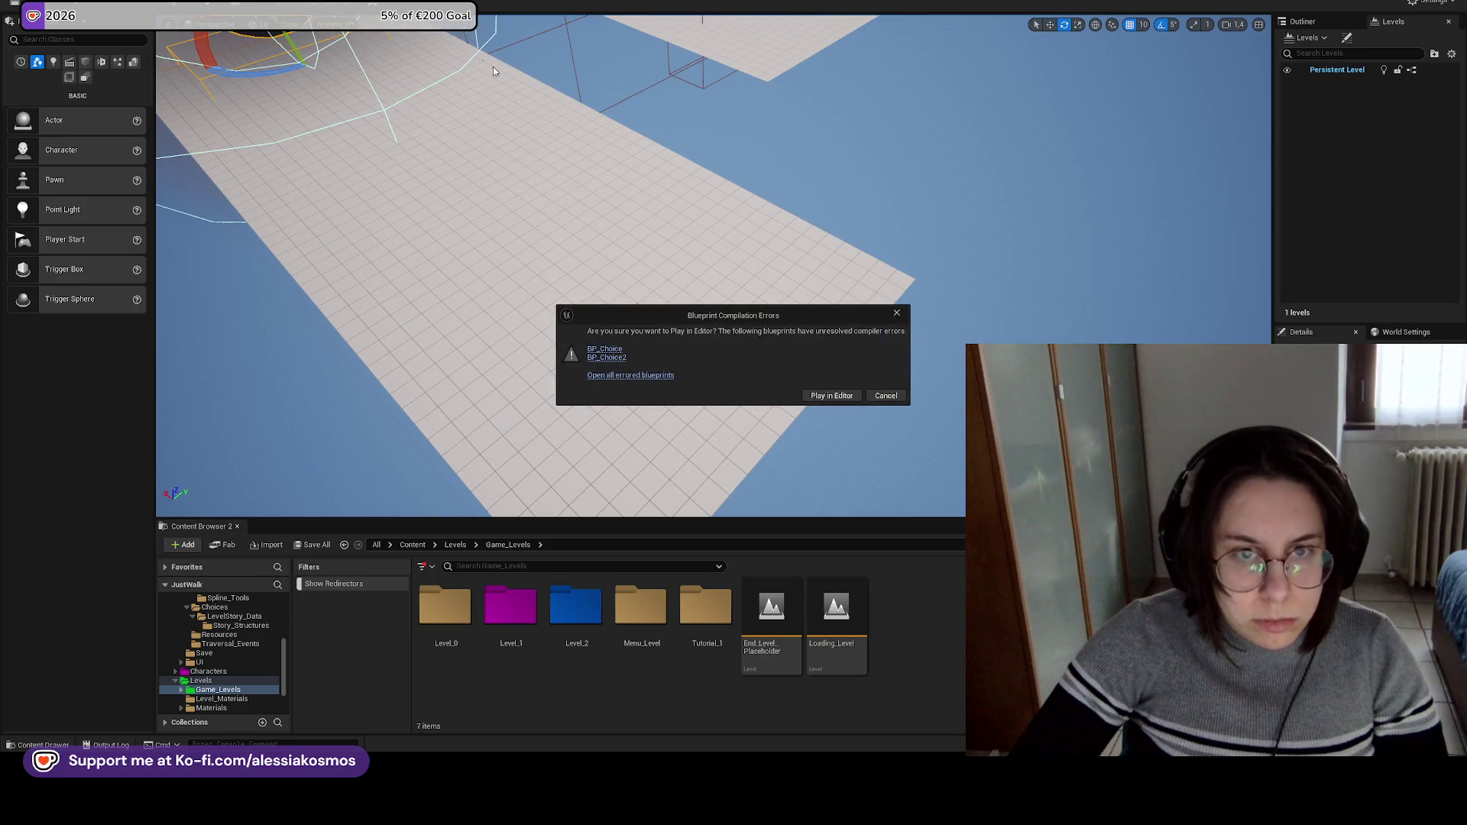
pyautogui.click(872, 396)
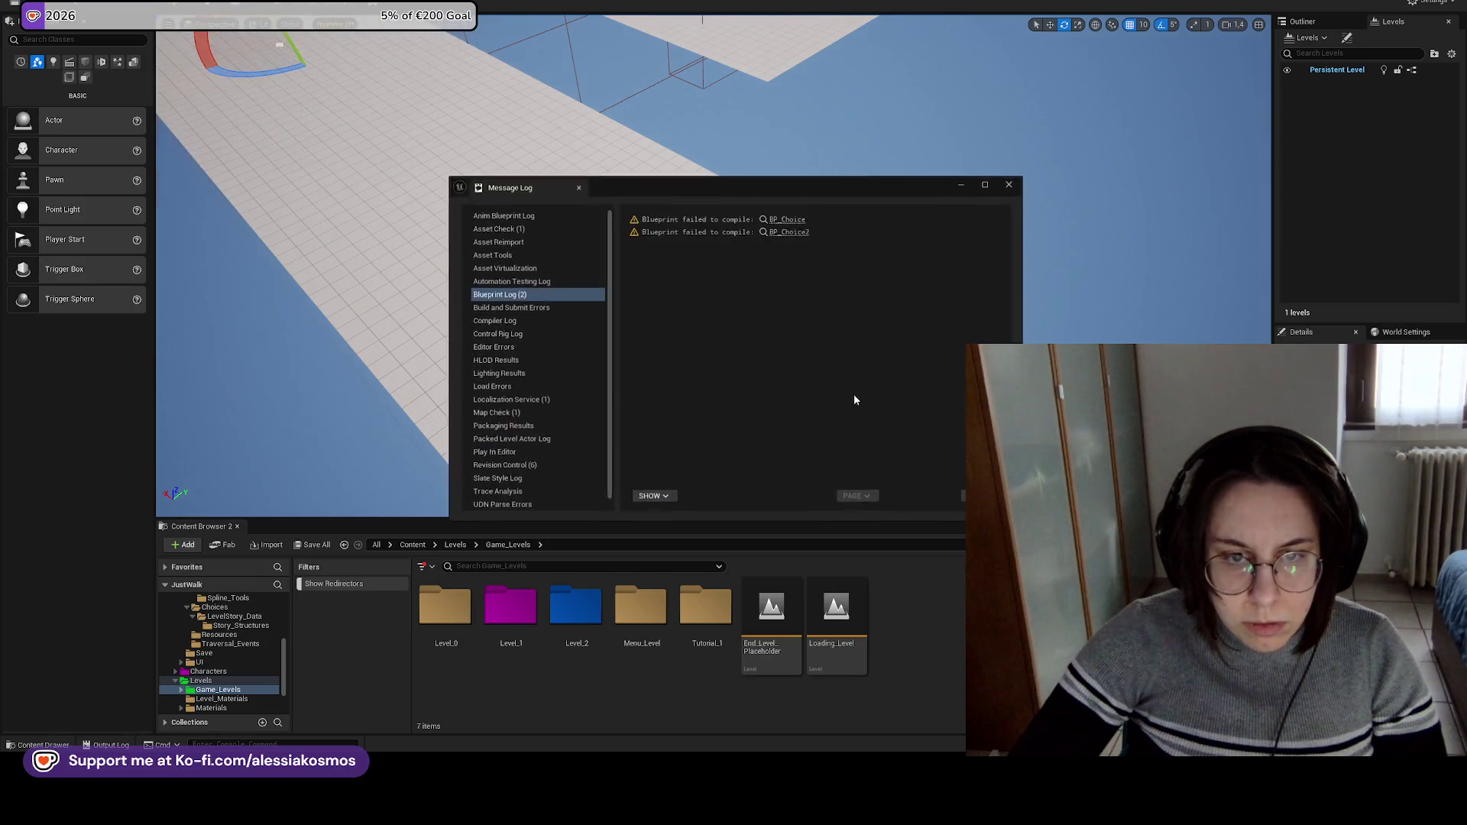
pyautogui.click(791, 220)
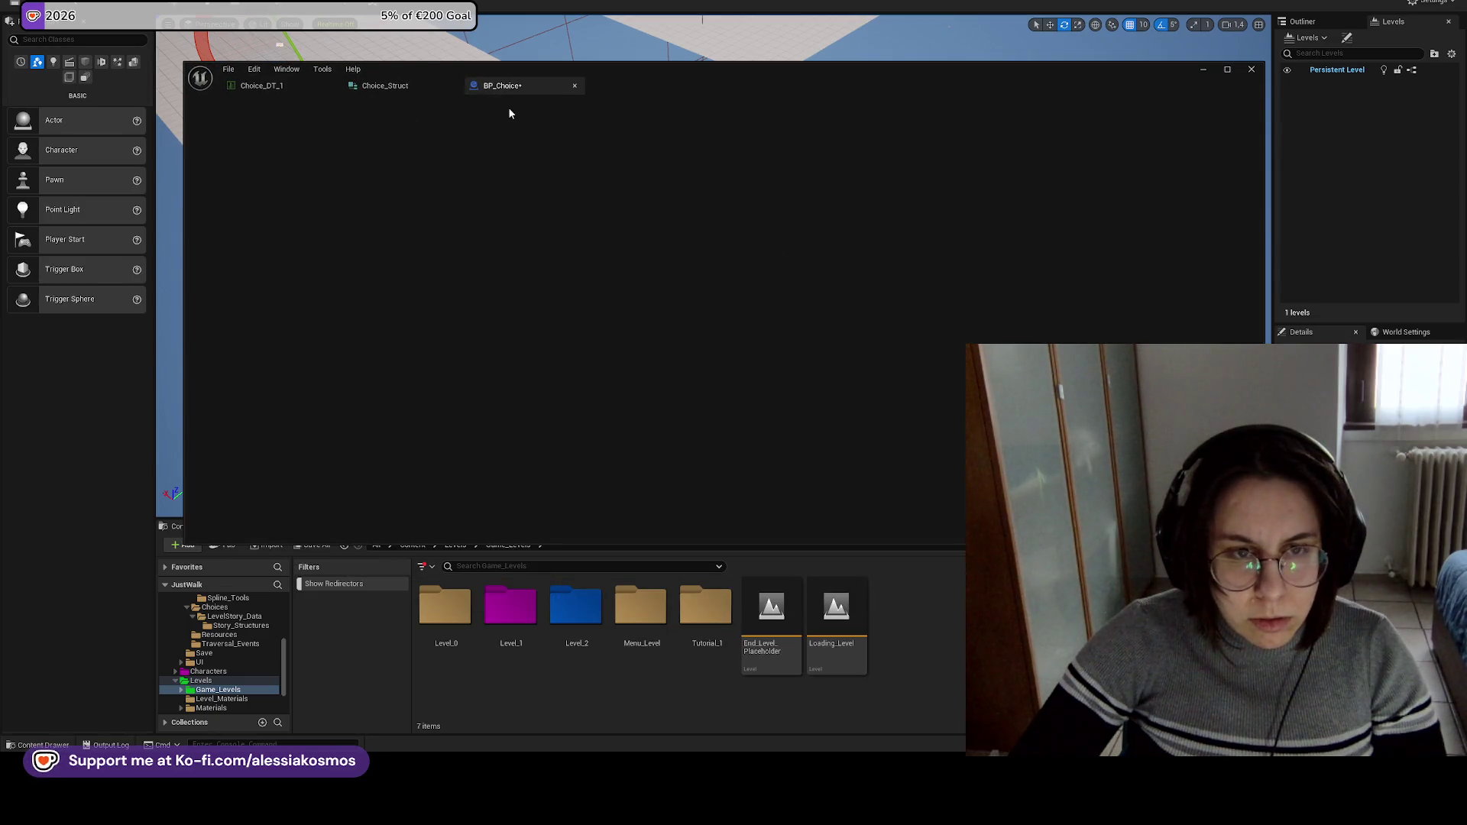
pyautogui.click(465, 473)
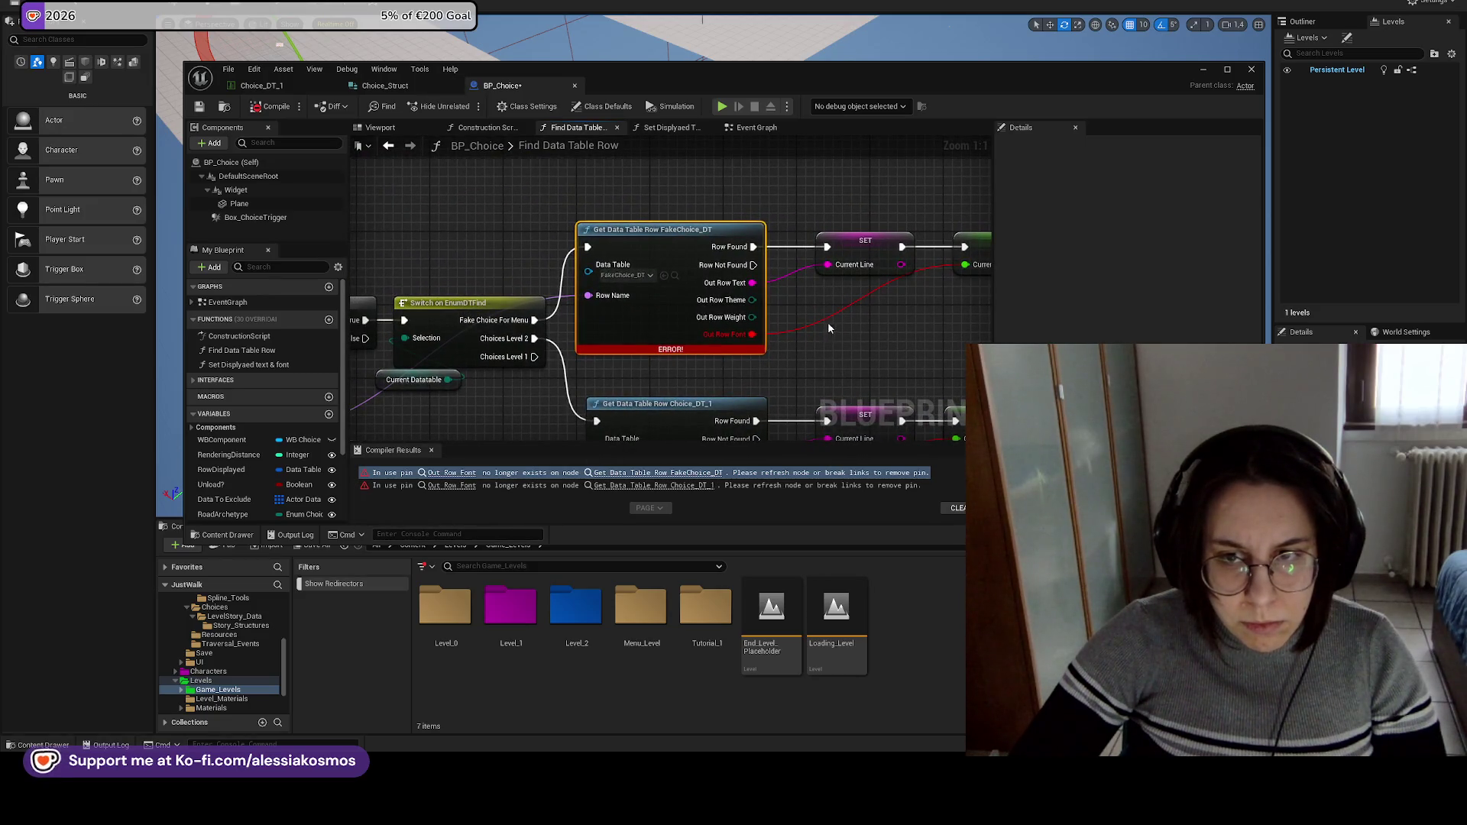
# Pan to the Set Current Font node, recompile BP_Choice cleanly, and save Choice_DT_1.
pyautogui.moveTo(753, 343); pyautogui.dragTo(596, 343)
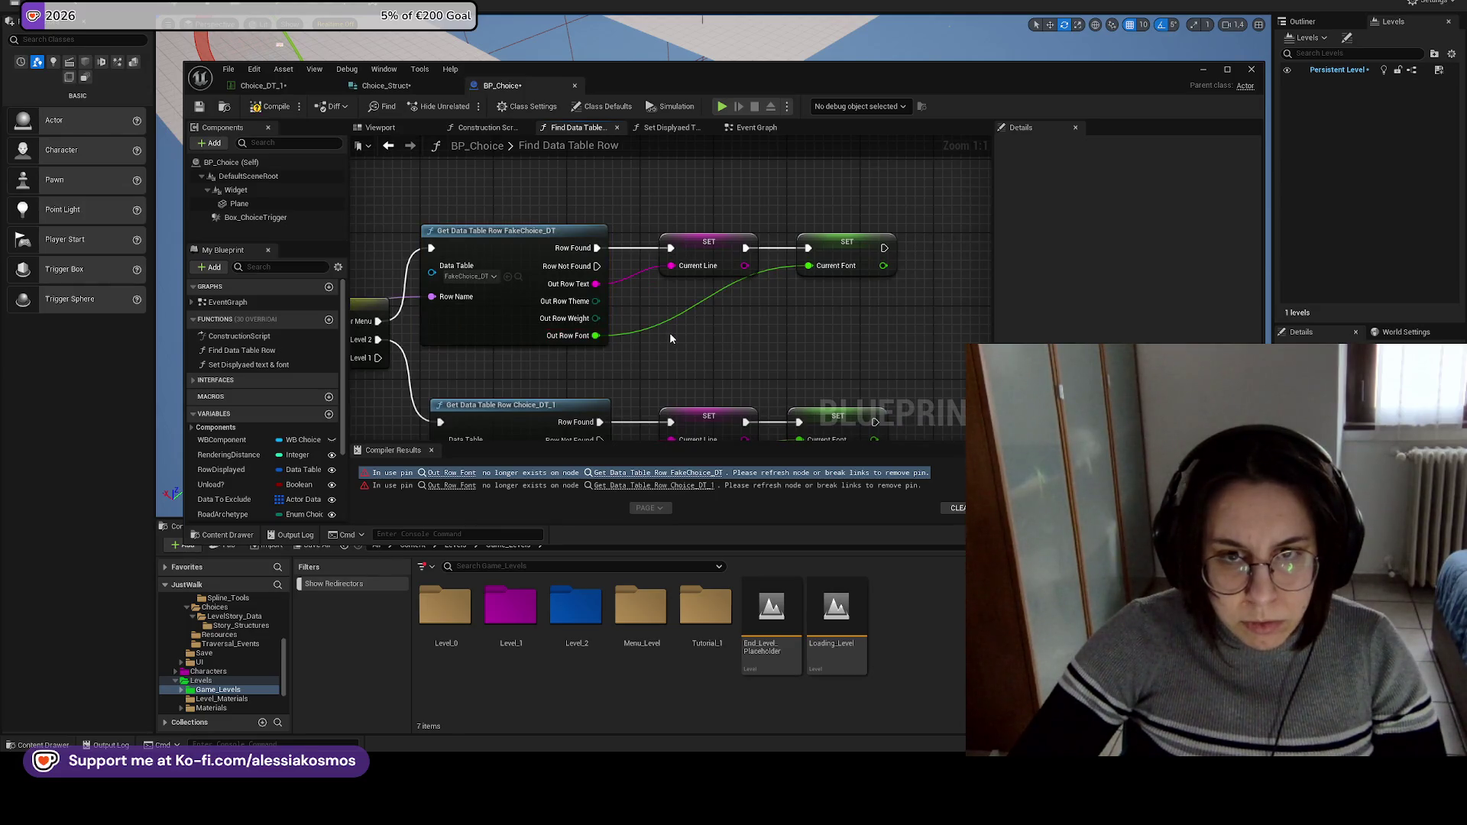
pyautogui.click(271, 106)
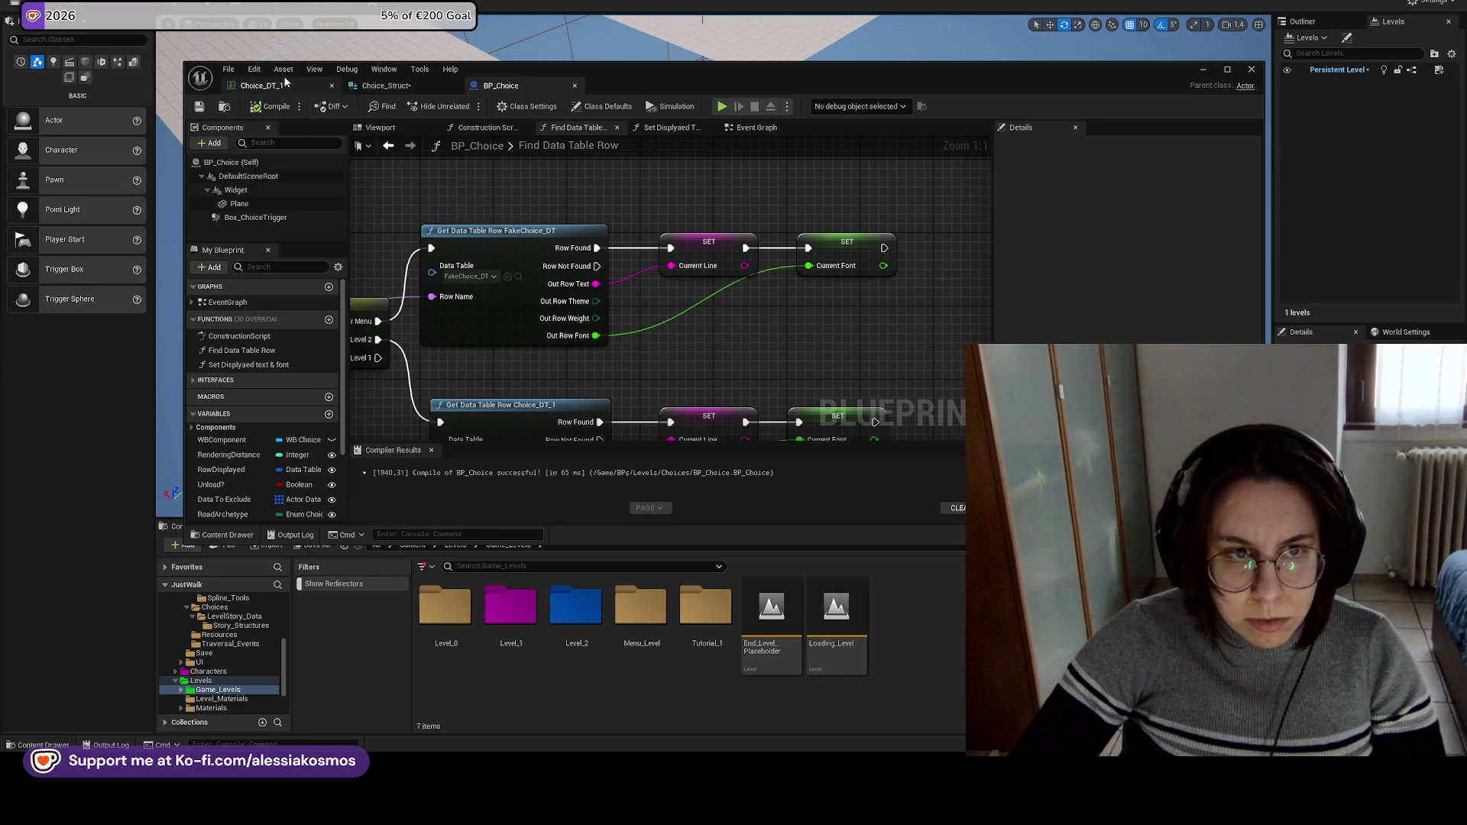
pyautogui.click(260, 86)
pyautogui.click(200, 106)
pyautogui.click(385, 86)
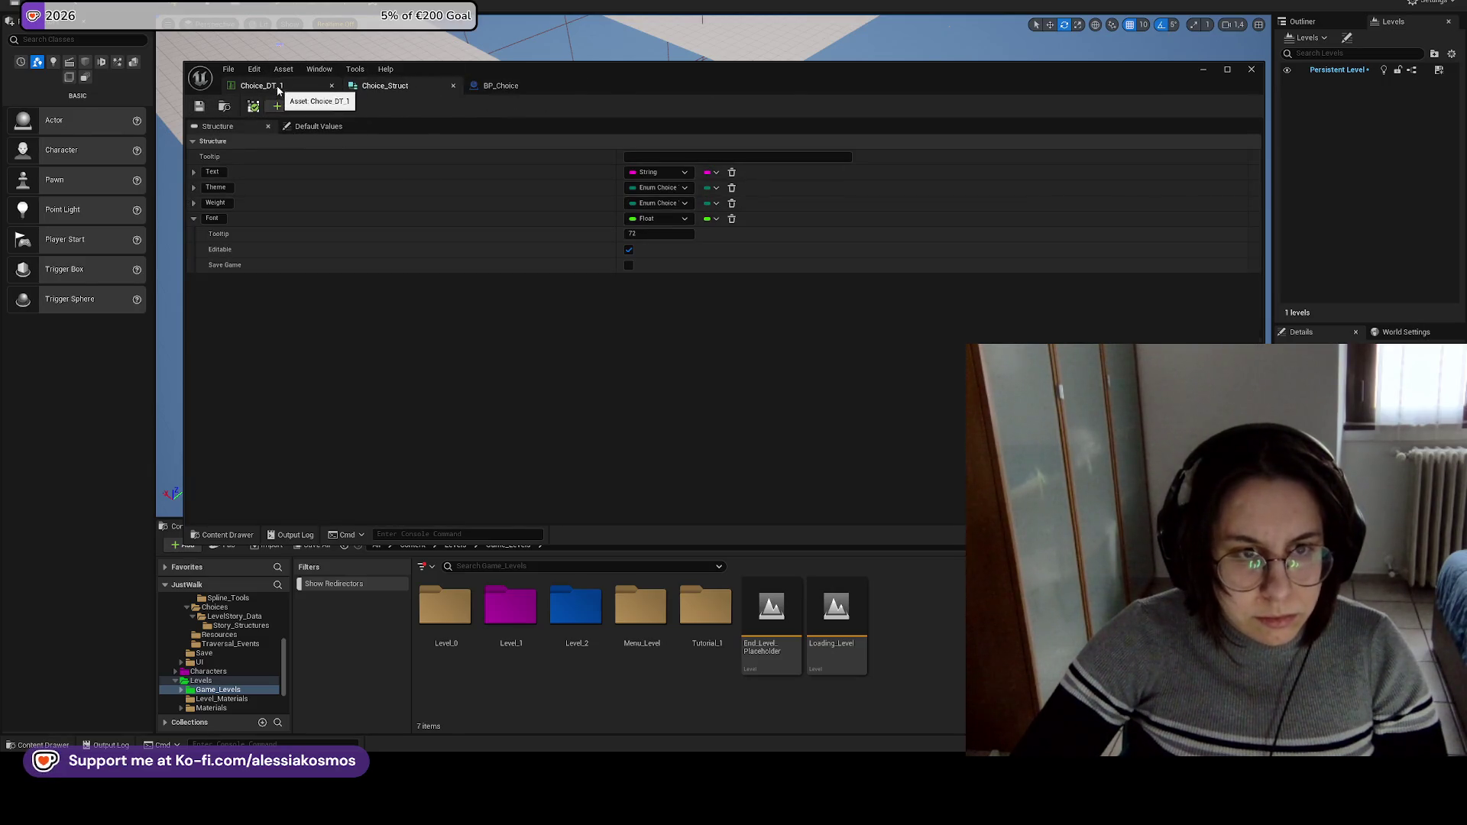
# Keep Choice_Struct's Font variable as Float, check Choice_DT_1, and return to the Confluence page.
pyautogui.click(680, 214)
pyautogui.click(648, 214)
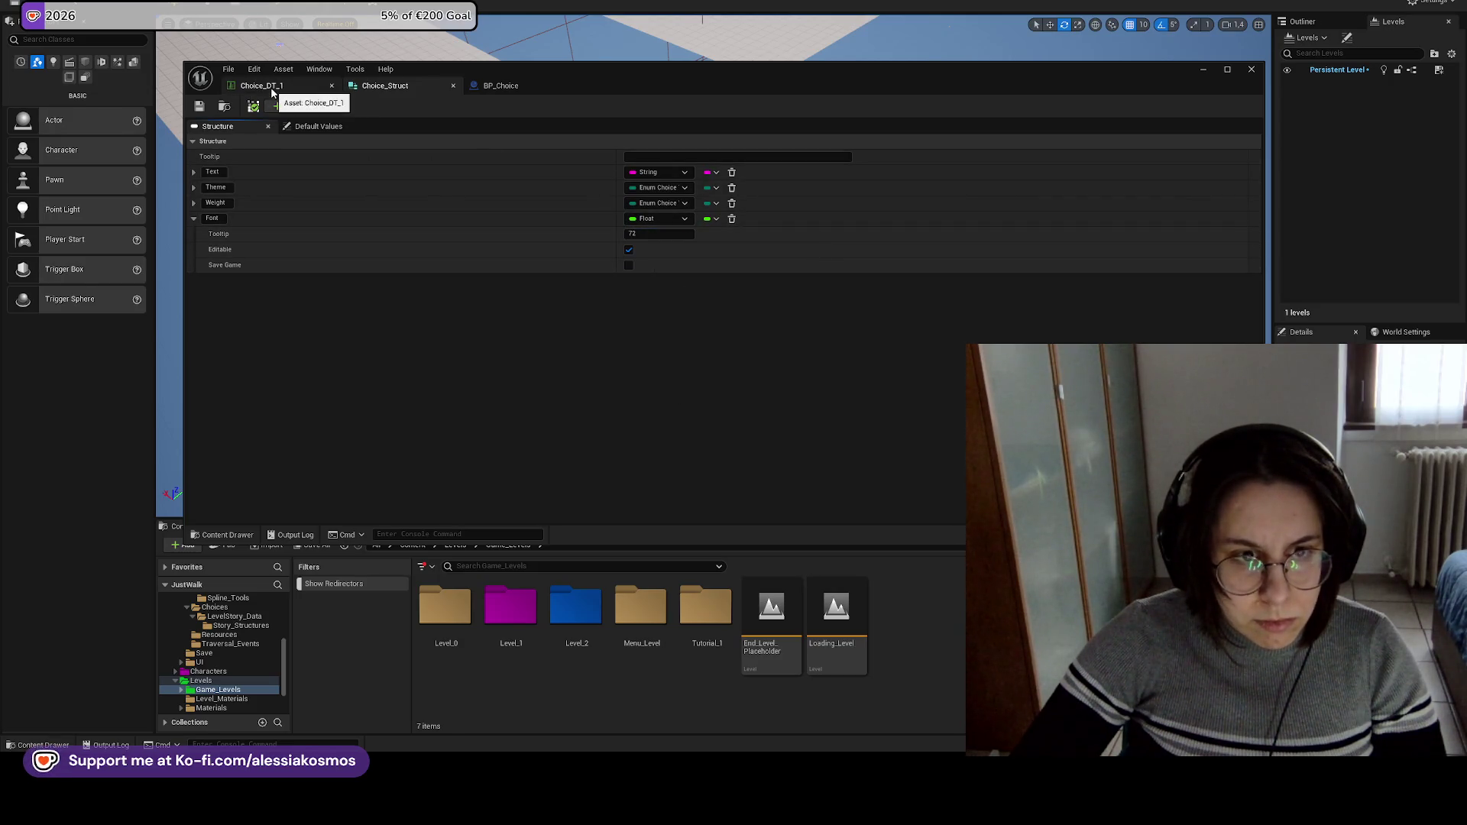
pyautogui.click(273, 88)
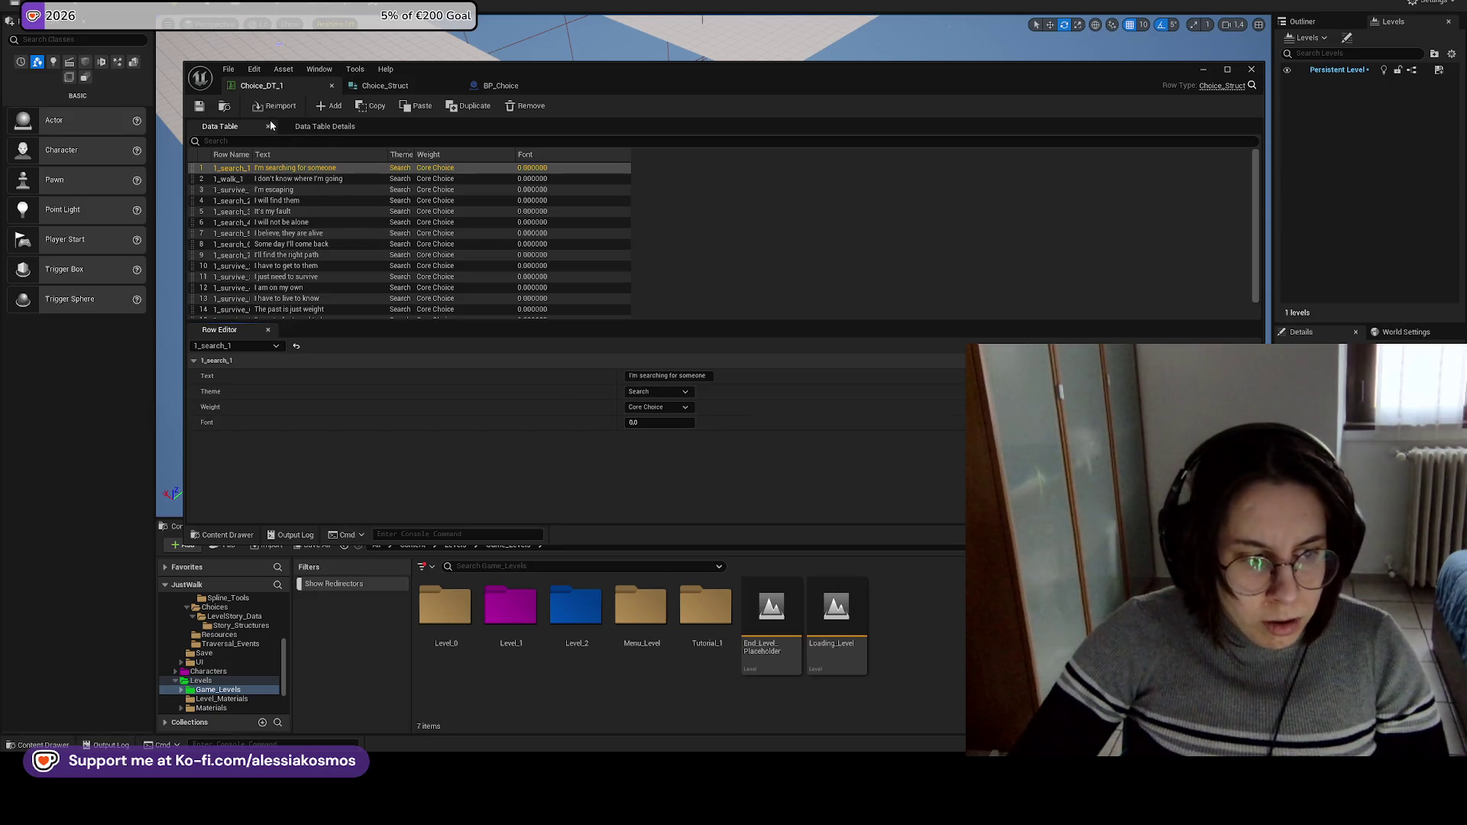
pyautogui.moveTo(599, 69); pyautogui.dragTo(551, 78)
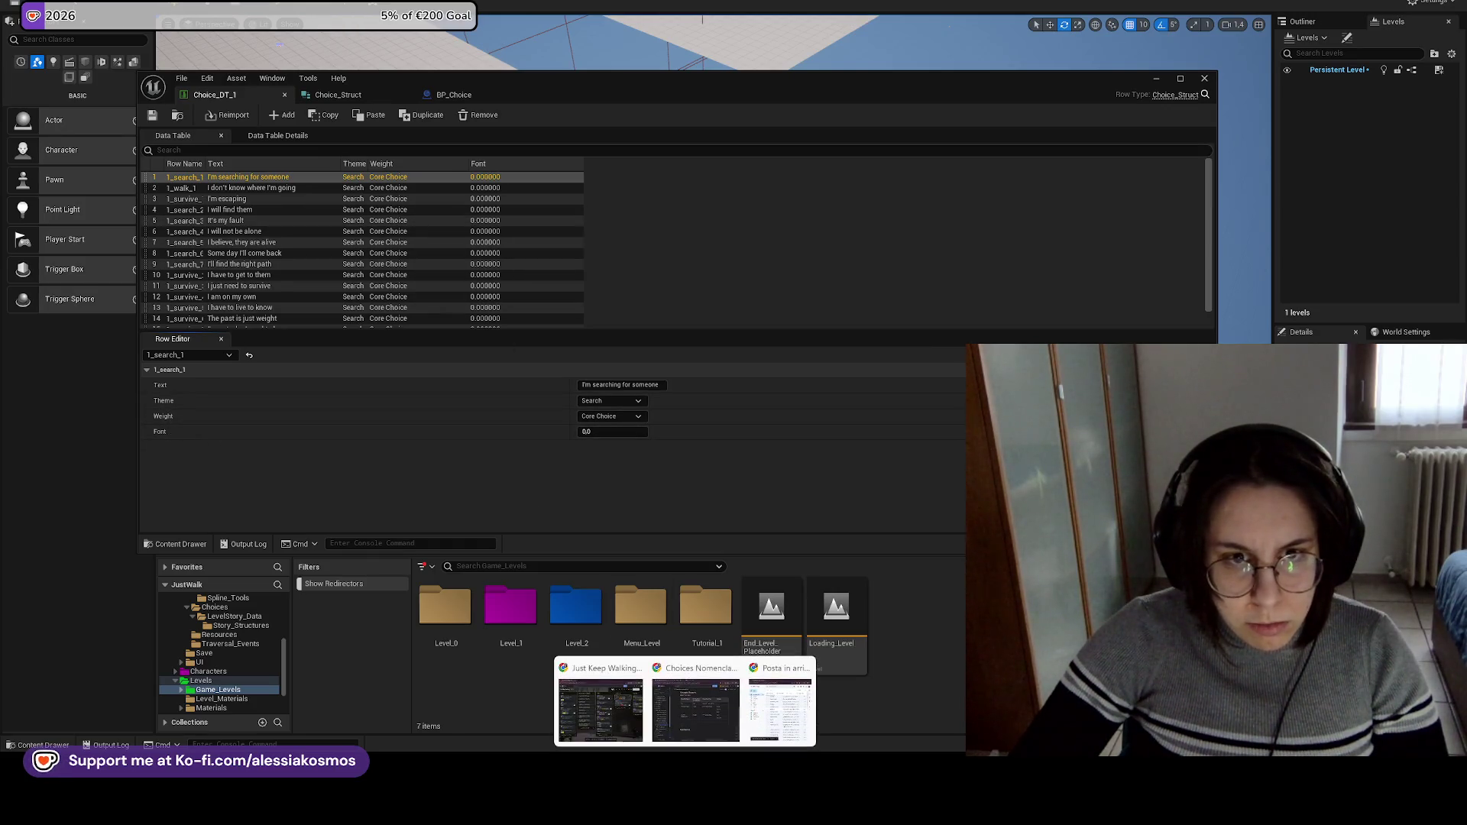
pyautogui.click(338, 97)
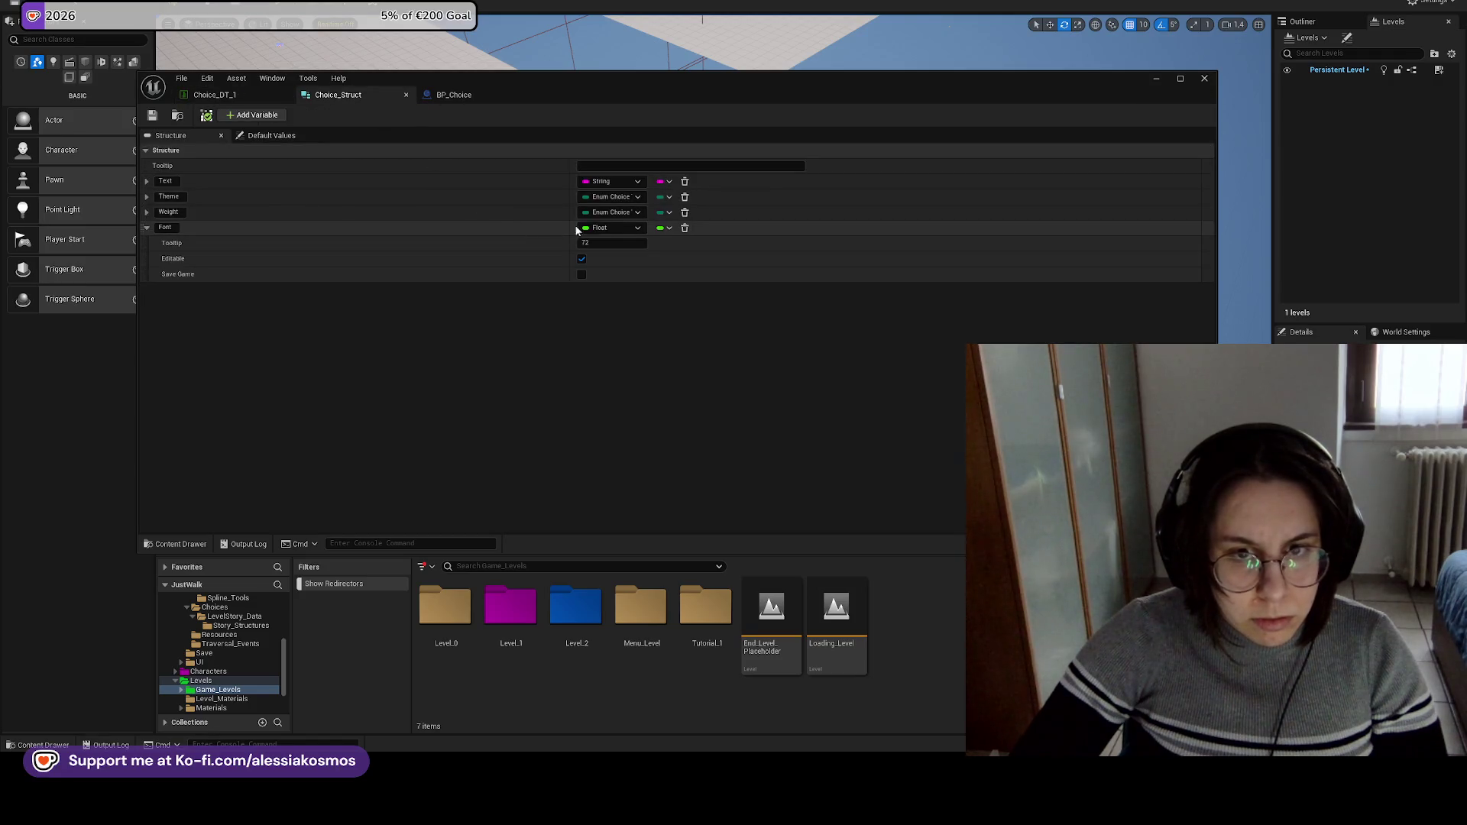
pyautogui.click(172, 227)
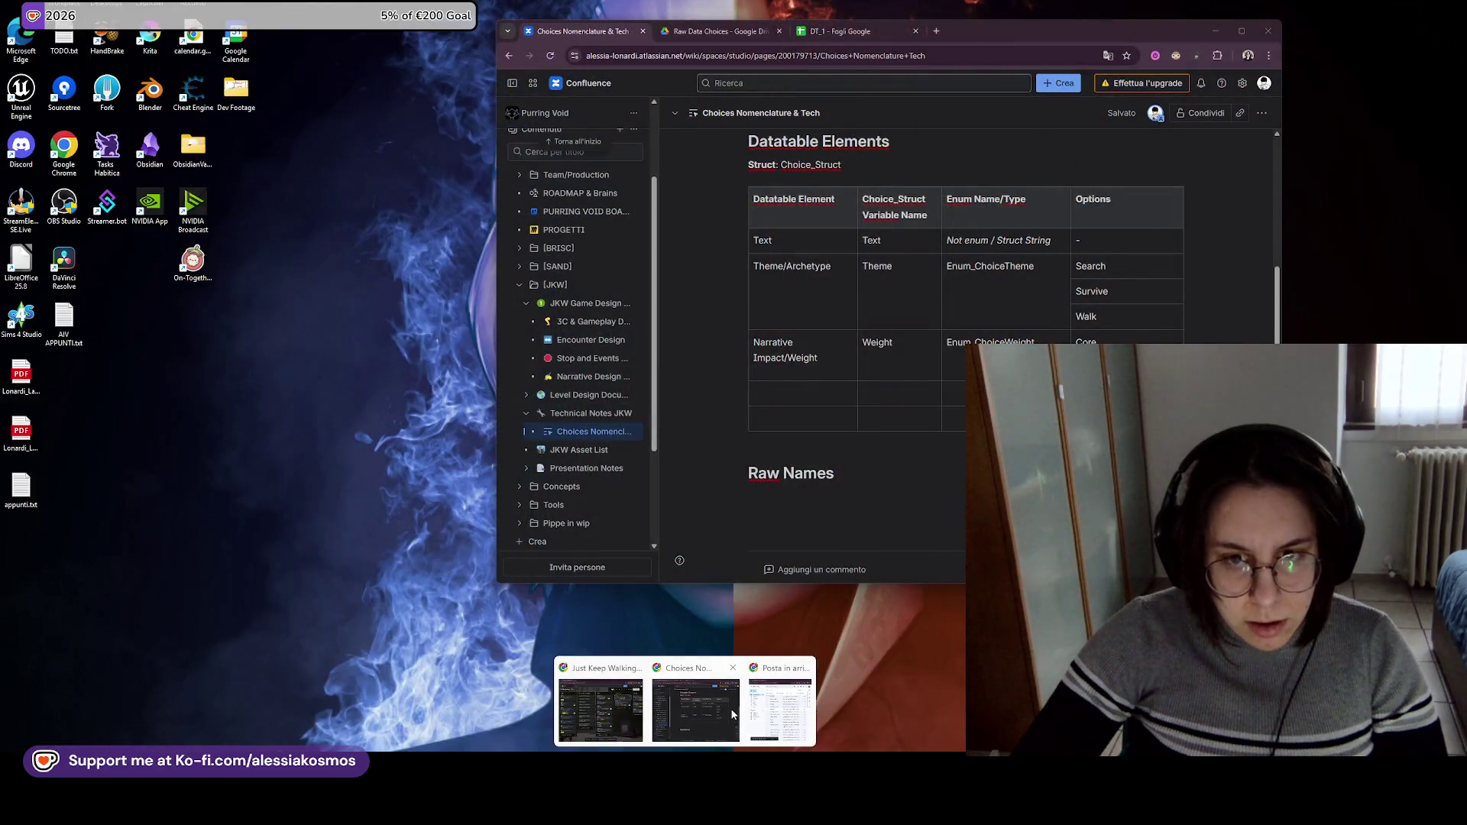
pyautogui.click(731, 704)
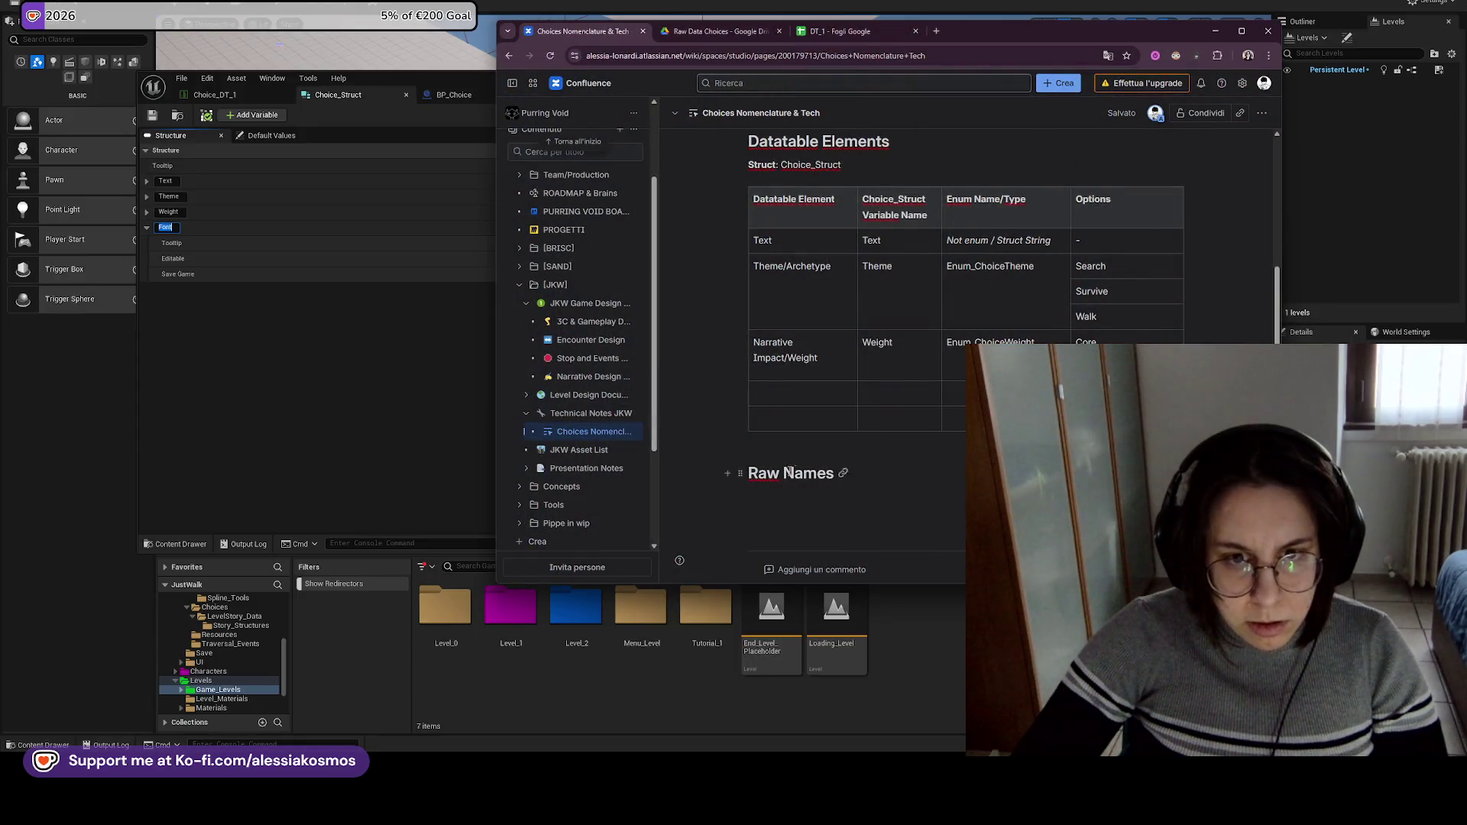
# Widen Choice_DT_1's Row Name column and review the 1_walk_1 and 1_search_1 rows.
pyautogui.moveTo(493, 368)
pyautogui.mouseDown()
pyautogui.moveTo(698, 359)
pyautogui.moveTo(650, 355)
pyautogui.mouseUp()
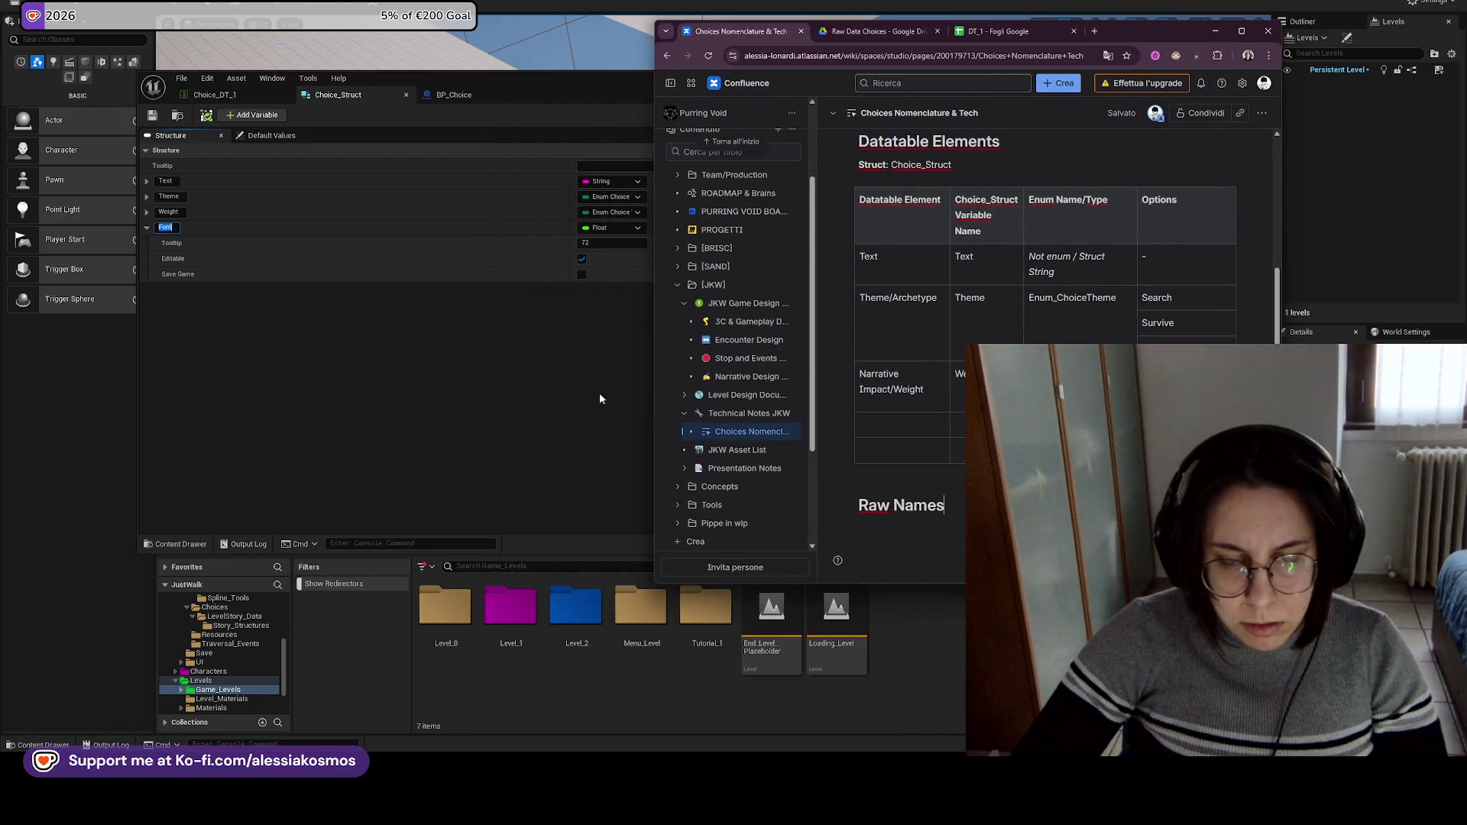
pyautogui.click(614, 382)
pyautogui.click(214, 95)
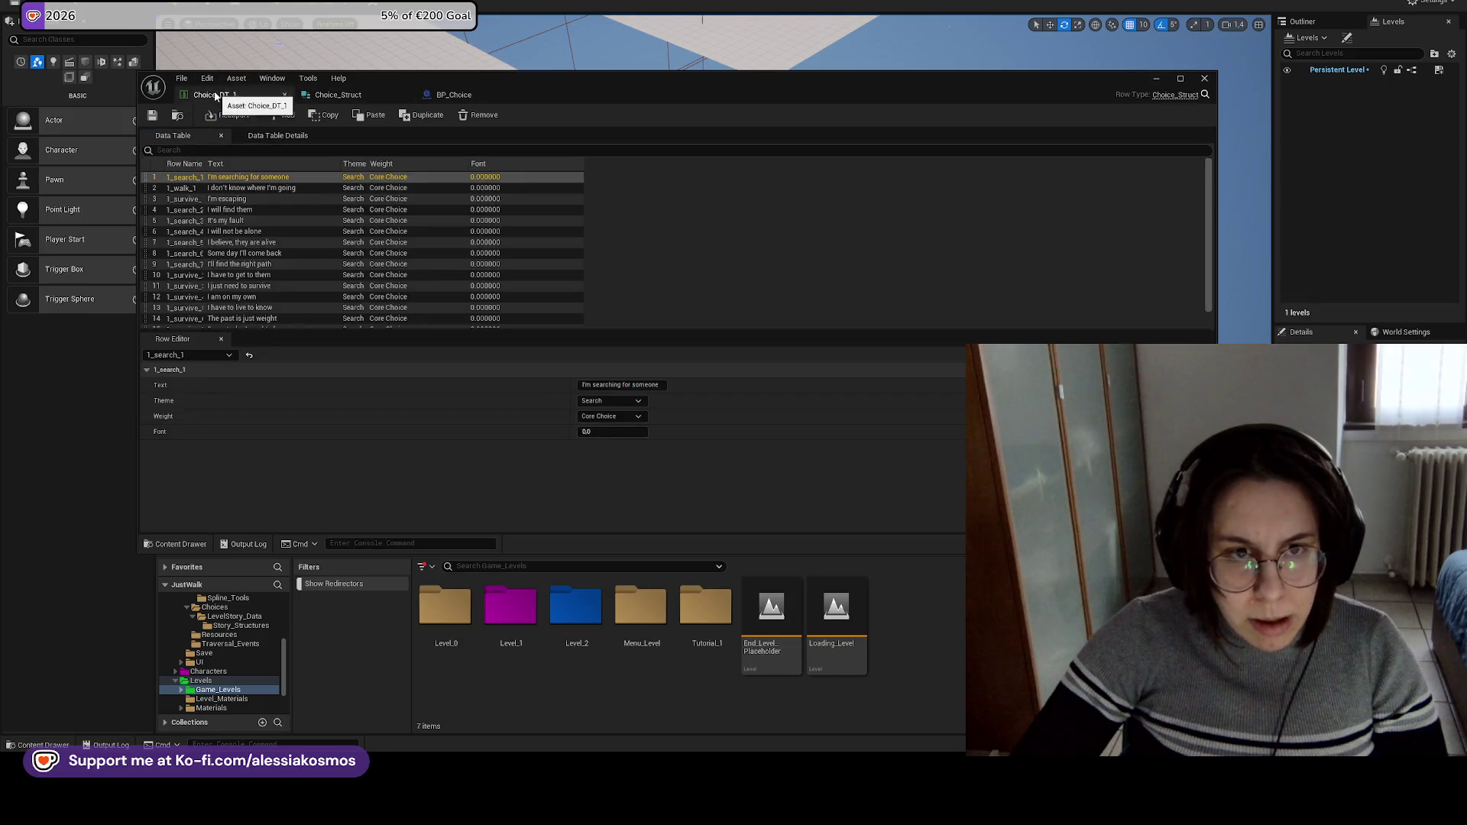
pyautogui.click(252, 192)
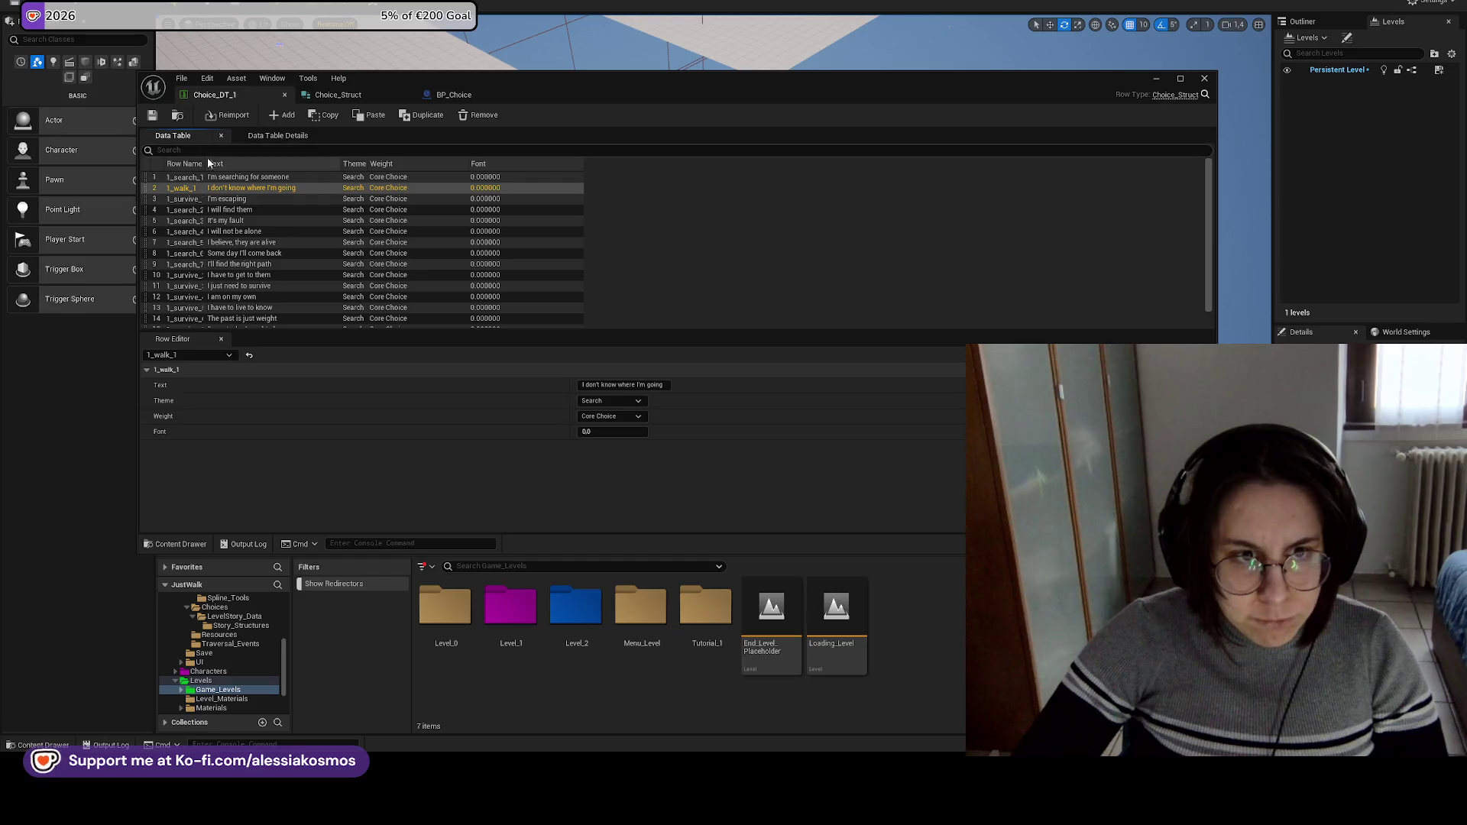
pyautogui.moveTo(206, 168); pyautogui.dragTo(221, 169)
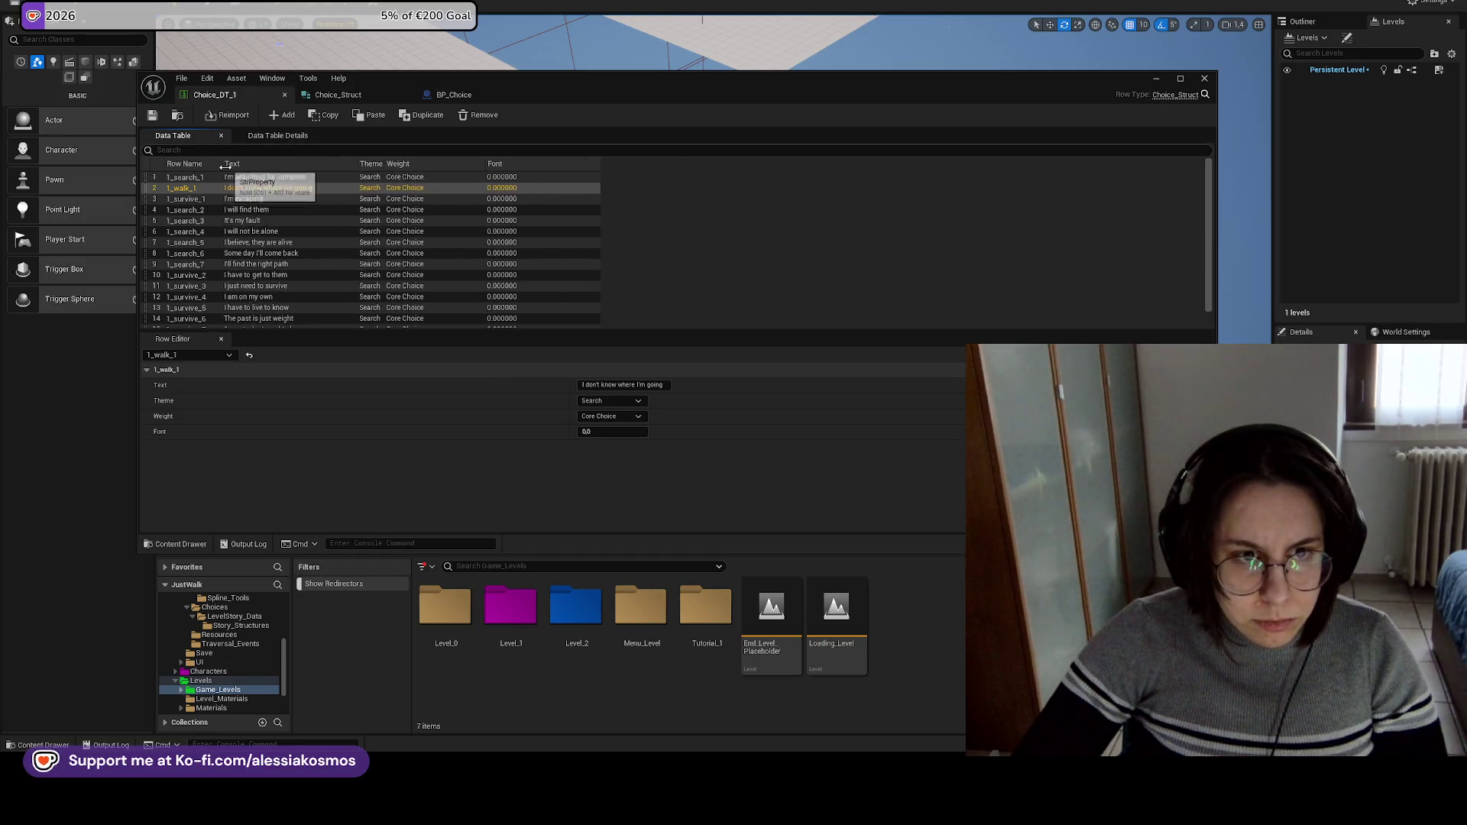
pyautogui.click(206, 178)
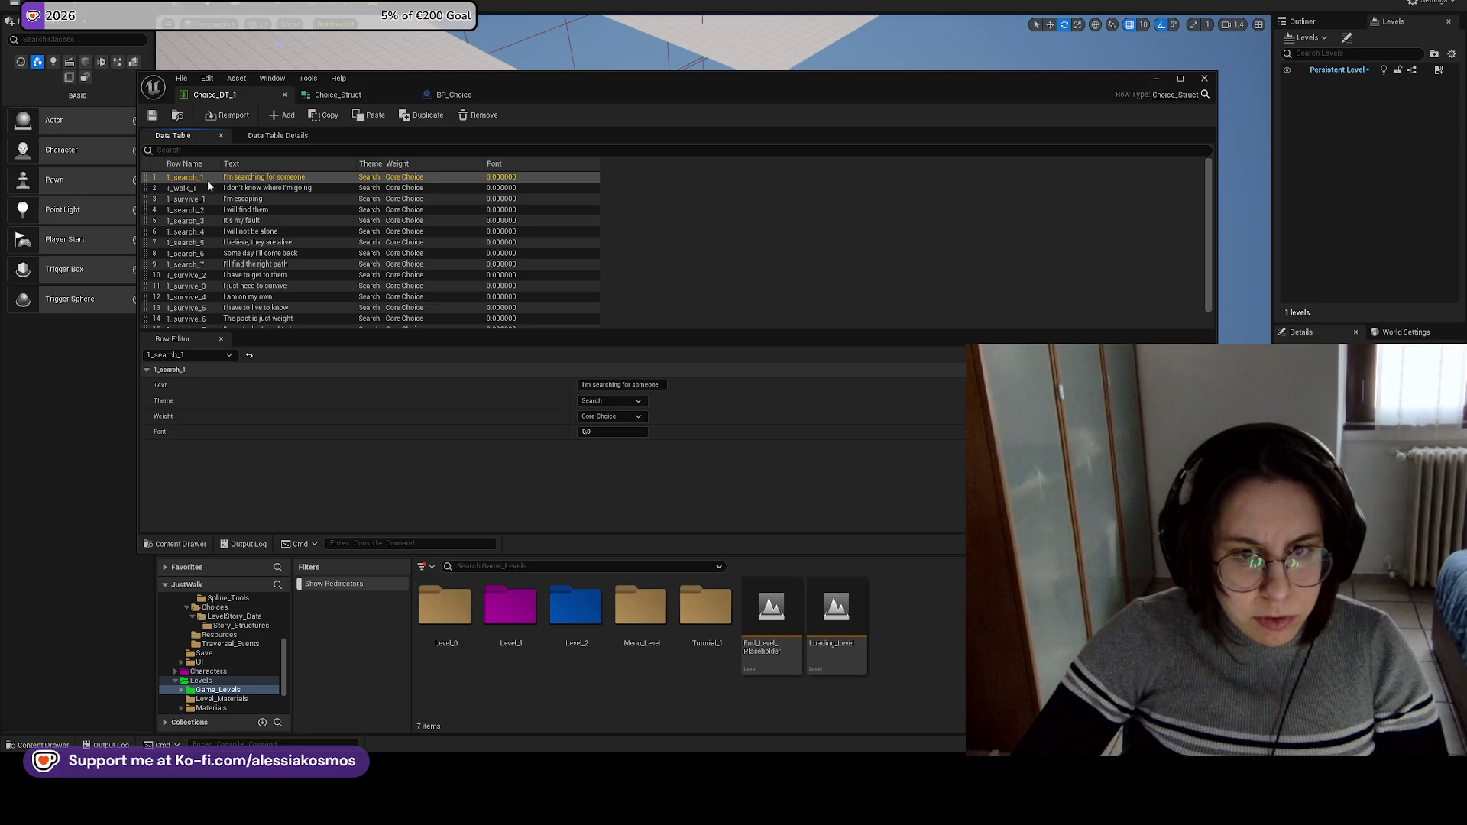
# Compare the 1_survive_2 and 1_search_1 rows against the Confluence page and Trello board.
pyautogui.moveTo(684, 803)
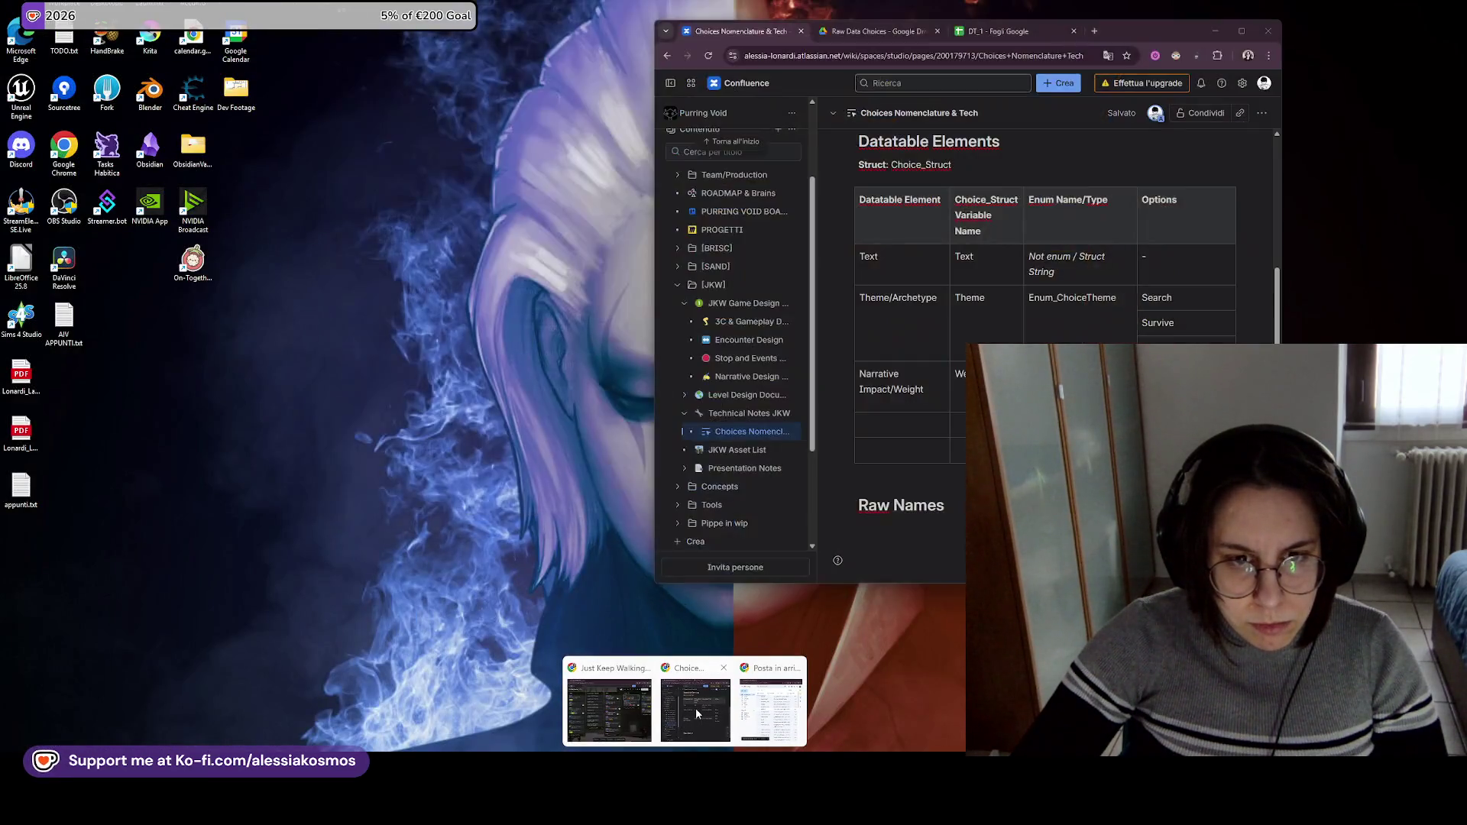
pyautogui.click(695, 708)
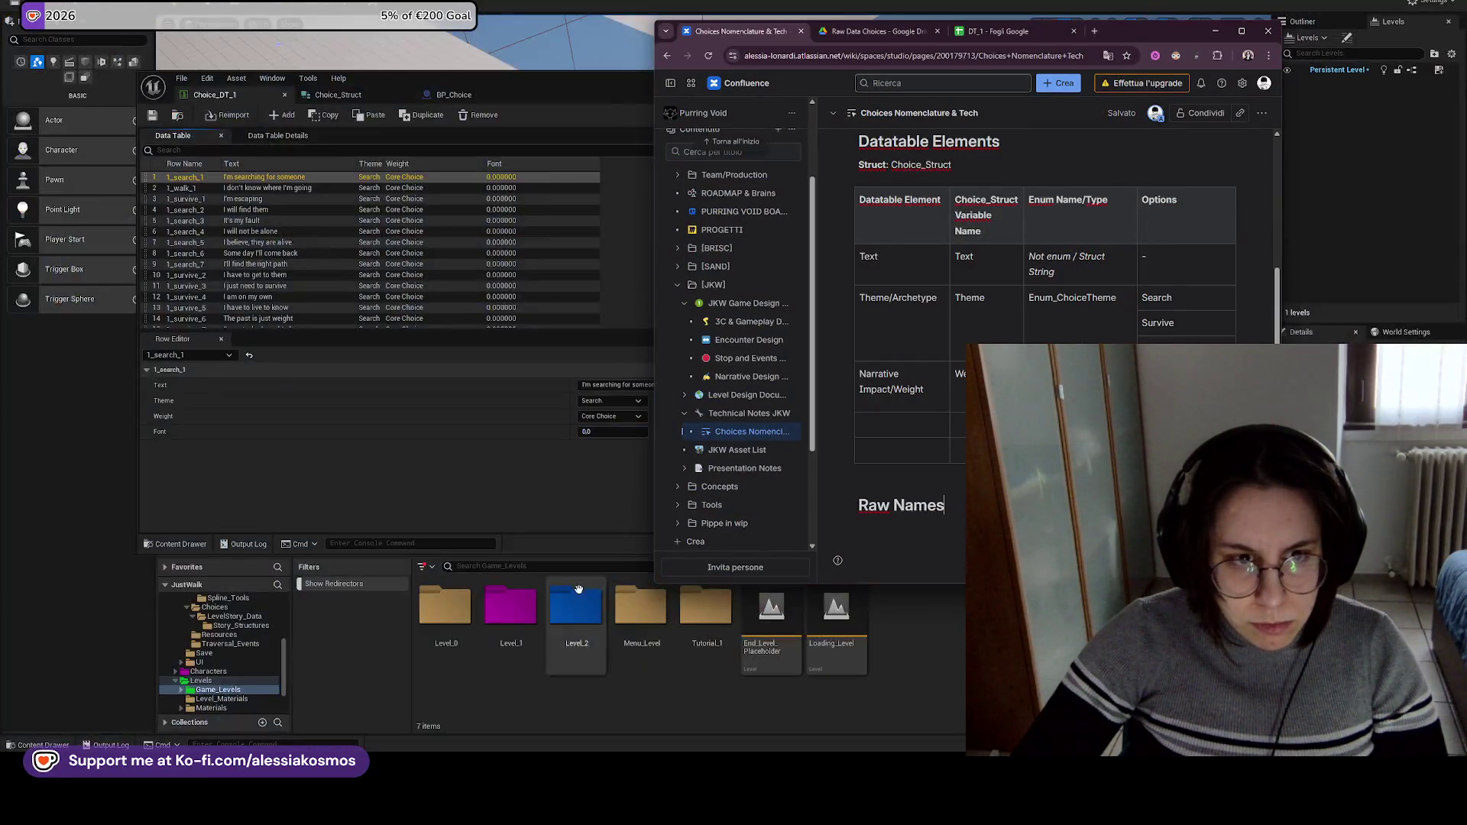
pyautogui.scroll(-1, 256, 276)
pyautogui.click(259, 258)
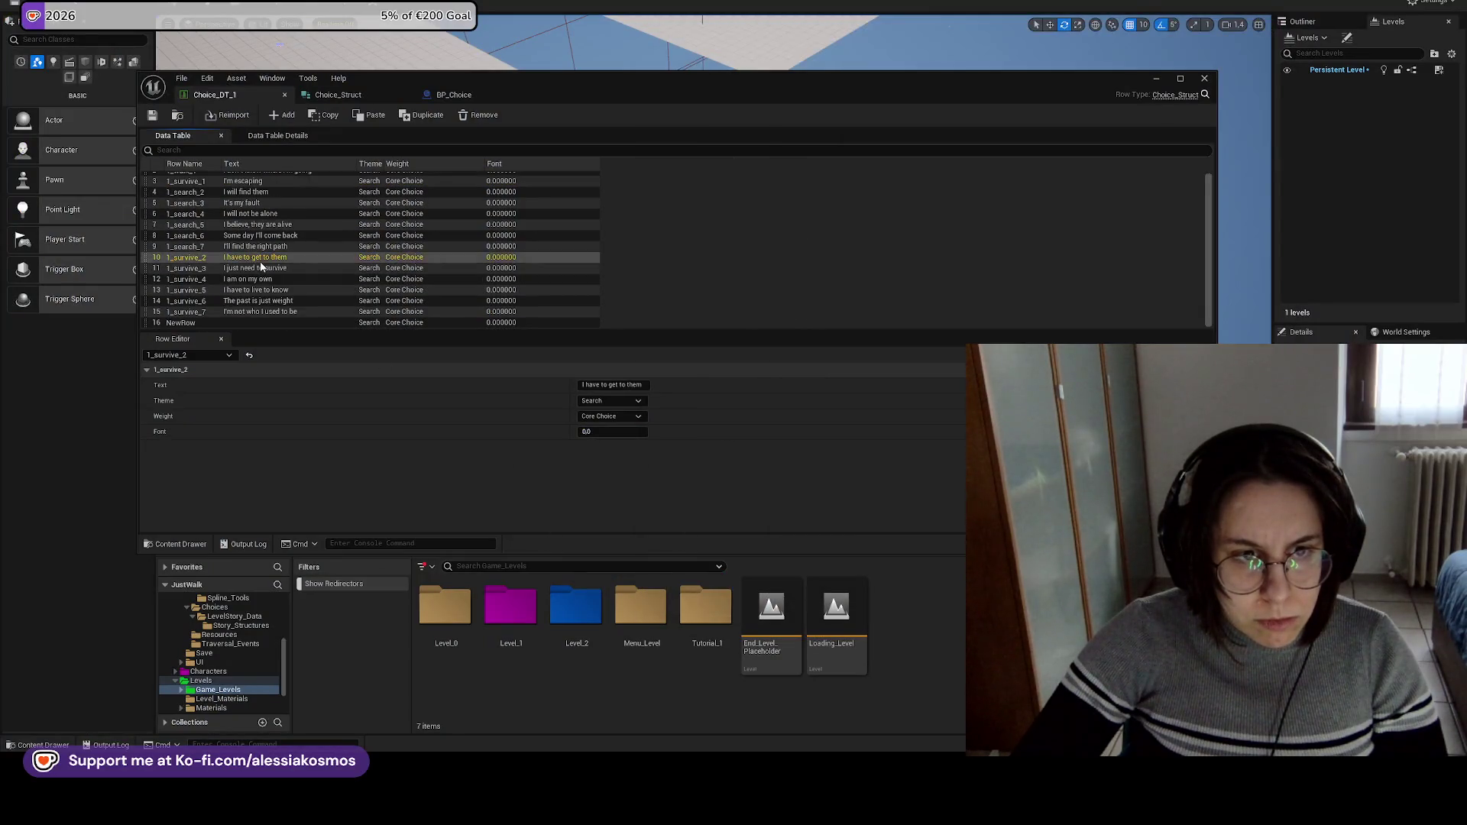
pyautogui.scroll(2, 263, 269)
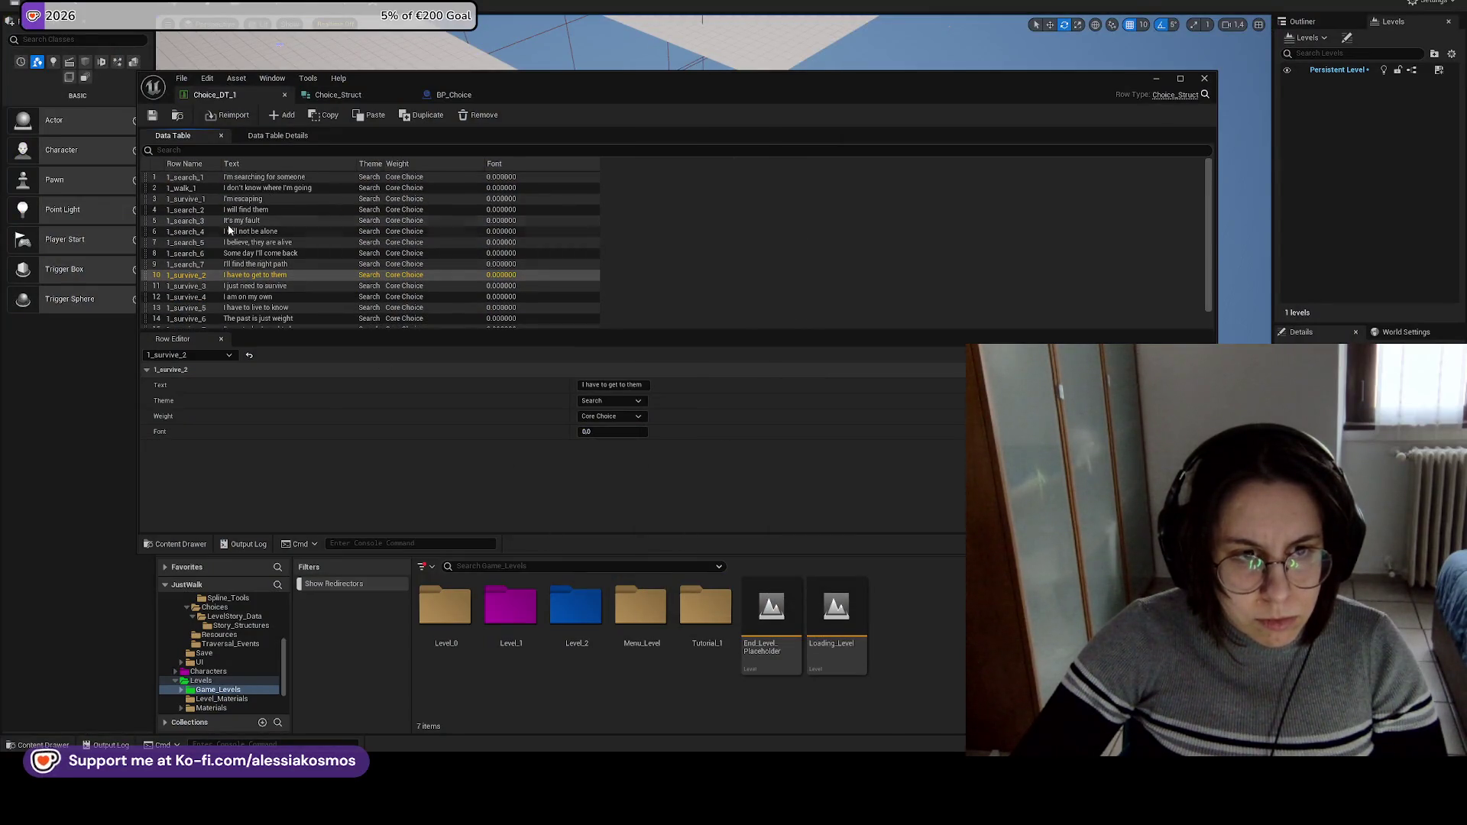
pyautogui.click(226, 178)
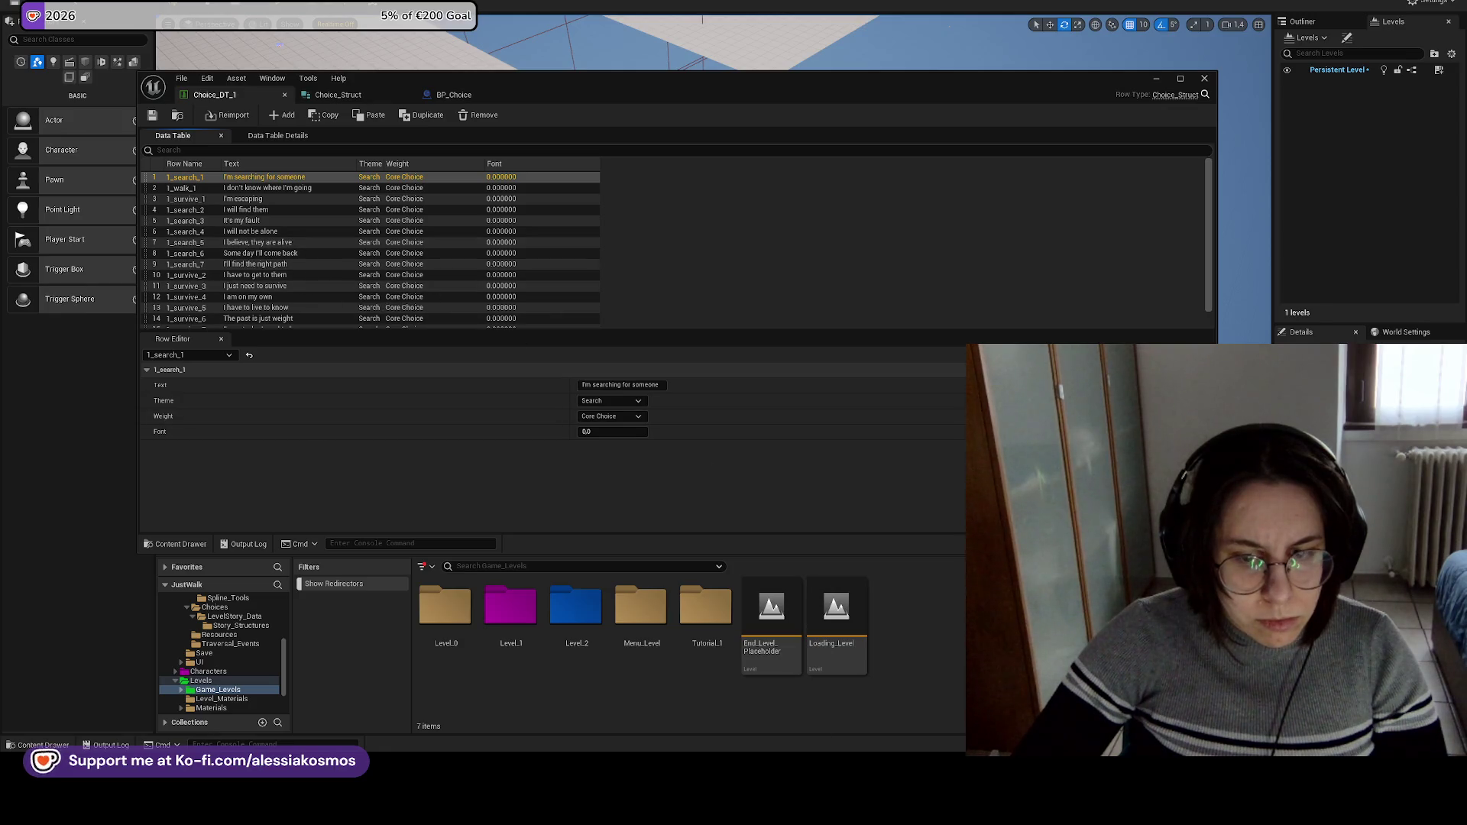
pyautogui.moveTo(684, 806)
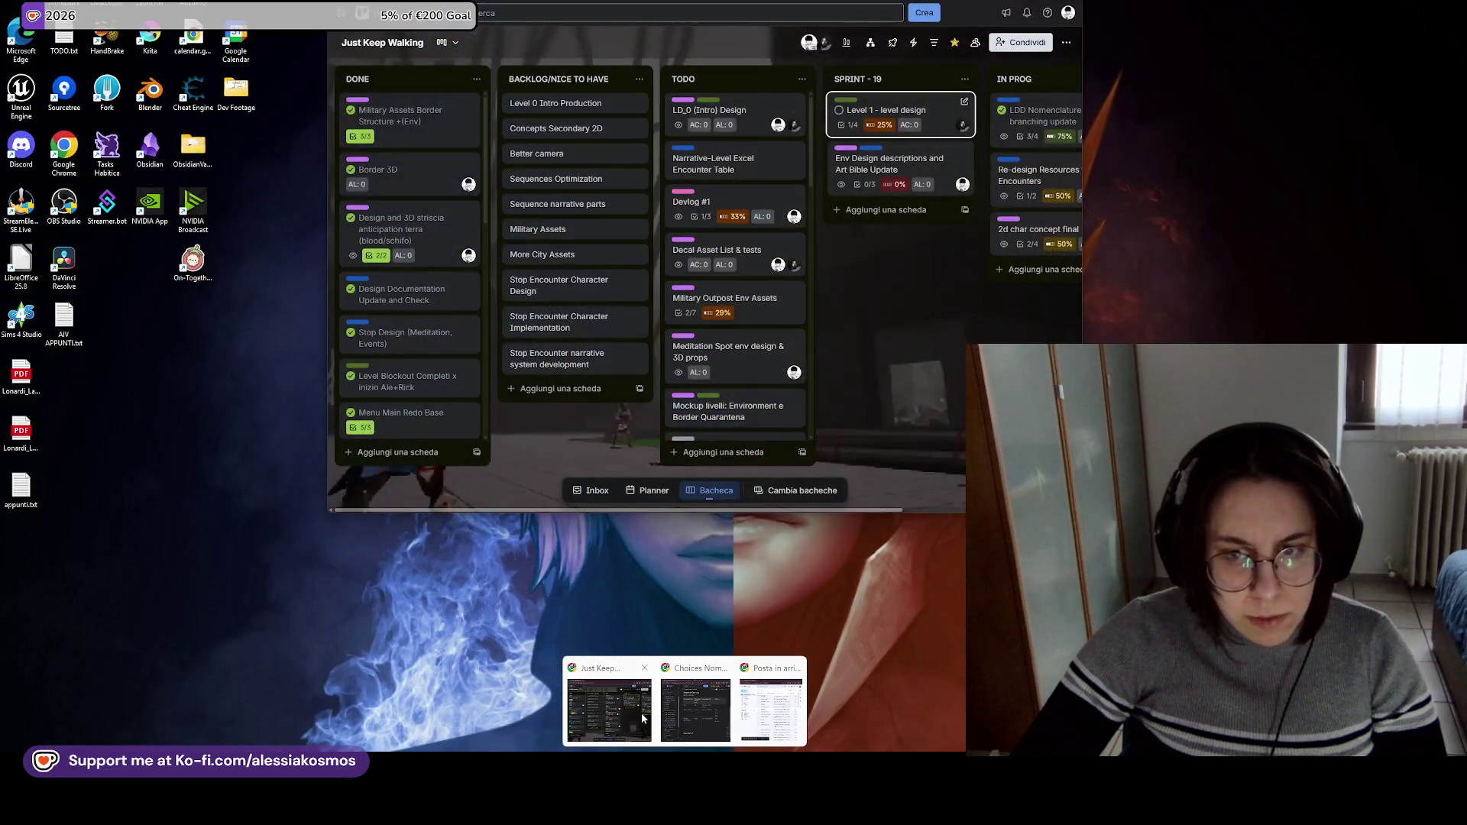
pyautogui.click(640, 713)
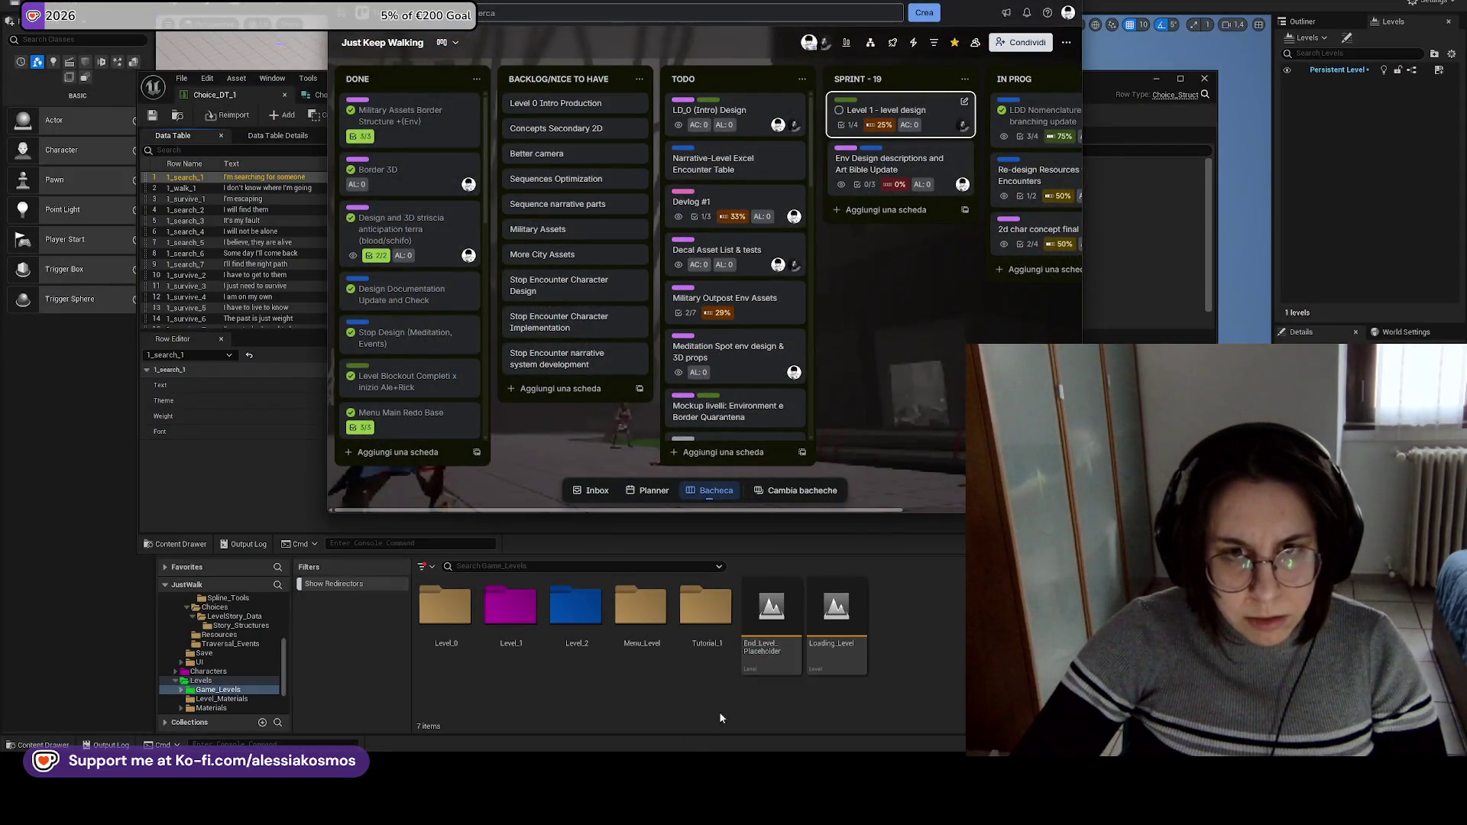
pyautogui.click(711, 726)
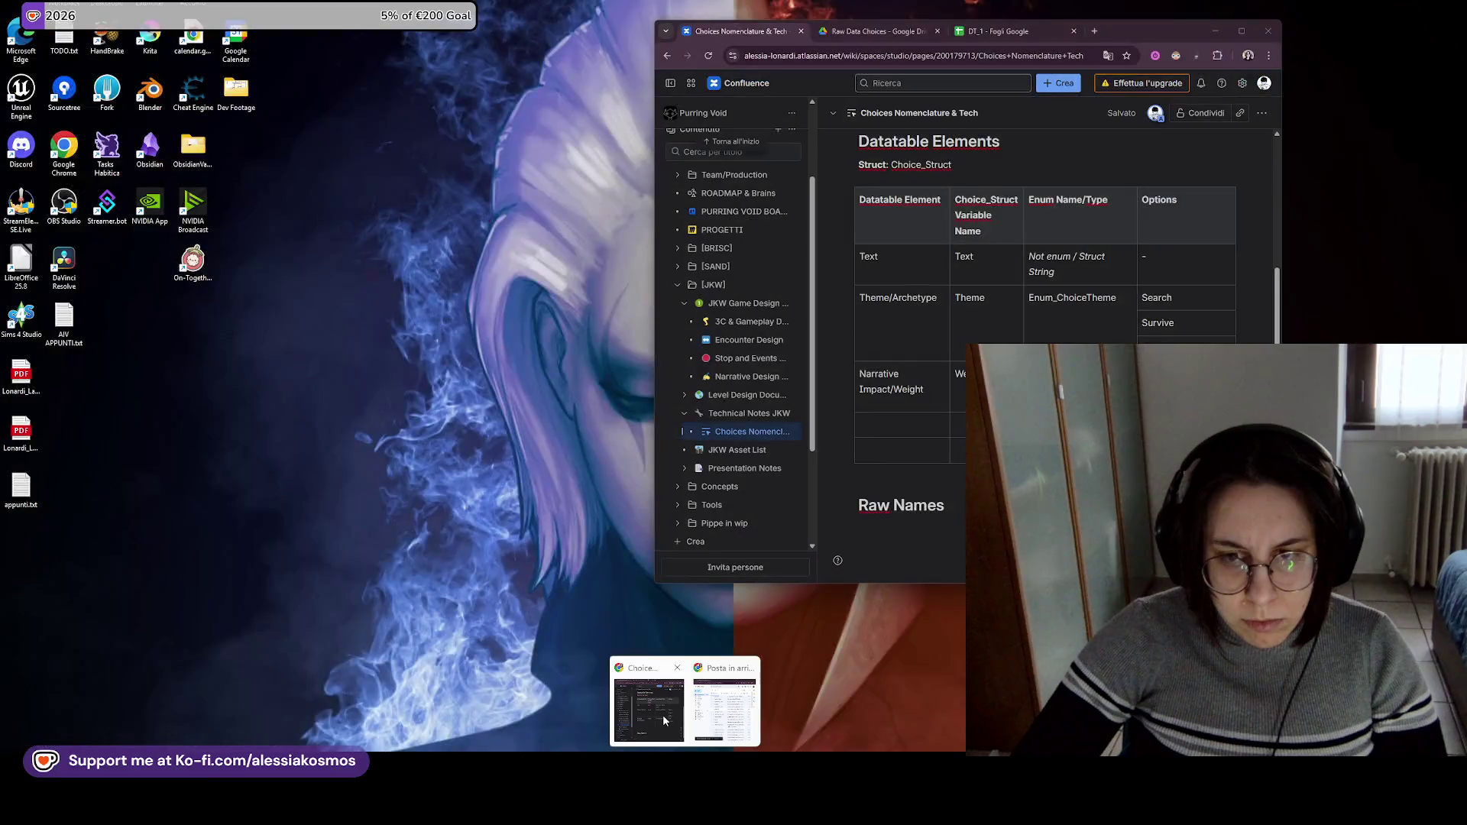
# Under Raw Names, write 'Nomenclature: <Type>_<Number>', a Number bullet, and the Search_01, Survive_01, Walk_01 example.
pyautogui.click(662, 714)
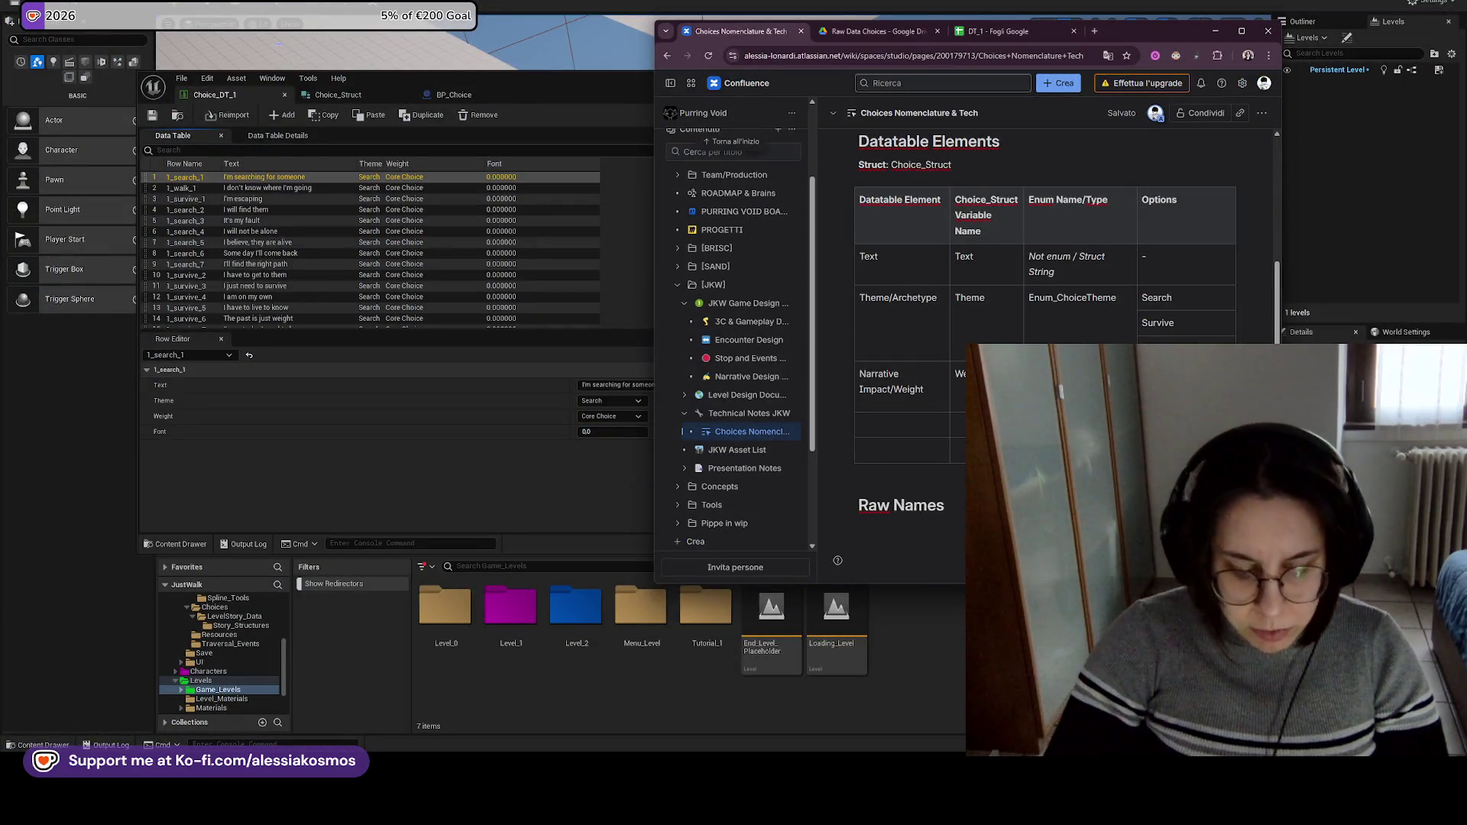
pyautogui.write('<')
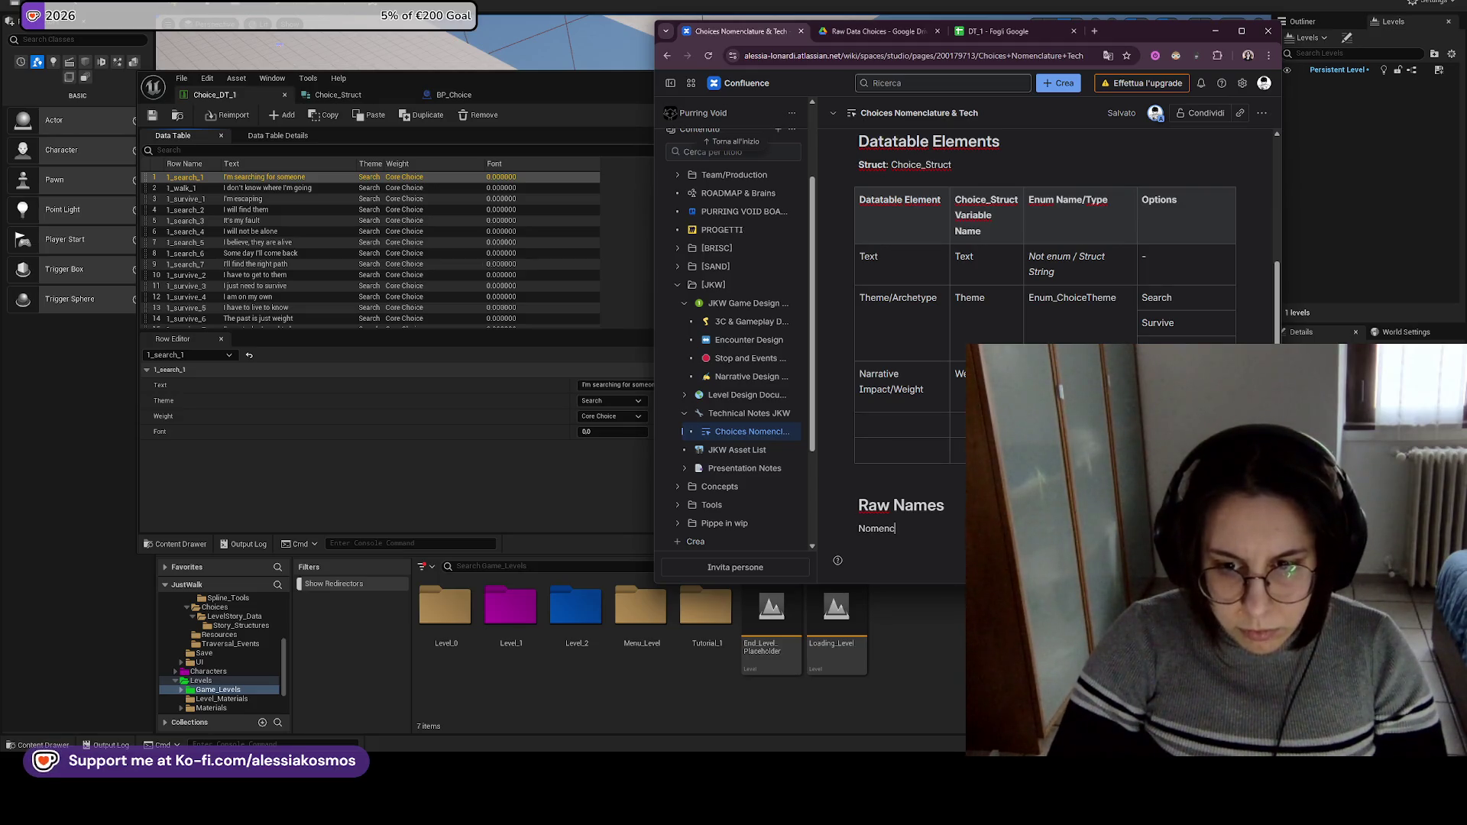
pyautogui.write('z')
pyautogui.press('BackSpace')
pyautogui.write('<Type>_')
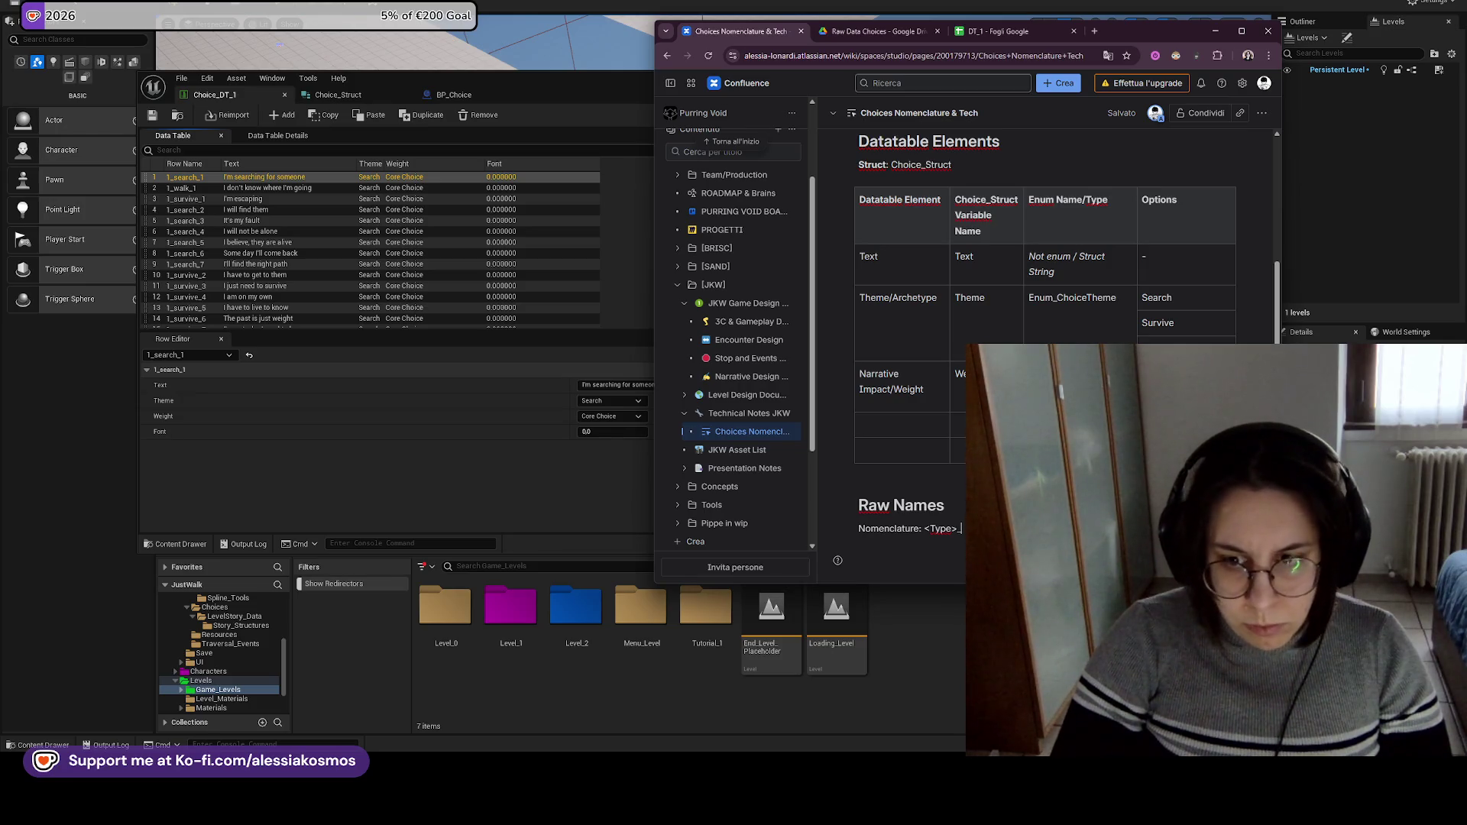
pyautogui.write('N')
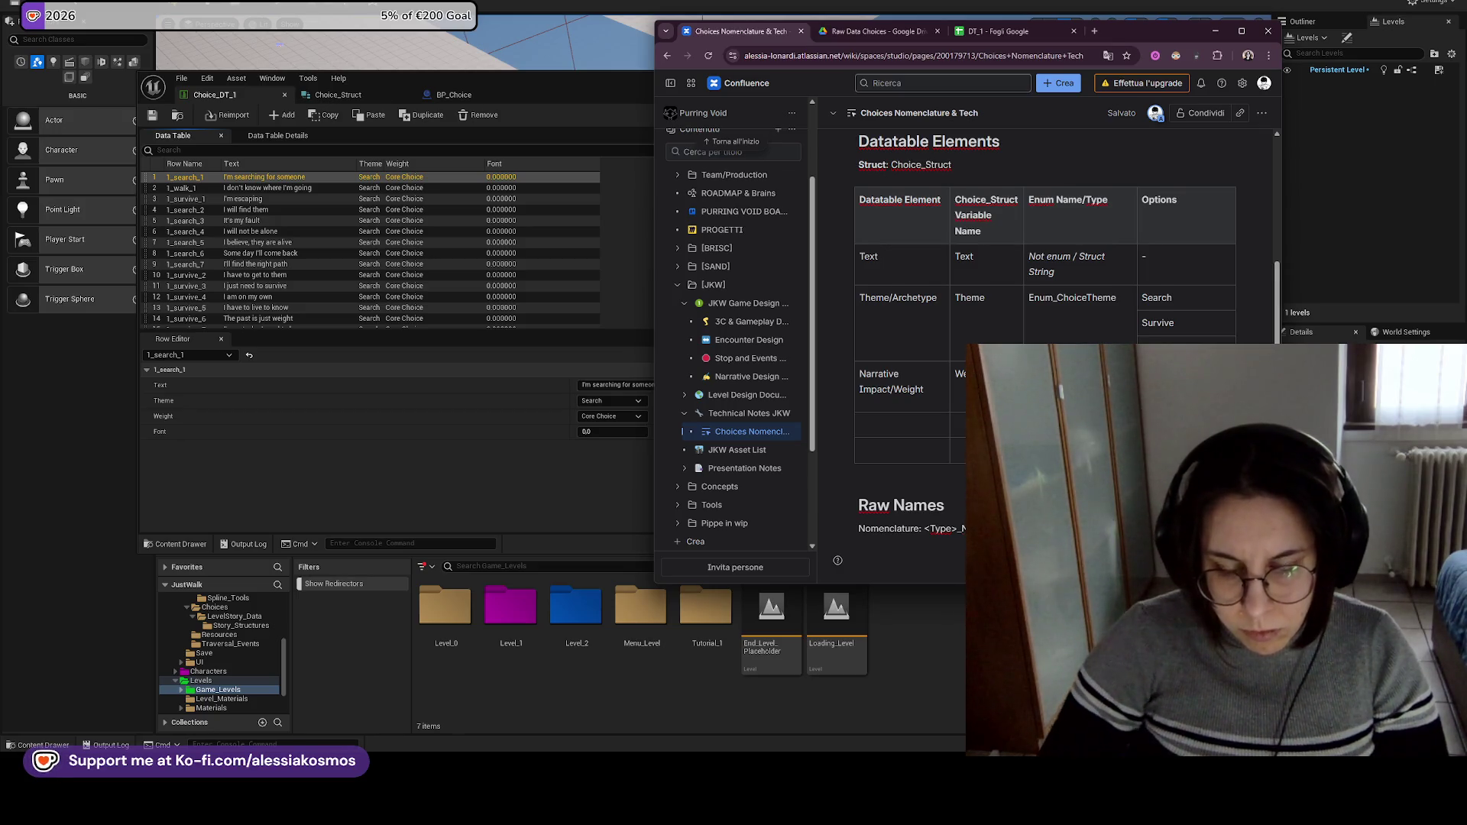
pyautogui.scroll(-1, 1046, 305)
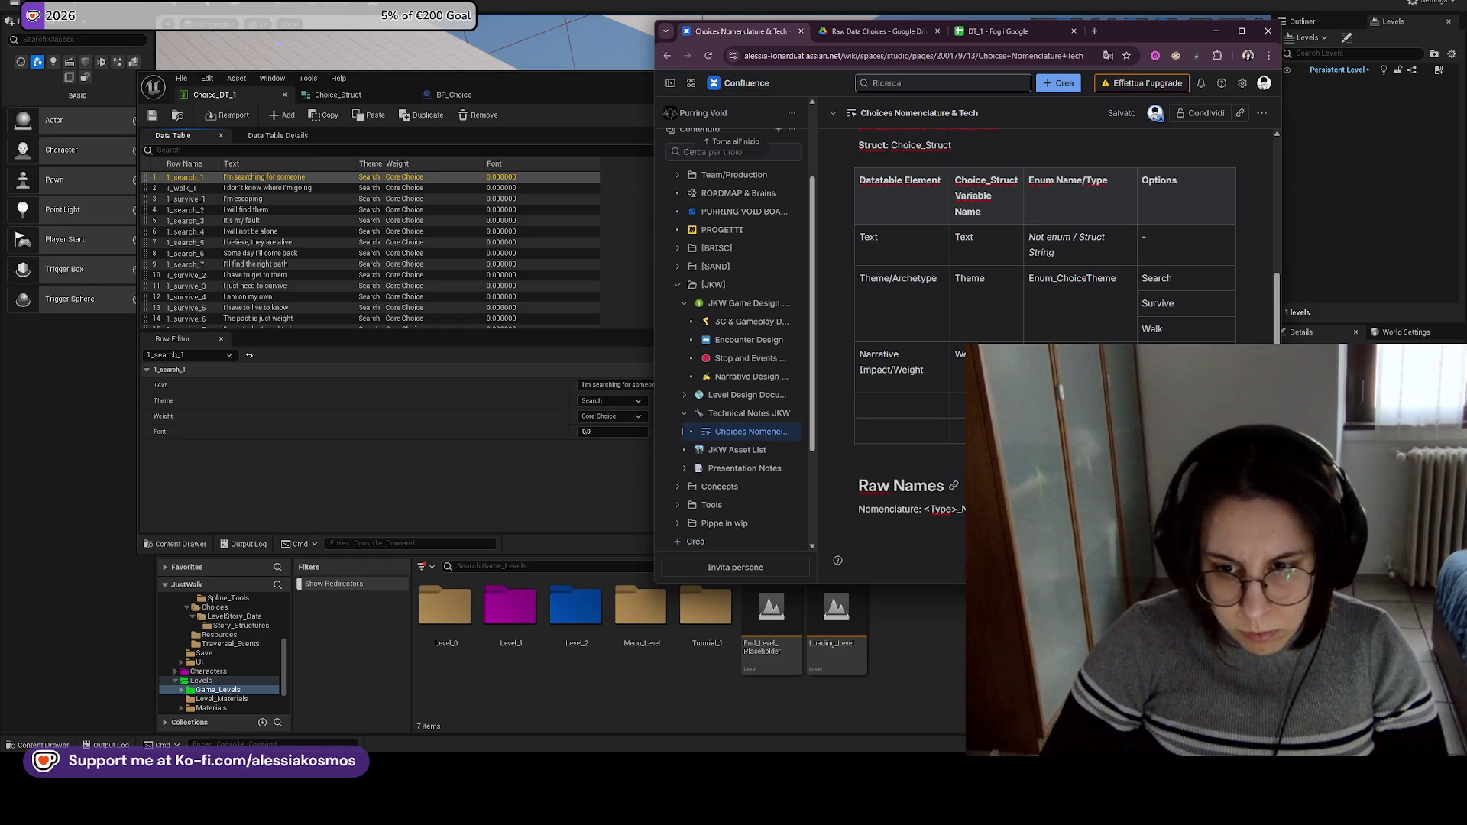
pyautogui.press('Return')
pyautogui.write('- N')
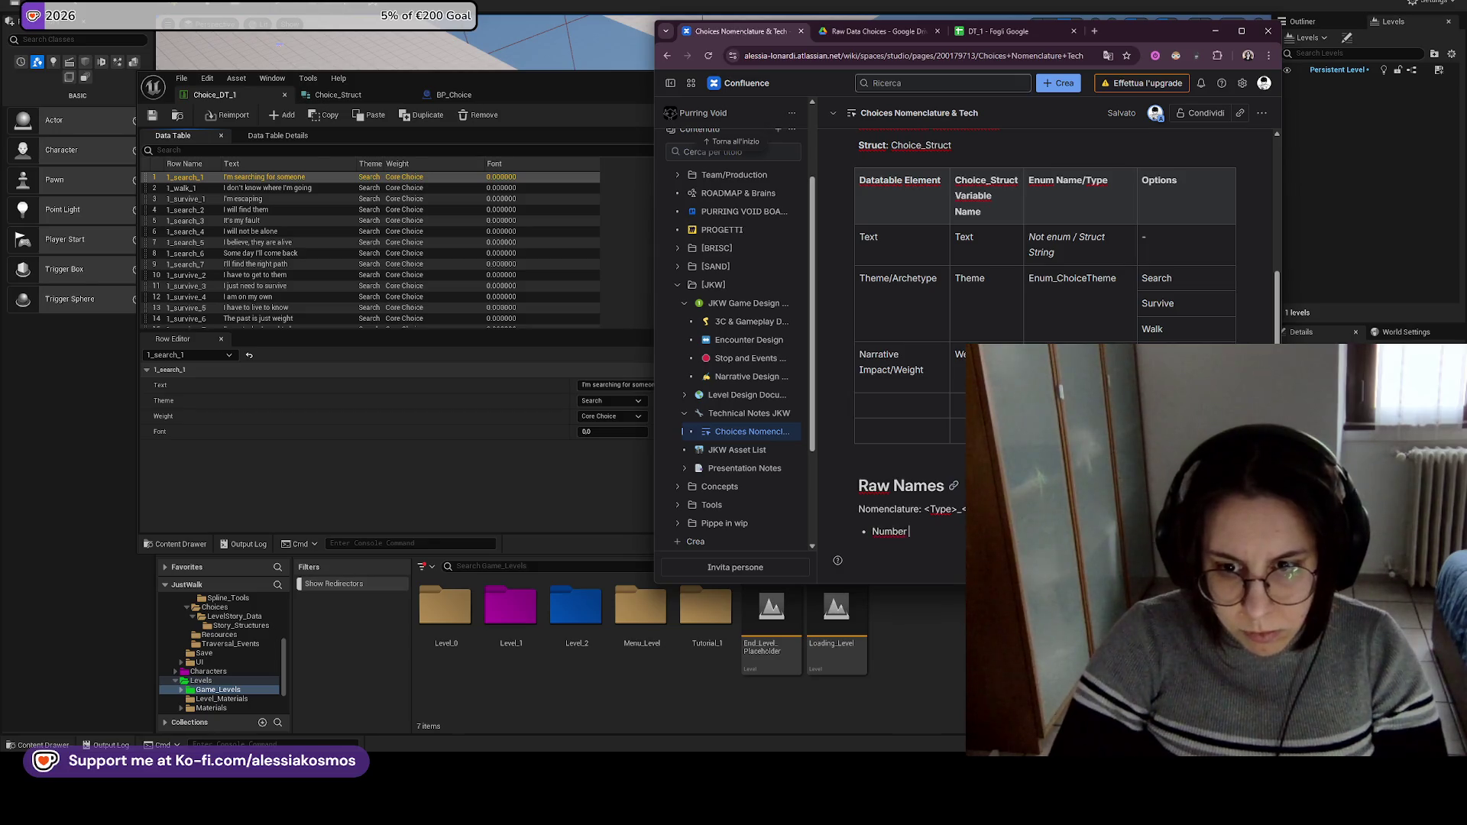
pyautogui.write('e')
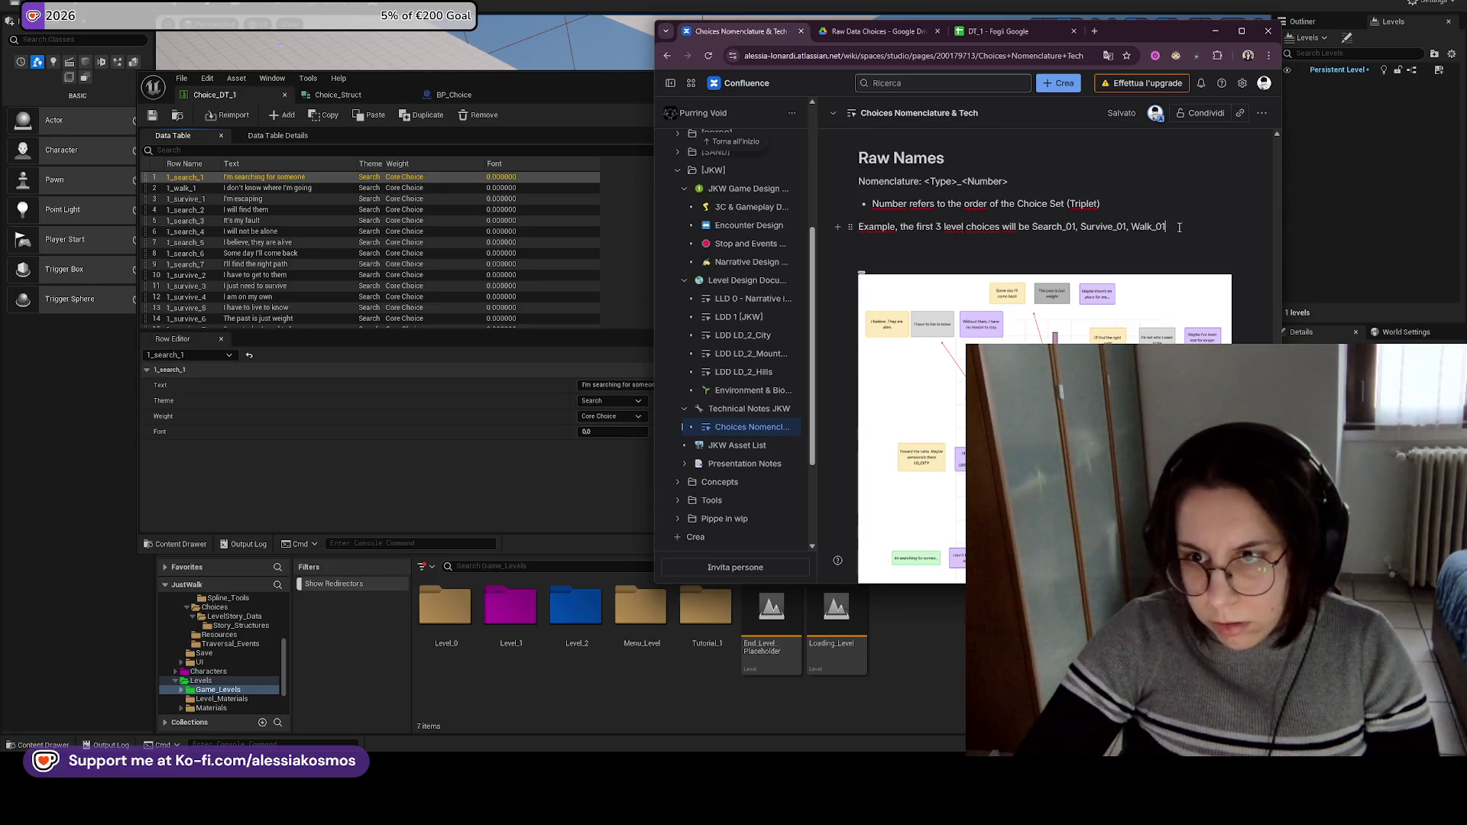
pyautogui.hotkey('shift', 'Up')
# Bold the Example line, italicize 'Example', swap its comma for a colon, and start the bullet with 'The'.
pyautogui.hotkey('ctrl', 'b')
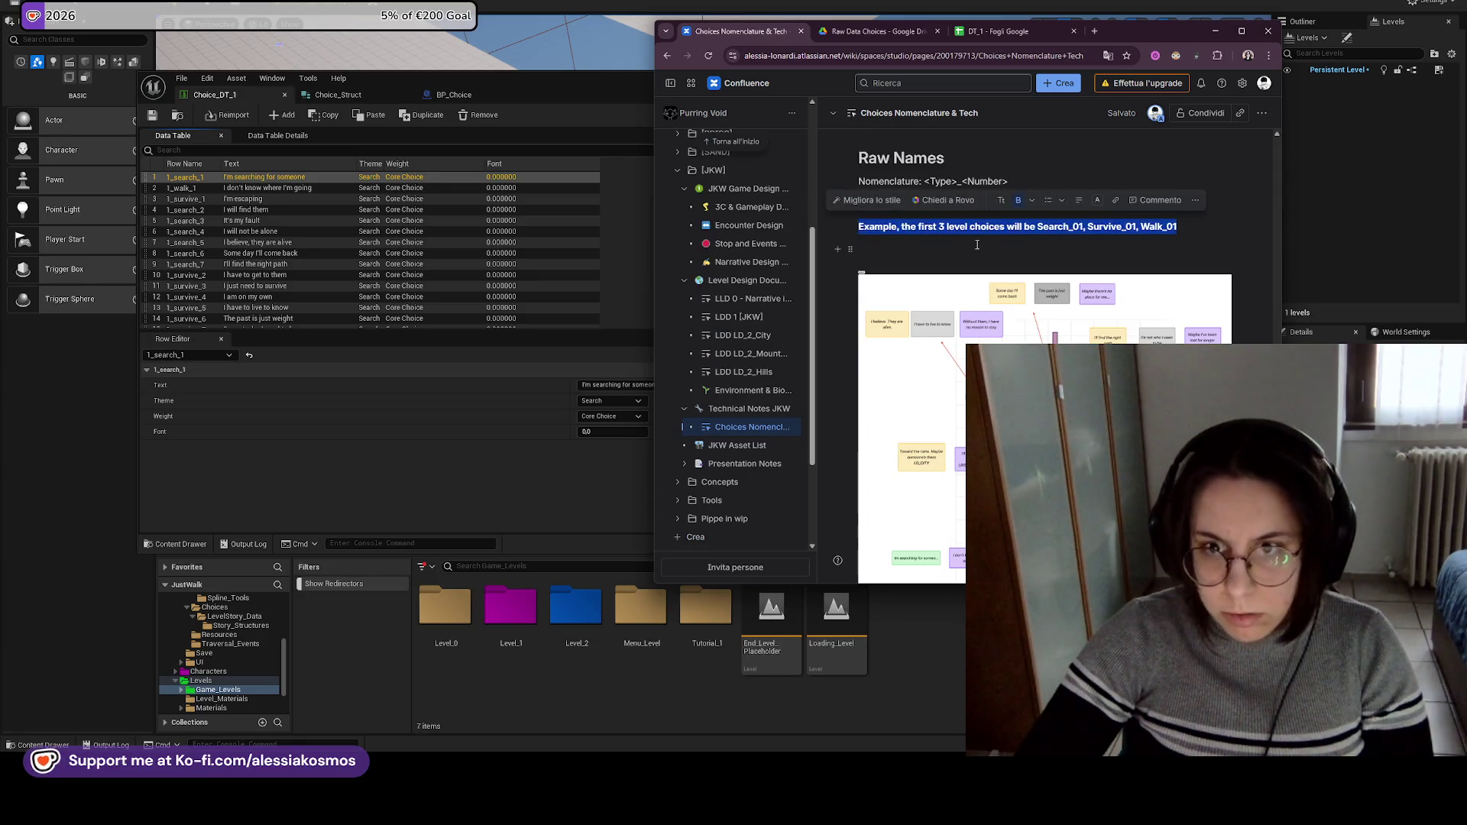
pyautogui.press('Right')
pyautogui.doubleClick(879, 229)
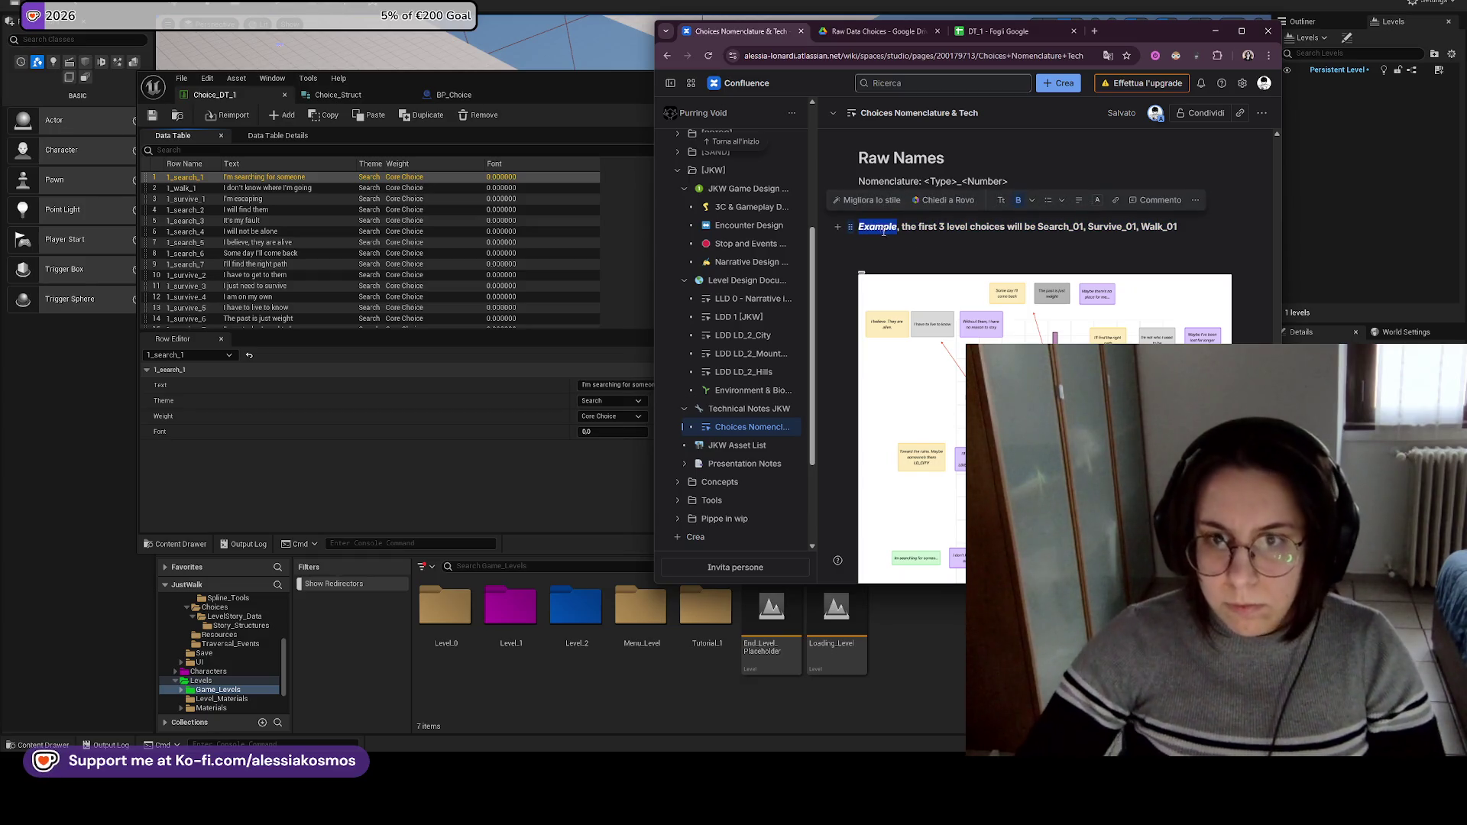
pyautogui.hotkey('ctrl', 'b')
pyautogui.click(881, 229)
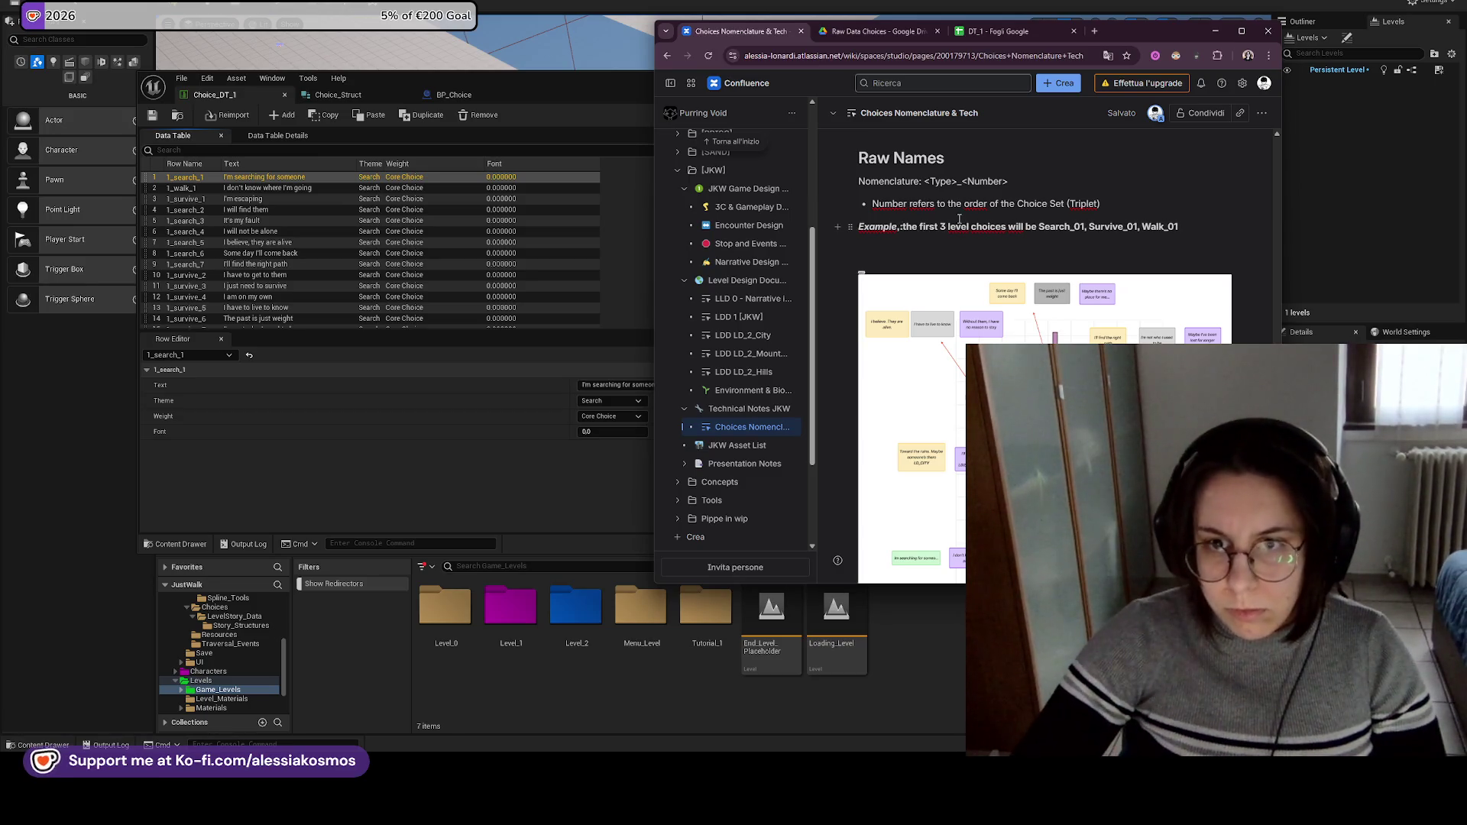
pyautogui.write('The')
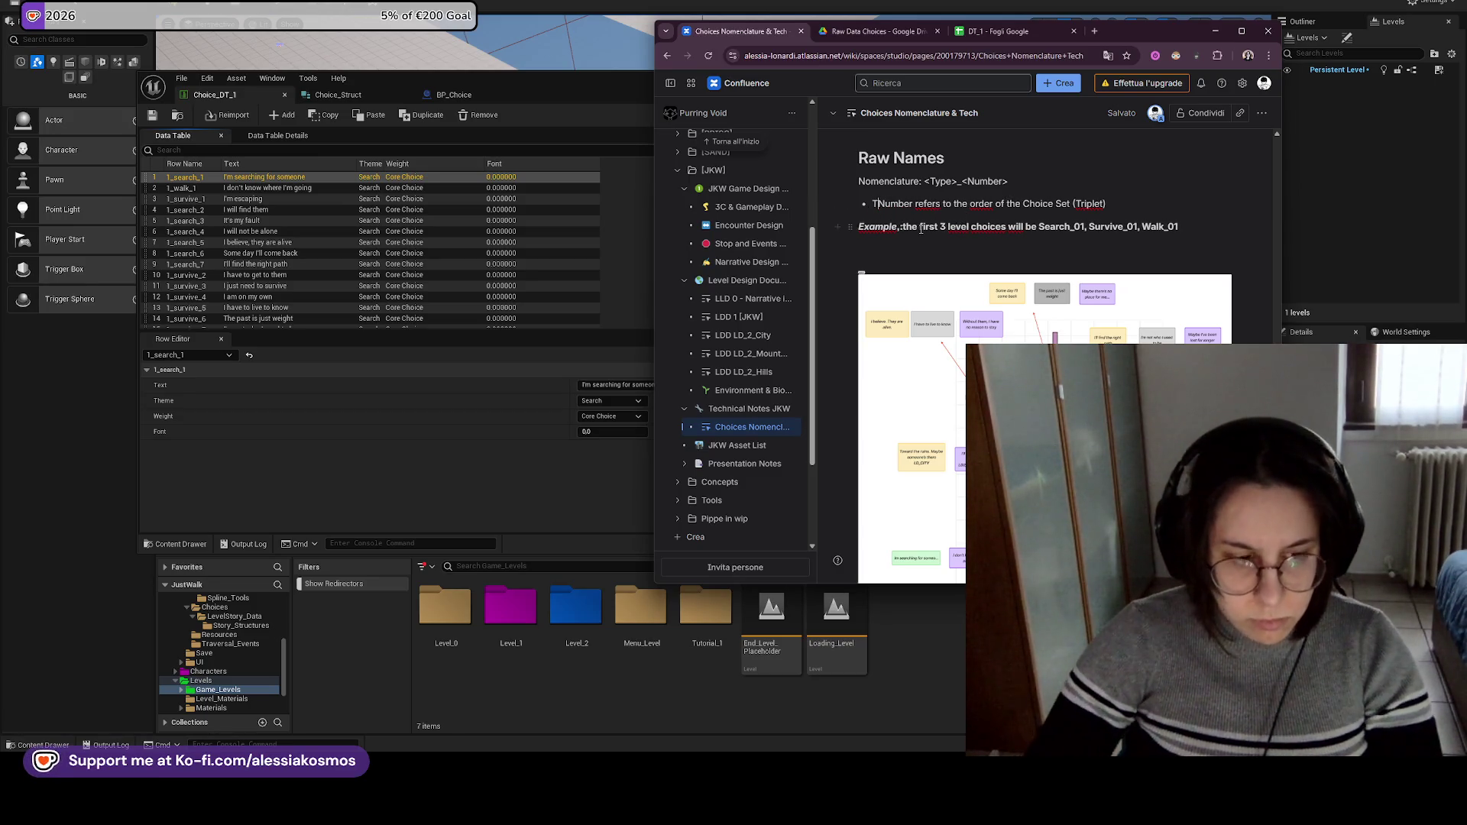
pyautogui.moveTo(1120, 205); pyautogui.dragTo(882, 205)
pyautogui.click(1086, 239)
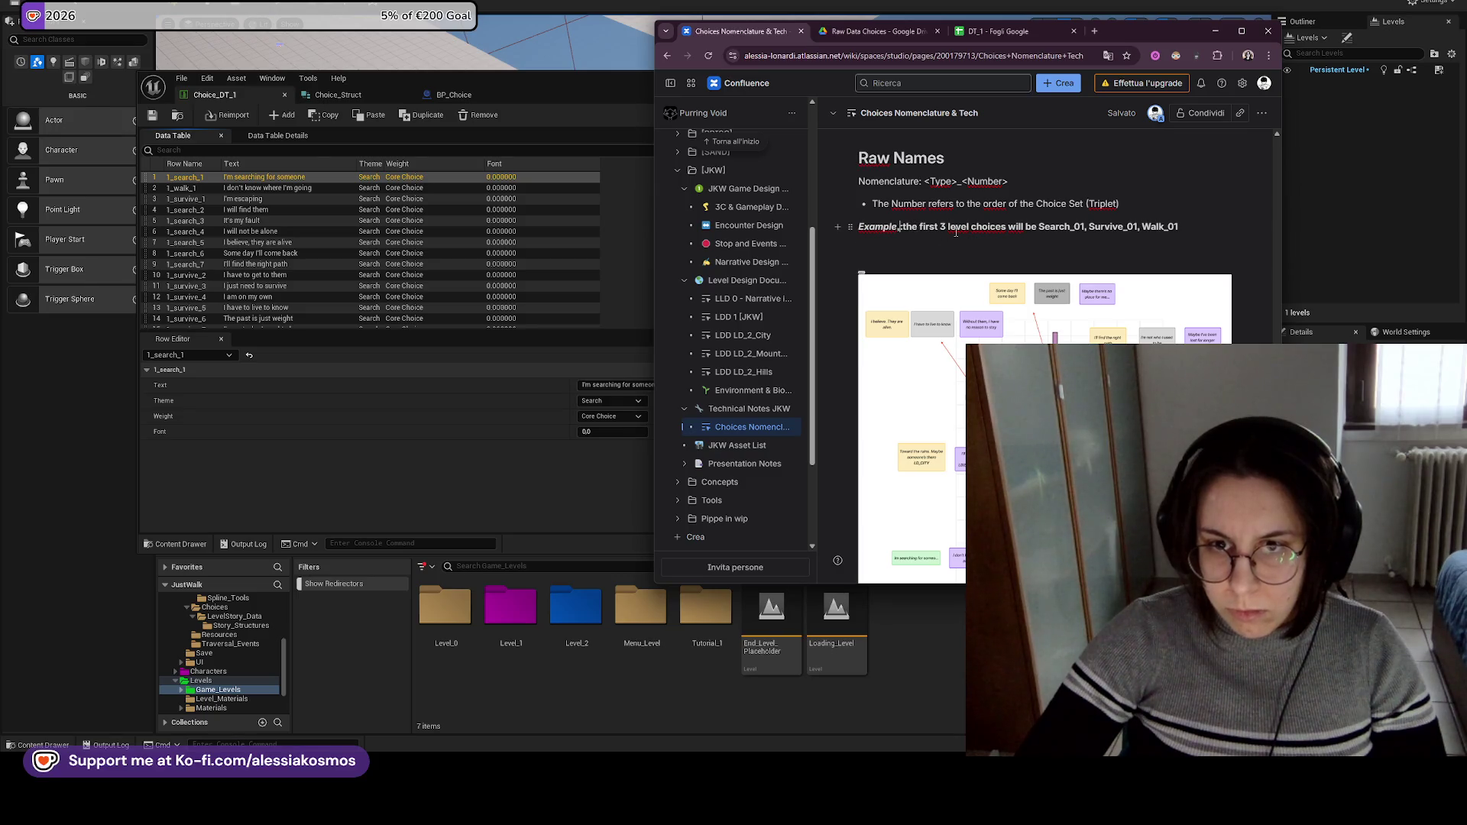
pyautogui.press('BackSpace')
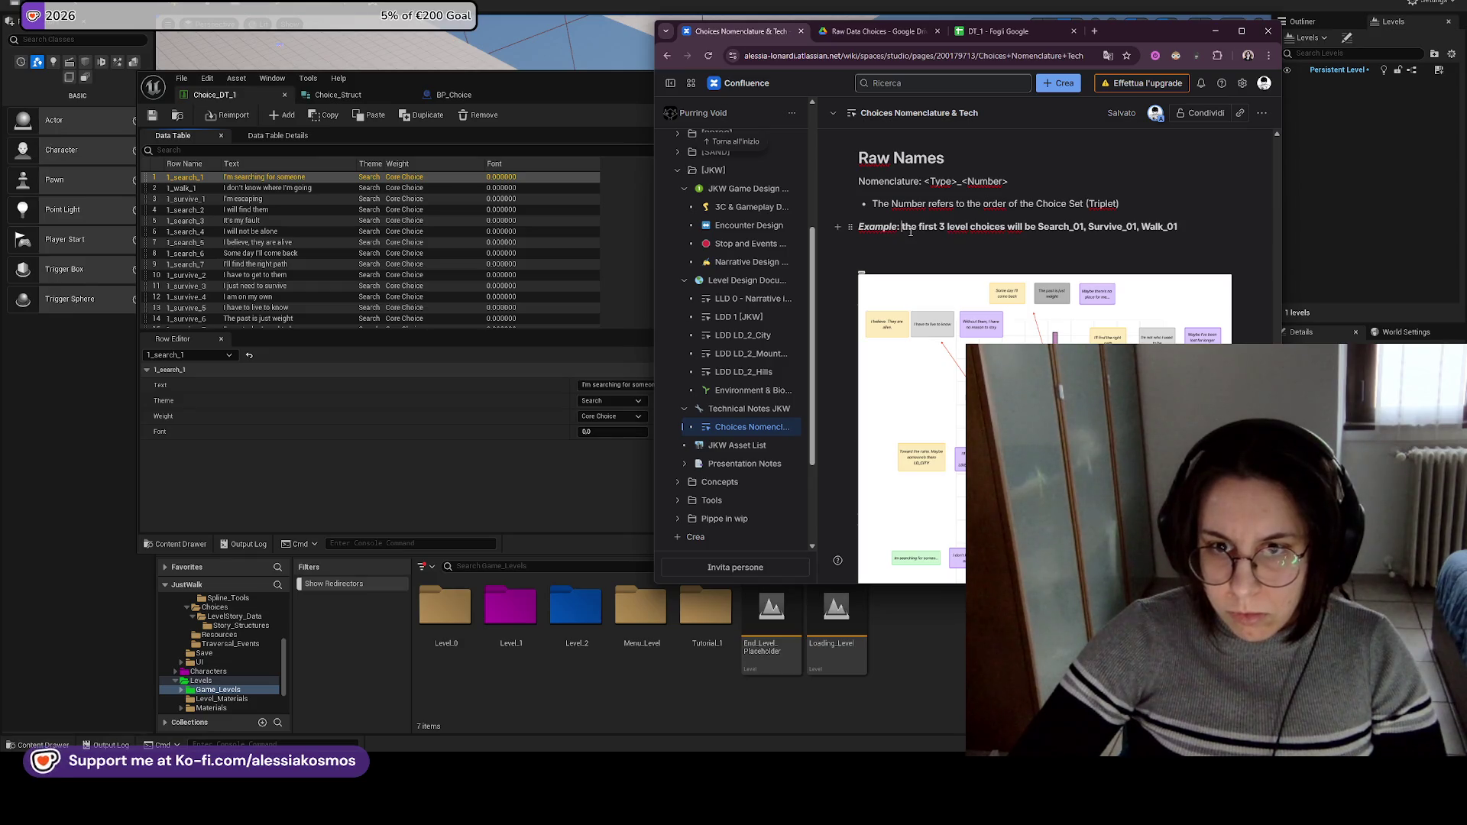
pyautogui.press('BackSpace')
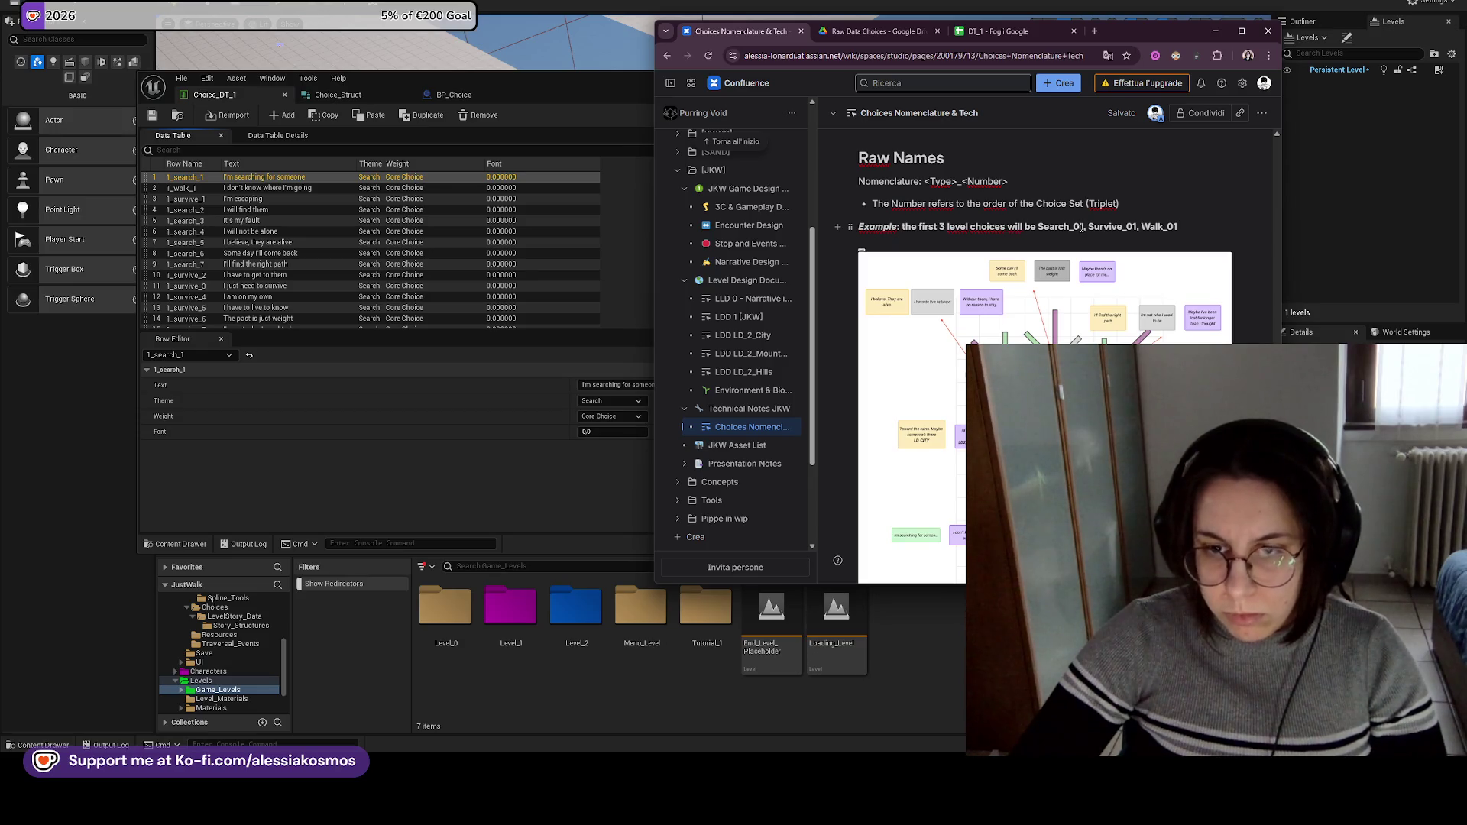
# Move the Example line below the choice-tree diagram and remove the leftover empty line.
pyautogui.scroll(1, 1082, 252)
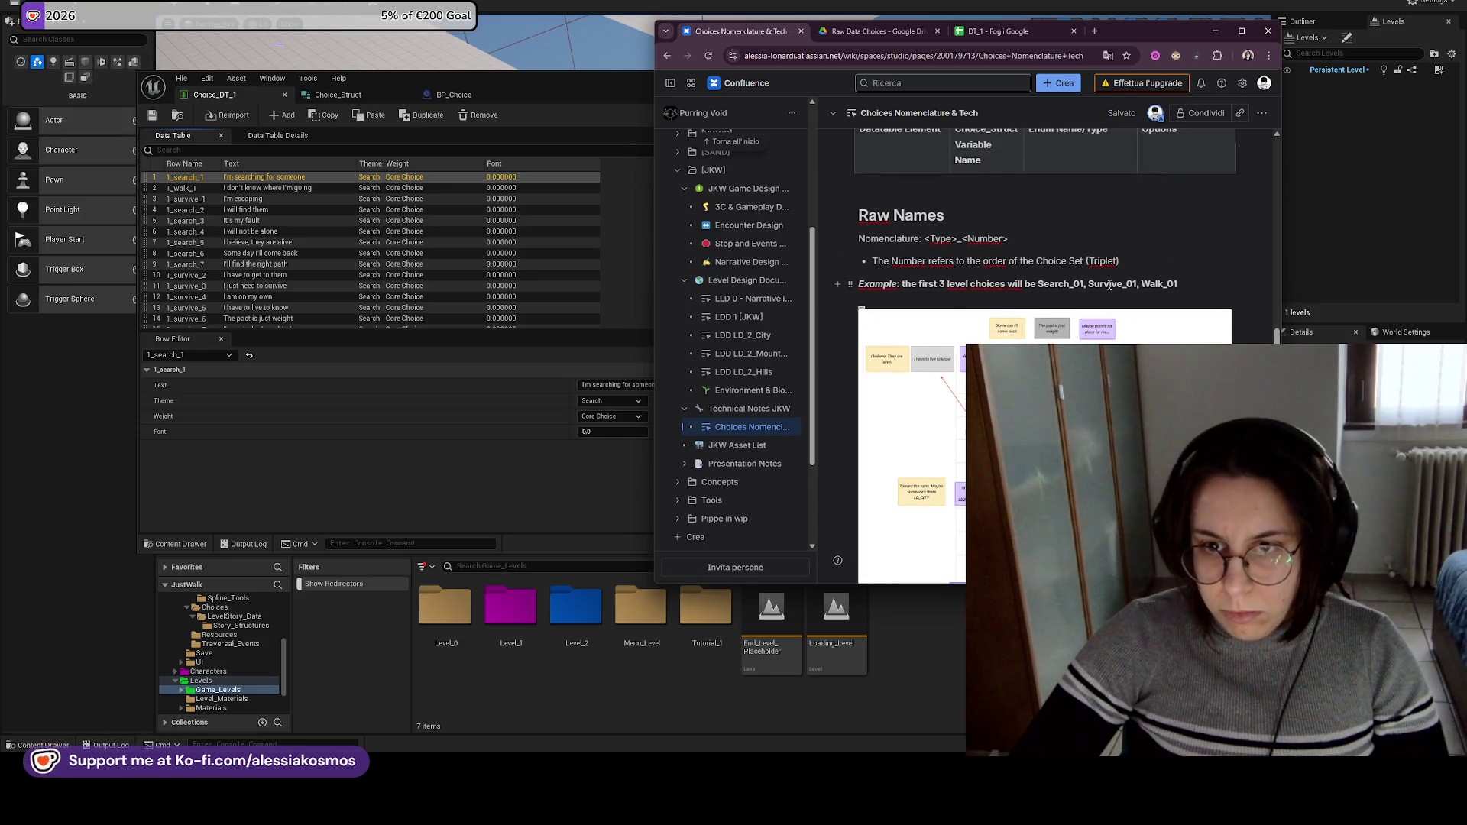
pyautogui.moveTo(1208, 285)
pyautogui.mouseDown()
pyautogui.moveTo(824, 267)
pyautogui.moveTo(829, 289)
pyautogui.mouseUp()
pyautogui.press('BackSpace')
pyautogui.scroll(-3, 964, 359)
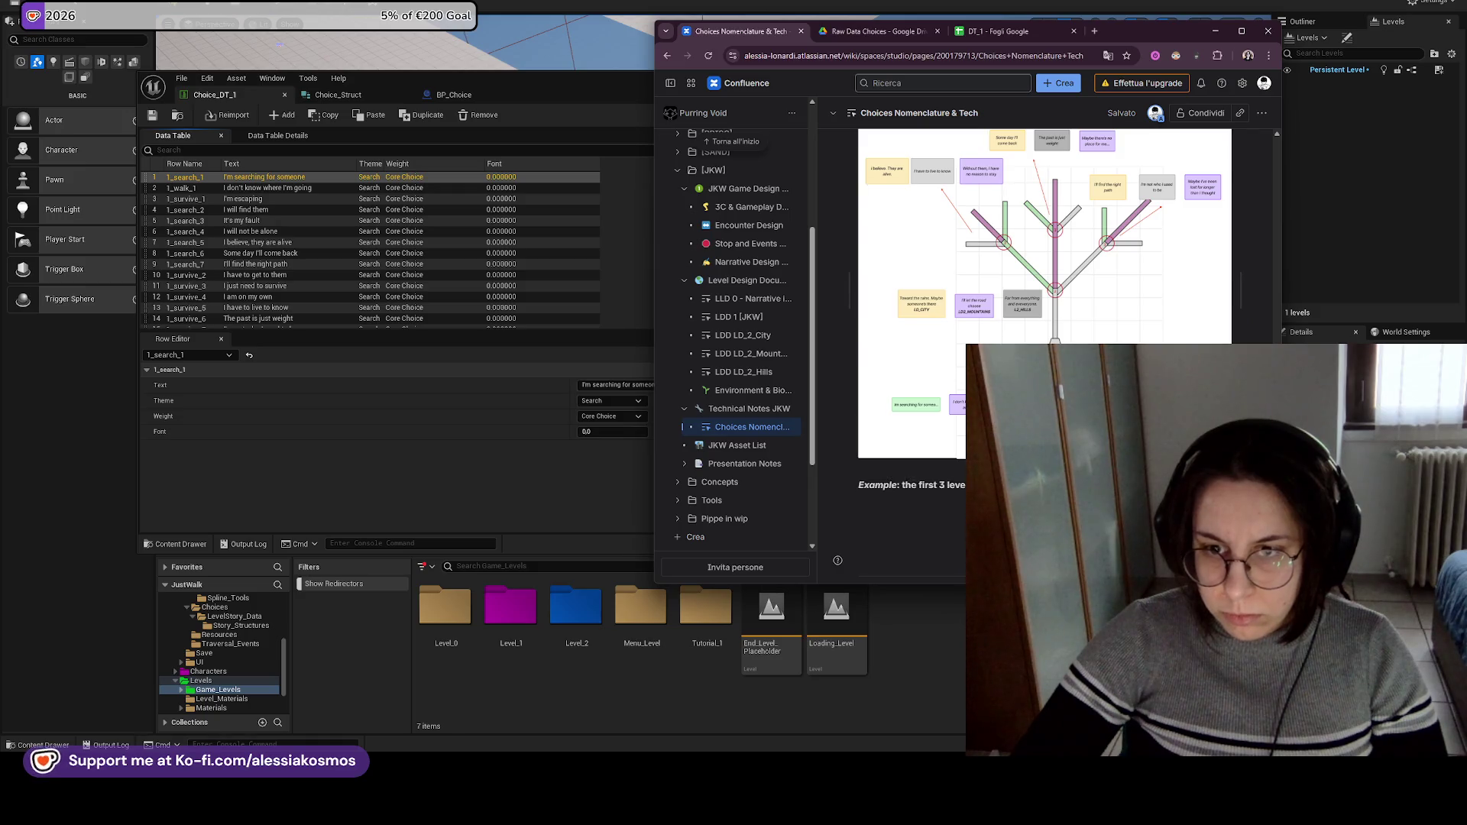
pyautogui.scroll(3, 942, 277)
pyautogui.press('BackSpace')
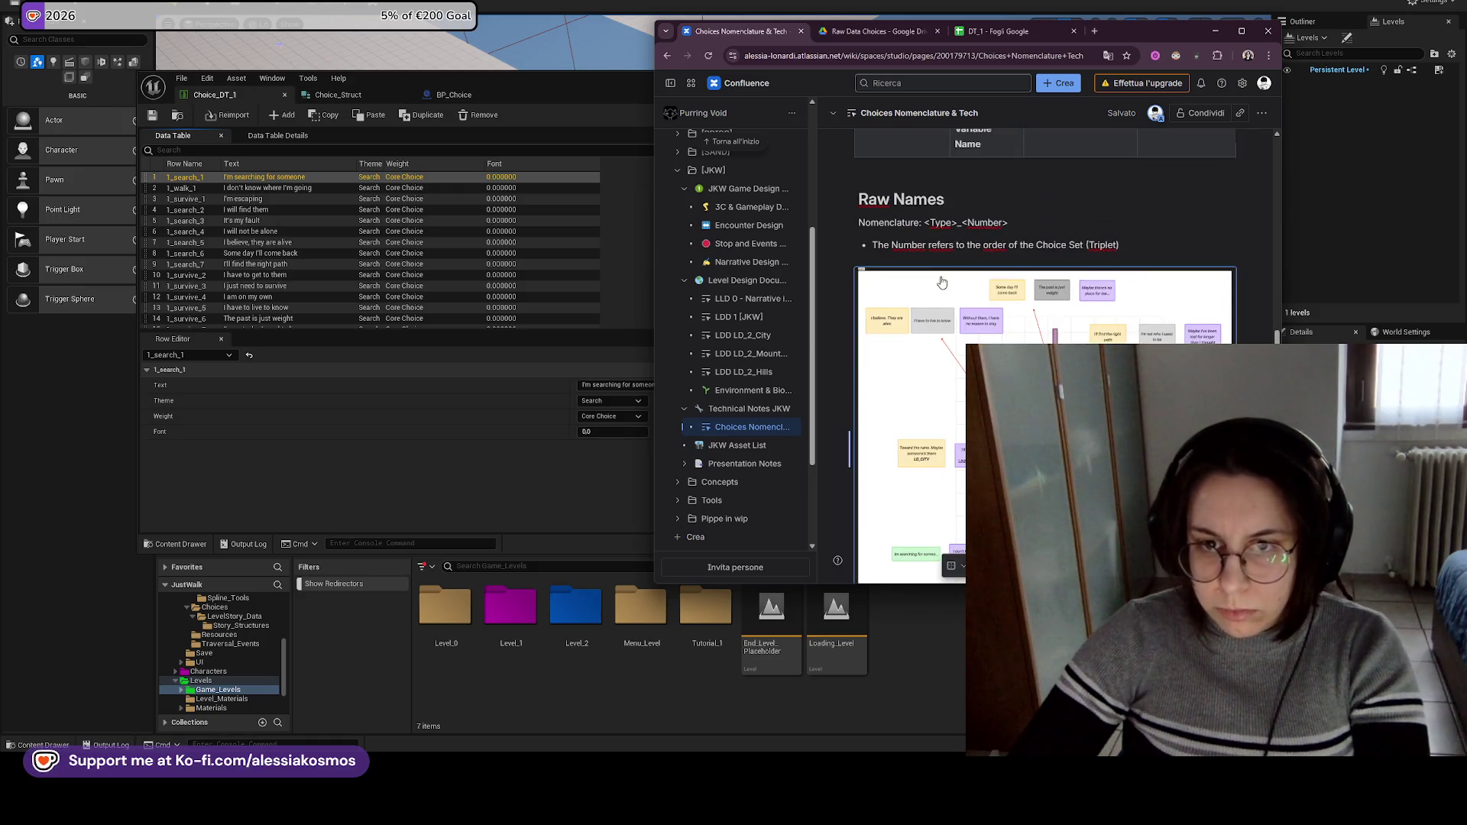
pyautogui.click(1144, 249)
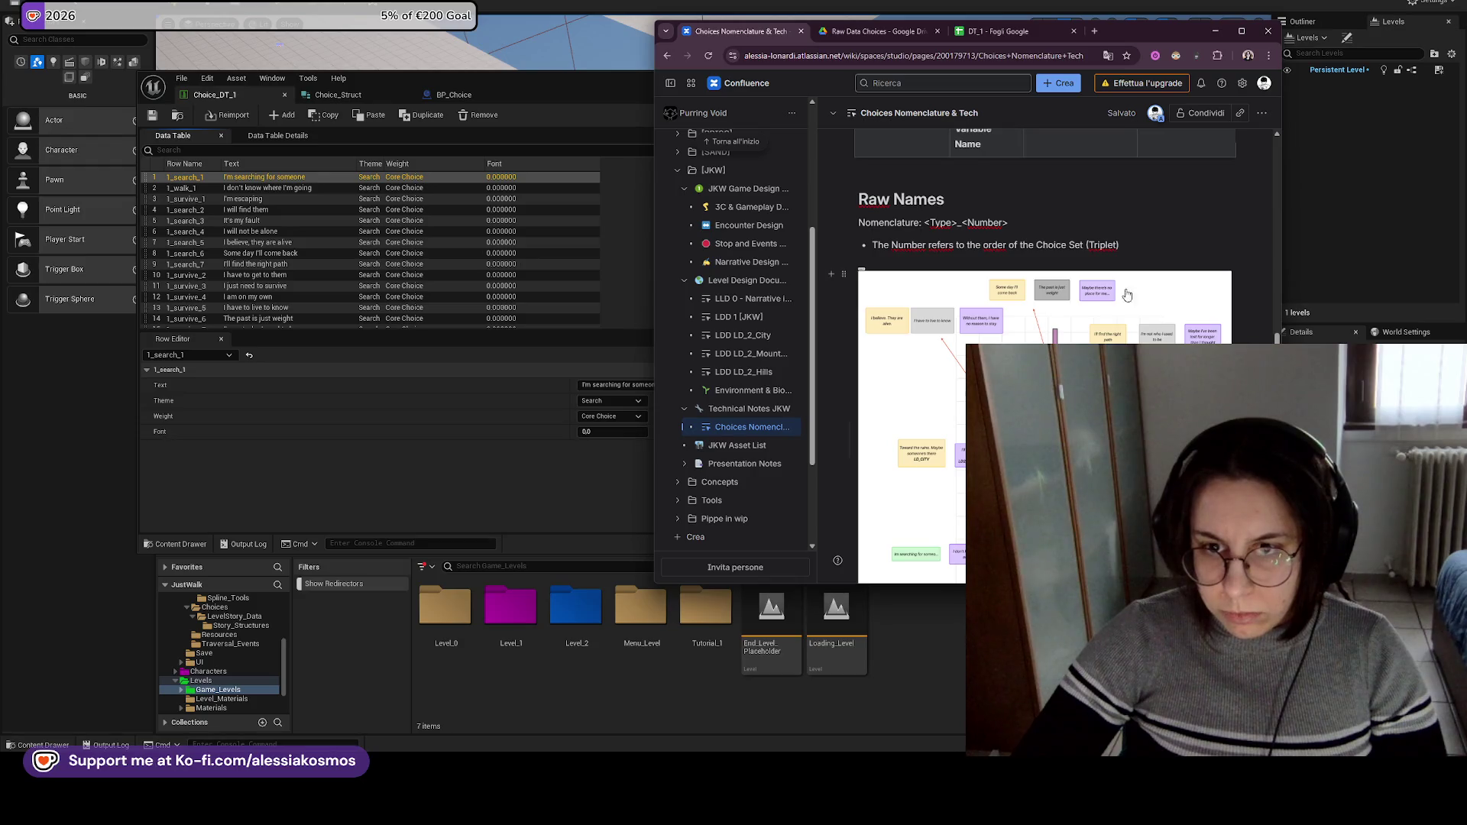
pyautogui.click(1106, 317)
pyautogui.scroll(2, 1106, 317)
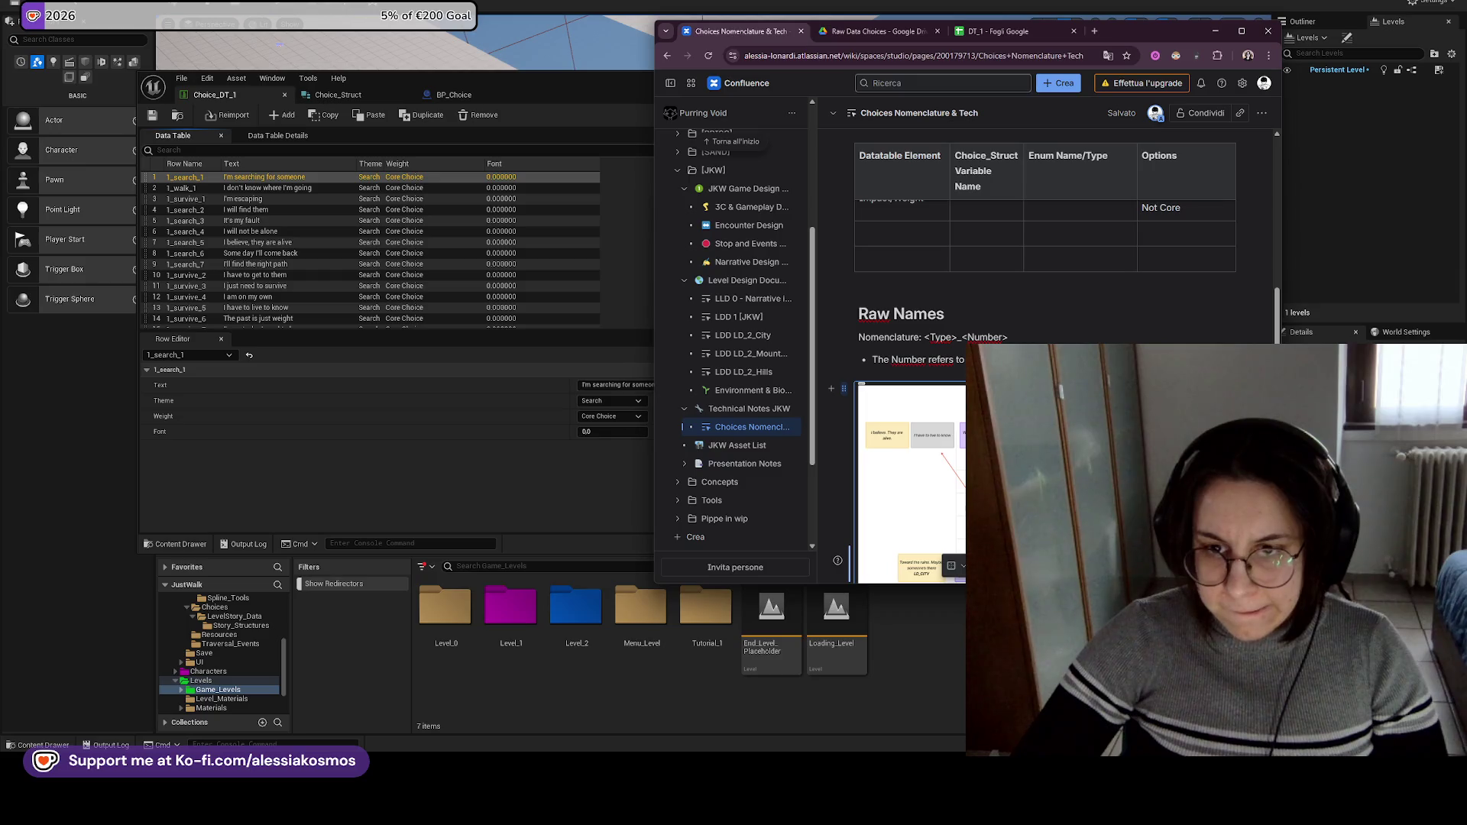
# Make <Type>_<Number> bold on the Nomenclature line.
pyautogui.click(1038, 333)
pyautogui.moveTo(989, 334); pyautogui.dragTo(929, 331)
pyautogui.hotkey('ctrl', 'b')
pyautogui.click(1048, 330)
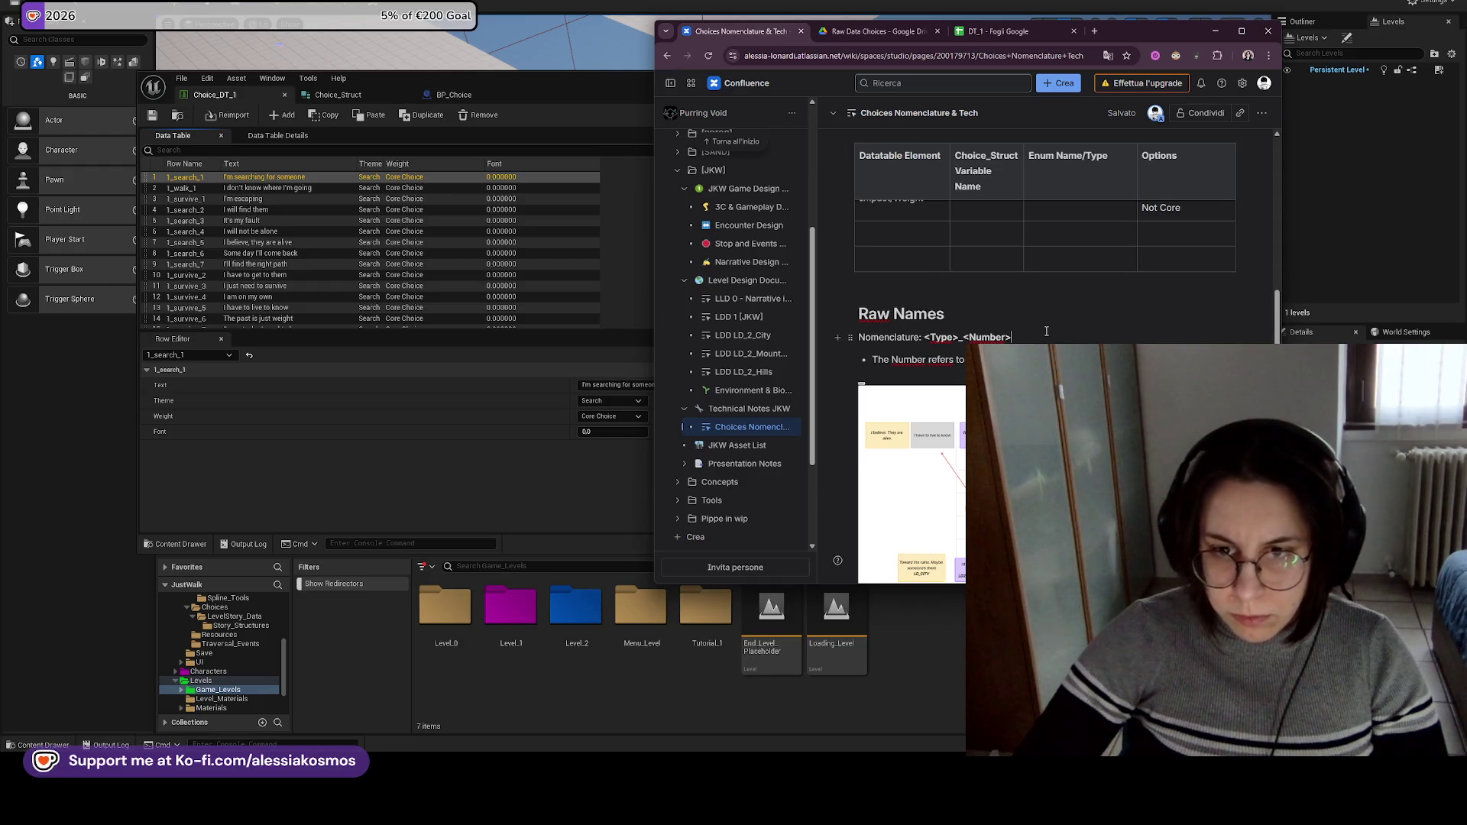
# Add a line beginning 'If a level has branches' below the Nomenclature line.
pyautogui.press('Return')
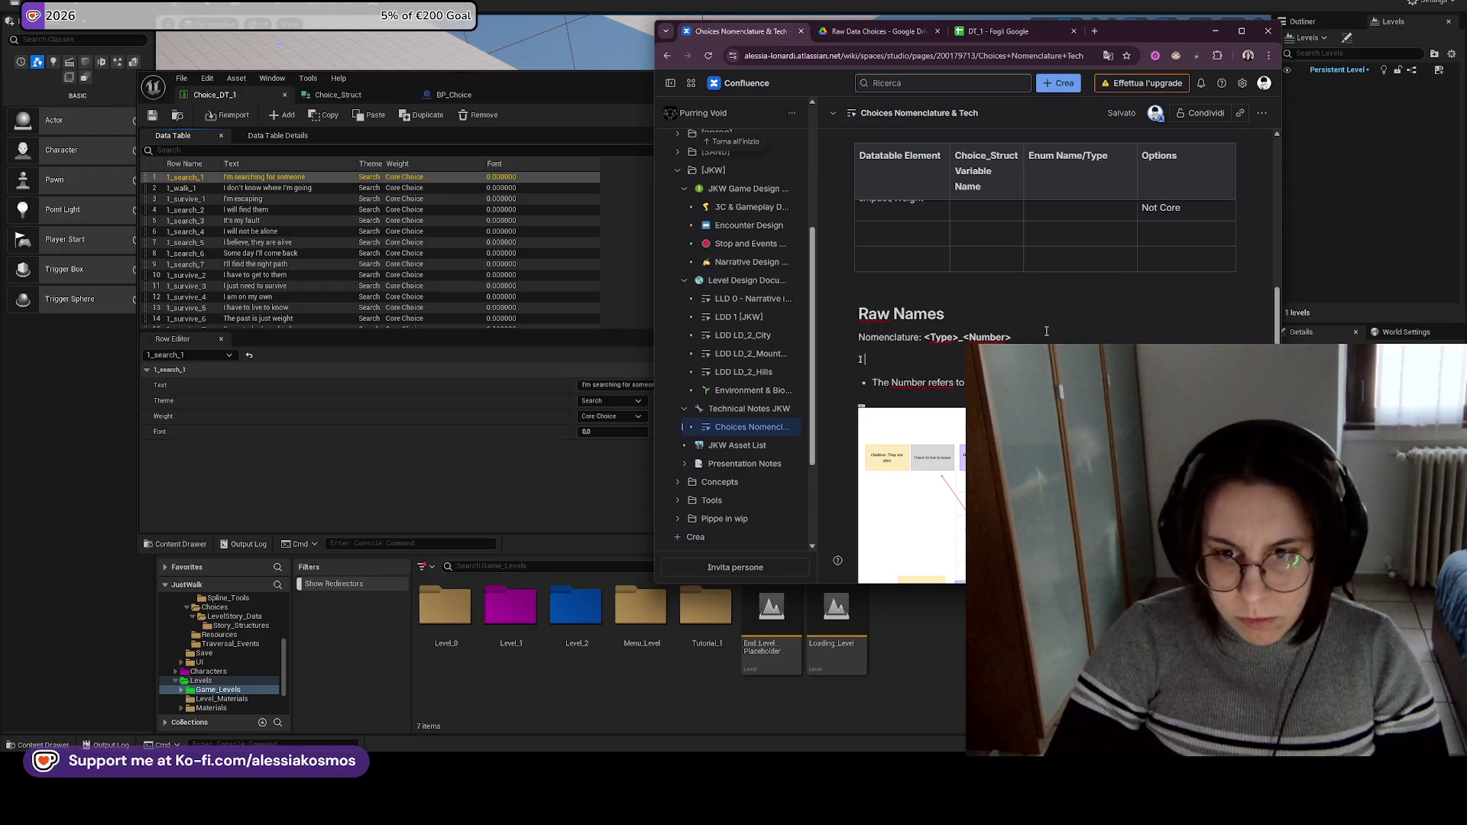
pyautogui.write('If a level has brances')
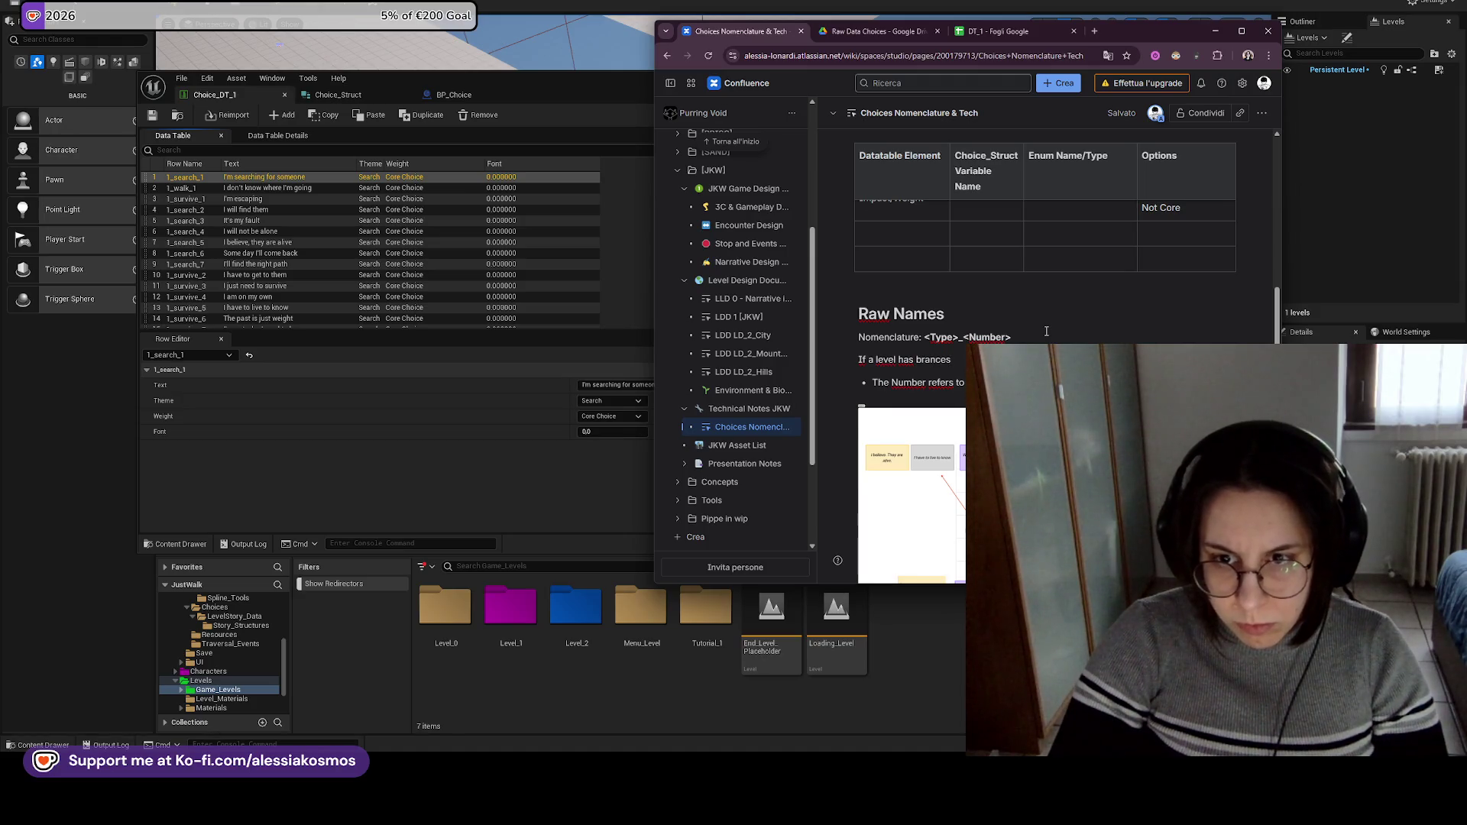
pyautogui.press('BackSpace')
pyautogui.press('BackSpace')
pyautogui.press('BackSpace')
pyautogui.write('ches Y')
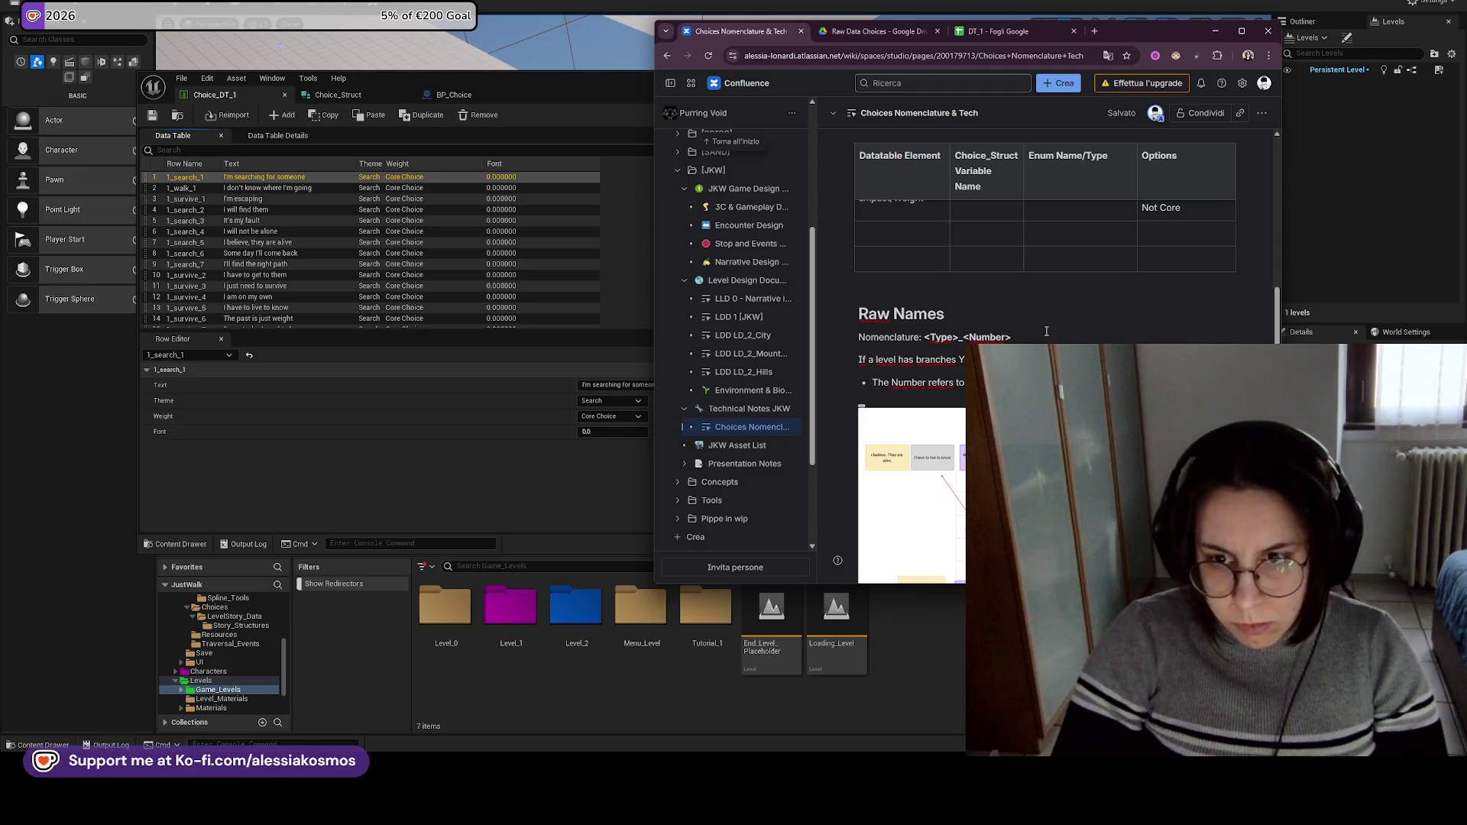
pyautogui.press('BackSpace')
pyautogui.write('B')
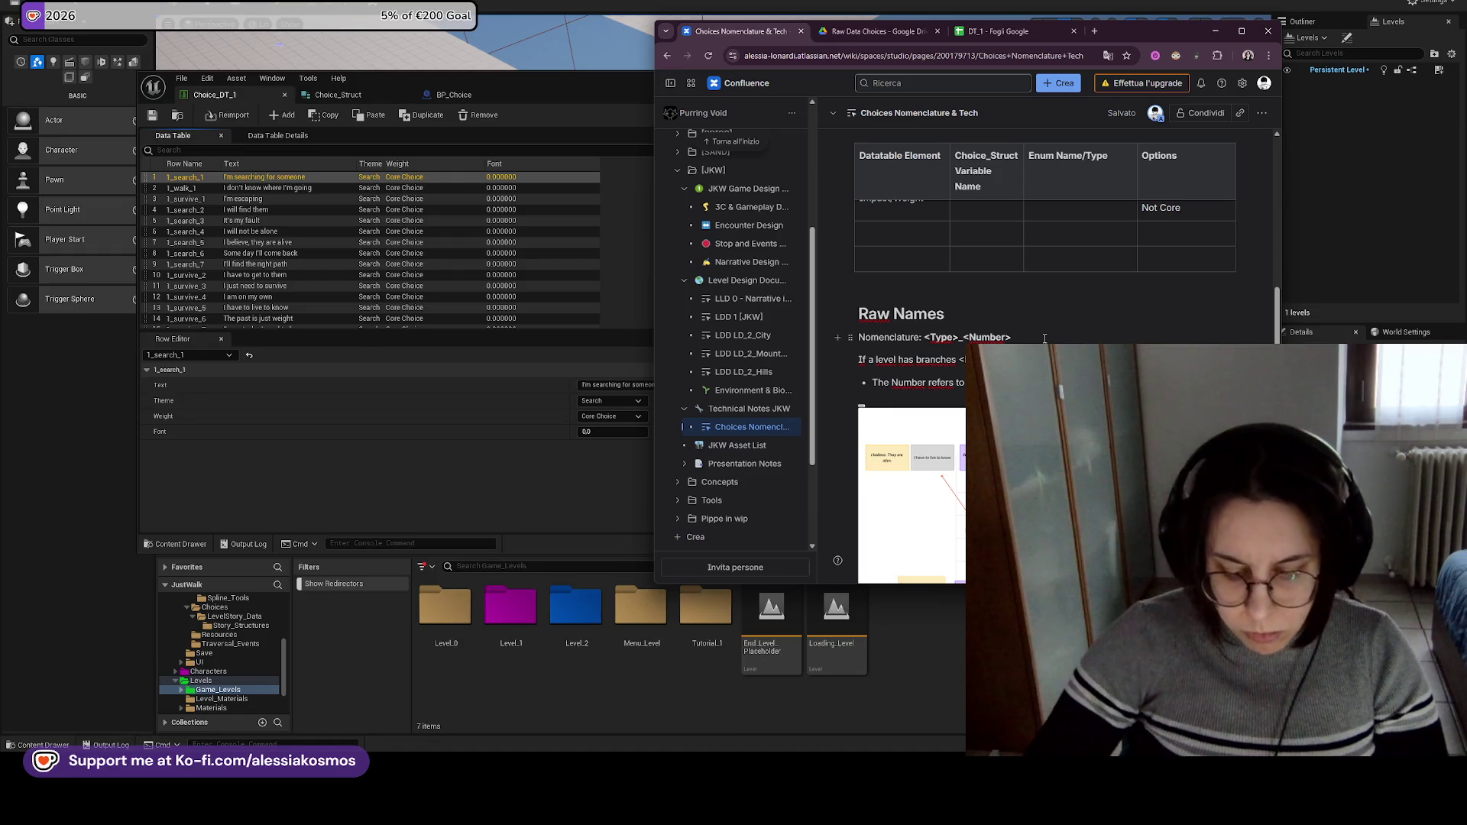
pyautogui.moveTo(969, 337); pyautogui.dragTo(924, 337)
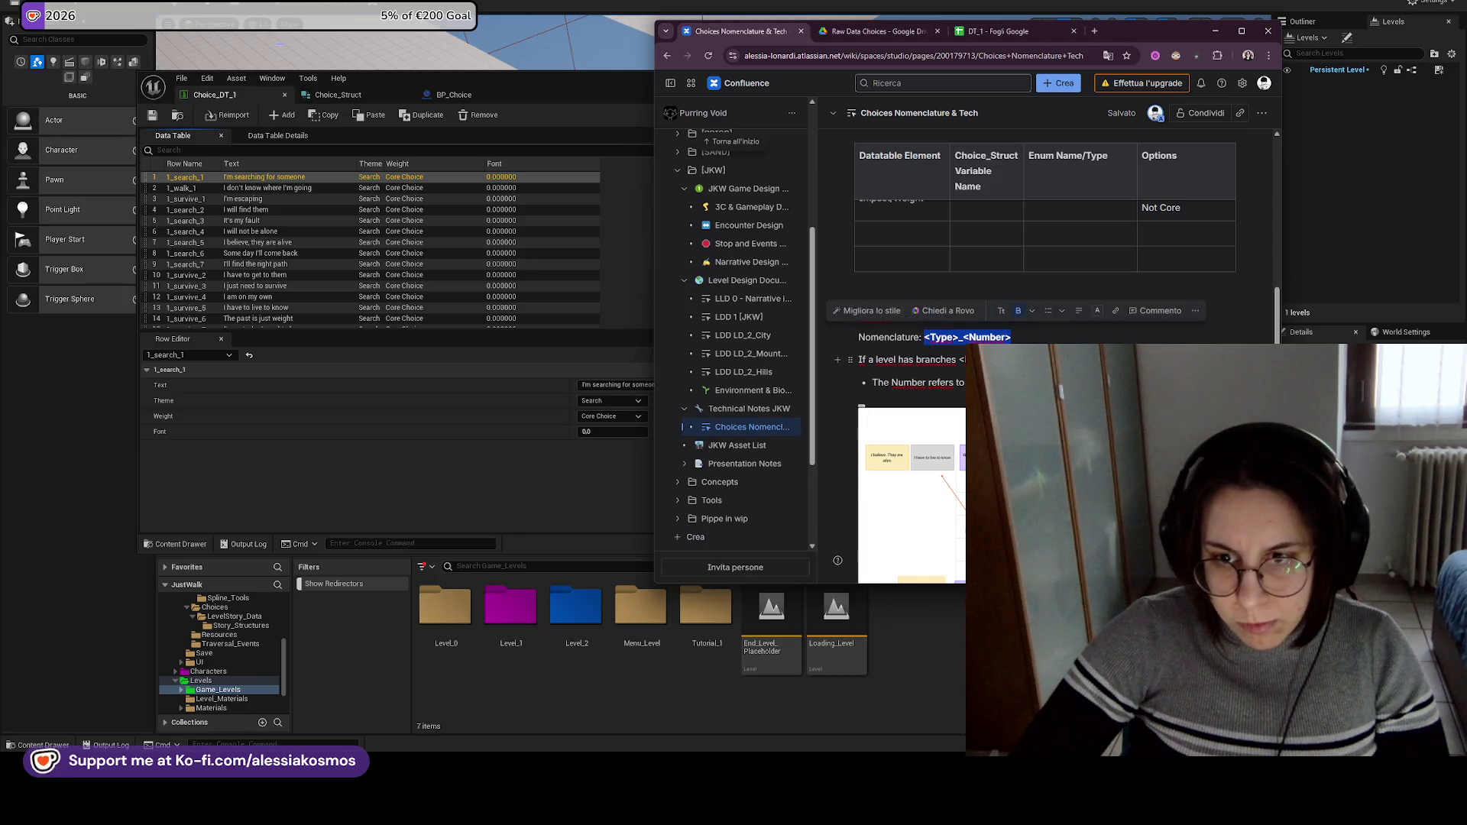
pyautogui.press('Right')
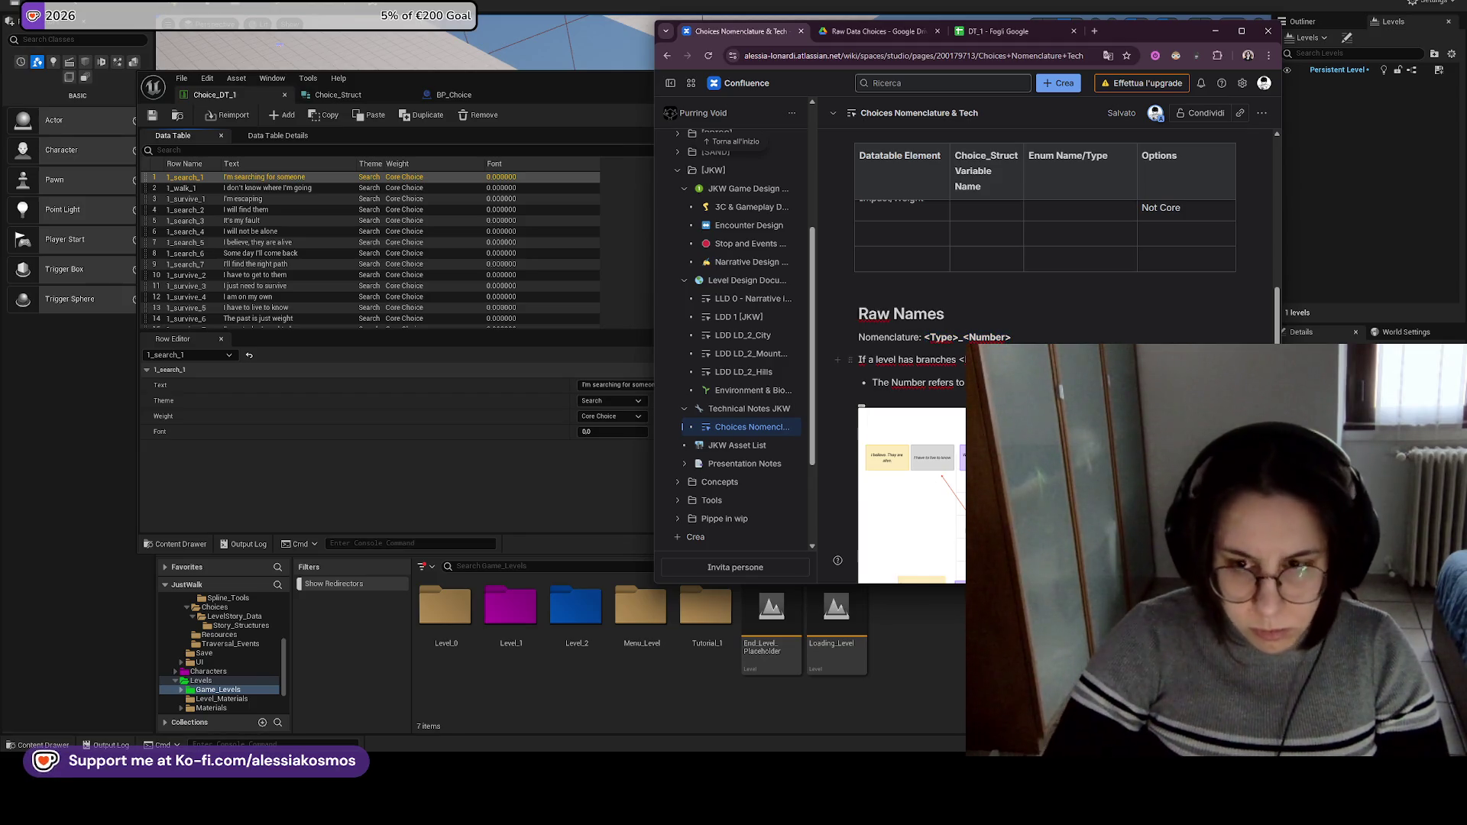
# Add a bullet starting 'Branch name refers to' under the Number explanation.
pyautogui.press('Return')
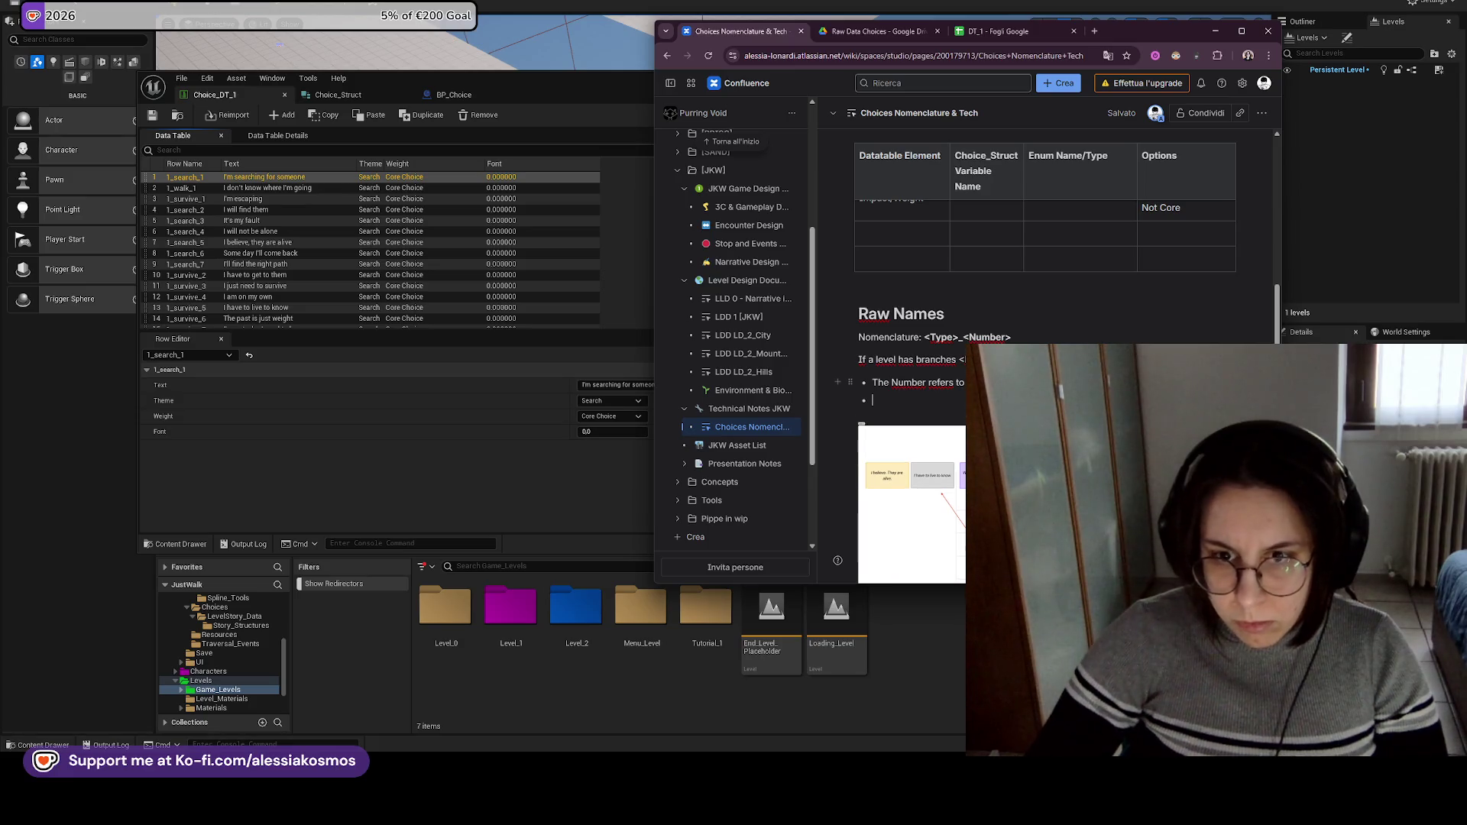
pyautogui.write('Brna')
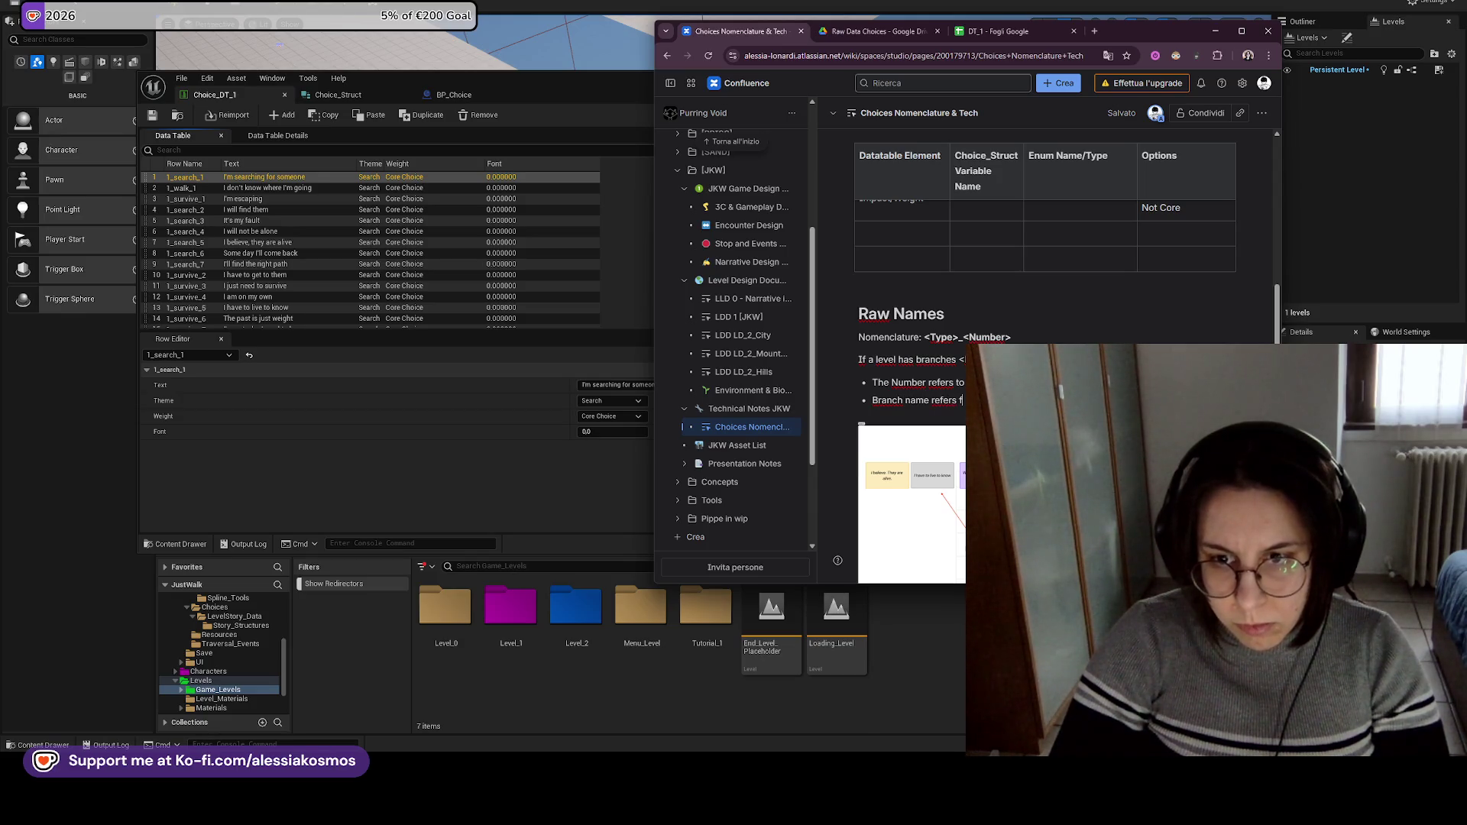
pyautogui.write('o')
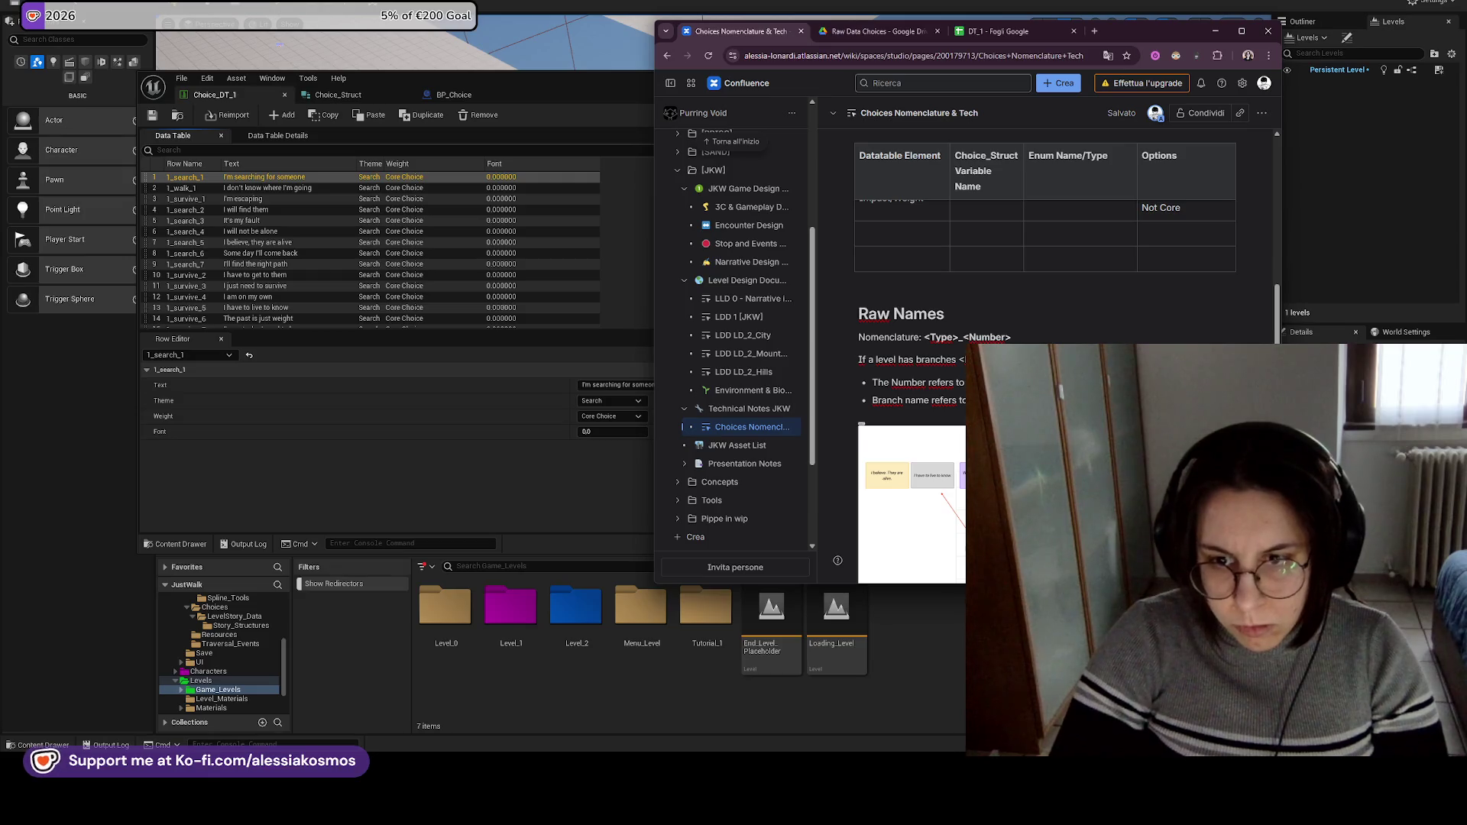
pyautogui.click(509, 595)
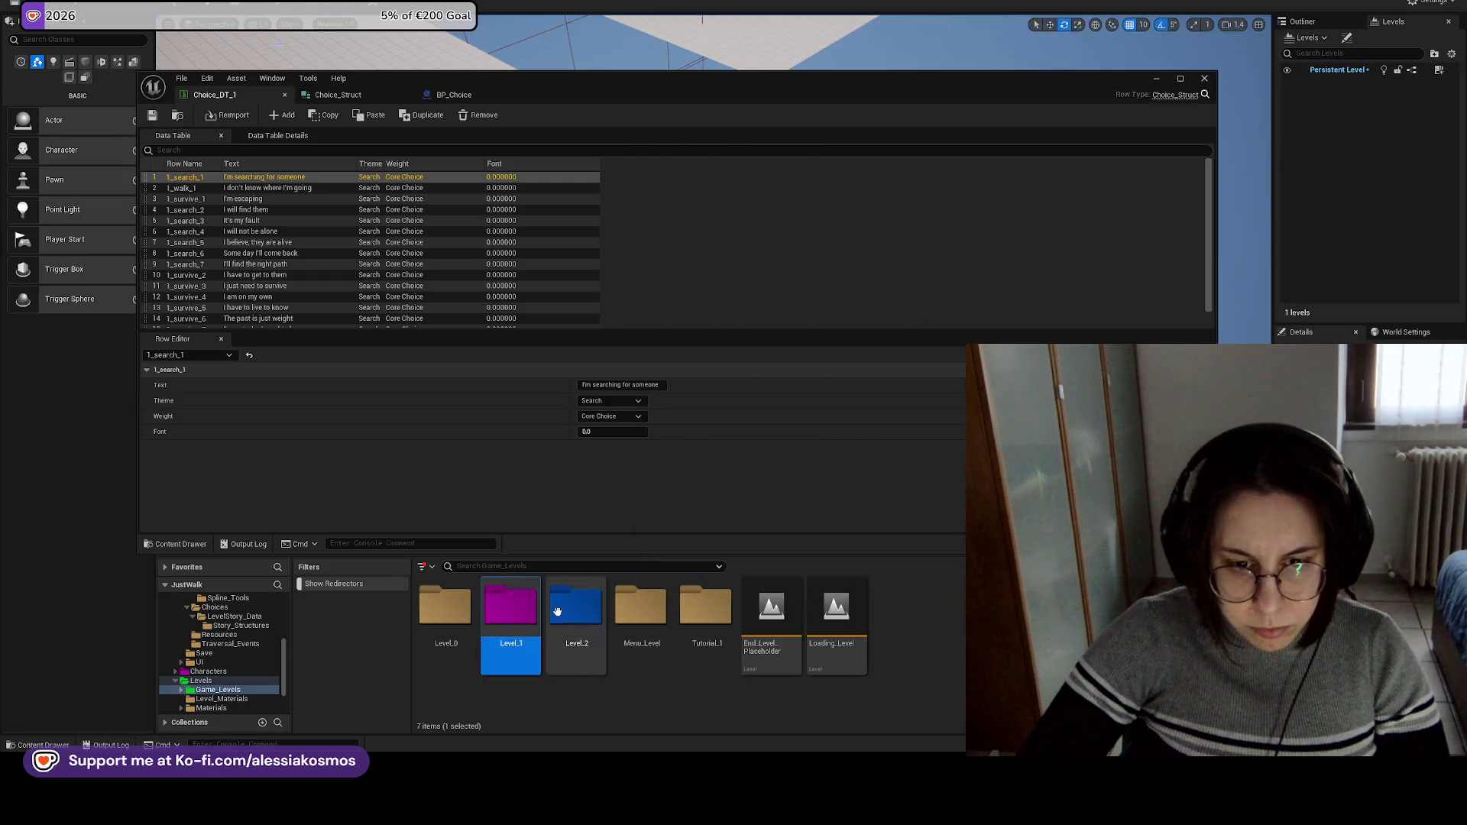
# Review the seven levels in Level_2 > Level_2_City, then open Confluence's Level Design Document.
pyautogui.doubleClick(576, 606)
pyautogui.doubleClick(474, 606)
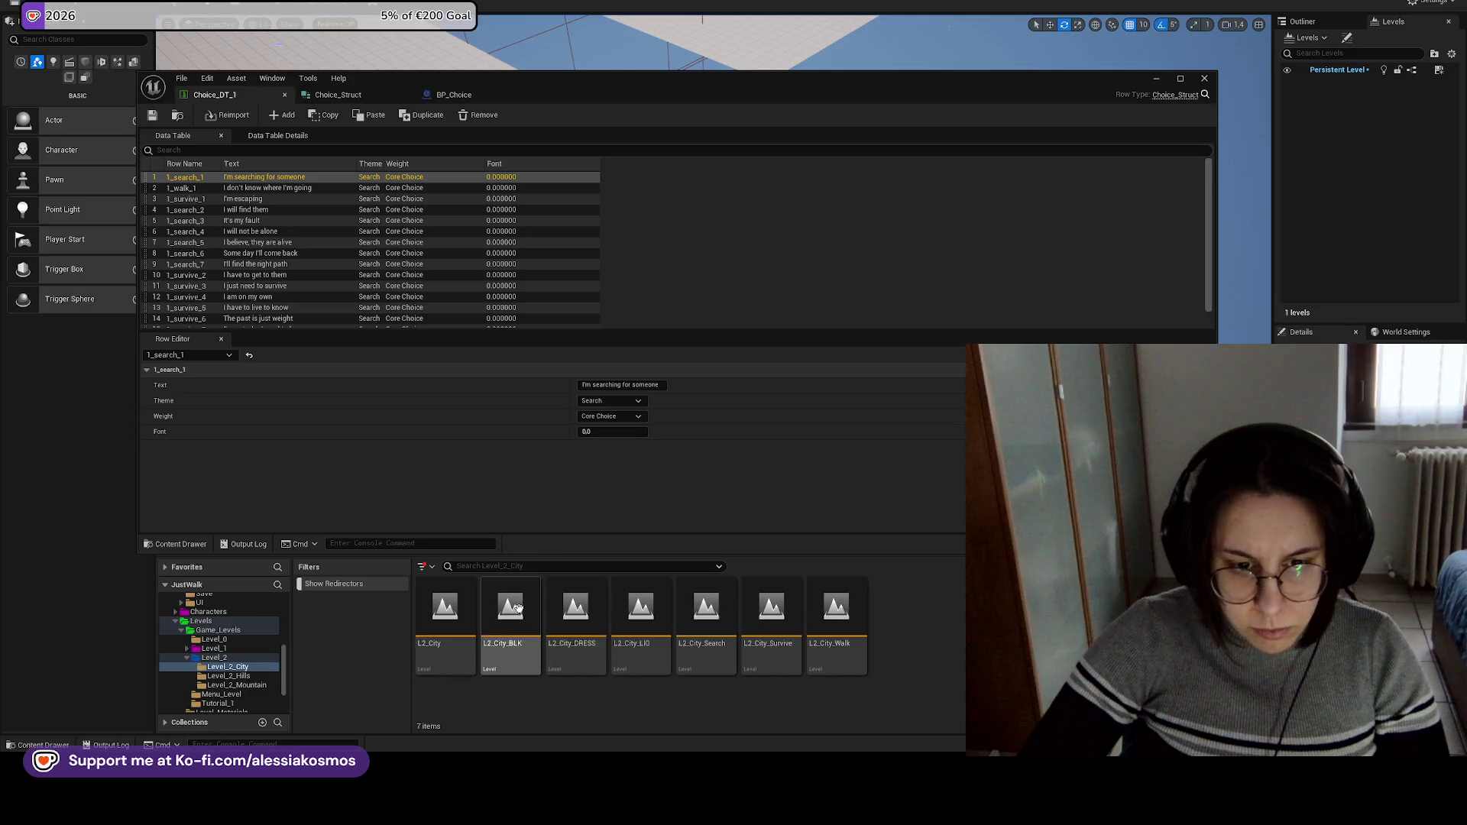
pyautogui.moveTo(685, 764)
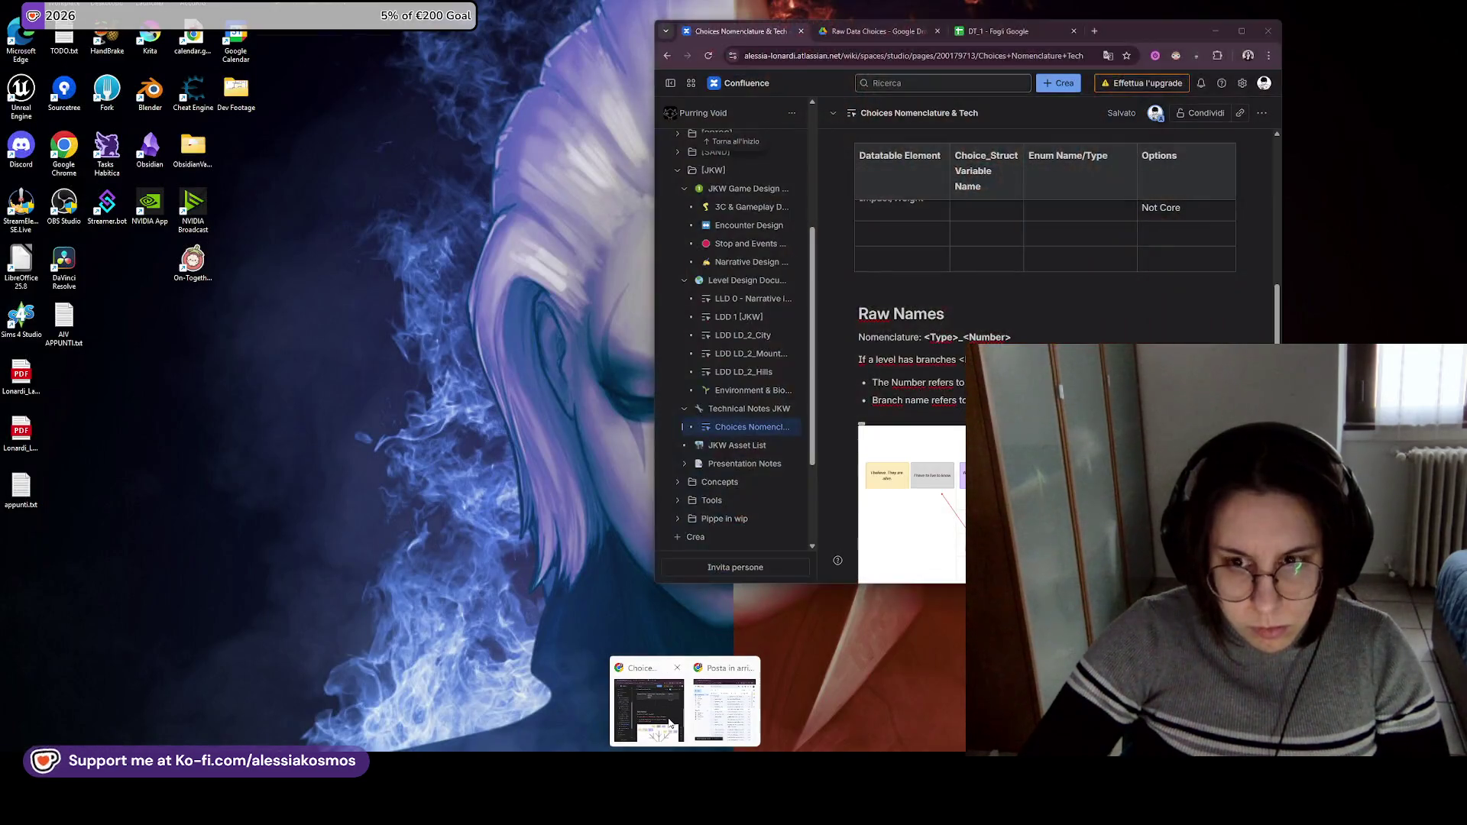
pyautogui.click(649, 709)
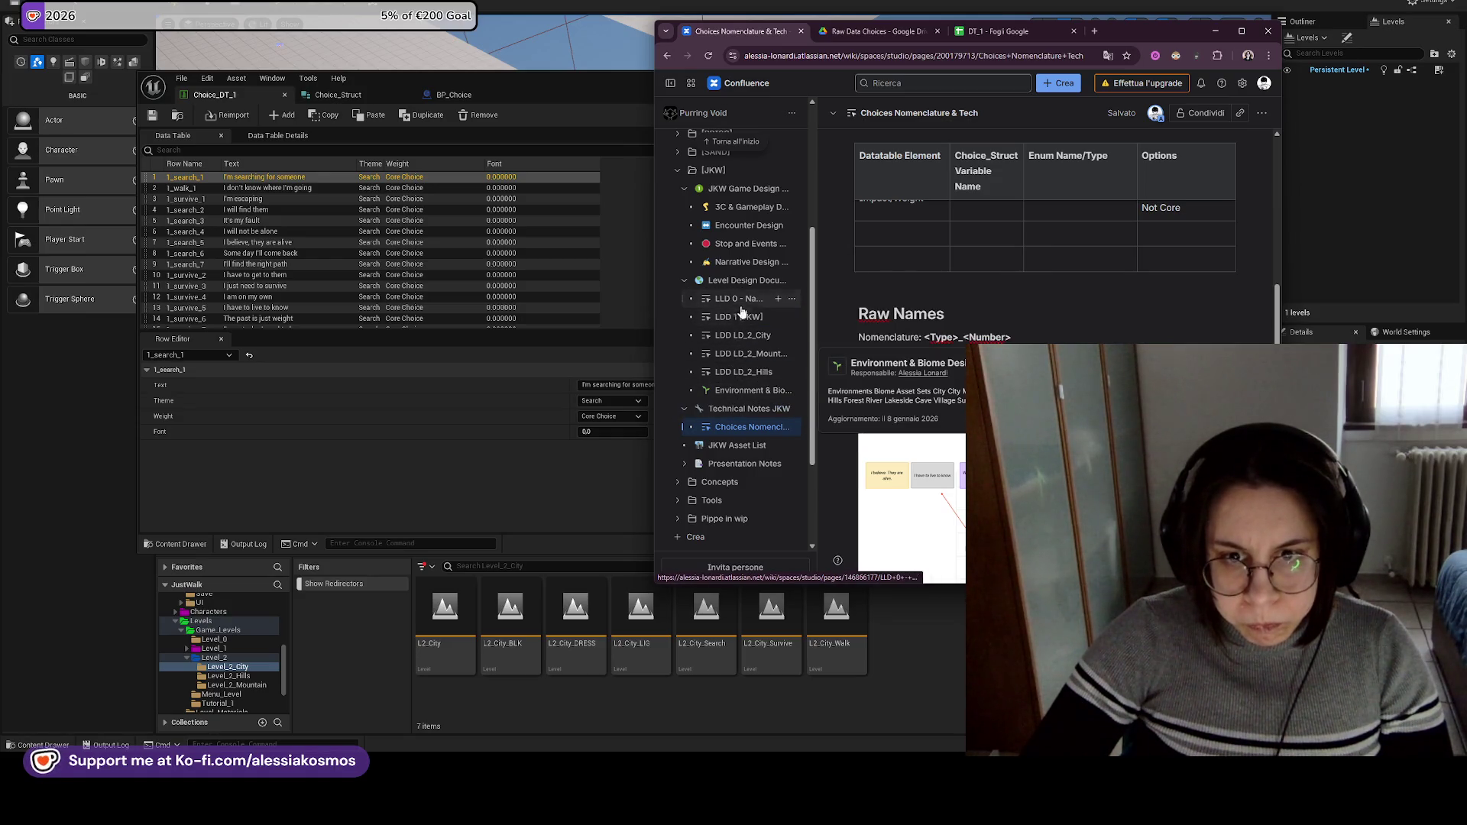
pyautogui.click(741, 280)
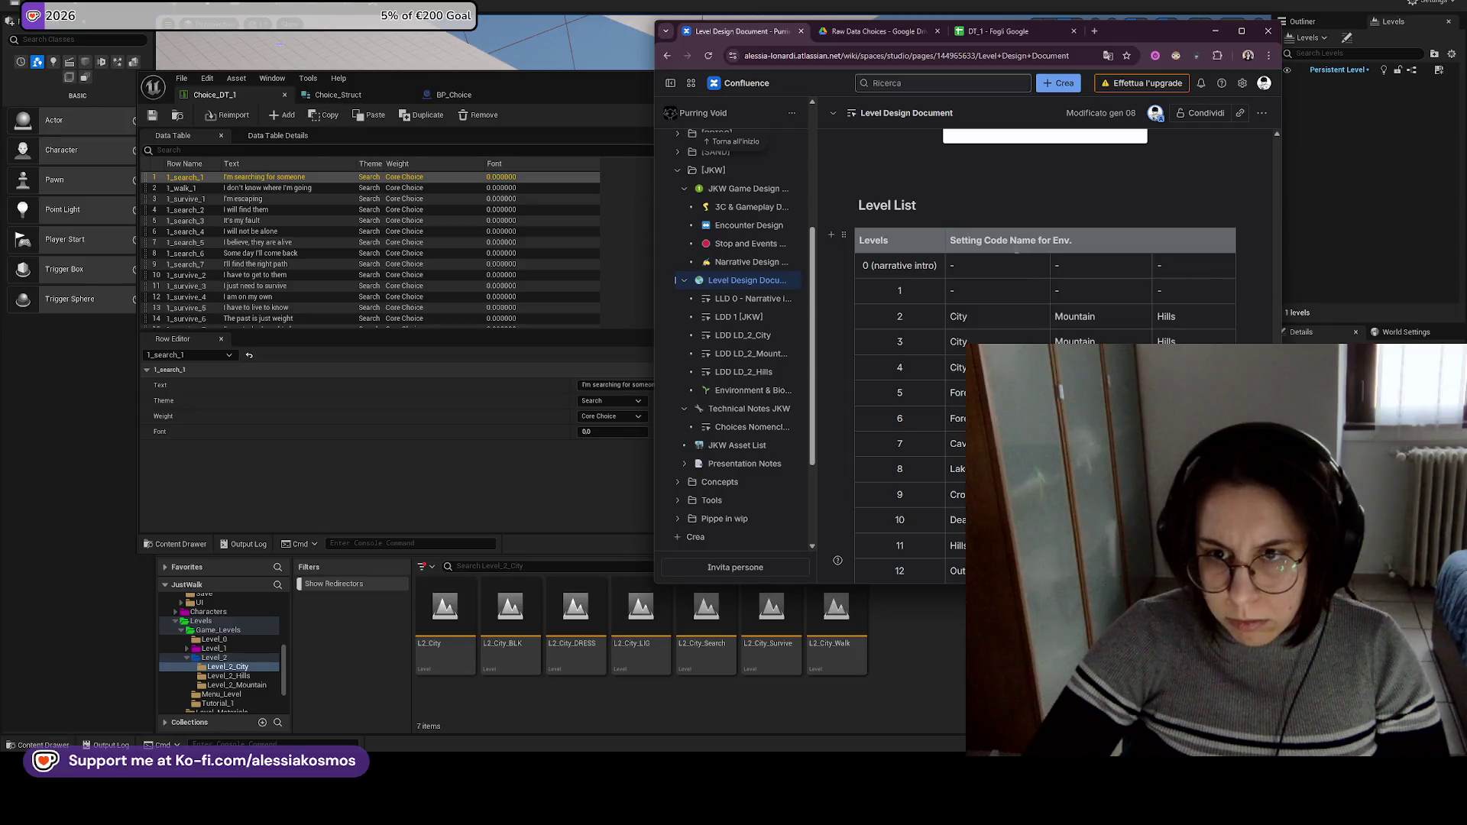
# Rename the Level List's 'Setting Code Name for Env.' column heading to 'Branch Nomenclature'.
pyautogui.tripleClick(998, 242)
pyautogui.press('BackSpace')
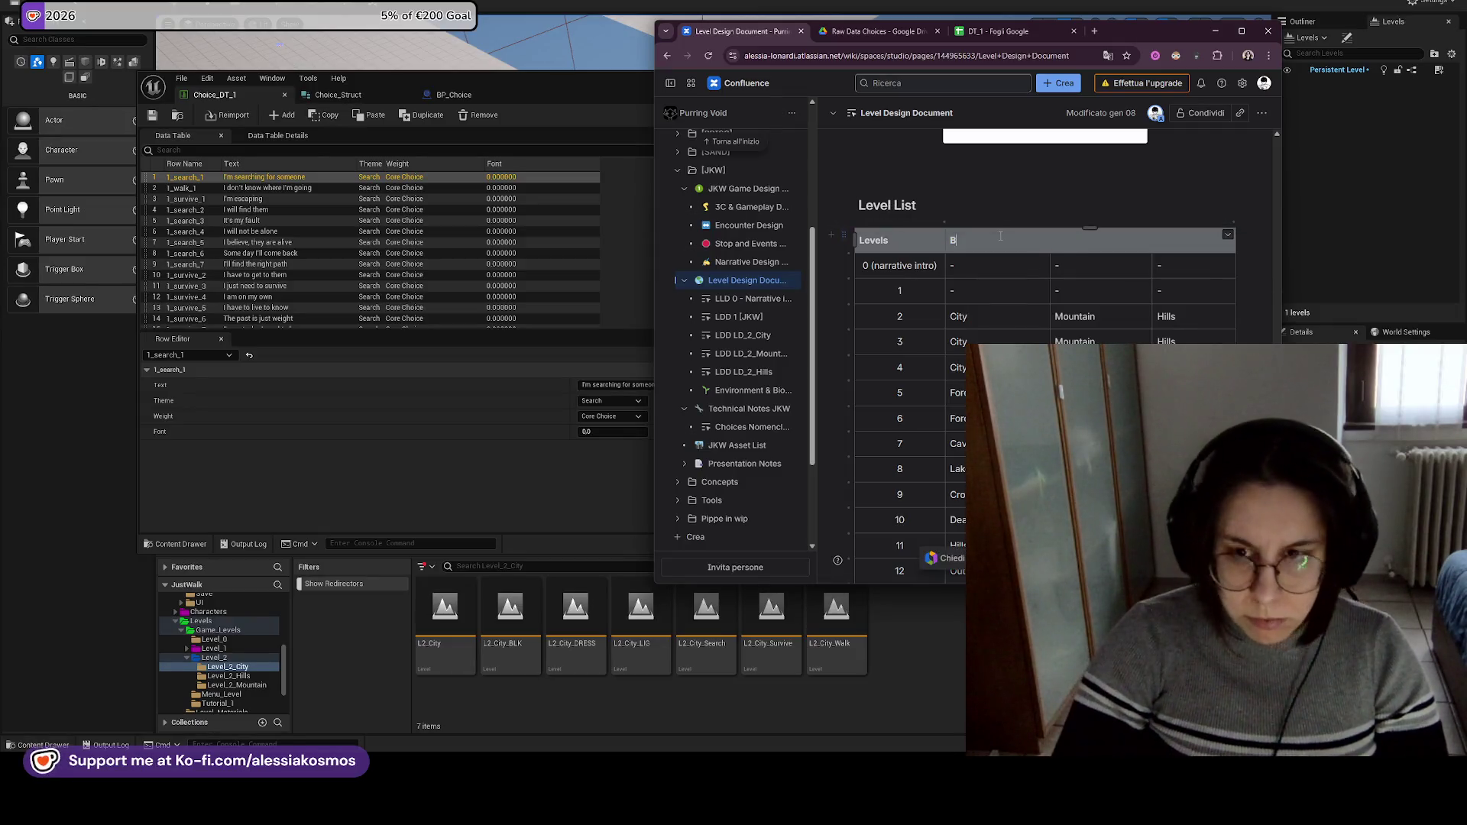
pyautogui.write('Branching')
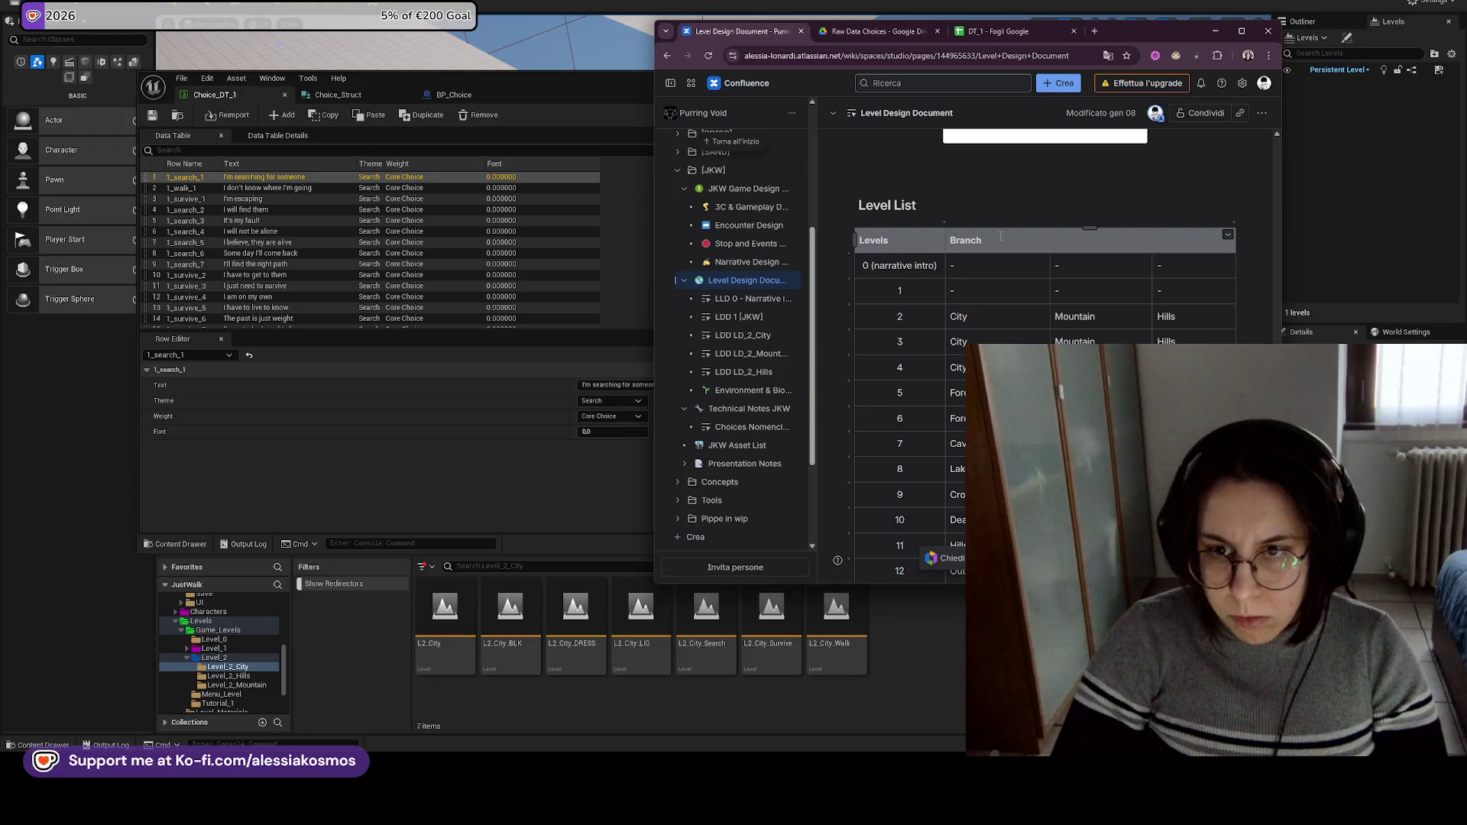
pyautogui.press('BackSpace')
pyautogui.press('BackSpace')
pyautogui.press('BackSpace')
pyautogui.write('Nomenclature')
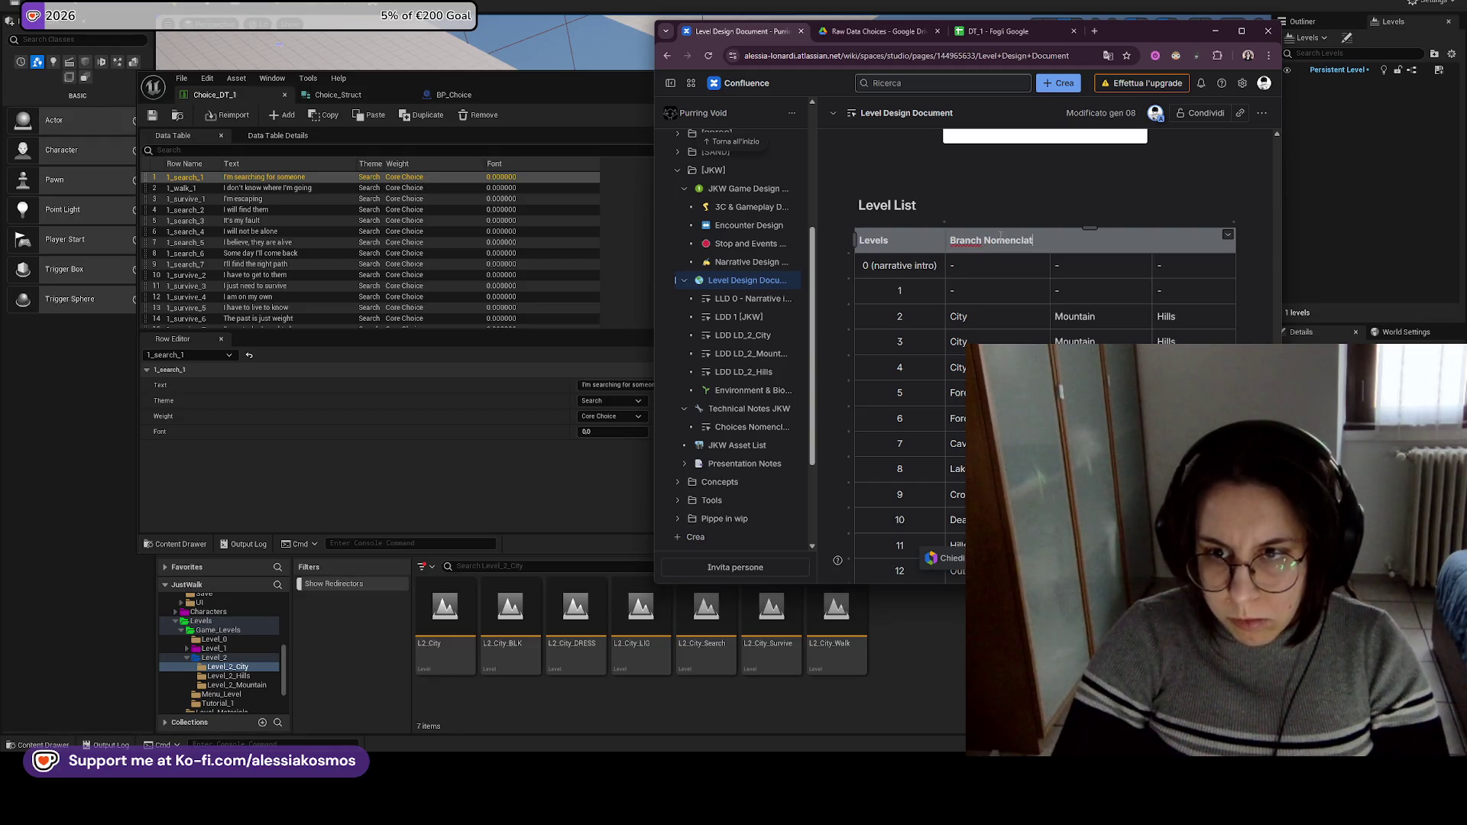
# Review the Level Design Document in full-screen view, scrolling through its targets and Level List.
pyautogui.moveTo(740, 317)
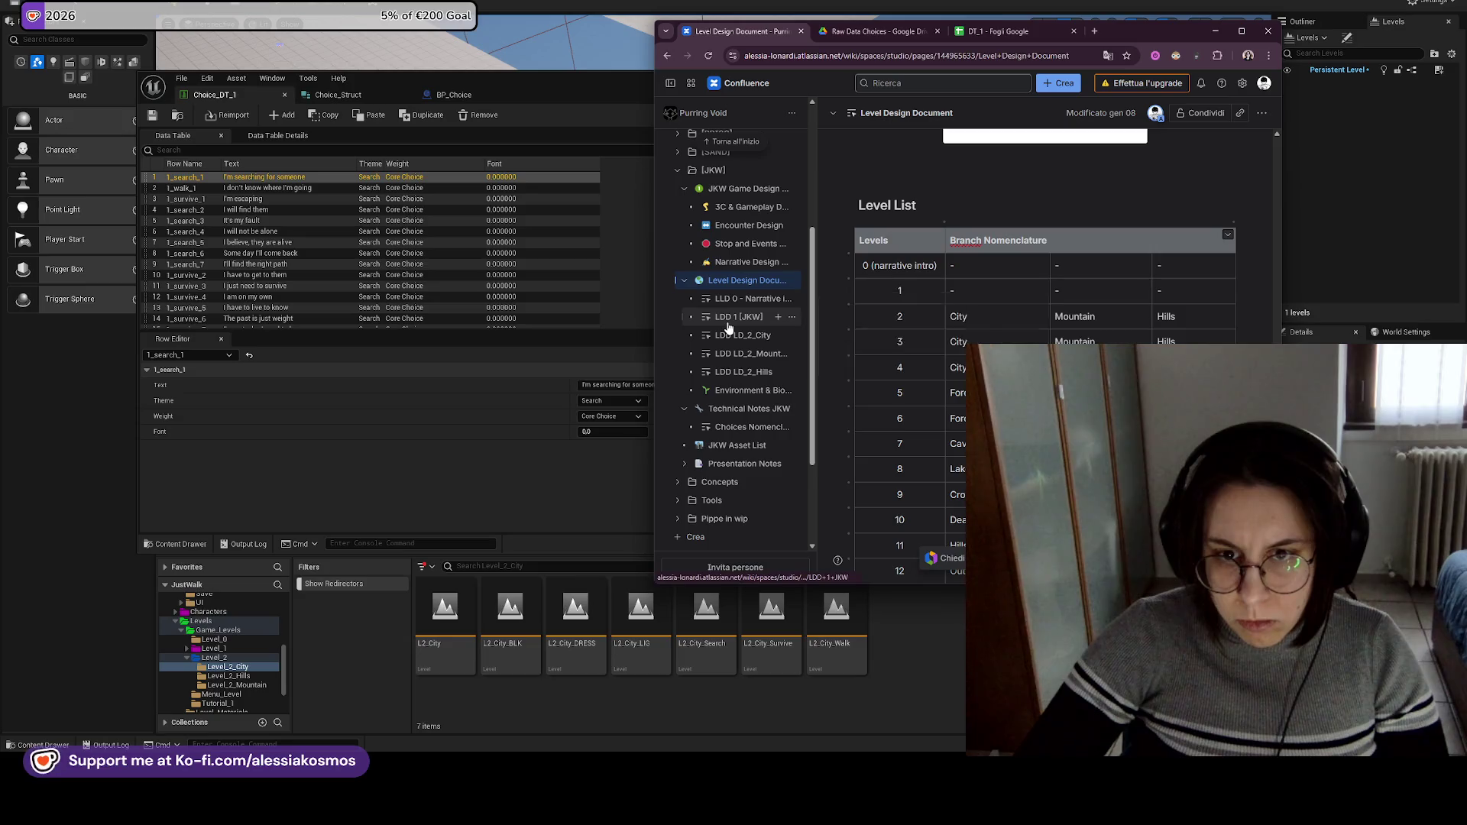
pyautogui.scroll(-5, 879, 365)
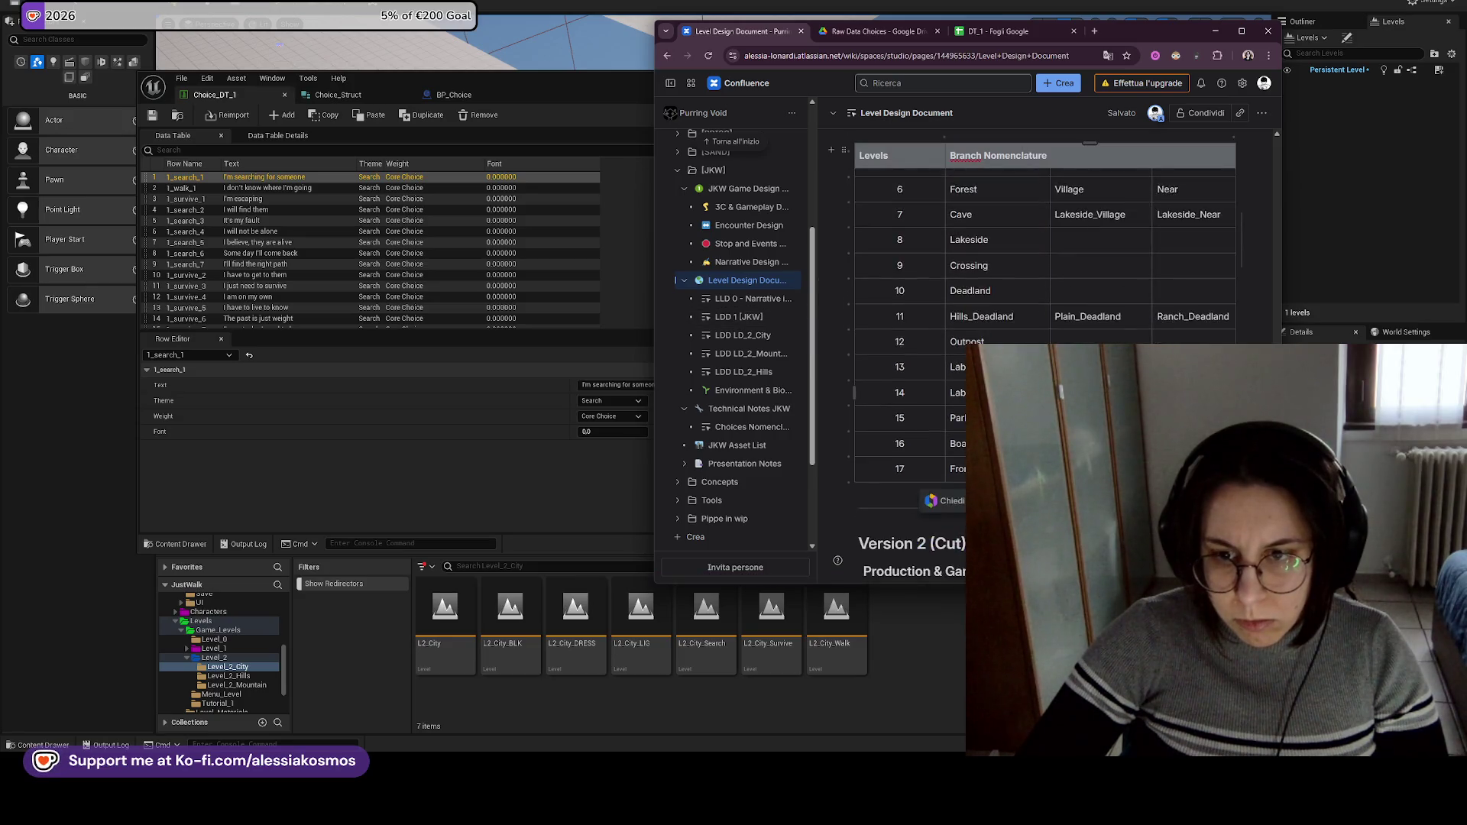
pyautogui.scroll(10, 1045, 252)
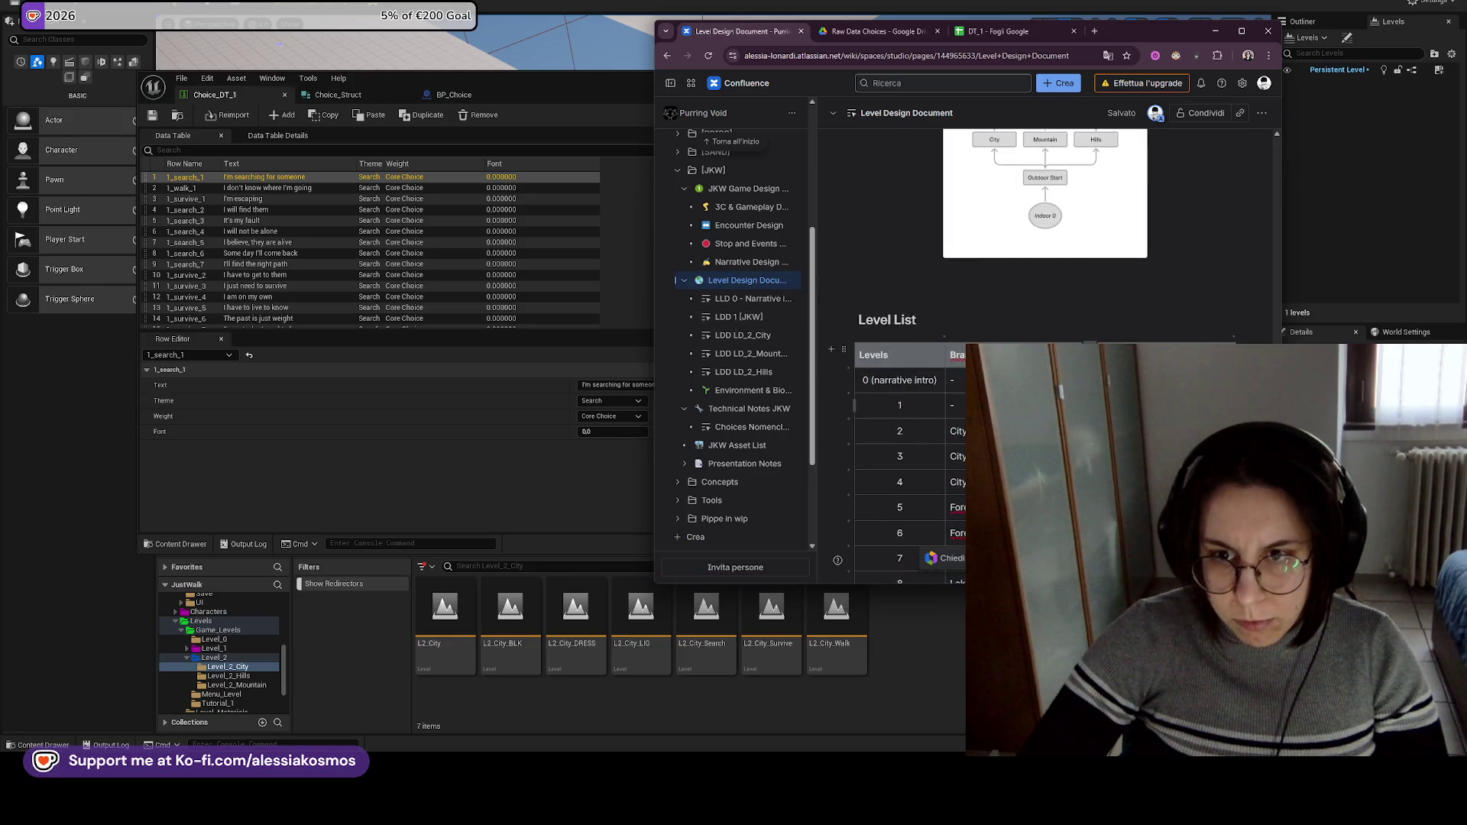
pyautogui.scroll(4, 1045, 344)
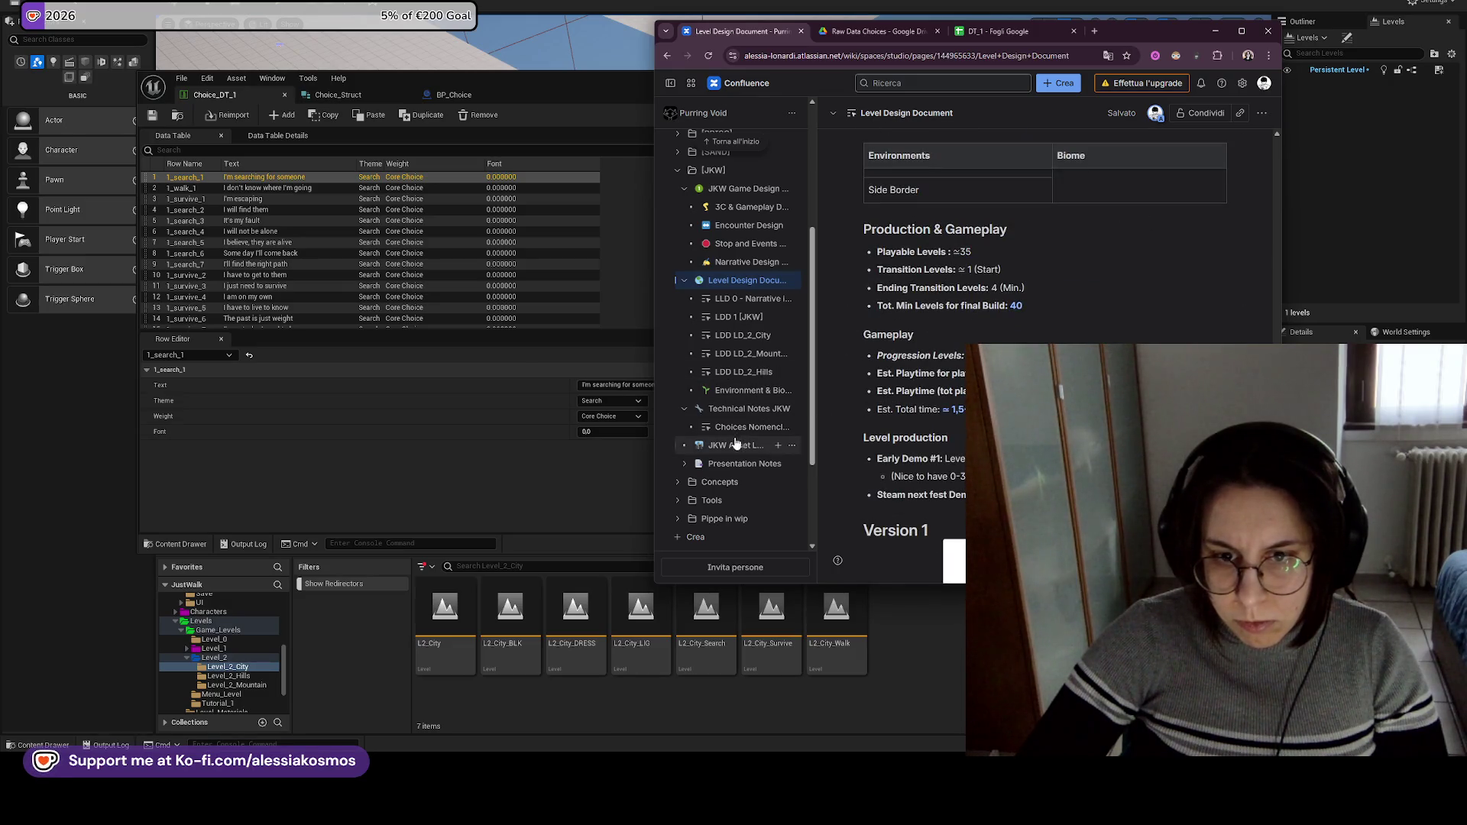
pyautogui.moveTo(733, 445)
pyautogui.scroll(-15, 1046, 344)
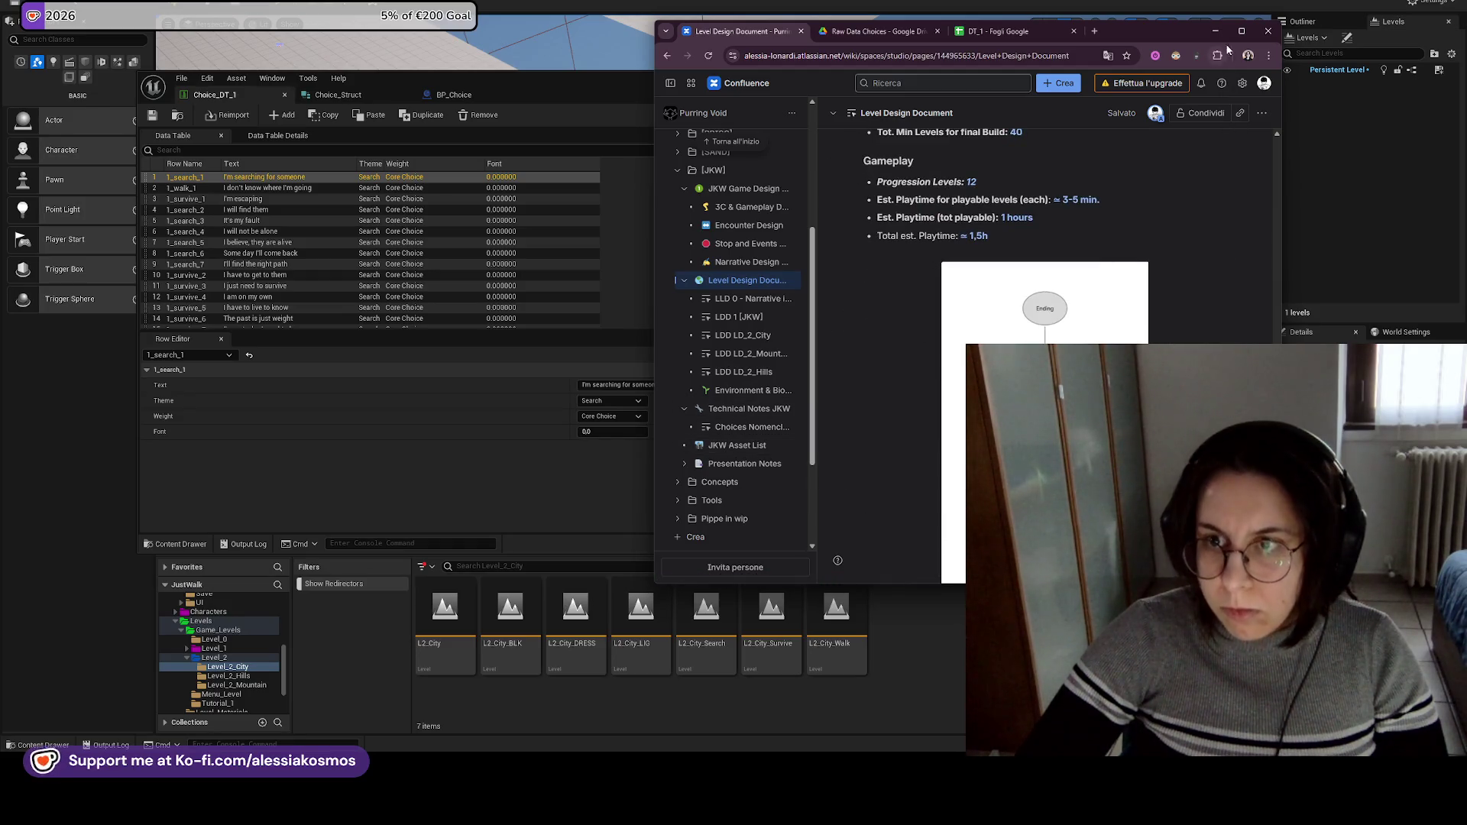
pyautogui.press('F11')
pyautogui.scroll(-3, 814, 435)
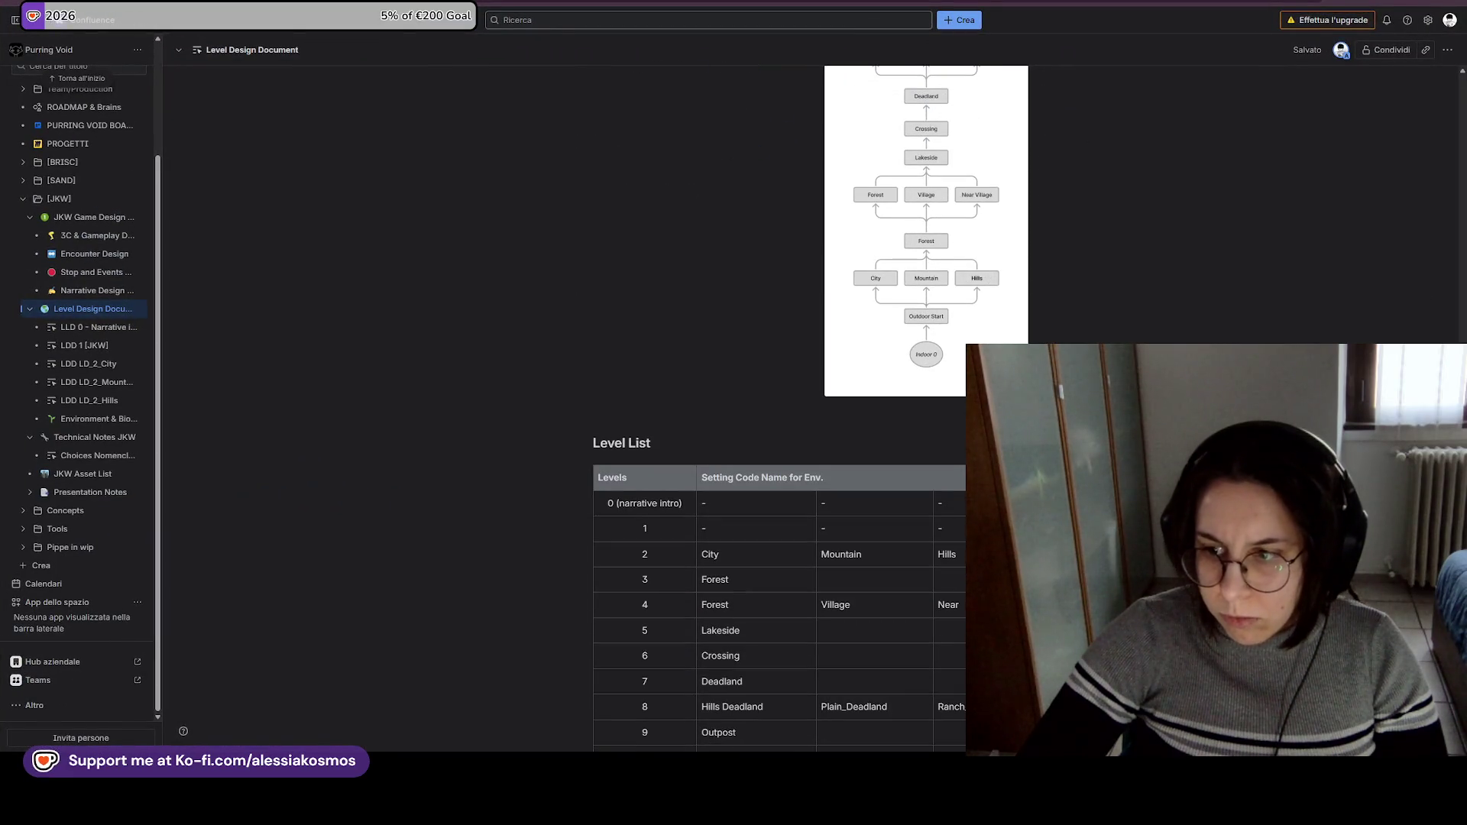
pyautogui.scroll(-5, 814, 436)
pyautogui.scroll(15, 1426, 250)
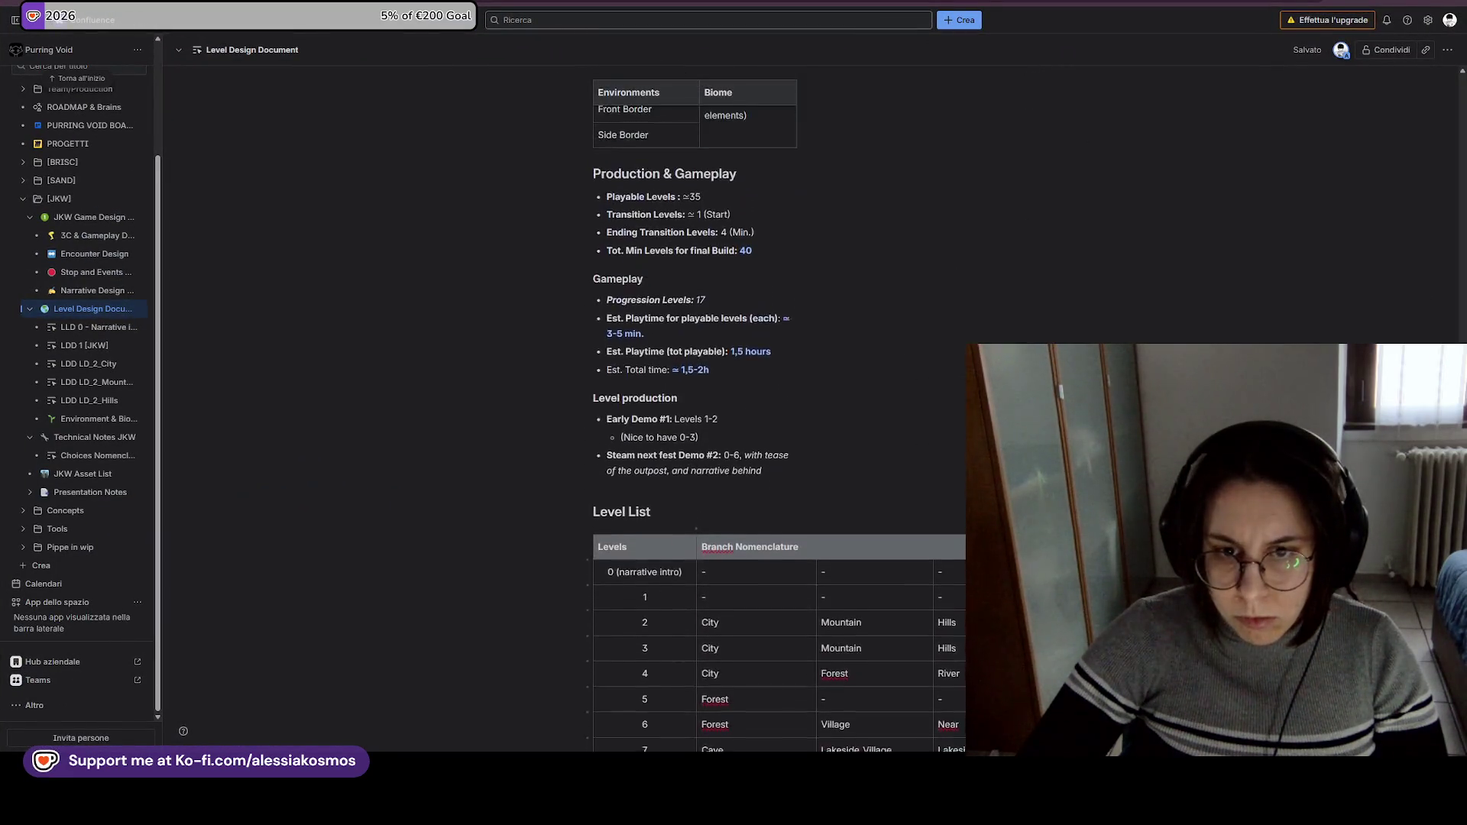
# Replace Environment with BranchName in the level naming pattern and with Branch in the example sentence.
pyautogui.scroll(2, 1425, 245)
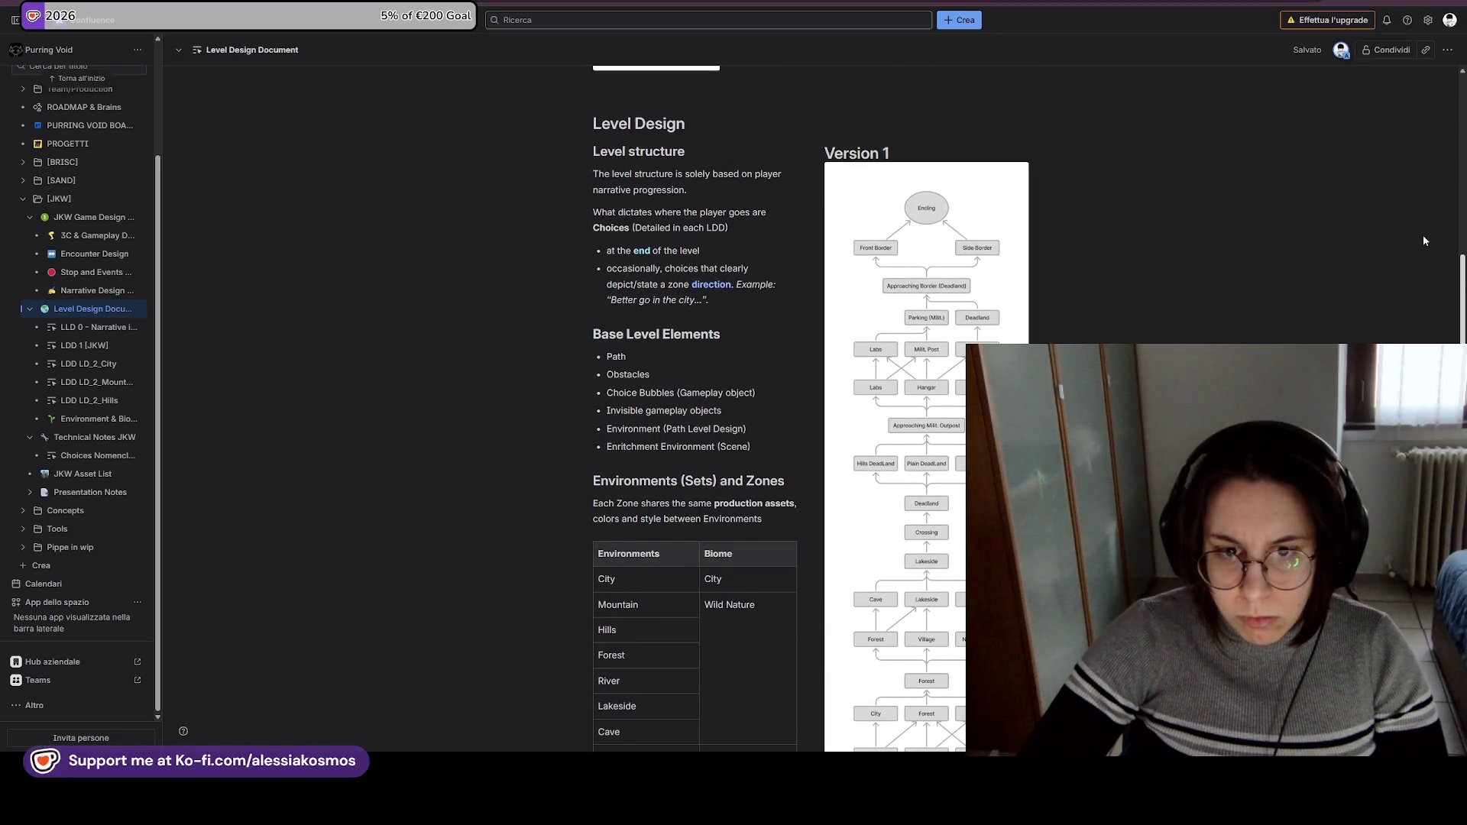
pyautogui.scroll(3, 1423, 229)
pyautogui.scroll(15, 1419, 218)
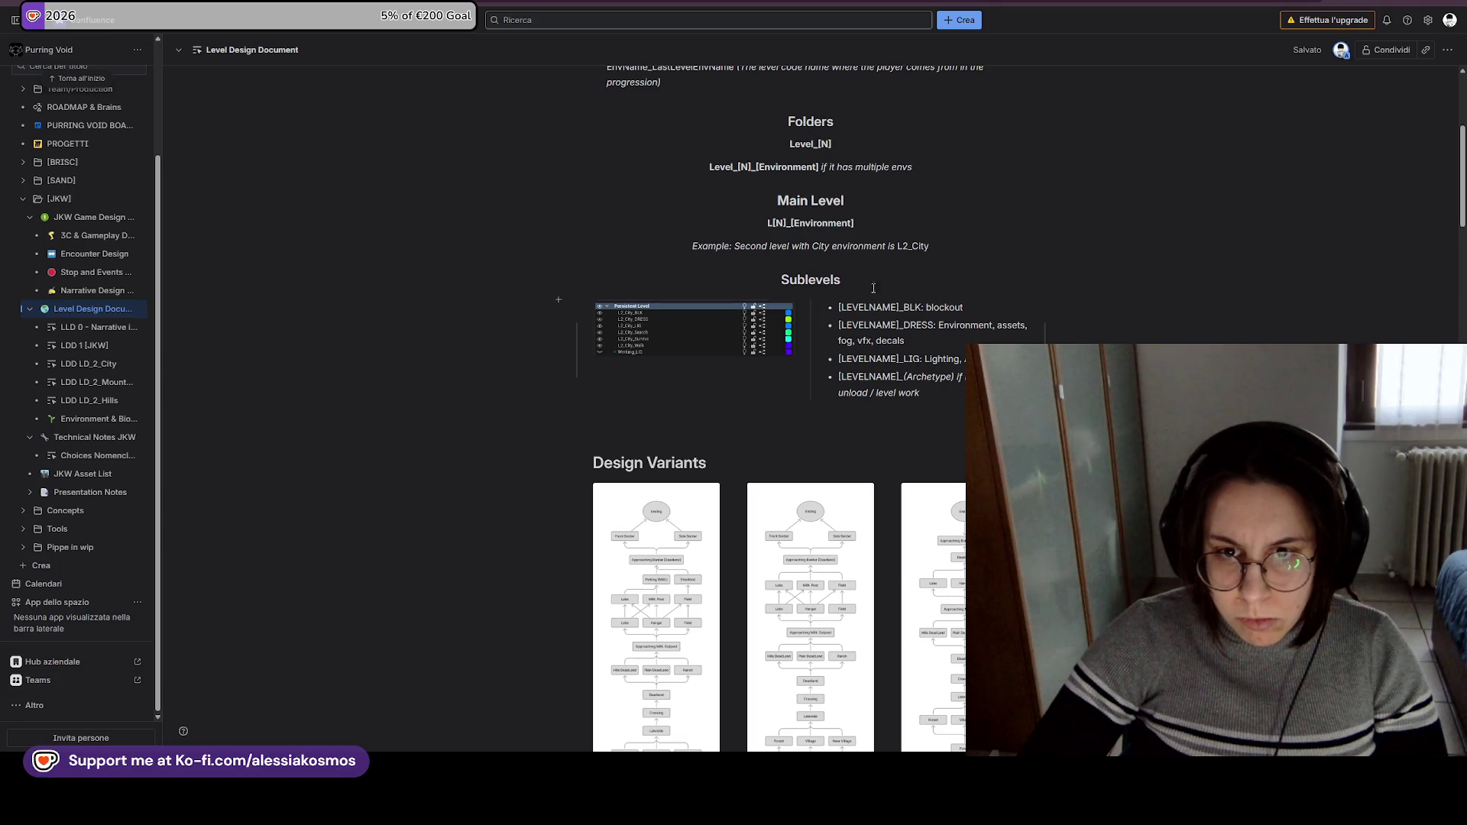
pyautogui.doubleClick(825, 220)
pyautogui.write('BranchName')
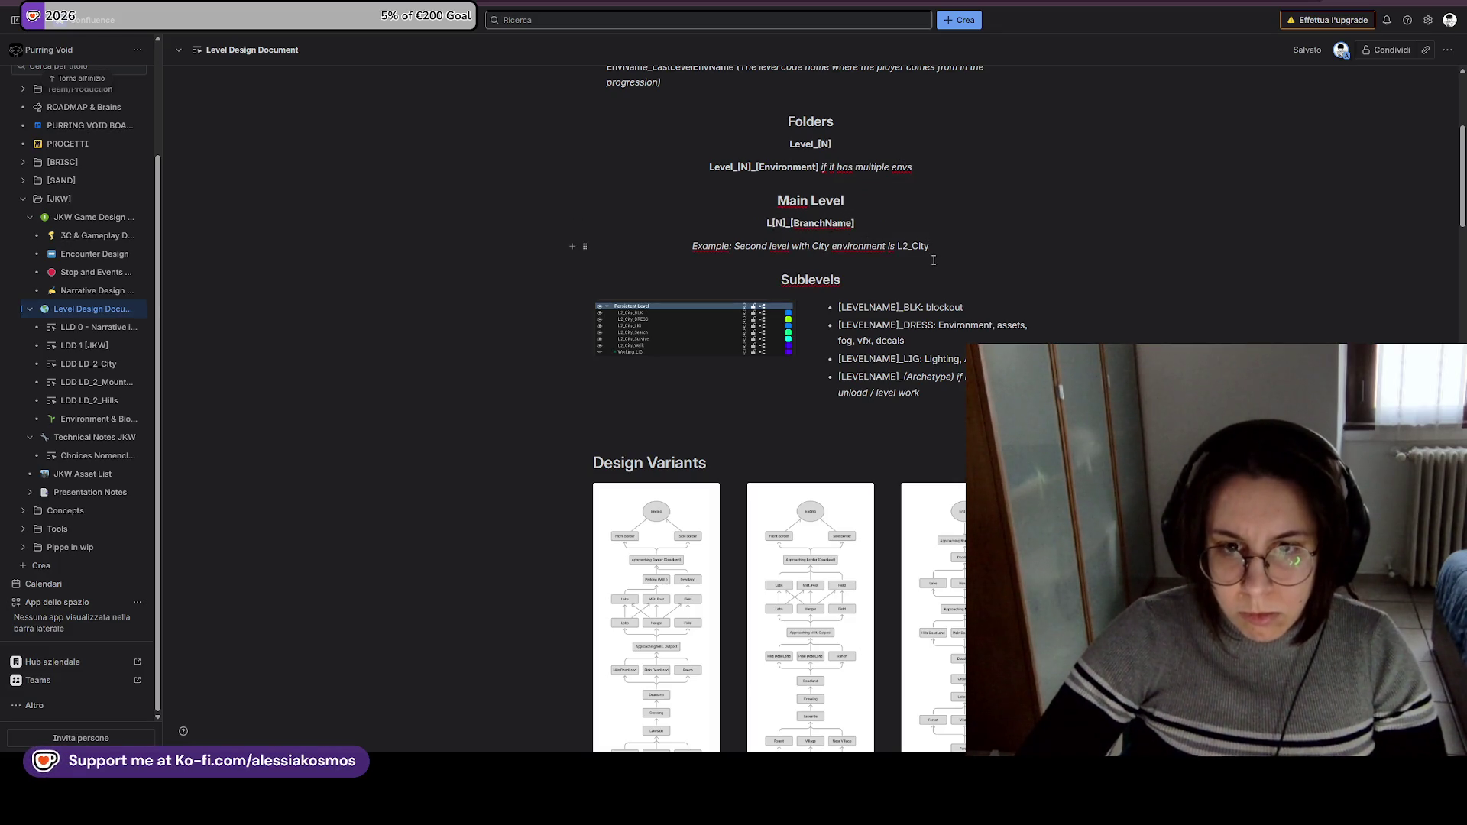
pyautogui.doubleClick(848, 246)
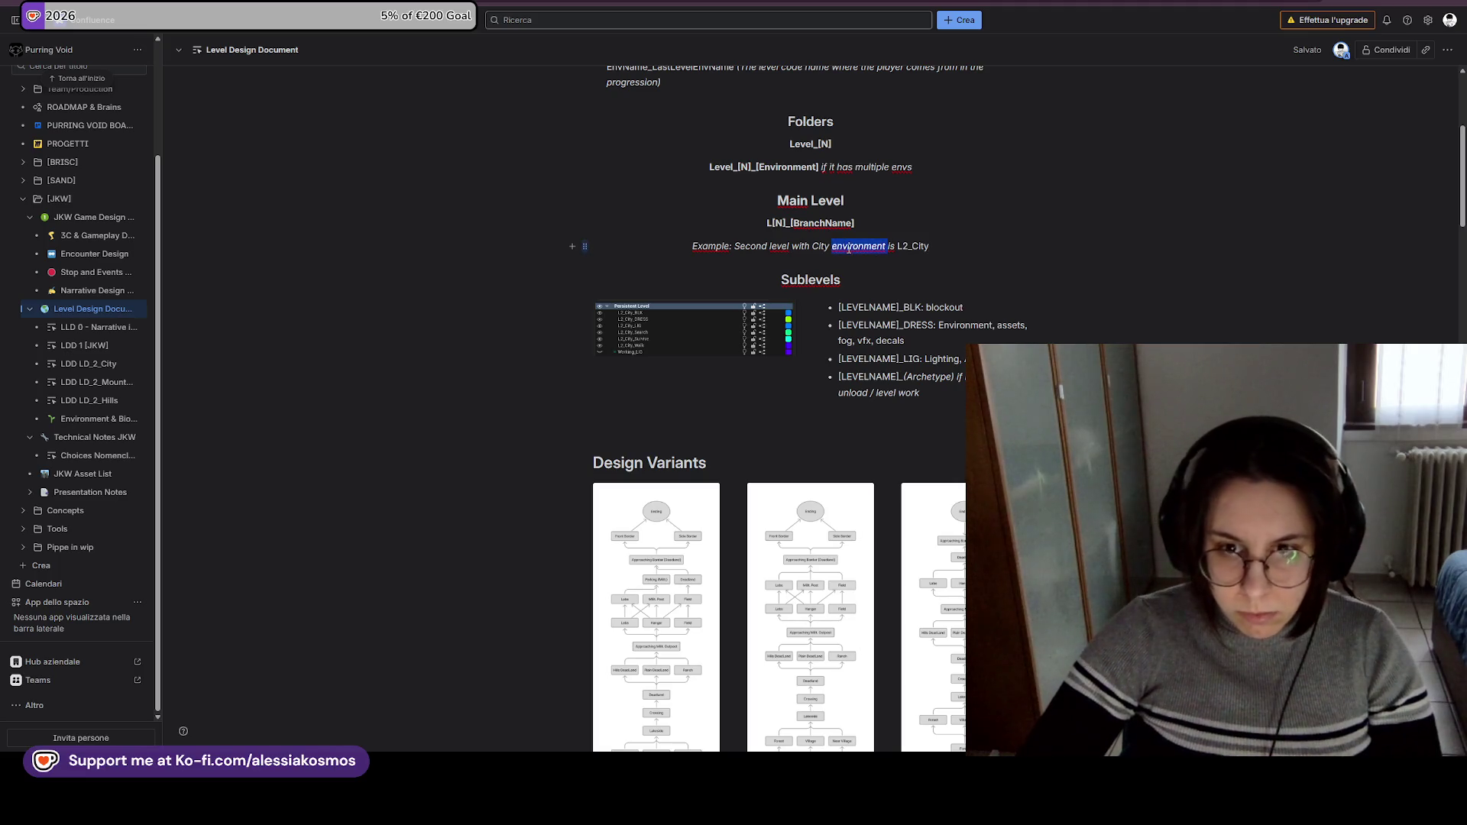
pyautogui.write('Branch')
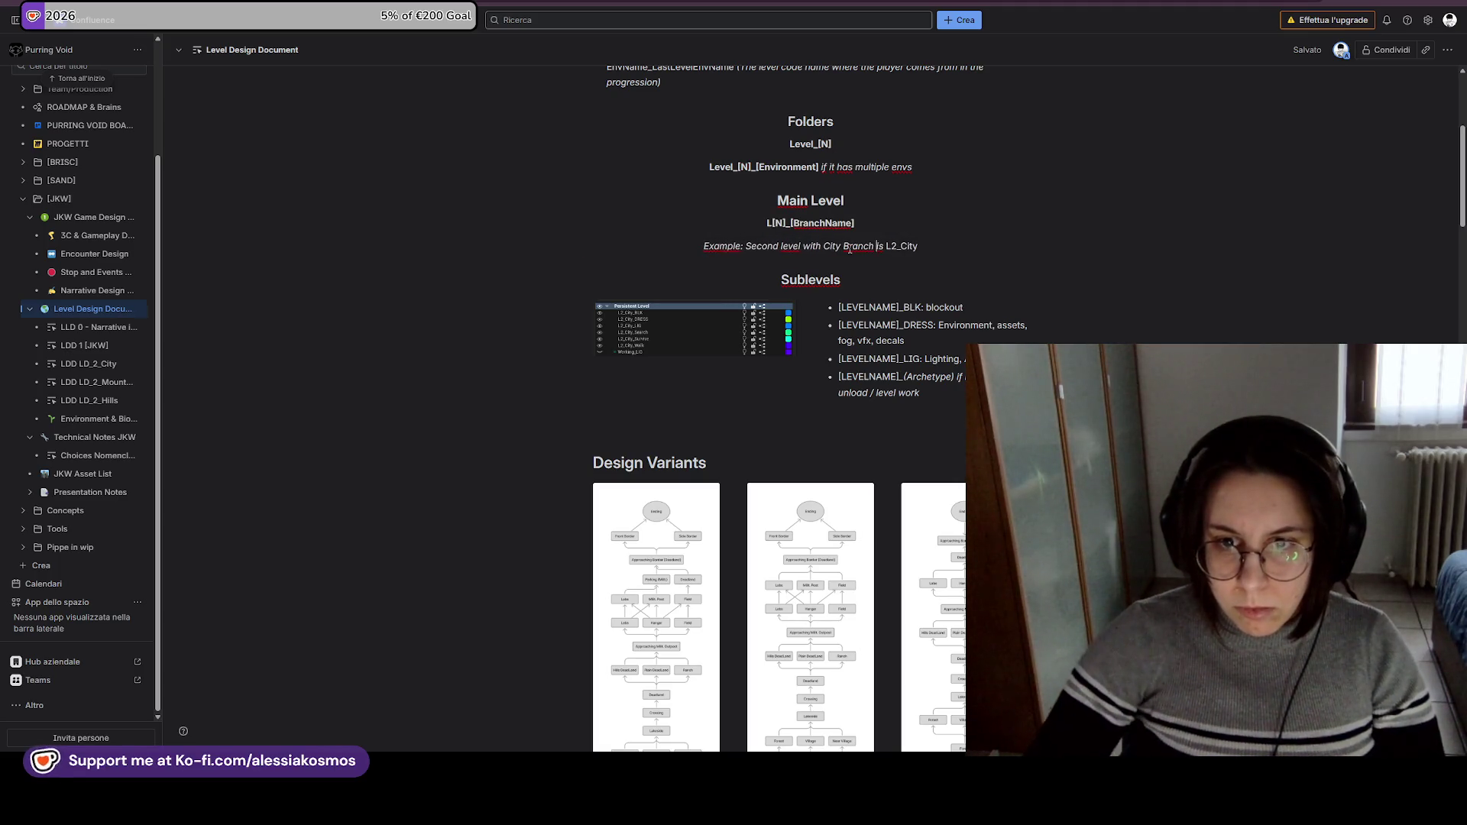
# Change the folder naming to Level_[N]_[Branch], then go to the Choices Nomenclature page.
pyautogui.doubleClick(788, 167)
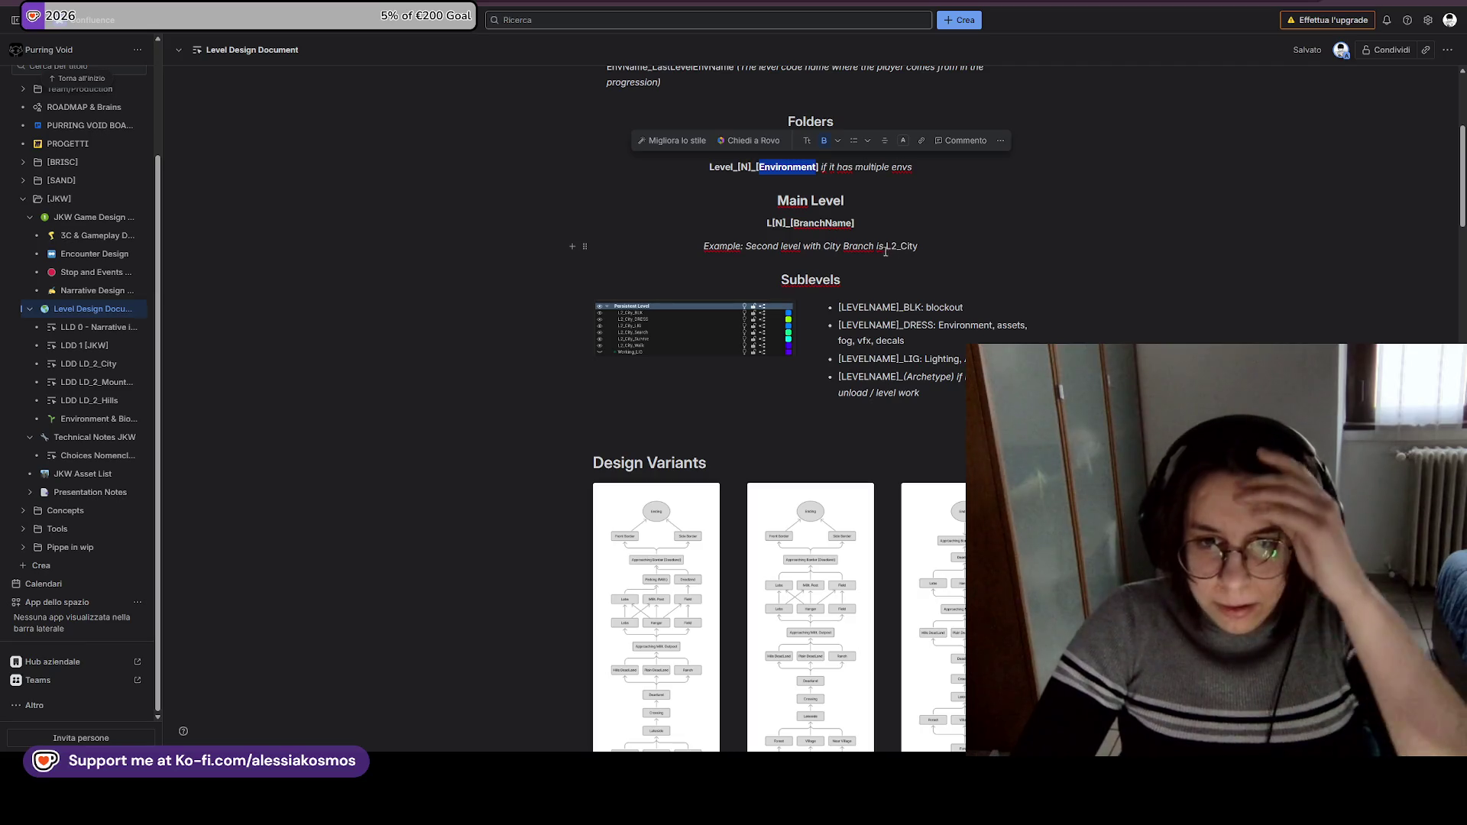
pyautogui.click(868, 219)
pyautogui.scroll(1, 858, 219)
pyautogui.click(872, 289)
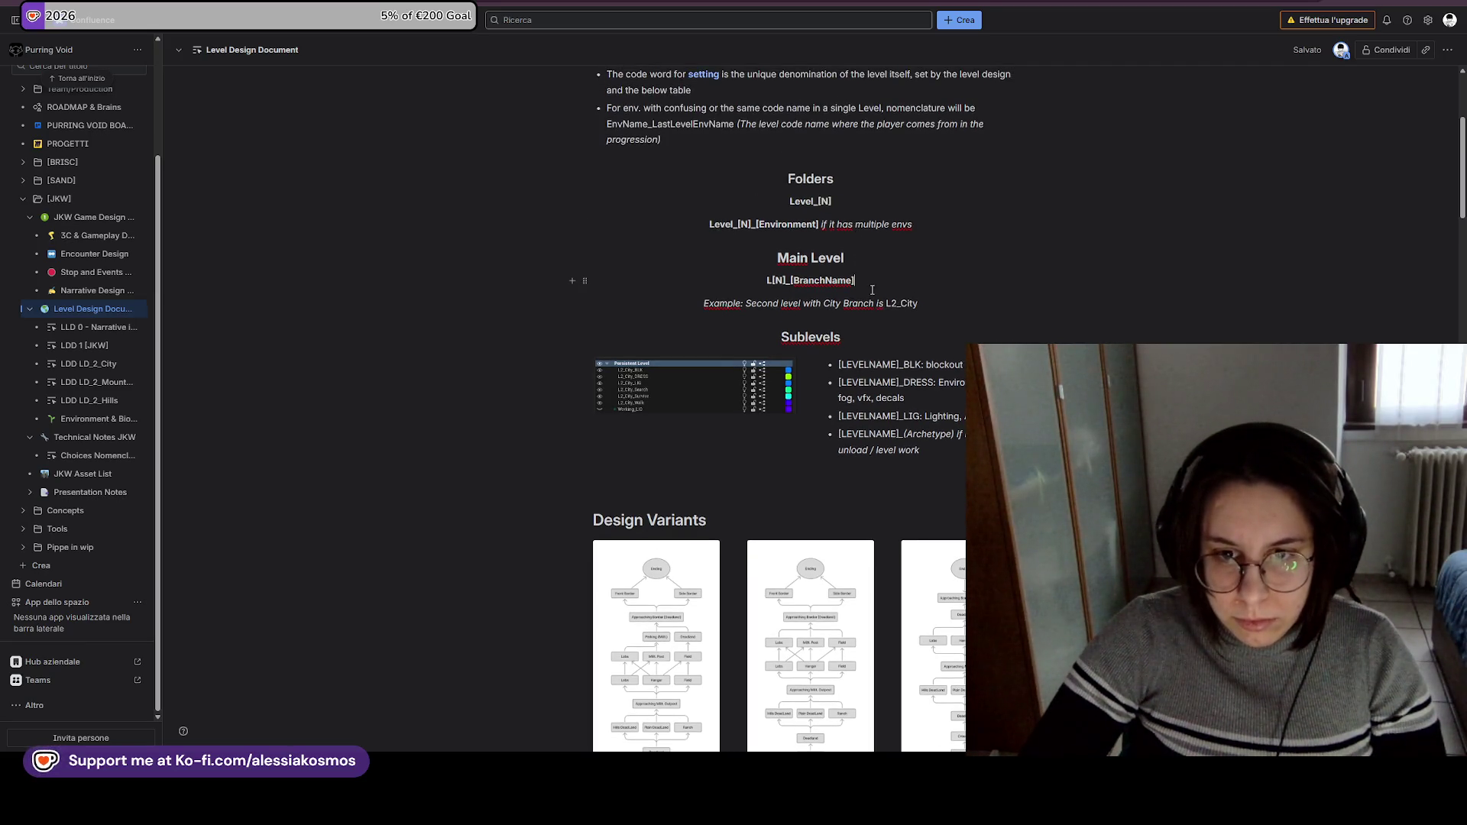
pyautogui.doubleClick(795, 226)
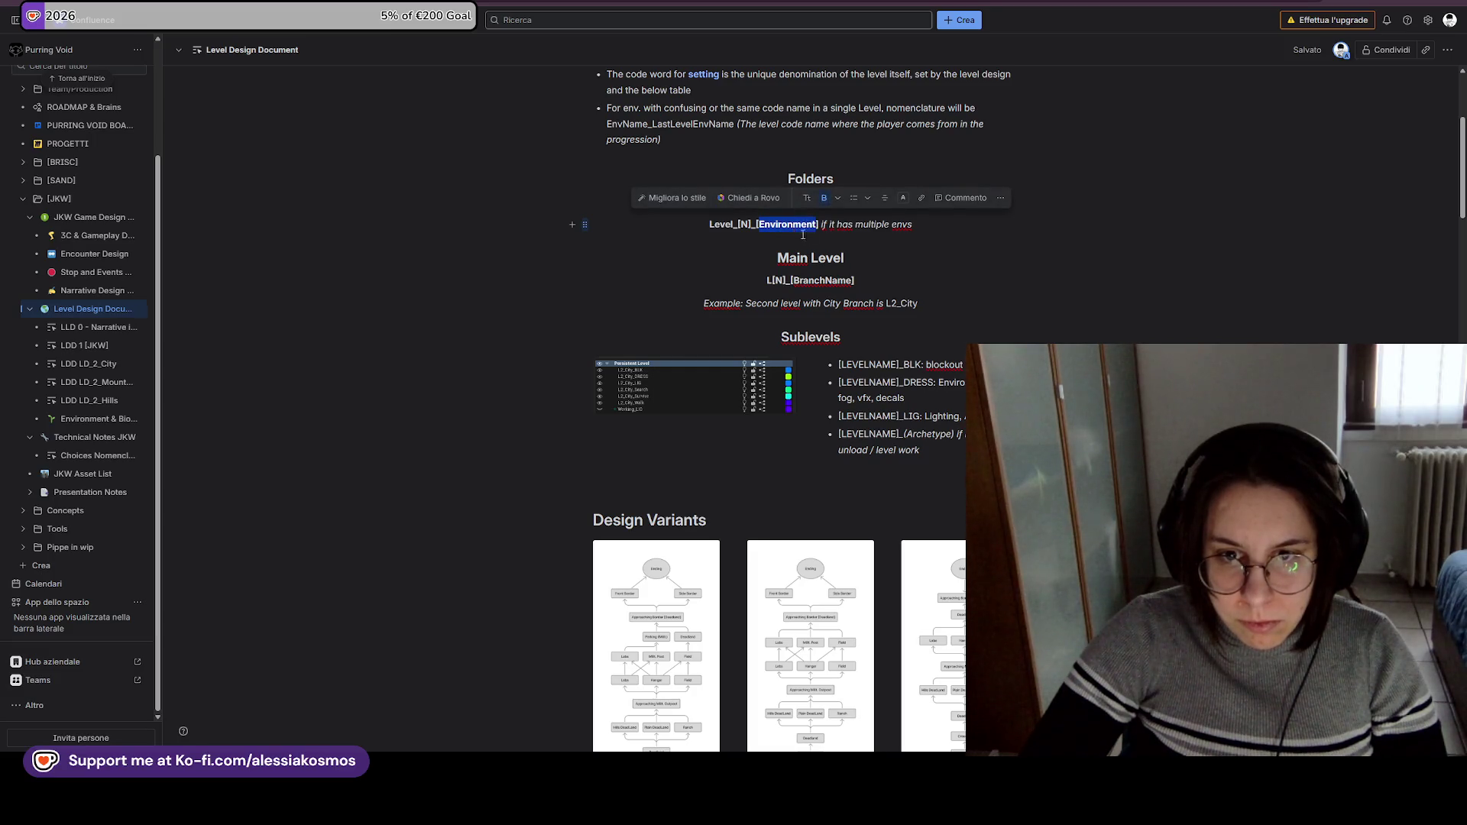
pyautogui.click(797, 231)
pyautogui.doubleClick(783, 229)
pyautogui.write('Branch')
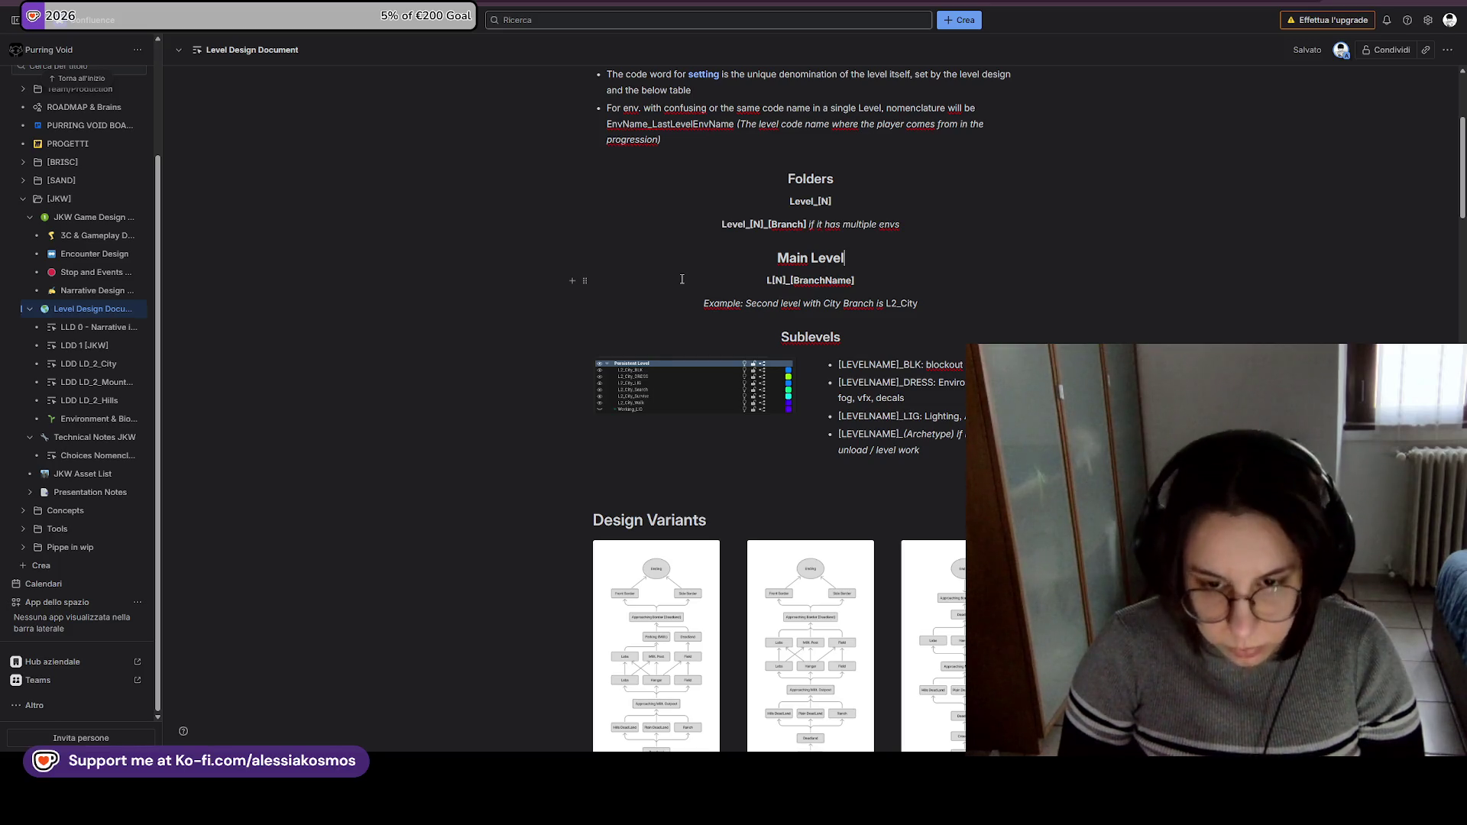
pyautogui.scroll(-3, 226, 194)
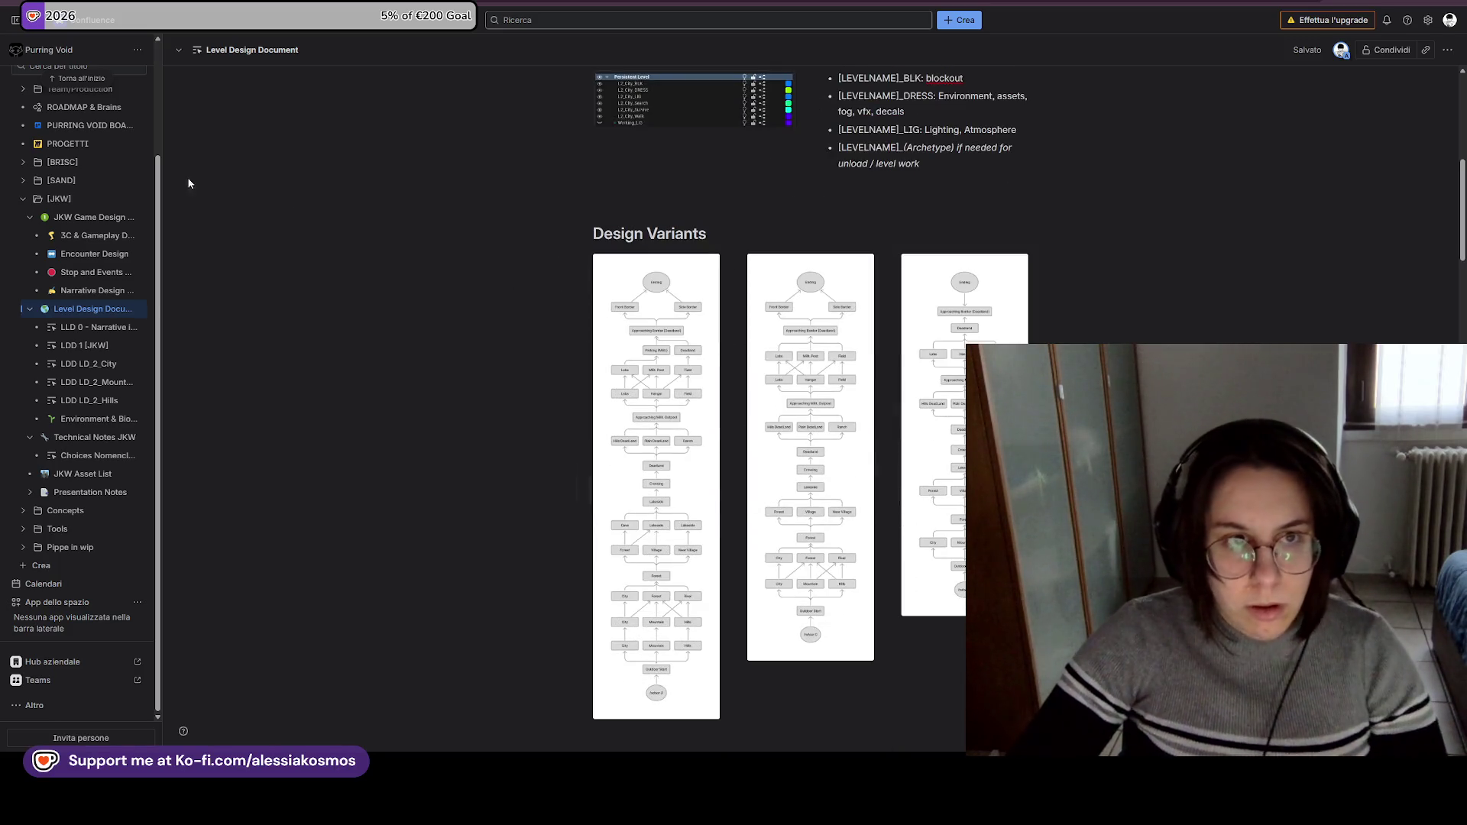
pyautogui.click(84, 456)
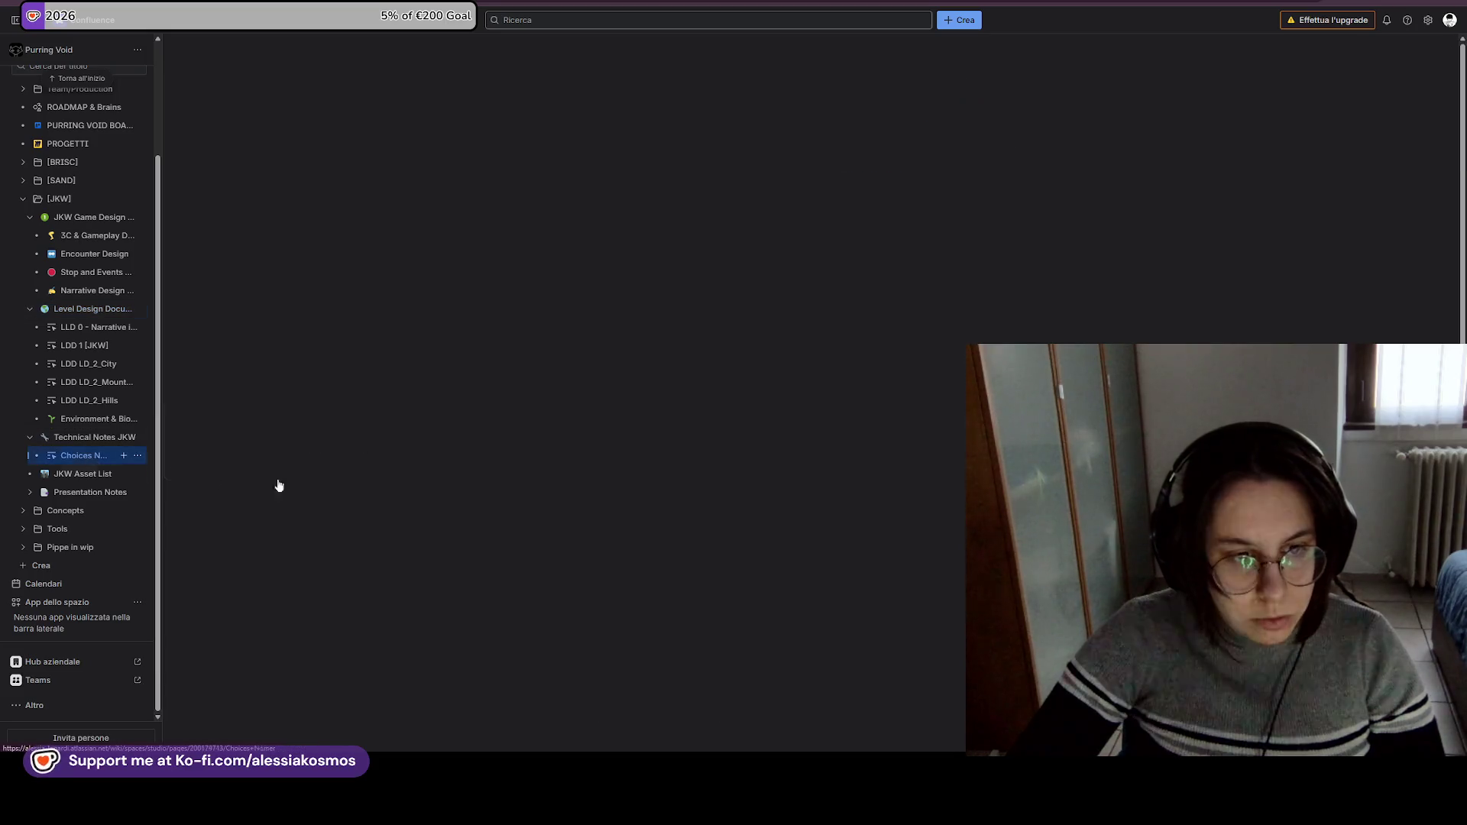
# Centre-align both nomenclature lines under Raw Names.
pyautogui.scroll(-2, 758, 491)
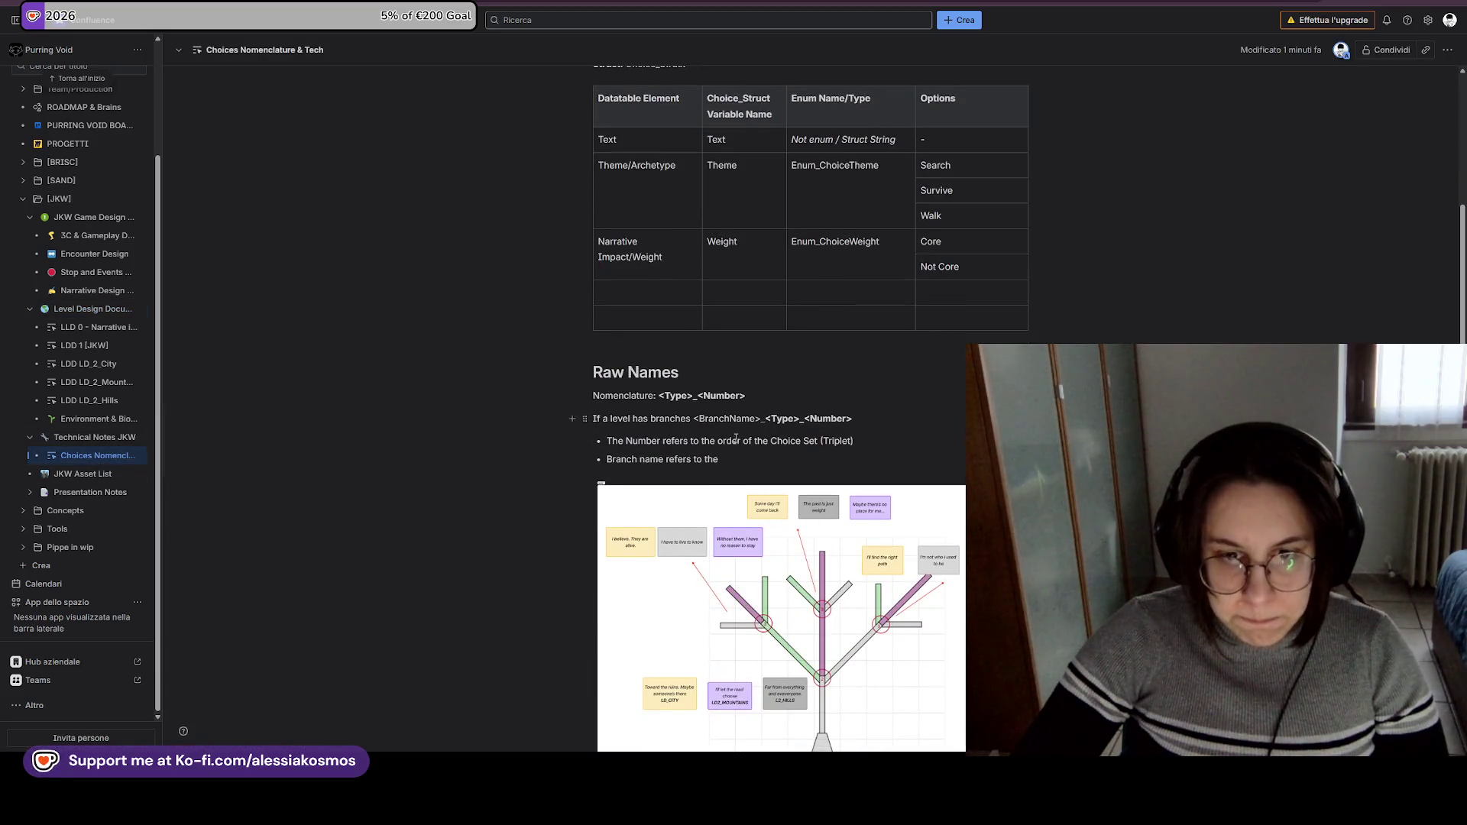
pyautogui.scroll(-2, 738, 436)
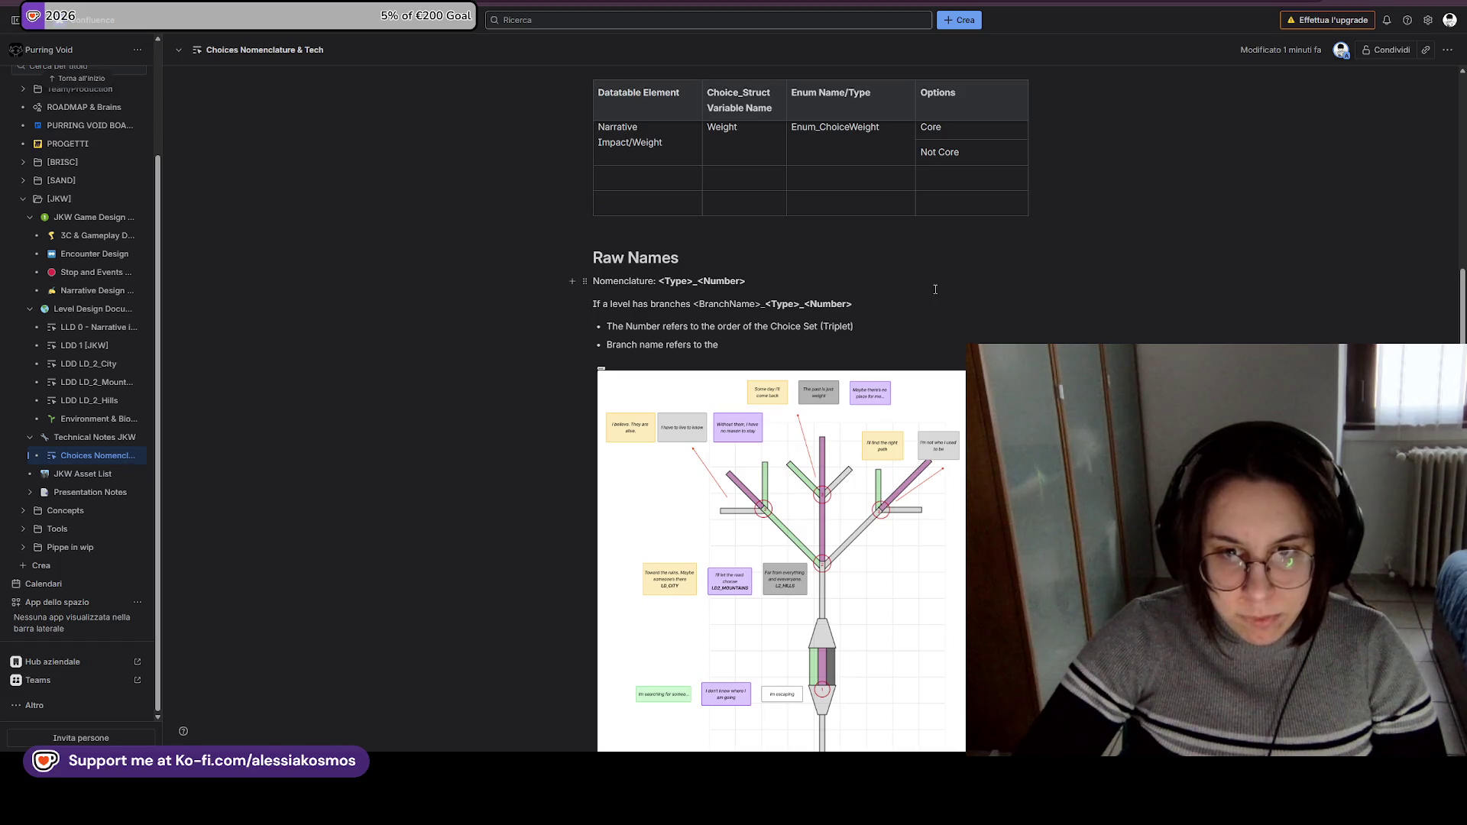
pyautogui.moveTo(935, 302); pyautogui.dragTo(539, 288)
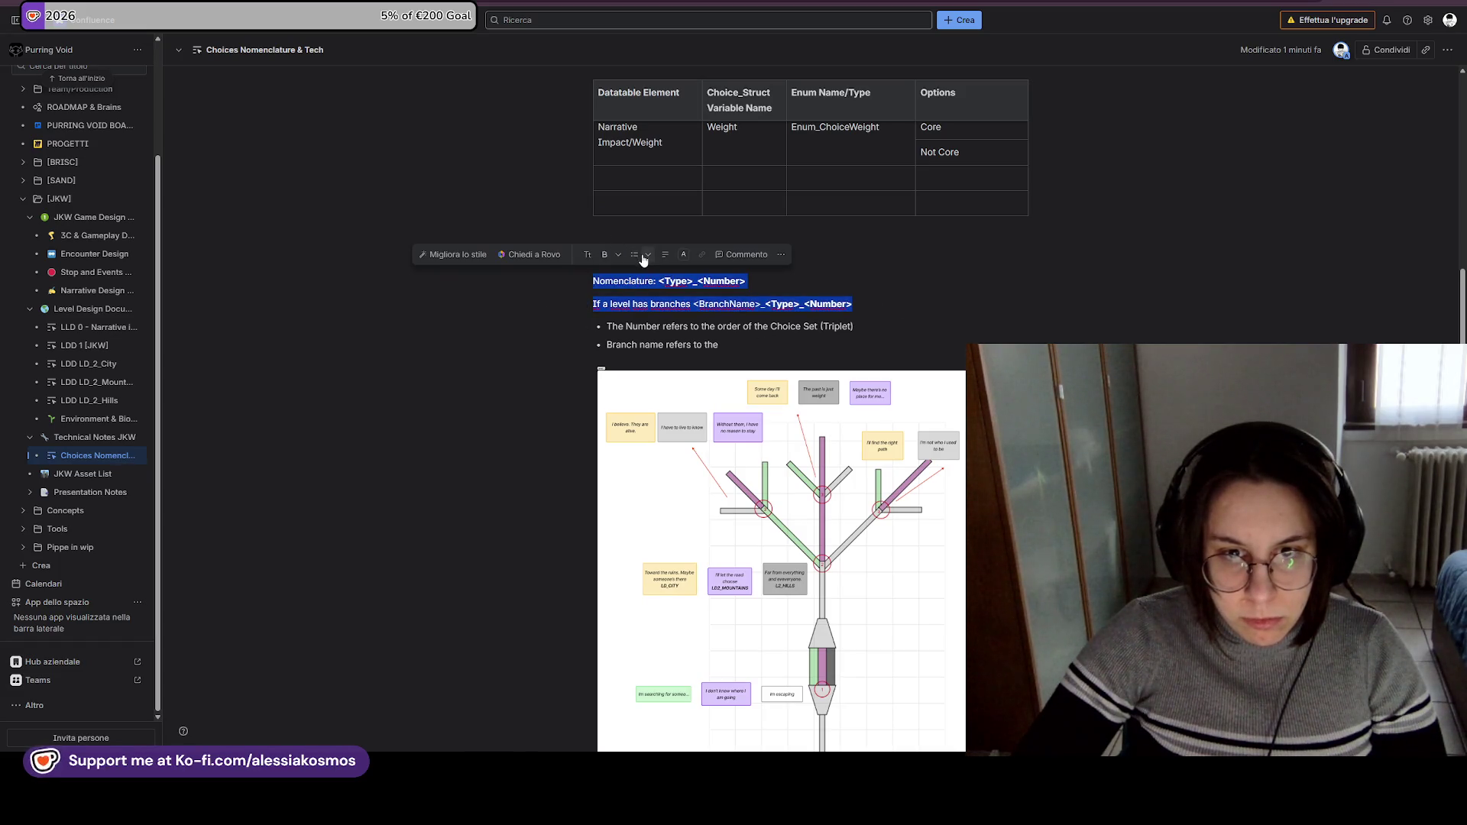
pyautogui.click(665, 255)
pyautogui.click(718, 299)
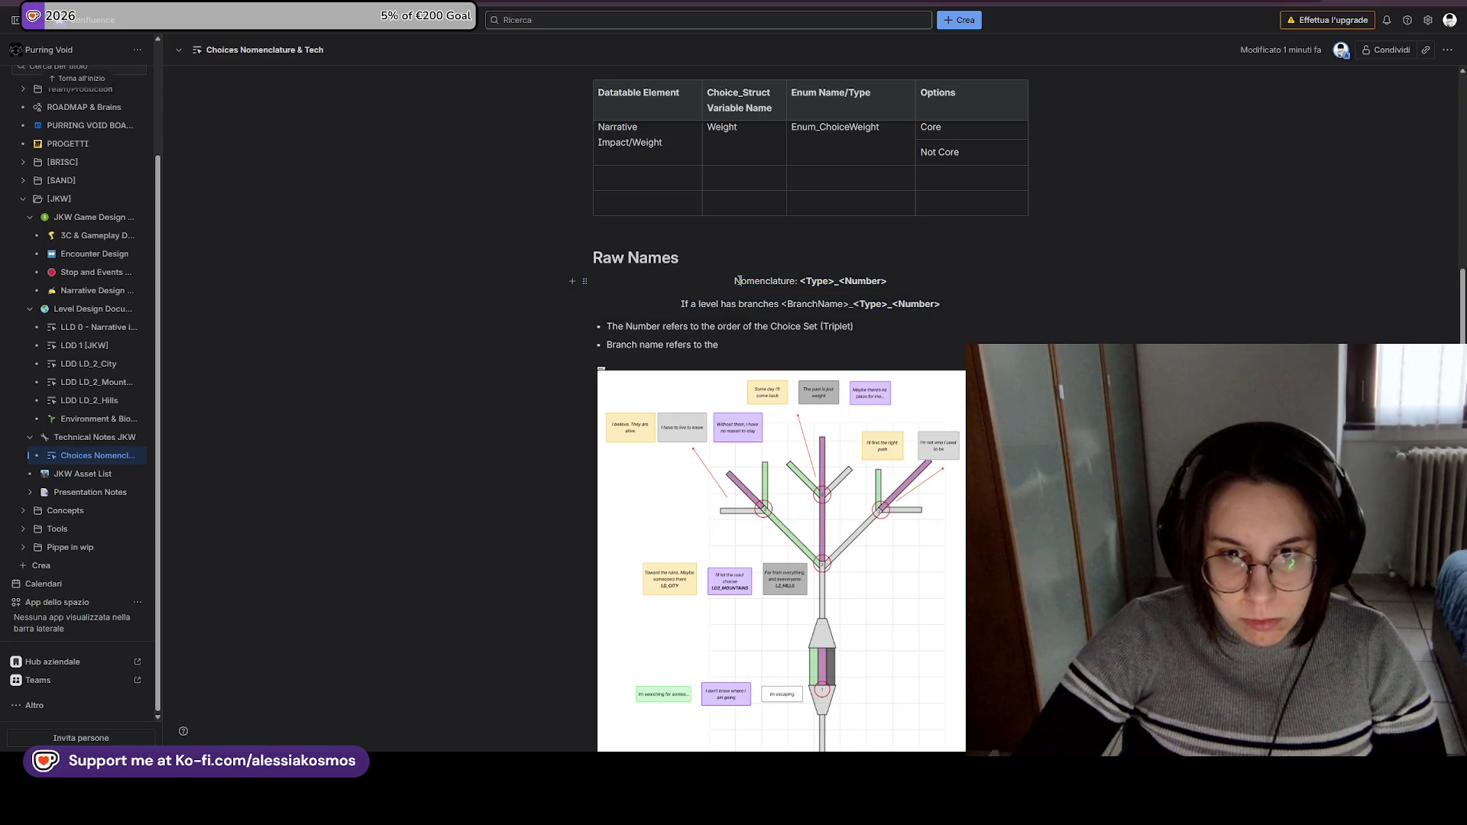
# Relabel the line as 'Base nomenclature' and make <BranchName> bold.
pyautogui.click(740, 281)
pyautogui.press('BackSpace')
pyautogui.write('Base n')
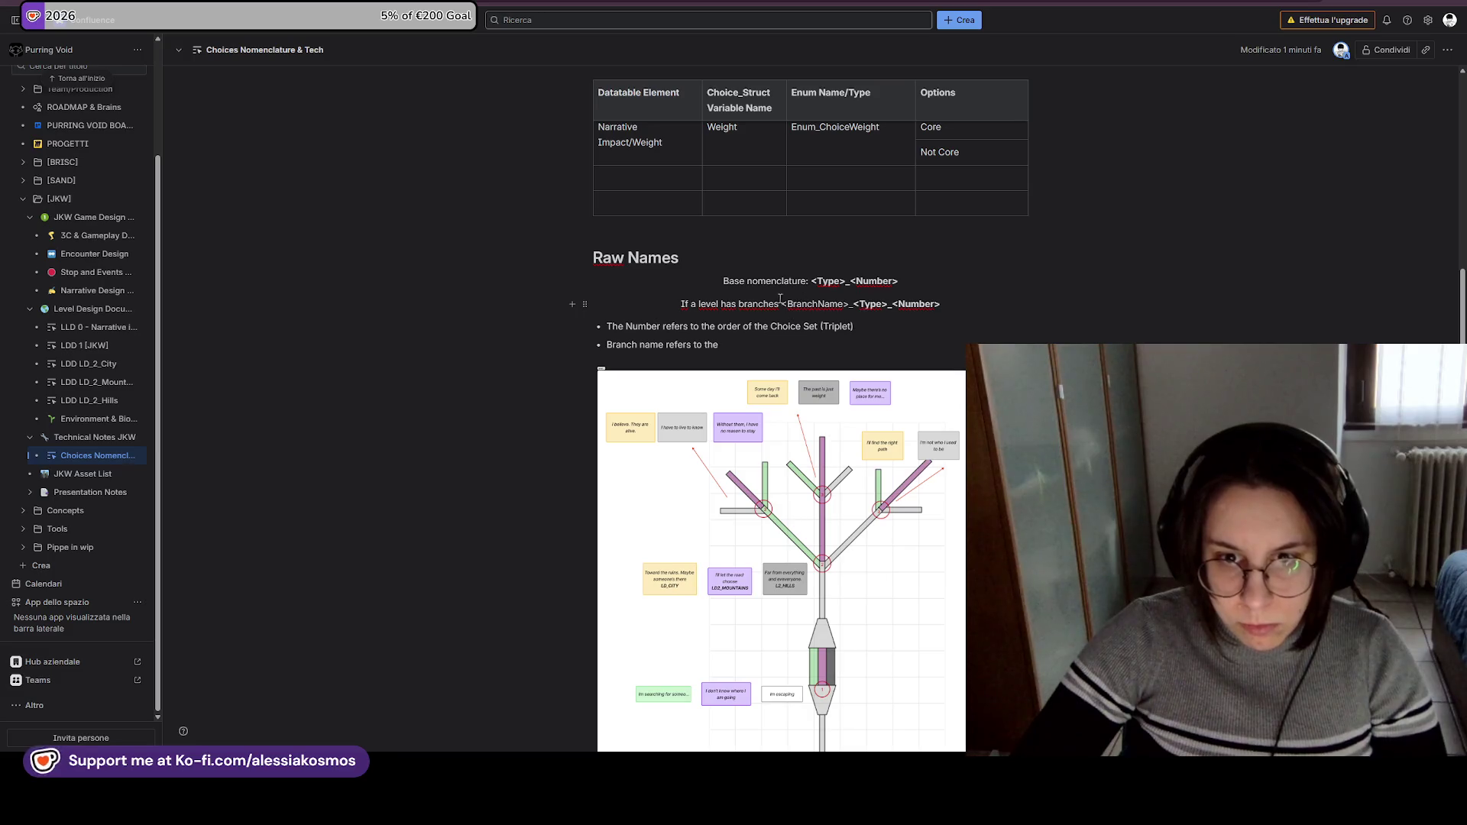
pyautogui.moveTo(783, 304); pyautogui.dragTo(796, 314)
pyautogui.hotkey('ctrl', 'b')
pyautogui.write('Branches (')
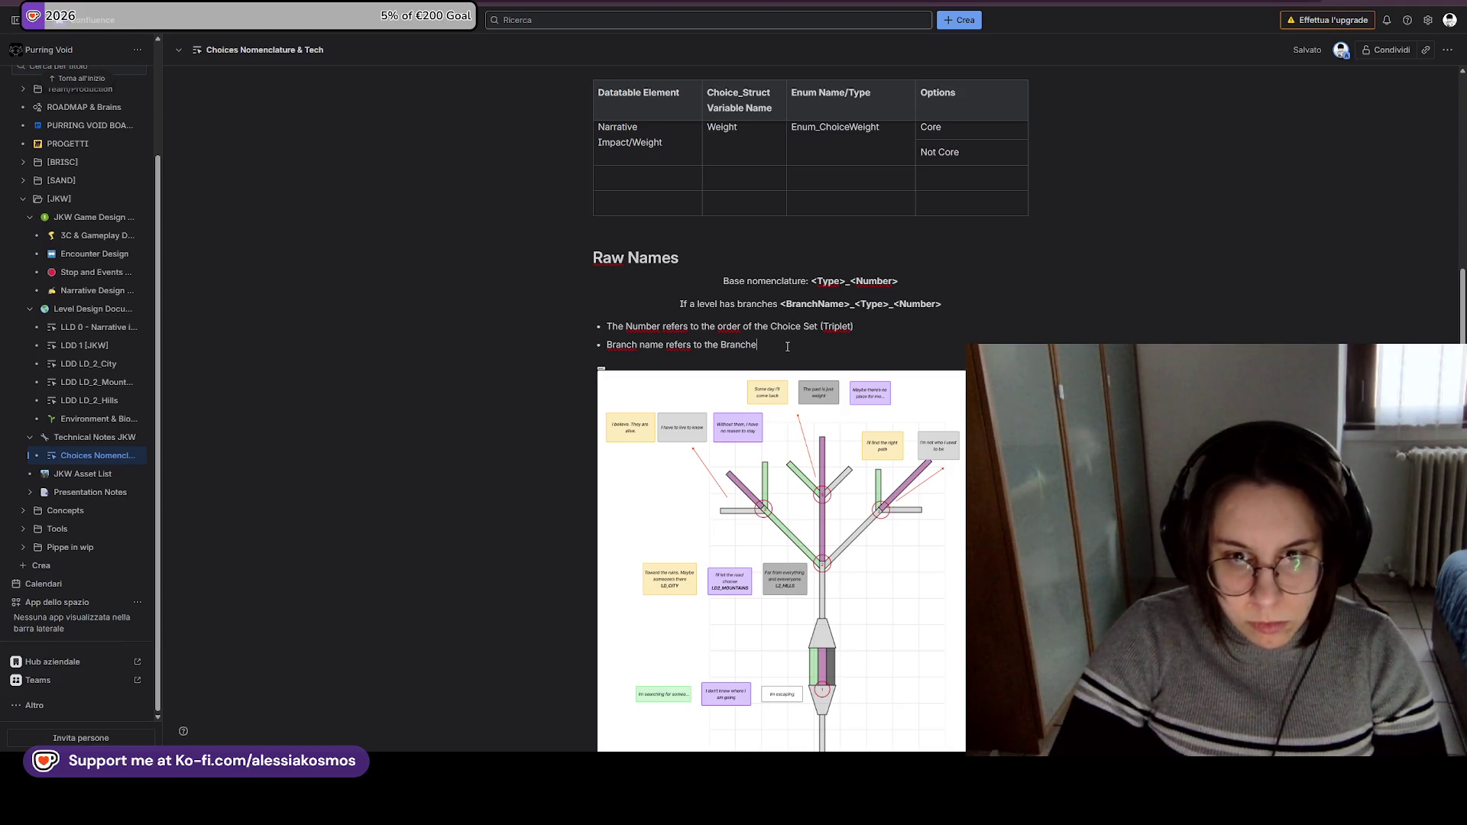
# End the Branch name bullet with a link to the Level Design Document page.
pyautogui.write('dea')
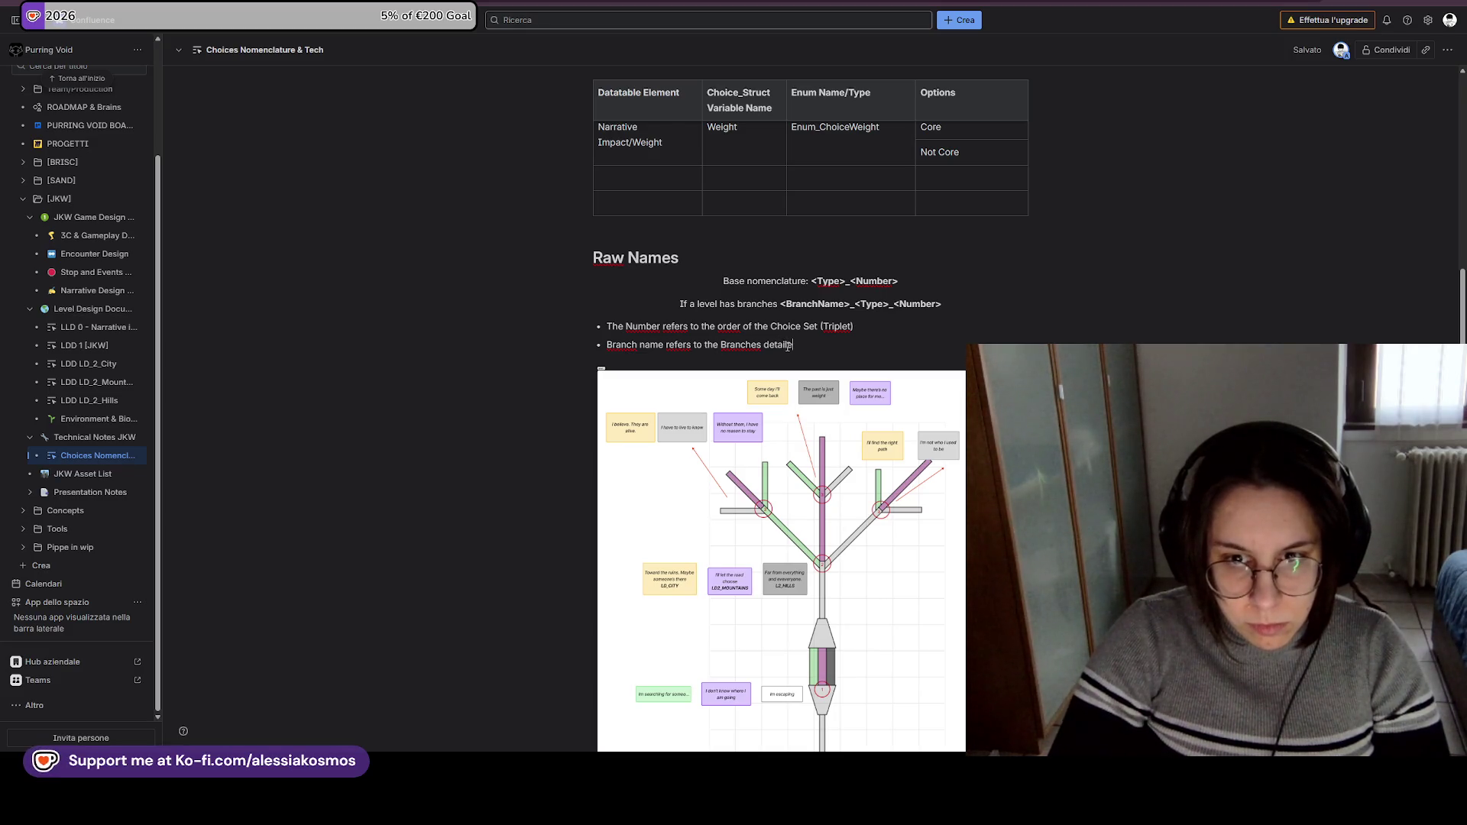
pyautogui.write('eve')
pyautogui.press('BackSpace')
pyautogui.press('BackSpace')
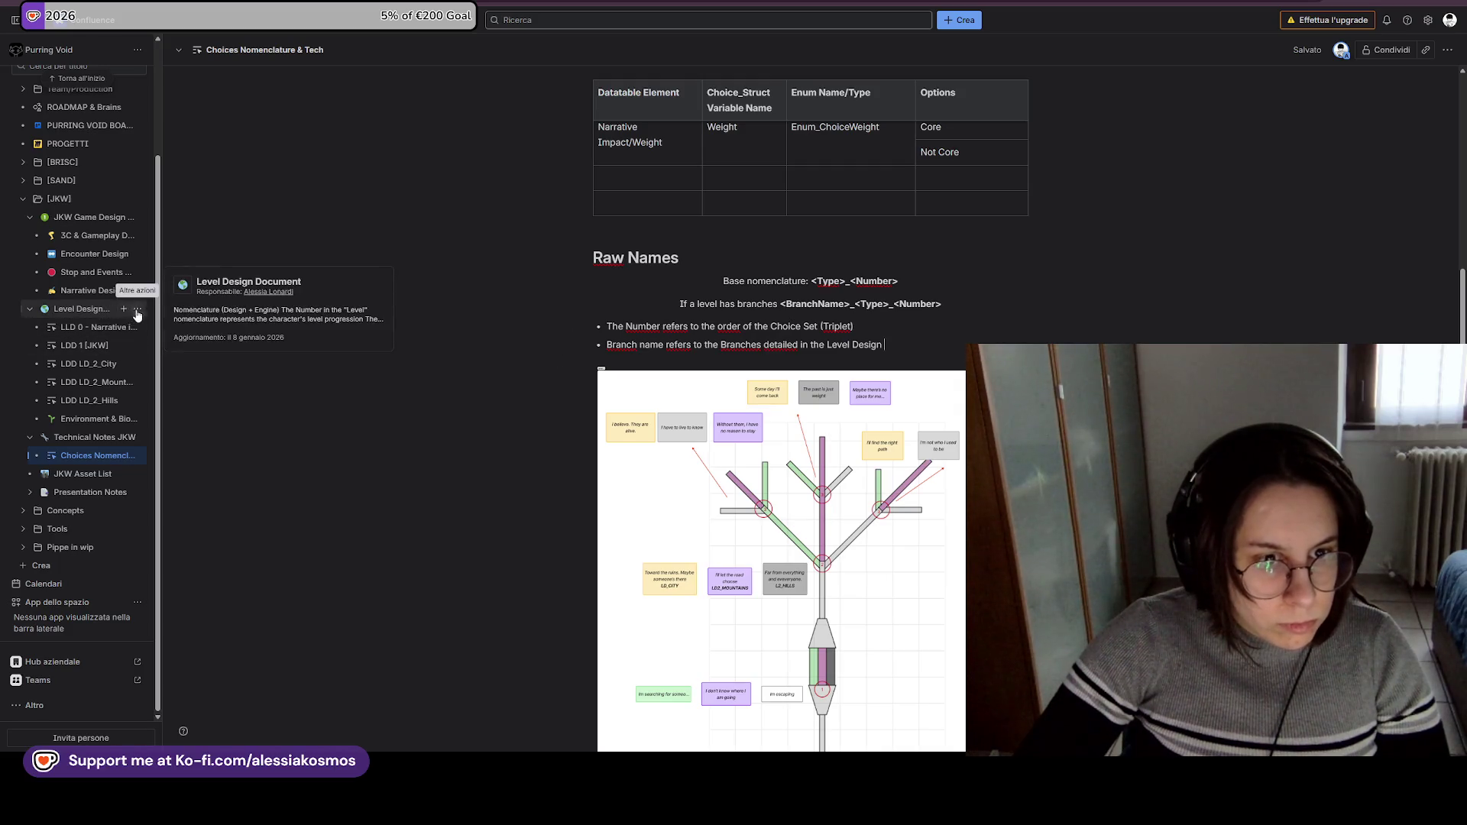
pyautogui.click(138, 309)
pyautogui.click(176, 369)
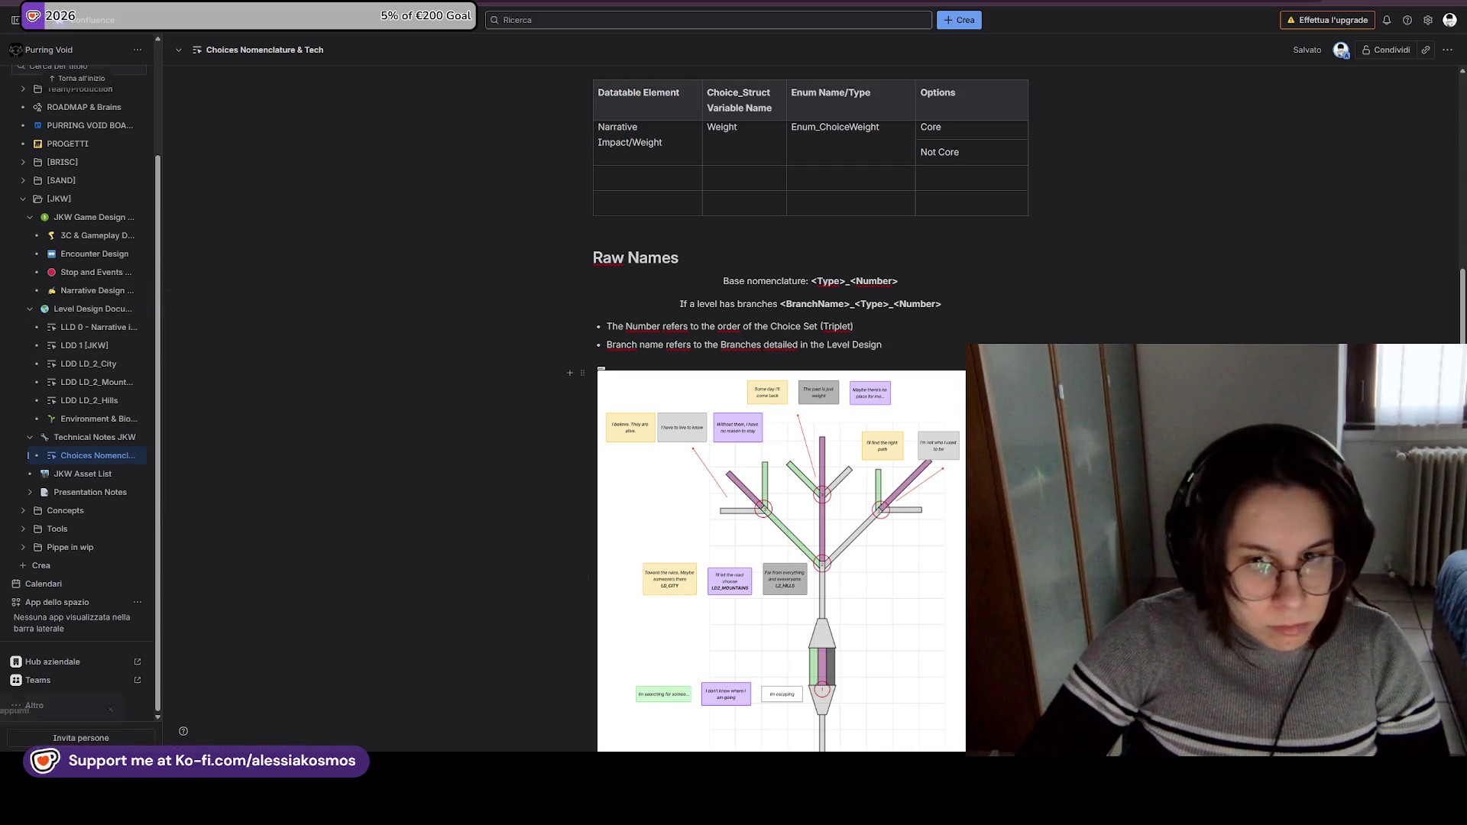
pyautogui.click(909, 343)
pyautogui.hotkey('ctrl', 'v')
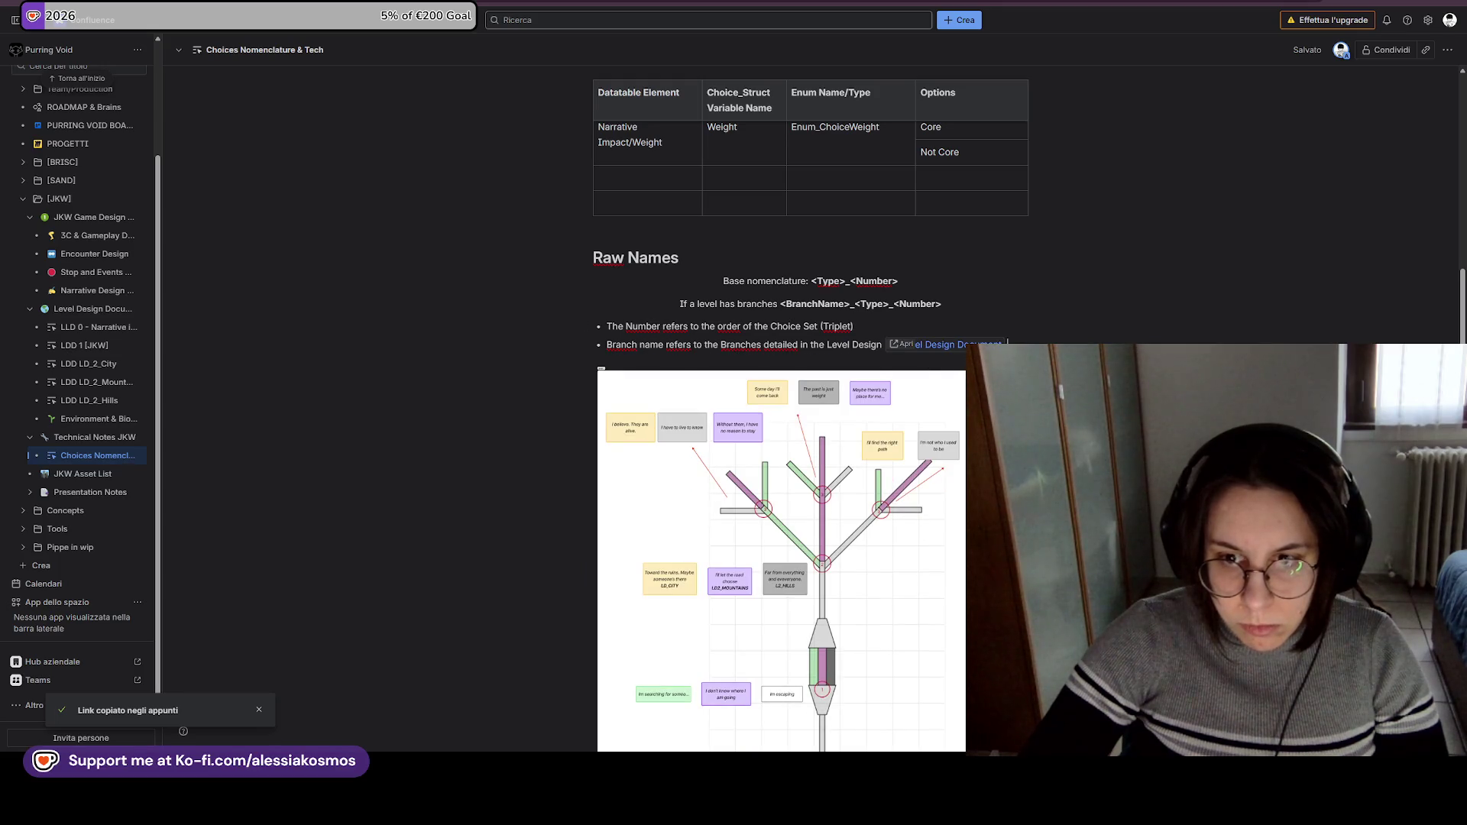
# Exit browser fullscreen and split the DT_1 spreadsheet into its own window.
pyautogui.scroll(-2, 852, 592)
pyautogui.click(852, 592)
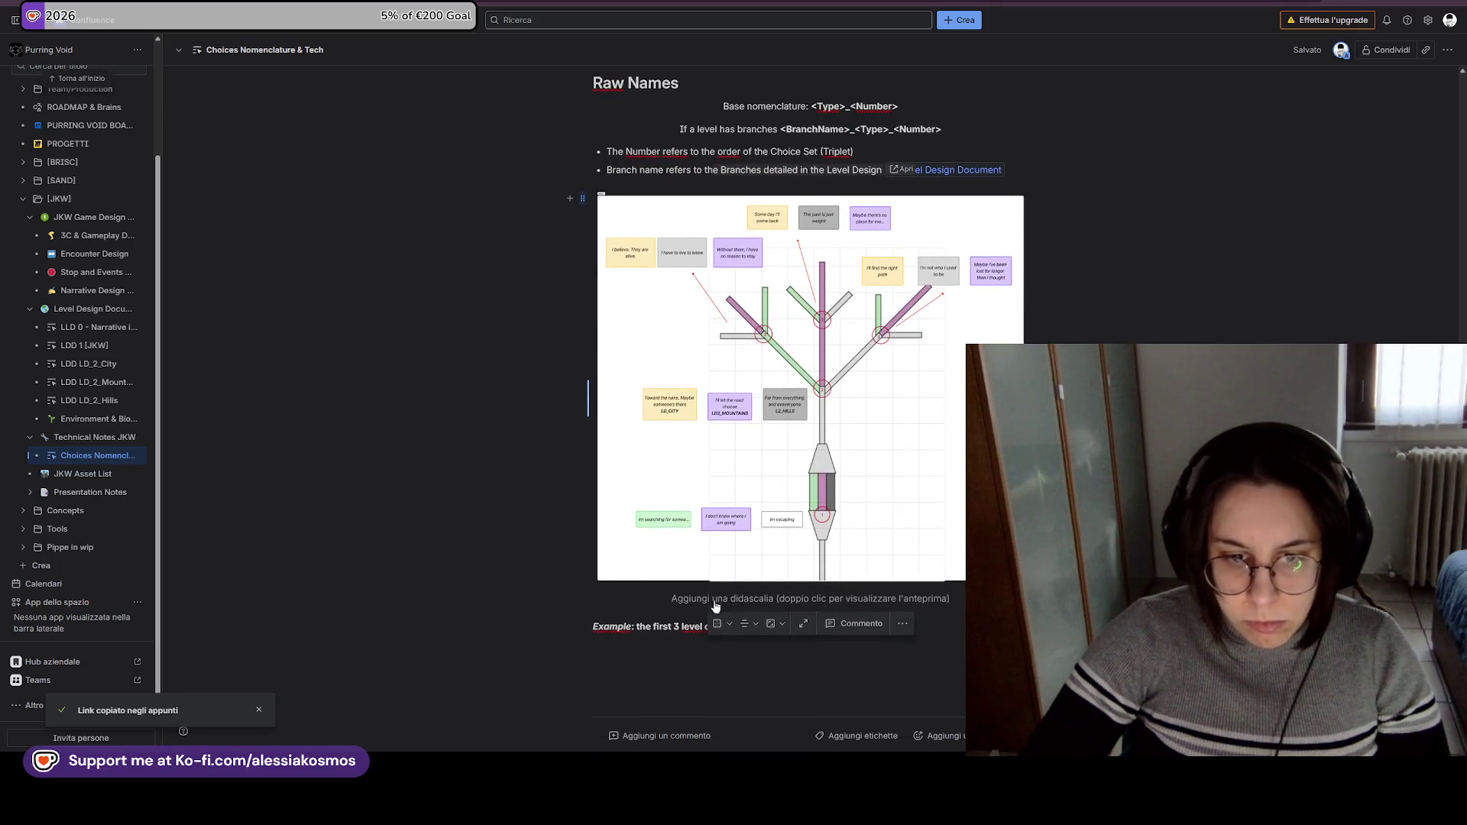
pyautogui.click(667, 607)
pyautogui.scroll(4, 848, 482)
pyautogui.scroll(3, 819, 456)
pyautogui.press('F11')
pyautogui.moveTo(530, 32)
pyautogui.mouseDown()
pyautogui.moveTo(474, 48)
pyautogui.moveTo(764, 45)
pyautogui.moveTo(1116, 207)
pyautogui.moveTo(1463, 206)
pyautogui.mouseUp()
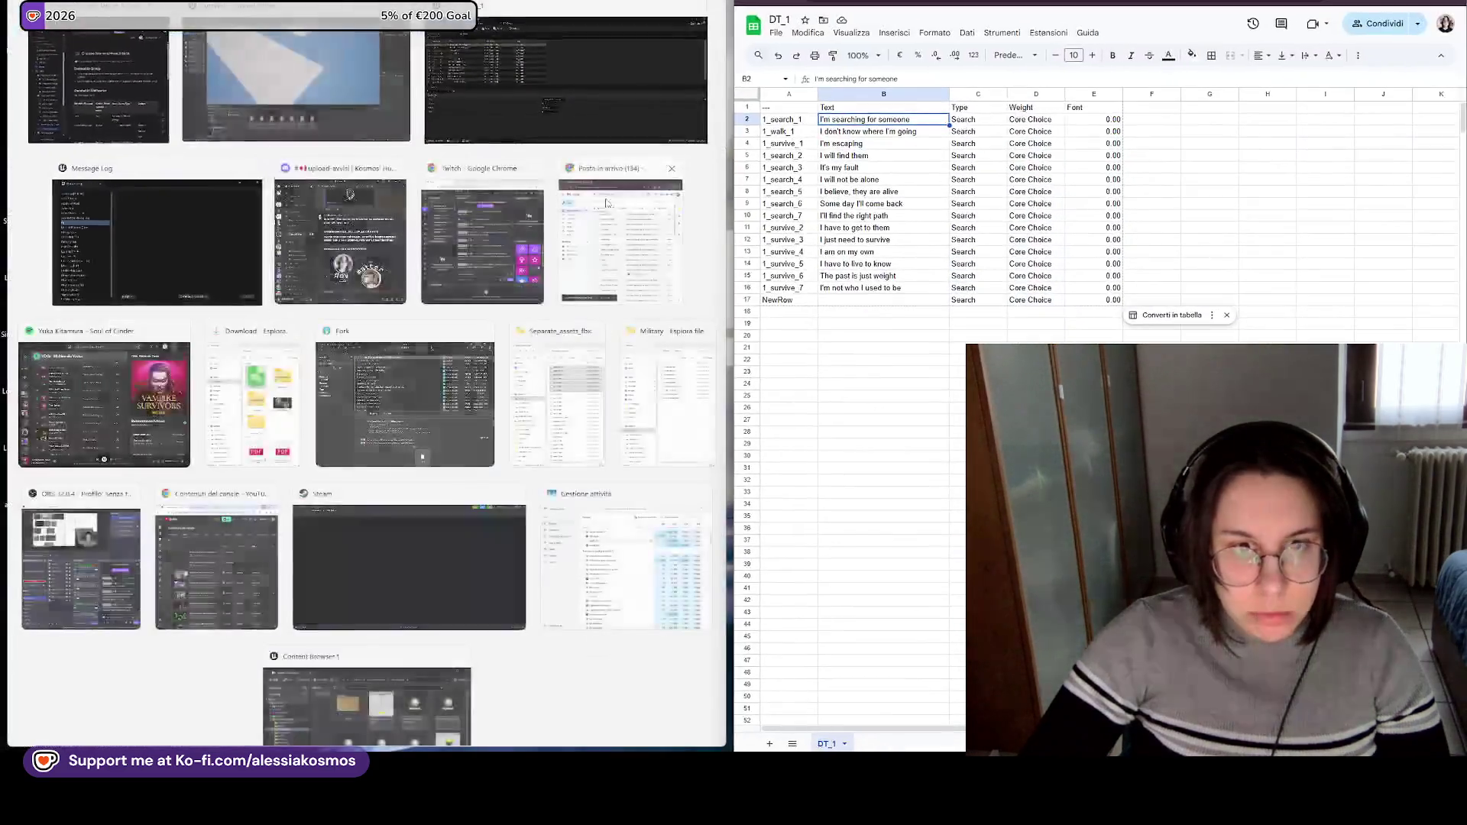
# Snap Confluence beside the spreadsheet, add a sheet, and rename the DT_1 sheet to Choice_DT_1.
pyautogui.click(100, 84)
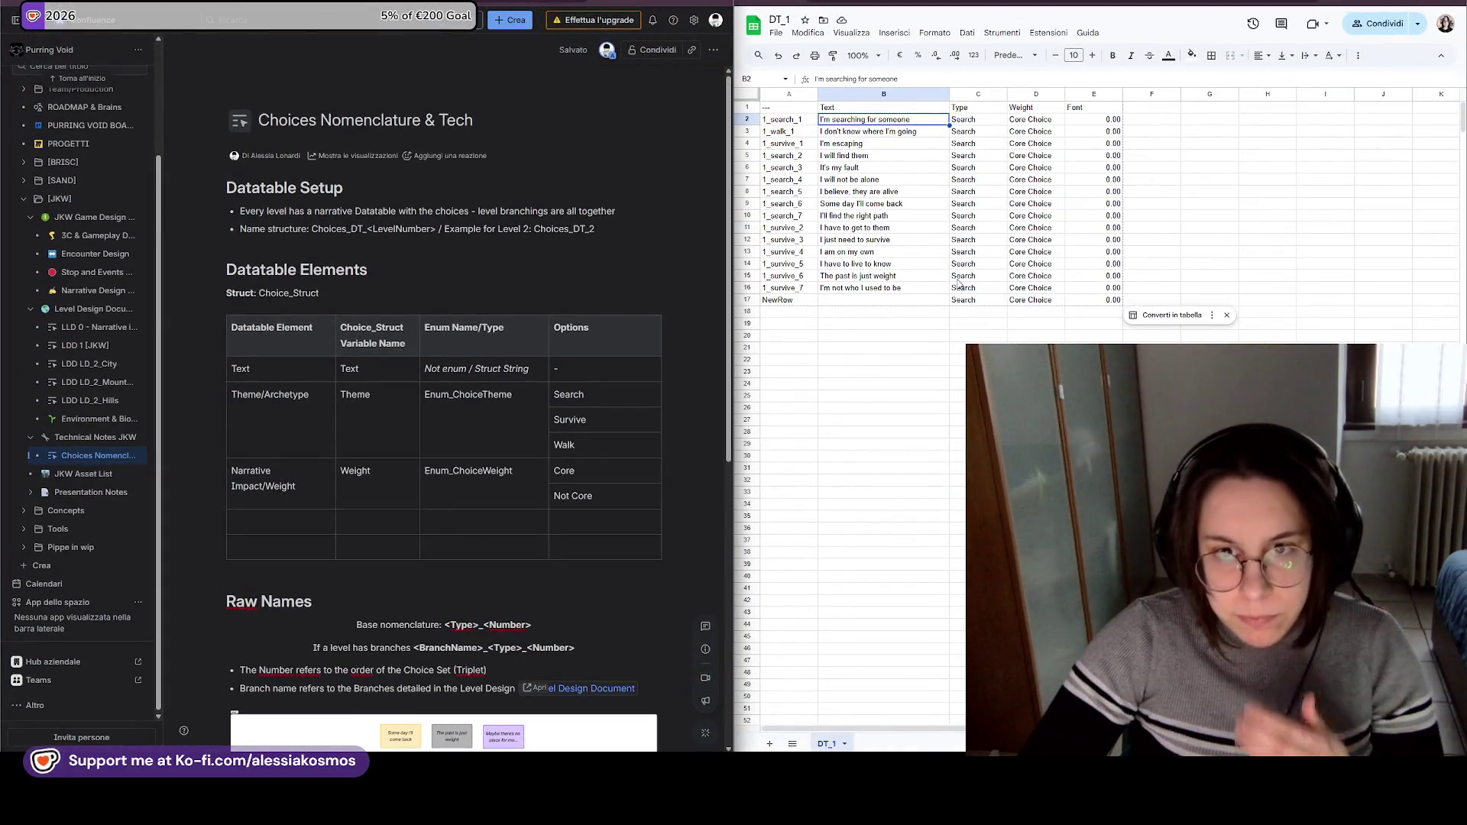
pyautogui.click(765, 743)
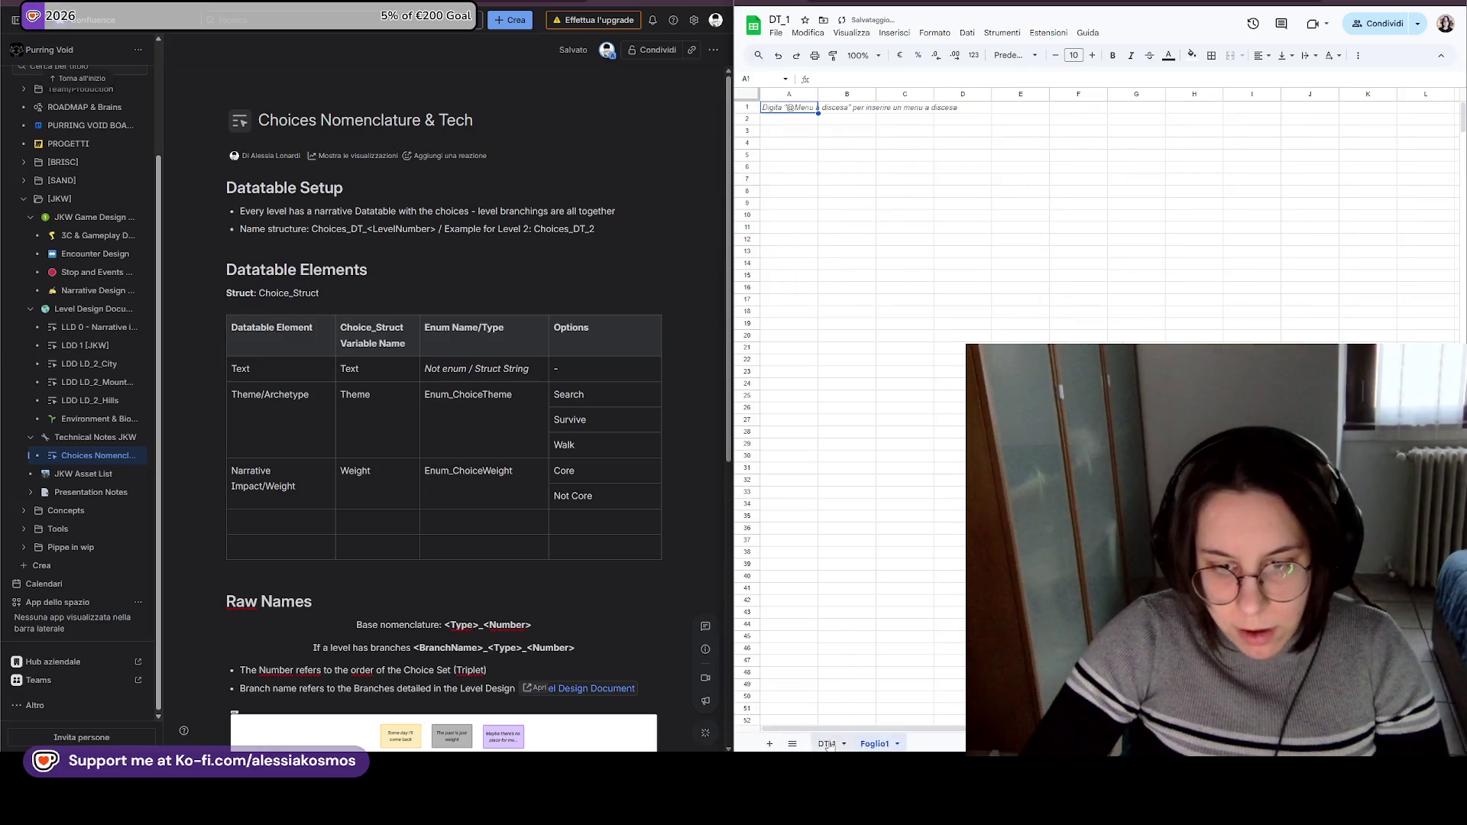
pyautogui.doubleClick(871, 744)
pyautogui.doubleClick(829, 743)
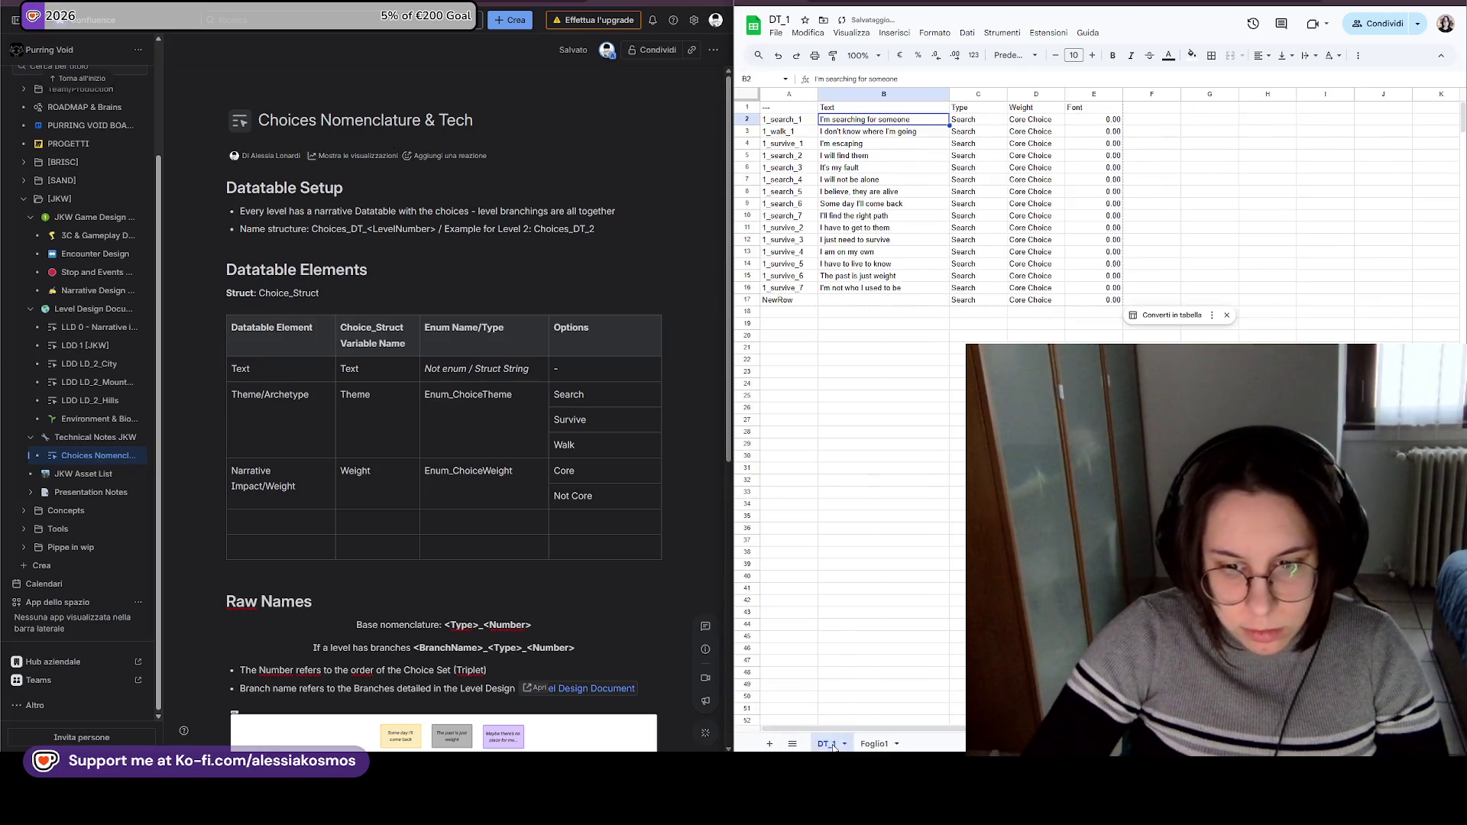
pyautogui.write('Choice_')
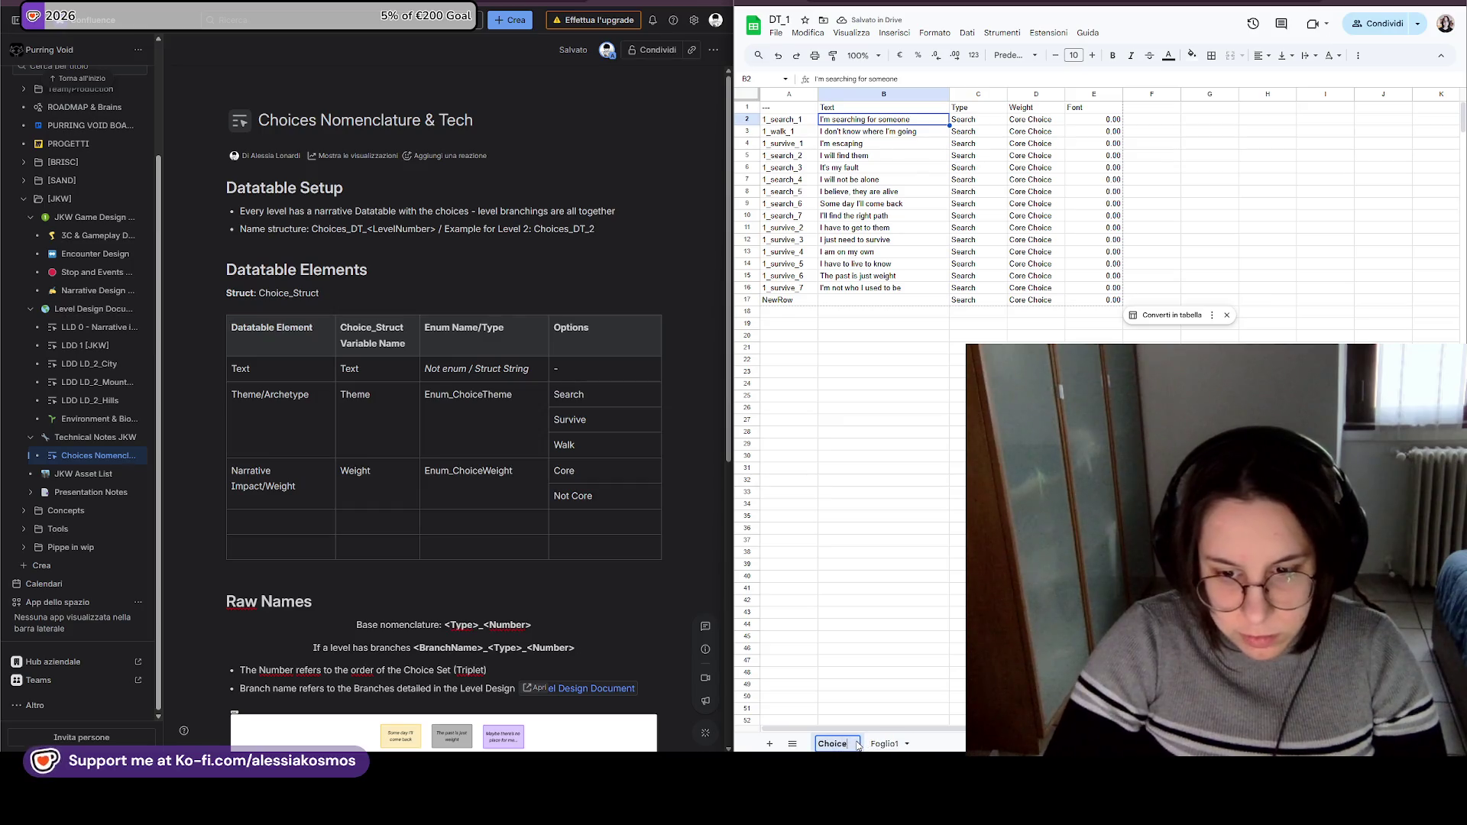
pyautogui.press('Return')
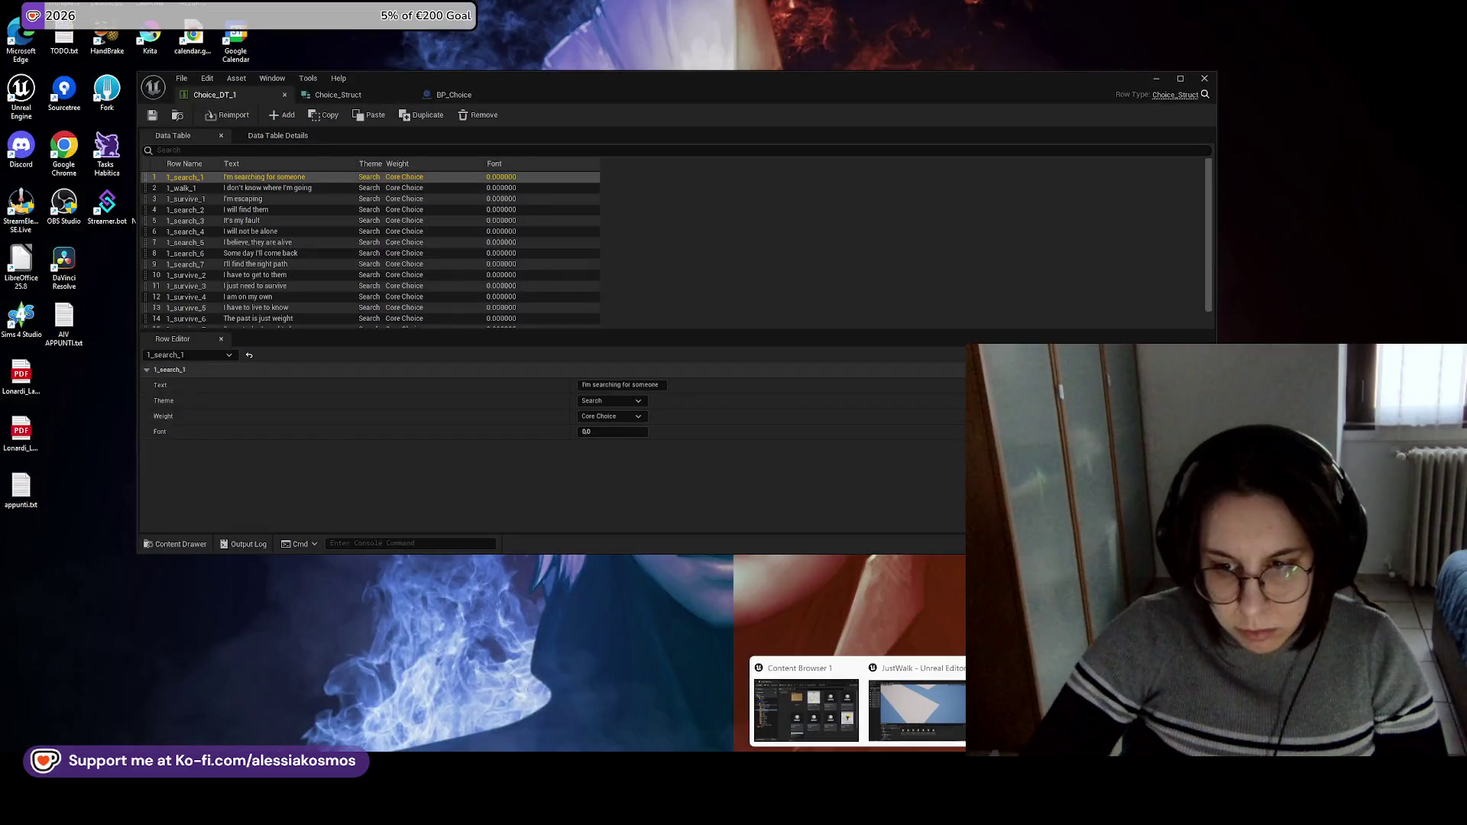
pyautogui.click(795, 700)
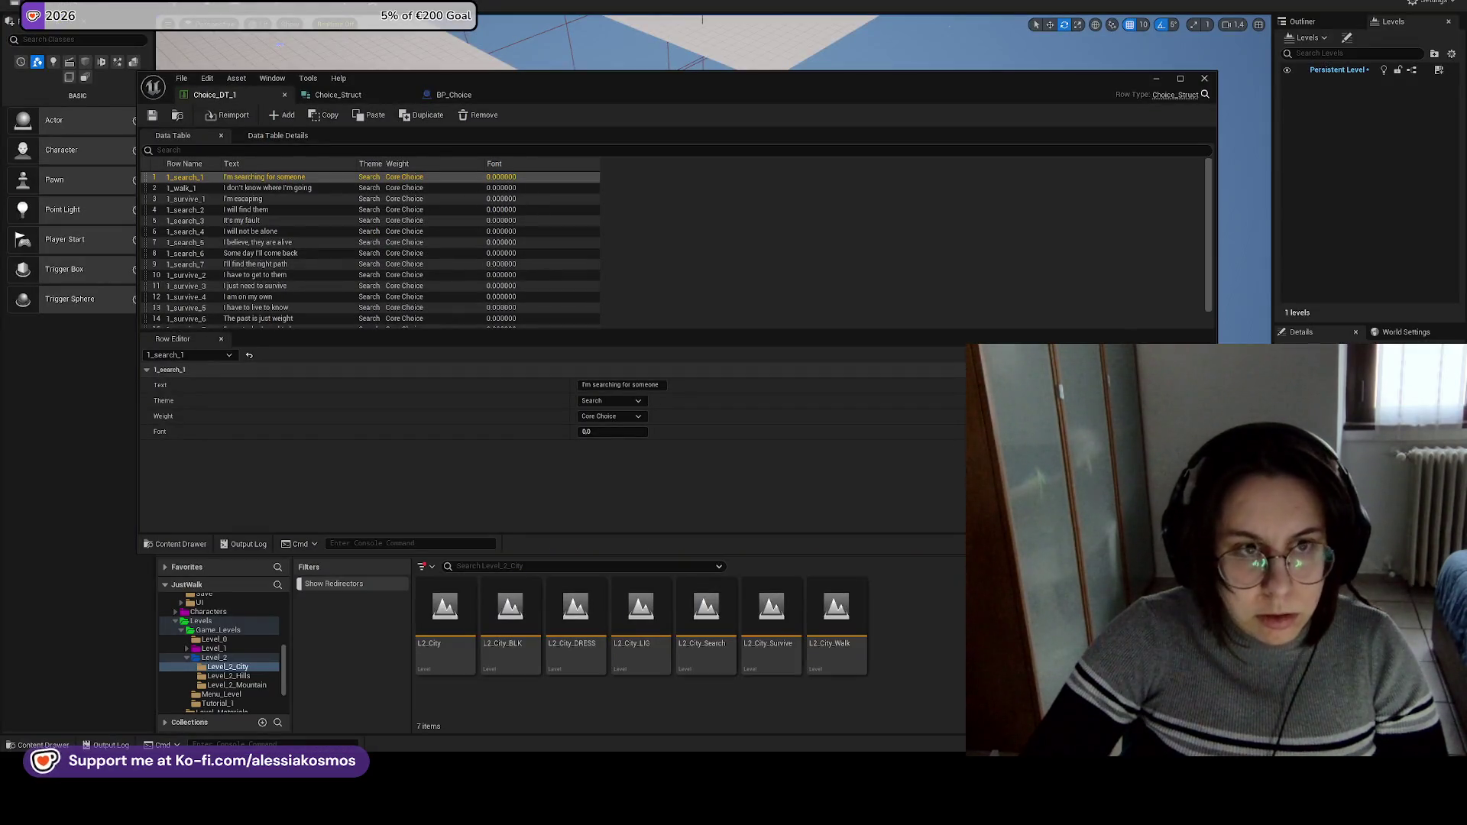
# Close the data table editor and Message Log, then browse to Content/Choices/LevelStory_Data.
pyautogui.click(1205, 80)
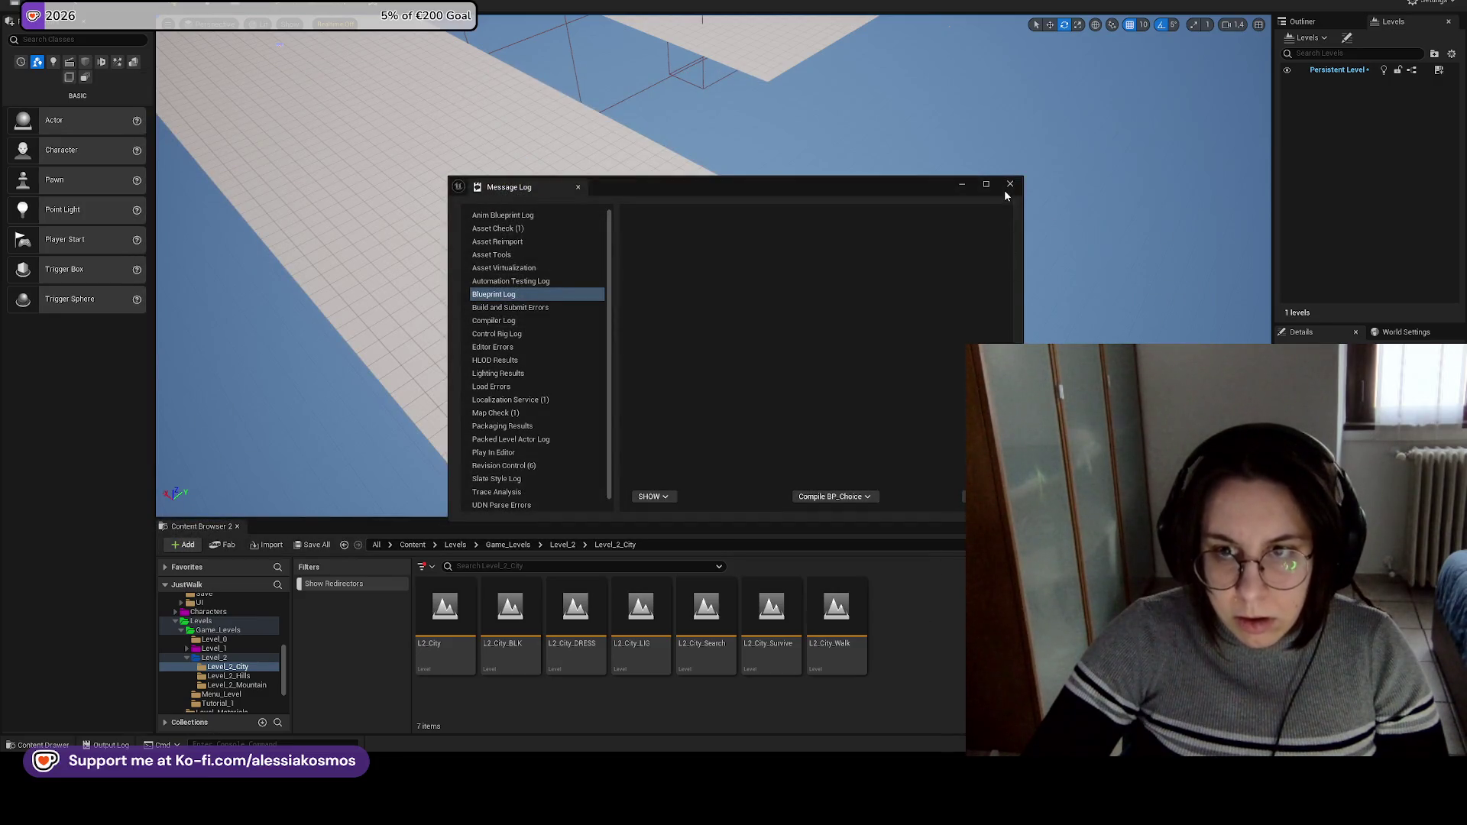
pyautogui.click(1010, 184)
pyautogui.click(562, 545)
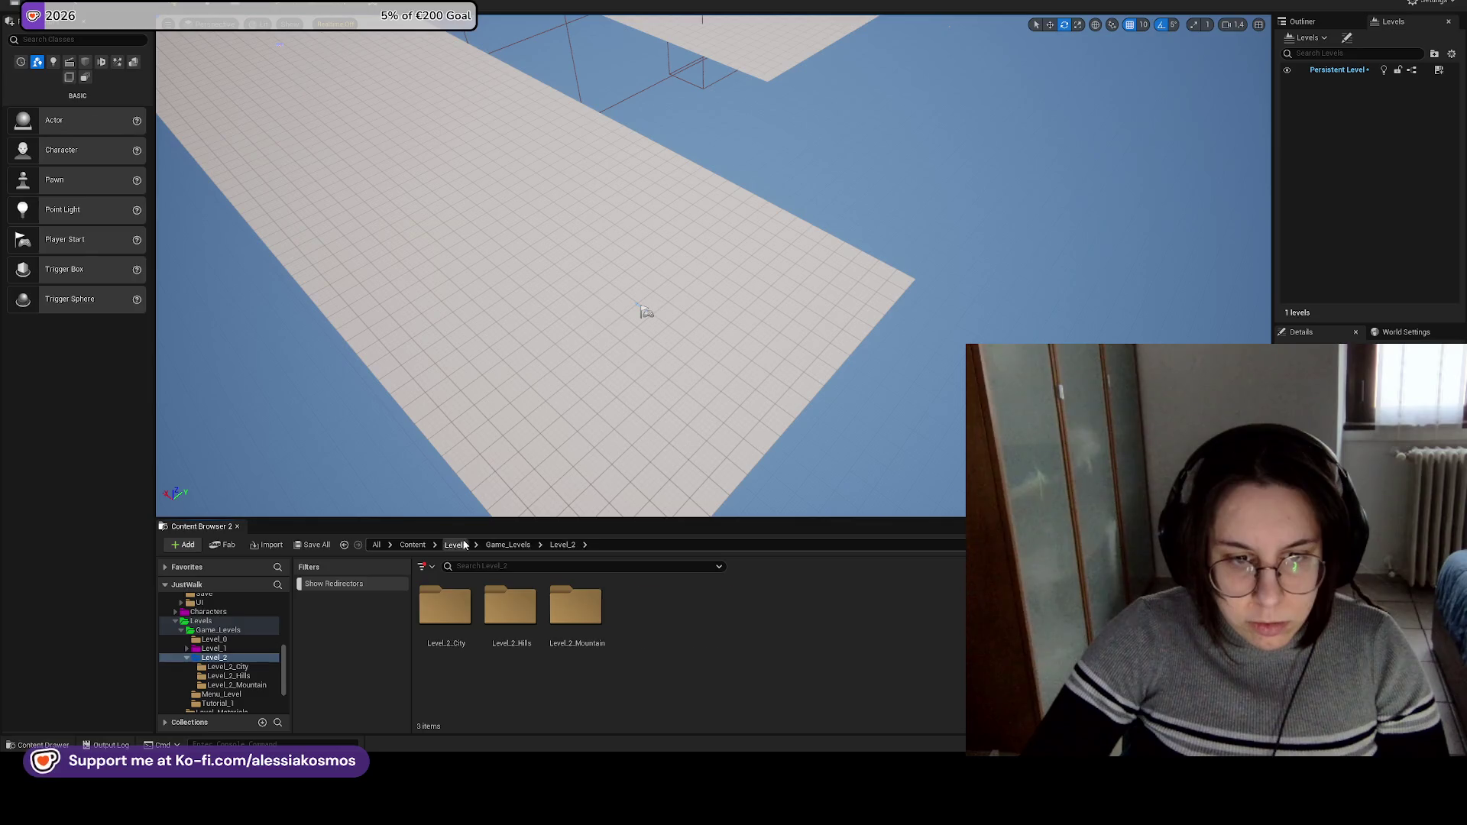
pyautogui.click(455, 544)
pyautogui.click(413, 544)
pyautogui.doubleClick(510, 606)
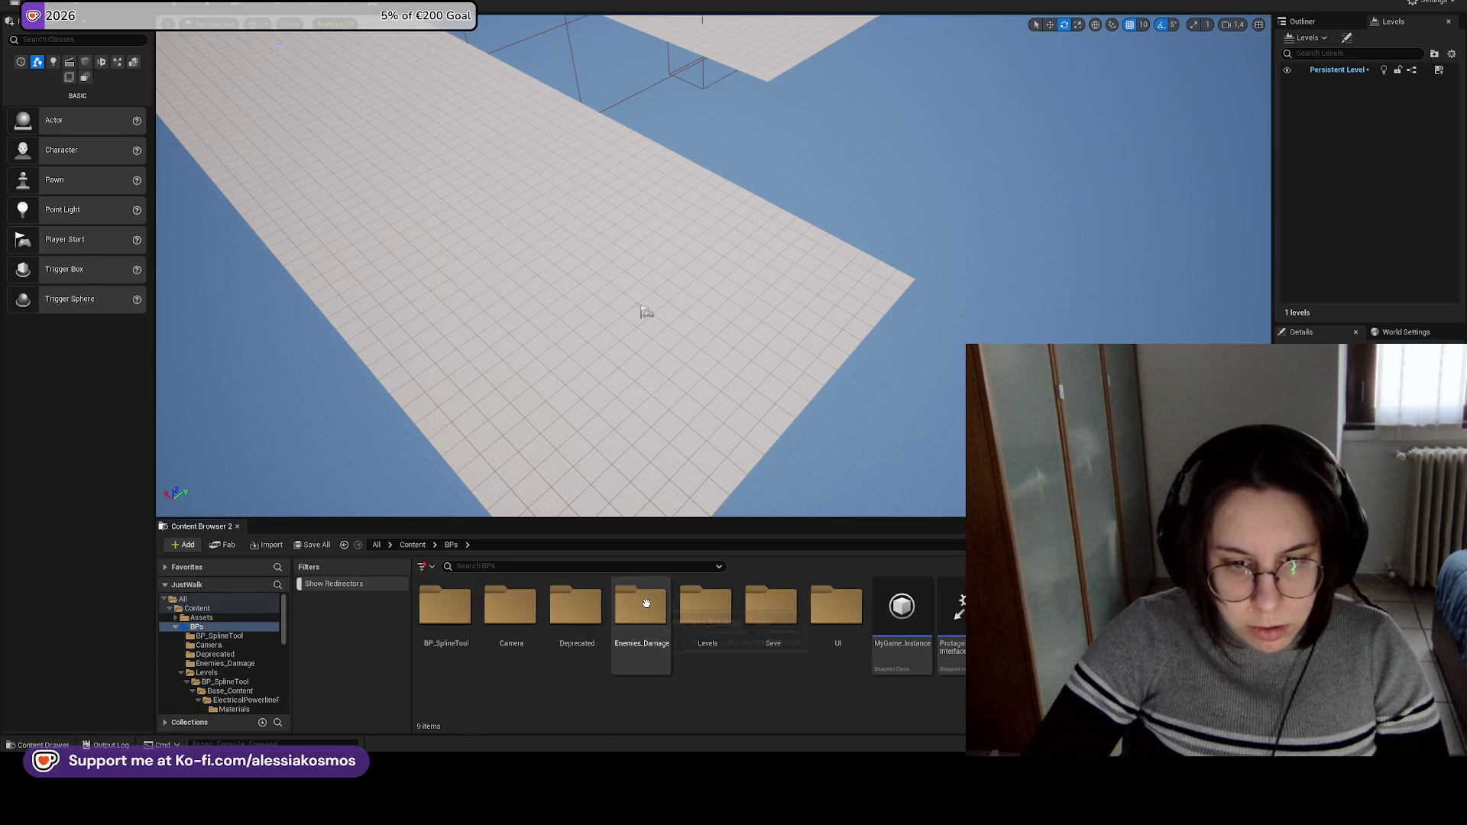
pyautogui.moveTo(917, 810)
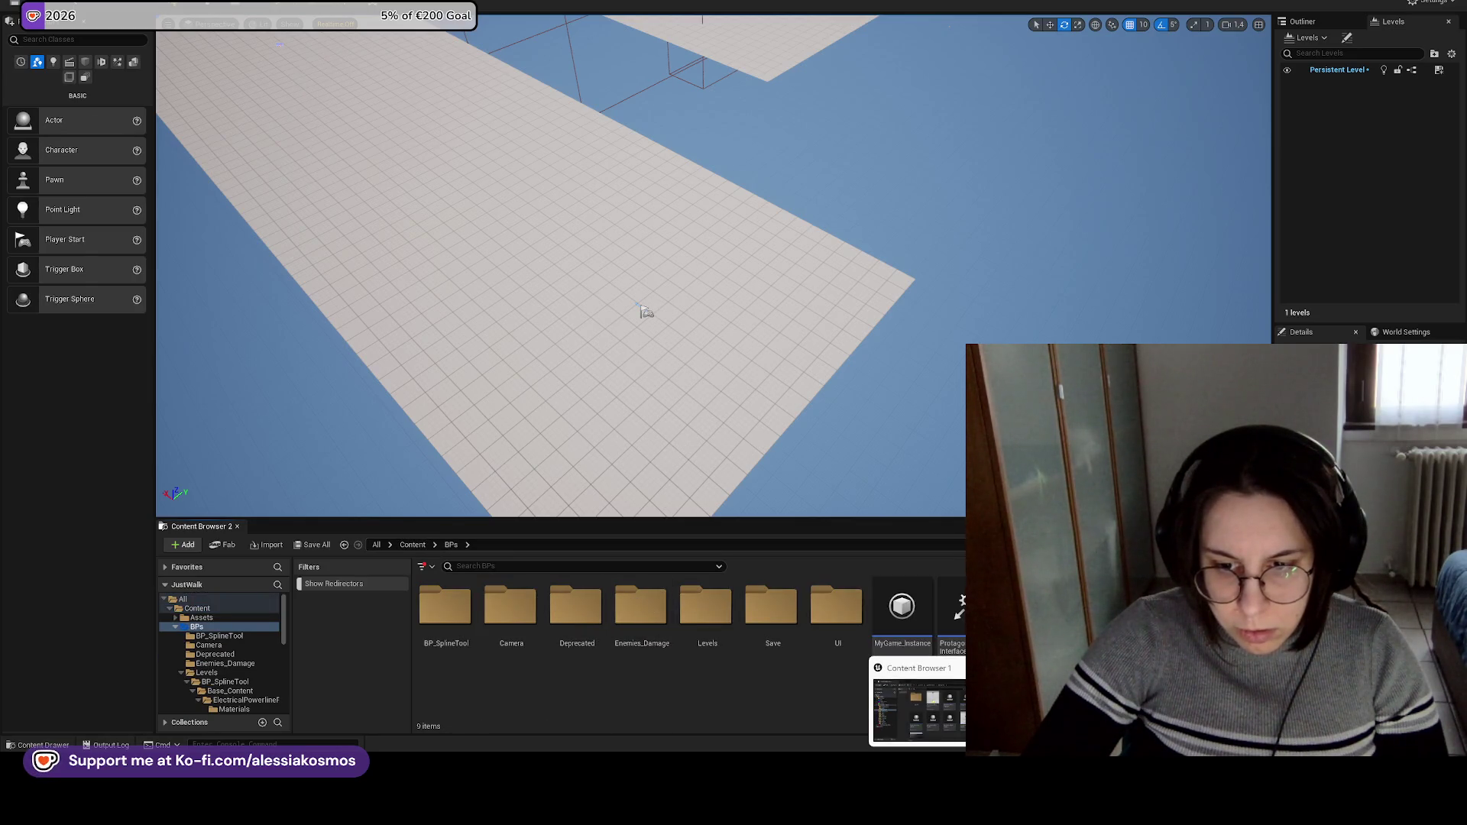
pyautogui.doubleClick(705, 608)
pyautogui.doubleClick(511, 608)
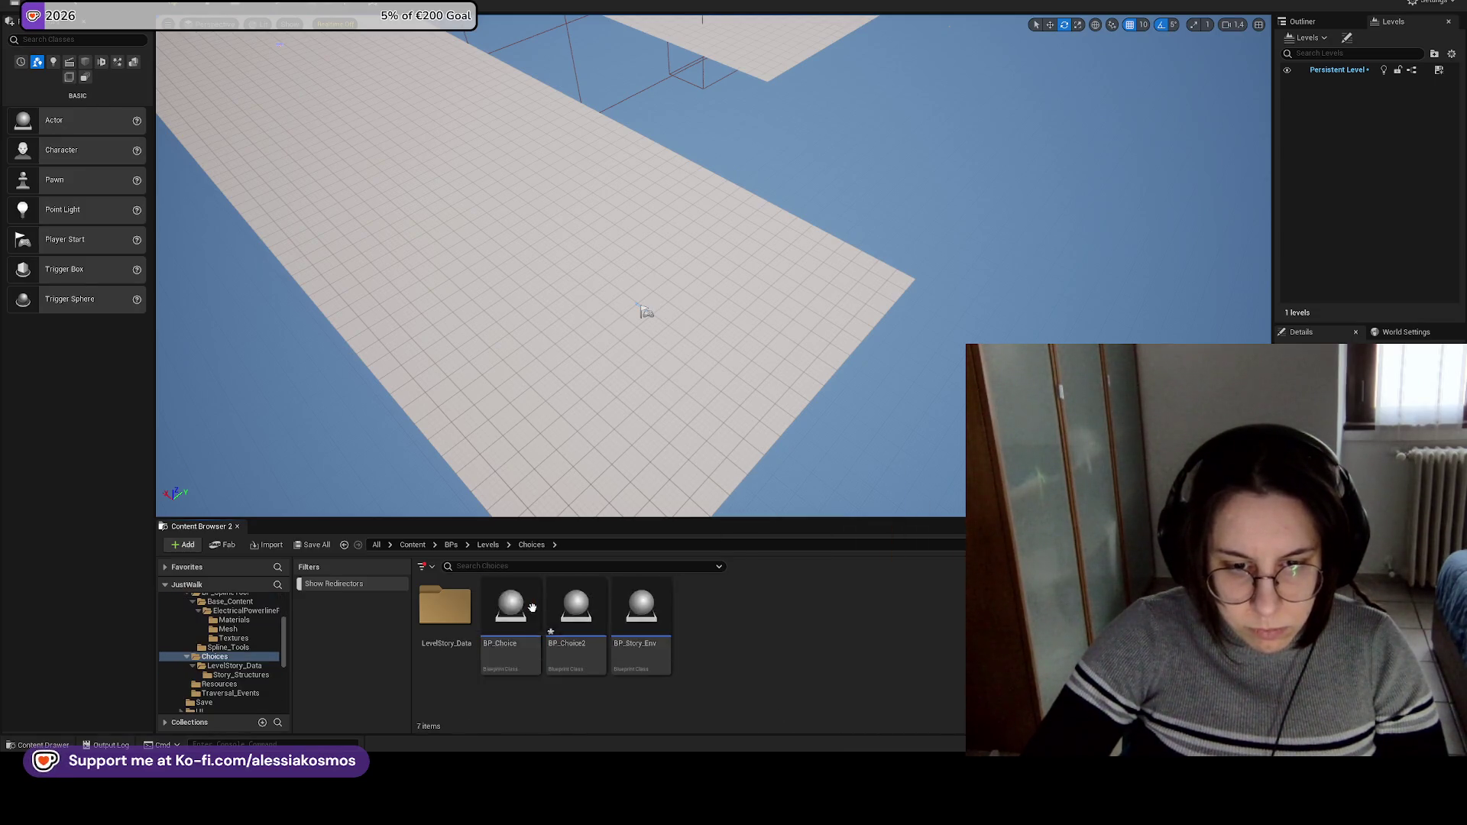
pyautogui.doubleClick(445, 607)
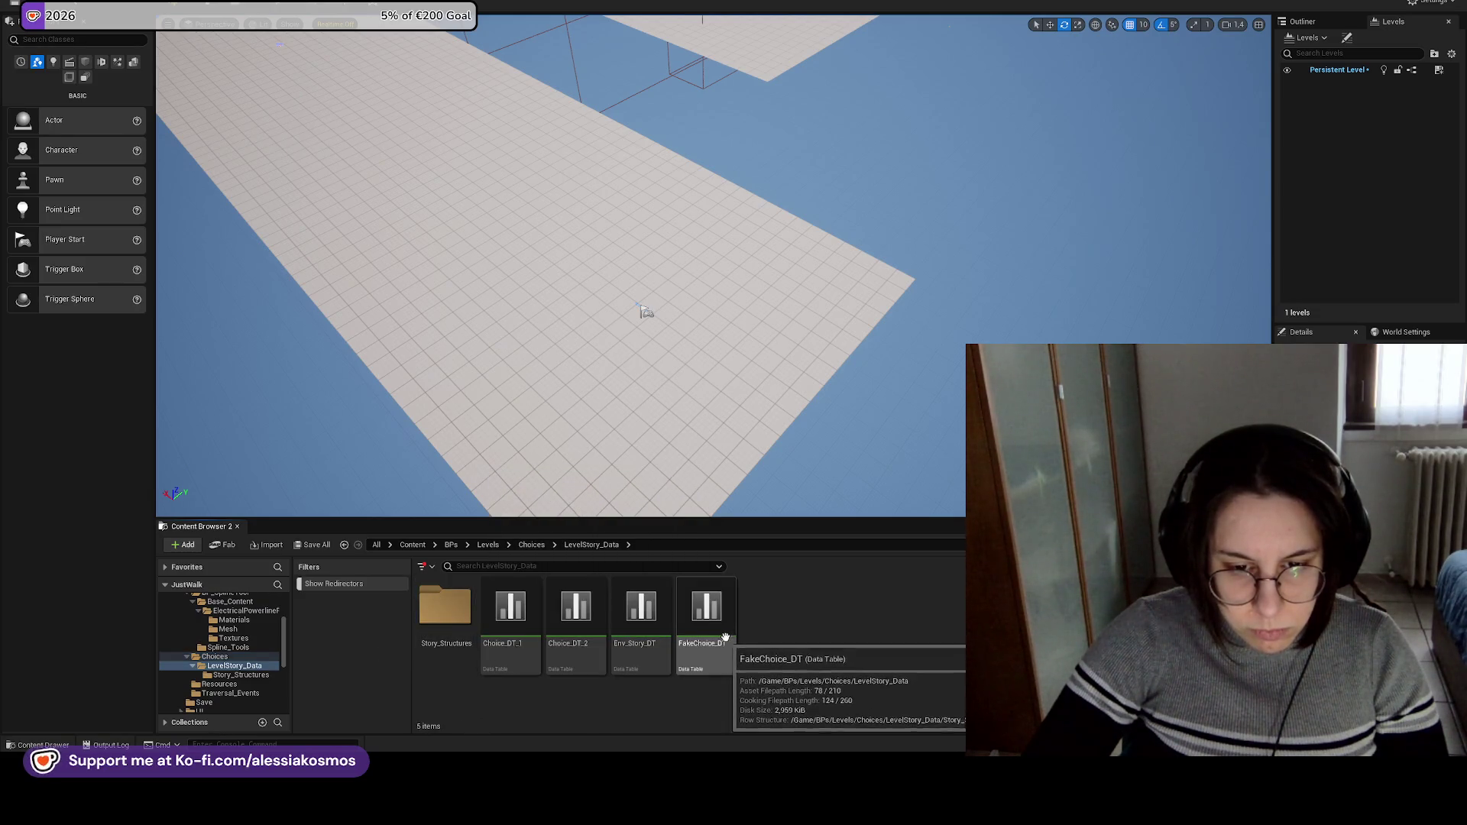
# Quit the Unreal editor without saving BP_Choice2 and Gym_Level.
pyautogui.moveTo(757, 458); pyautogui.dragTo(726, 508)
pyautogui.moveTo(680, 275)
pyautogui.mouseDown()
pyautogui.moveTo(680, 240)
pyautogui.moveTo(664, 275)
pyautogui.moveTo(688, 313)
pyautogui.mouseUp()
pyautogui.click(680, 241)
pyautogui.hotkey('ctrl', 'shift', 's')
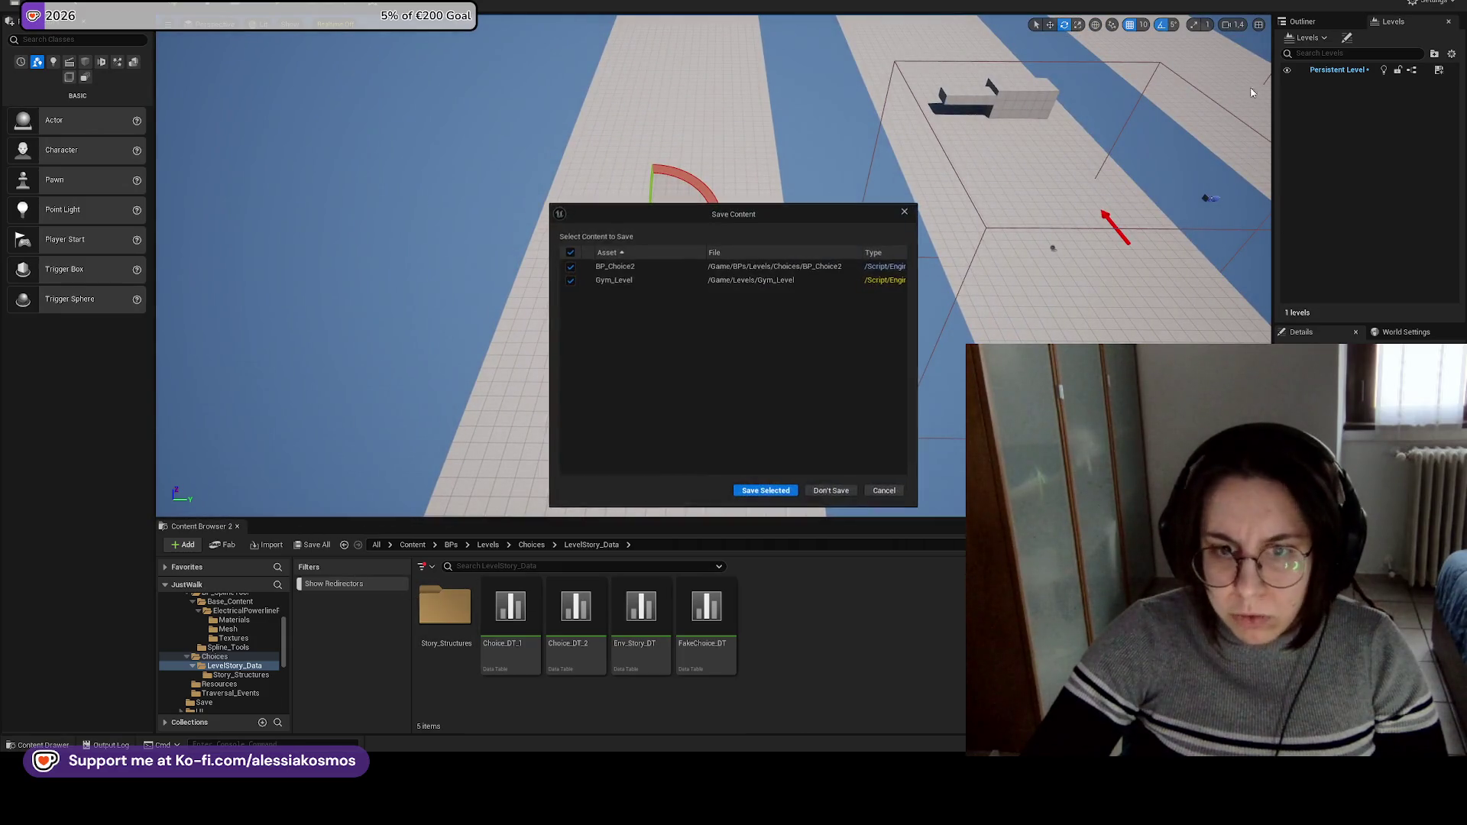
pyautogui.click(831, 490)
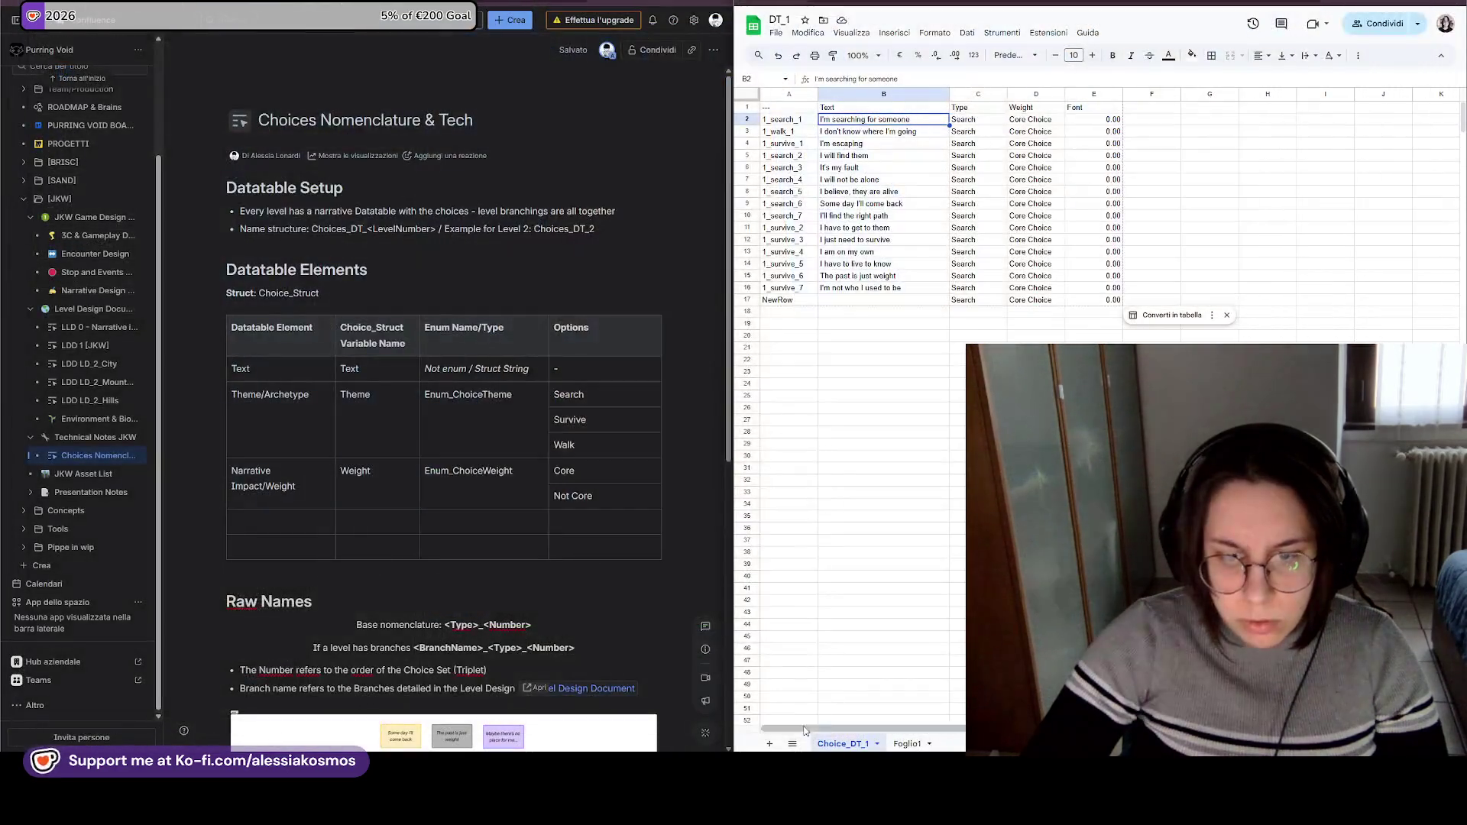
pyautogui.hotkey('alt', 'Tab')
# Discard all 14 unstaged changes in the Content folder and minimize Fork.
pyautogui.click(402, 198)
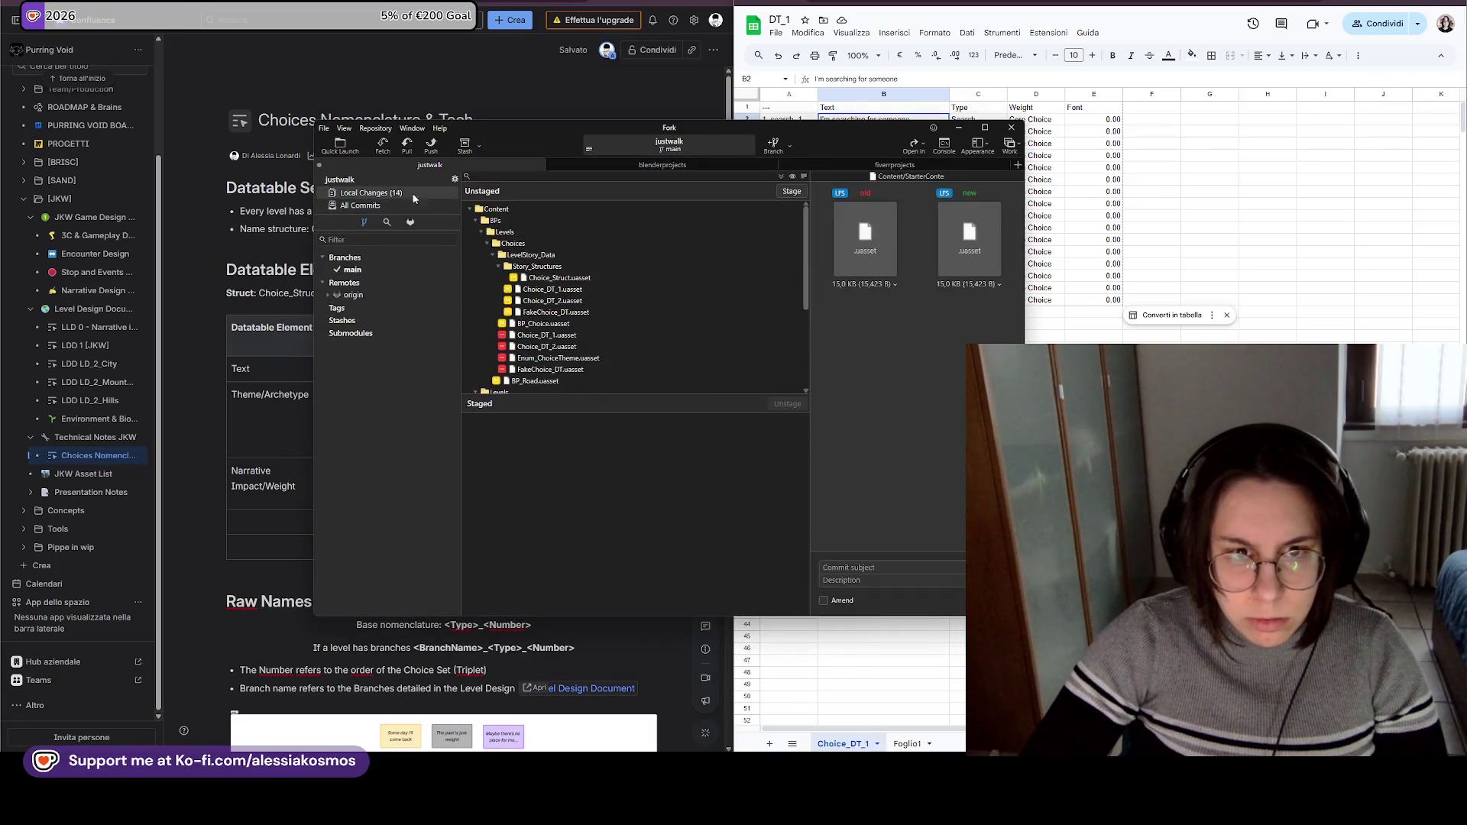
pyautogui.click(519, 208)
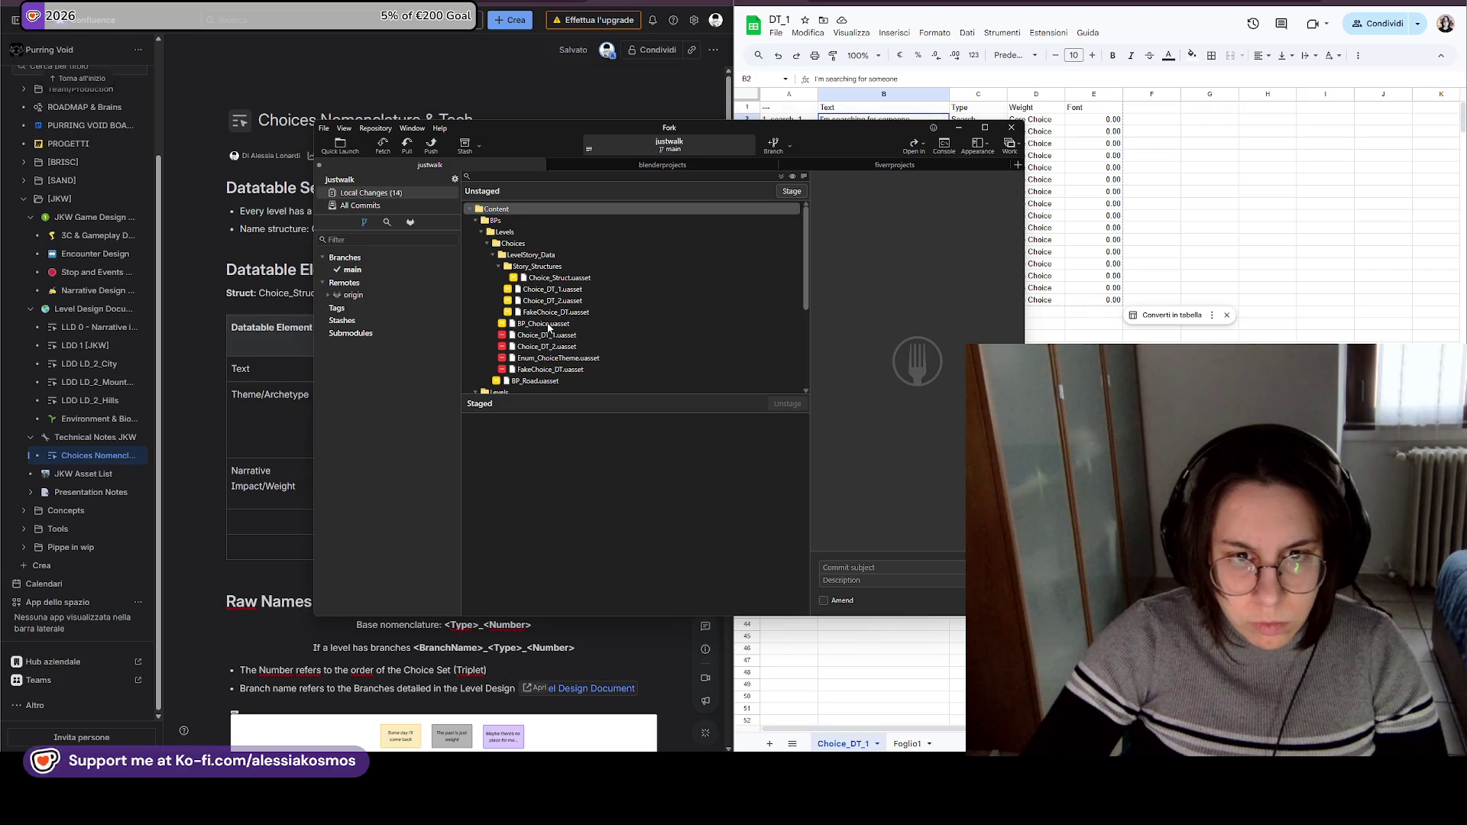
pyautogui.rightClick(511, 211)
pyautogui.click(543, 288)
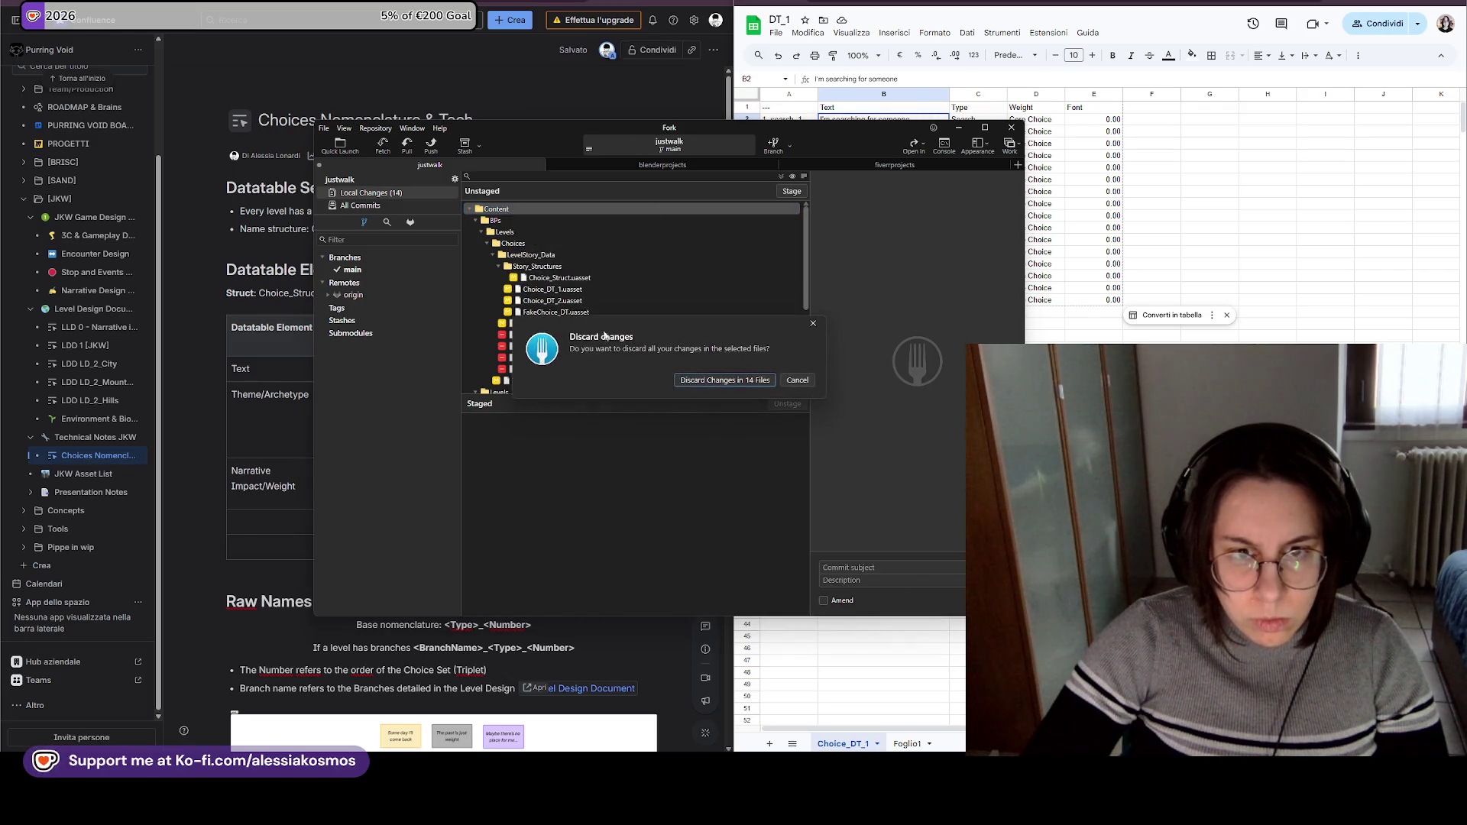
pyautogui.click(724, 380)
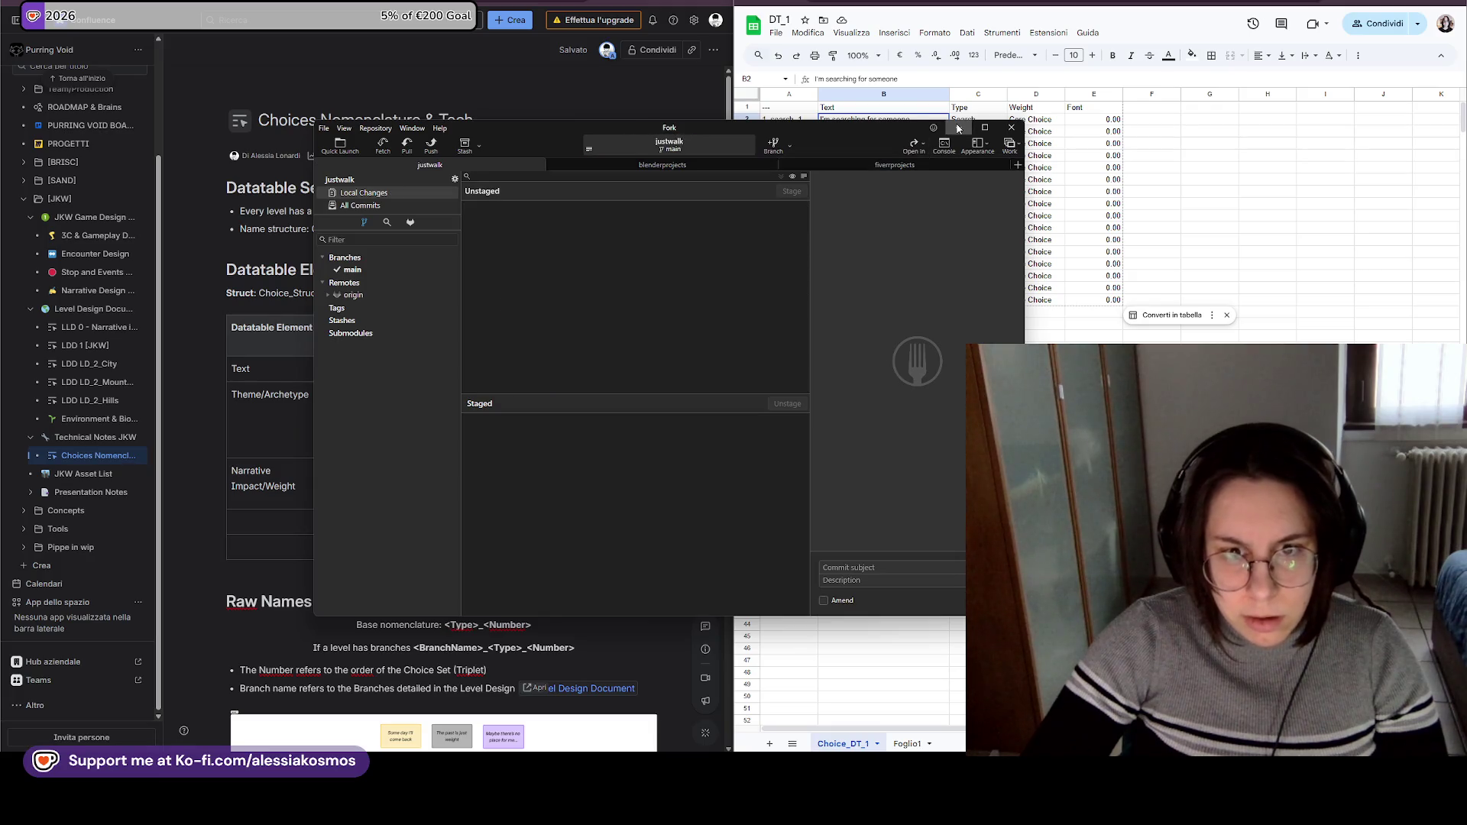
pyautogui.click(959, 127)
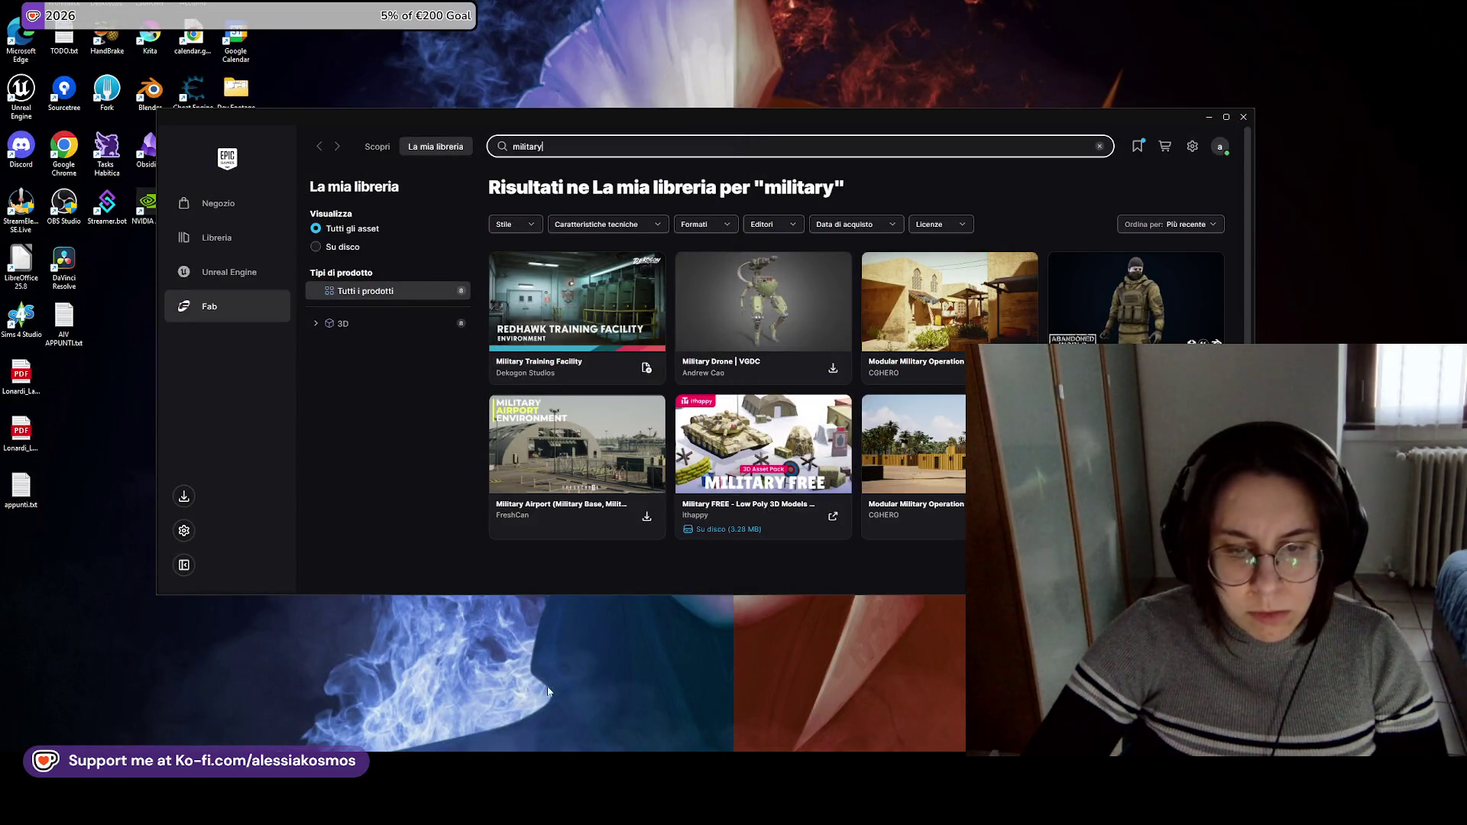
# Close the Epic Games Launcher window showing the 'military' library results.
pyautogui.moveTo(619, 716)
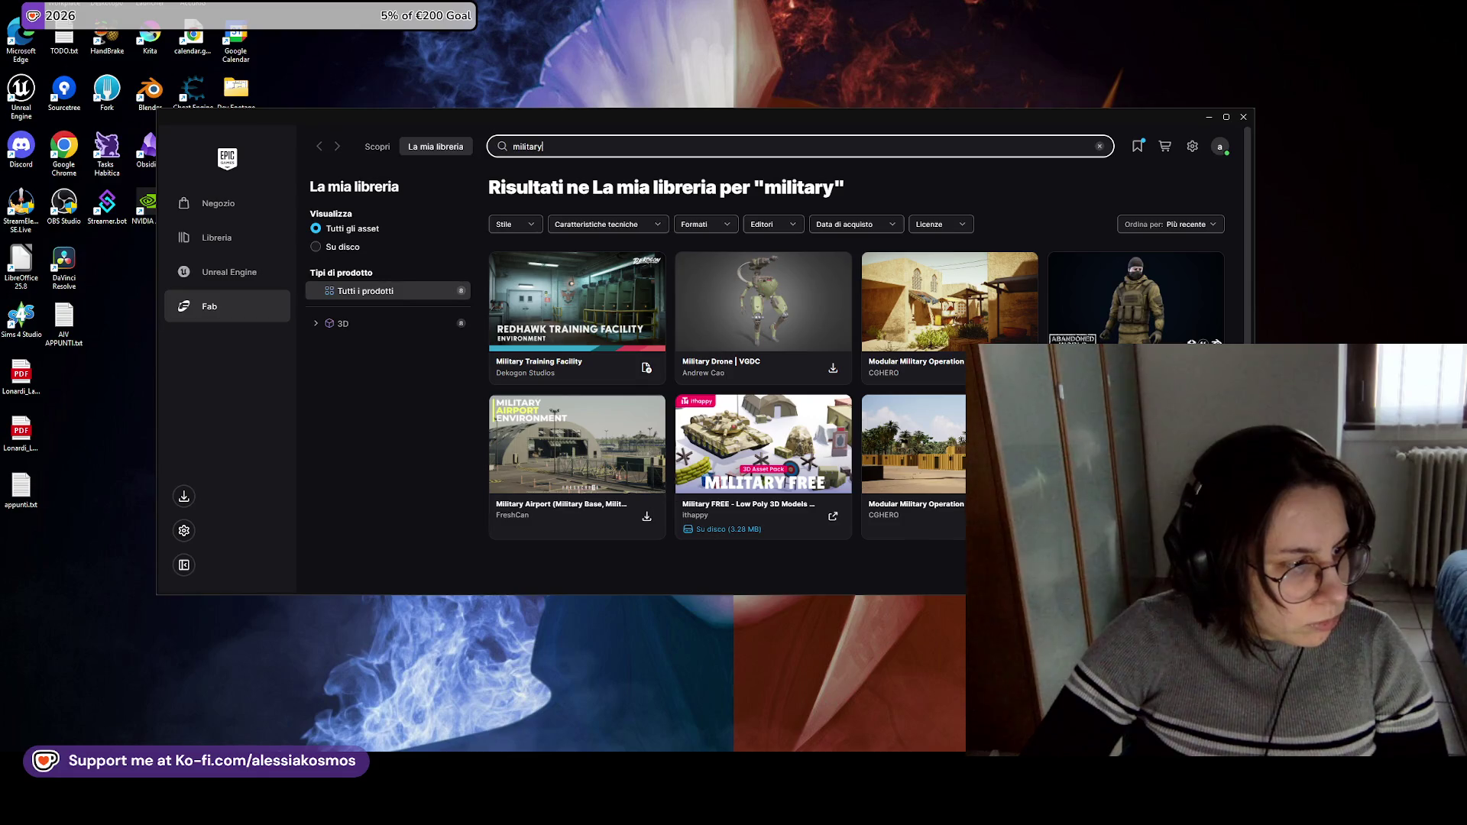
pyautogui.click(1243, 117)
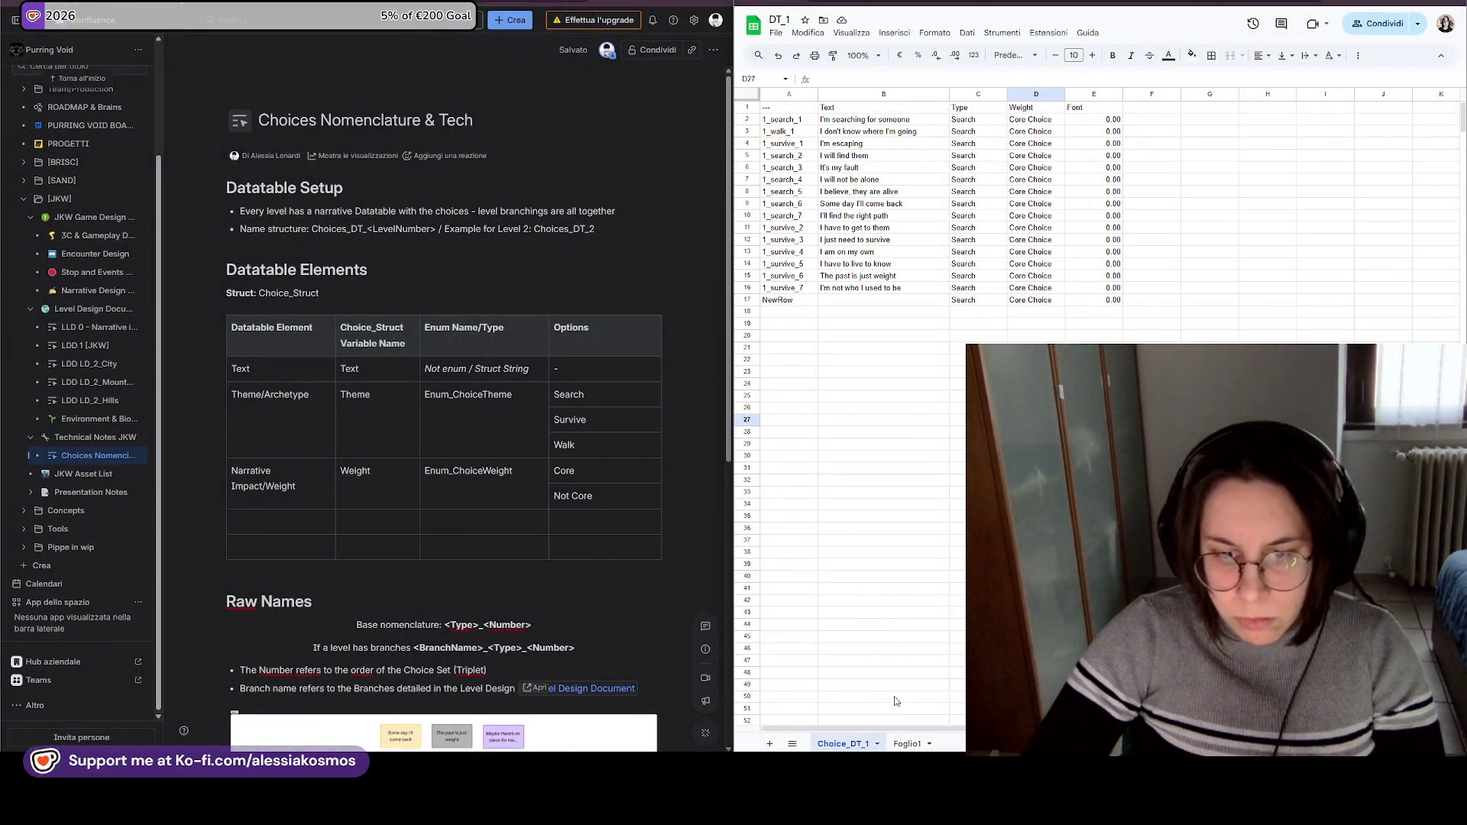
# Rename the Foglio1 sheet to Choice_DT_2 and add a new blank sheet.
pyautogui.doubleClick(906, 744)
pyautogui.write('C')
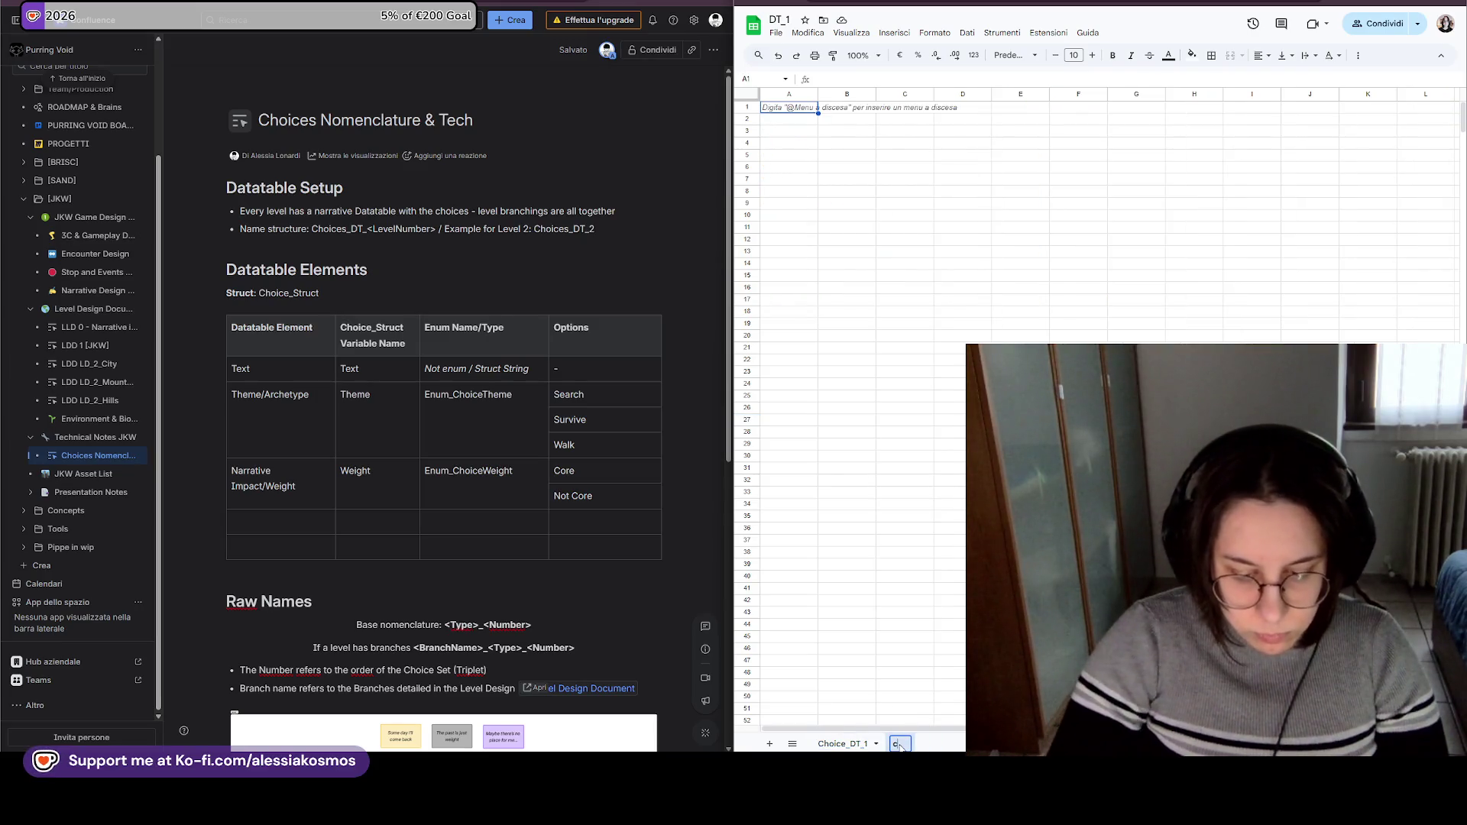
pyautogui.press('BackSpace')
pyautogui.press('BackSpace')
pyautogui.press('BackSpace')
pyautogui.write('hioce')
pyautogui.press('BackSpace')
pyautogui.press('BackSpace')
pyautogui.press('BackSpace')
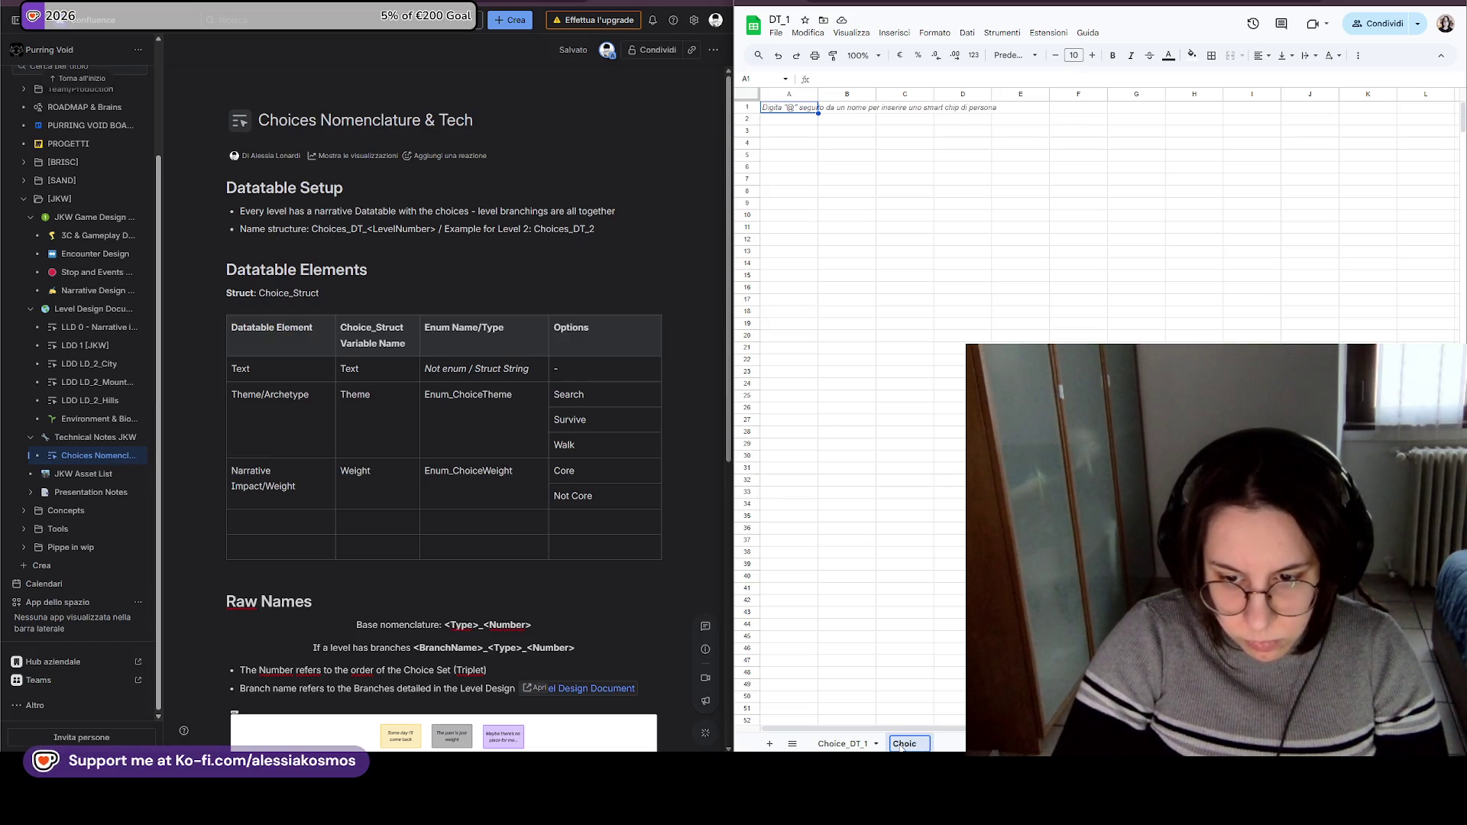
pyautogui.press('BackSpace')
pyautogui.write('DT_2')
pyautogui.press('Return')
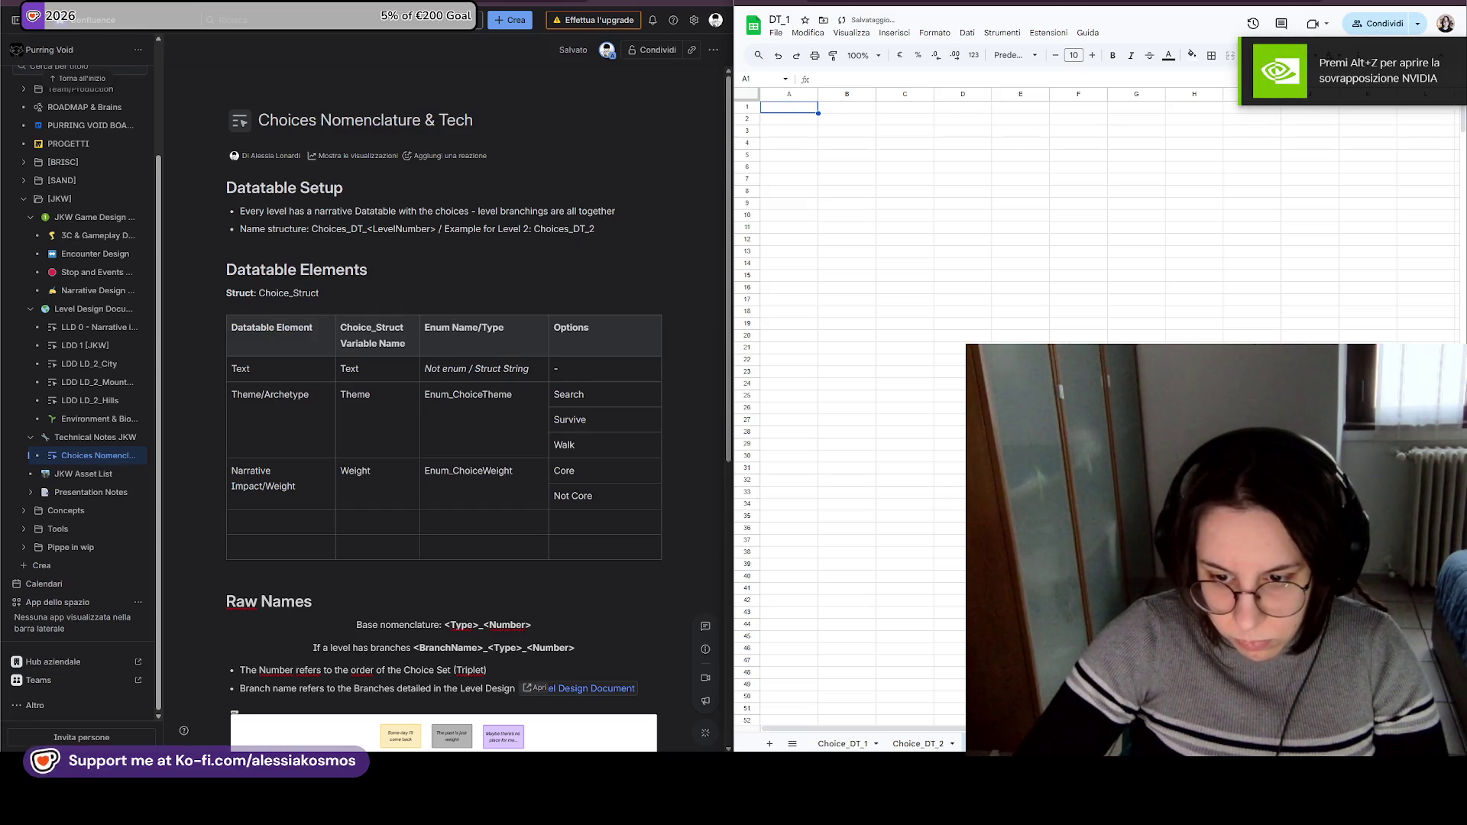
pyautogui.click(768, 745)
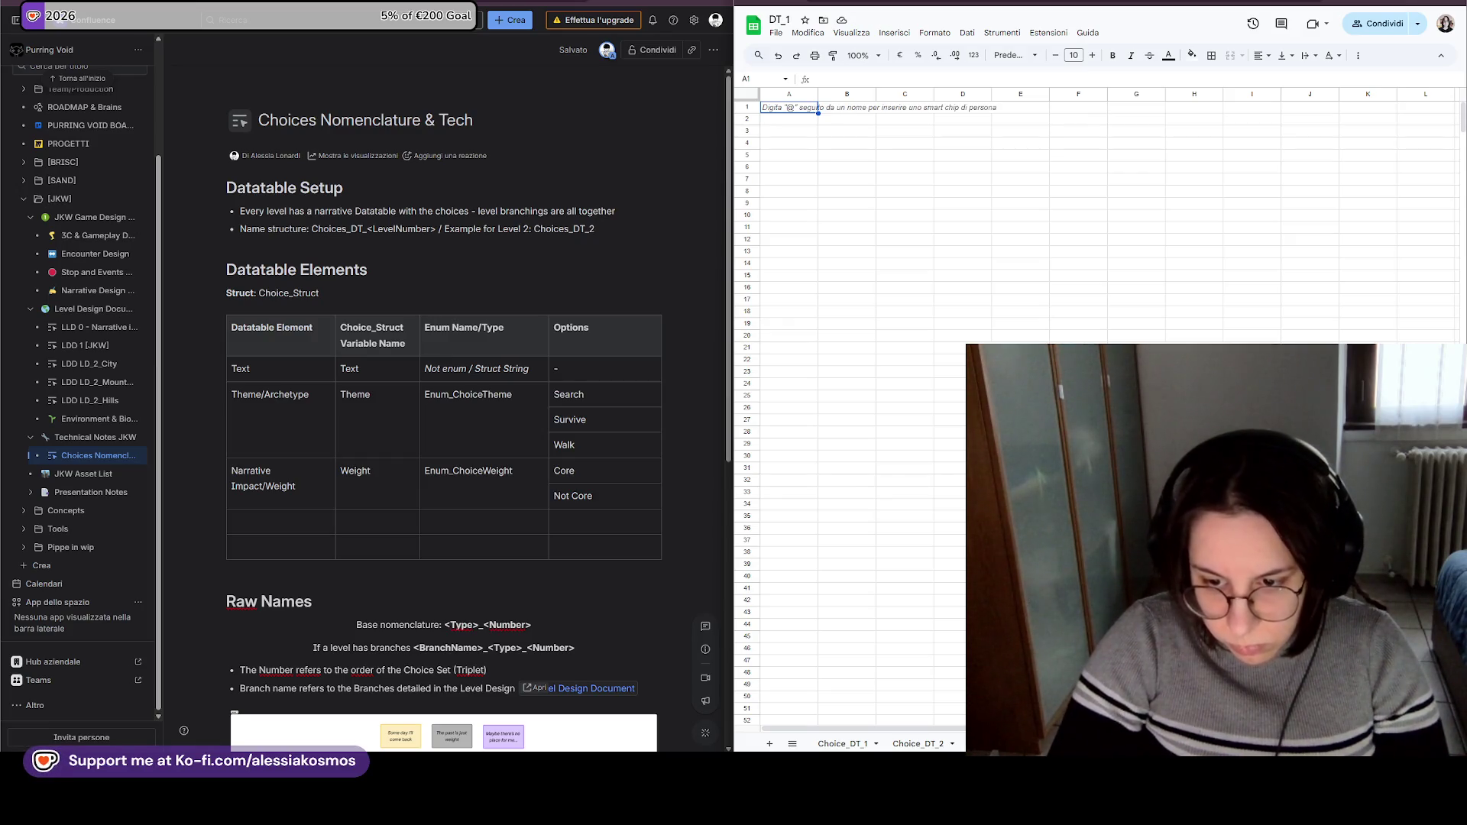
pyautogui.press('Delete')
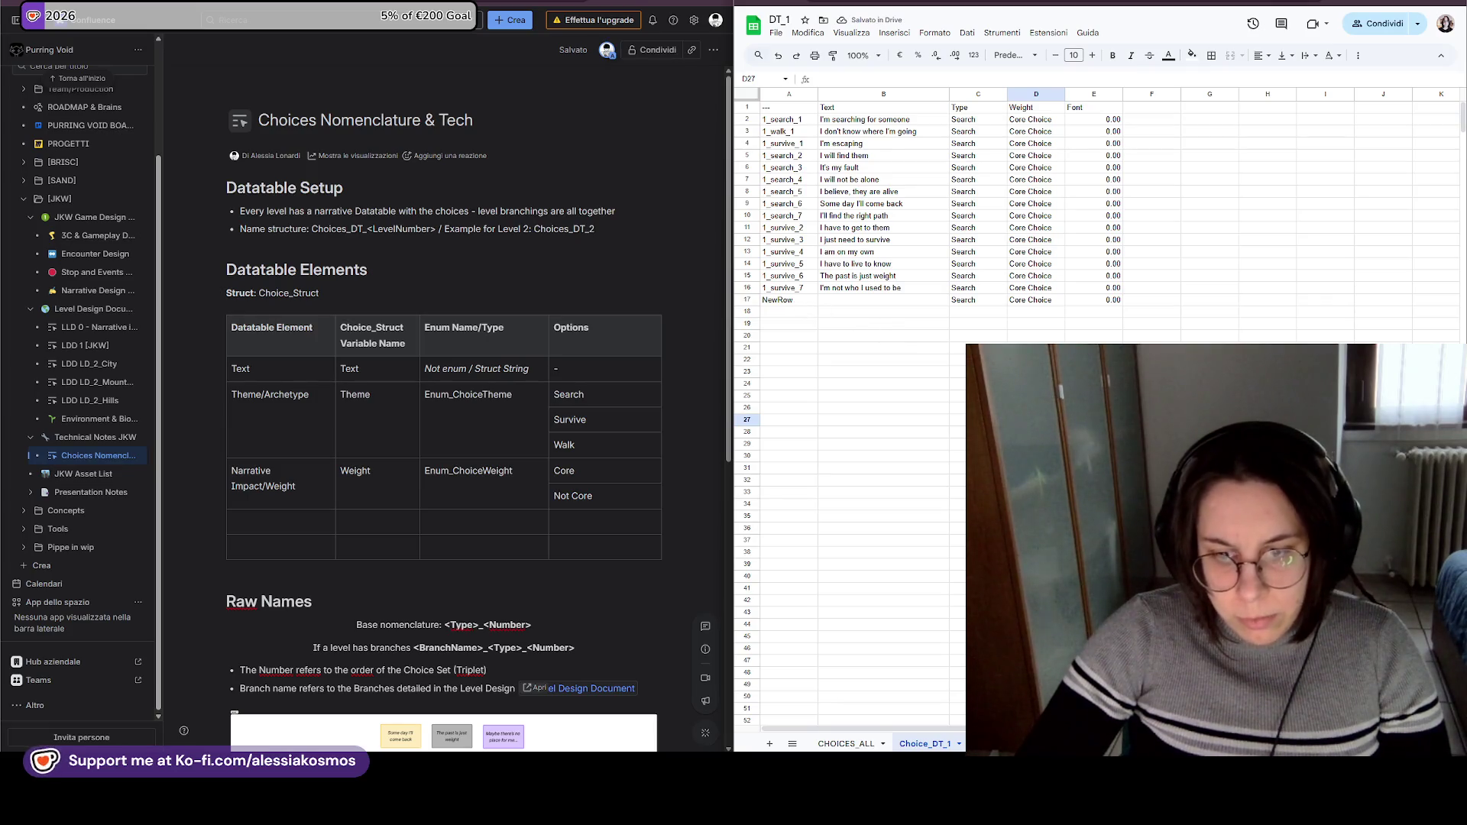
# Paste the A1:E1 header row into row 3 of CHOICES_ALL, then undo it.
pyautogui.moveTo(1107, 110); pyautogui.dragTo(788, 108)
pyautogui.hotkey('ctrl', 'c')
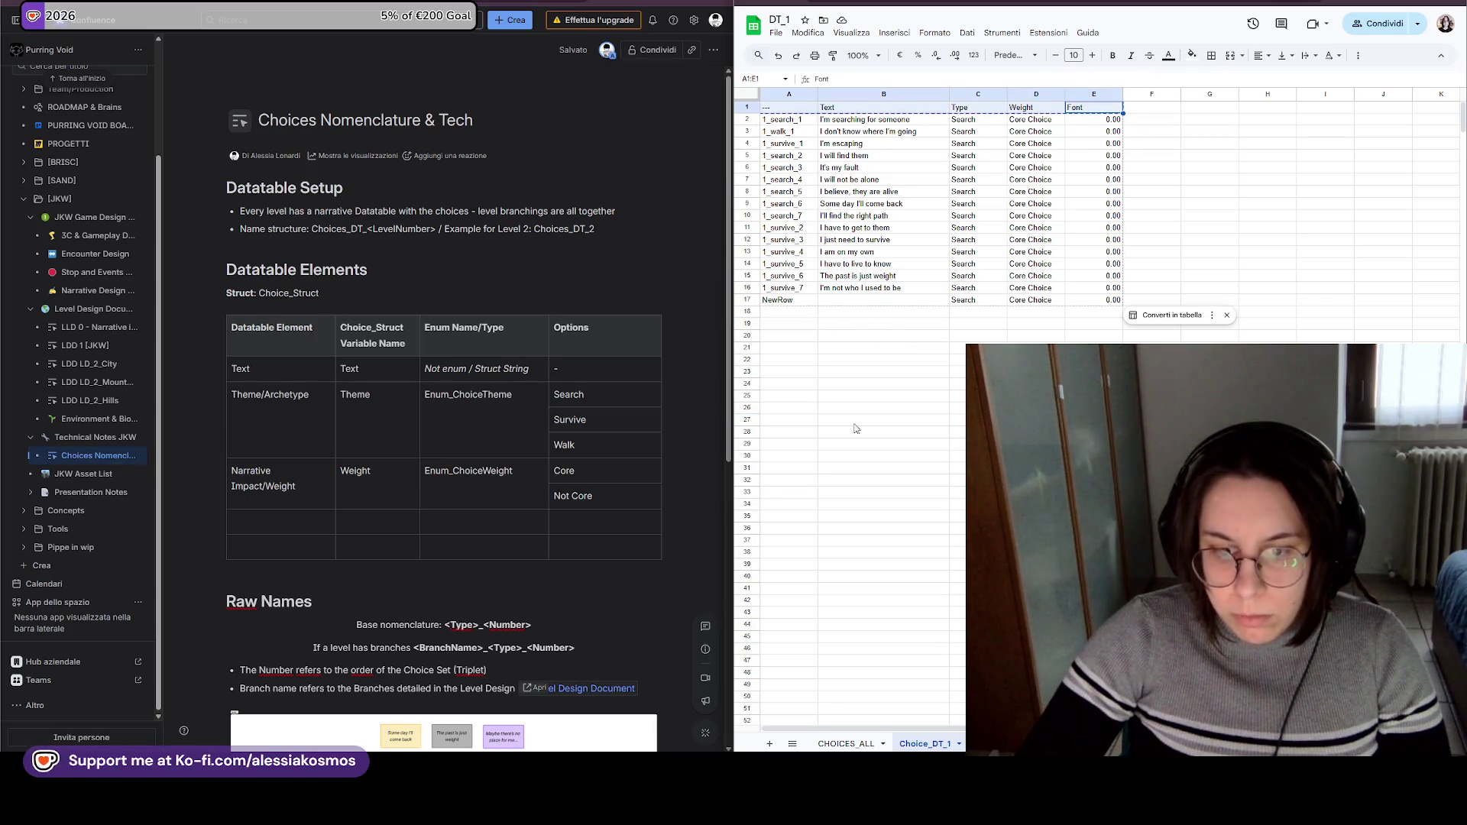
pyautogui.click(885, 742)
pyautogui.click(797, 132)
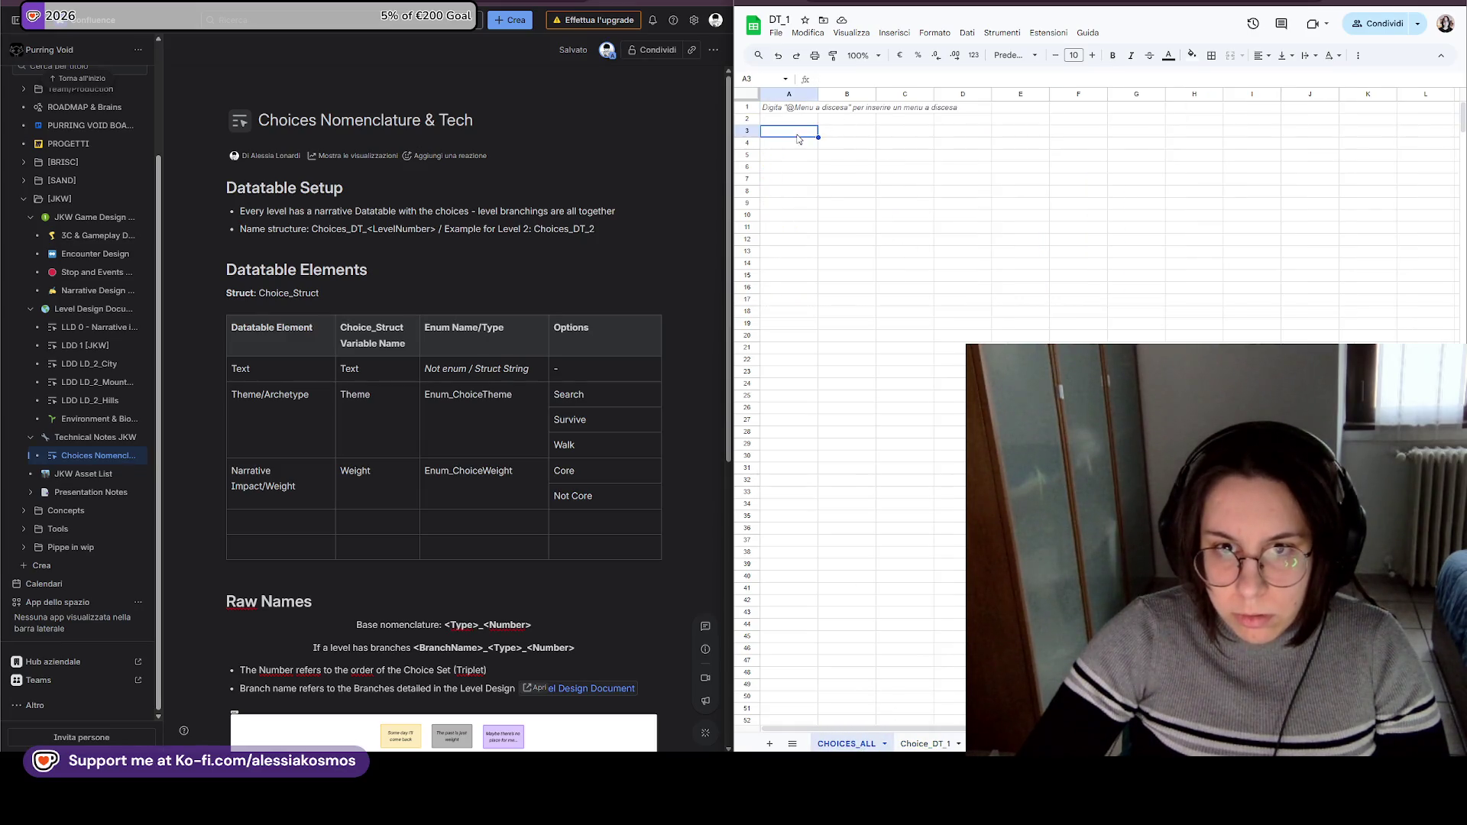
pyautogui.hotkey('ctrl', 'v')
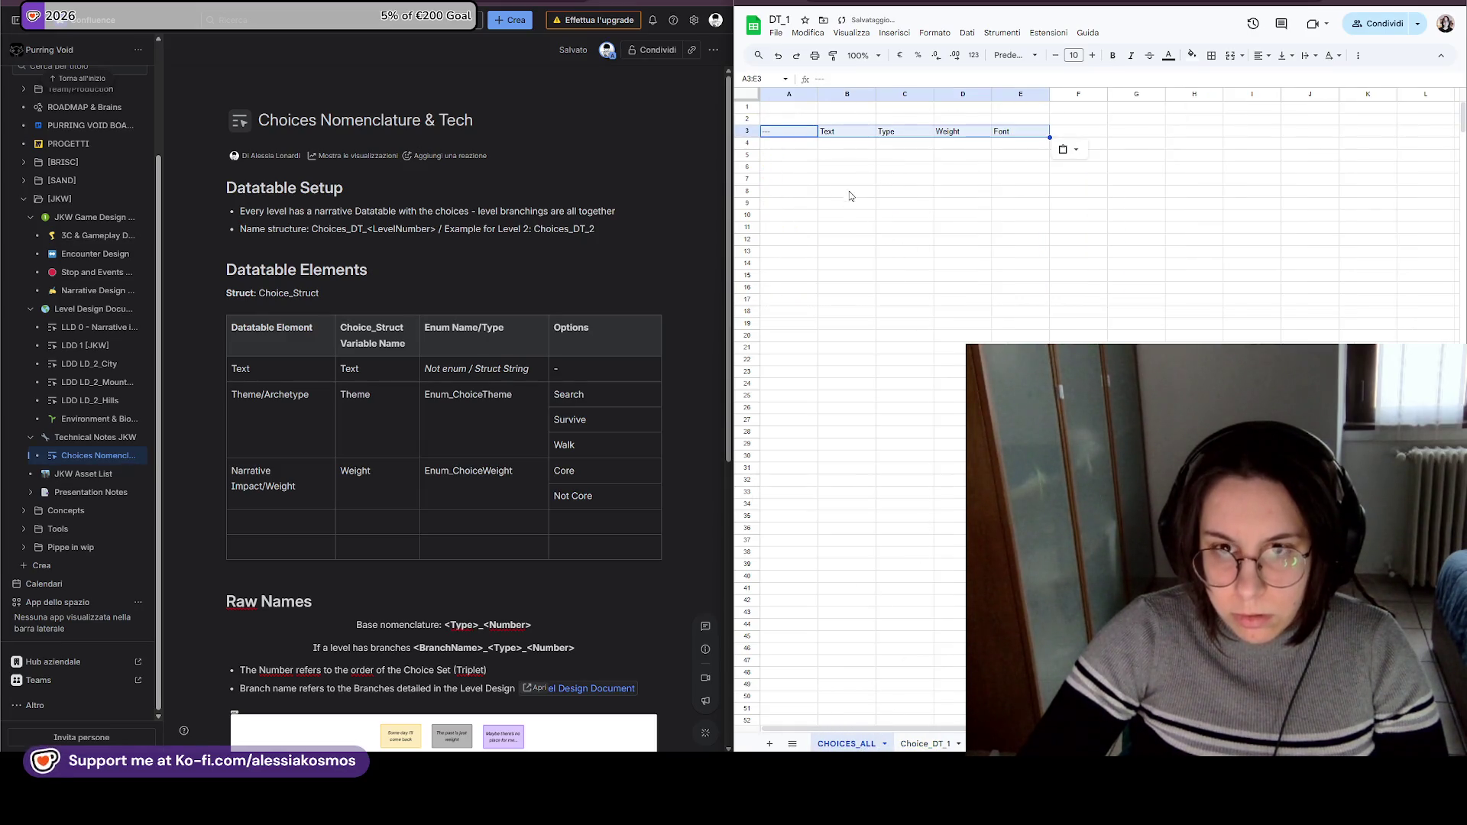
pyautogui.click(925, 743)
pyautogui.hotkey('ctrl', 'z')
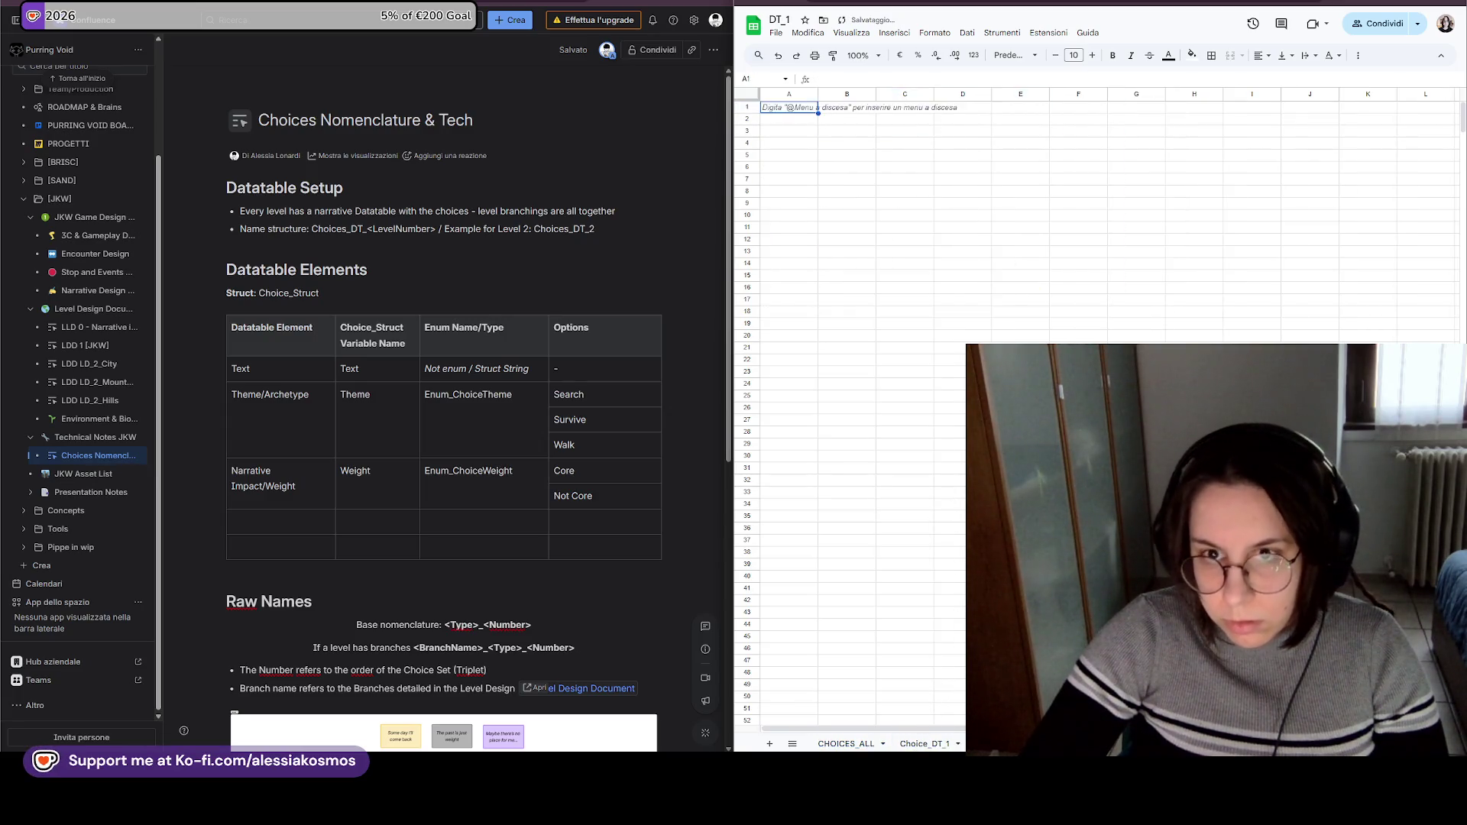
pyautogui.click(1079, 468)
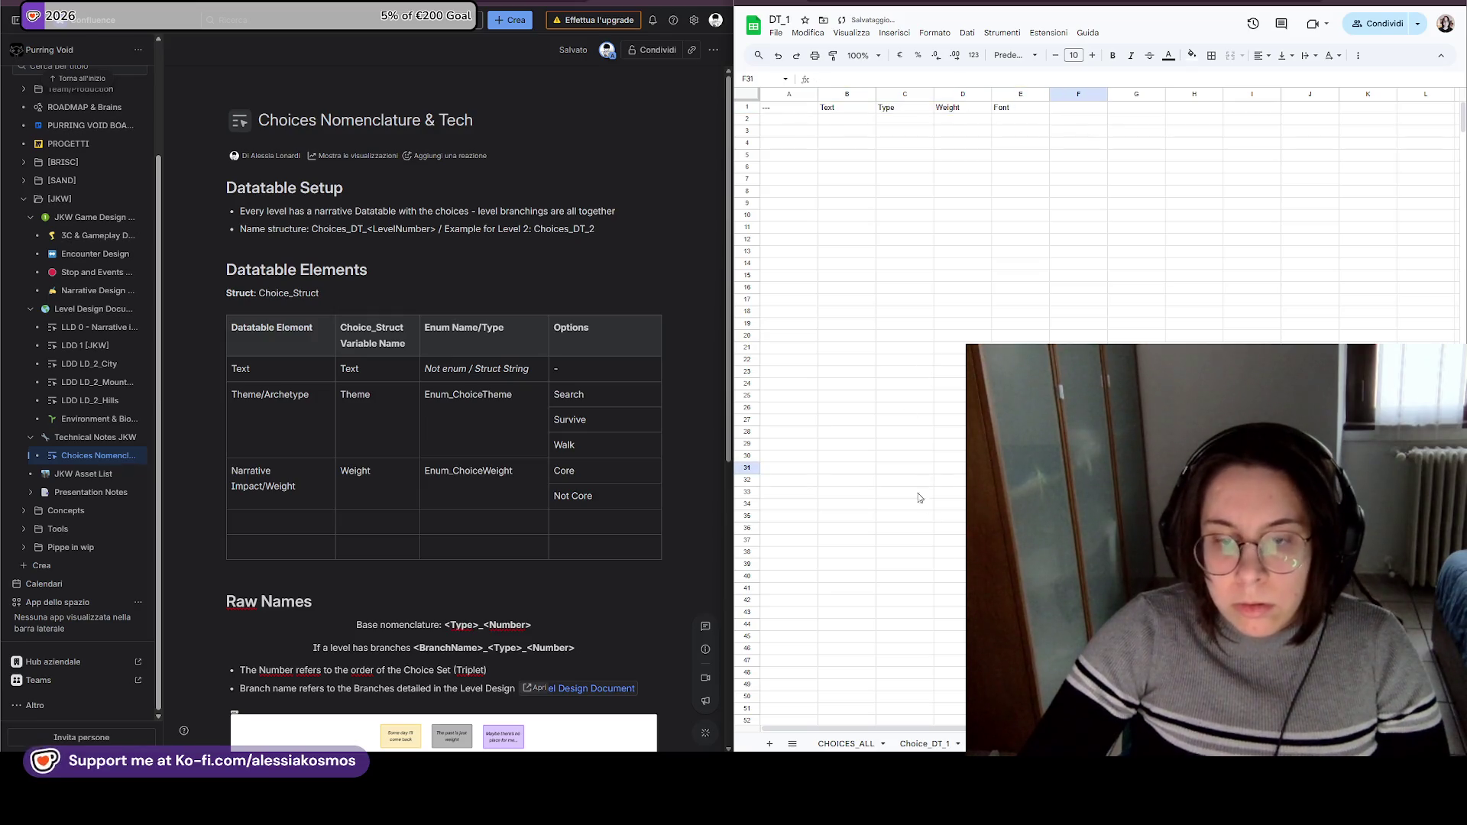
# Reselect header cells A1:E1 and undo the last two edits.
pyautogui.click(925, 744)
pyautogui.hotkey('ctrl', 'pageup')
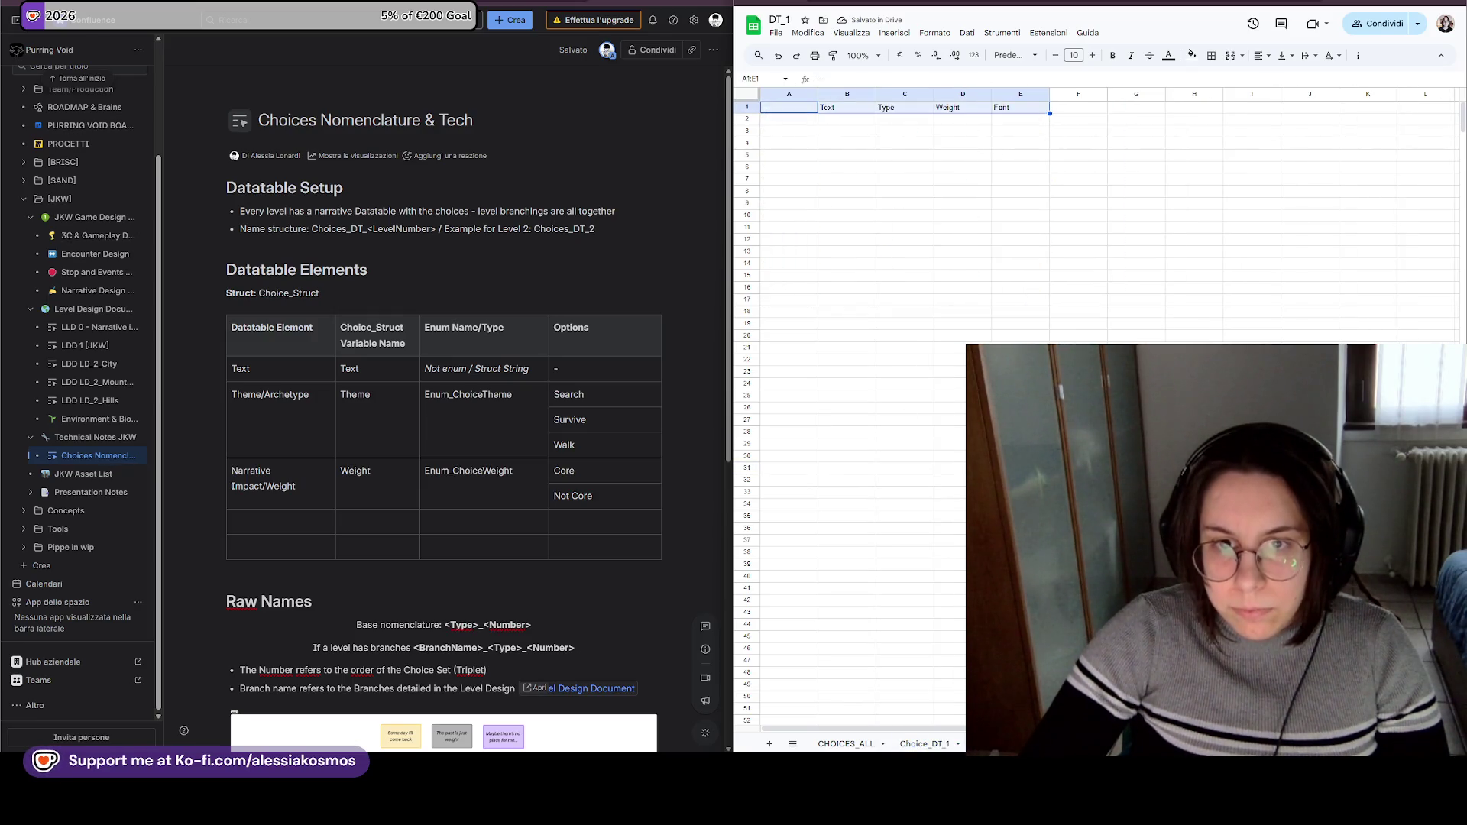
pyautogui.click(788, 110)
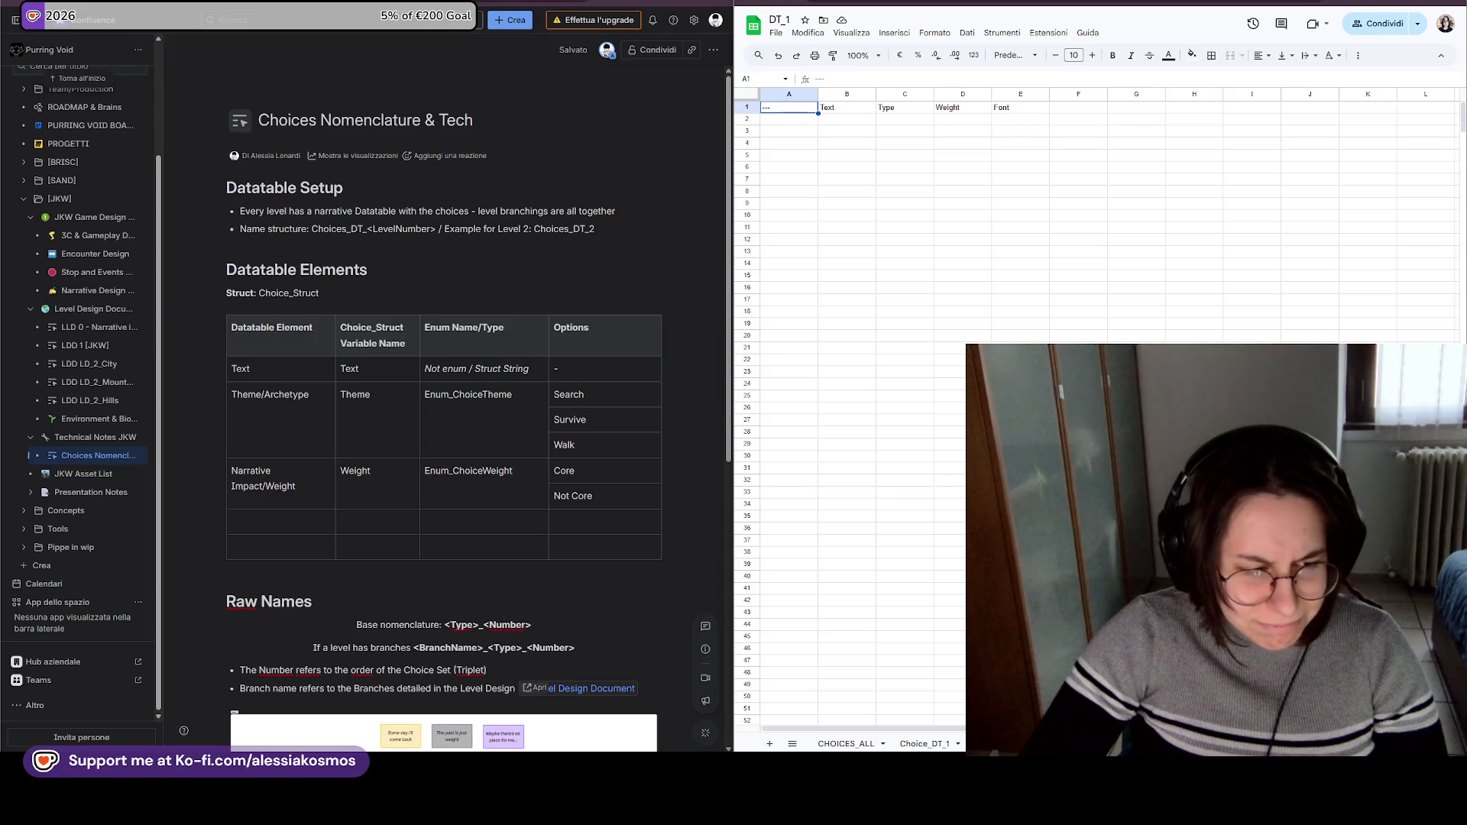
pyautogui.click(914, 285)
pyautogui.hotkey('ctrl', 'Up')
pyautogui.hotkey('ctrl', 'Right')
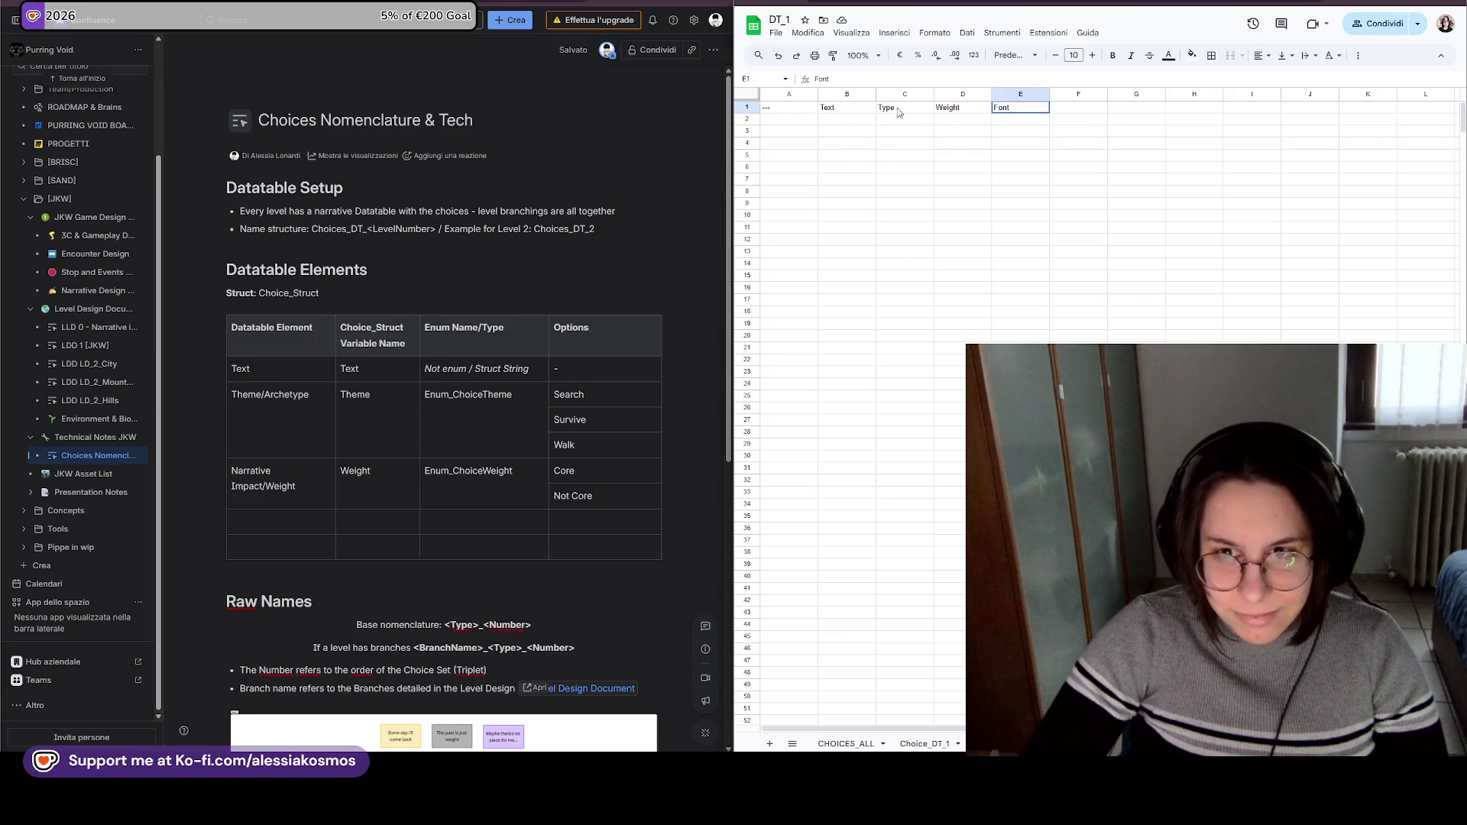
pyautogui.hotkey('ctrl', 'shift', 'Left')
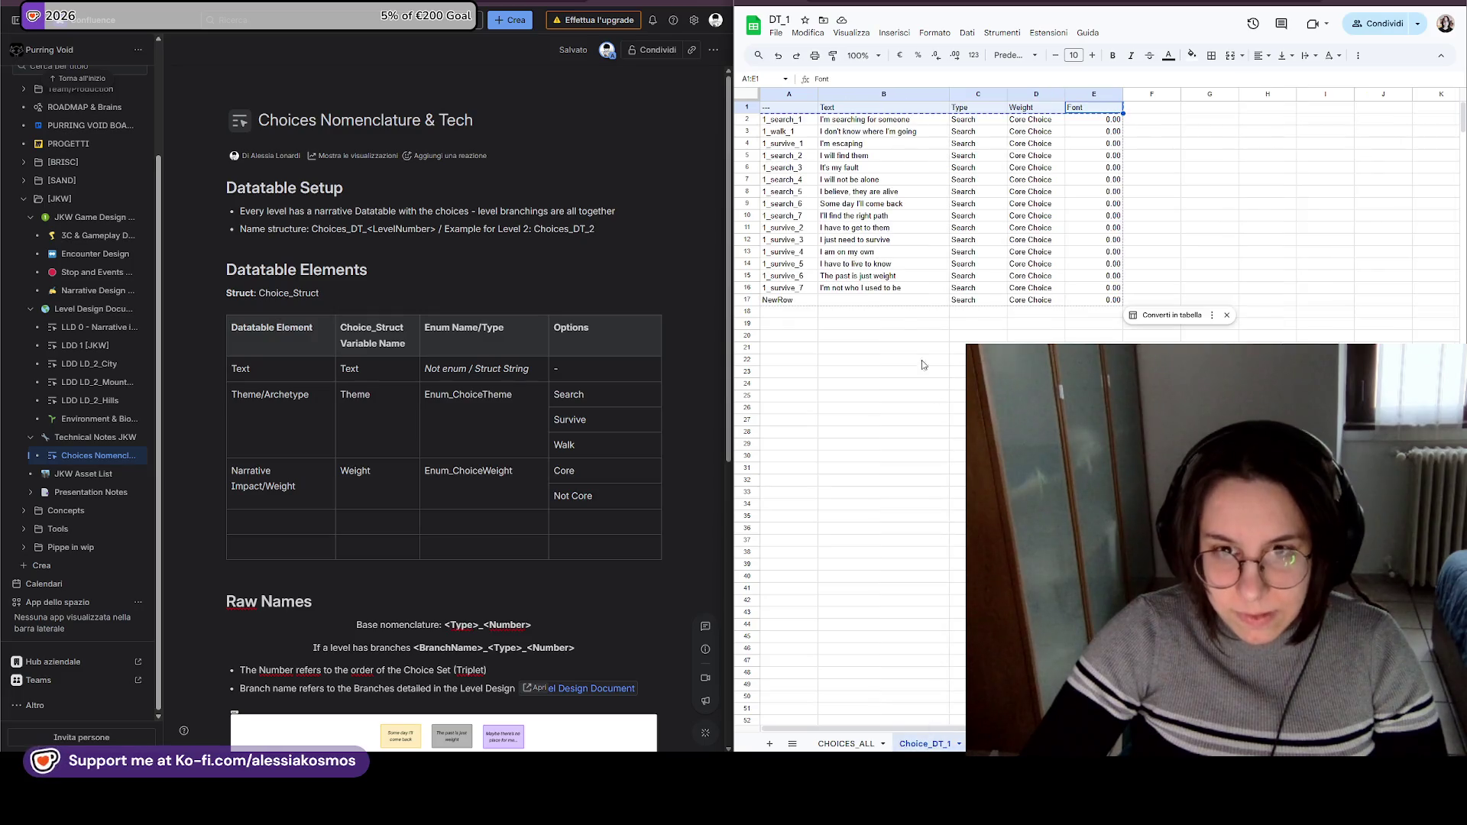
pyautogui.hotkey('ctrl', 'z')
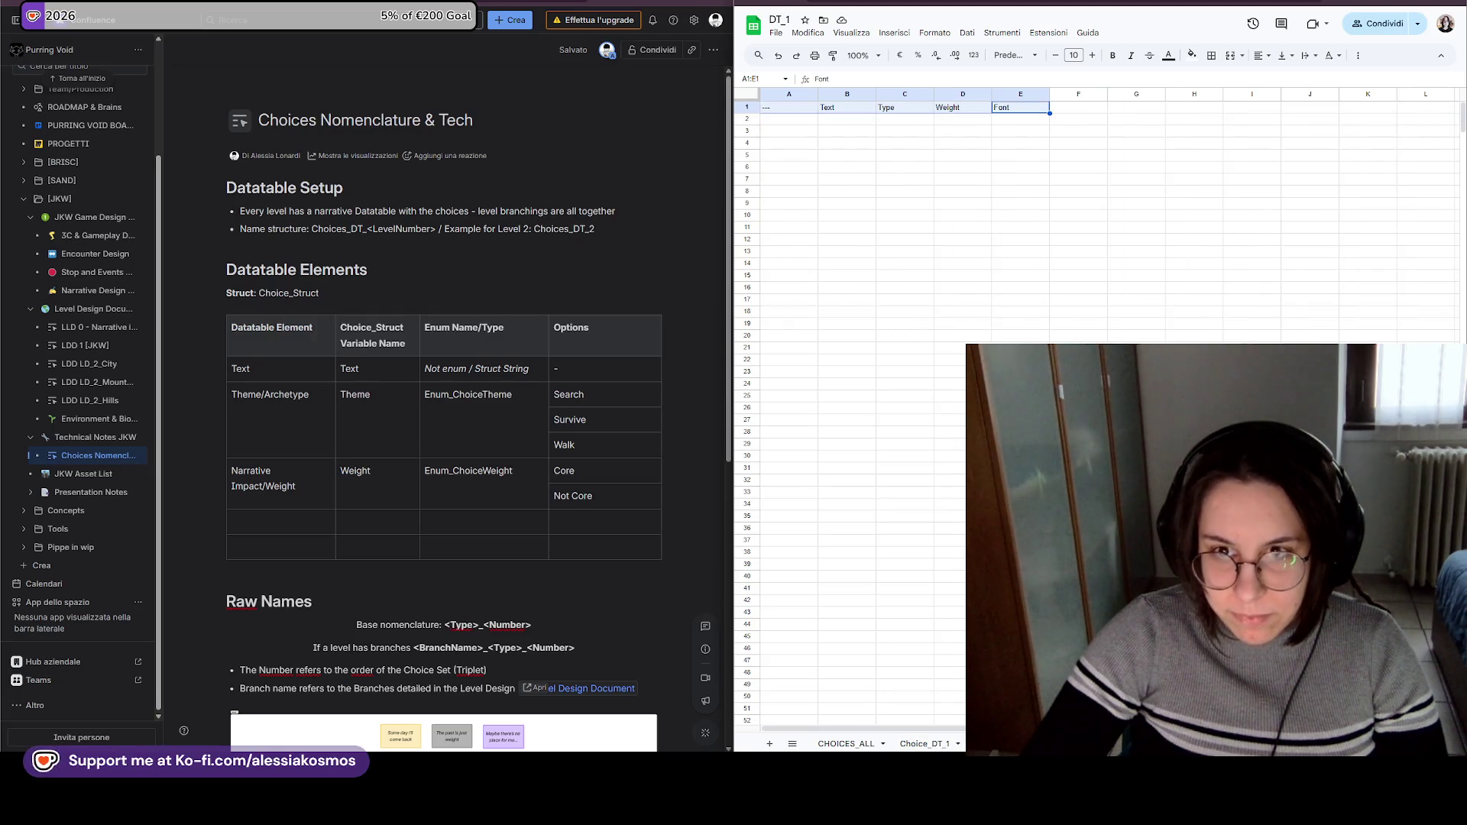
pyautogui.hotkey('ctrl', 'z')
pyautogui.hotkey('ctrl', 'z')
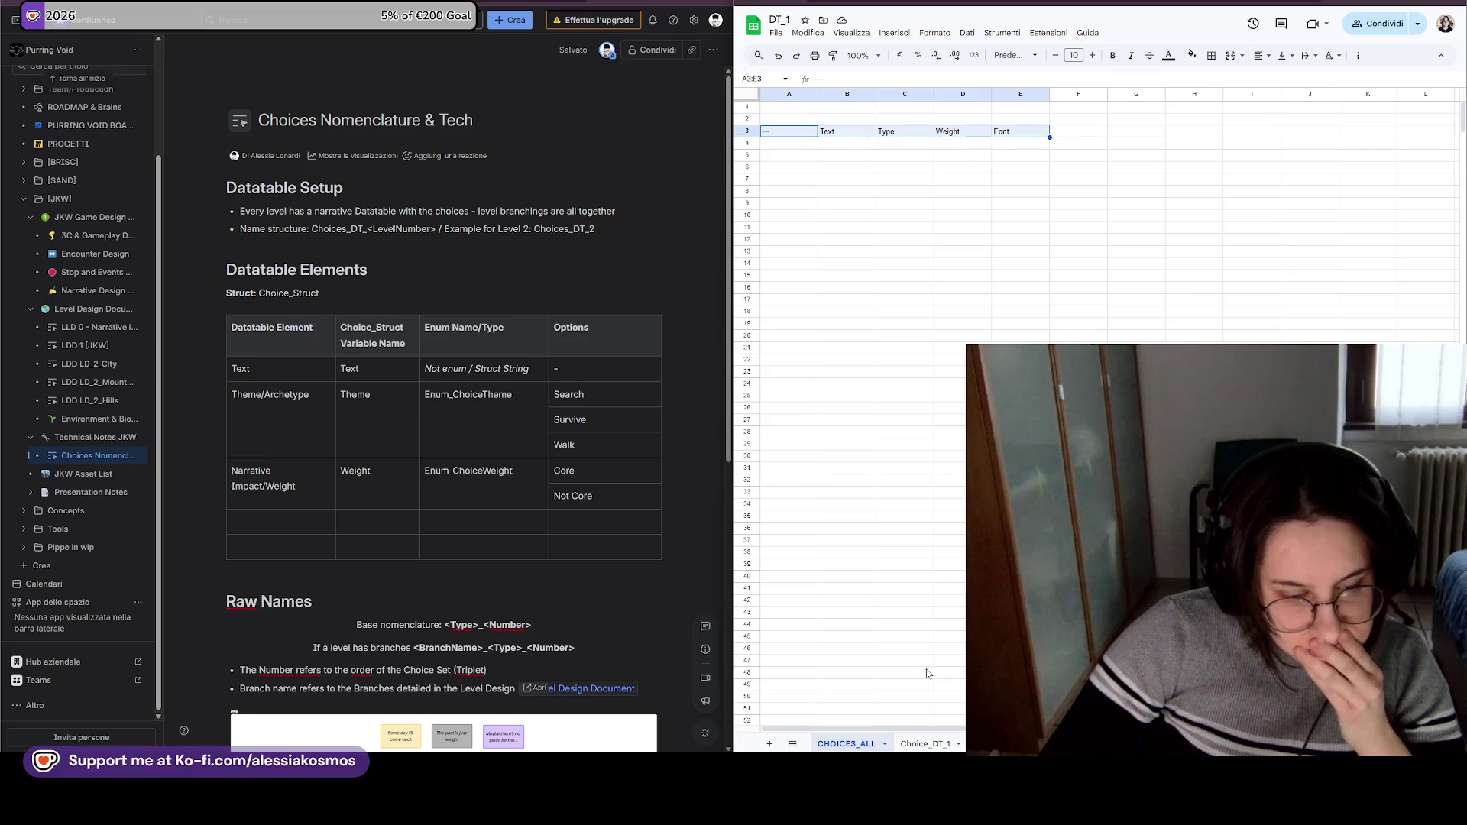
# Clear the NewRow placeholder in row 17, columns A to E, of Choice_DT_1.
pyautogui.click(947, 745)
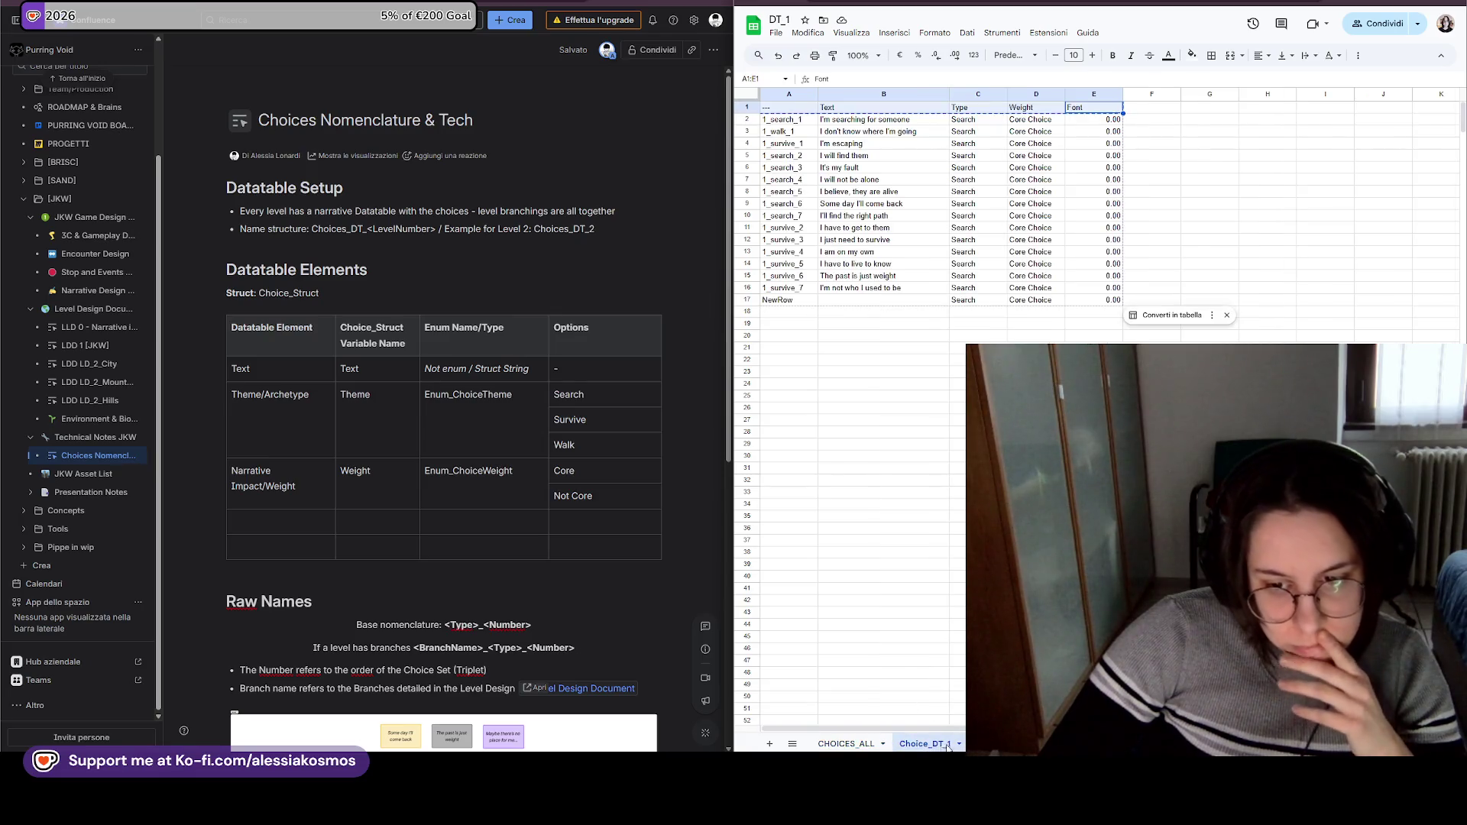
pyautogui.click(915, 465)
pyautogui.click(814, 318)
pyautogui.click(805, 301)
pyautogui.moveTo(807, 301)
pyautogui.mouseDown()
pyautogui.moveTo(1154, 301)
pyautogui.moveTo(1091, 302)
pyautogui.mouseUp()
pyautogui.press('Delete')
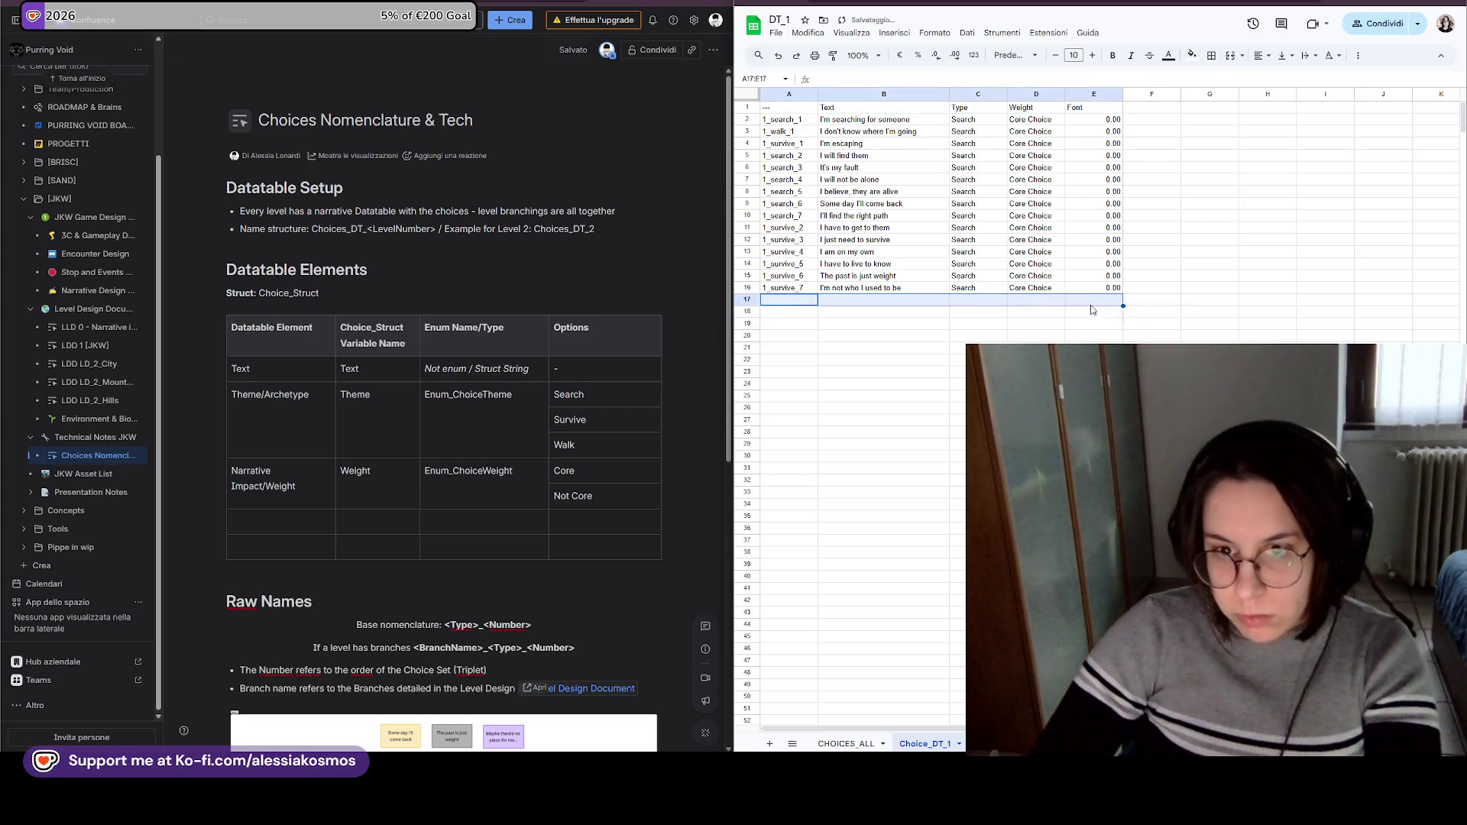
pyautogui.click(1072, 325)
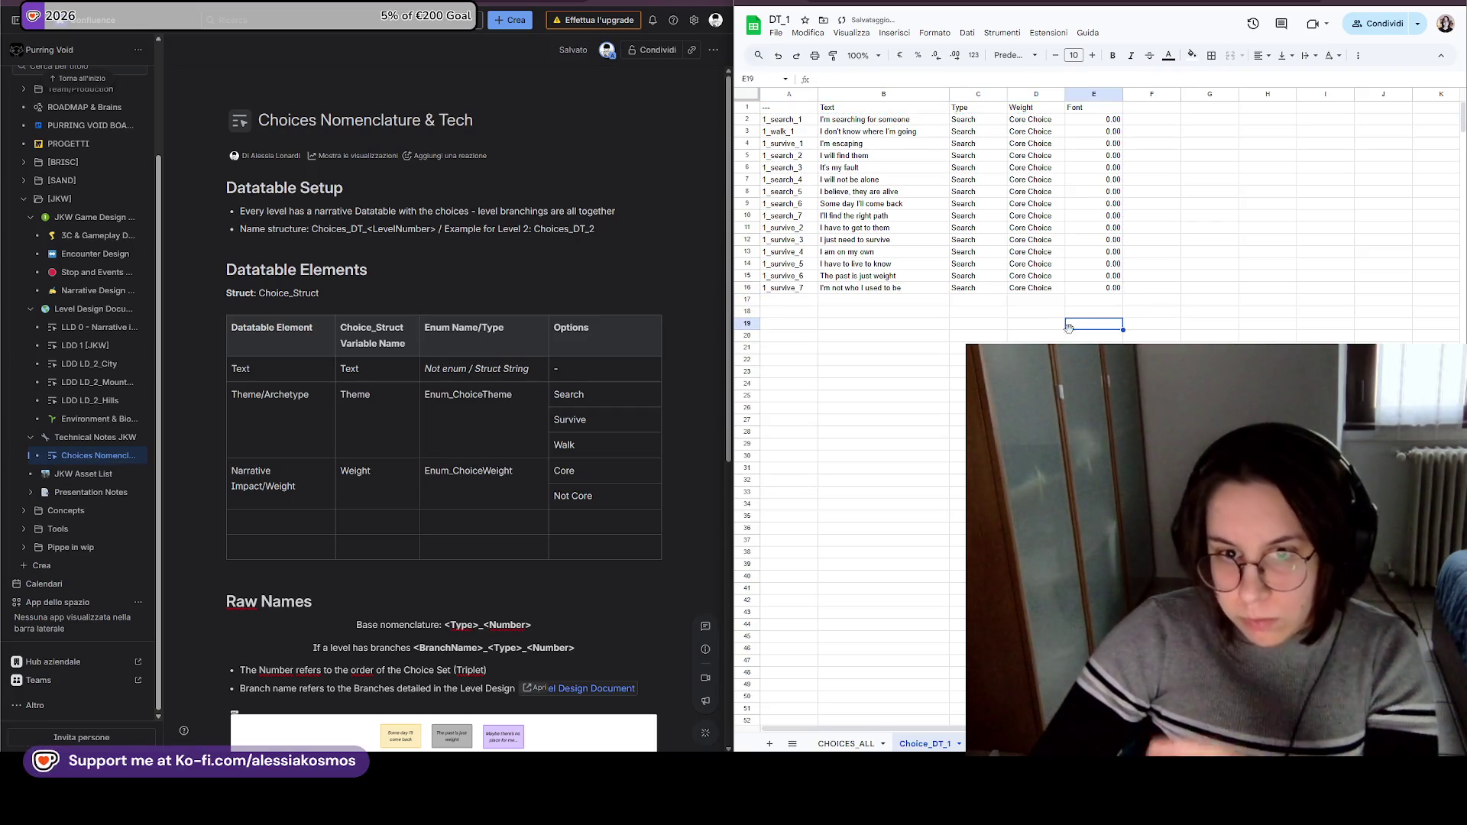
# Copy the Text column and widen column B on the CHOICES_ALL sheet.
pyautogui.click(826, 111)
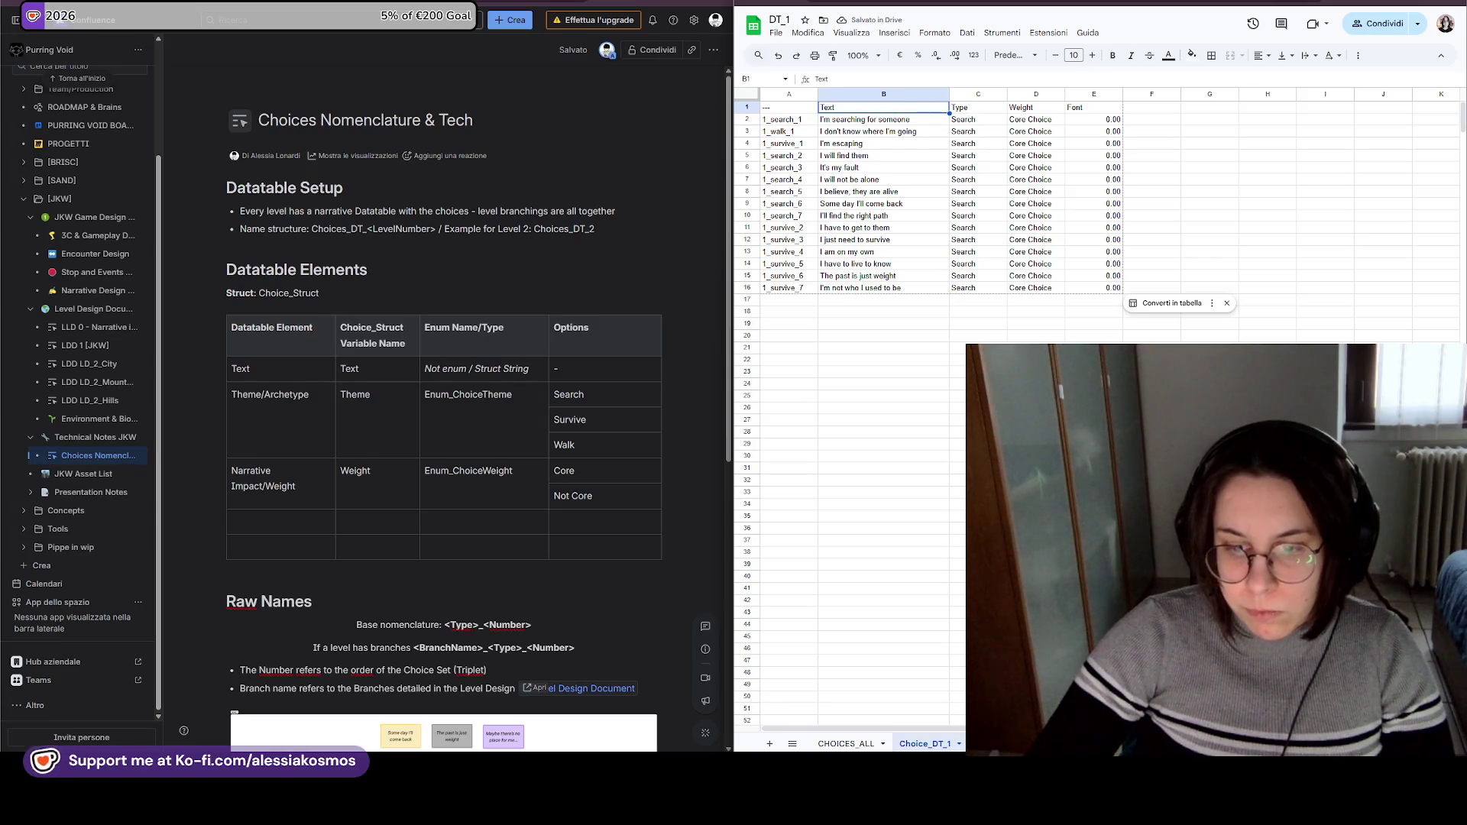
pyautogui.hotkey('ctrl', 'shift', 'pagedown')
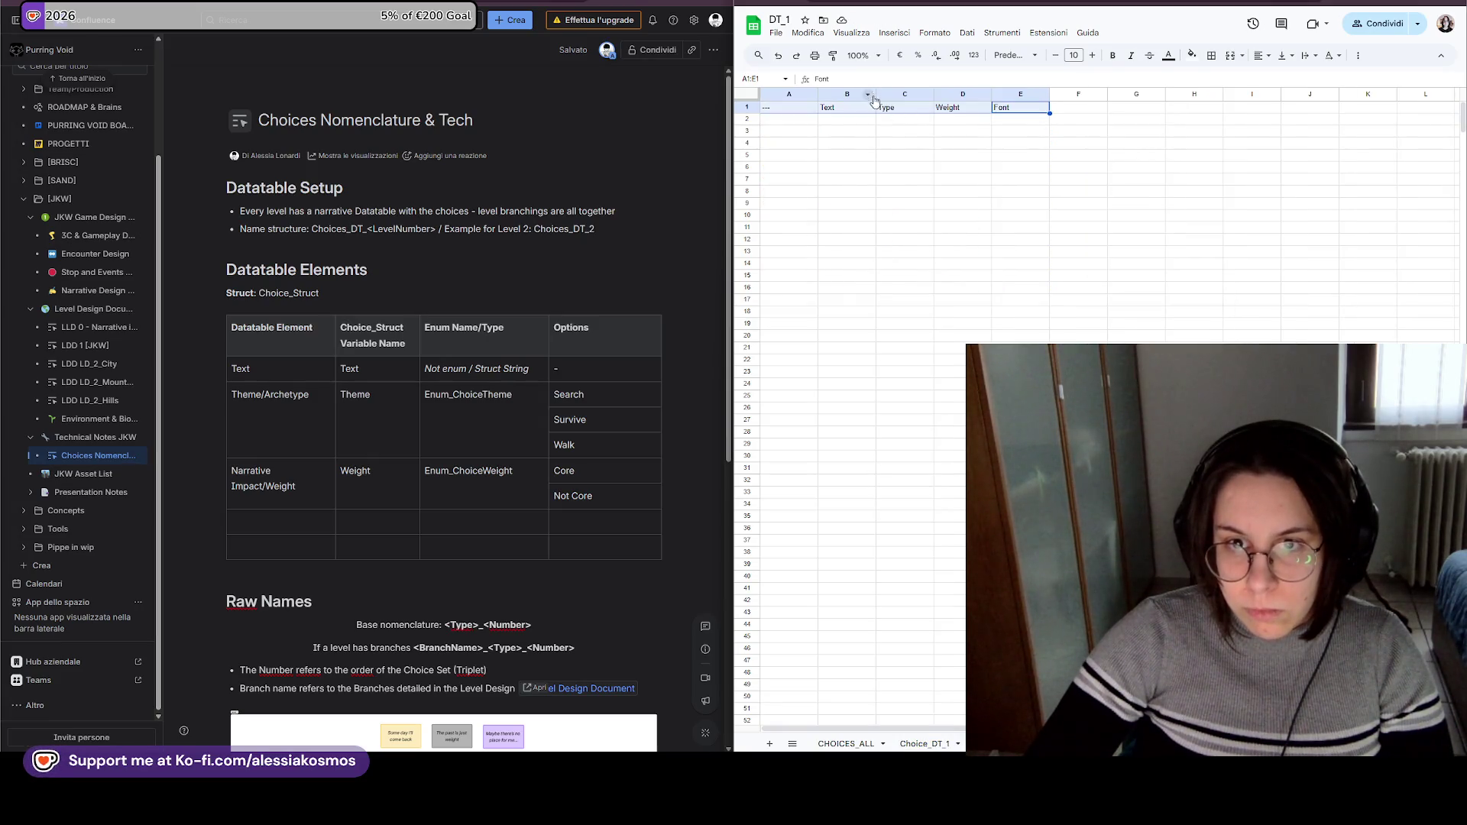
pyautogui.click(873, 95)
pyautogui.hotkey('ctrl', 'c')
pyautogui.moveTo(873, 95); pyautogui.dragTo(934, 95)
pyautogui.click(1007, 193)
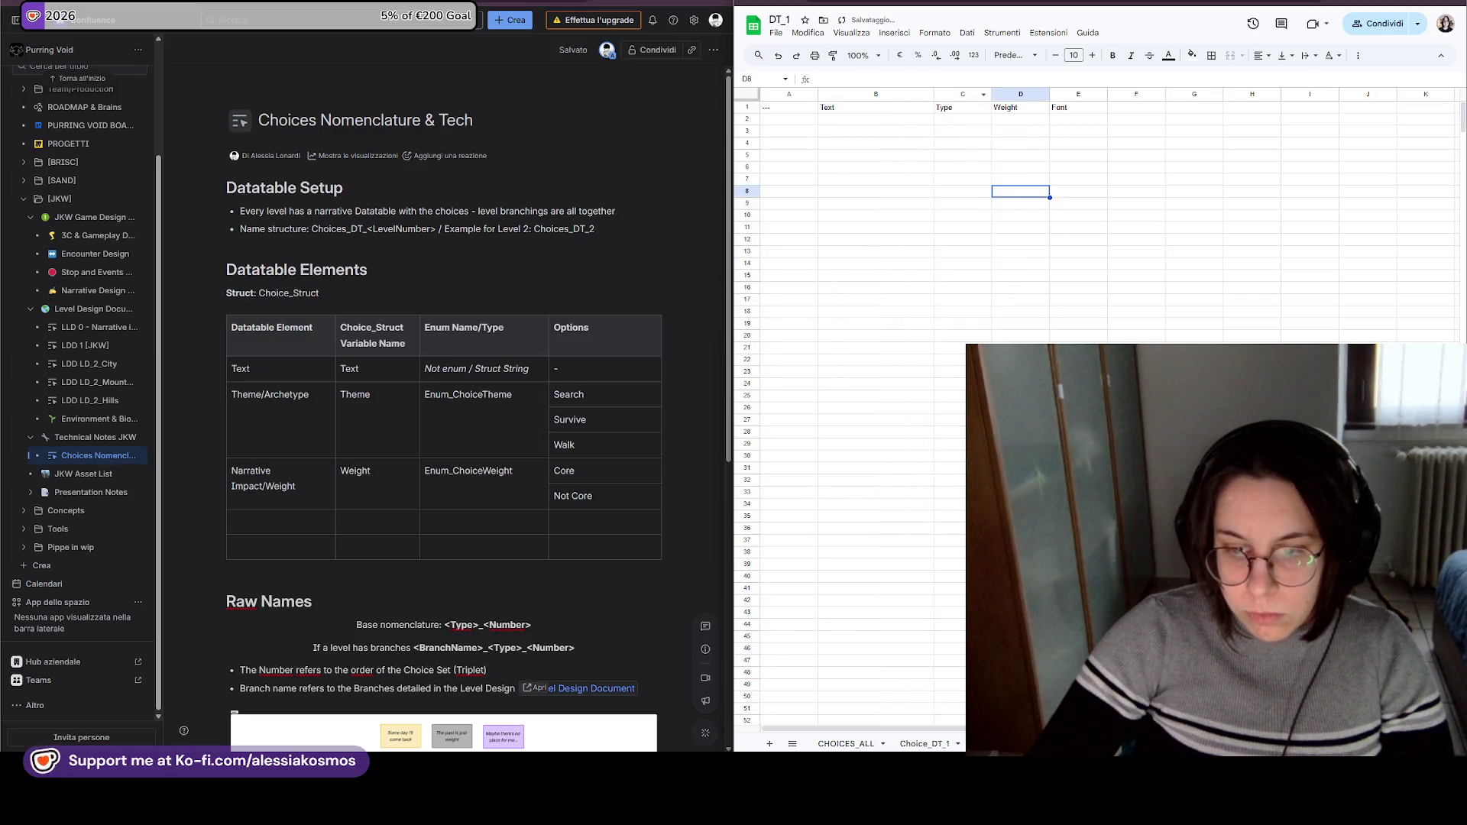
pyautogui.click(923, 743)
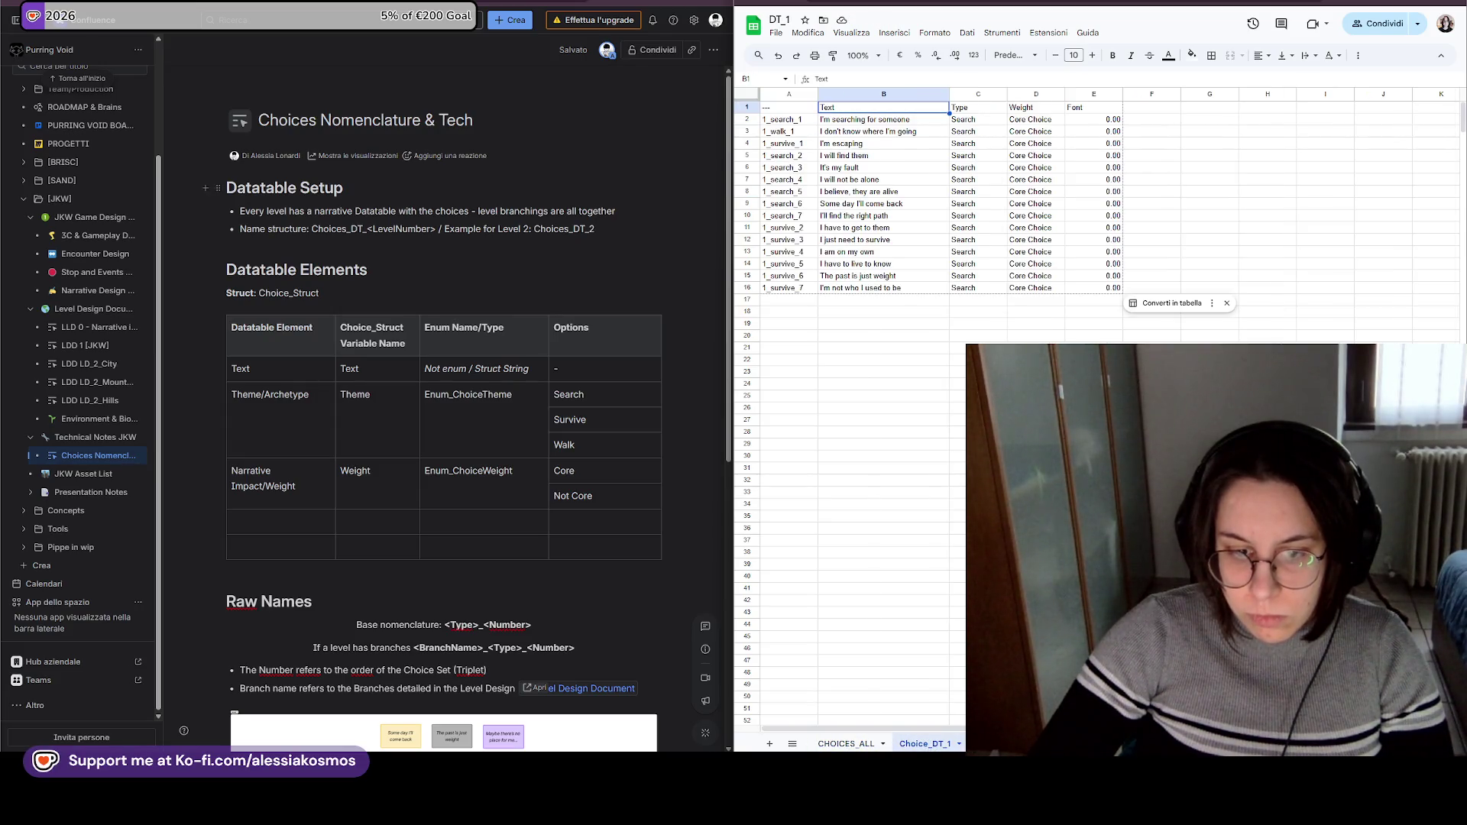
pyautogui.click(917, 764)
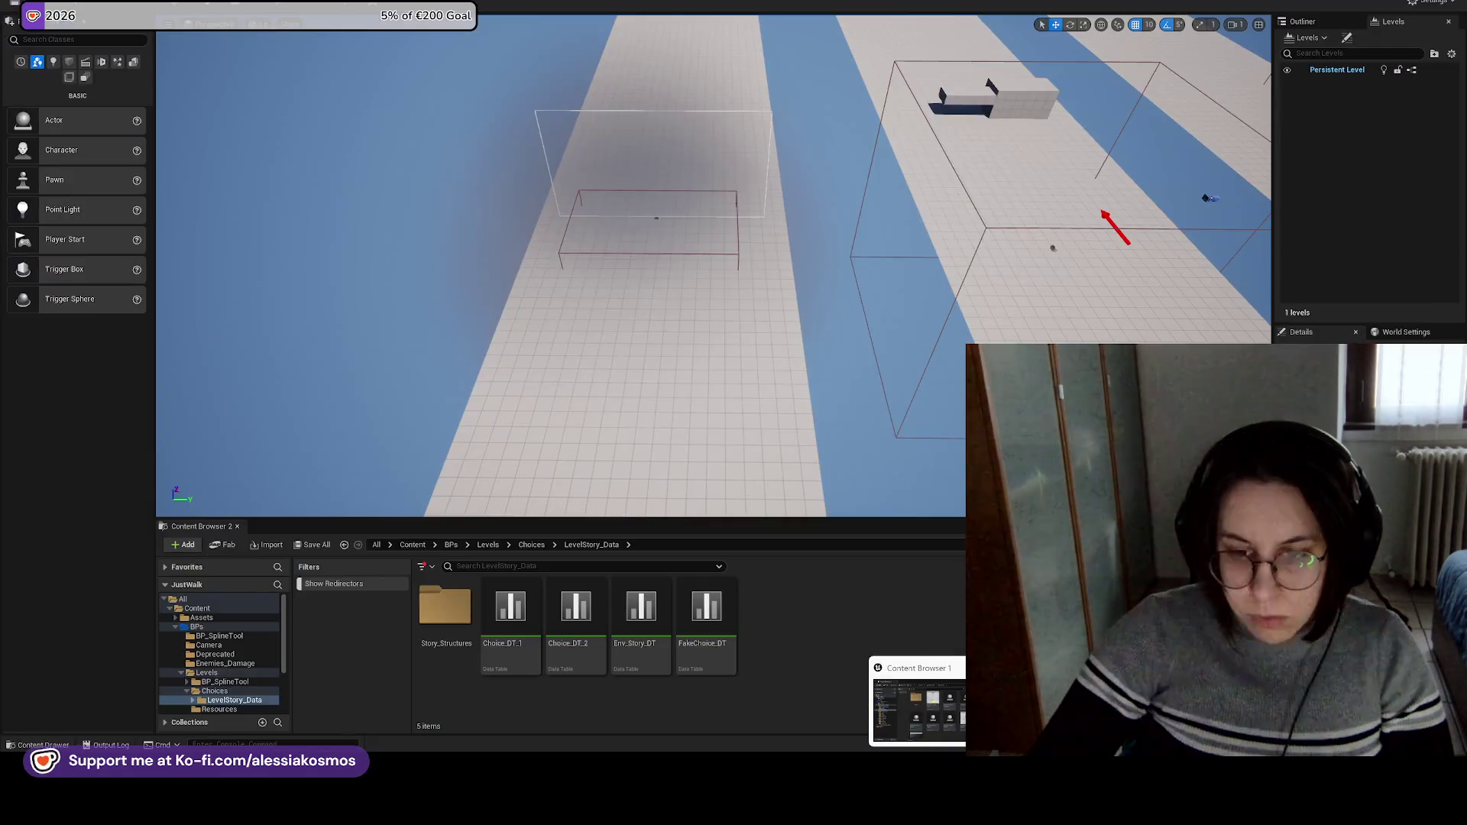
# Rename Choice_Struct's second variable to Type and save the structure.
pyautogui.doubleClick(445, 607)
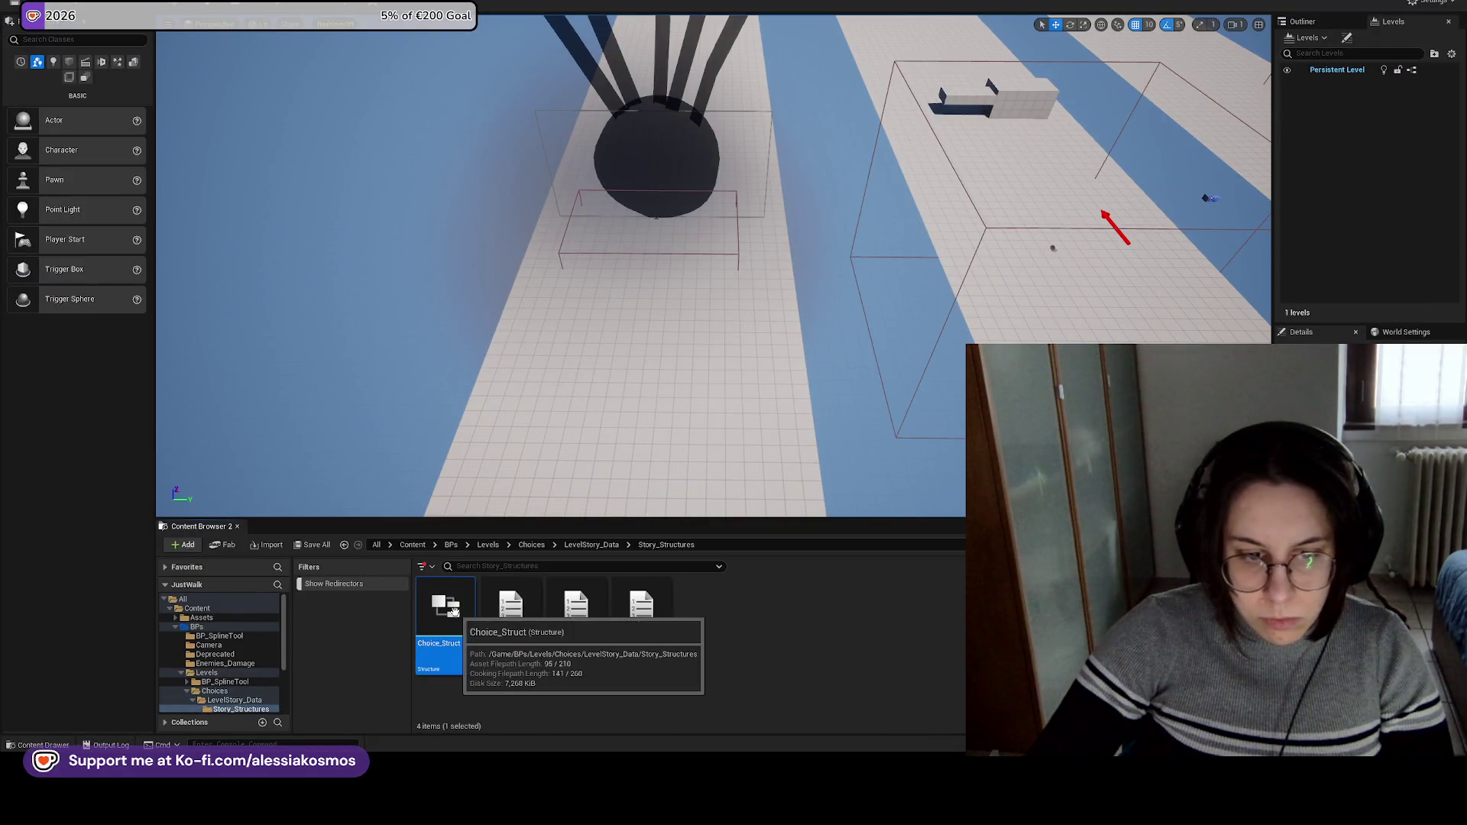
pyautogui.doubleClick(446, 611)
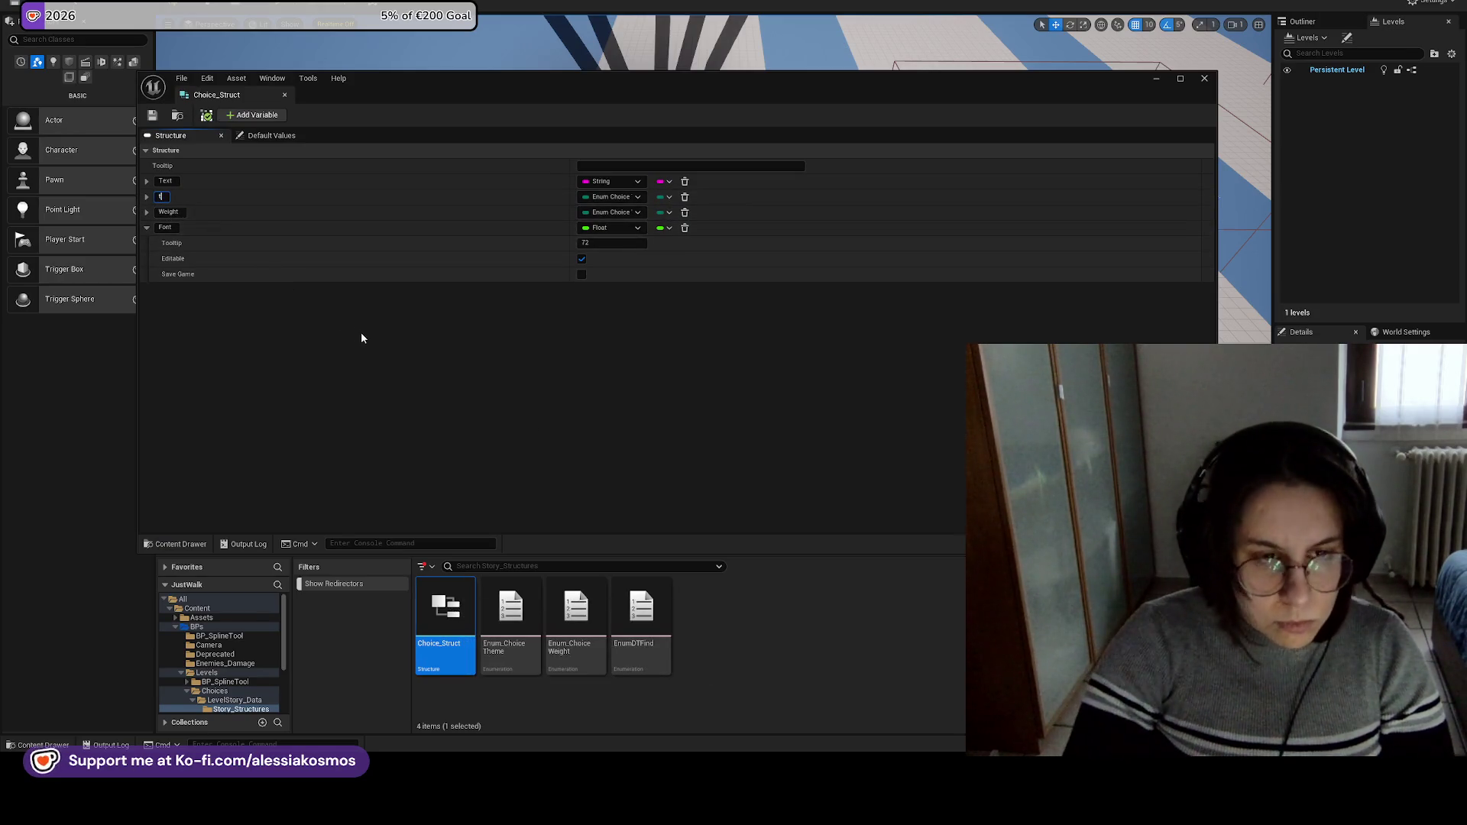
pyautogui.write('ty')
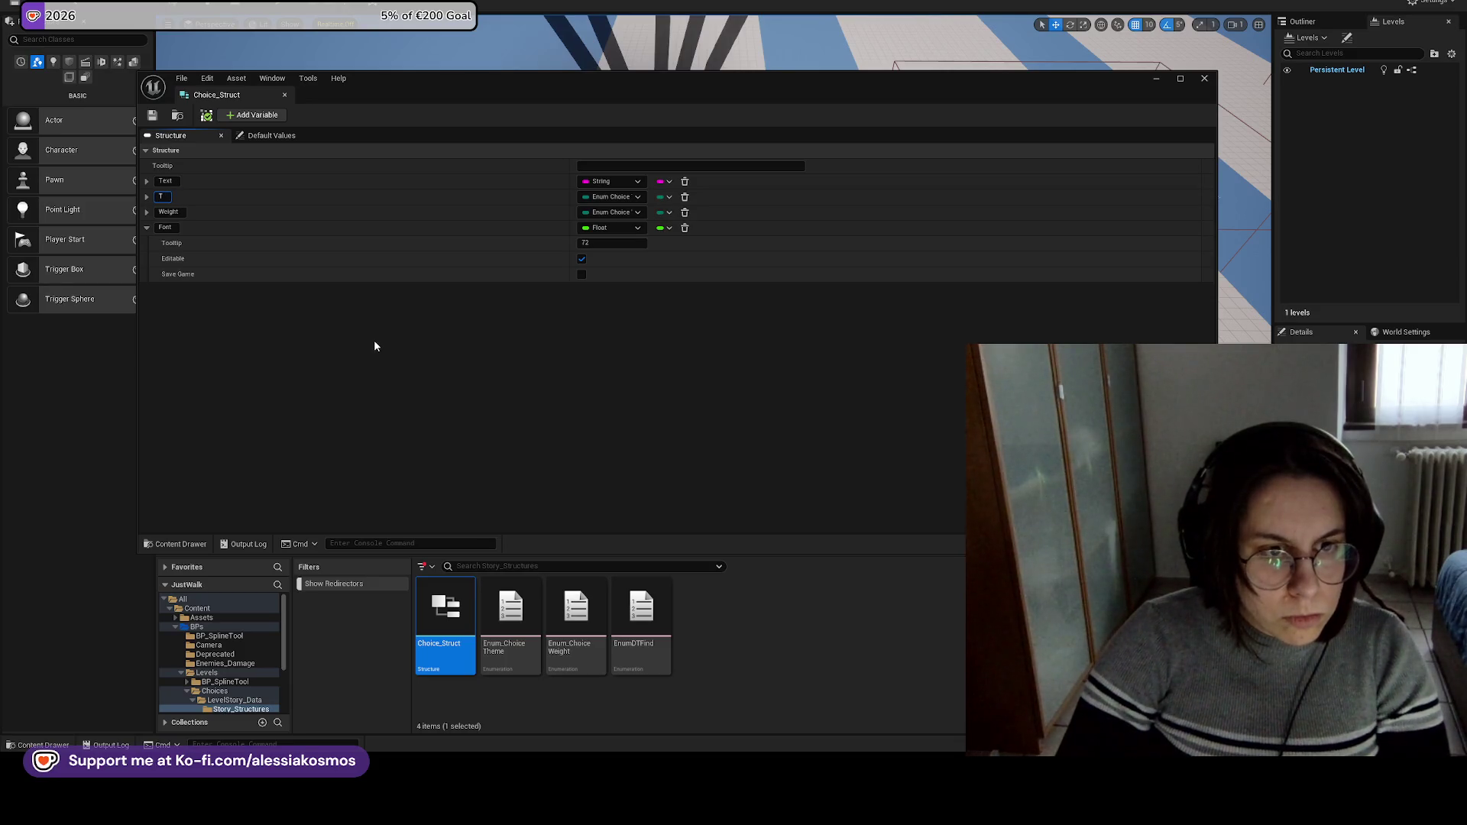
pyautogui.write('e')
pyautogui.press('Return')
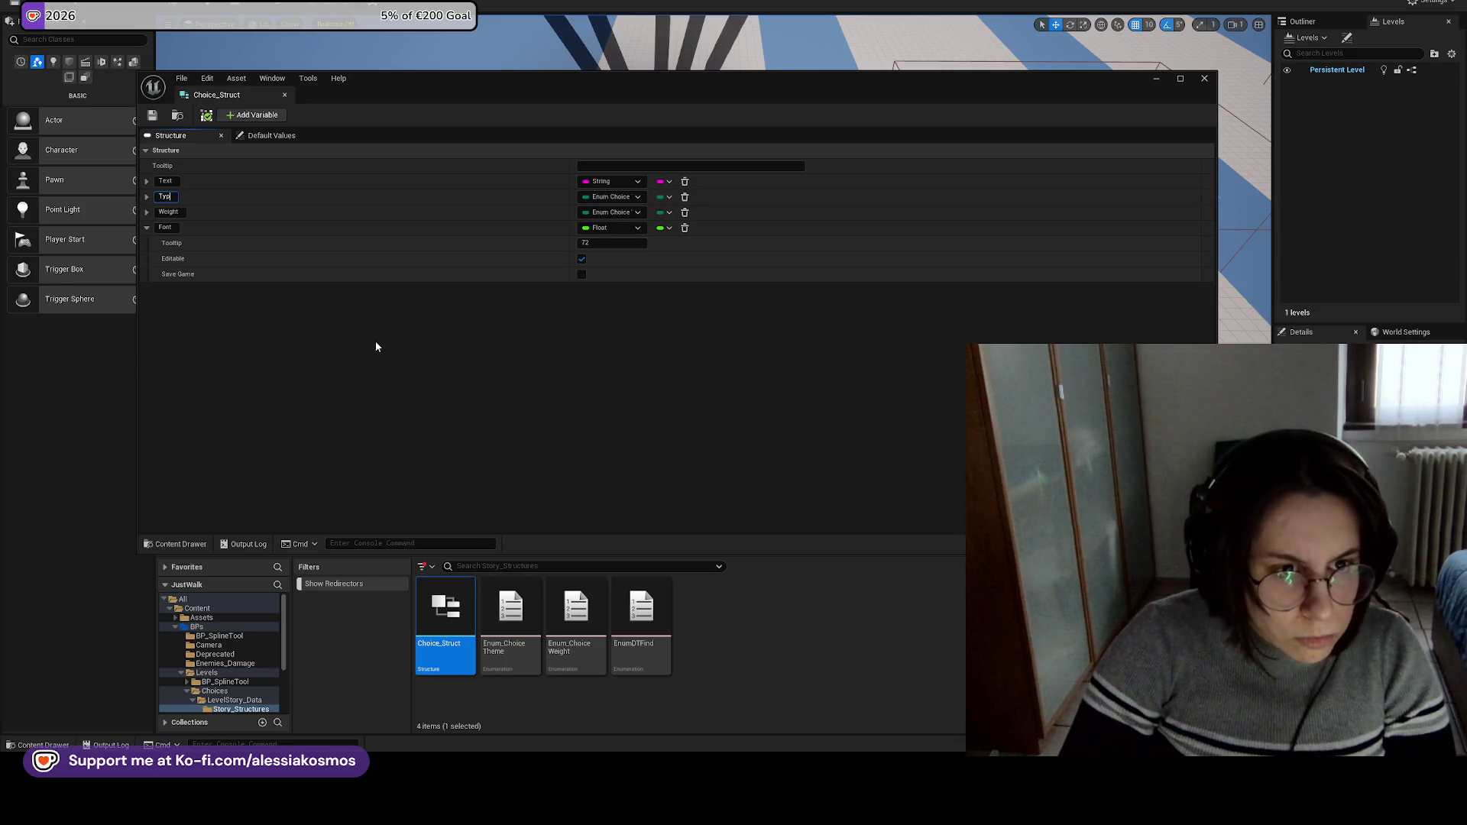
pyautogui.hotkey('ctrl', 's')
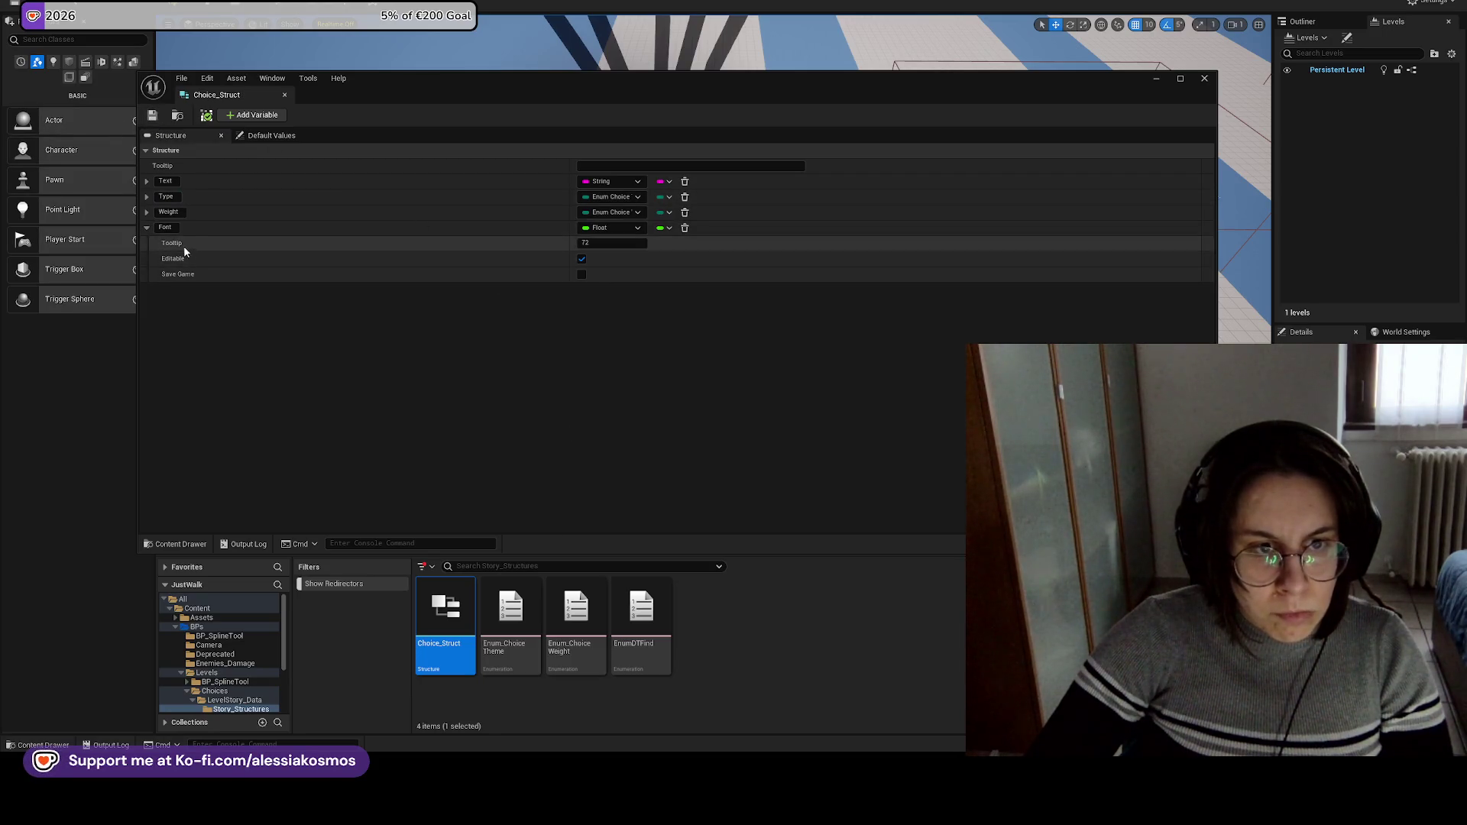
pyautogui.click(1204, 79)
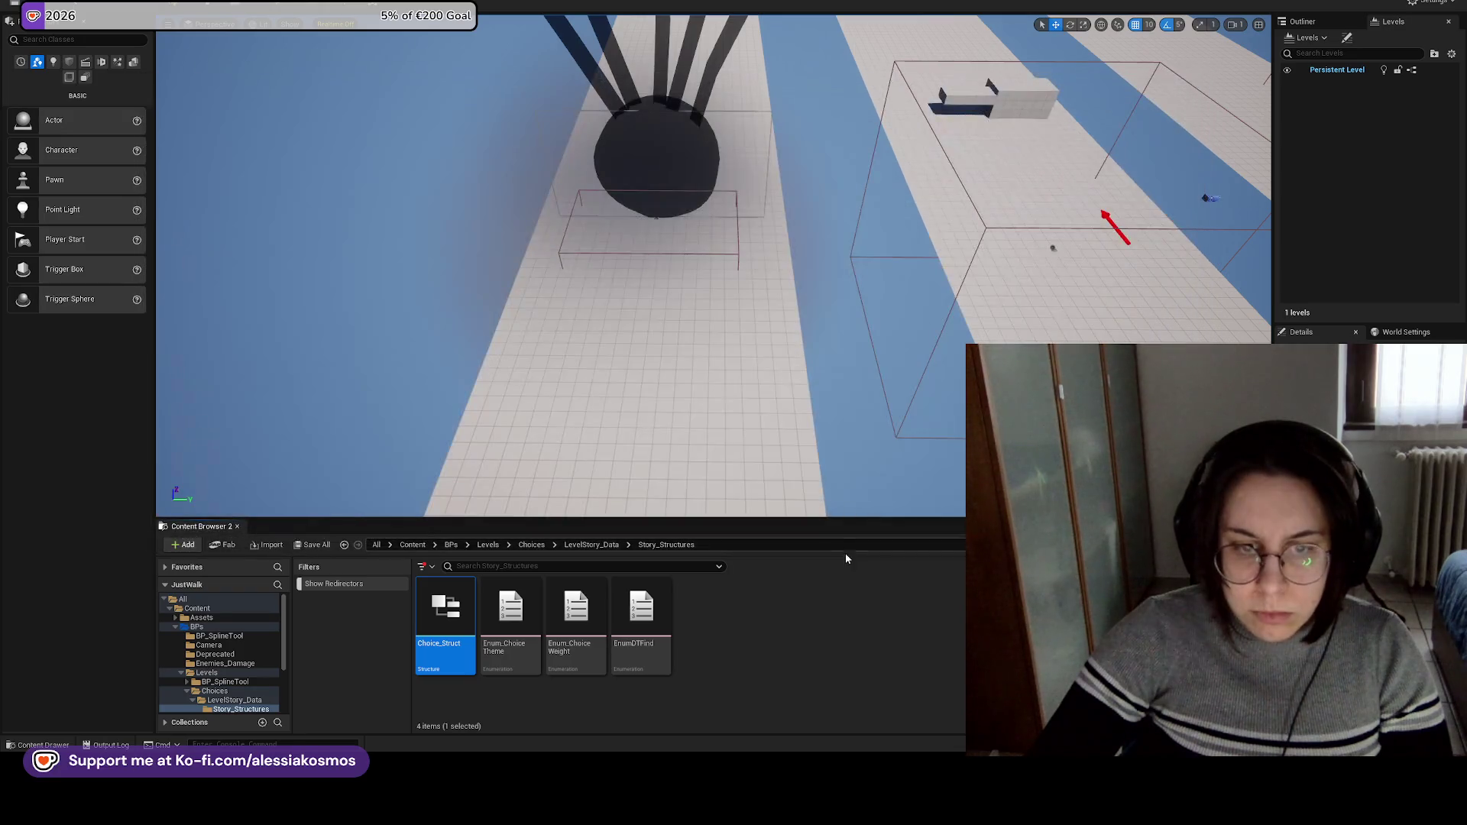
# Fix up the four redirectors in the Choices folder with Update Redirector References.
pyautogui.click(591, 544)
pyautogui.moveTo(879, 692); pyautogui.dragTo(483, 620)
pyautogui.click(799, 645)
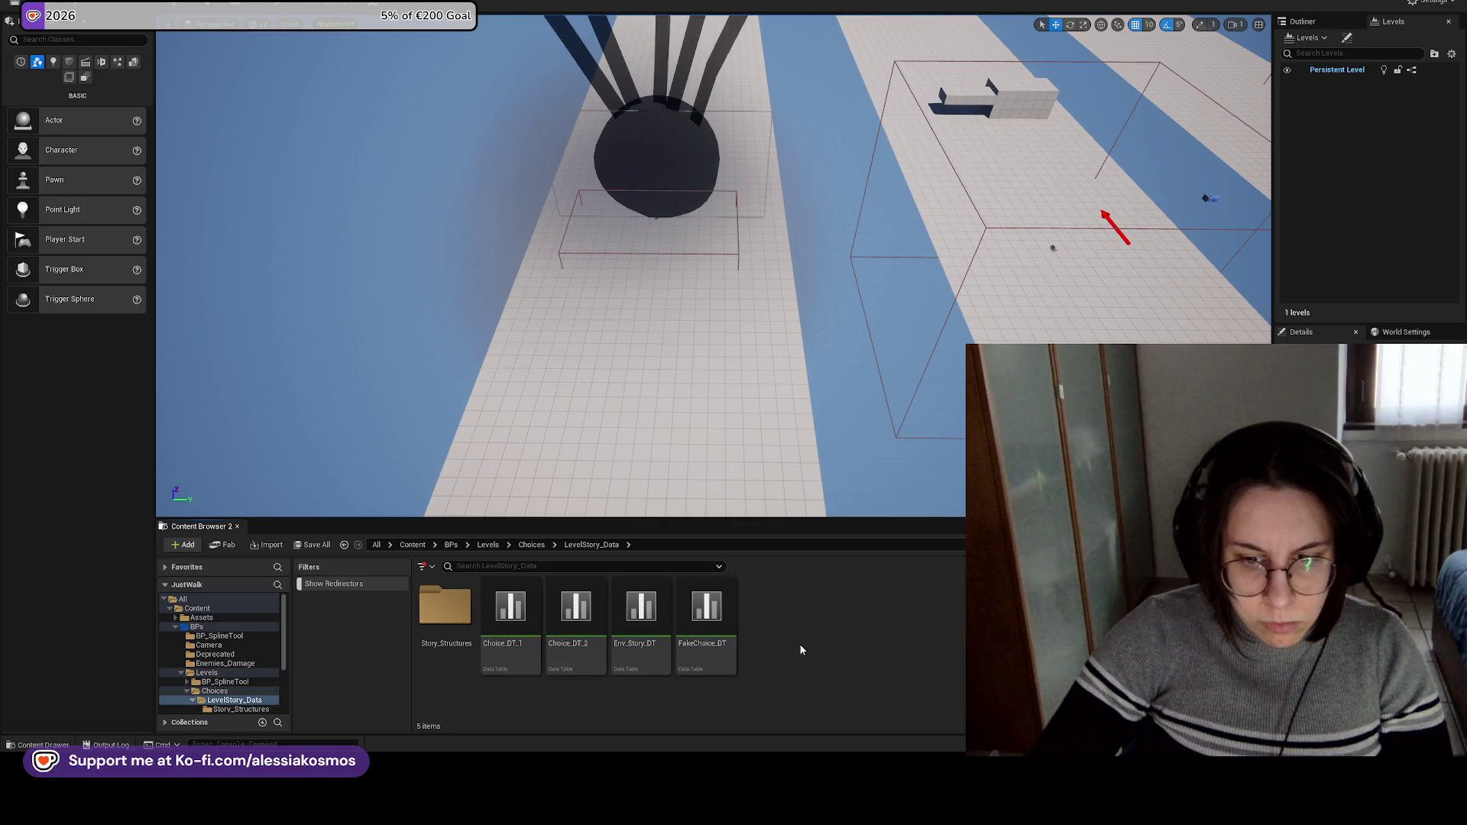
pyautogui.click(523, 545)
pyautogui.click(511, 612)
pyautogui.keyDown('ctrl'); pyautogui.click(581, 611); pyautogui.keyUp('ctrl')
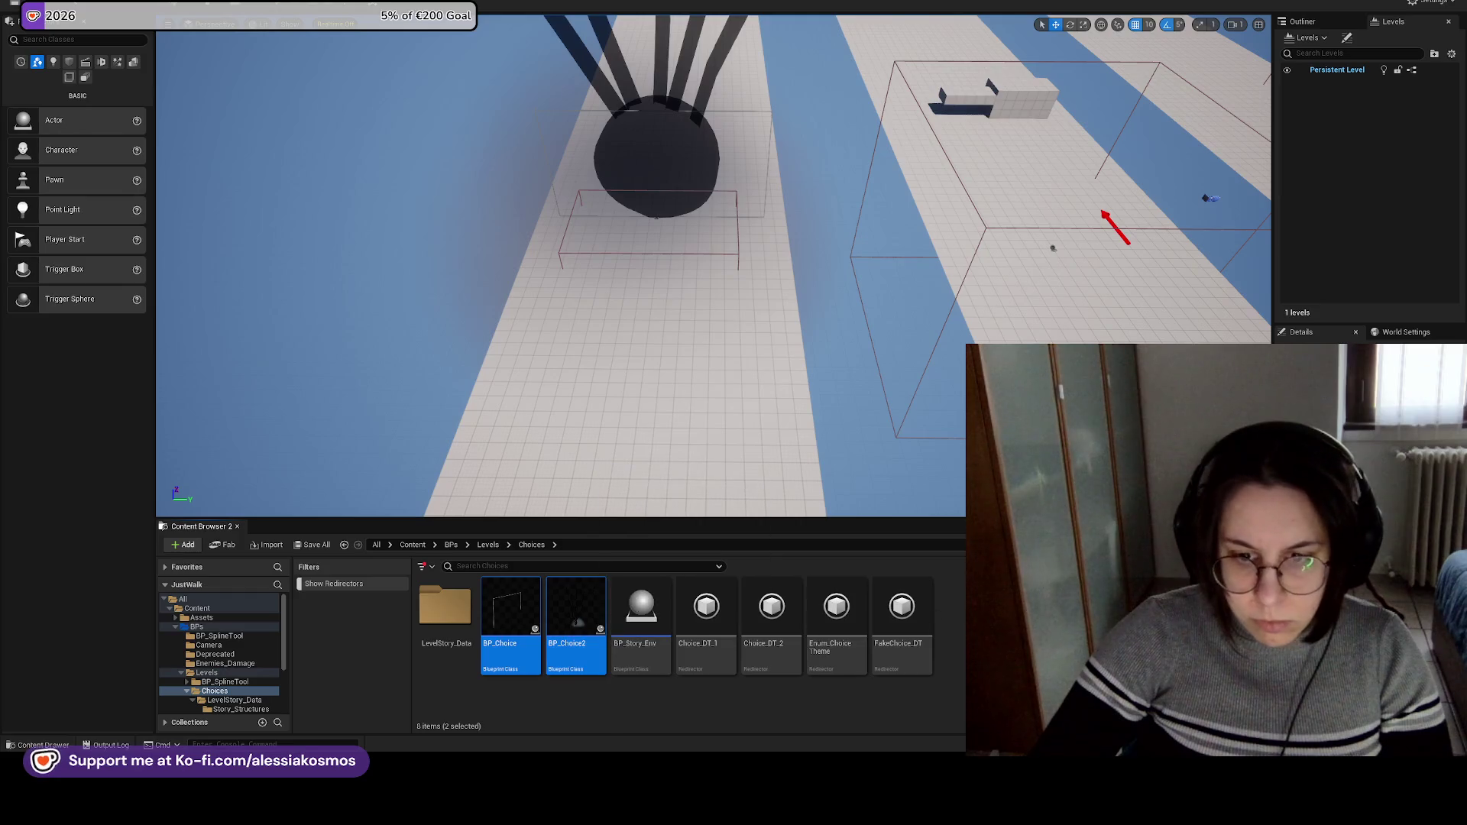
pyautogui.click(902, 611)
pyautogui.keyDown('shift'); pyautogui.click(703, 611); pyautogui.keyUp('shift')
pyautogui.rightClick(694, 611)
pyautogui.click(768, 366)
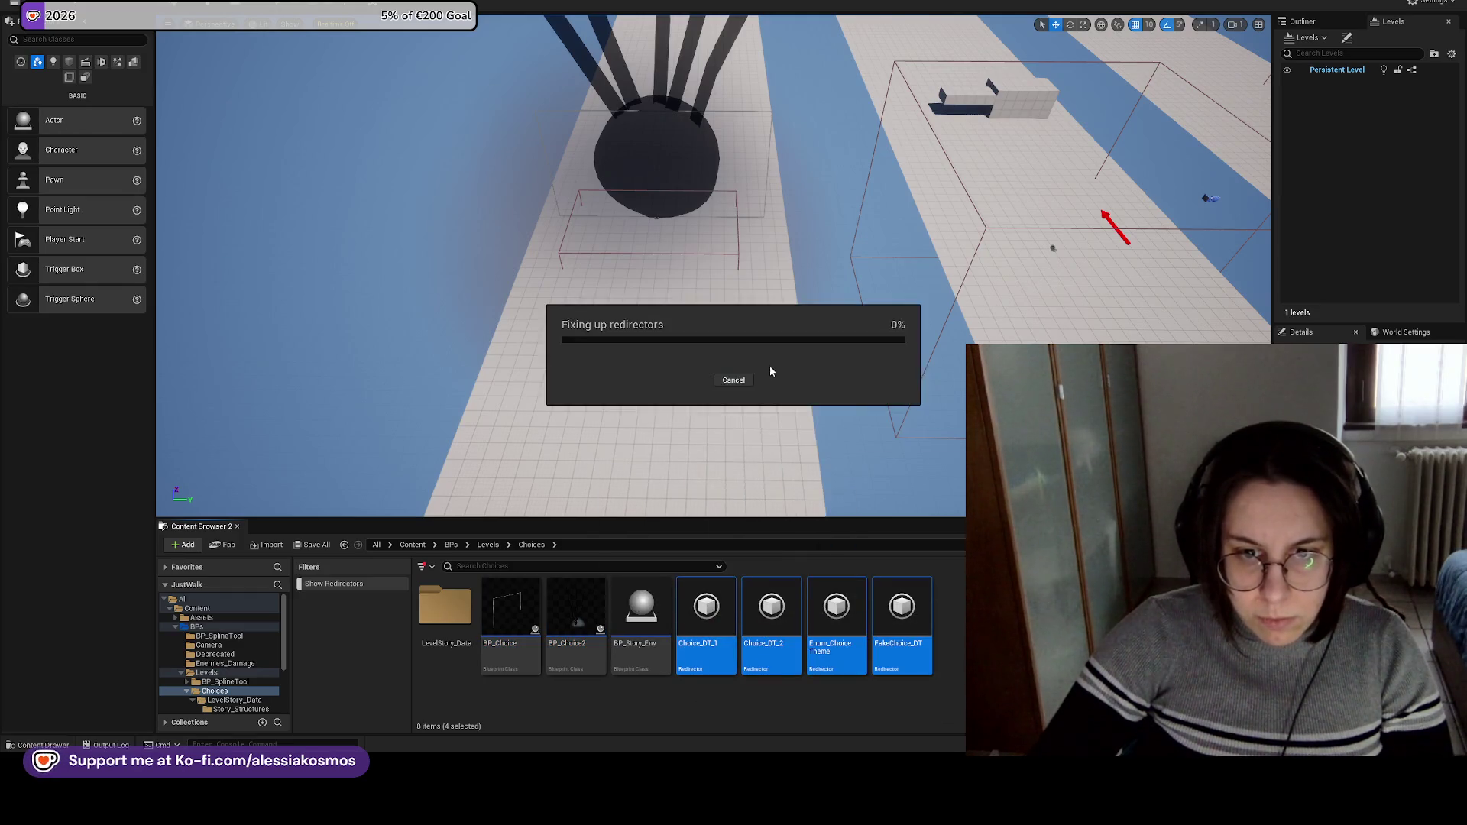
pyautogui.click(668, 579)
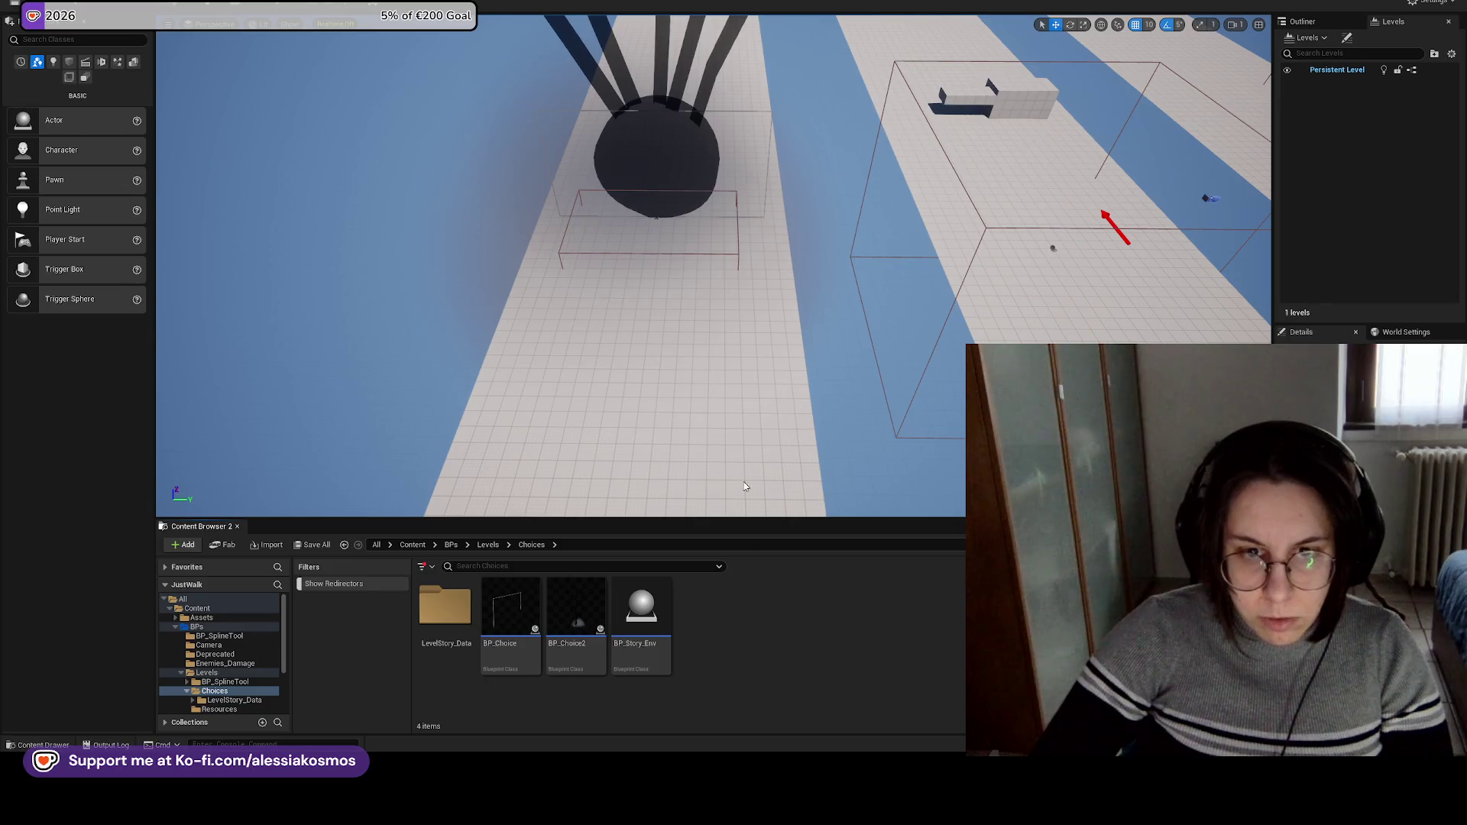
pyautogui.moveTo(745, 510); pyautogui.dragTo(773, 327)
pyautogui.click(801, 221)
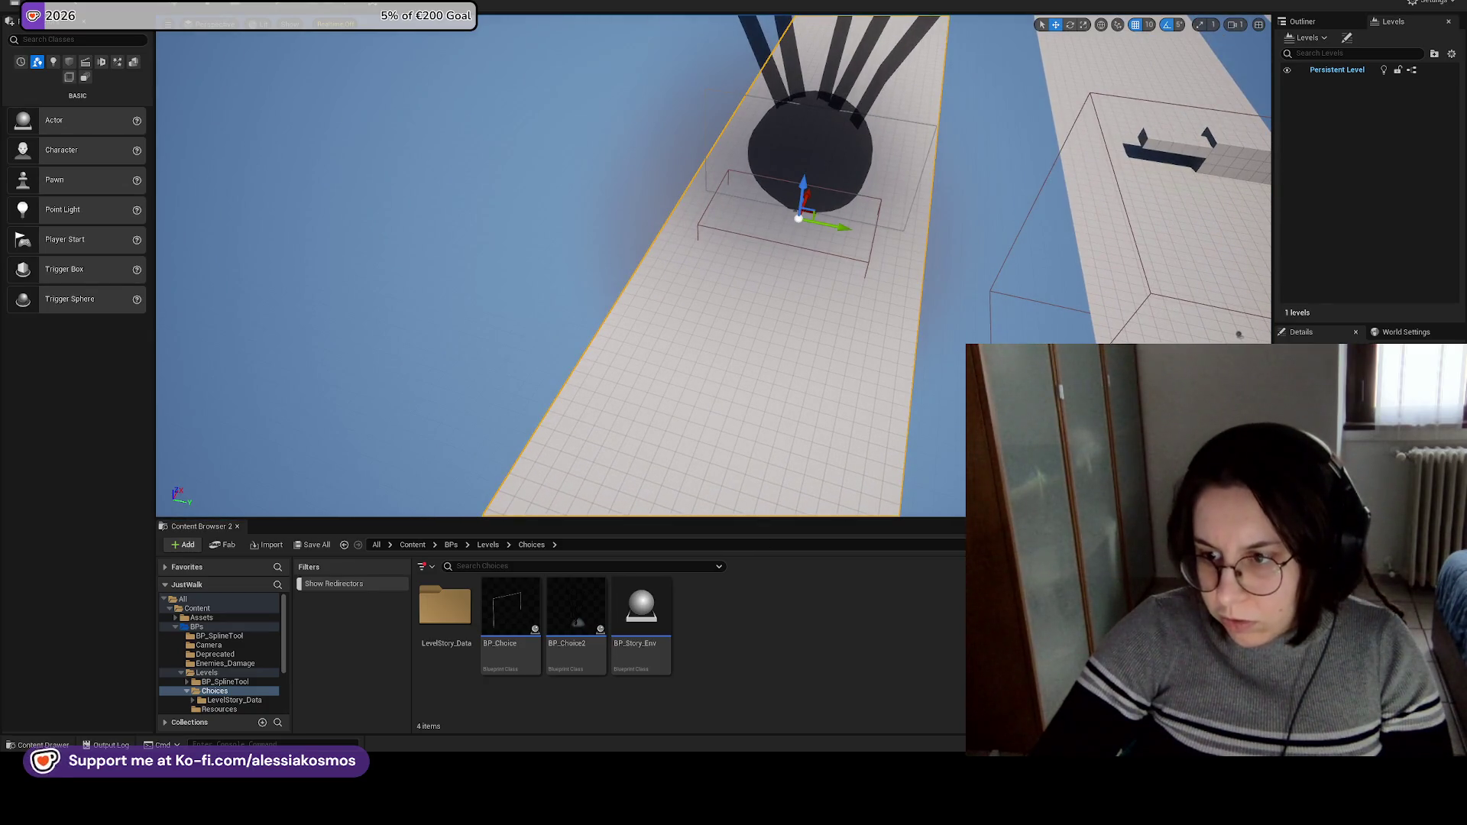
# Focus the view on the trigger box and dark circle actor, then briefly play-test with F8.
pyautogui.press('f')
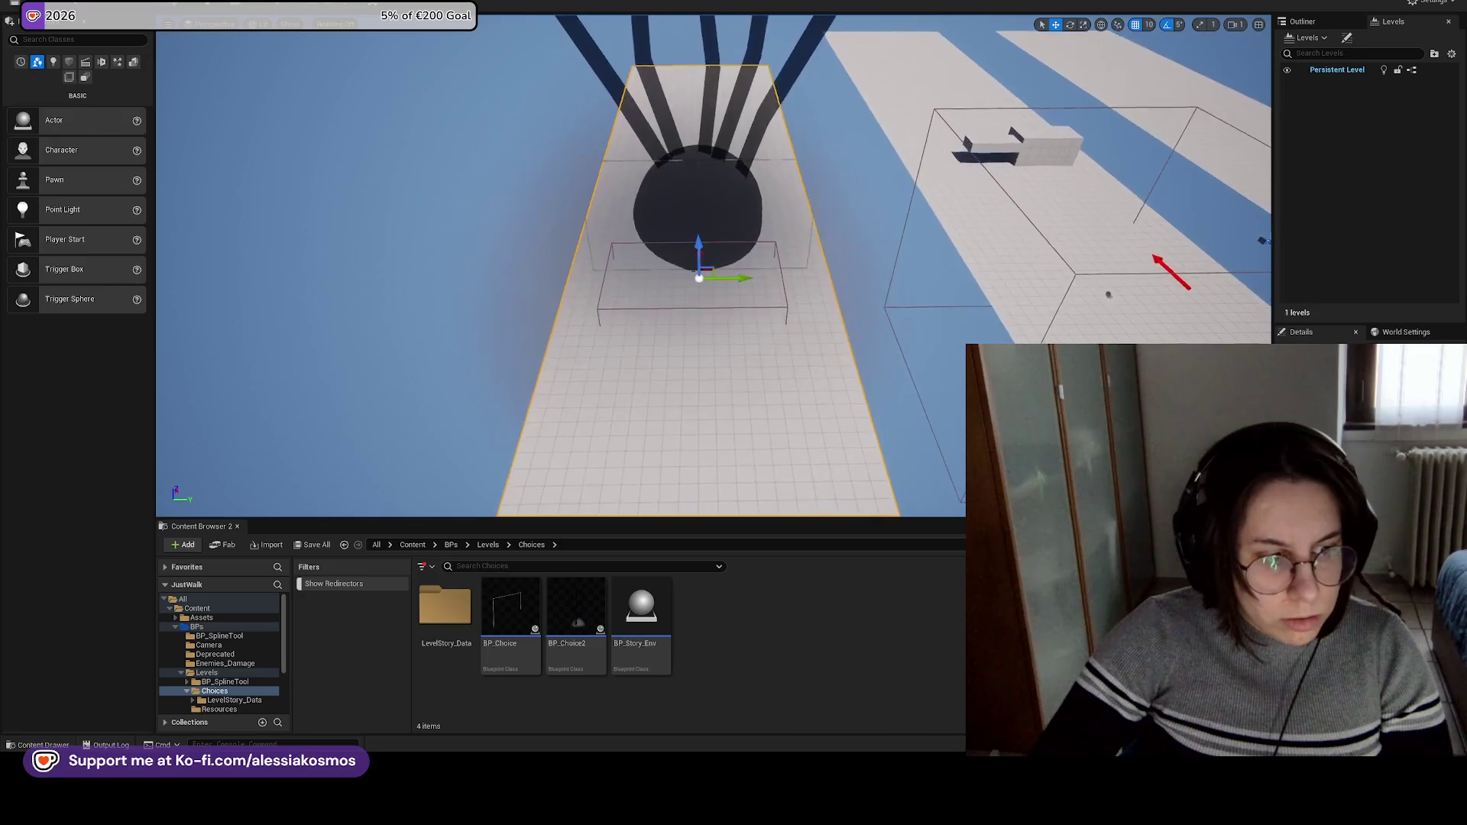
pyautogui.click(692, 279)
pyautogui.press('f')
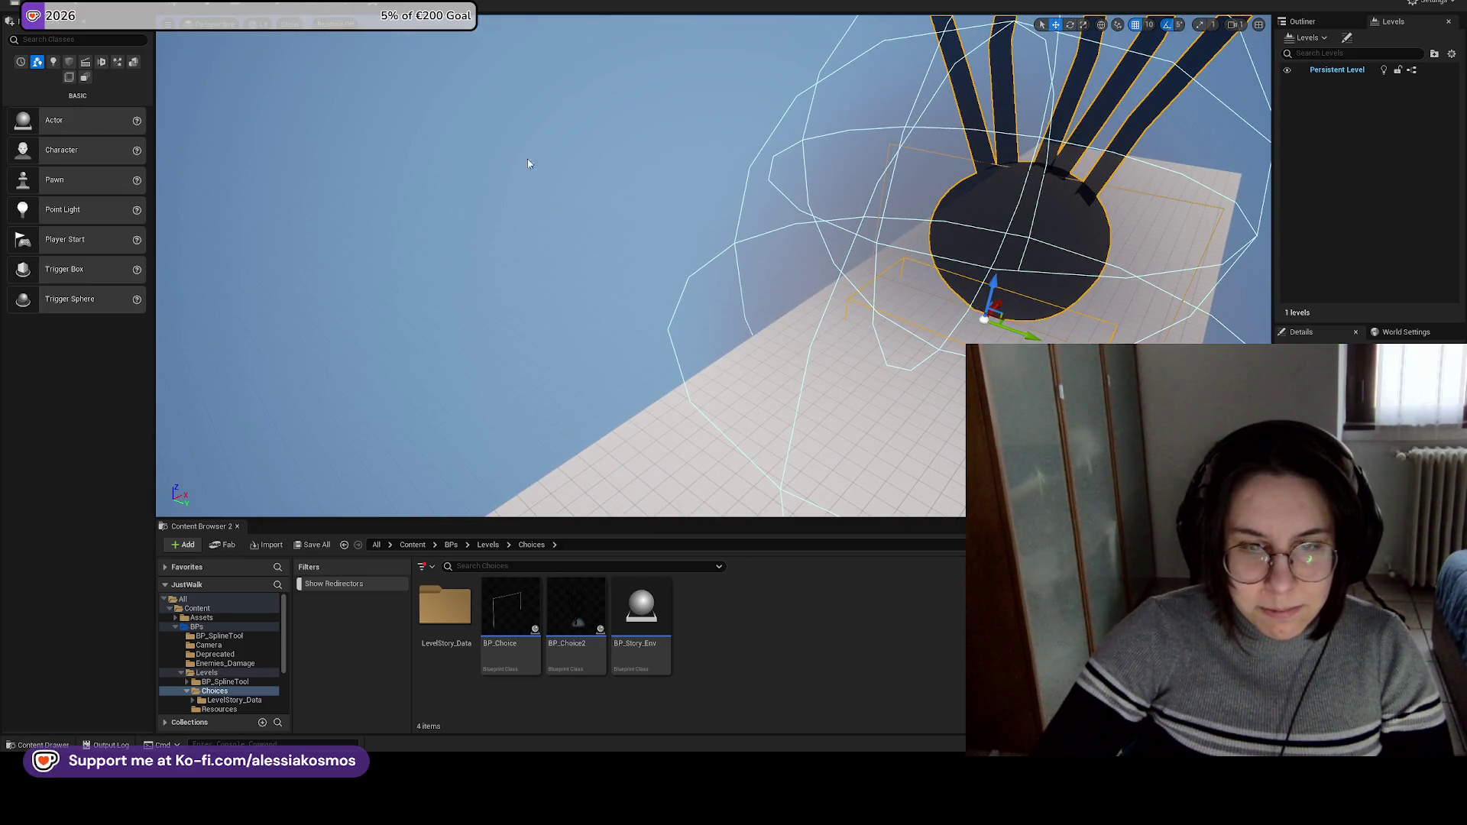
pyautogui.press('F8')
pyautogui.press('F8')
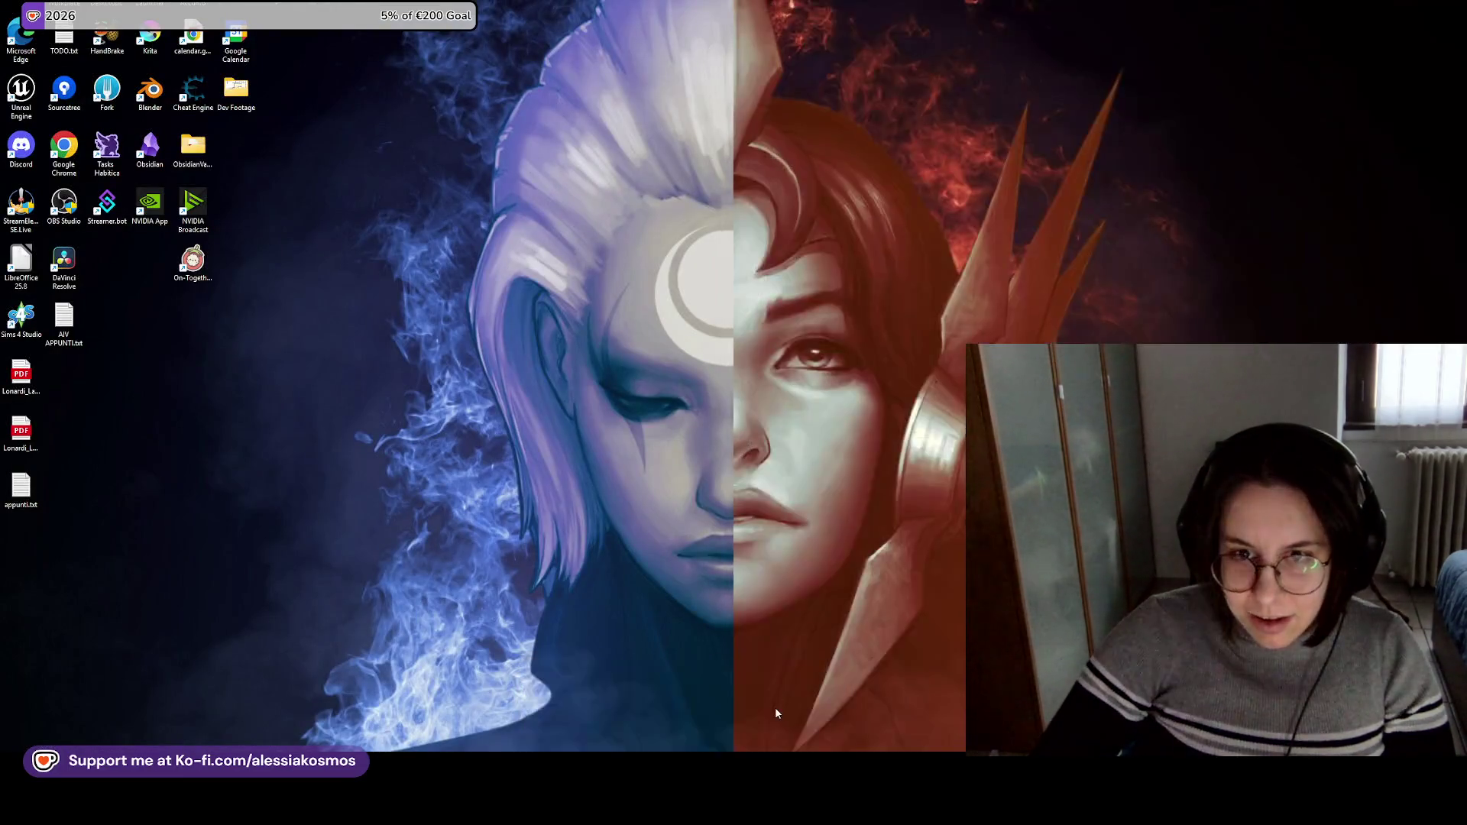
# Snap the DT_1 sheet to the right half and Confluence to the left, then glance at CHOICES_ALL.
pyautogui.click(778, 709)
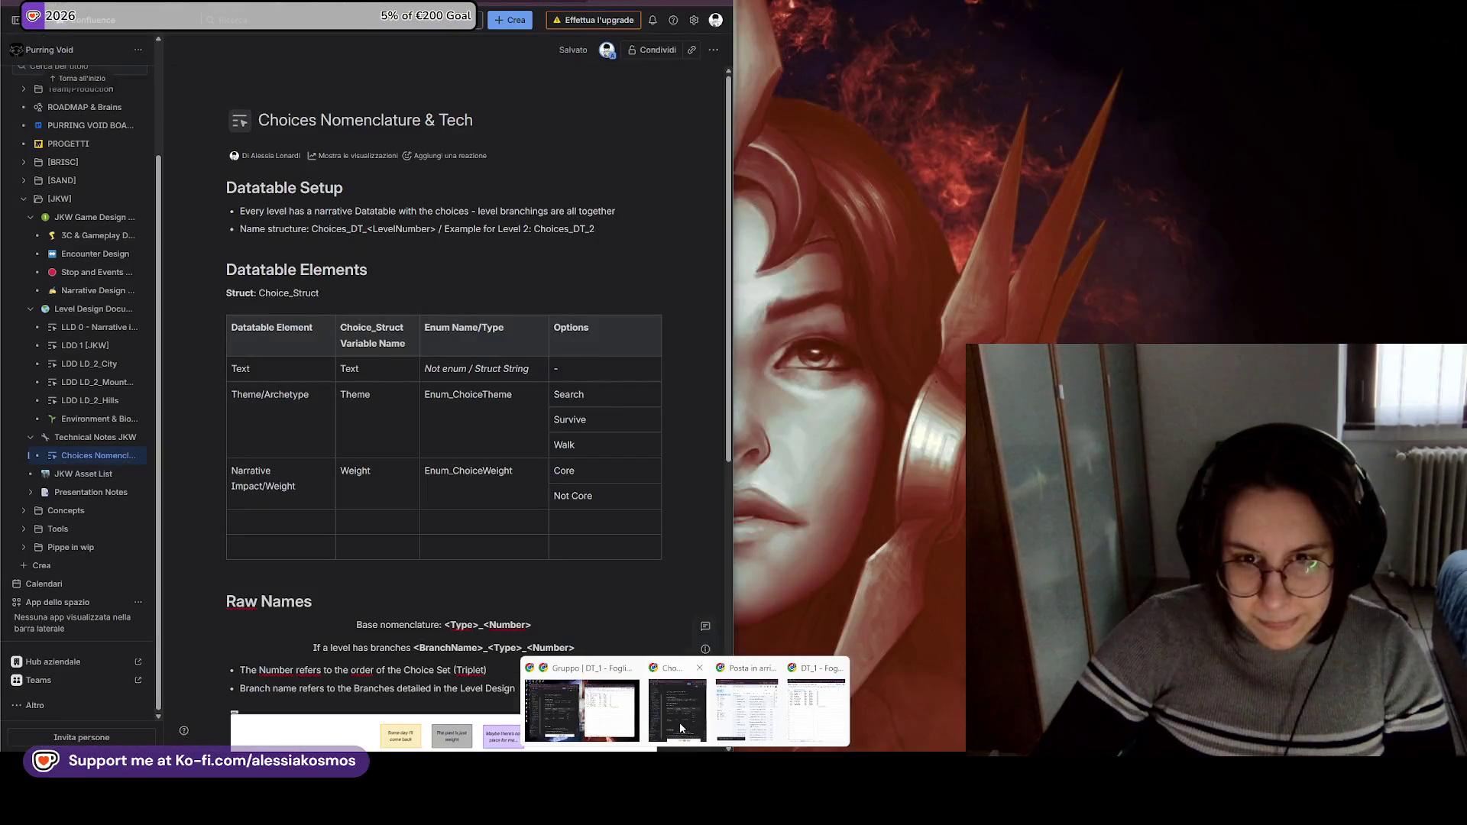
pyautogui.click(681, 723)
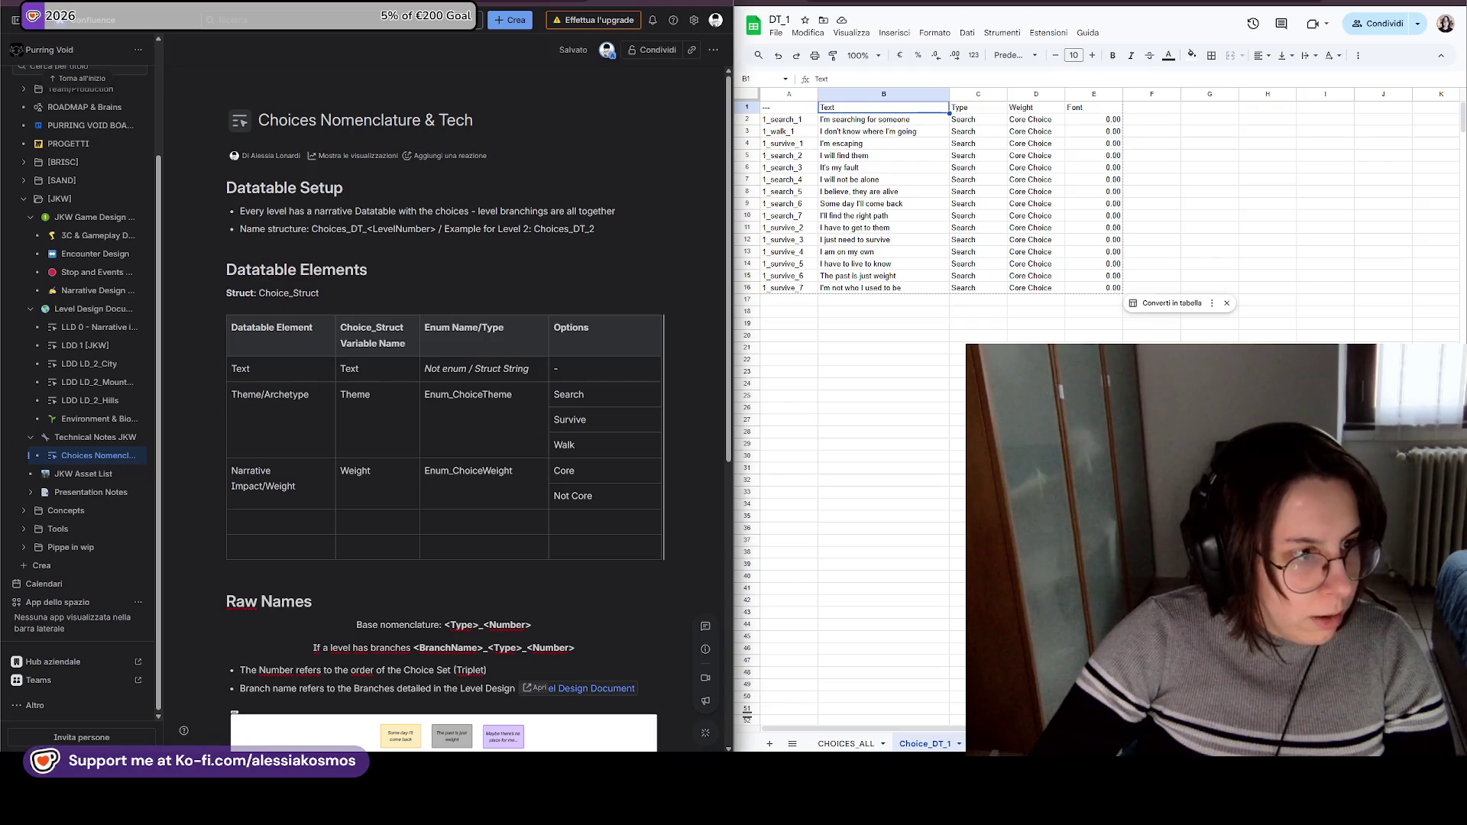
pyautogui.click(957, 372)
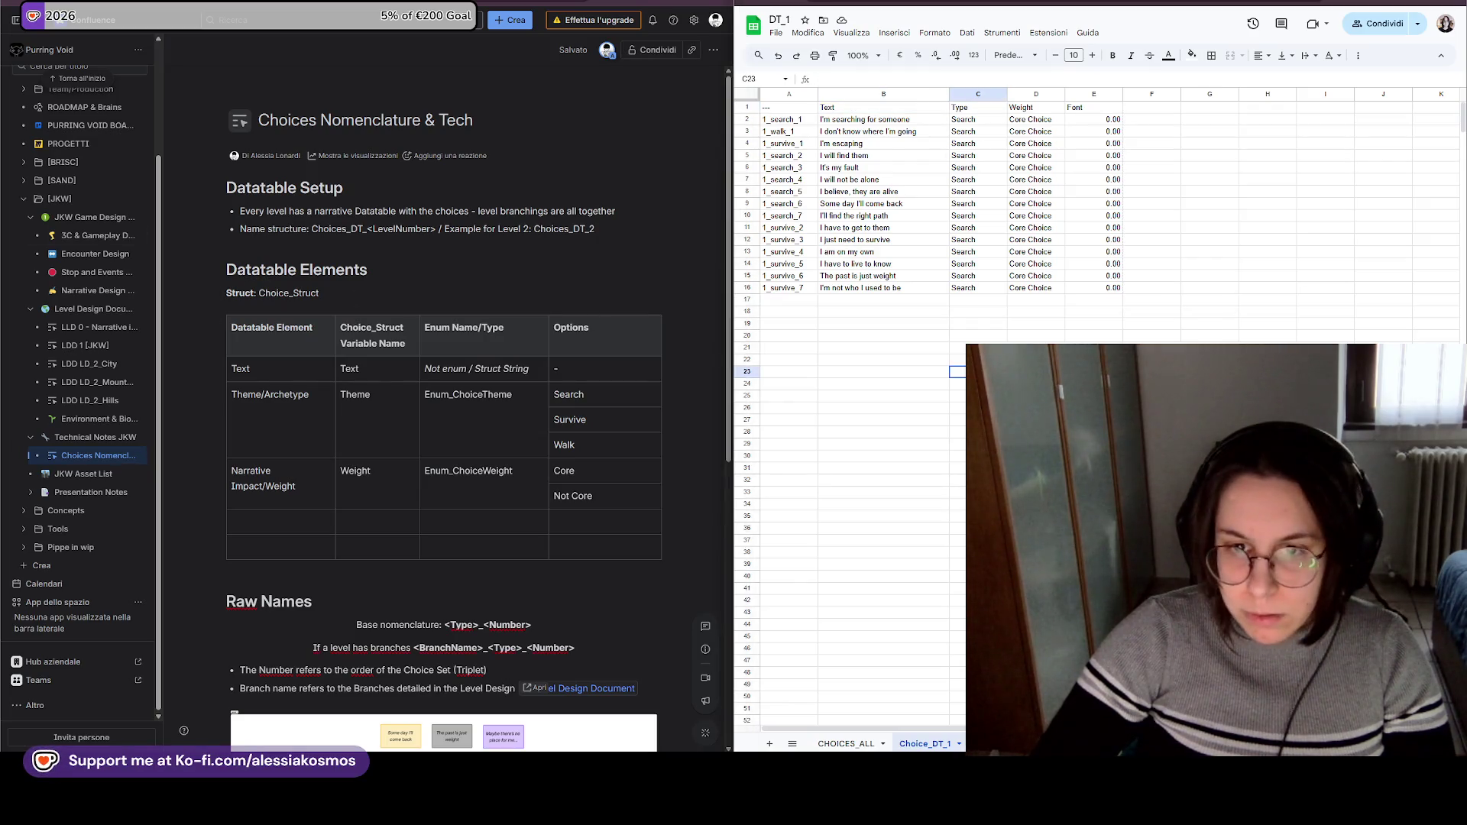
pyautogui.scroll(-2, 605, 502)
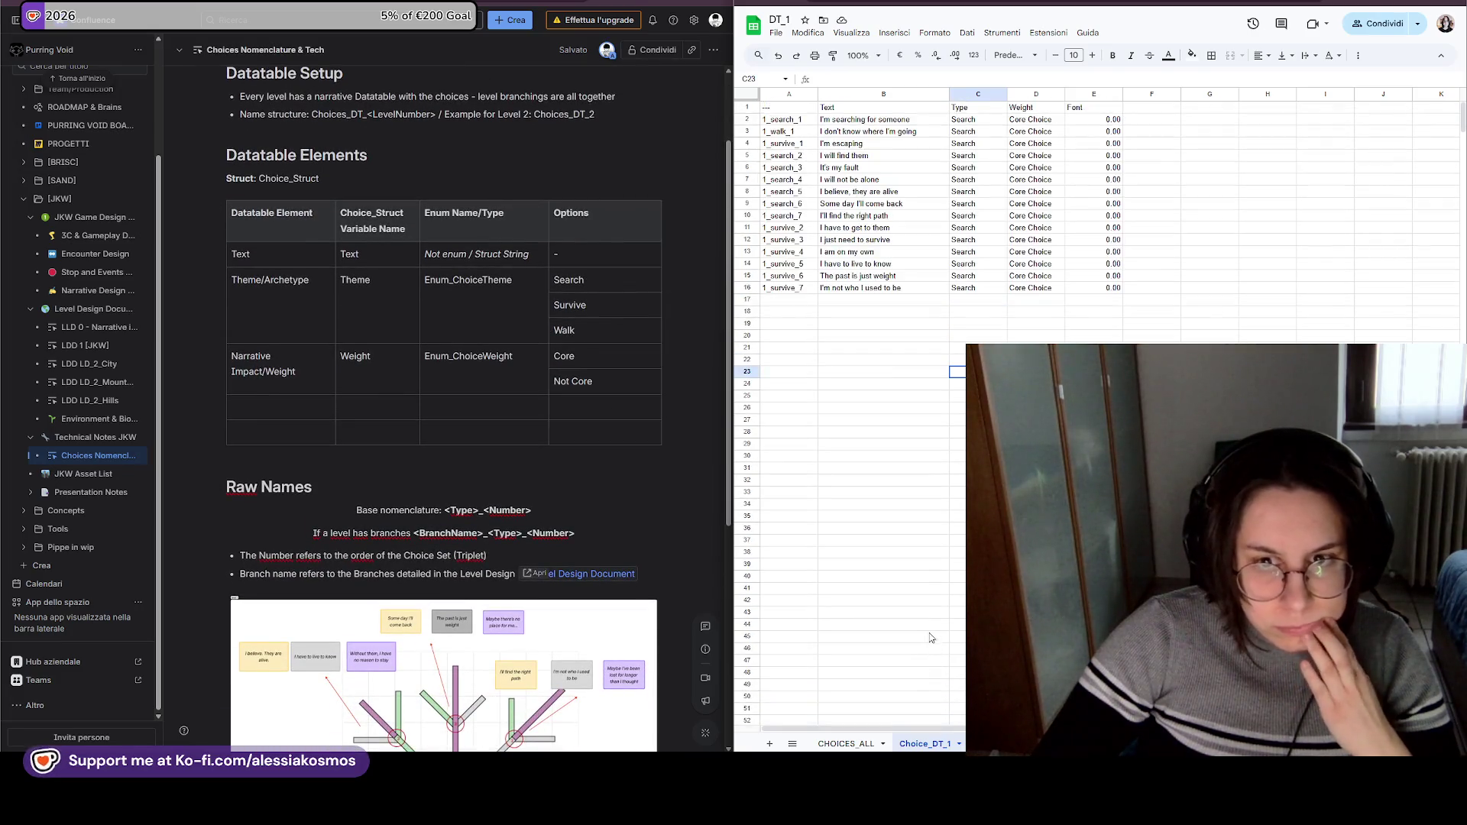
pyautogui.click(846, 743)
pyautogui.click(937, 745)
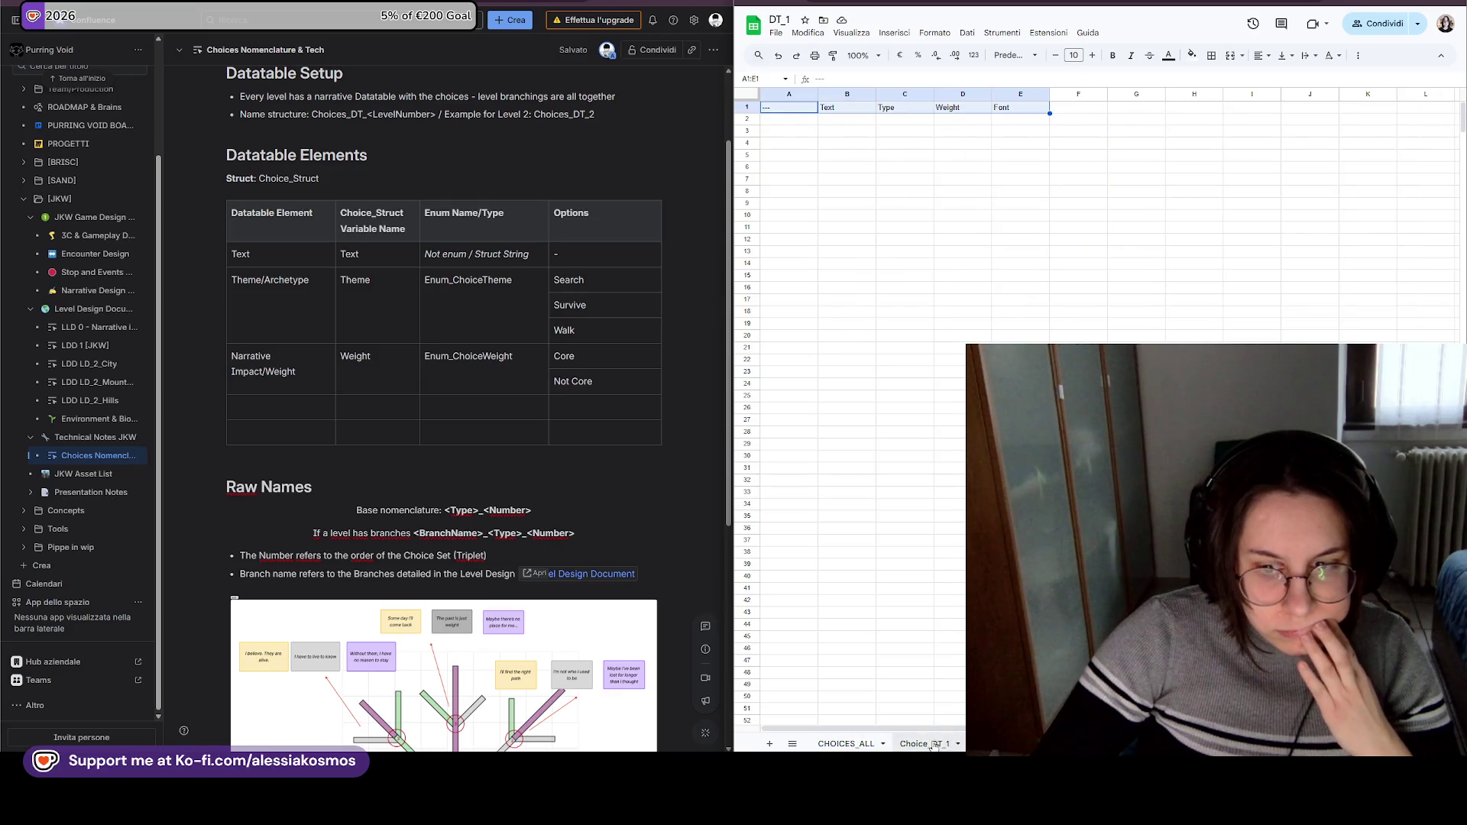
# Restore the Confluence page beside the sheet and select an empty cell below the Weight column.
pyautogui.moveTo(736, 810)
pyautogui.moveTo(776, 736)
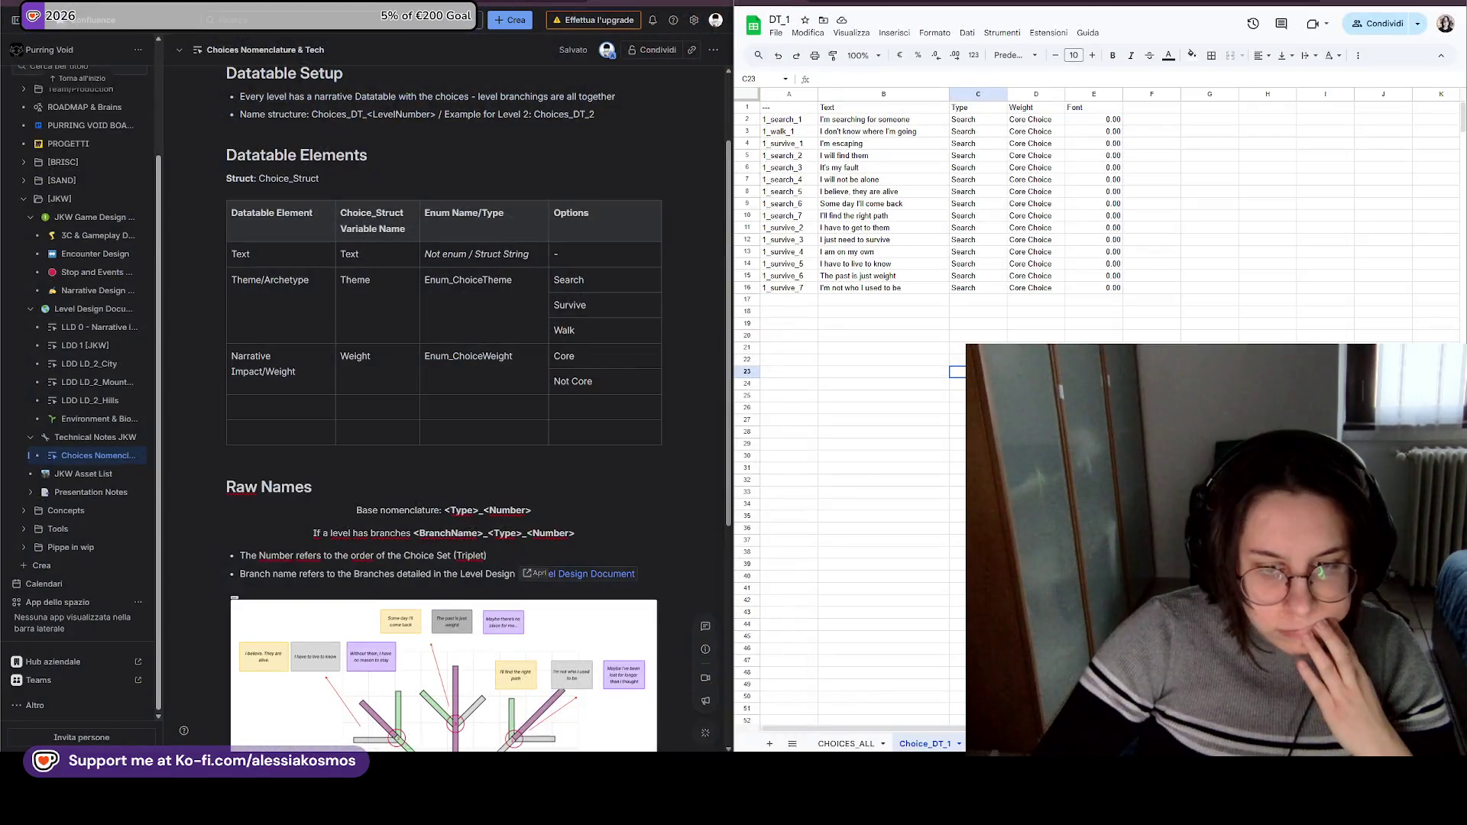
pyautogui.moveTo(684, 810)
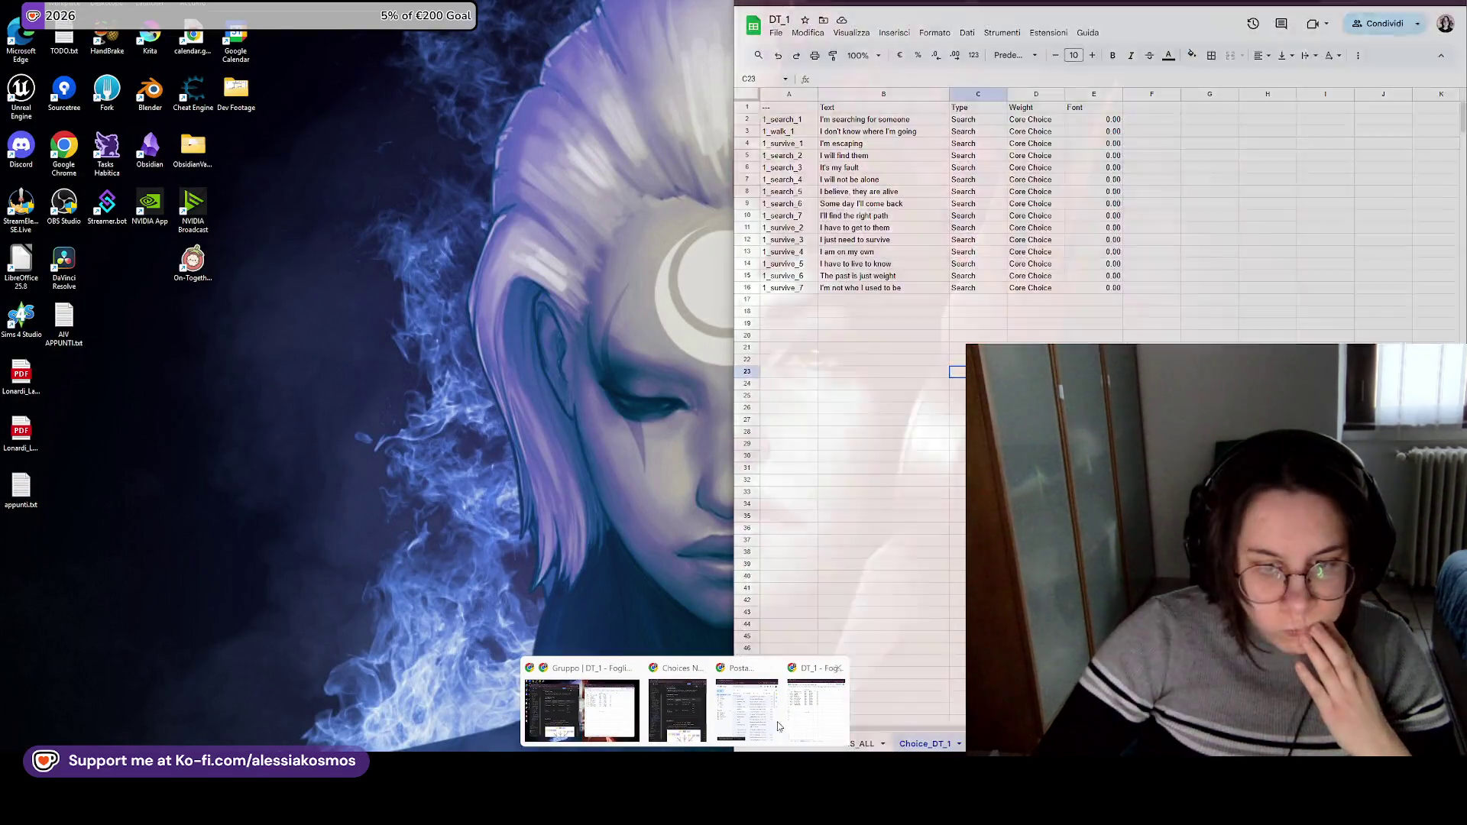
pyautogui.click(581, 711)
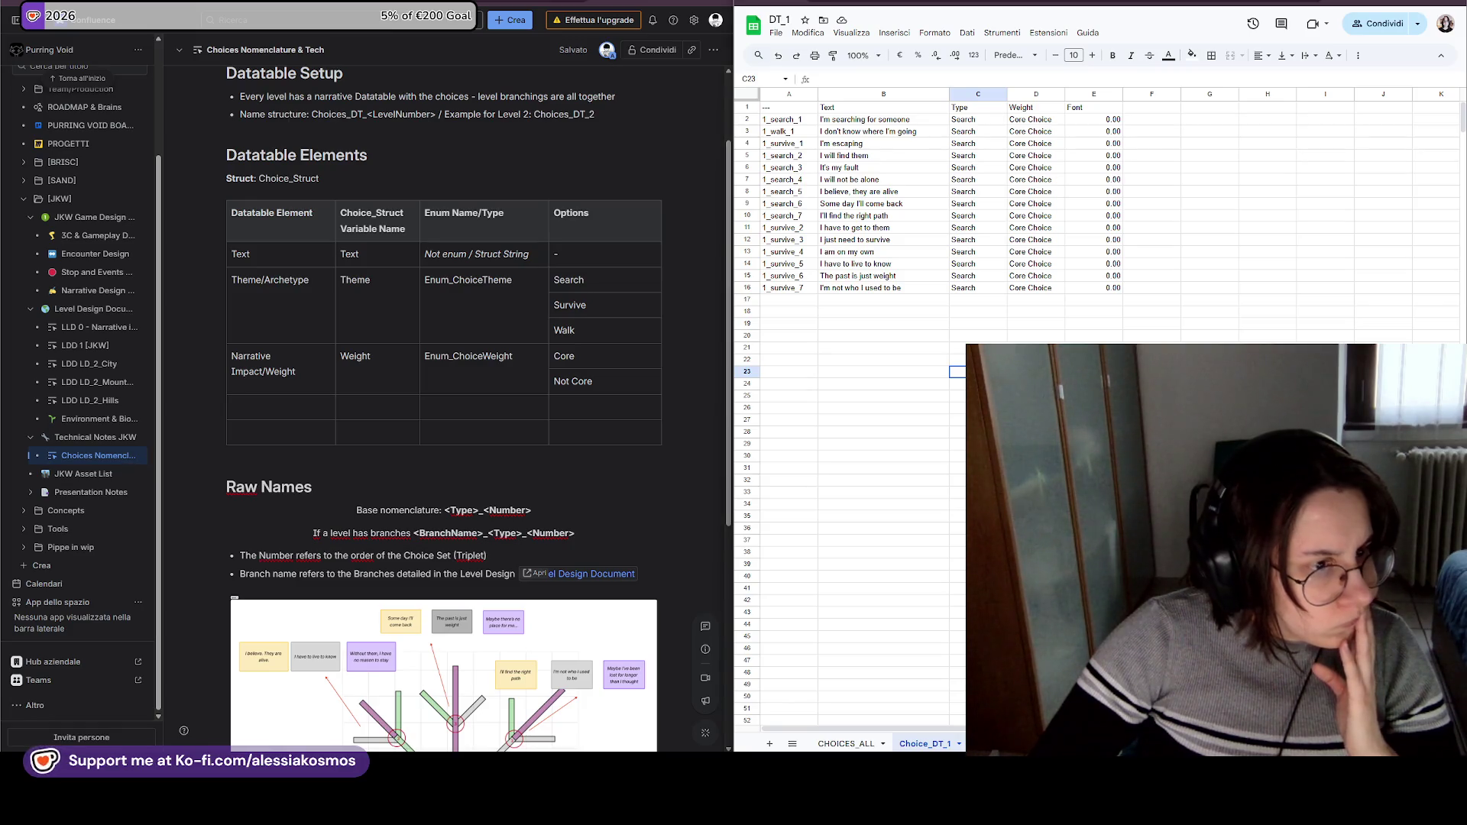
pyautogui.click(1022, 315)
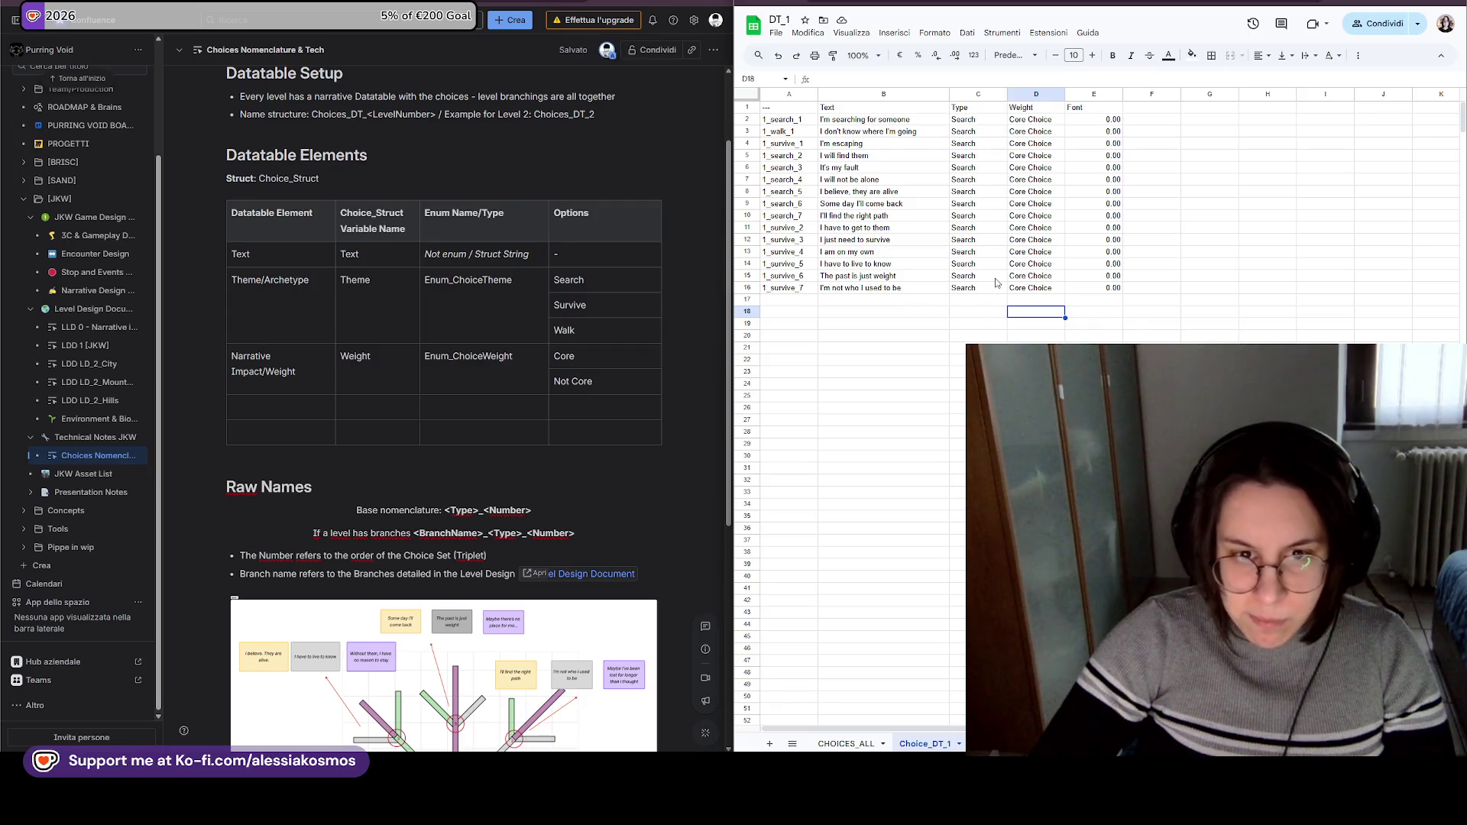
# Copy row 16 (1_survive_7 with its text, type, weight and font), then briefly check CHOICES_ALL.
pyautogui.click(798, 288)
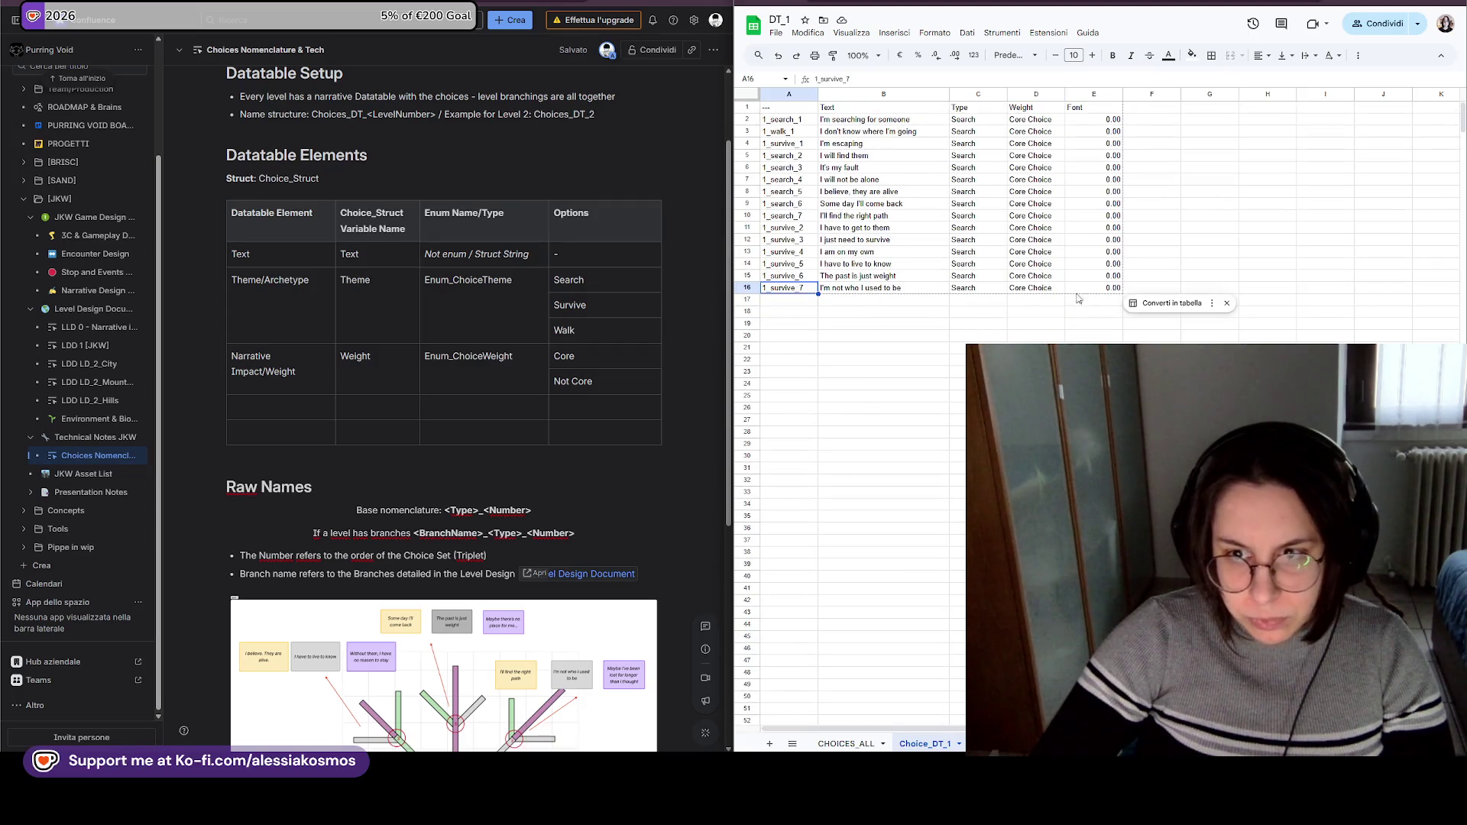
pyautogui.press('Right')
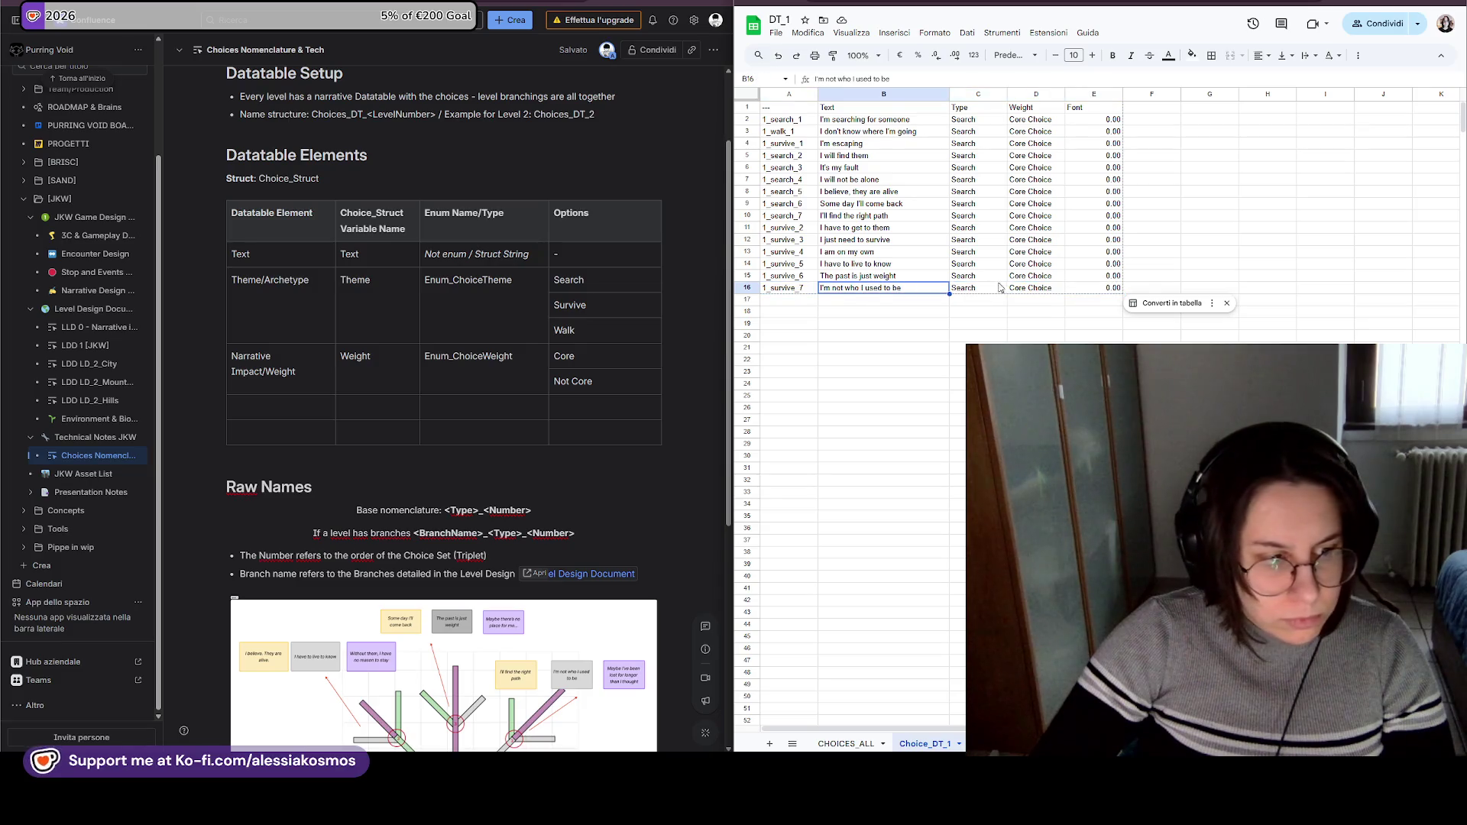
pyautogui.moveTo(1003, 316); pyautogui.dragTo(990, 323)
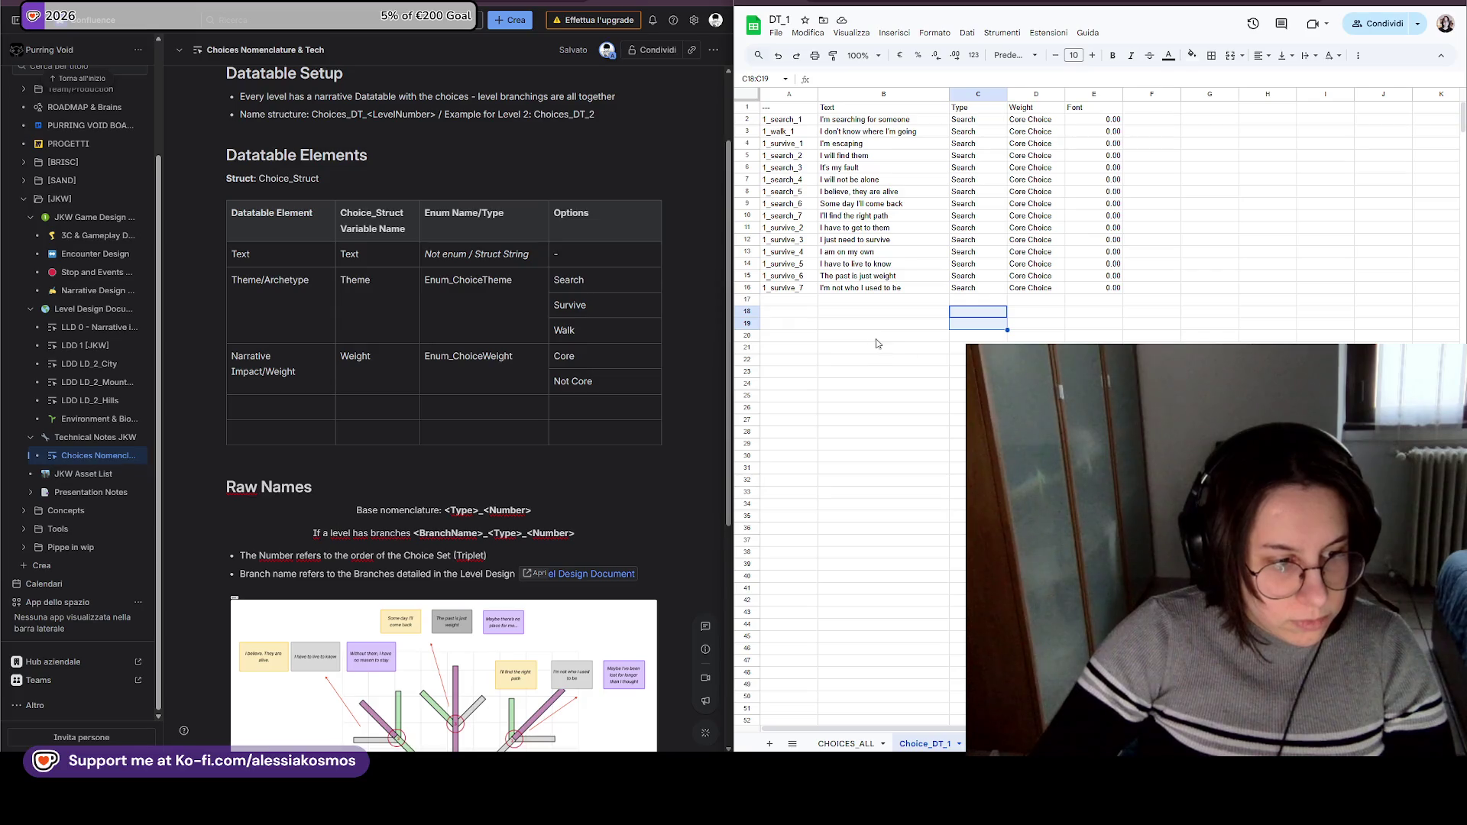
pyautogui.moveTo(1094, 288)
pyautogui.mouseDown()
pyautogui.moveTo(1108, 290)
pyautogui.moveTo(826, 305)
pyautogui.moveTo(791, 289)
pyautogui.mouseUp()
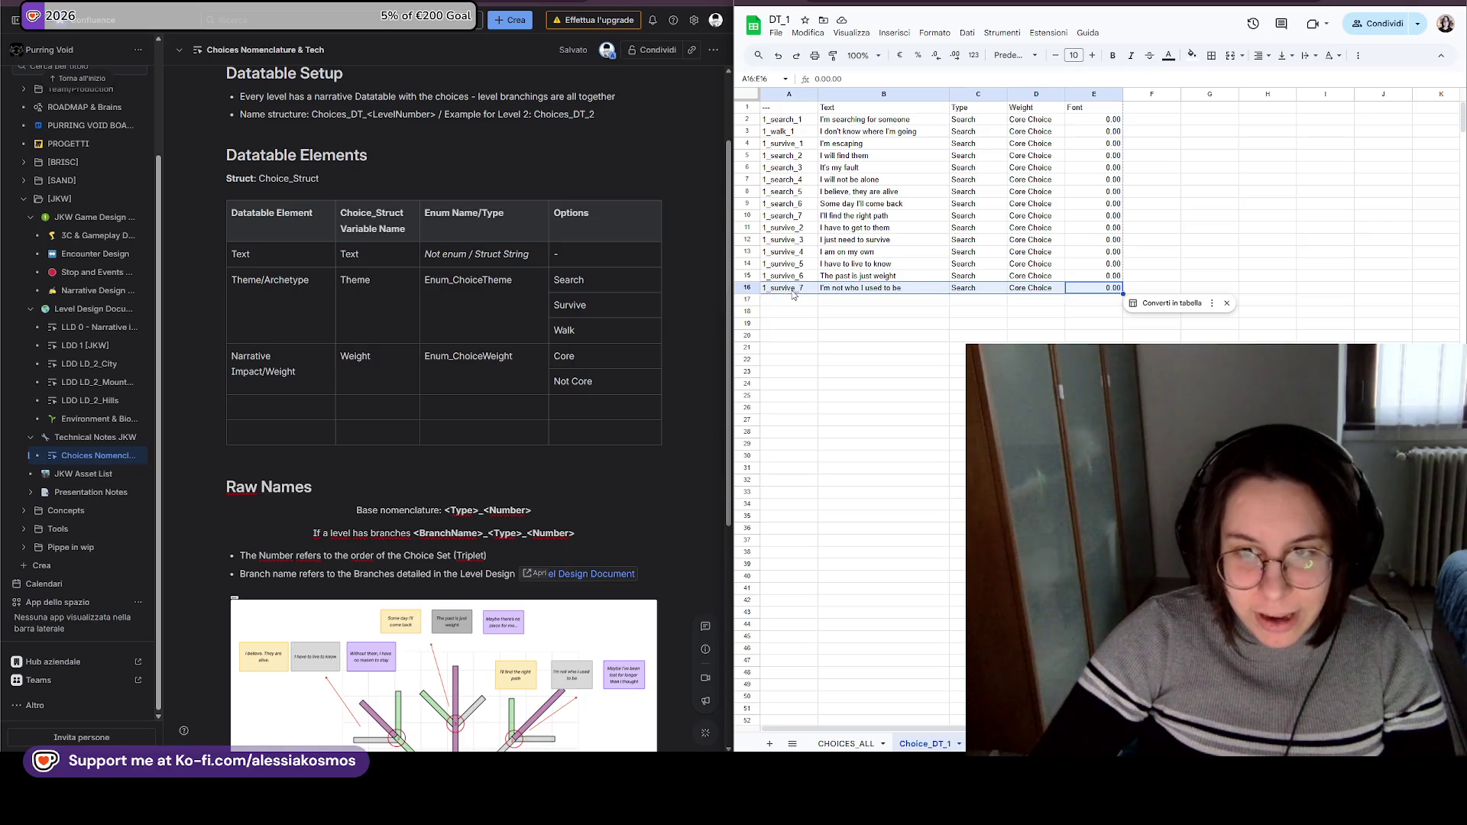
pyautogui.click(789, 289)
pyautogui.moveTo(1095, 288)
pyautogui.mouseDown()
pyautogui.moveTo(789, 295)
pyautogui.moveTo(1096, 290)
pyautogui.mouseUp()
pyautogui.hotkey('ctrl', 'c')
pyautogui.click(782, 292)
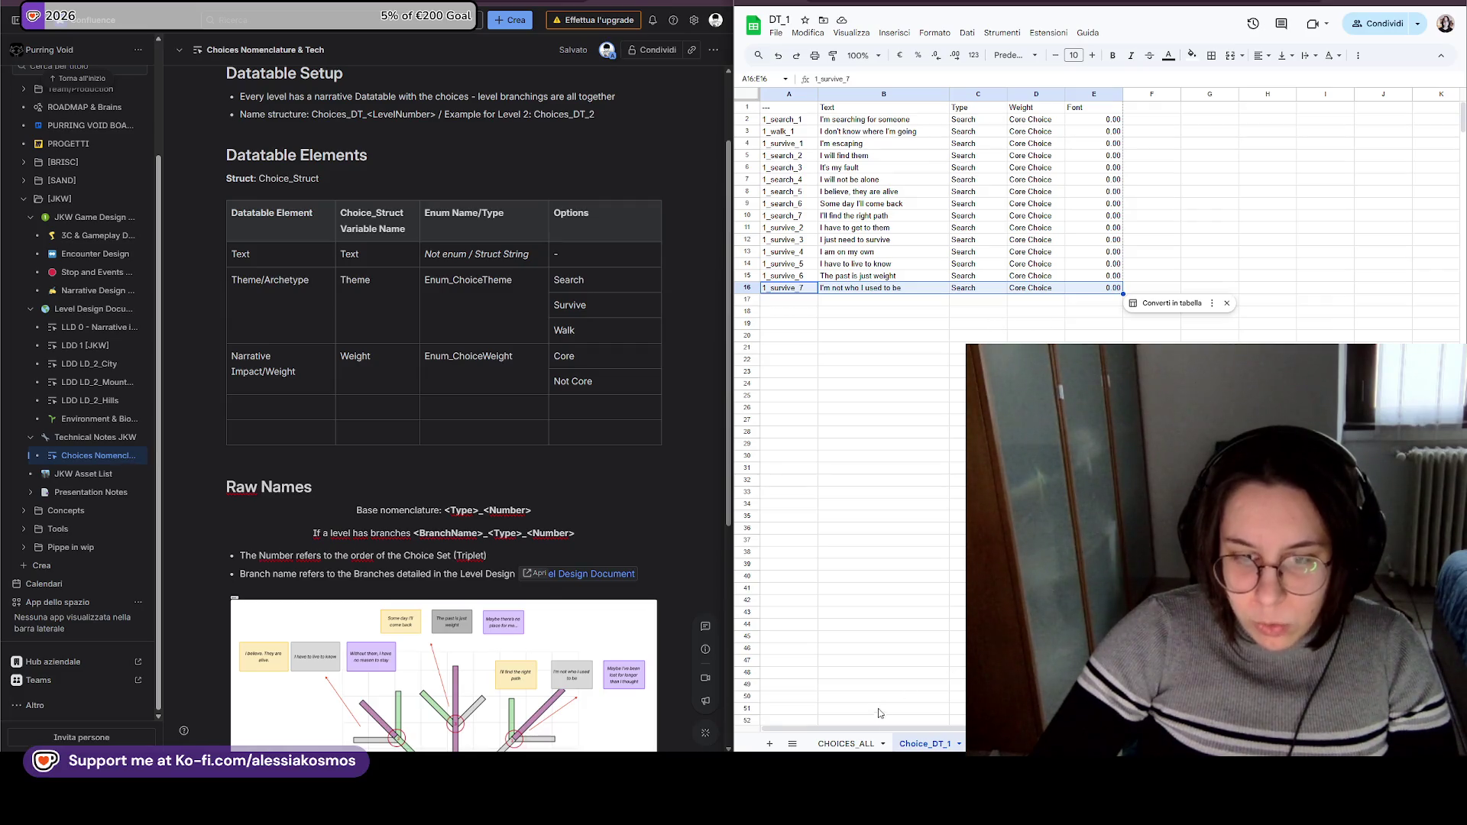
pyautogui.click(846, 744)
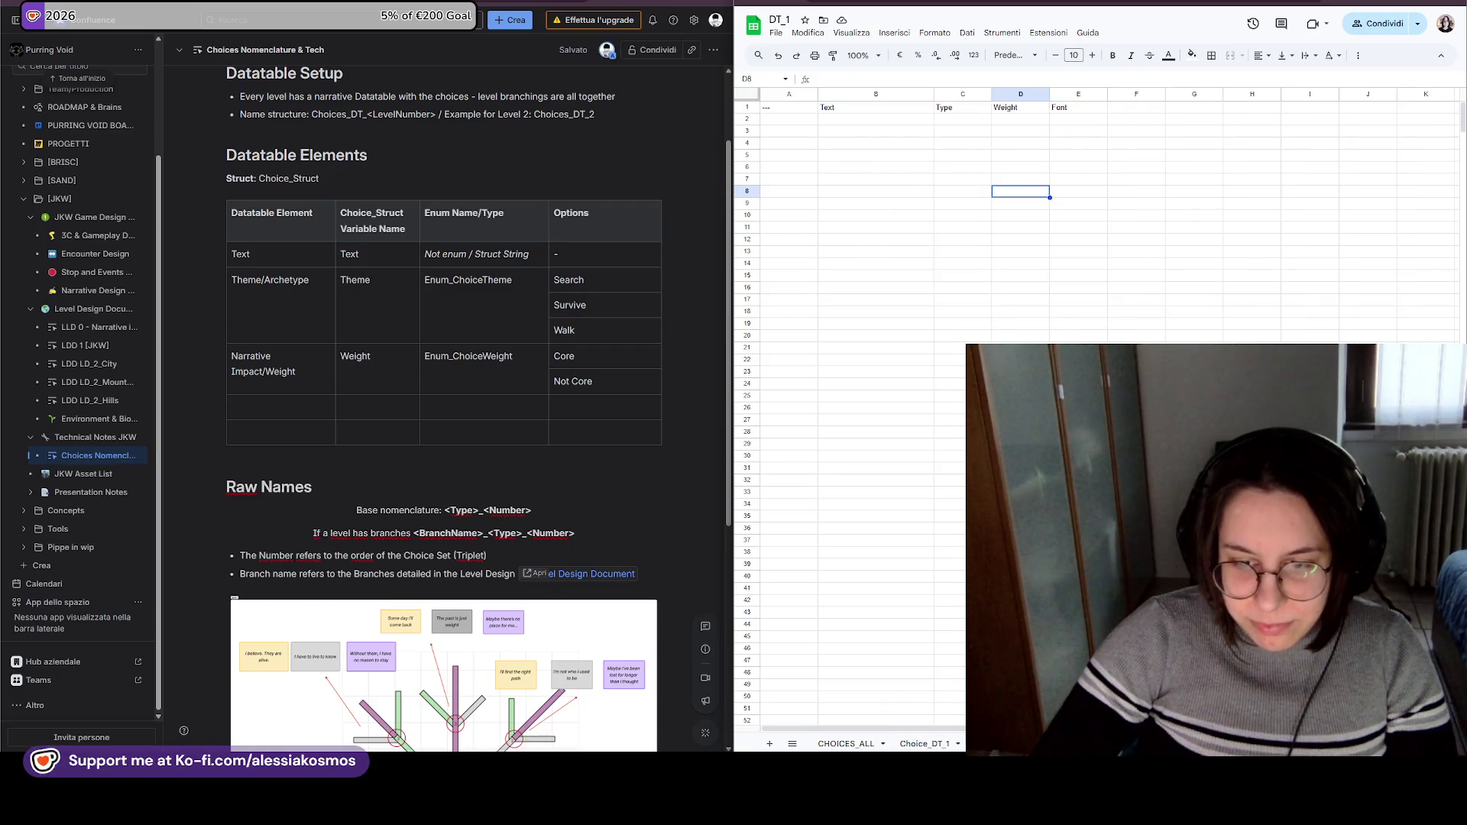
pyautogui.click(948, 745)
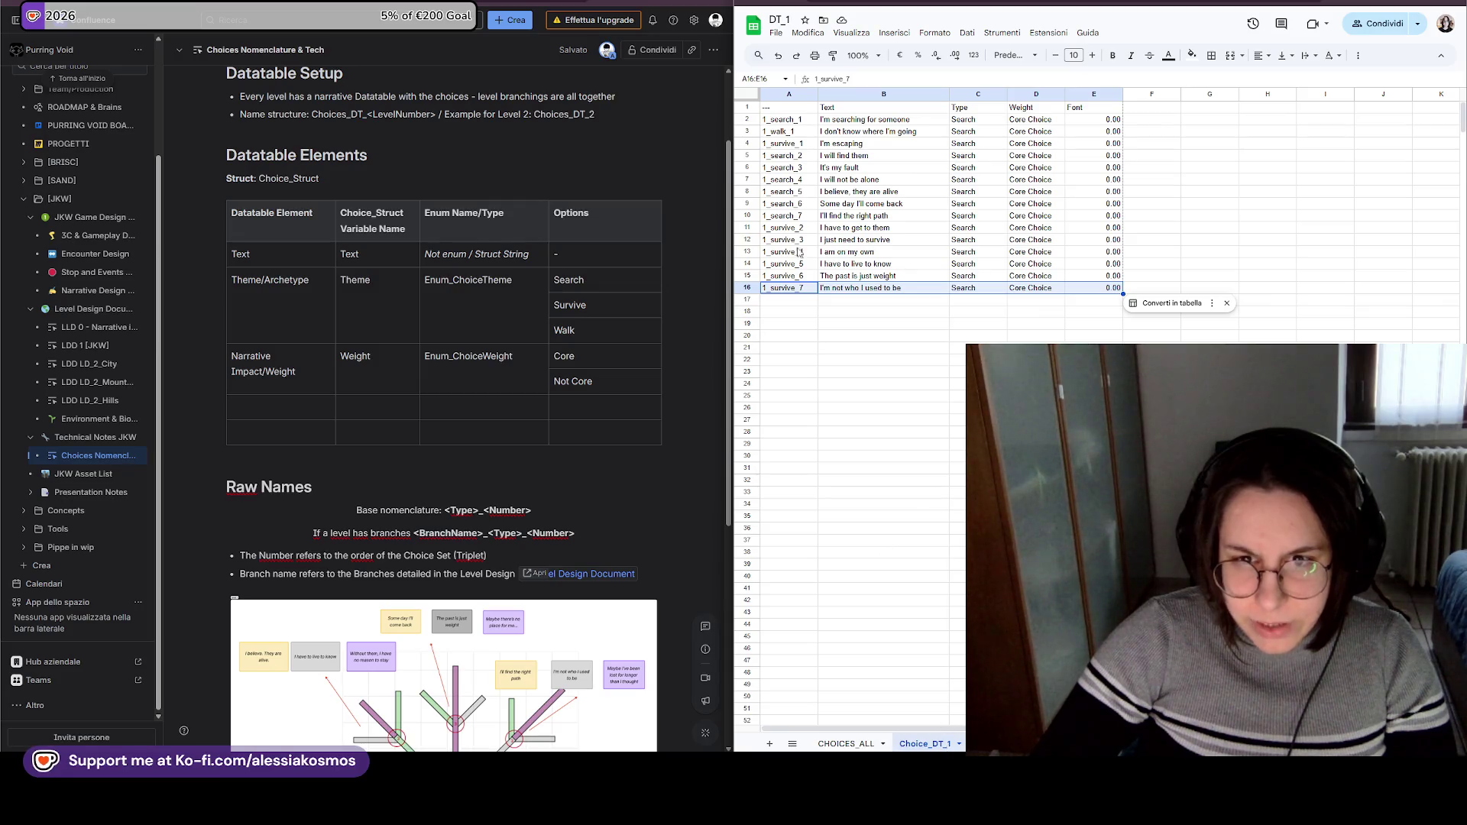
# Strip the 1_ prefix from the first two row names, making them search_1 and walk_1.
pyautogui.hotkey('ctrl', 'c')
pyautogui.click(778, 117)
pyautogui.doubleClick(778, 116)
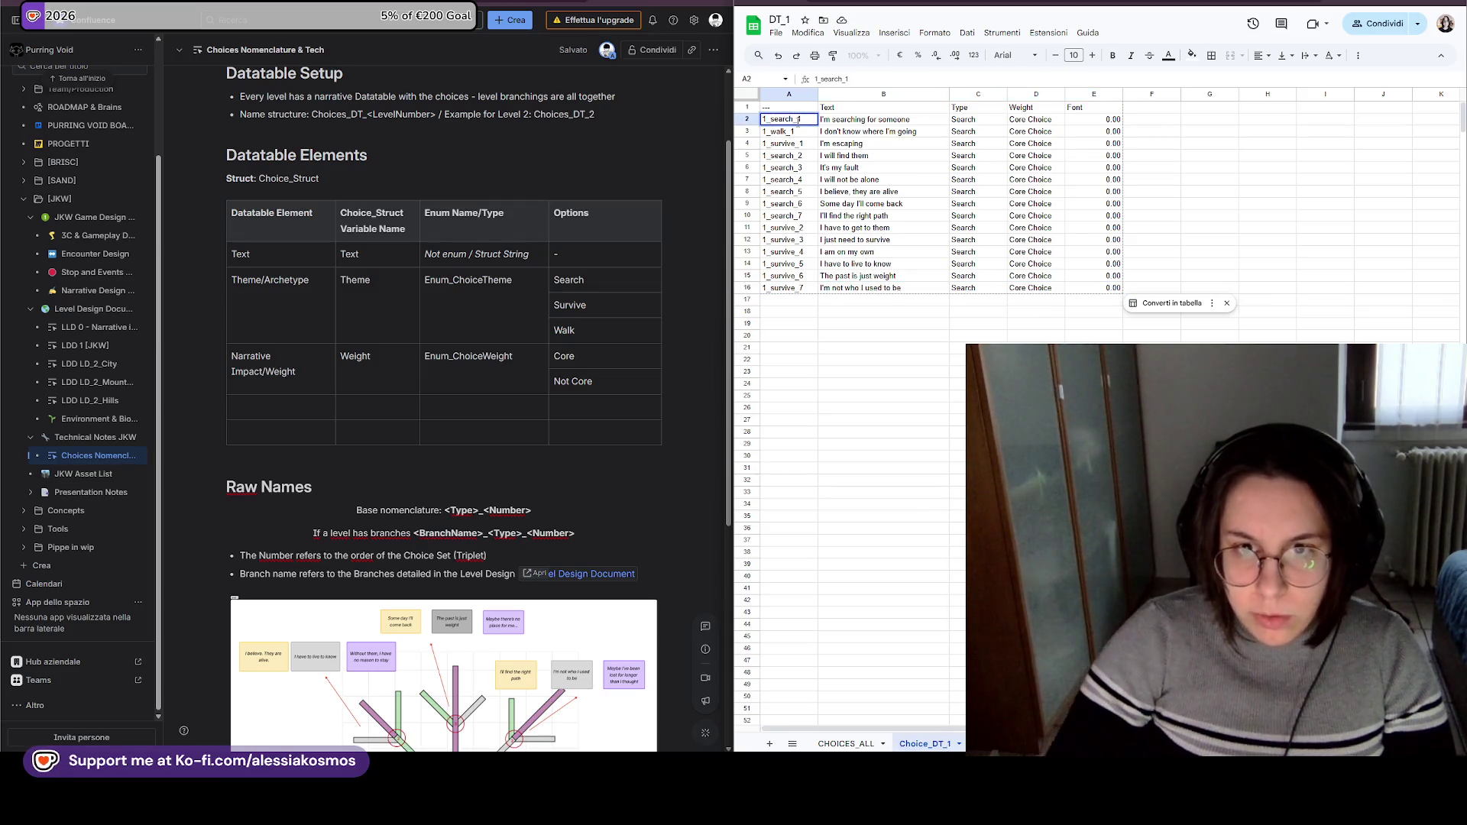
pyautogui.press('BackSpace')
pyautogui.press('BackSpace')
pyautogui.press('BackSpace')
pyautogui.write('s')
pyautogui.click(794, 133)
pyautogui.doubleClick(778, 132)
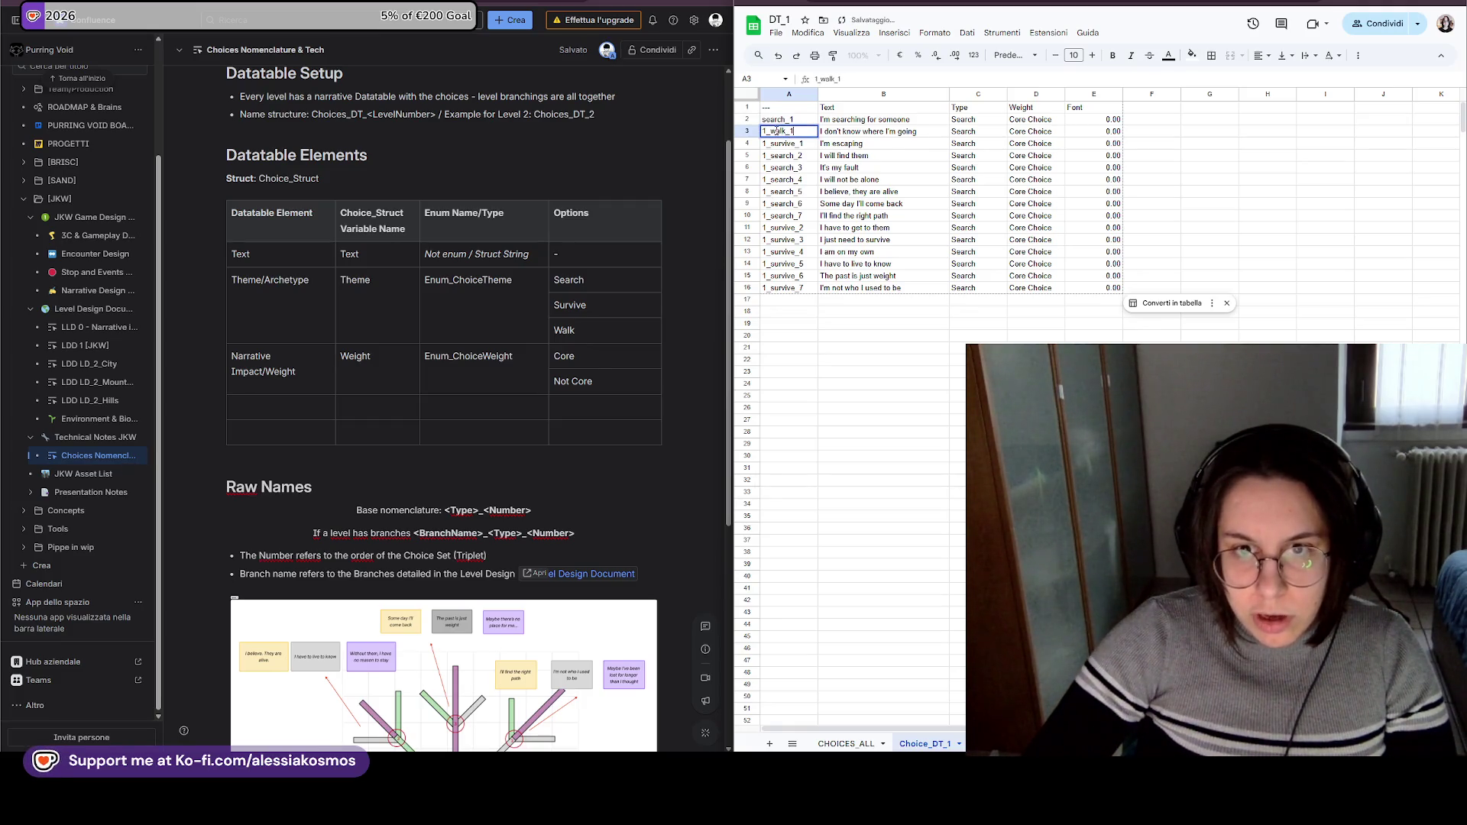
pyautogui.press('BackSpace')
pyautogui.click(764, 140)
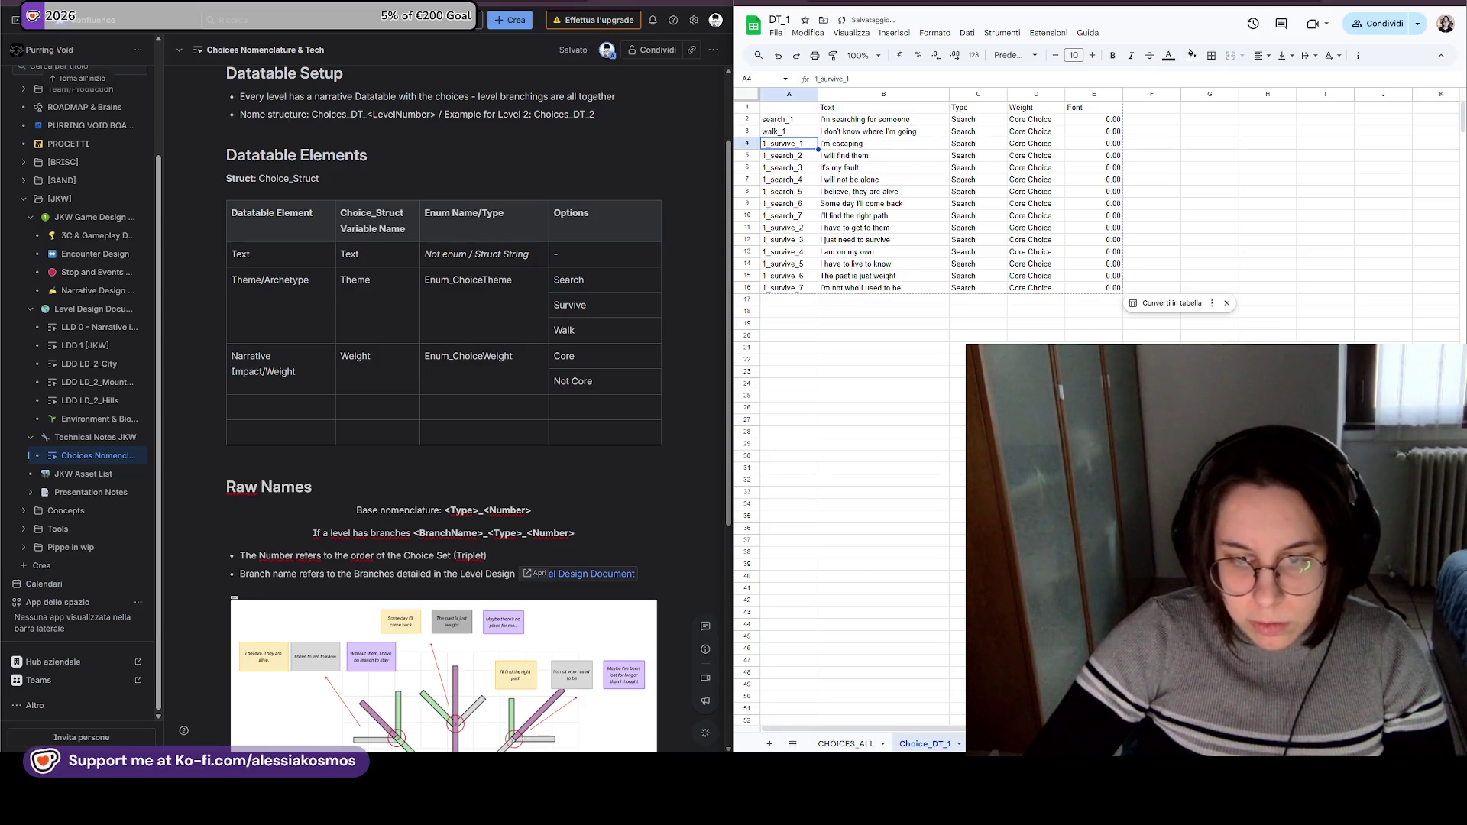
# Strip the 1_ prefix from the next two row names, making them survive_1 and search_2.
pyautogui.click(767, 159)
pyautogui.doubleClick(774, 143)
pyautogui.press('BackSpace')
pyautogui.click(812, 216)
pyautogui.doubleClick(776, 155)
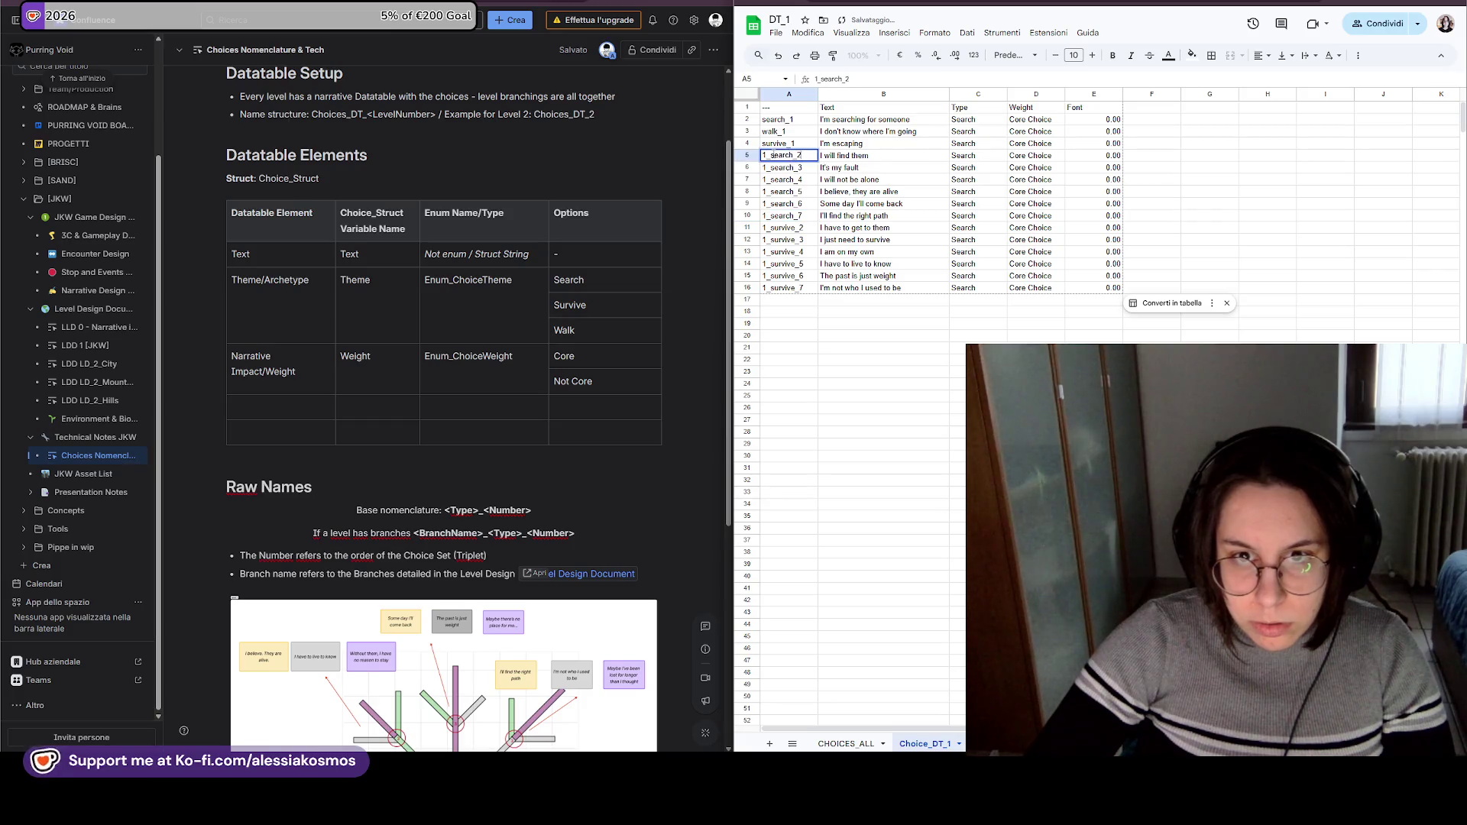
pyautogui.press('BackSpace')
pyautogui.press('BackSpace')
pyautogui.press('Return')
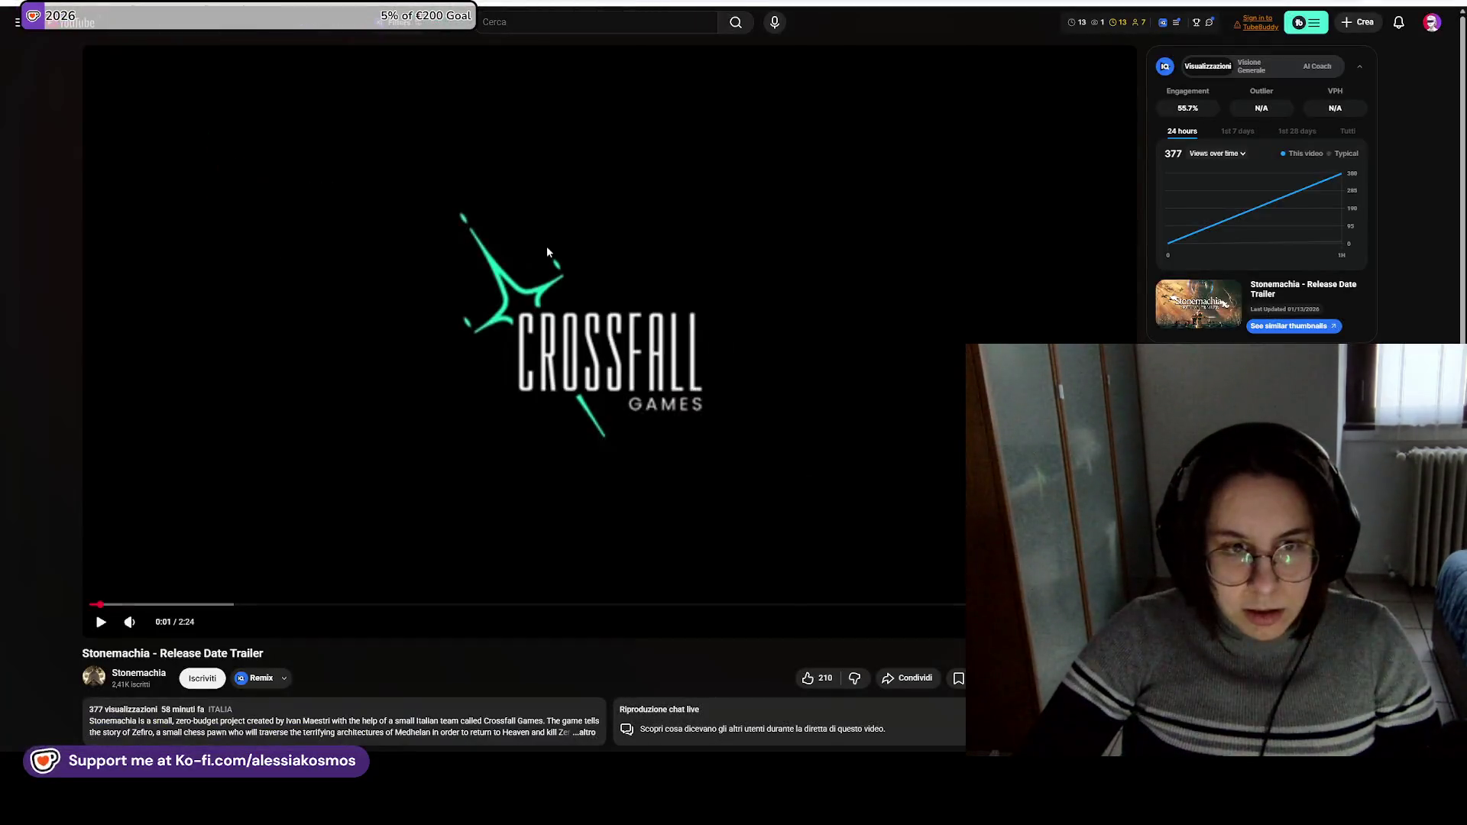
# Put the Stonemachia trailer in theater view, rewind it to 0:00, and play it fullscreen.
pyautogui.press('t')
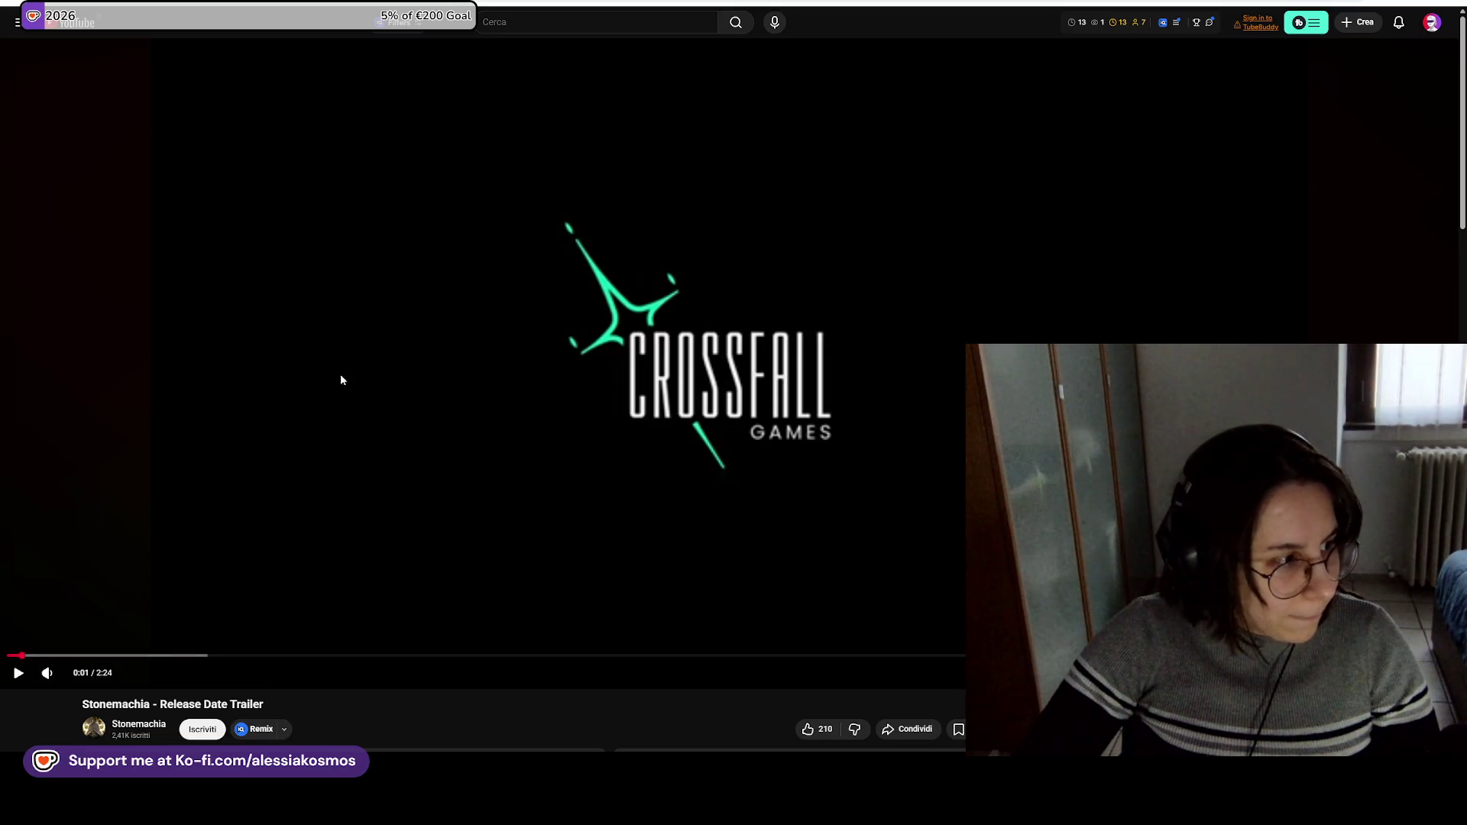
pyautogui.click(392, 383)
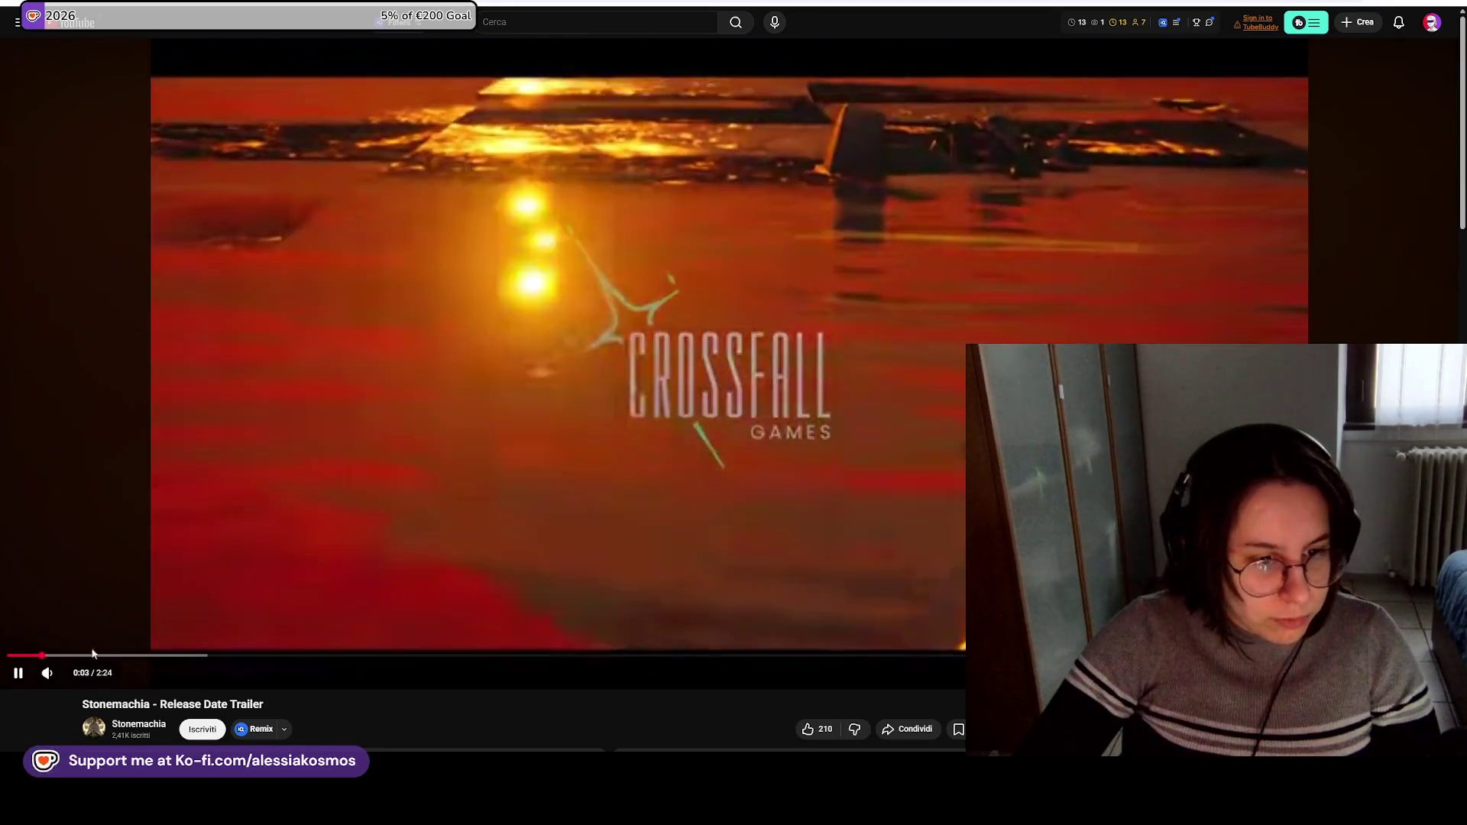
pyautogui.moveTo(49, 673)
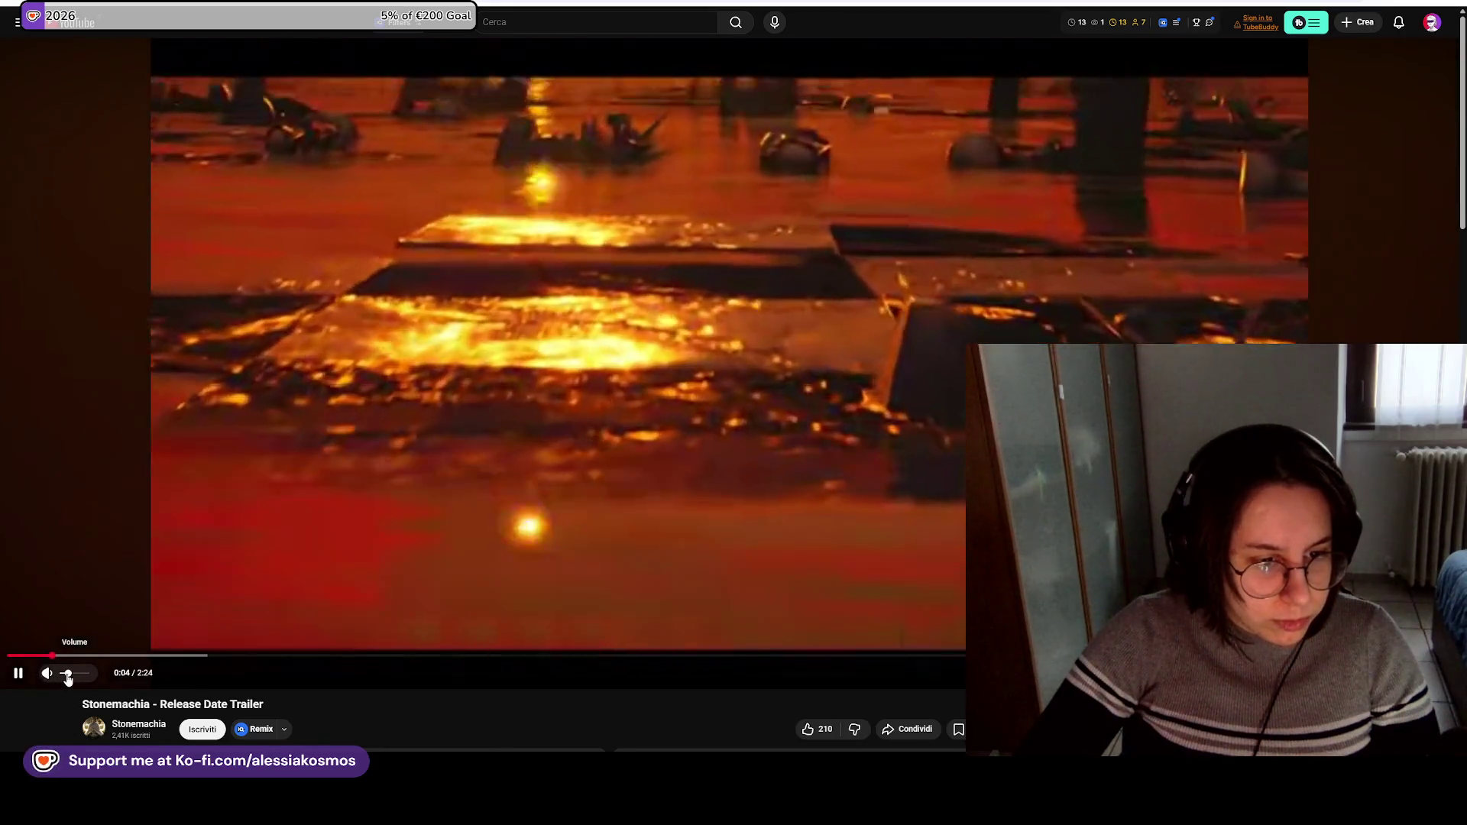
pyautogui.press('space')
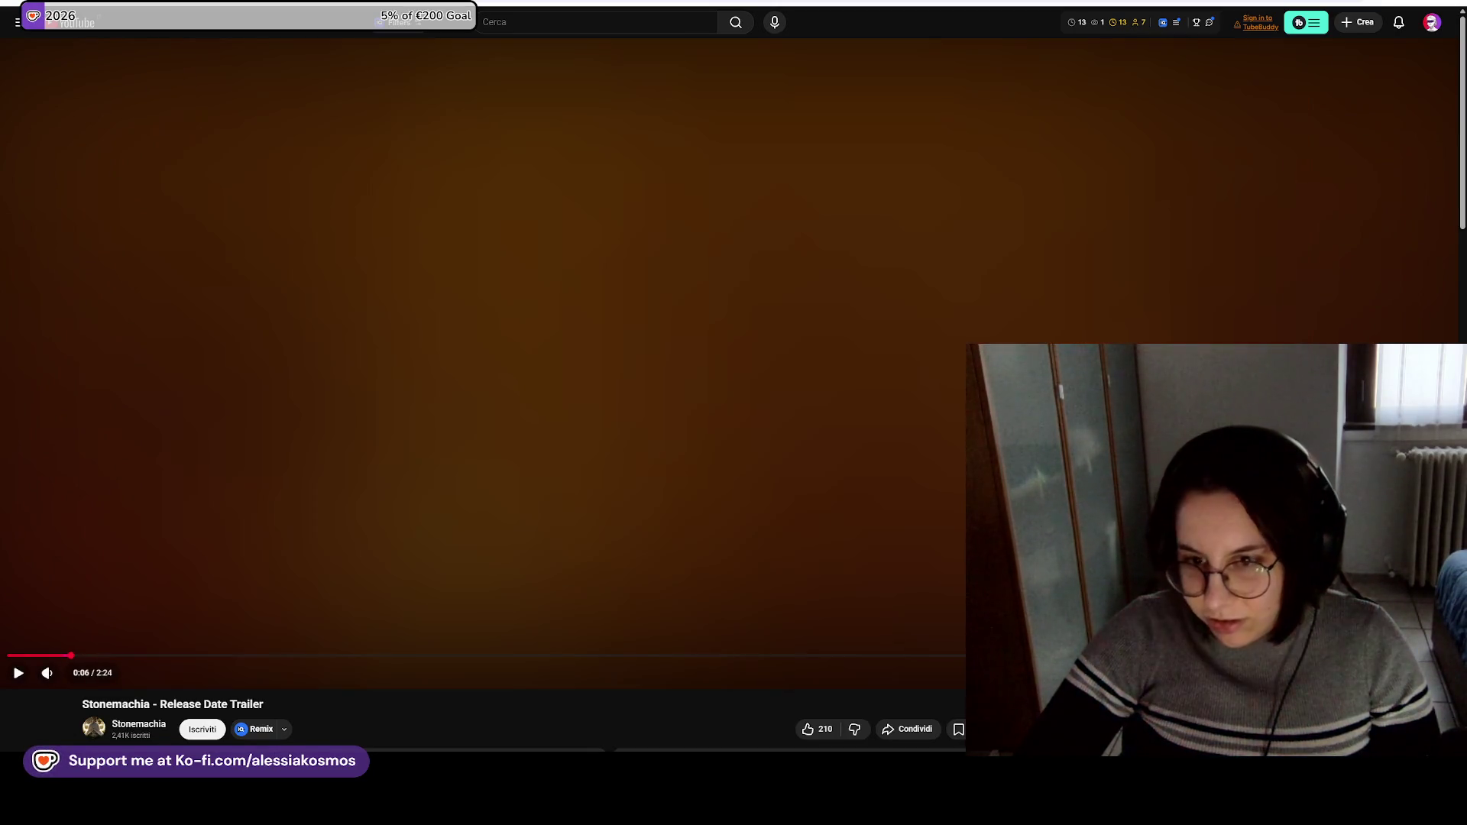
pyautogui.moveTo(76, 656)
pyautogui.mouseDown()
pyautogui.moveTo(31, 642)
pyautogui.moveTo(227, 560)
pyautogui.mouseUp()
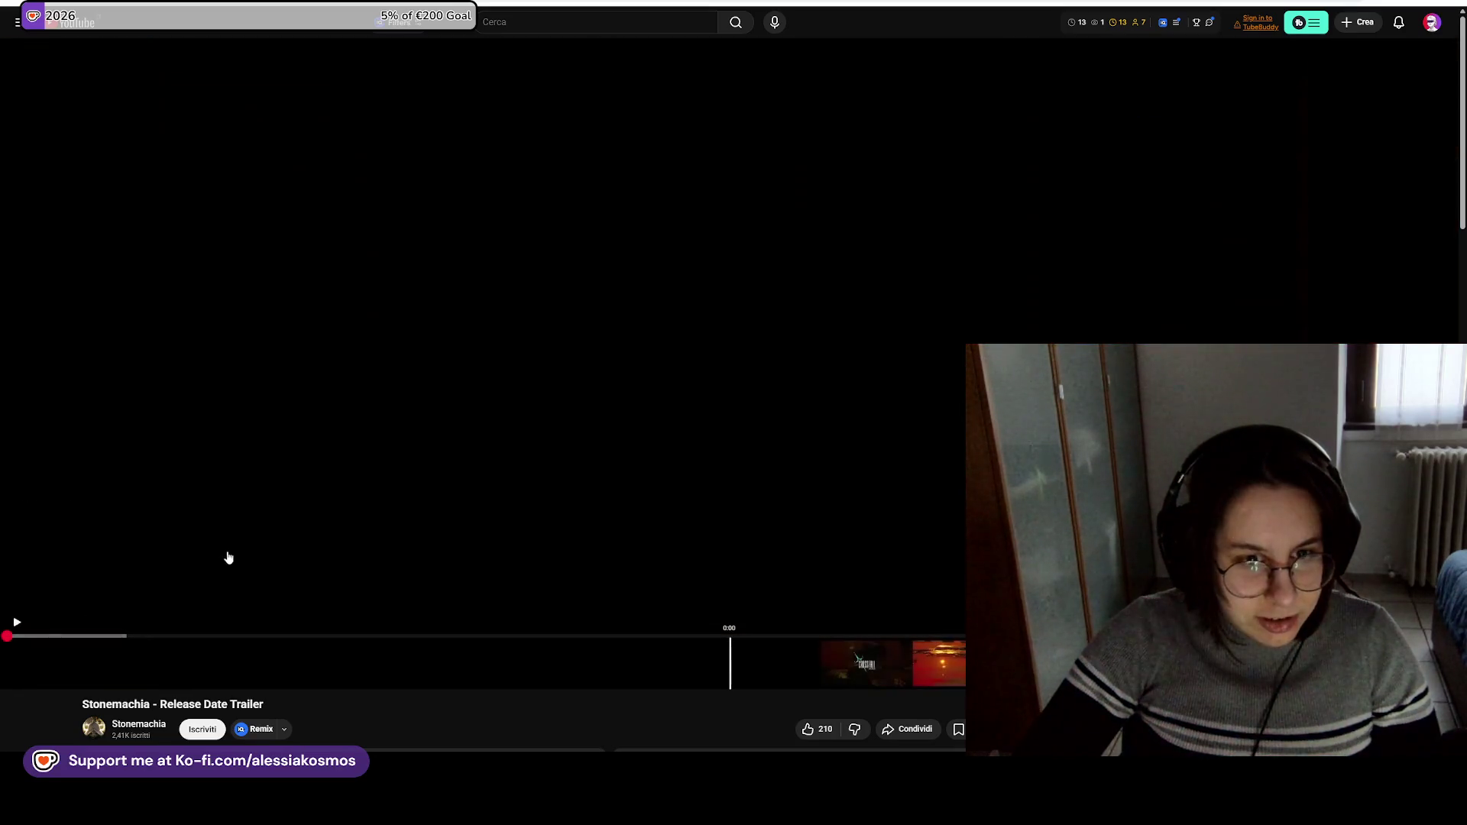
pyautogui.press('space')
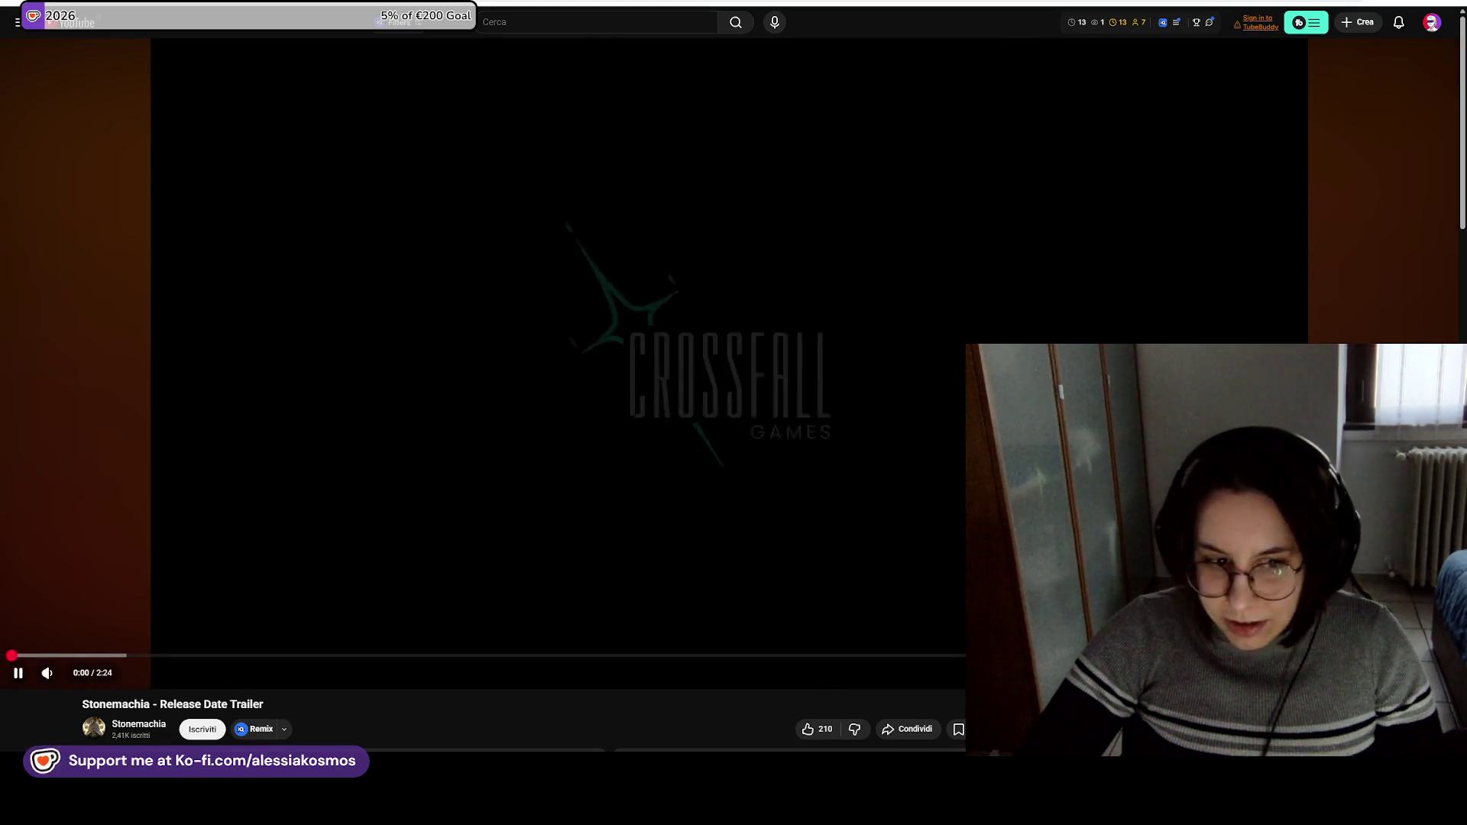
pyautogui.press('f')
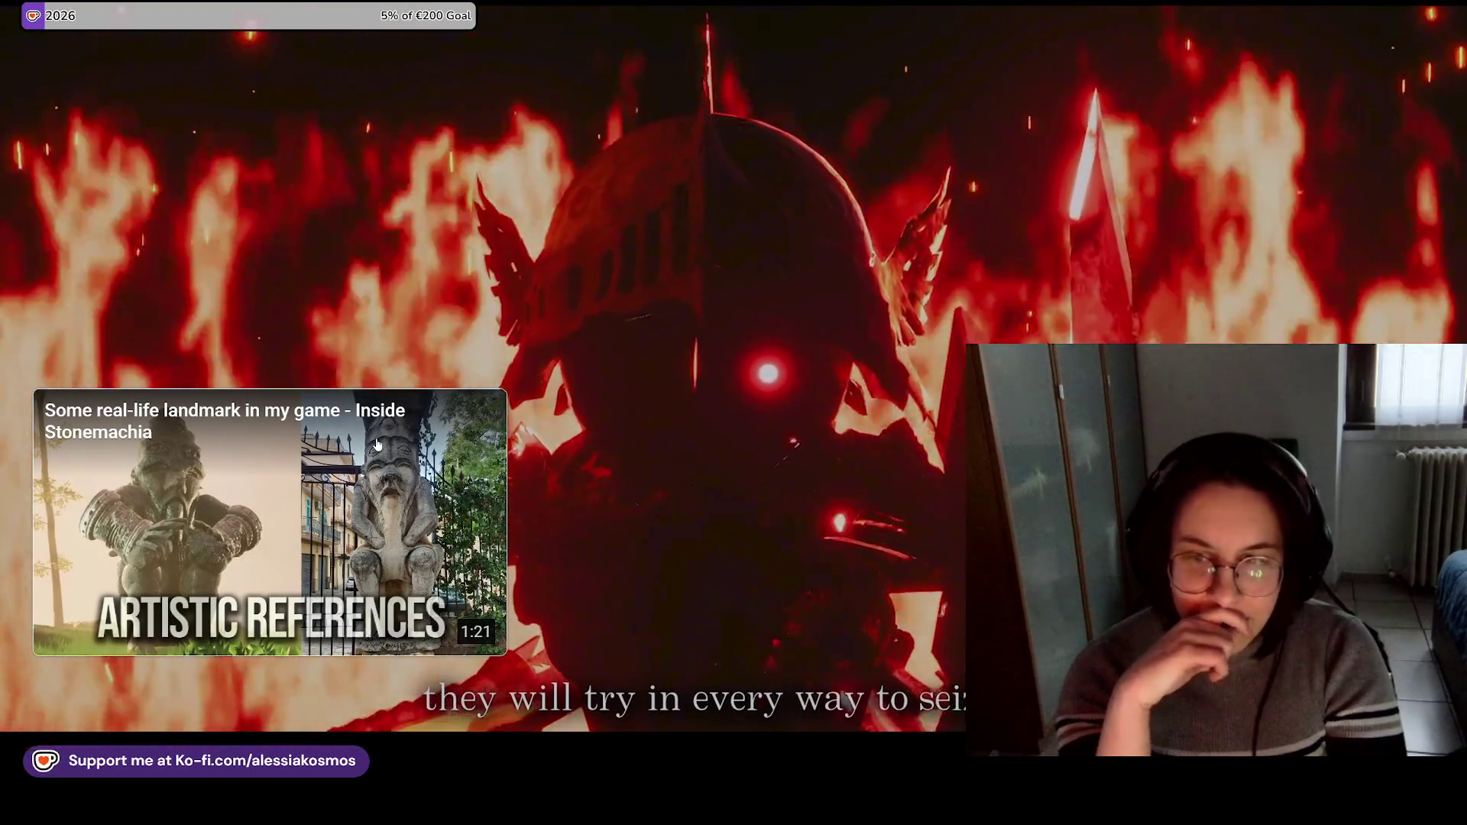
# Pause and resume the trailer, exit fullscreen, and switch back to the spreadsheet and Confluence.
pyautogui.press('space')
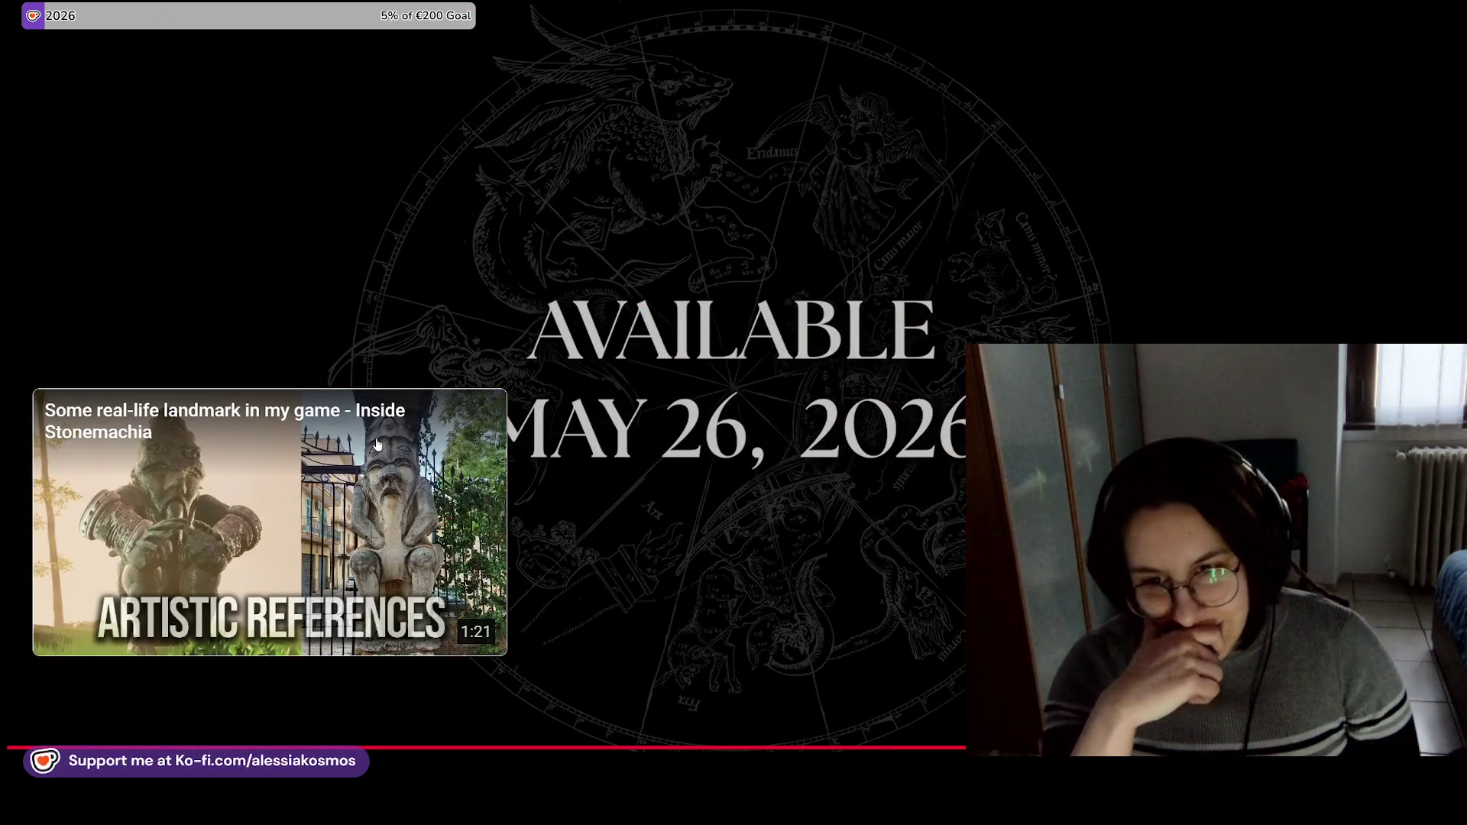
pyautogui.press('space')
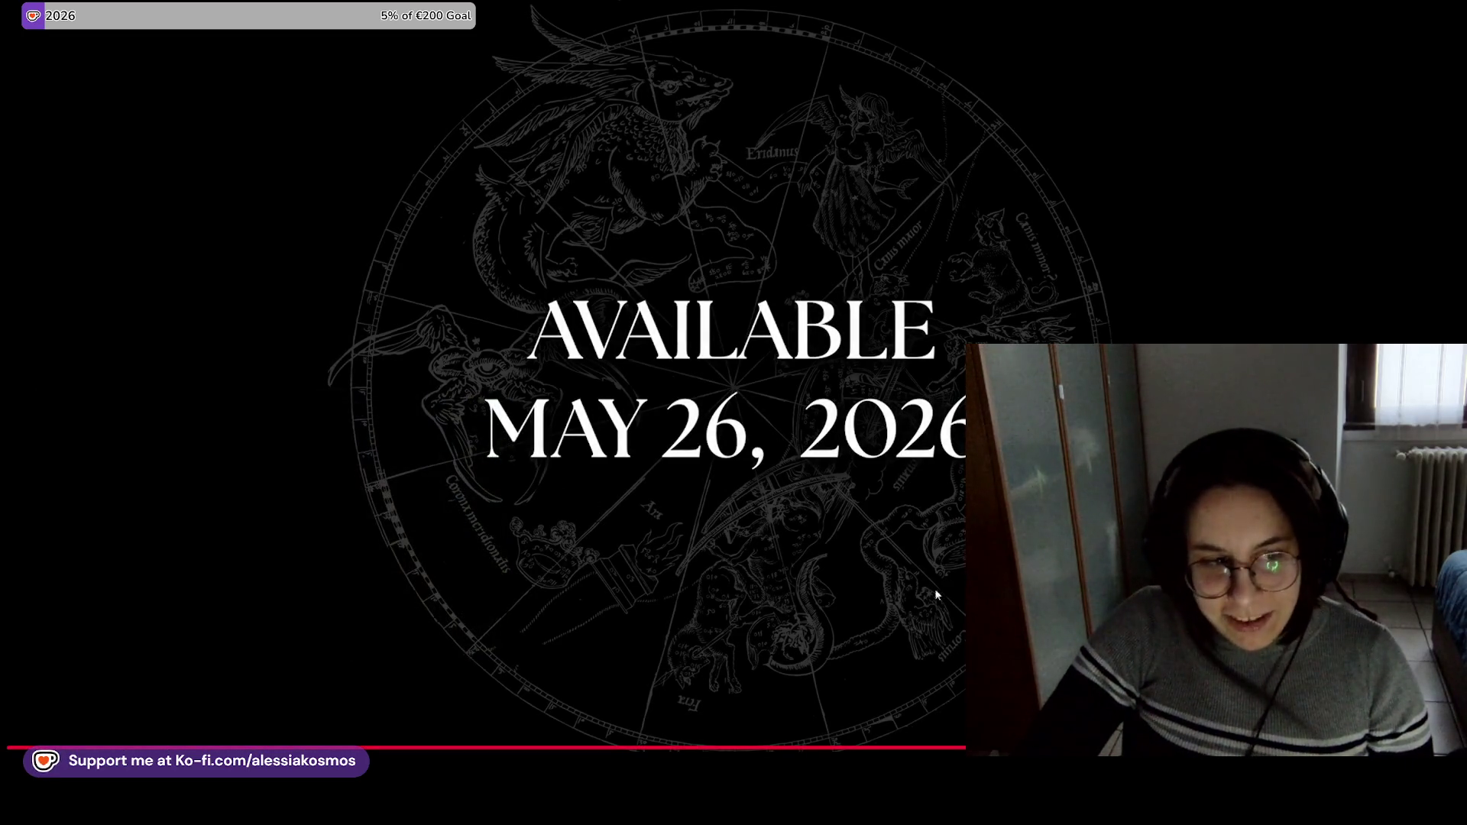
pyautogui.press('Escape')
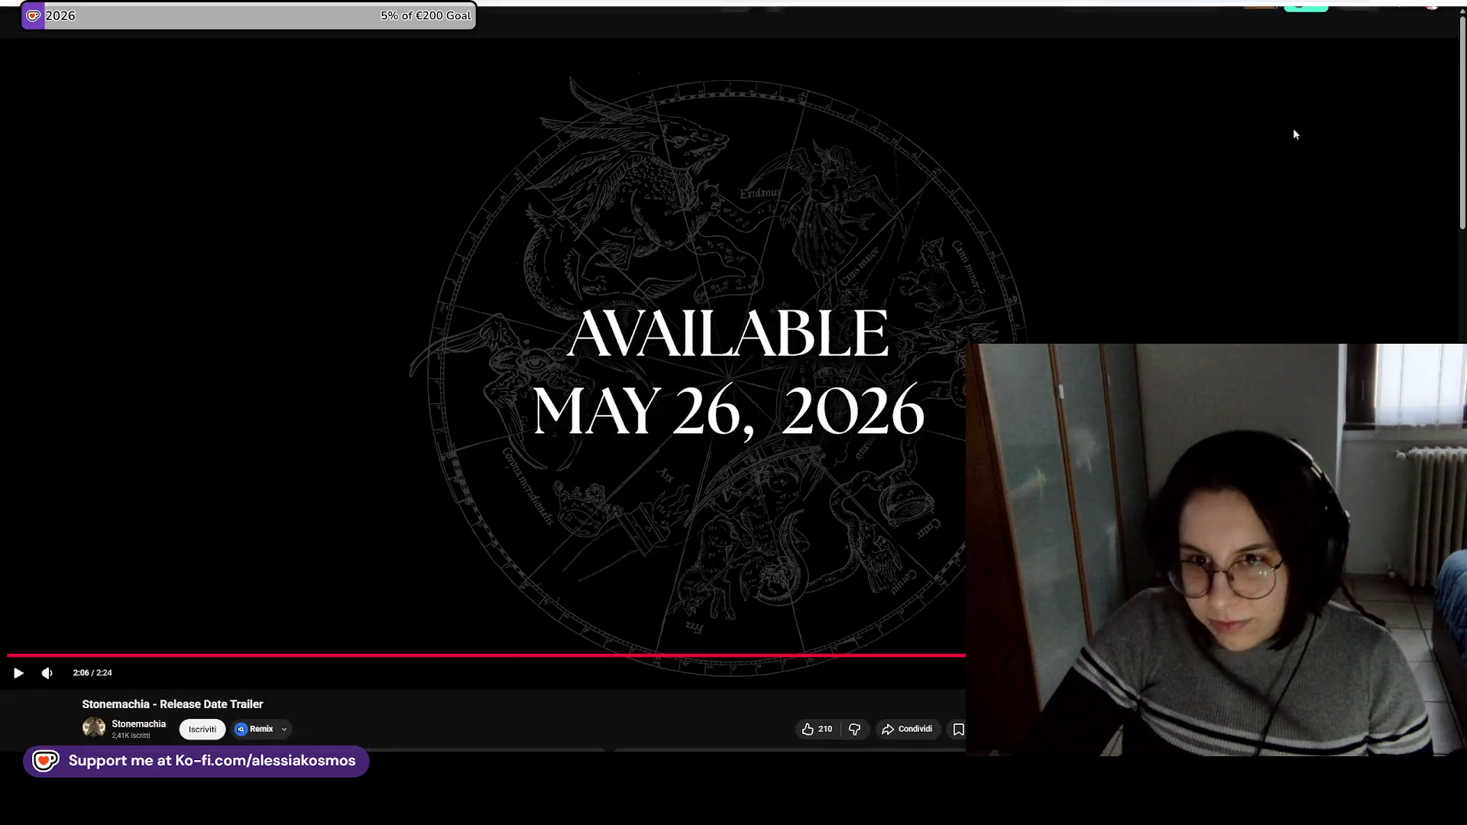
pyautogui.hotkey('alt', 'Tab')
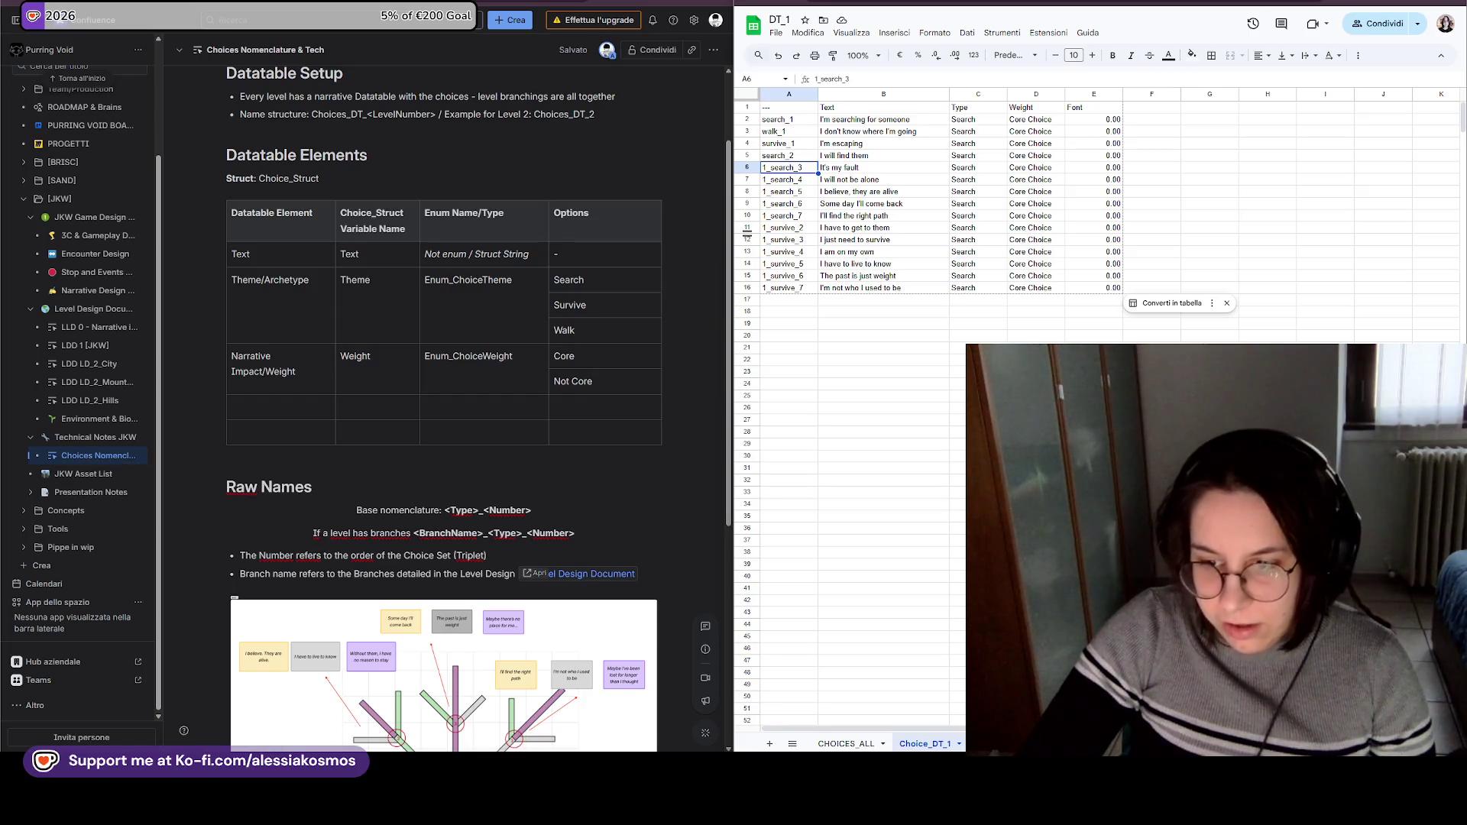
# Dismiss the table-conversion suggestion, then hide the Confluence page to show the desktop.
pyautogui.click(1210, 708)
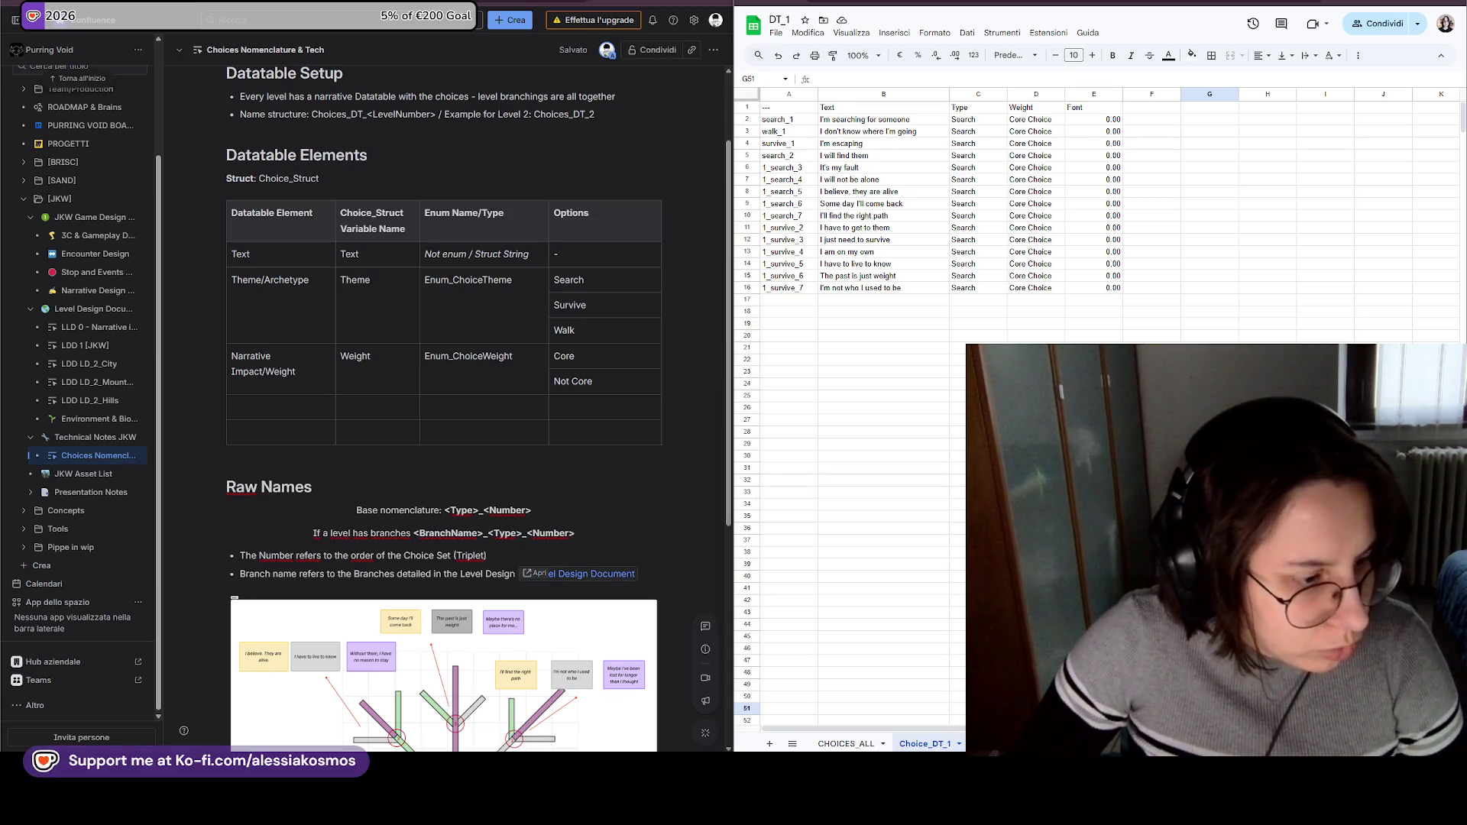
pyautogui.press('super+d')
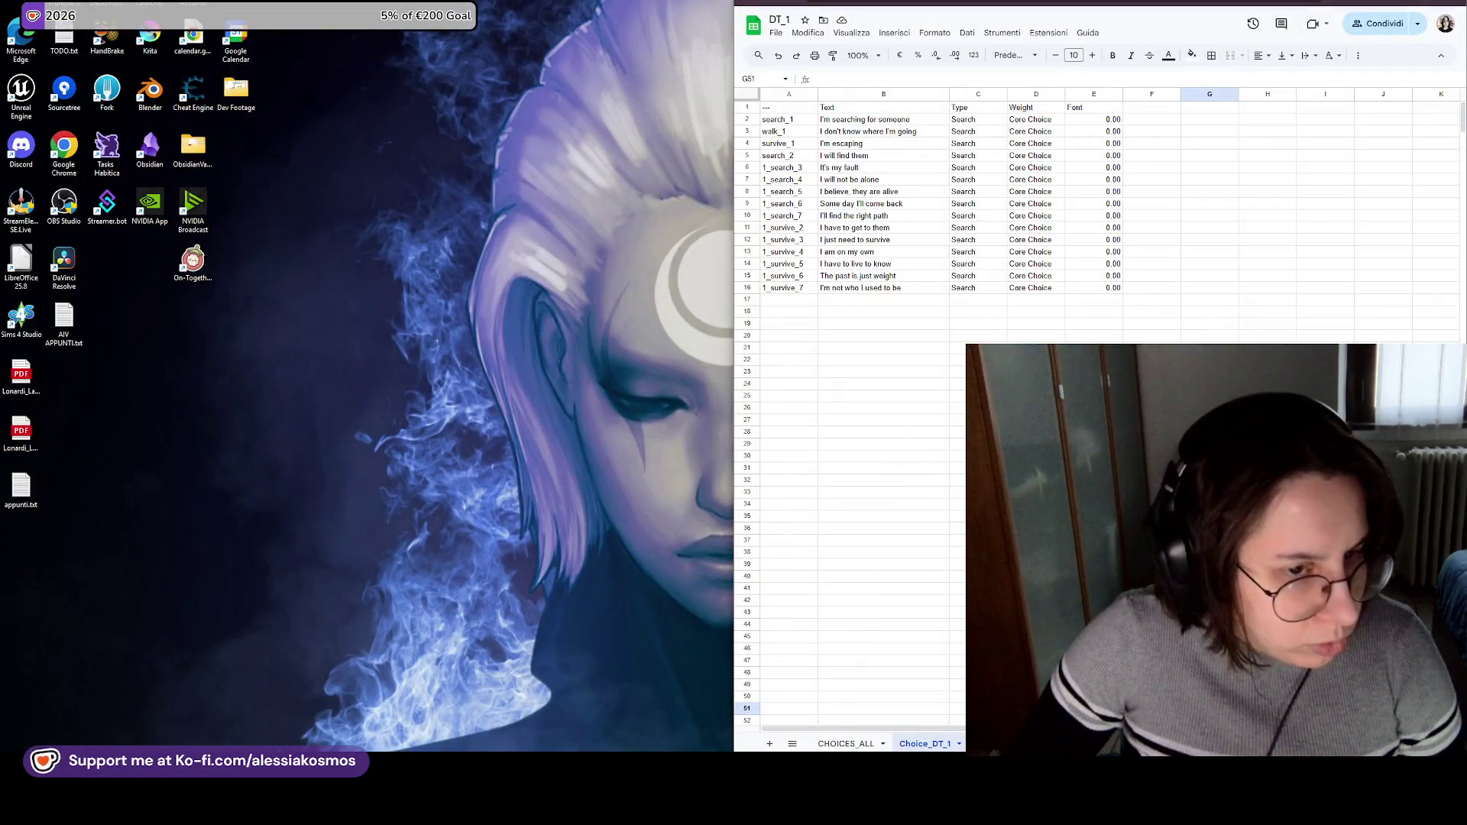
pyautogui.press('super+d')
pyautogui.press('super+Down')
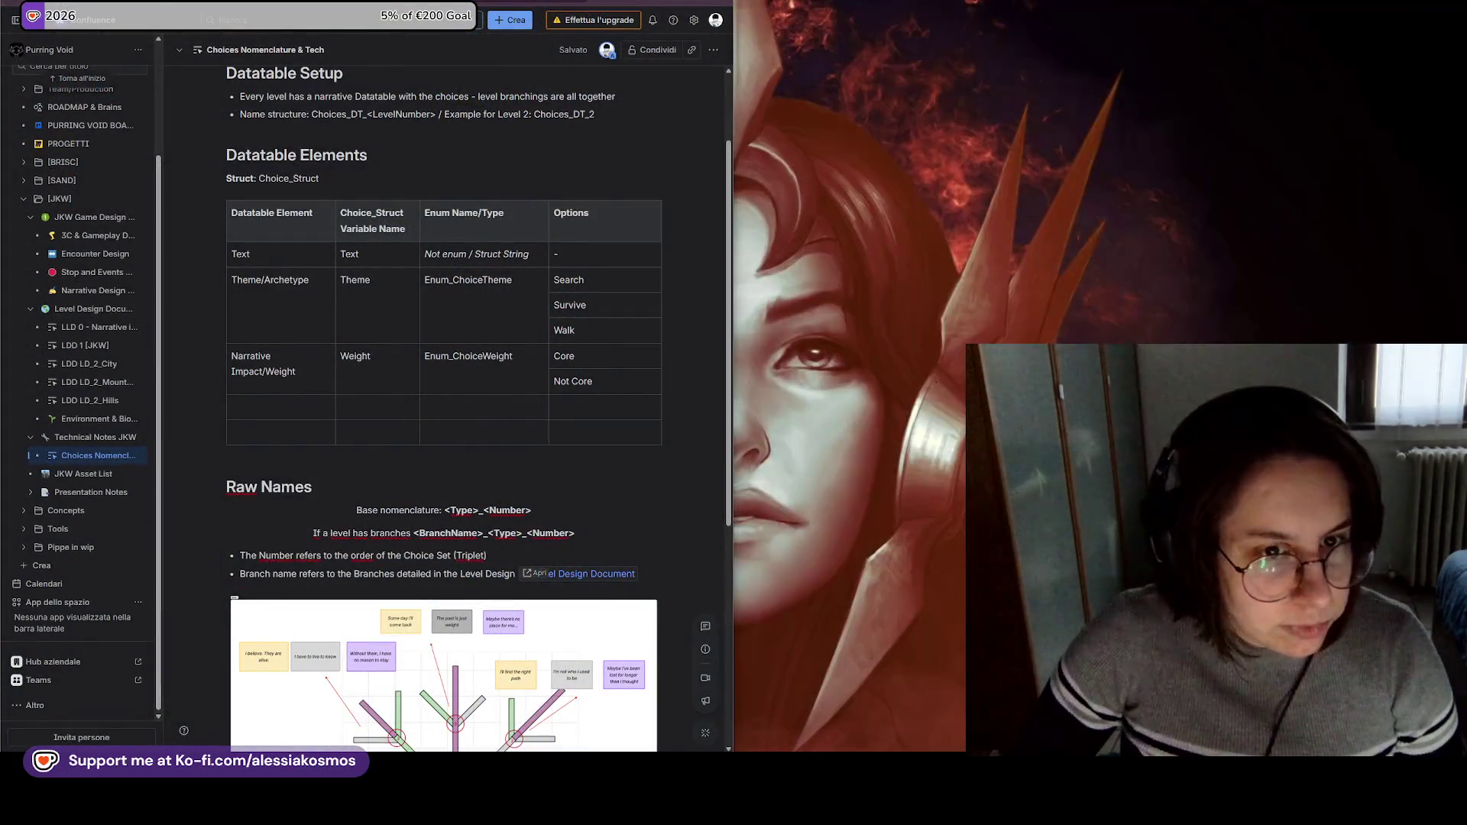
pyautogui.press('super+d')
pyautogui.press('super+d')
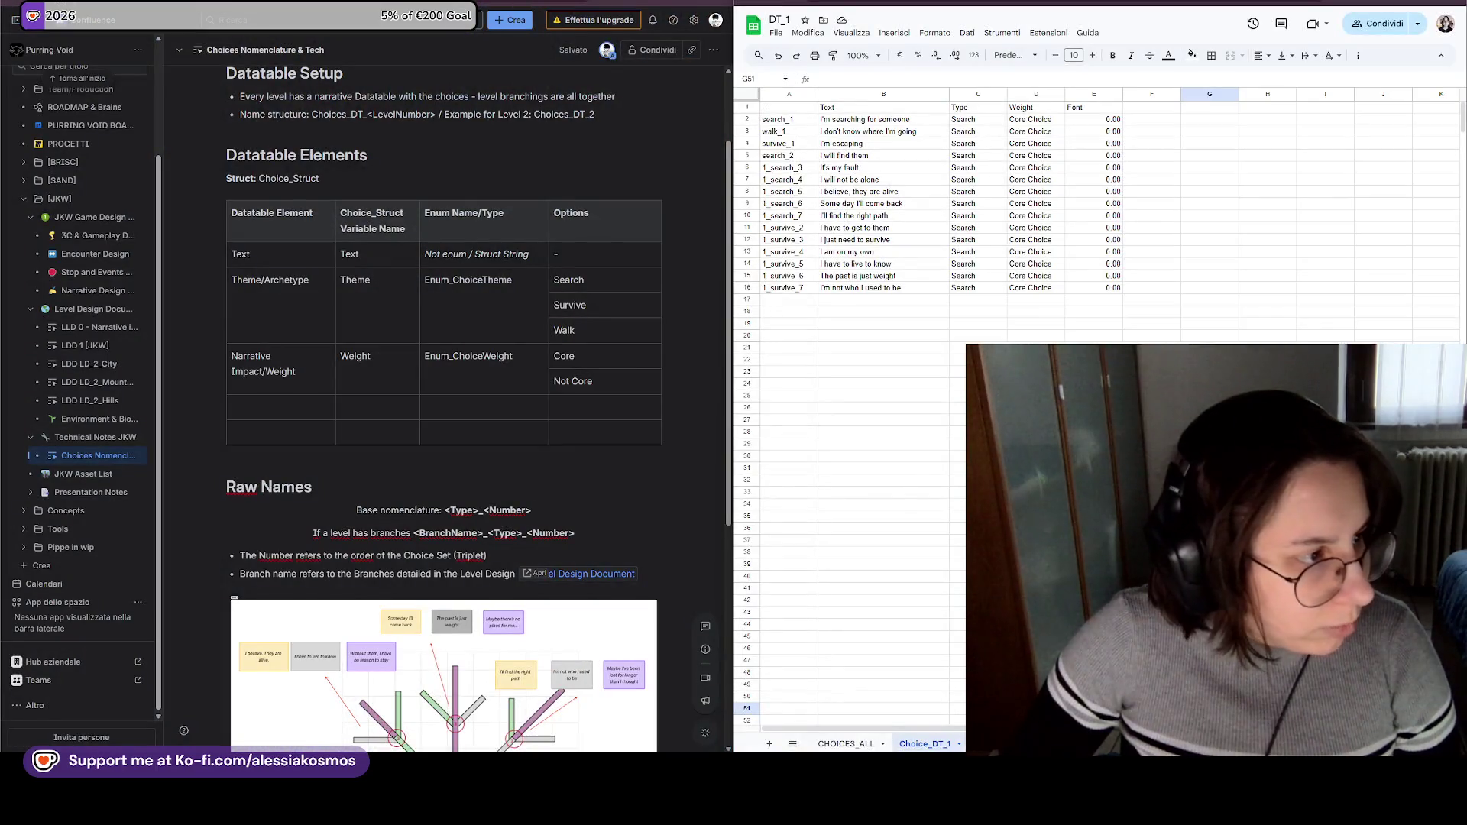